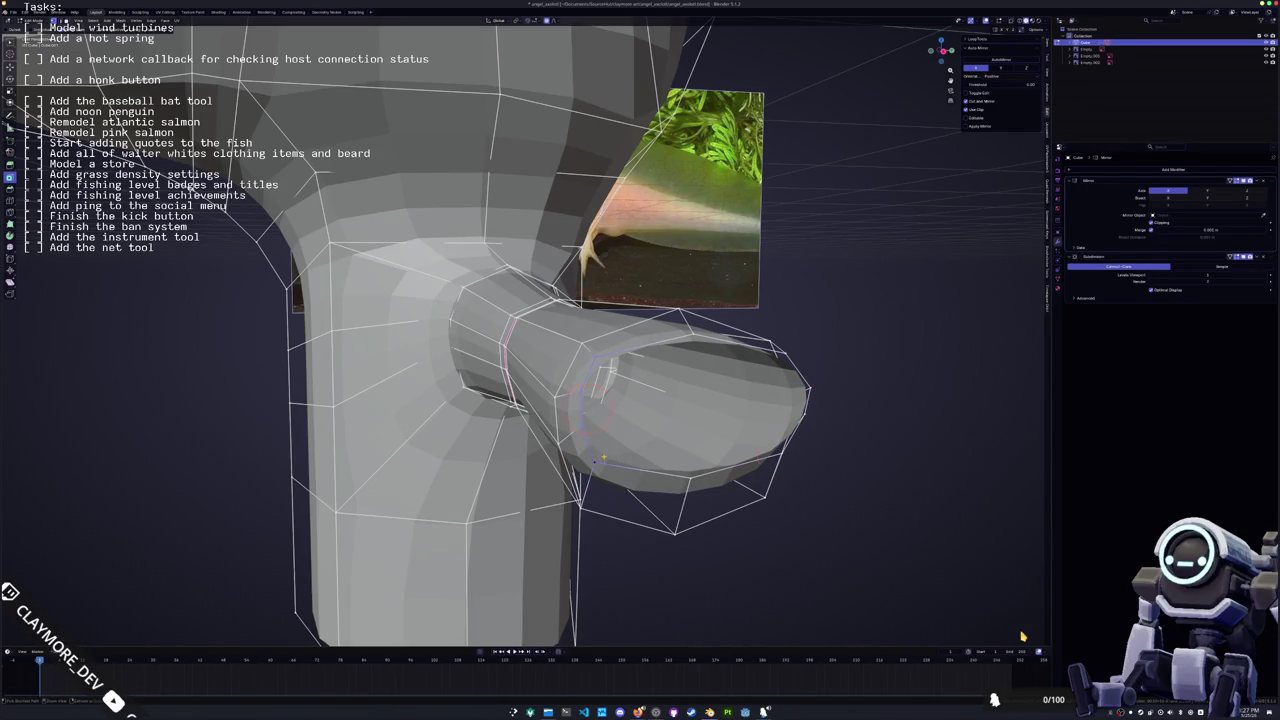
# Vertex-slide two arm vertices along their edges to reshape where the arm joins the body
pyautogui.moveTo(783, 455)
pyautogui.mouseDown()
pyautogui.moveTo(428, 370)
pyautogui.moveTo(608, 388)
pyautogui.mouseUp()
pyautogui.moveTo(609, 338); pyautogui.dragTo(600, 346, button='middle')
pyautogui.hotkey('shift', 'v')
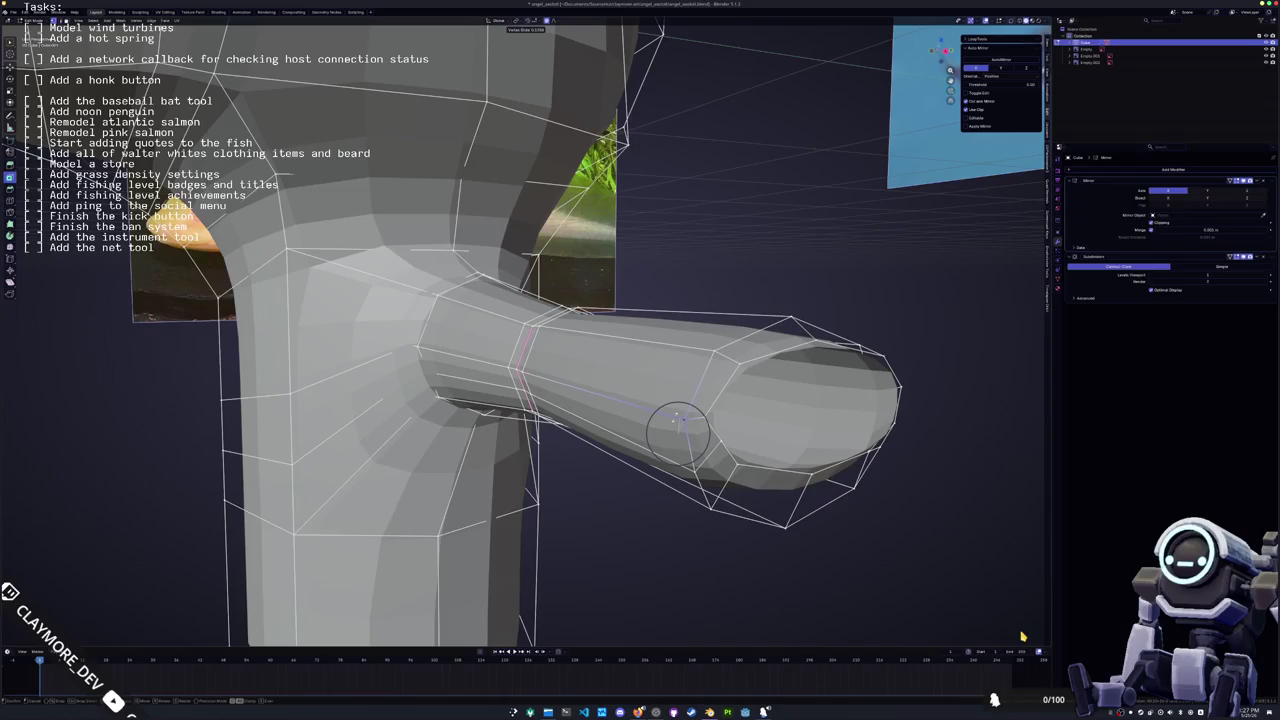
pyautogui.click(678, 426)
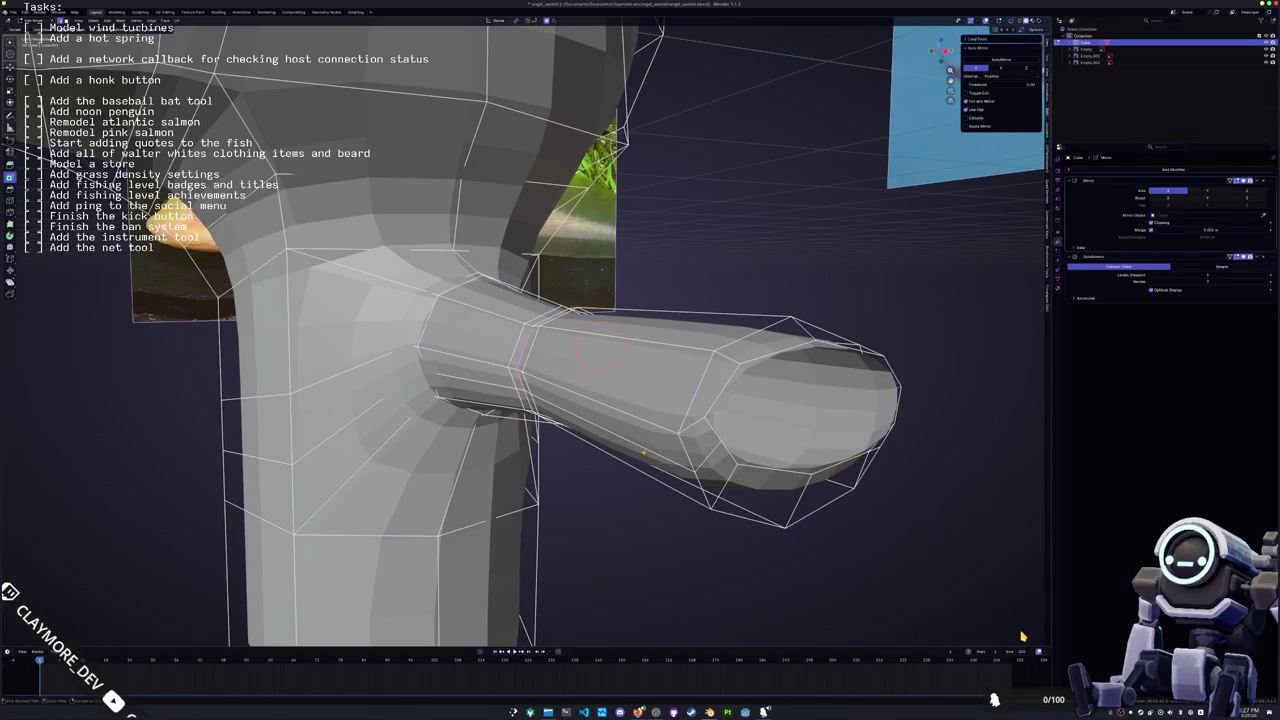
pyautogui.moveTo(640, 400)
pyautogui.mouseDown(button='middle')
pyautogui.moveTo(660, 410)
pyautogui.moveTo(677, 397)
pyautogui.moveTo(660, 440)
pyautogui.mouseUp(button='middle')
pyautogui.keyDown('shift'); pyautogui.rightClick(700, 428); pyautogui.keyUp('shift')
pyautogui.hotkey('shift', 'v')
pyautogui.click(678, 400)
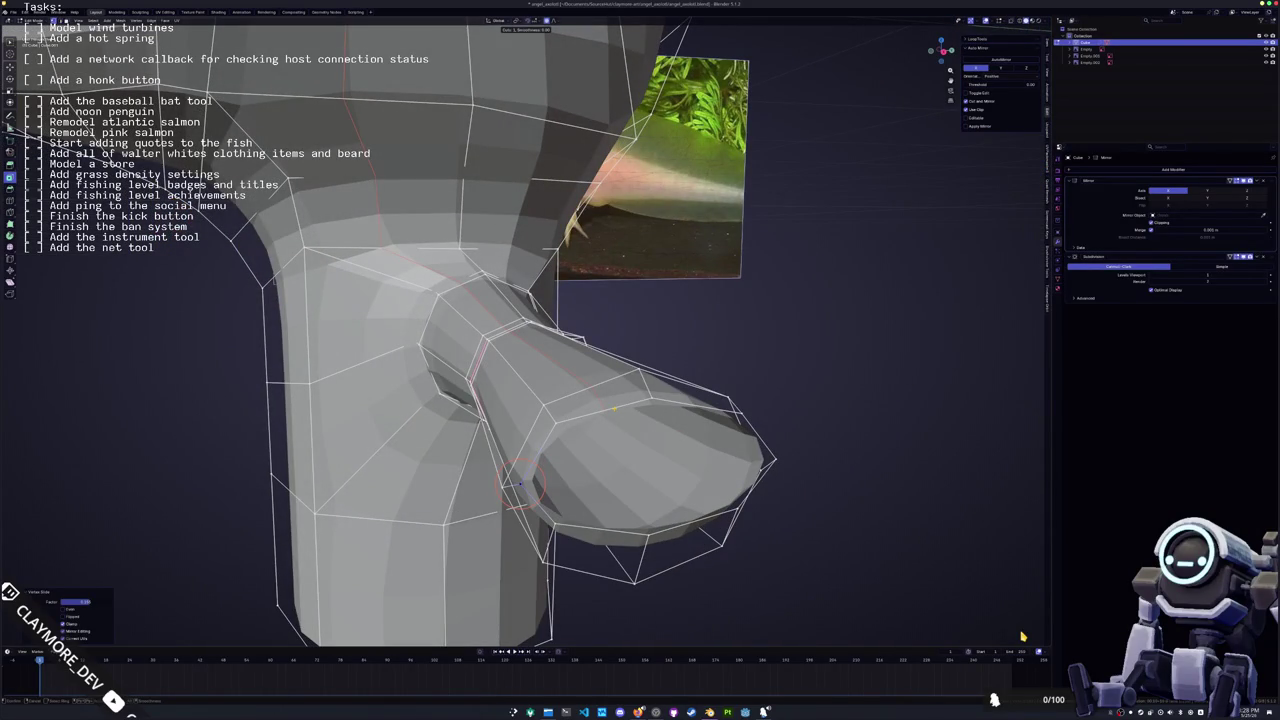
pyautogui.click(1022, 636)
# Select a vertex at the hand end and start a knife cut to add new edges
pyautogui.keyDown('shift'); pyautogui.click(651, 398); pyautogui.keyUp('shift')
pyautogui.moveTo(648, 531); pyautogui.dragTo(611, 510, button='middle')
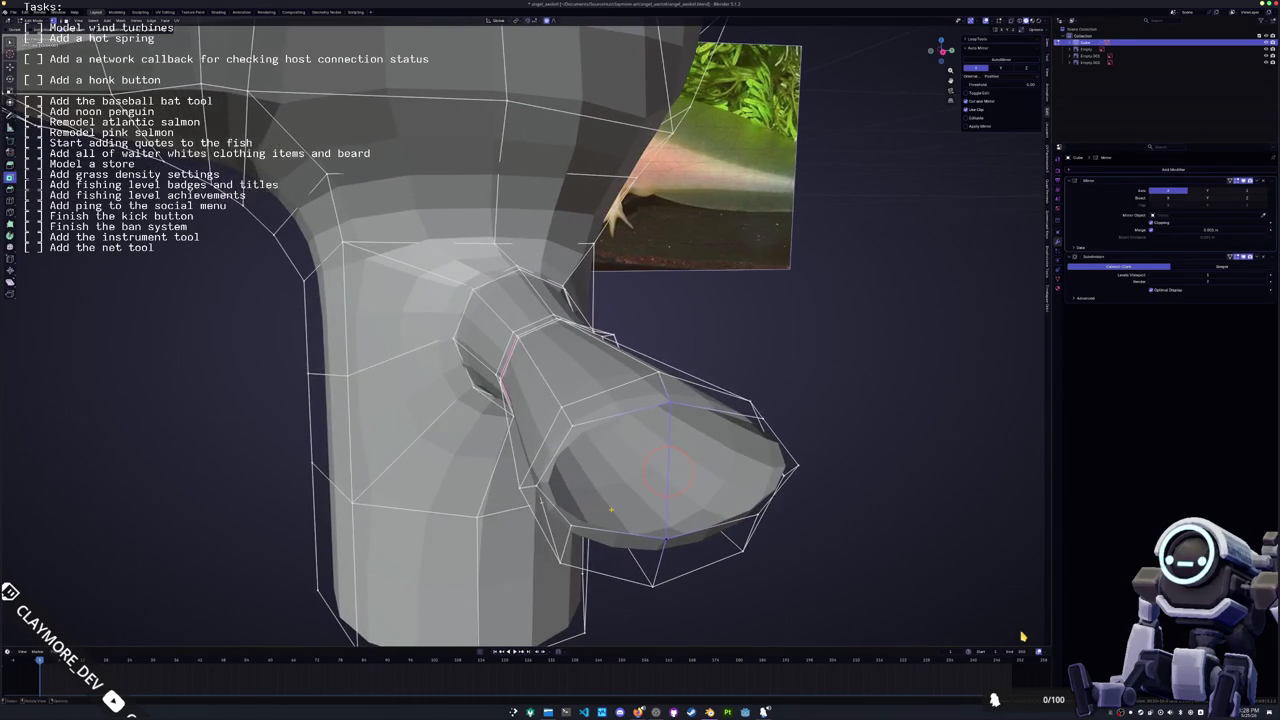
pyautogui.press('k')
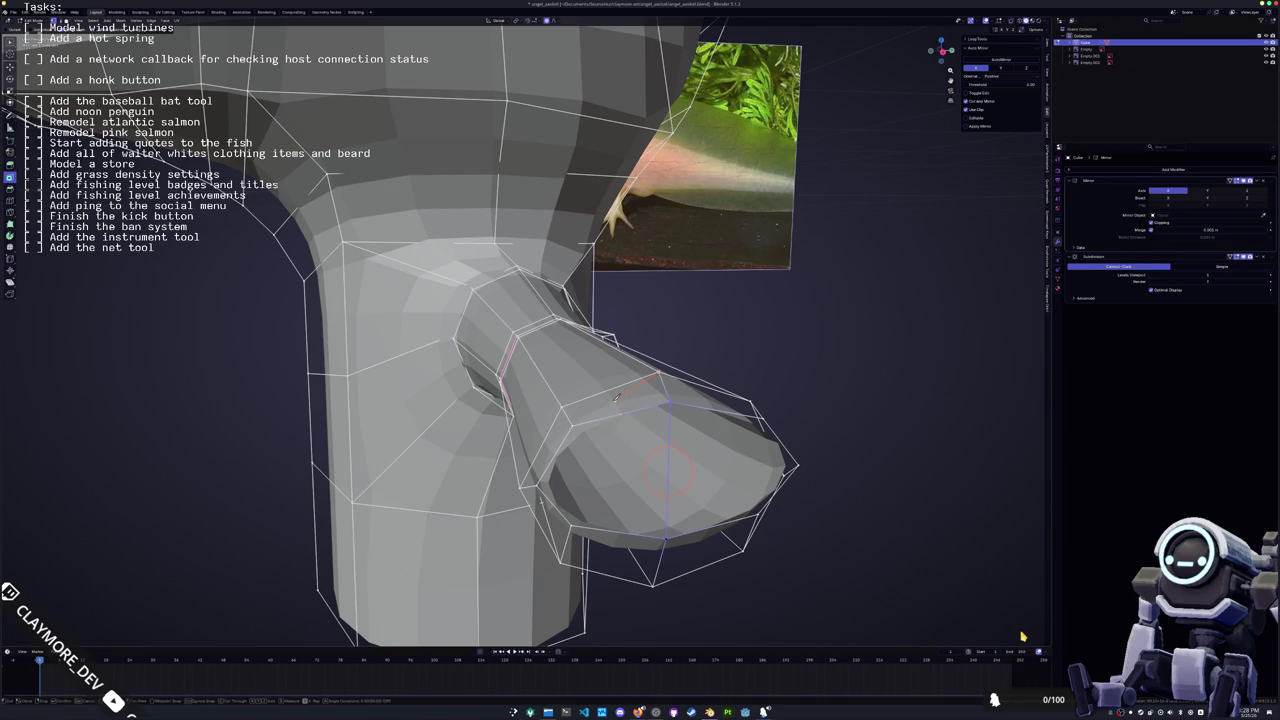
pyautogui.moveTo(565, 409)
pyautogui.mouseDown(button='middle')
pyautogui.moveTo(551, 431)
pyautogui.moveTo(510, 402)
pyautogui.mouseUp(button='middle')
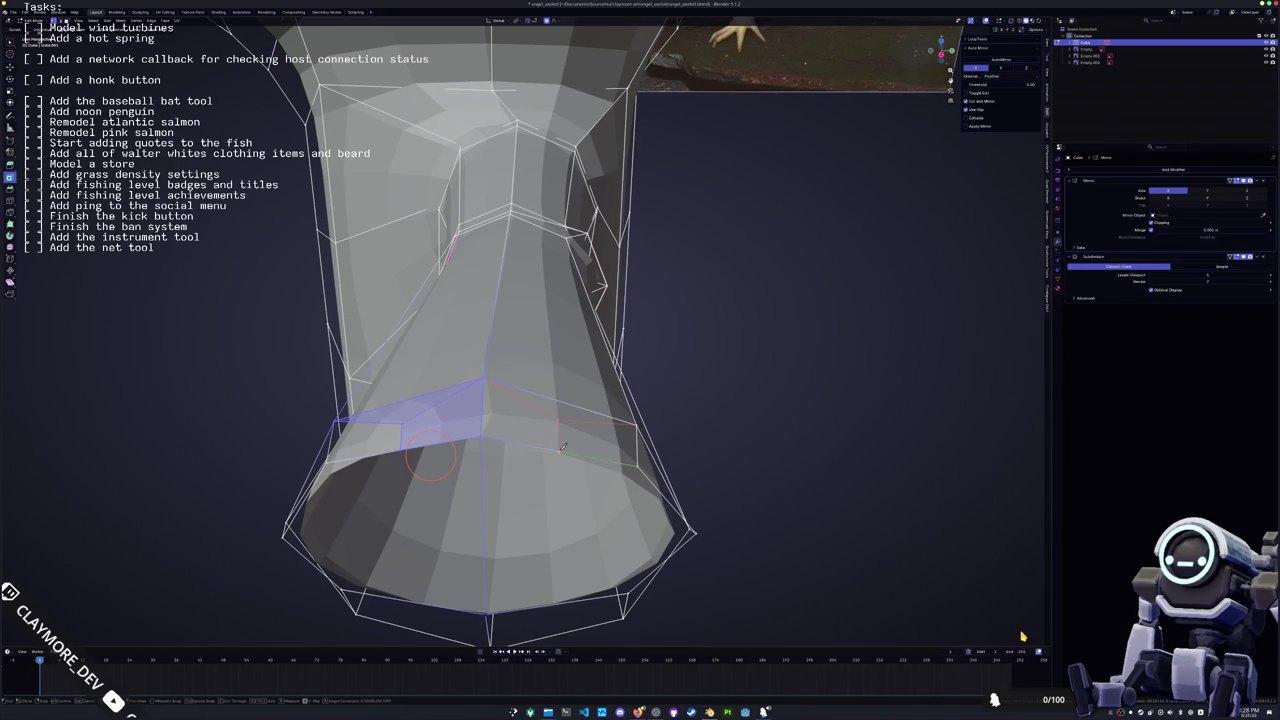
pyautogui.moveTo(562, 449)
pyautogui.mouseDown(button='middle')
pyautogui.moveTo(527, 460)
pyautogui.moveTo(509, 310)
pyautogui.mouseUp(button='middle')
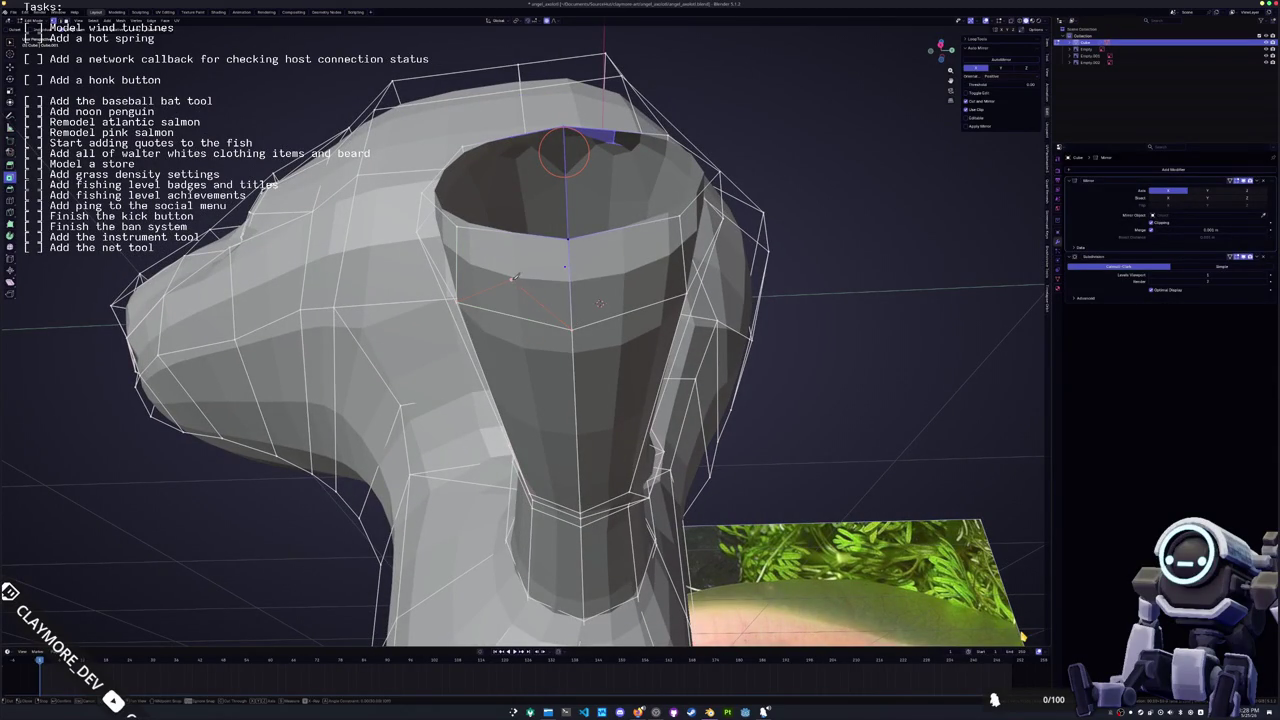
pyautogui.moveTo(565, 150); pyautogui.dragTo(548, 188)
pyautogui.press('k')
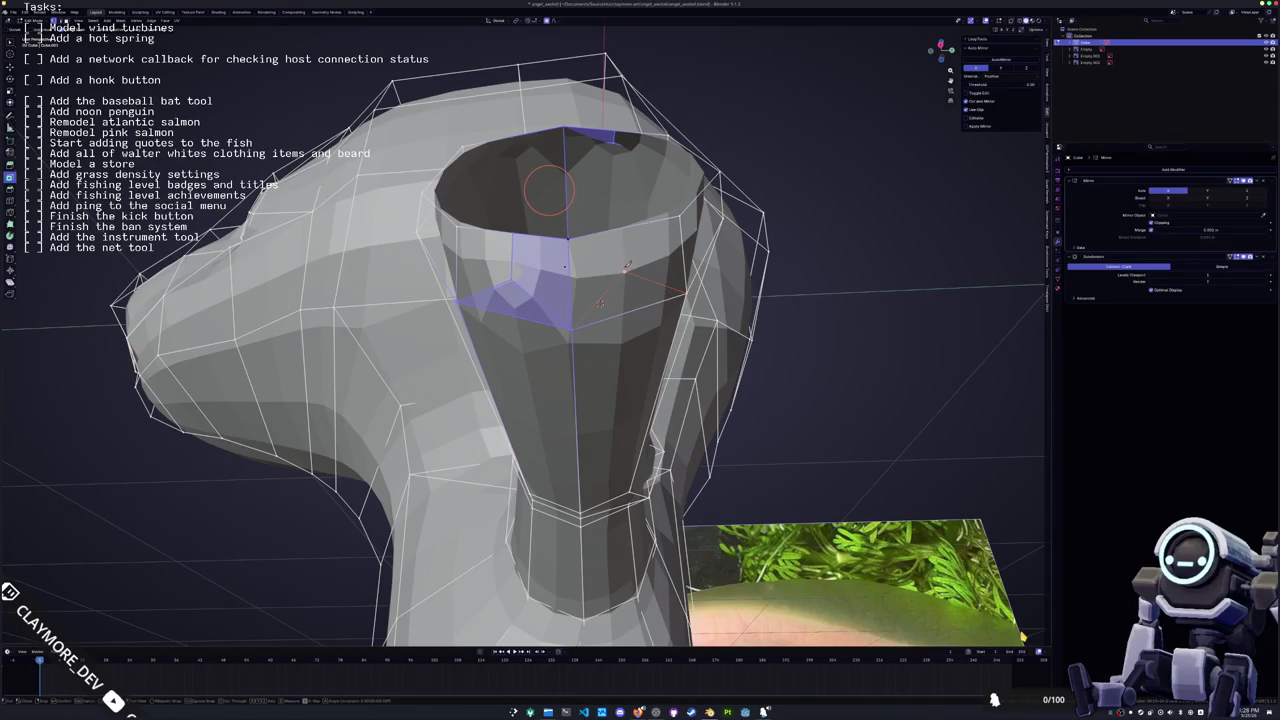
pyautogui.moveTo(548, 188); pyautogui.dragTo(566, 203)
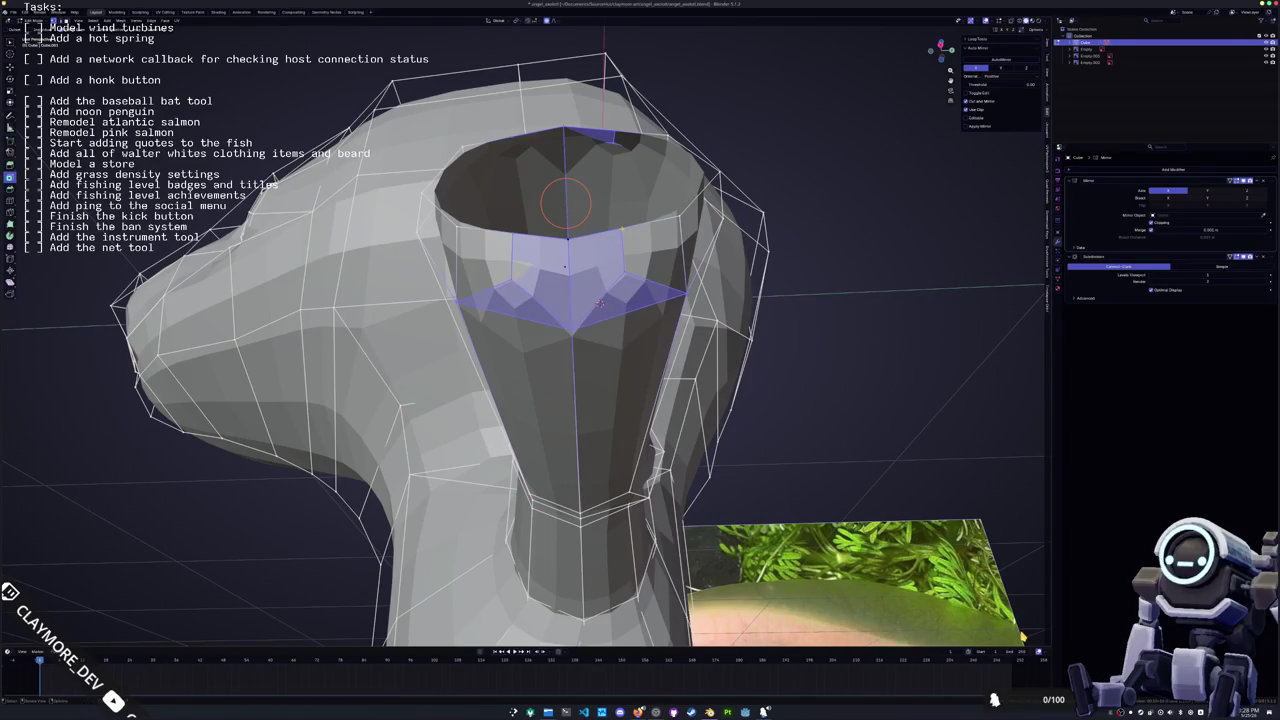
pyautogui.moveTo(566, 203); pyautogui.dragTo(571, 343, button='middle')
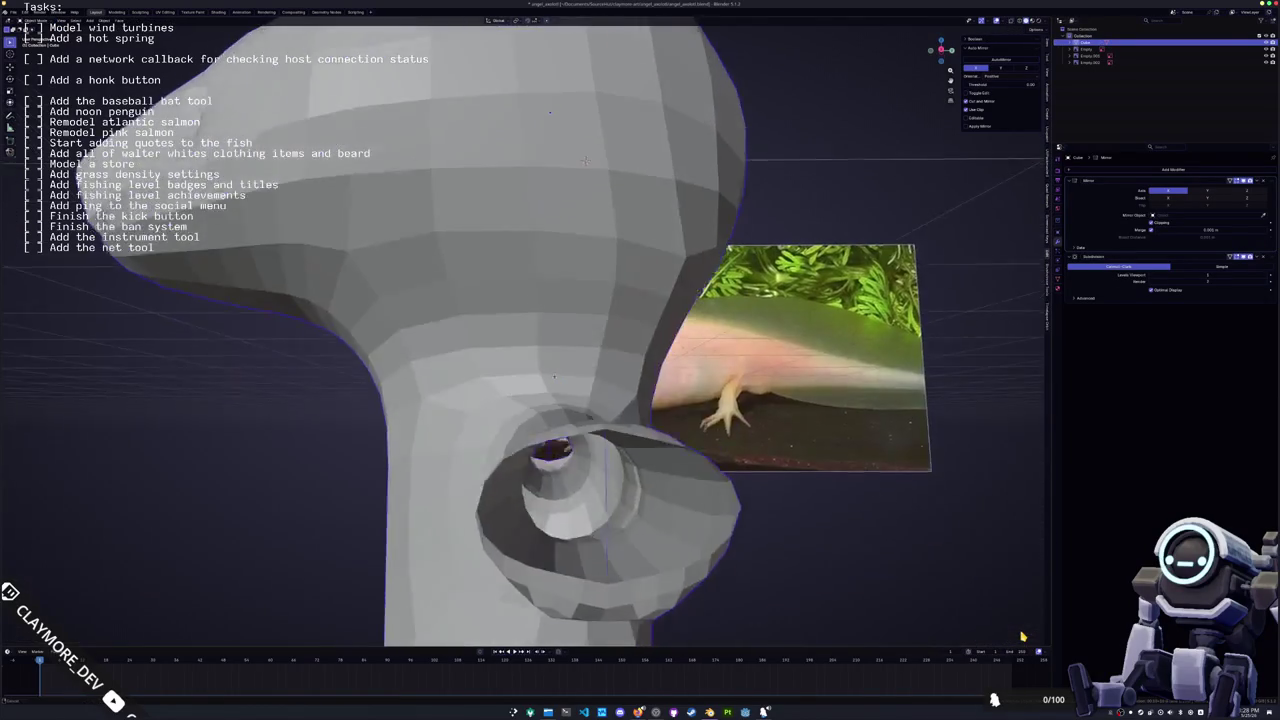
pyautogui.hotkey('ctrl', 'z')
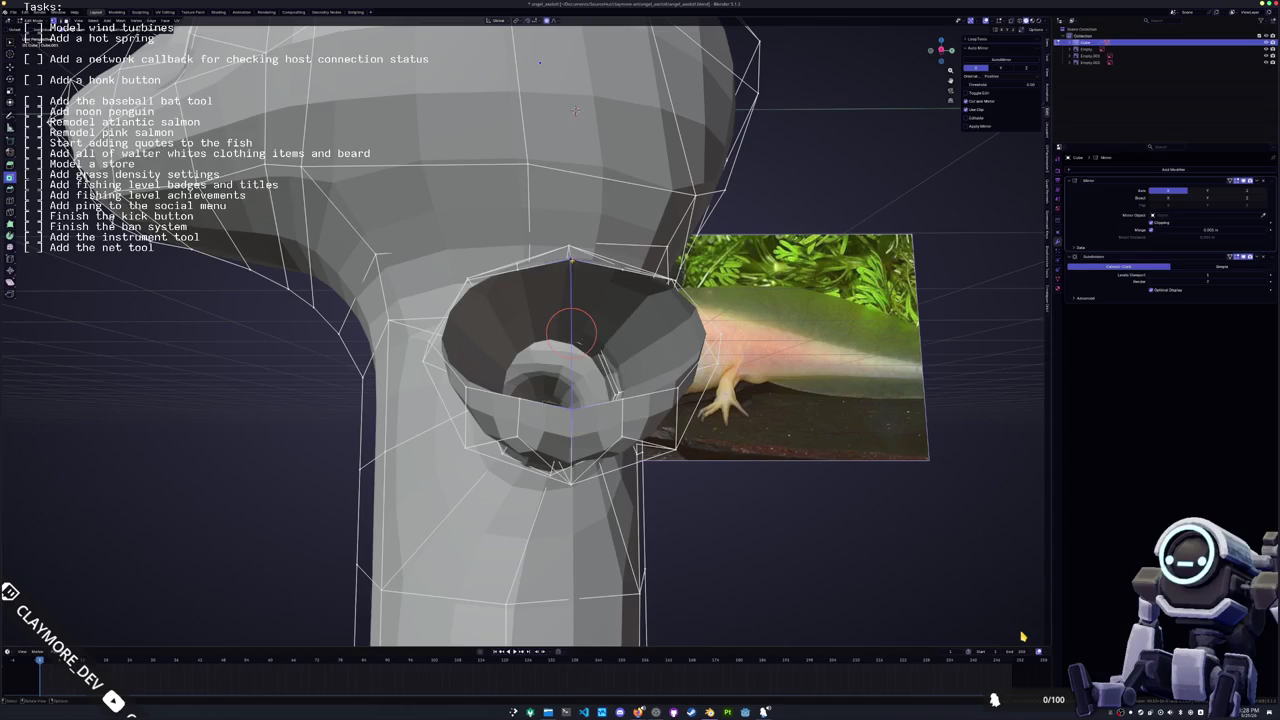
pyautogui.hotkey('ctrl', 'z')
pyautogui.moveTo(517, 275)
pyautogui.mouseDown(button='middle')
pyautogui.moveTo(437, 520)
pyautogui.moveTo(533, 435)
pyautogui.mouseUp(button='middle')
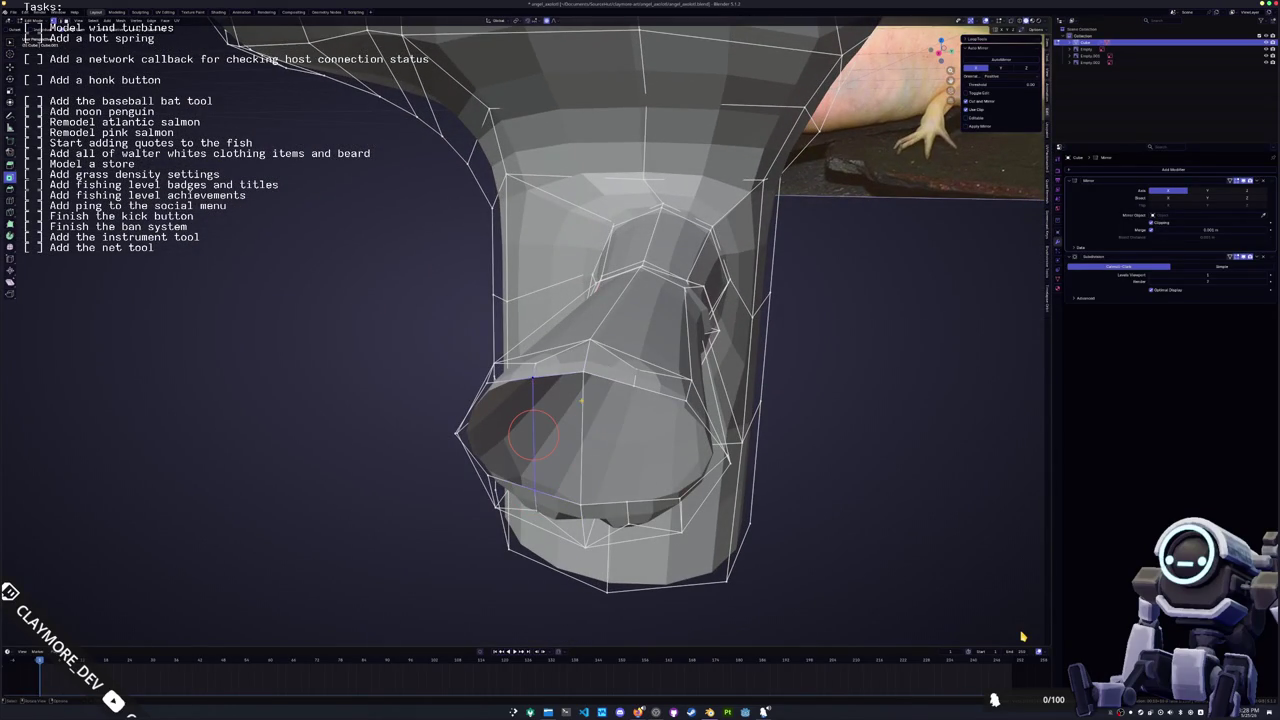
pyautogui.click(633, 385)
pyautogui.moveTo(670, 493); pyautogui.dragTo(645, 496, button='middle')
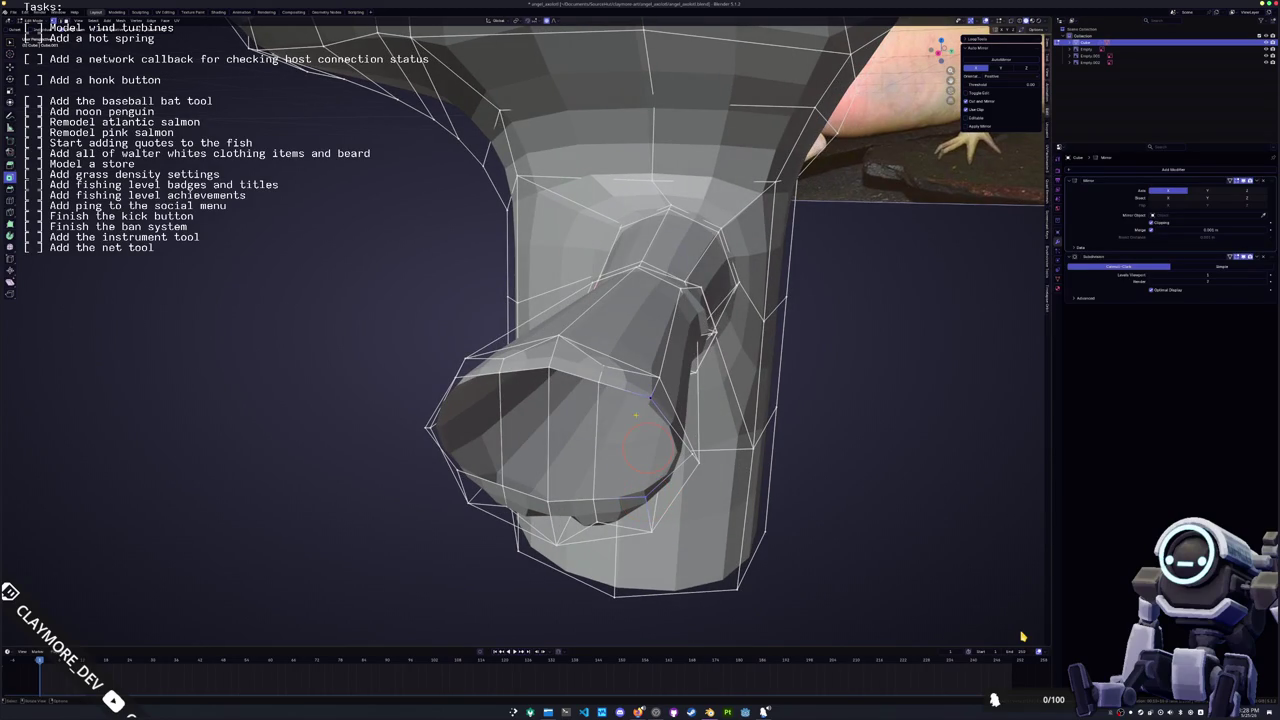
pyautogui.moveTo(648, 447); pyautogui.dragTo(862, 385, button='middle')
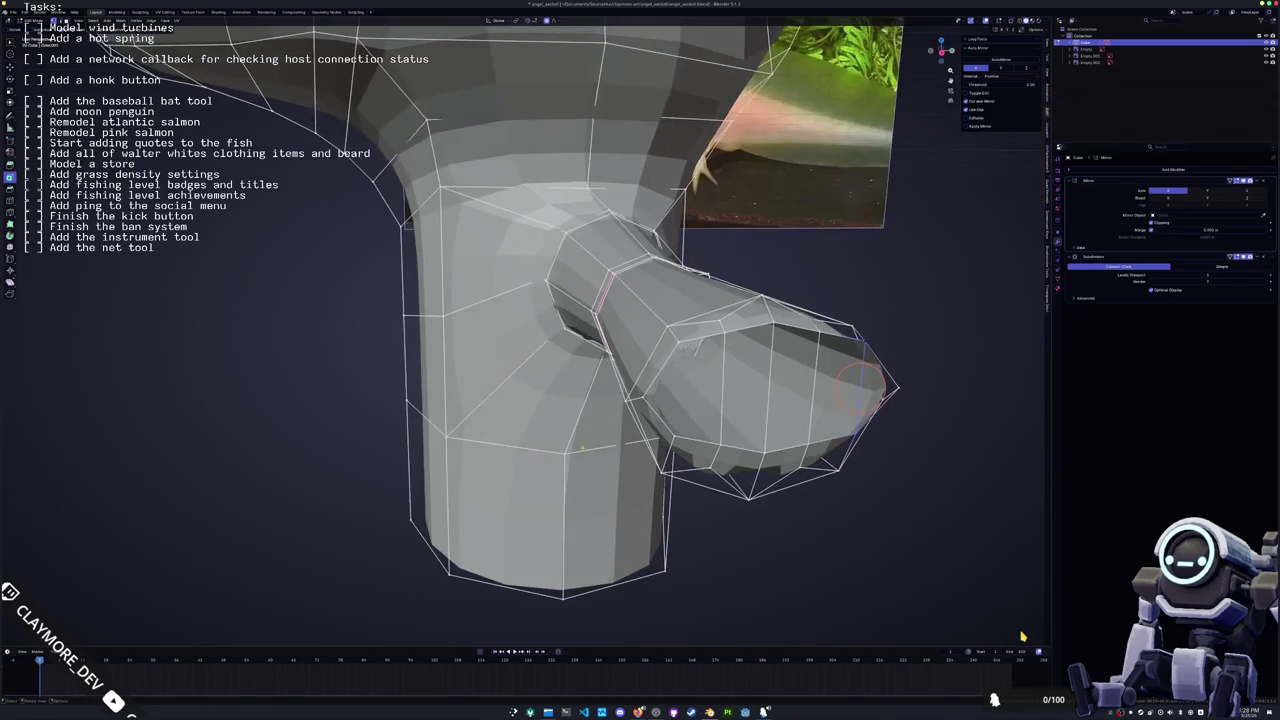
pyautogui.moveTo(676, 390)
pyautogui.mouseDown(button='middle')
pyautogui.moveTo(628, 390)
pyautogui.moveTo(700, 430)
pyautogui.moveTo(190, 345)
pyautogui.moveTo(340, 365)
pyautogui.mouseUp(button='middle')
pyautogui.click(745, 470)
# Move the hand end along X and flatten it by scaling along Z
pyautogui.press('g')
pyautogui.press('x')
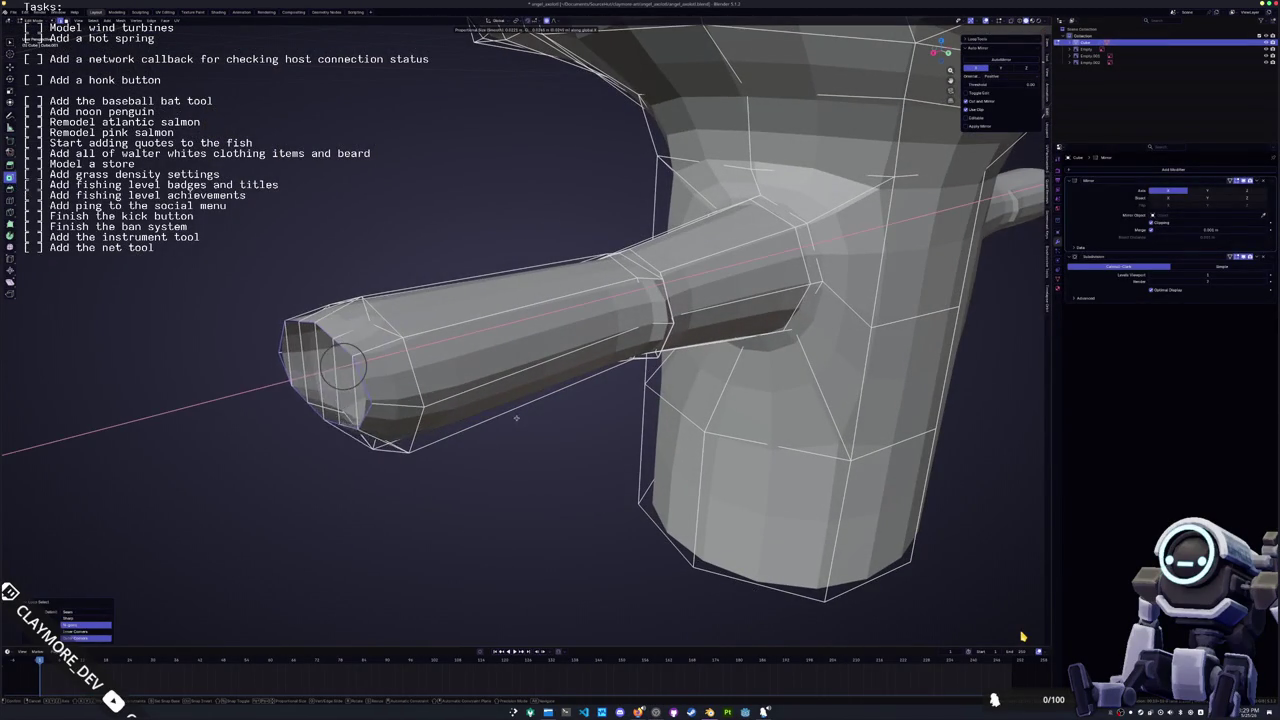
pyautogui.click(503, 424)
pyautogui.press('s')
pyautogui.press('z')
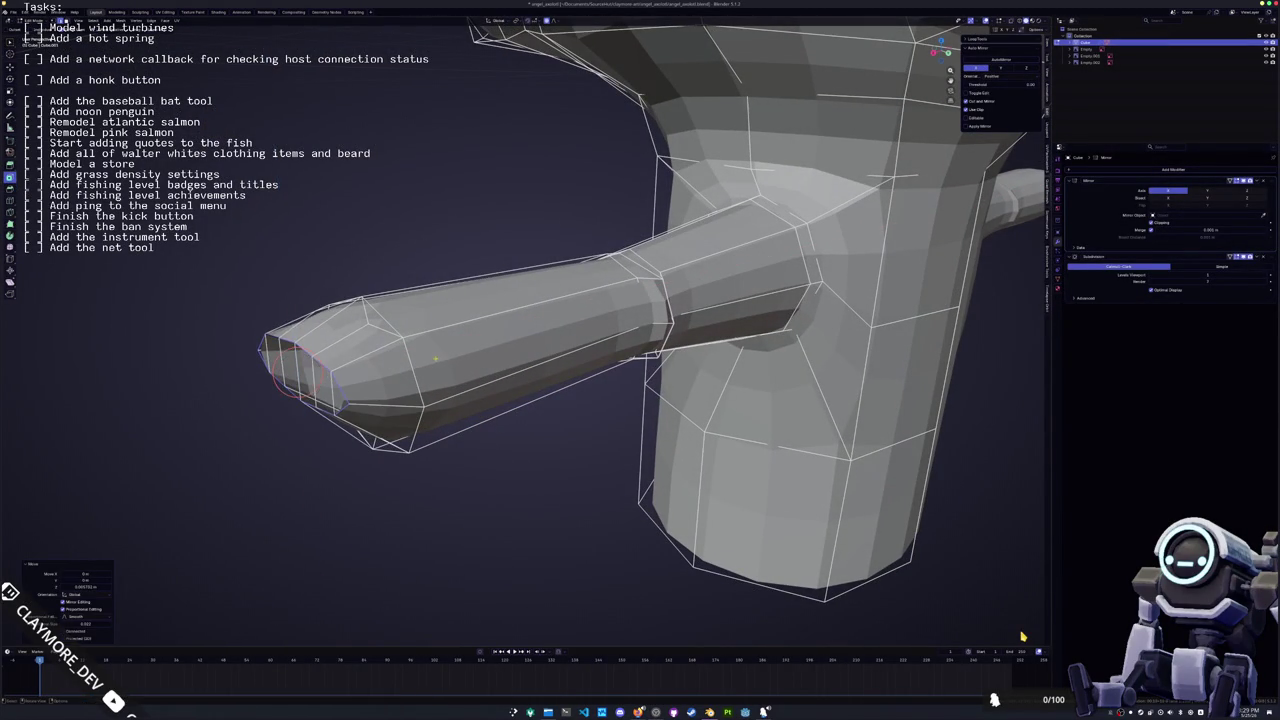
pyautogui.click(432, 360)
# Shift the hand end along the Y axis into its new position
pyautogui.moveTo(432, 360)
pyautogui.mouseDown(button='middle')
pyautogui.moveTo(405, 345)
pyautogui.moveTo(680, 405)
pyautogui.mouseUp(button='middle')
pyautogui.press('g')
pyautogui.press('y')
pyautogui.click(390, 343)
pyautogui.press('g')
pyautogui.press('y')
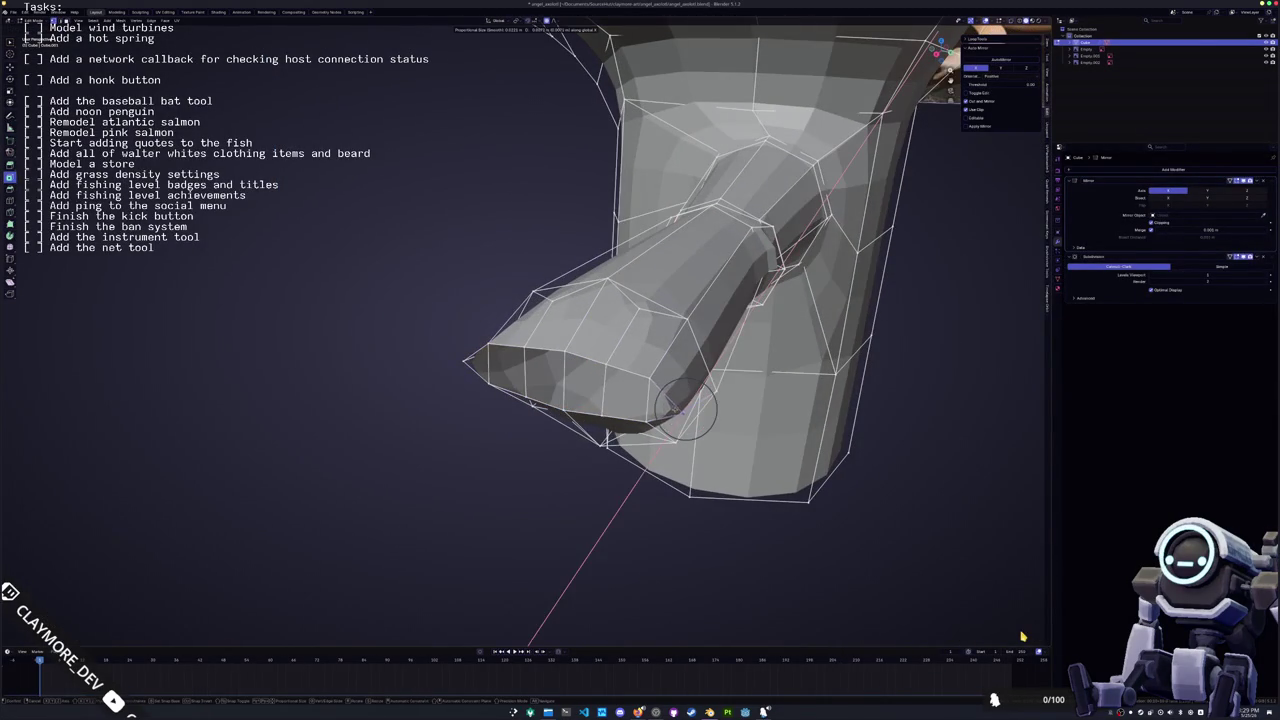
pyautogui.press('y')
pyautogui.moveTo(688, 410); pyautogui.dragTo(563, 362, button='middle')
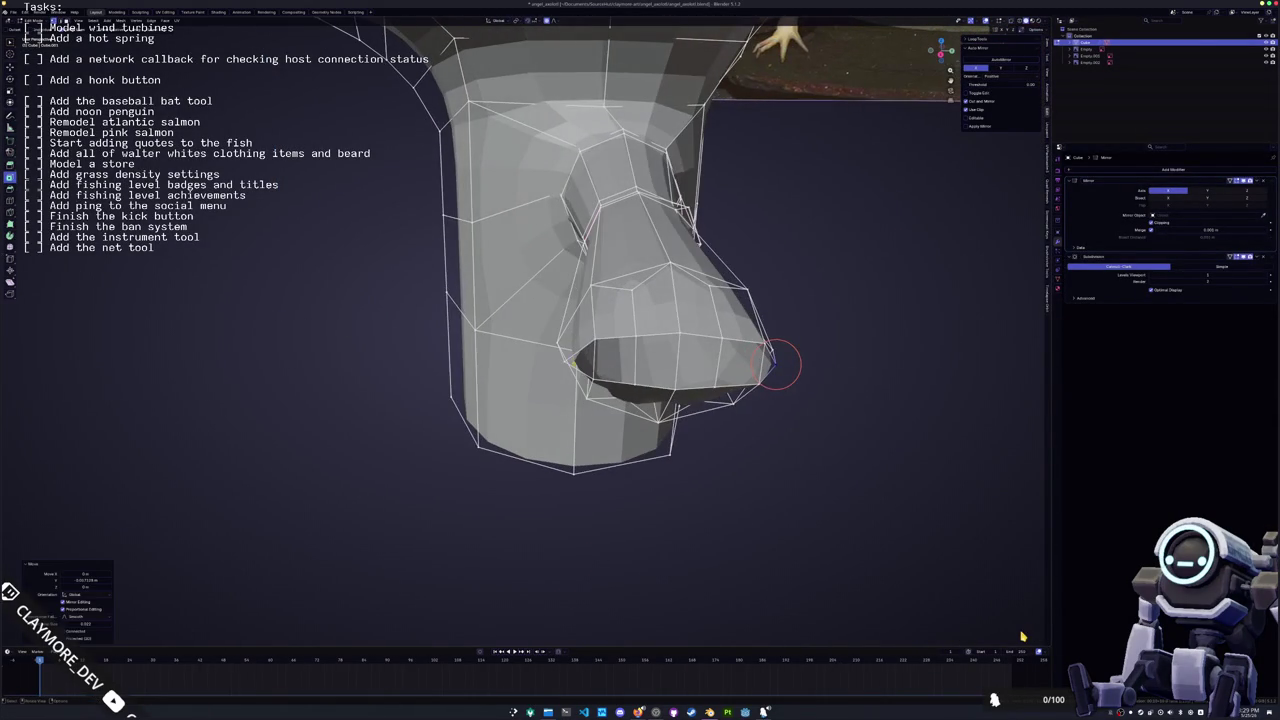
pyautogui.click(563, 362)
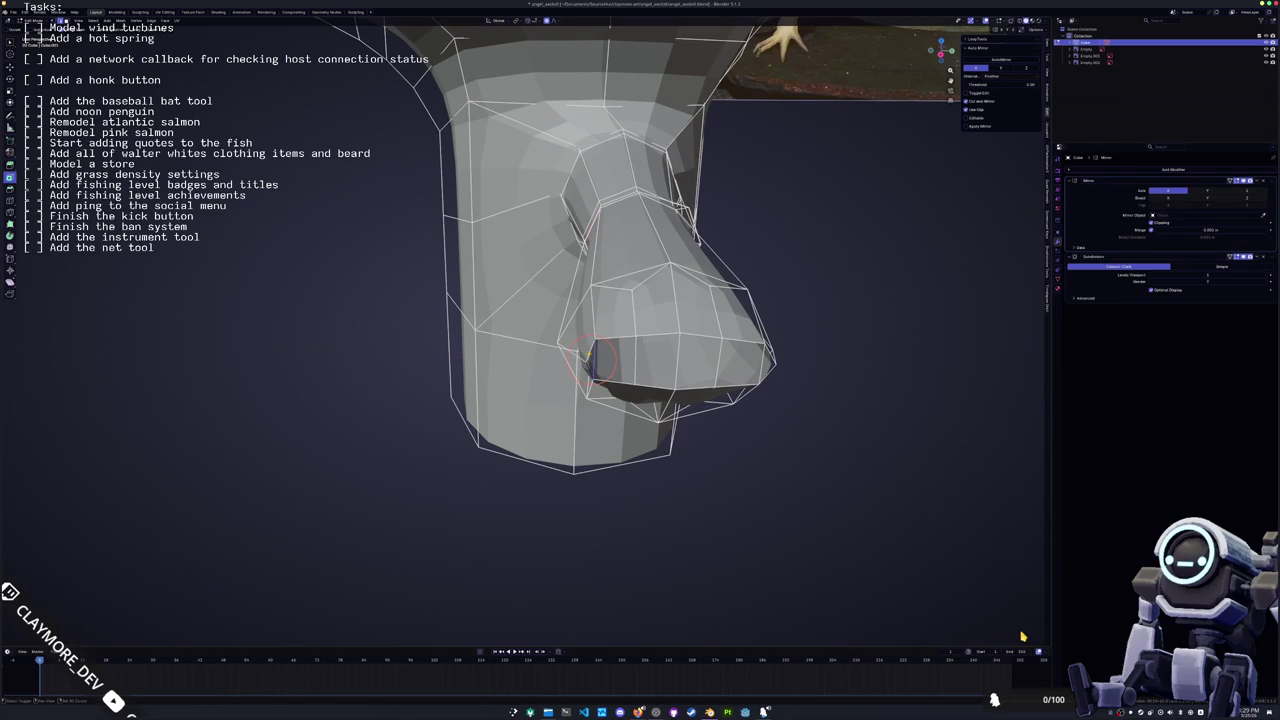
# Slide a vertex near the hand tip along its edge
pyautogui.moveTo(590, 362); pyautogui.dragTo(459, 346, button='middle')
pyautogui.click(690, 356)
pyautogui.moveTo(676, 370)
pyautogui.mouseDown(button='middle')
pyautogui.moveTo(585, 395)
pyautogui.moveTo(718, 345)
pyautogui.moveTo(574, 349)
pyautogui.mouseUp(button='middle')
pyautogui.press('g')
pyautogui.press('g')
pyautogui.click(652, 343)
# Select a single horizontal edge on the hand
pyautogui.keyDown('alt'); pyautogui.click(730, 340); pyautogui.keyUp('alt')
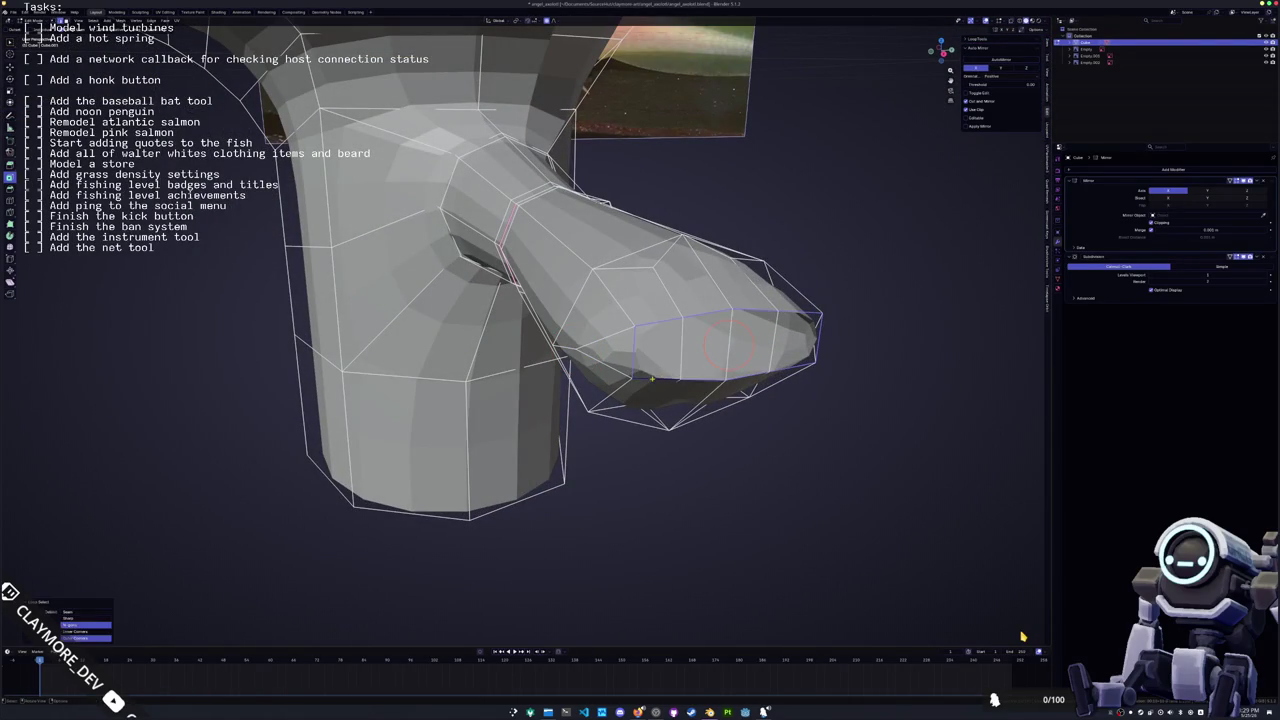
pyautogui.click(681, 345)
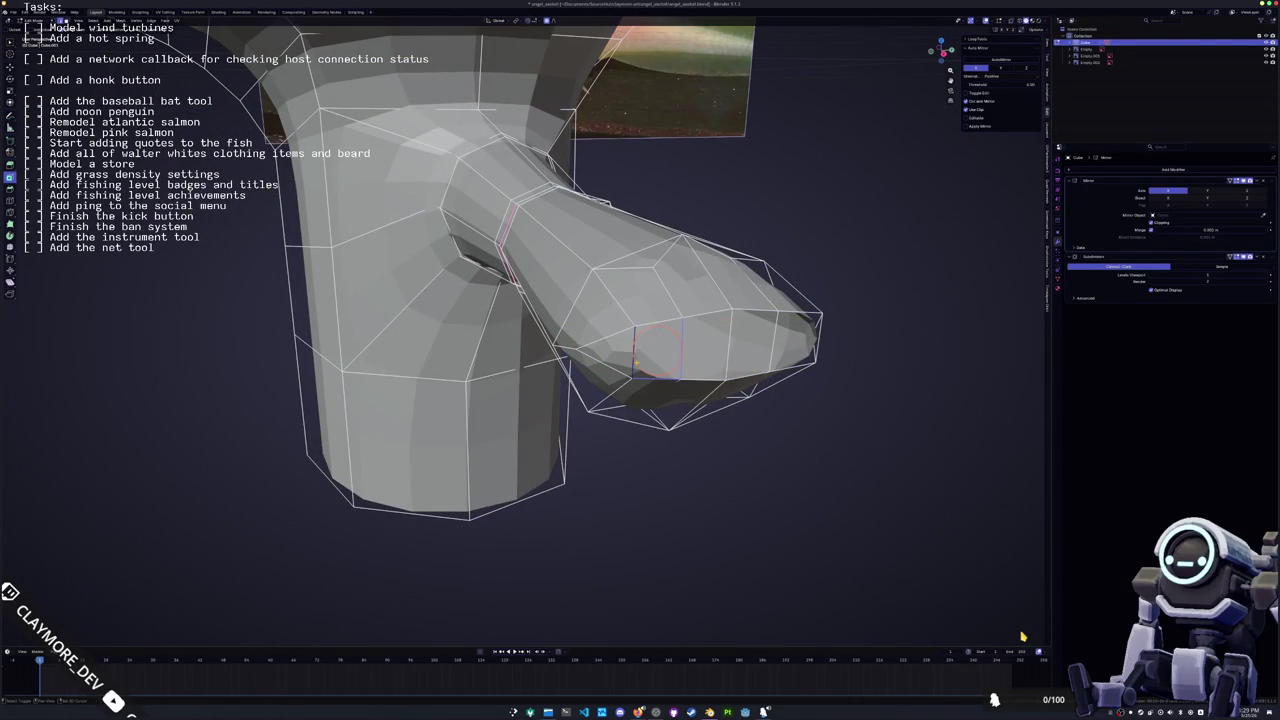
pyautogui.press('c')
pyautogui.click(657, 331)
# Separate the selected edge into its own object and select it in side view
pyautogui.rightClick(658, 354)
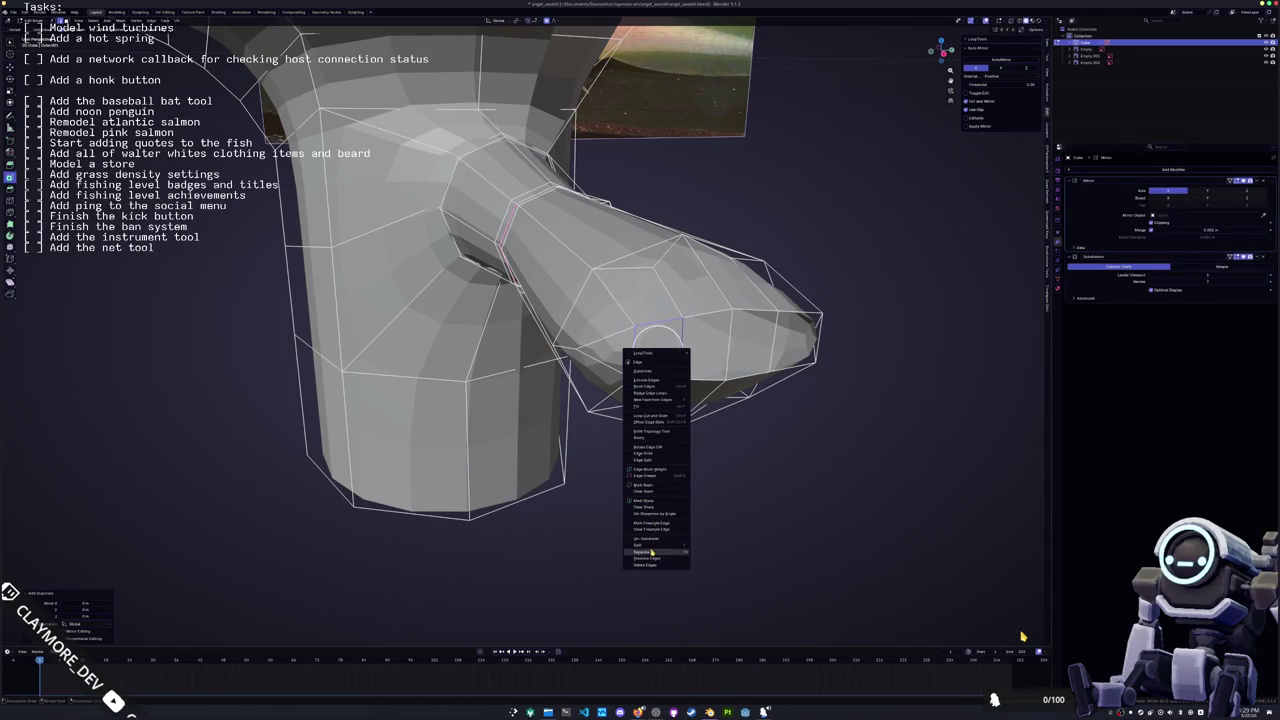
pyautogui.moveTo(645, 552)
pyautogui.click(713, 548)
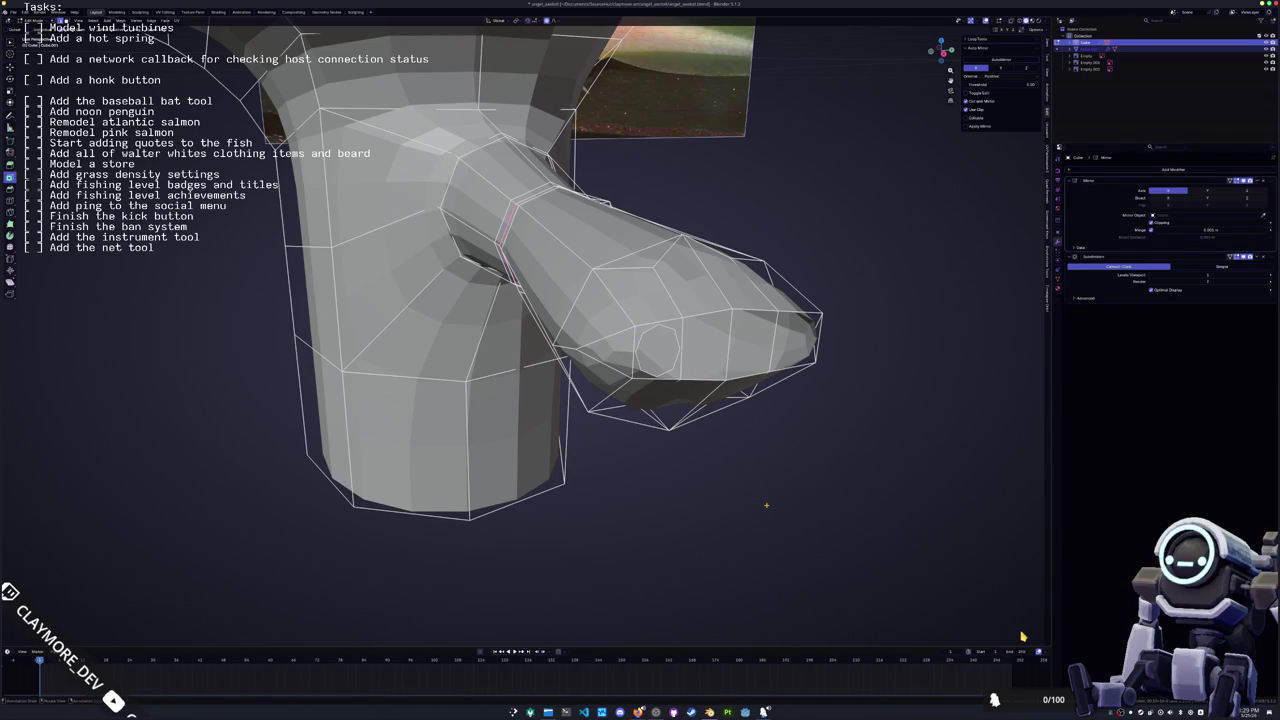
pyautogui.press('KP_3')
pyautogui.scroll(2, 774, 491)
pyautogui.click(582, 382)
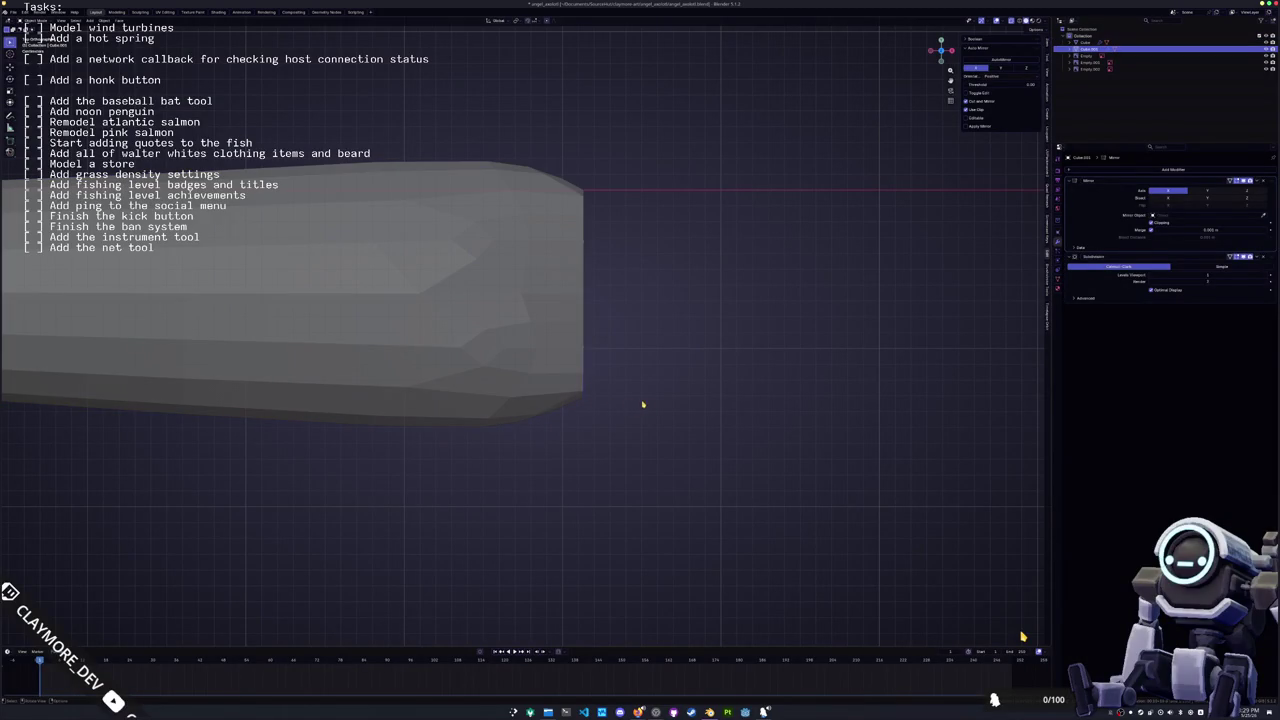
# Extrude the separated edge along X to form the box finger
pyautogui.press('Tab')
pyautogui.press('e')
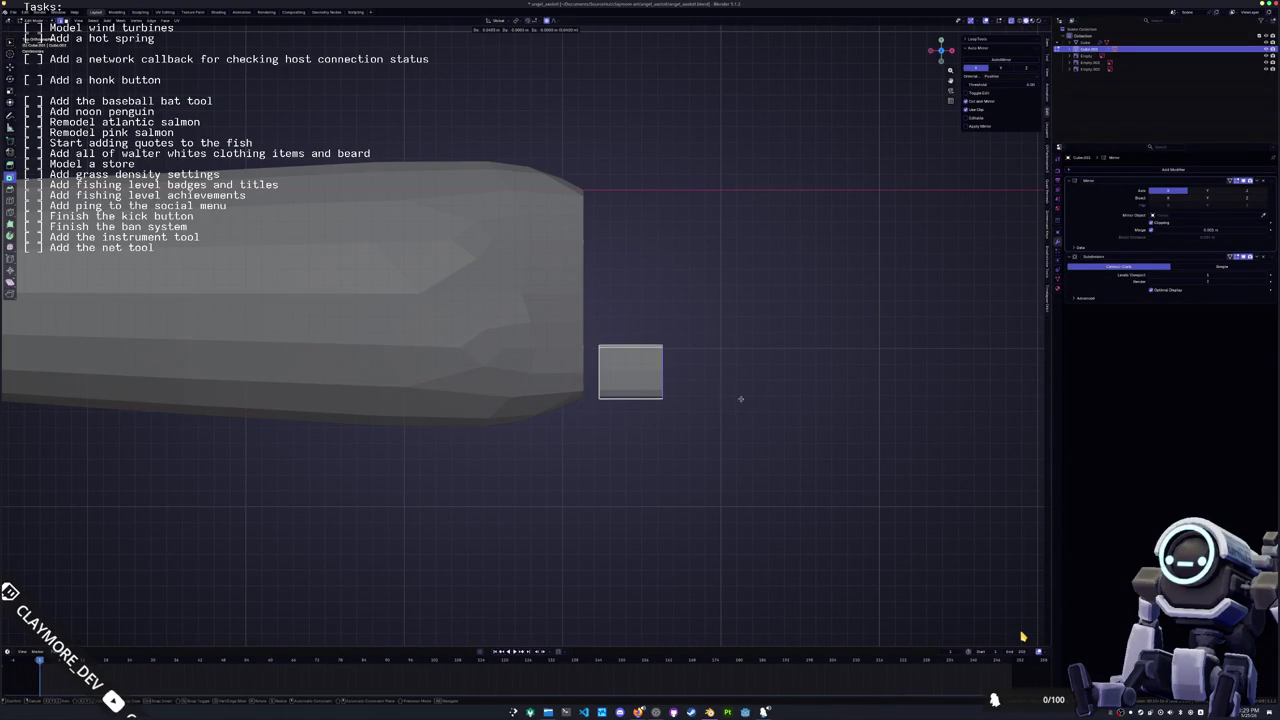
pyautogui.rightClick(776, 398)
pyautogui.moveTo(771, 400); pyautogui.dragTo(717, 398, button='middle')
pyautogui.press('e')
pyautogui.press('x')
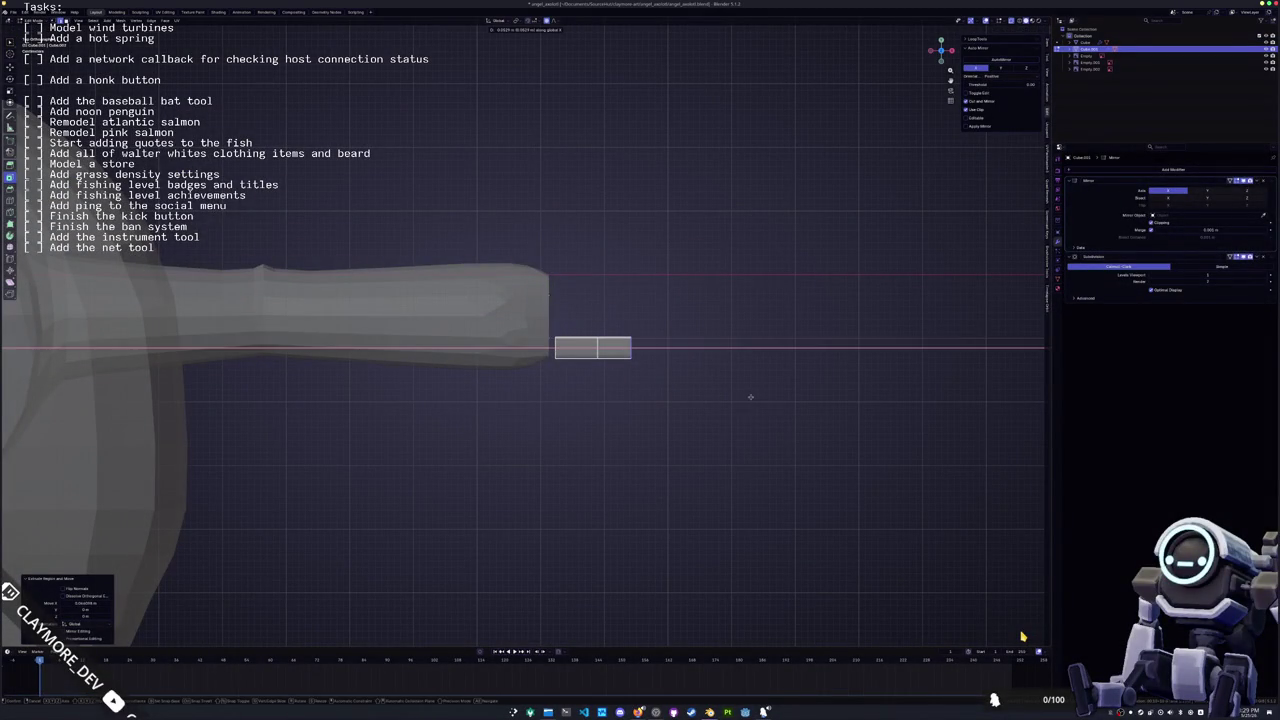
pyautogui.click(779, 397)
pyautogui.moveTo(700, 396)
pyautogui.mouseDown(button='middle')
pyautogui.moveTo(583, 414)
pyautogui.moveTo(470, 345)
pyautogui.mouseUp(button='middle')
# Return to Object Mode and apply Shade Smooth to the finger
pyautogui.keyDown('alt'); pyautogui.click(445, 332); pyautogui.keyUp('alt')
pyautogui.rightClick(451, 328)
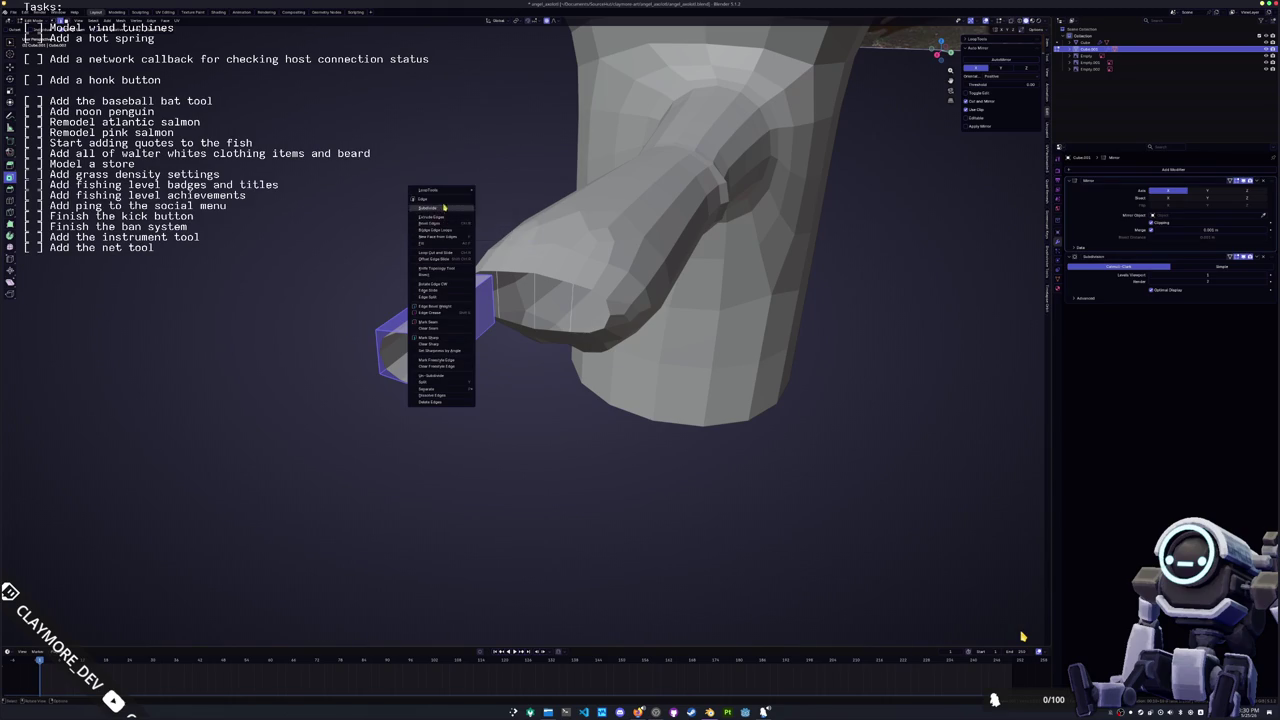
pyautogui.press('Escape')
pyautogui.press('3')
pyautogui.rightClick(443, 429)
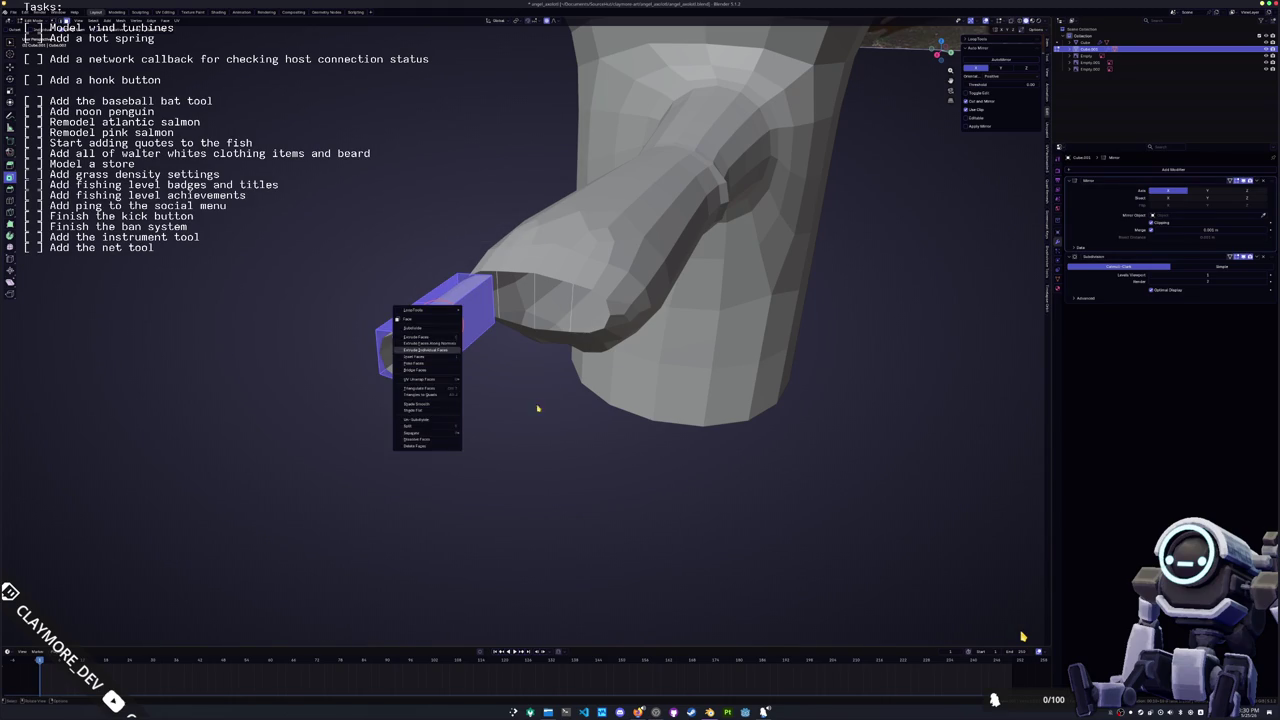
pyautogui.press('Escape')
pyautogui.press('Tab')
pyautogui.rightClick(429, 355)
pyautogui.click(437, 350)
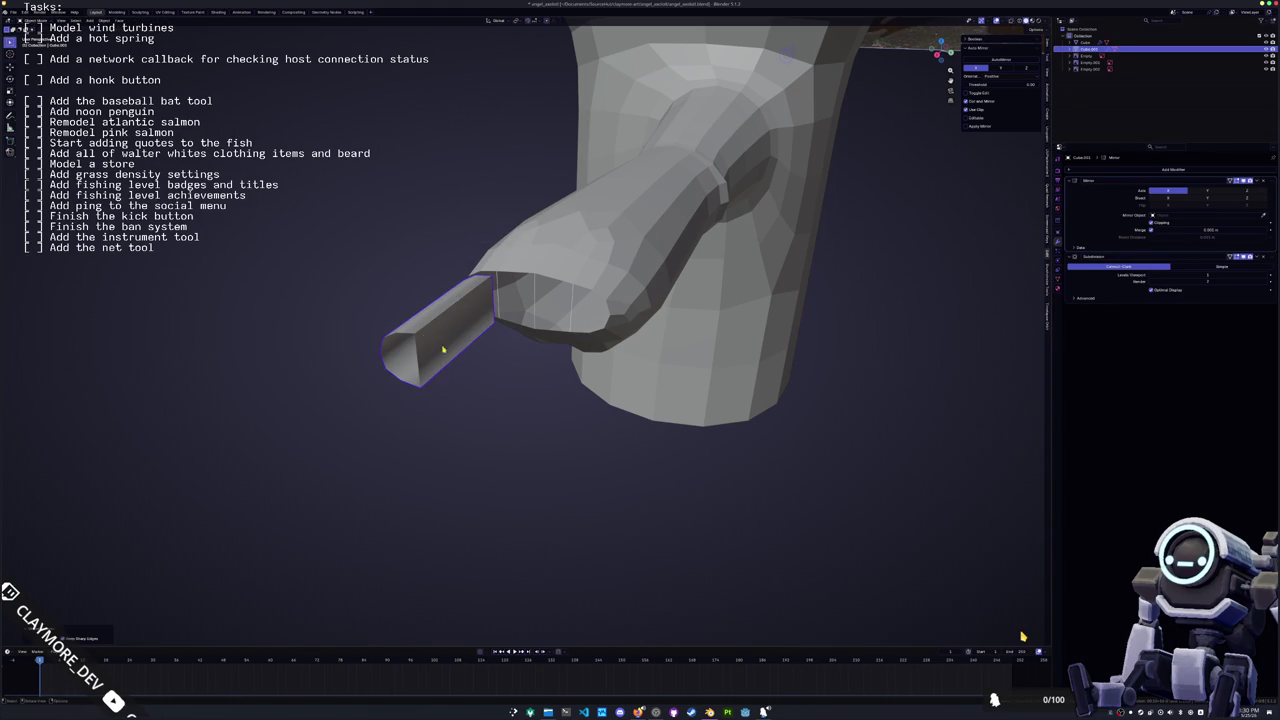
# Toggle the finger's subdivision display, then re-enter Edit Mode with all selected
pyautogui.moveTo(437, 350); pyautogui.dragTo(520, 330, button='middle')
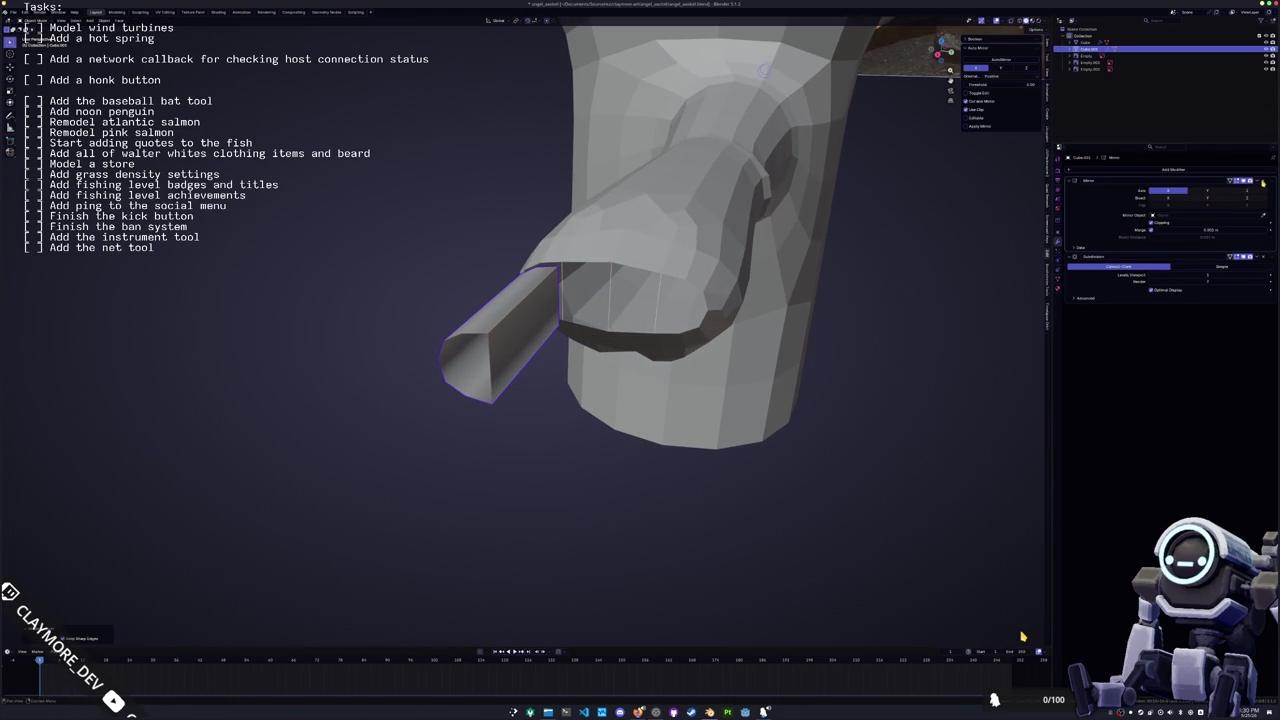
pyautogui.click(1247, 262)
pyautogui.click(1247, 262)
pyautogui.press('Tab')
pyautogui.hotkey('alt', 'a')
pyautogui.press('a')
pyautogui.moveTo(504, 356)
pyautogui.mouseDown(button='middle')
pyautogui.moveTo(522, 343)
pyautogui.moveTo(478, 313)
pyautogui.mouseUp(button='middle')
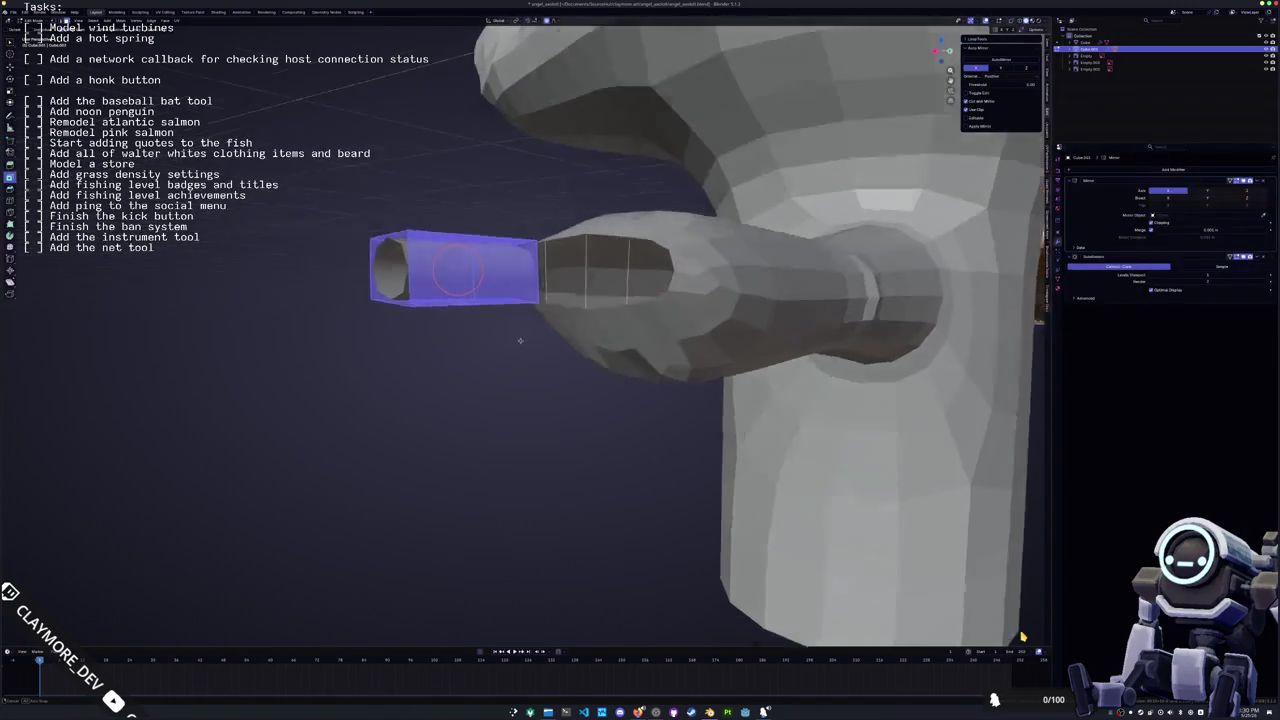
# Add a loop cut, then extrude the end loop along X to lengthen the tube
pyautogui.keyDown('alt'); pyautogui.click(478, 313); pyautogui.keyUp('alt')
pyautogui.click(483, 313)
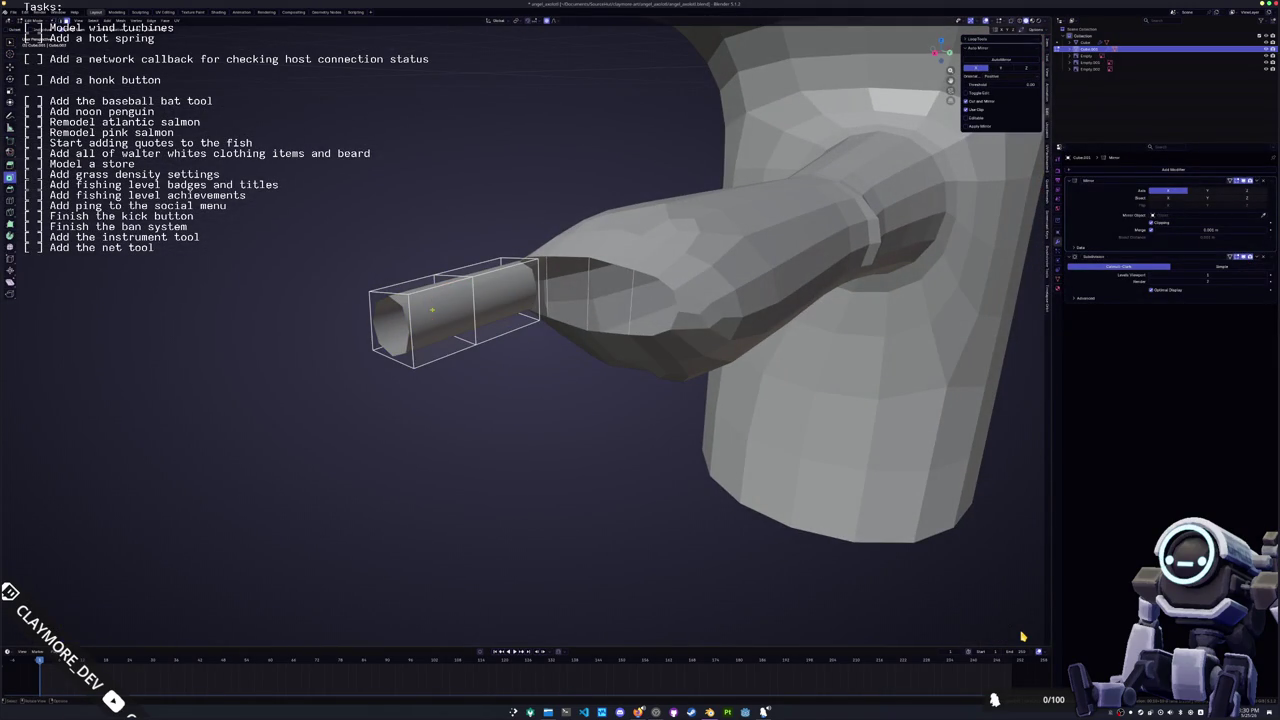
pyautogui.click(401, 300)
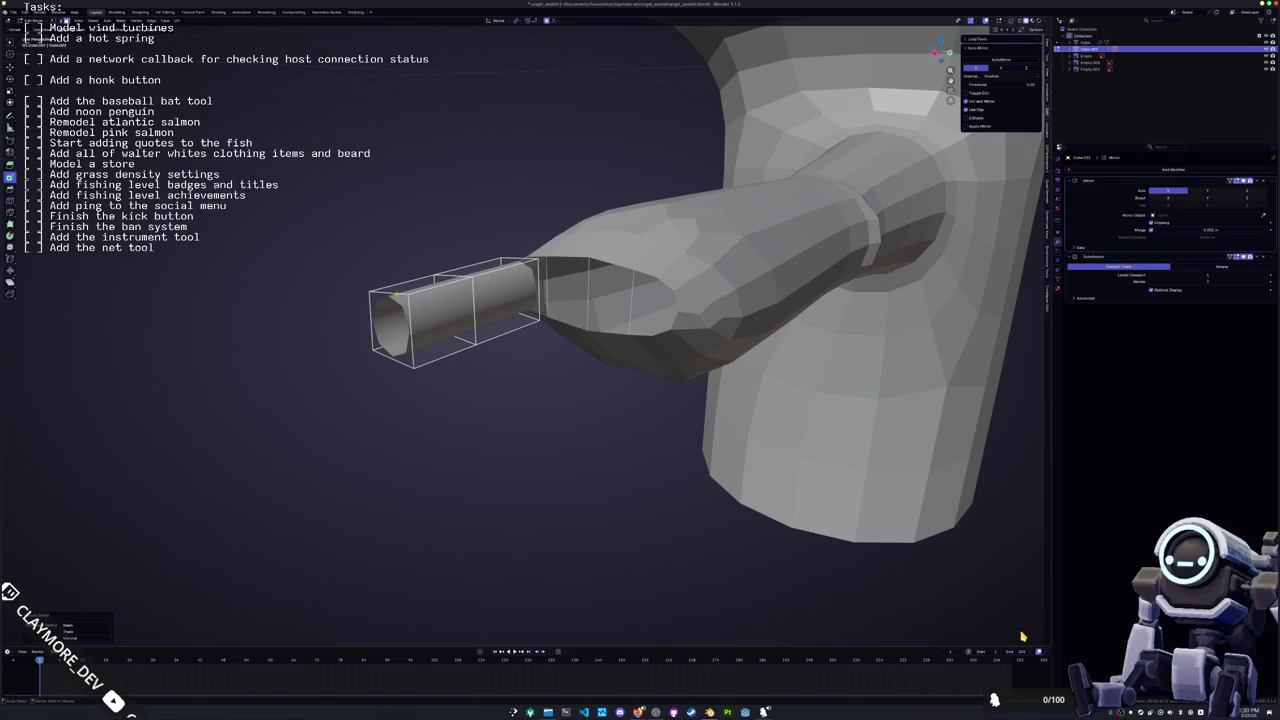
pyautogui.keyDown('alt'); pyautogui.click(397, 295); pyautogui.keyUp('alt')
pyautogui.press('KP_1')
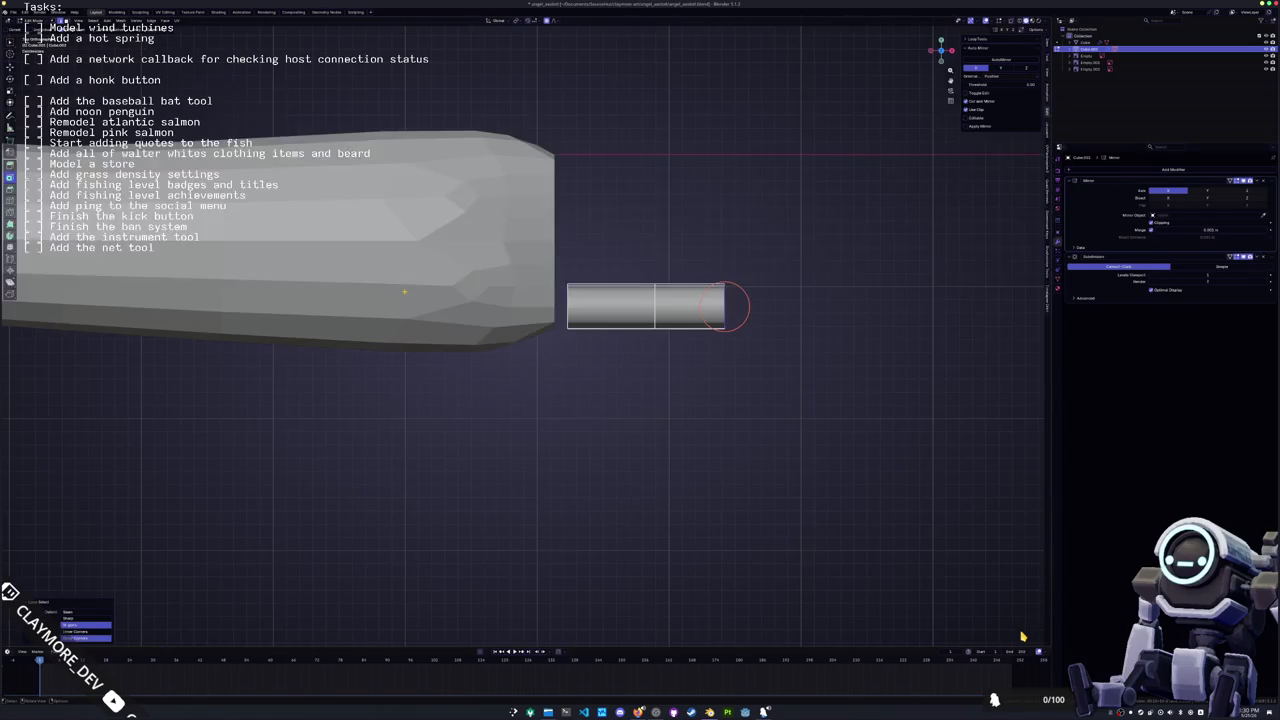
pyautogui.press('e')
pyautogui.press('x')
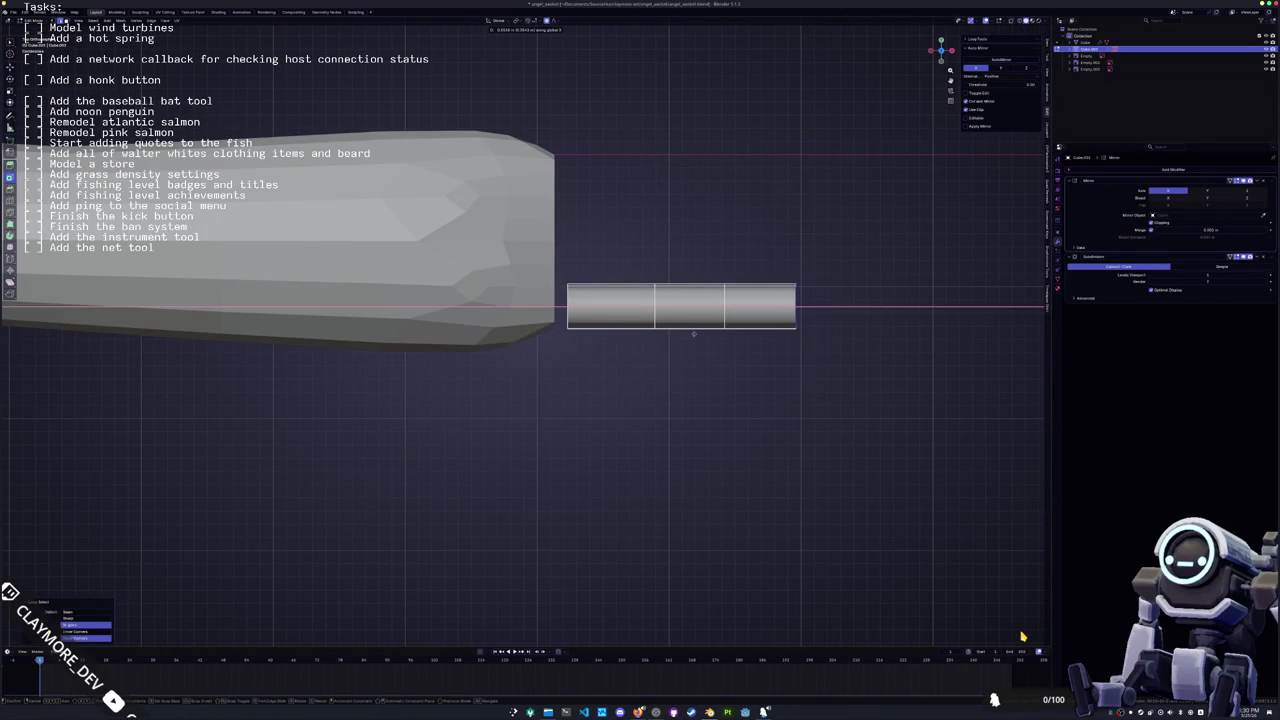
pyautogui.click(805, 300)
# Turn on X-ray and shift the middle loop along the tube's X axis
pyautogui.keyDown('shift'); pyautogui.moveTo(805, 300); pyautogui.dragTo(734, 354, button='middle'); pyautogui.keyUp('shift')
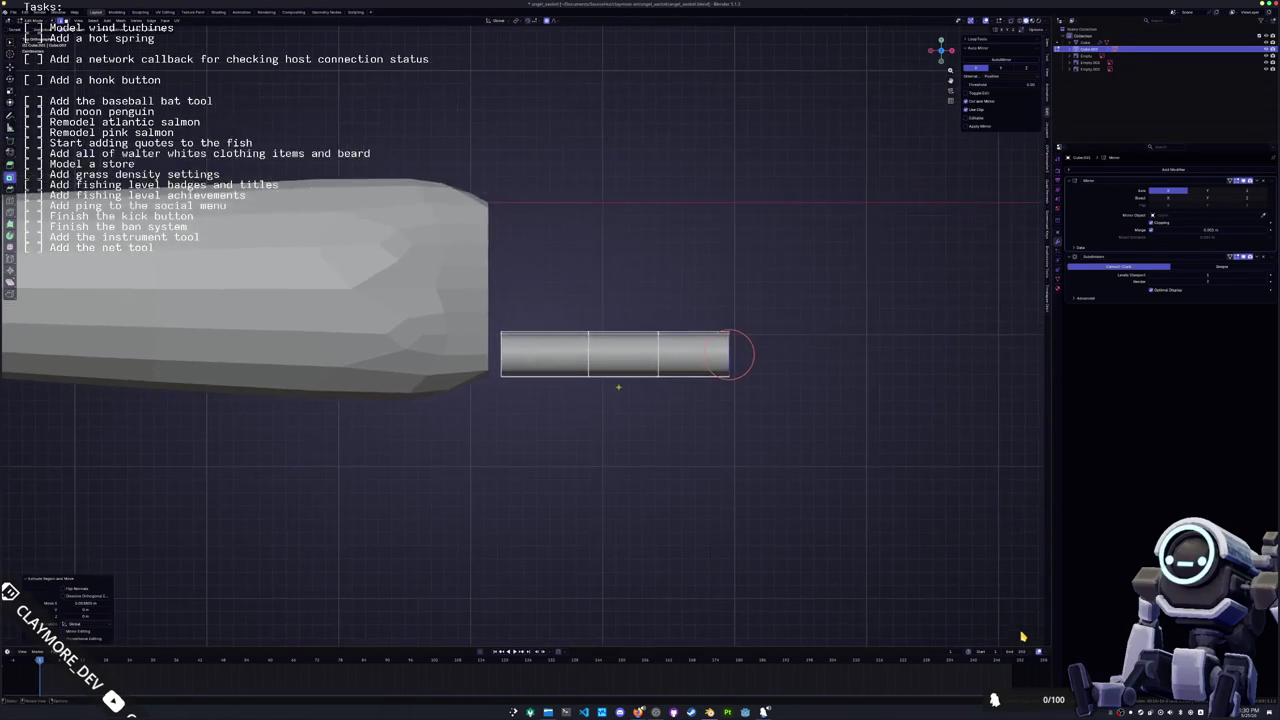
pyautogui.hotkey('alt', 'z')
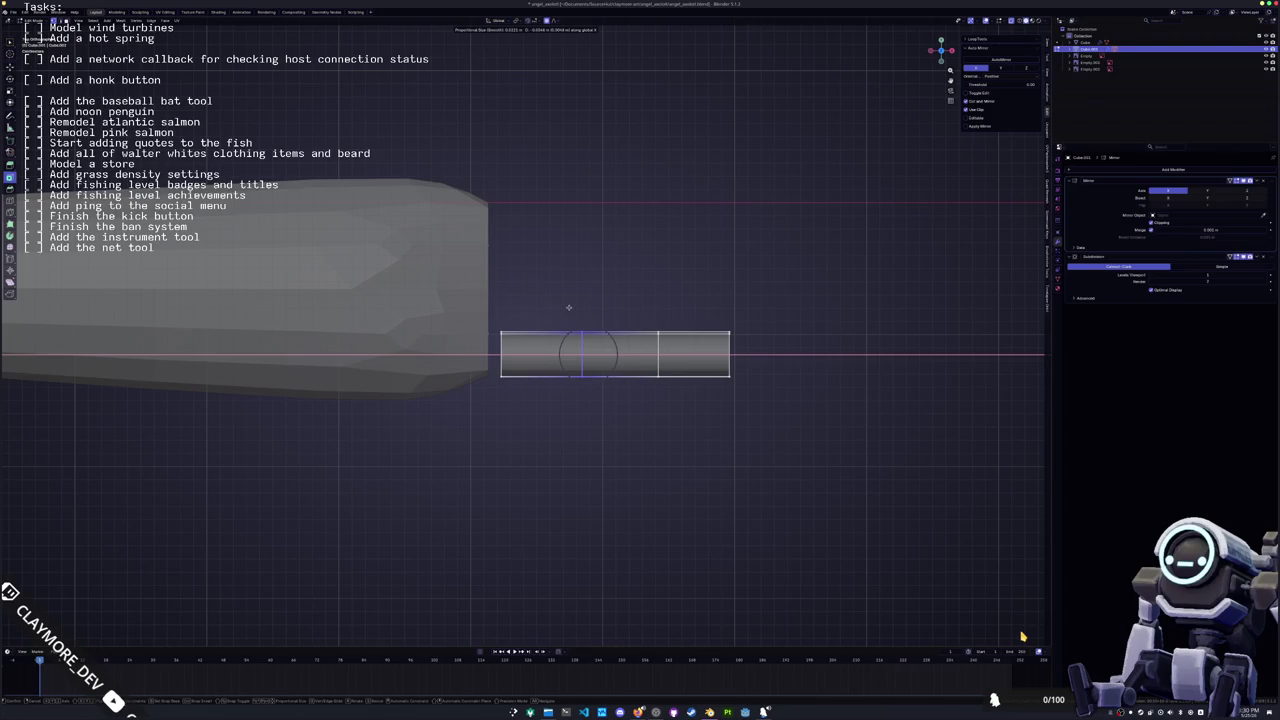
pyautogui.click(570, 306)
pyautogui.press('g')
pyautogui.press('x')
pyautogui.click(628, 300)
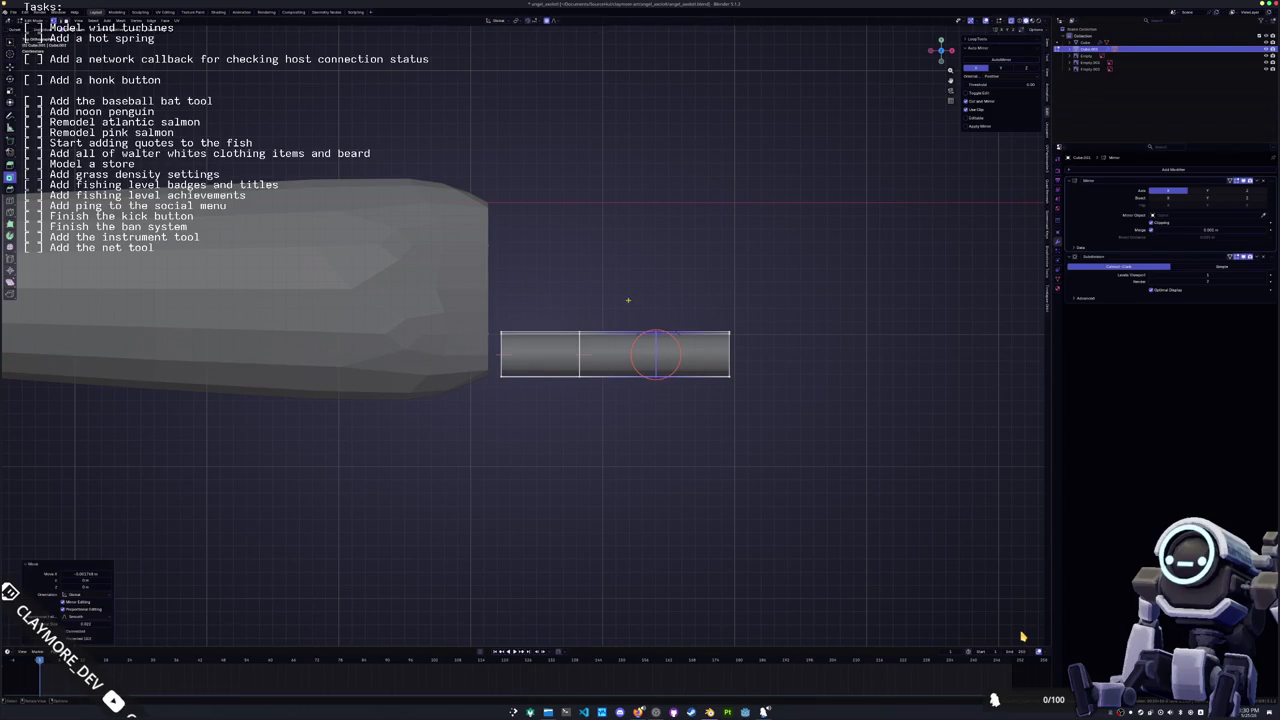
pyautogui.scroll(1, 600, 380)
pyautogui.scroll(2, 588, 402)
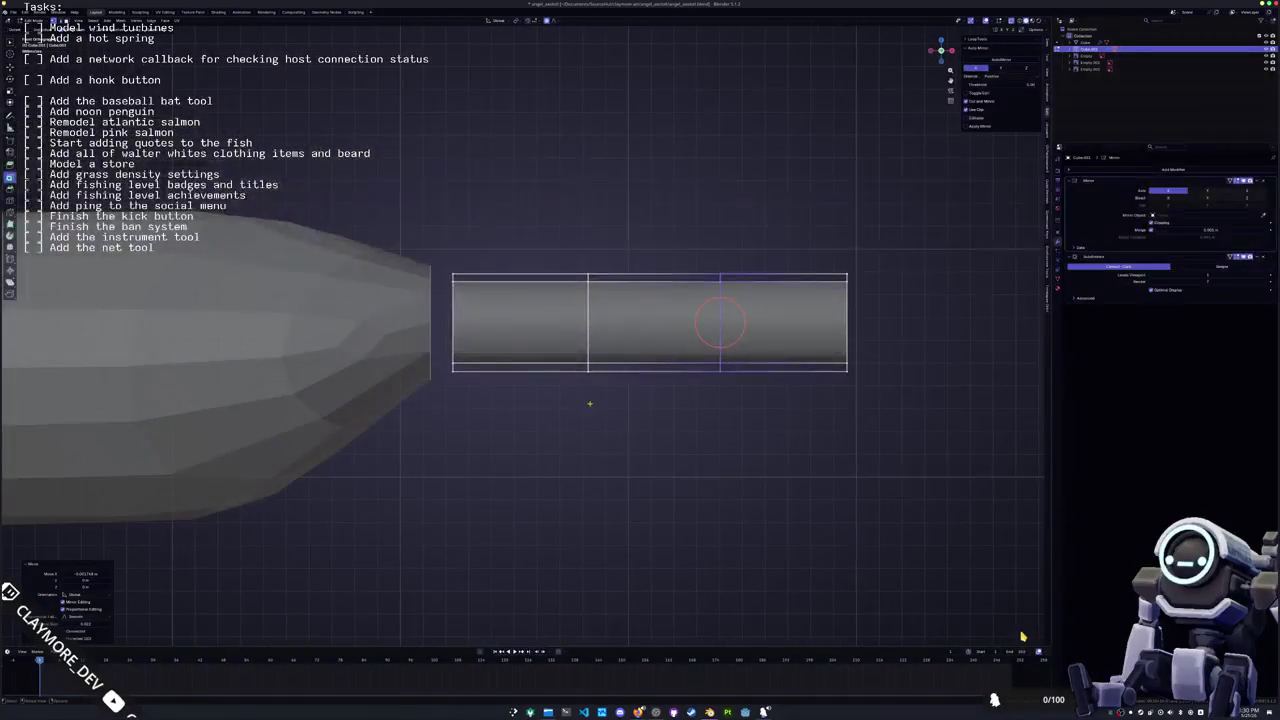
# Pull the tube's bottom-left edge down vertically
pyautogui.moveTo(586, 403); pyautogui.dragTo(430, 357)
pyautogui.press('g')
pyautogui.press('z')
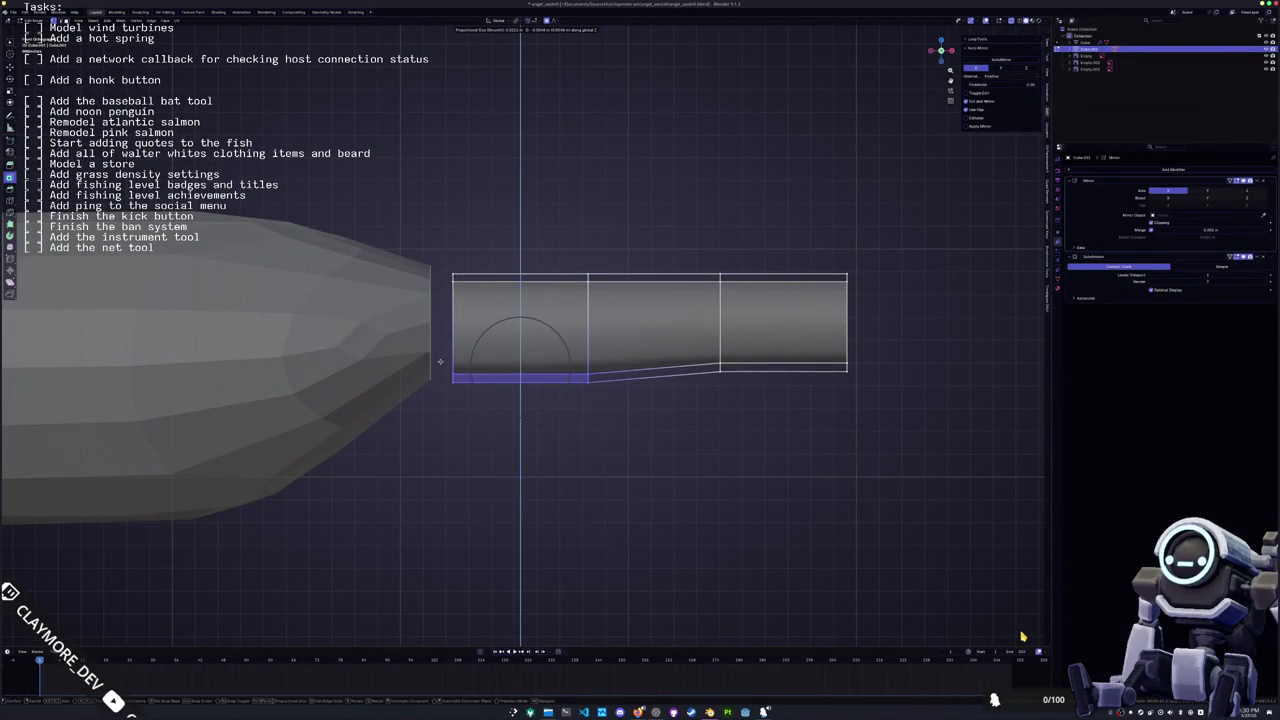
pyautogui.click(646, 401)
# Raise the lower-right edge and adjust its right end vertically
pyautogui.keyDown('shift'); pyautogui.moveTo(646, 401); pyautogui.dragTo(537, 401, button='middle'); pyautogui.keyUp('shift')
pyautogui.click(600, 374)
pyautogui.press('g')
pyautogui.press('z')
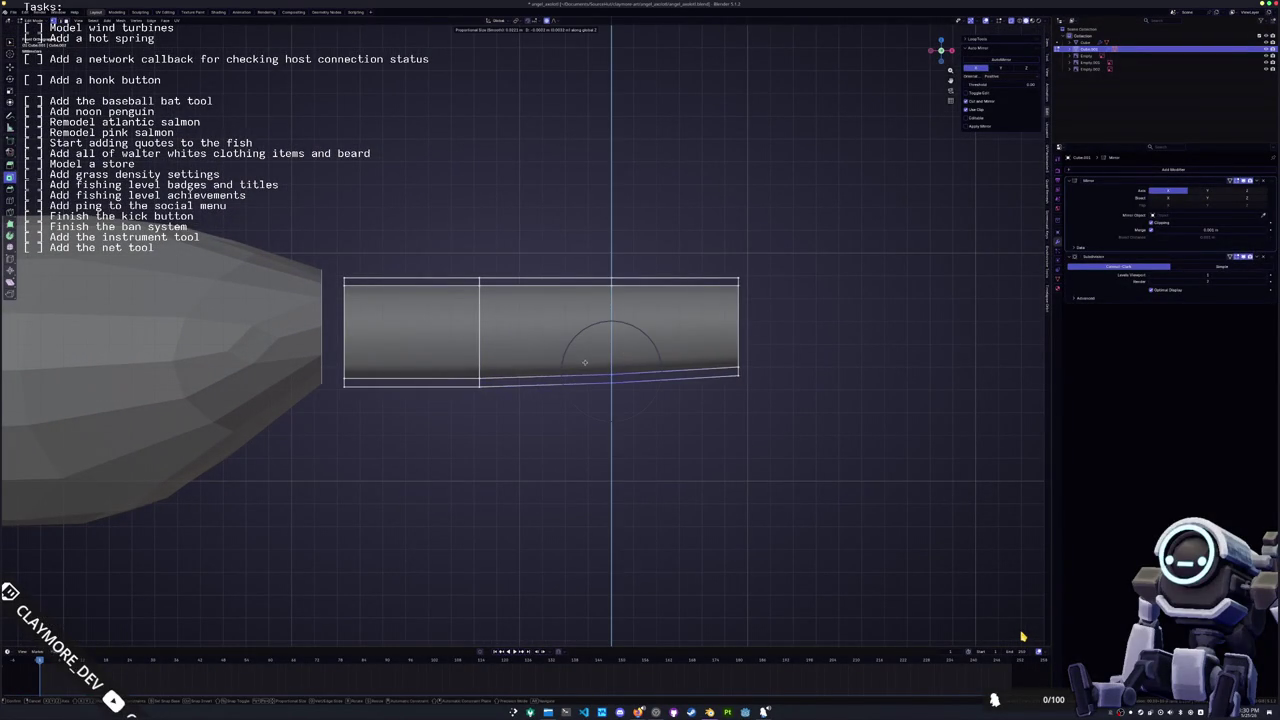
pyautogui.click(608, 371)
pyautogui.click(738, 370)
pyautogui.press('g')
pyautogui.press('z')
pyautogui.keyDown('shift'); pyautogui.moveTo(724, 340); pyautogui.dragTo(781, 330, button='middle'); pyautogui.keyUp('shift')
pyautogui.click(600, 360)
# Add two loop cuts and reshape the bottom vertices along Z for a bulging lower edge
pyautogui.hotkey('ctrl', 'r')
pyautogui.click(470, 362)
pyautogui.hotkey('ctrl', 'r')
pyautogui.click(731, 345)
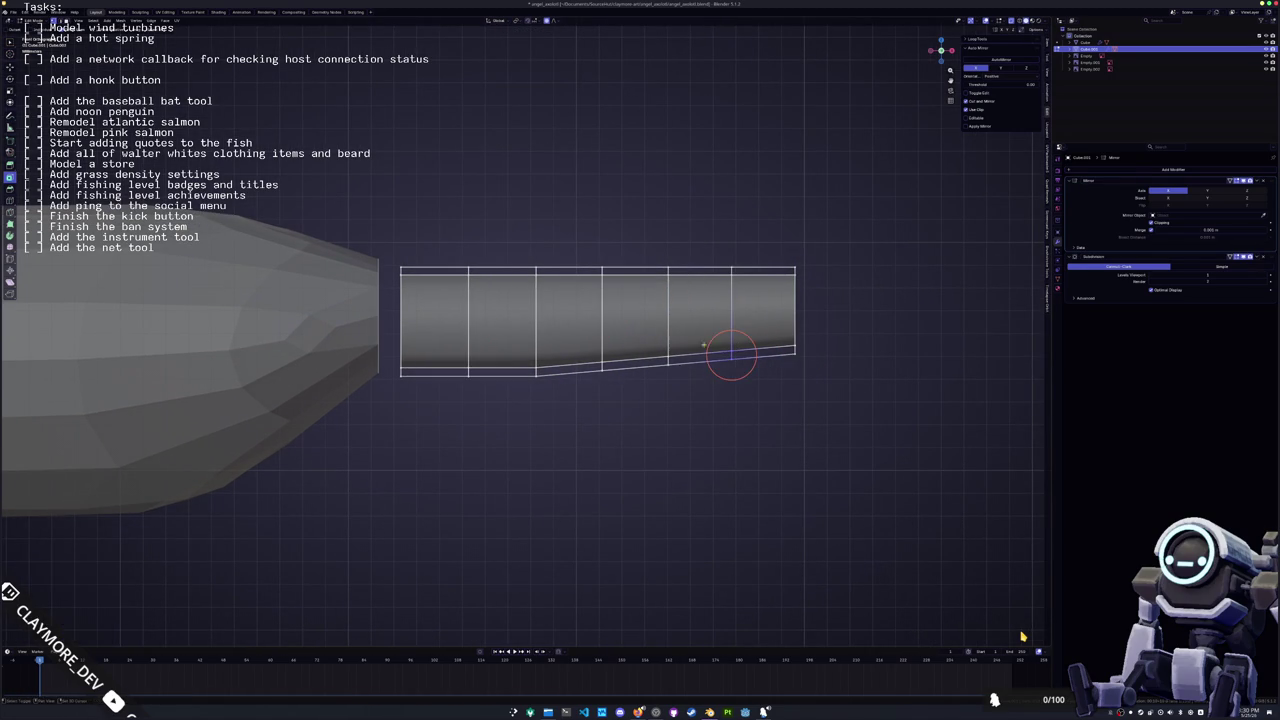
pyautogui.press('g')
pyautogui.press('z')
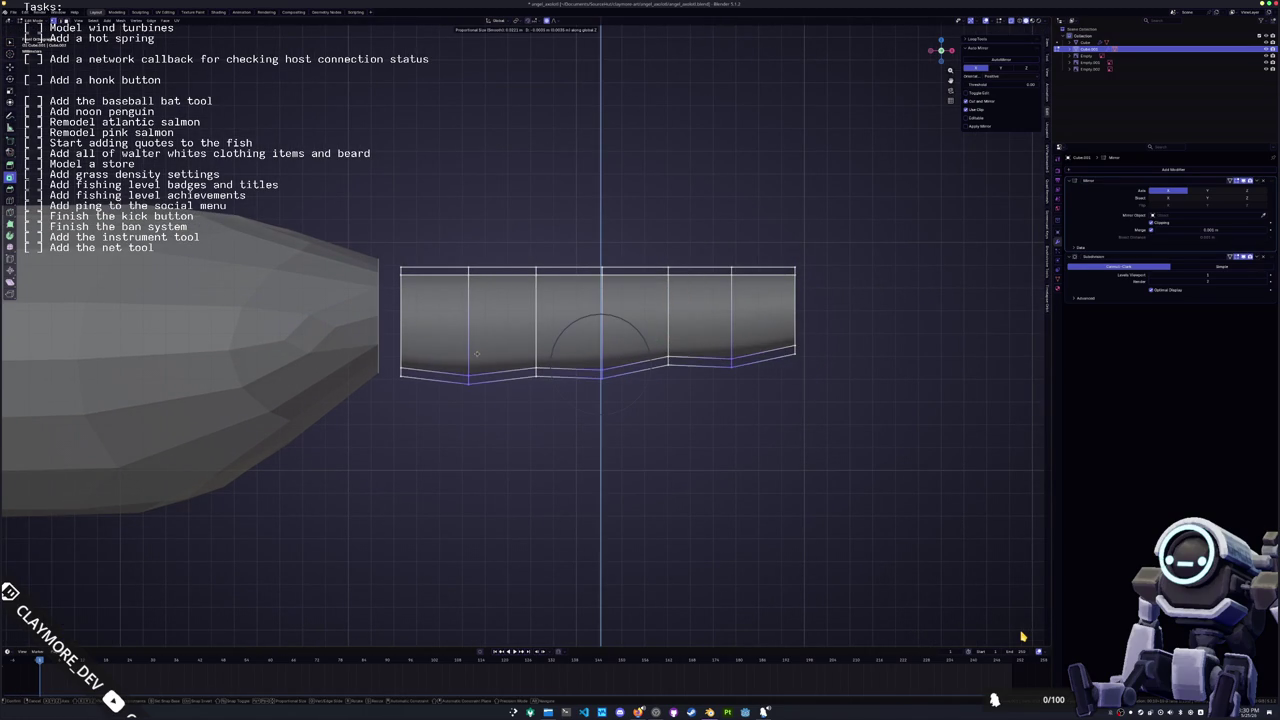
pyautogui.click(476, 352)
pyautogui.keyDown('shift'); pyautogui.moveTo(645, 297); pyautogui.dragTo(560, 345, button='middle'); pyautogui.keyUp('shift')
pyautogui.scroll(1, 452, 318)
# Insert two new edge loops and rotate each into a tilt
pyautogui.hotkey('ctrl', 'r')
pyautogui.click(418, 316)
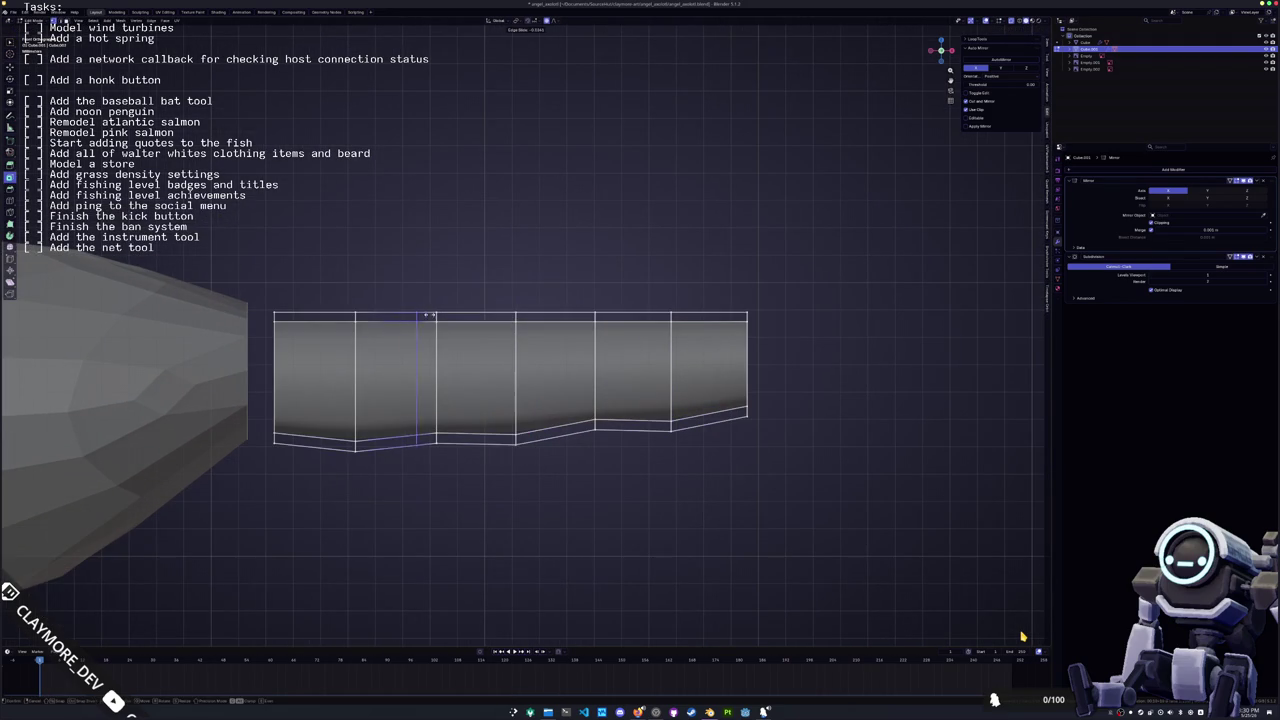
pyautogui.click(430, 315)
pyautogui.press('r')
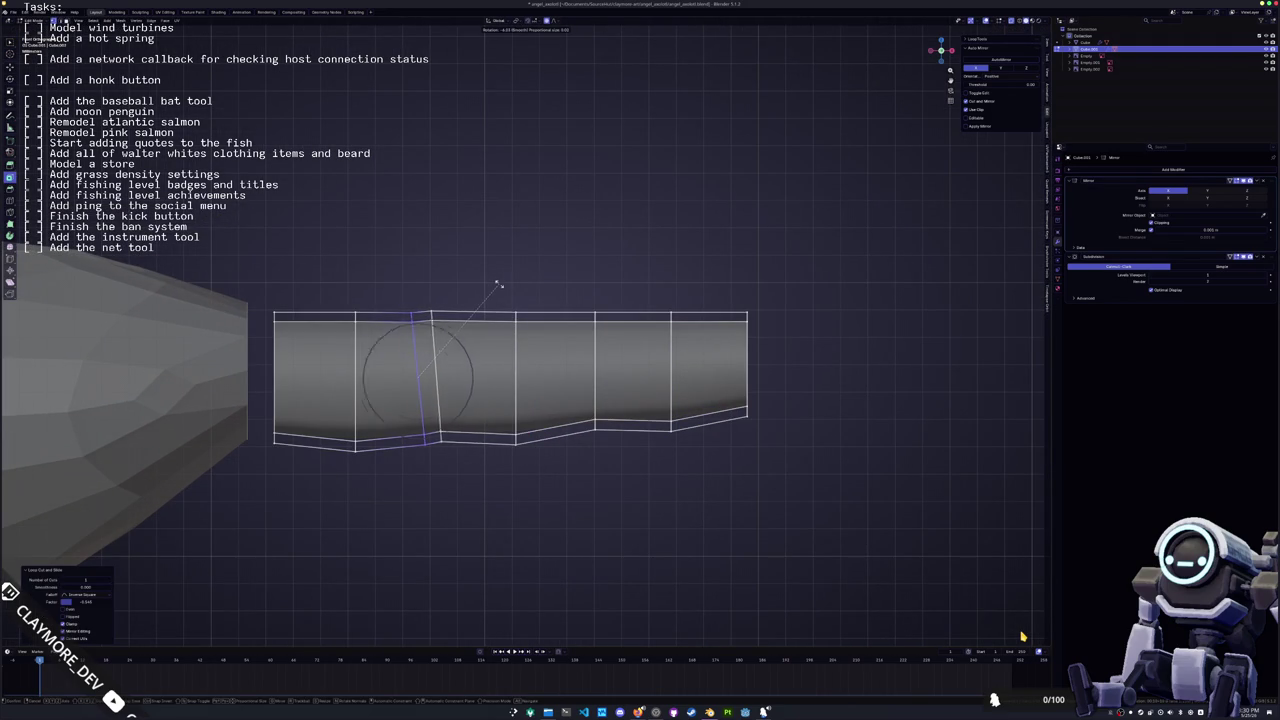
pyautogui.click(492, 290)
pyautogui.hotkey('ctrl', 'r')
pyautogui.click(505, 312)
pyautogui.click(510, 310)
pyautogui.press('r')
pyautogui.click(515, 308)
# Move the tilted loop vertically along Z
pyautogui.press('g')
pyautogui.press('y')
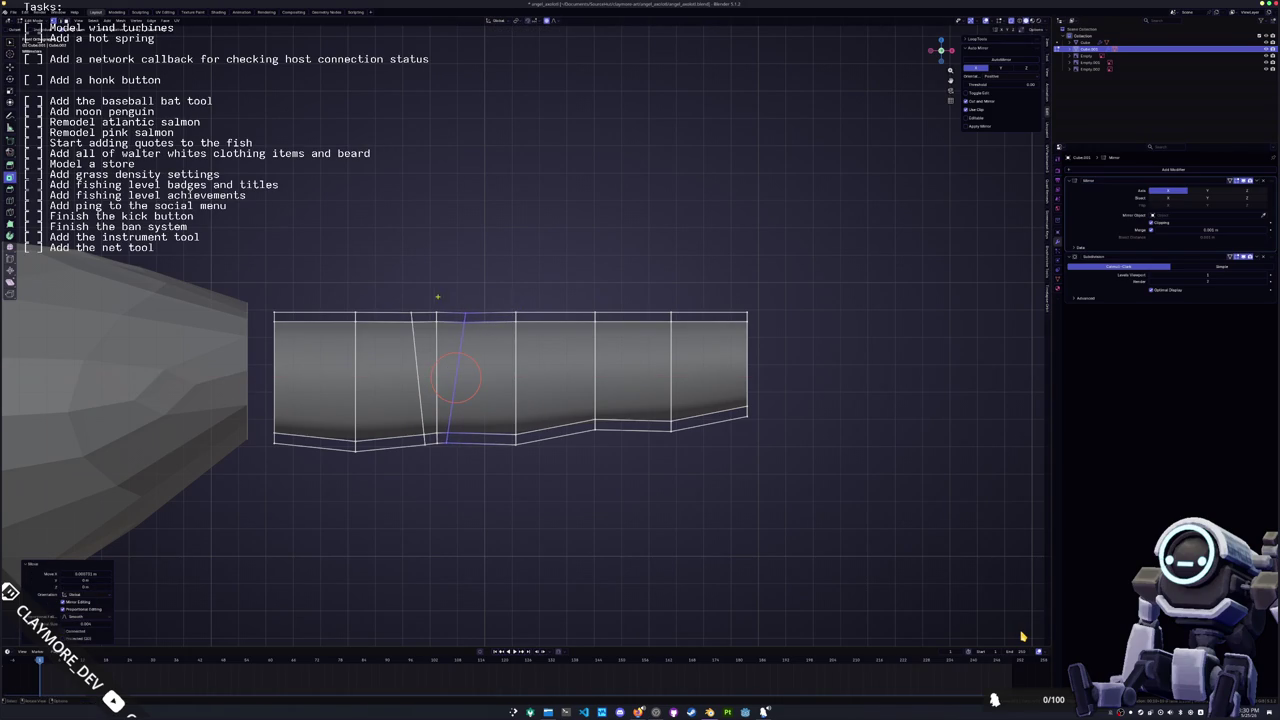
pyautogui.press('z')
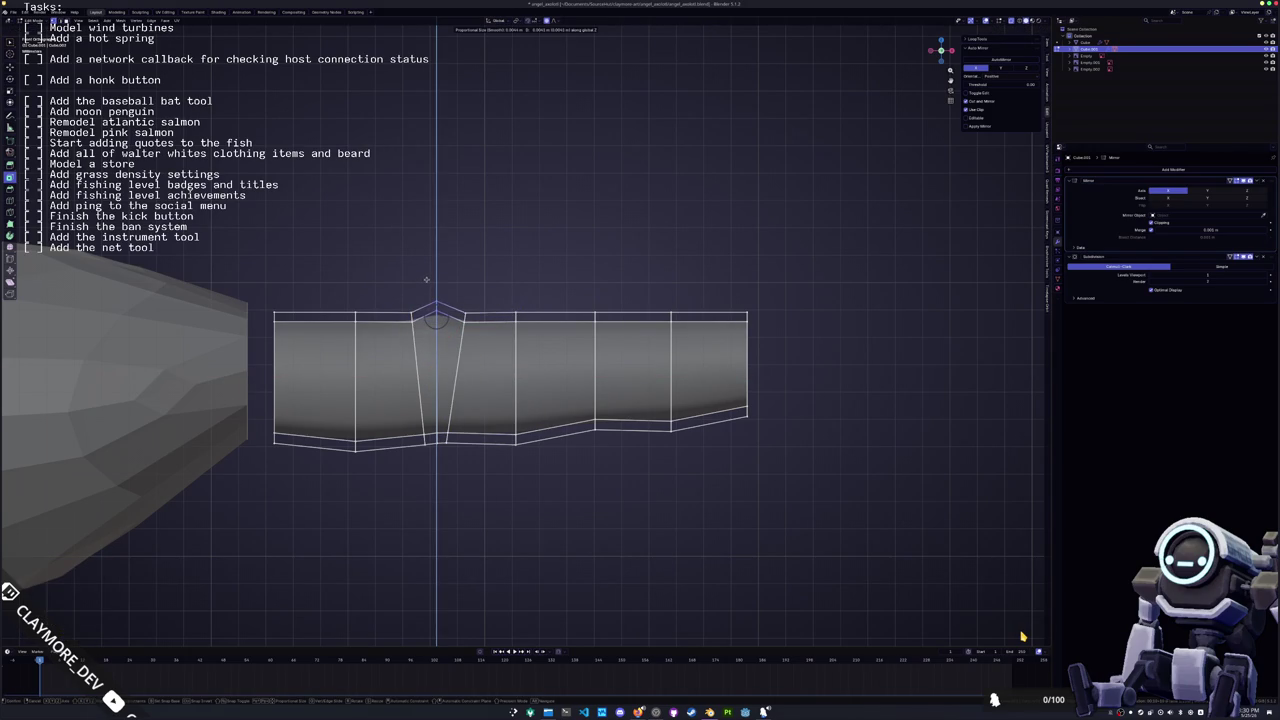
pyautogui.click(427, 277)
pyautogui.keyDown('shift'); pyautogui.moveTo(427, 277); pyautogui.dragTo(362, 262, button='middle'); pyautogui.keyUp('shift')
# Cut two more edge loops across the tube and tilt both
pyautogui.hotkey('ctrl', 'r')
pyautogui.click(506, 312)
pyautogui.click(527, 311)
pyautogui.press('r')
pyautogui.click(577, 289)
pyautogui.hotkey('ctrl', 'r')
pyautogui.click(570, 291)
pyautogui.press('r')
pyautogui.click(604, 295)
# Cancel a stray loop move, raise the top vertex vertically into a ridge, and select a loop
pyautogui.press('g')
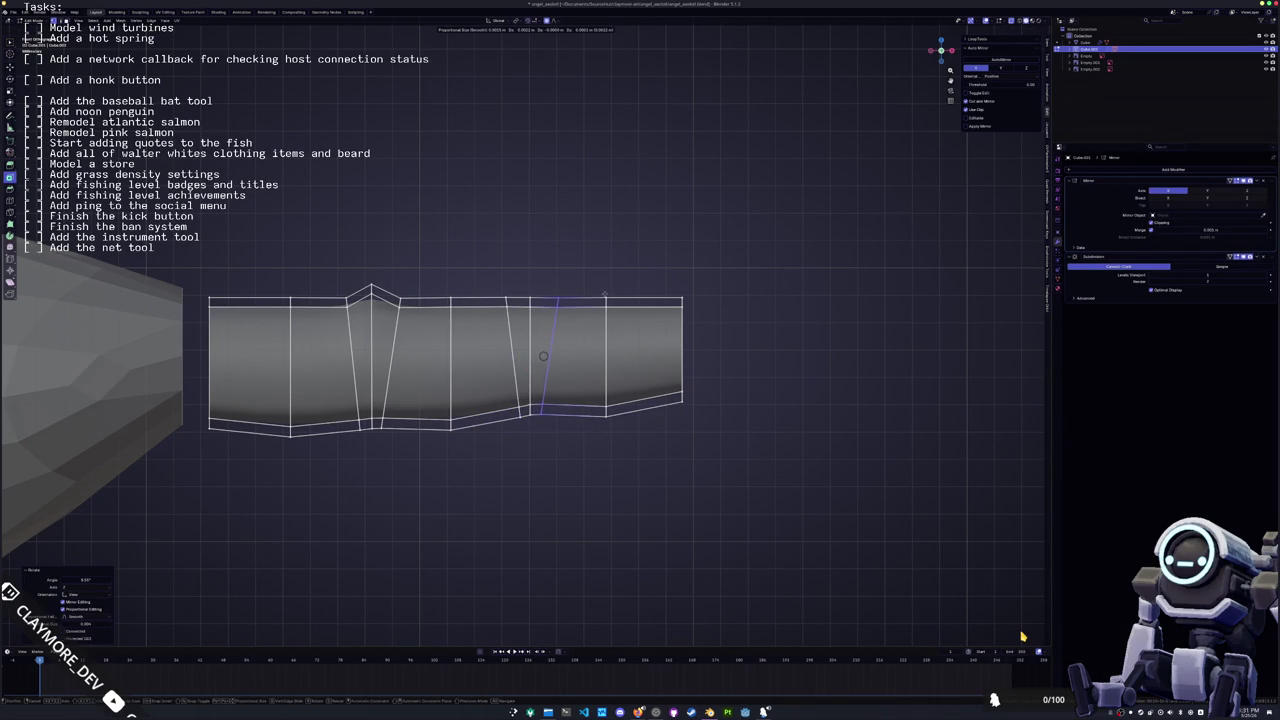
pyautogui.click(560, 297)
pyautogui.keyDown('shift'); pyautogui.rightClick(530, 300); pyautogui.keyUp('shift')
pyautogui.press('g')
pyautogui.press('z')
pyautogui.moveTo(511, 295); pyautogui.dragTo(430, 288, button='middle')
pyautogui.keyDown('alt'); pyautogui.click(430, 288); pyautogui.keyUp('alt')
# Finish sliding the edge loop on the finger tube and frame the view on it
pyautogui.scroll(1, 497, 350)
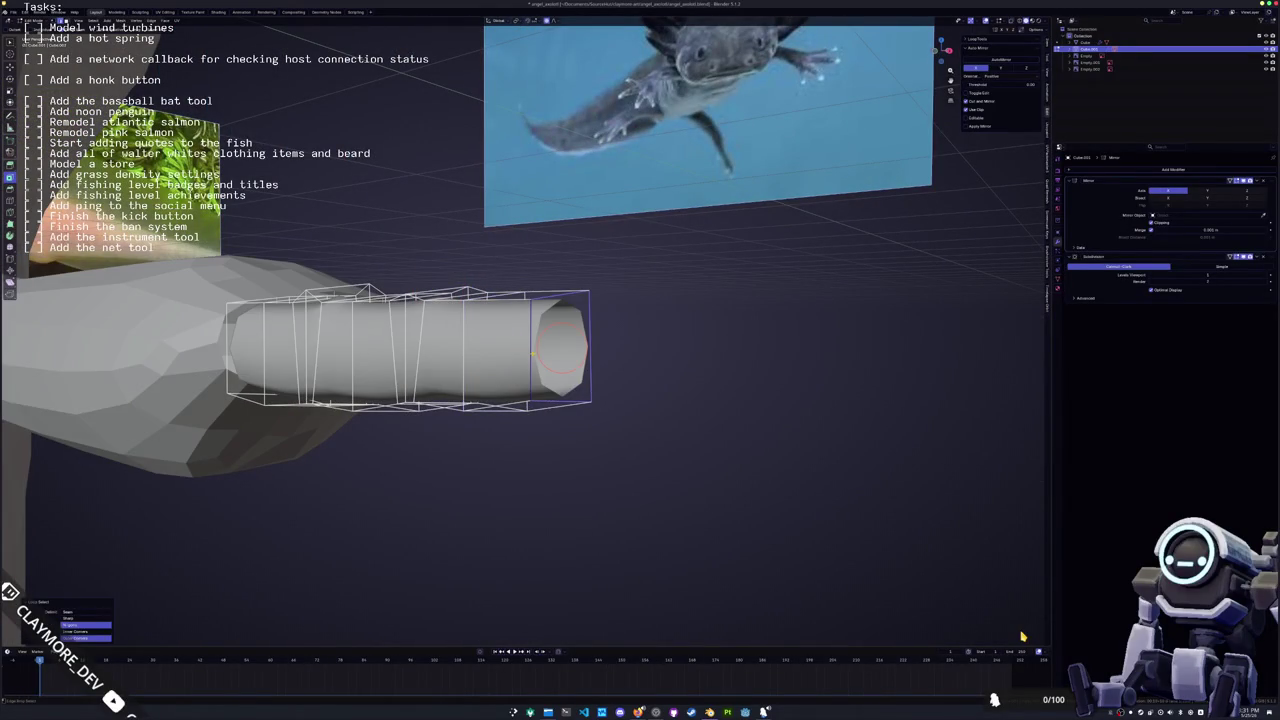
pyautogui.press('3')
pyautogui.moveTo(600, 390)
pyautogui.mouseDown(button='middle')
pyautogui.moveTo(650, 380)
pyautogui.moveTo(570, 380)
pyautogui.mouseUp(button='middle')
pyautogui.hotkey('alt', 'a')
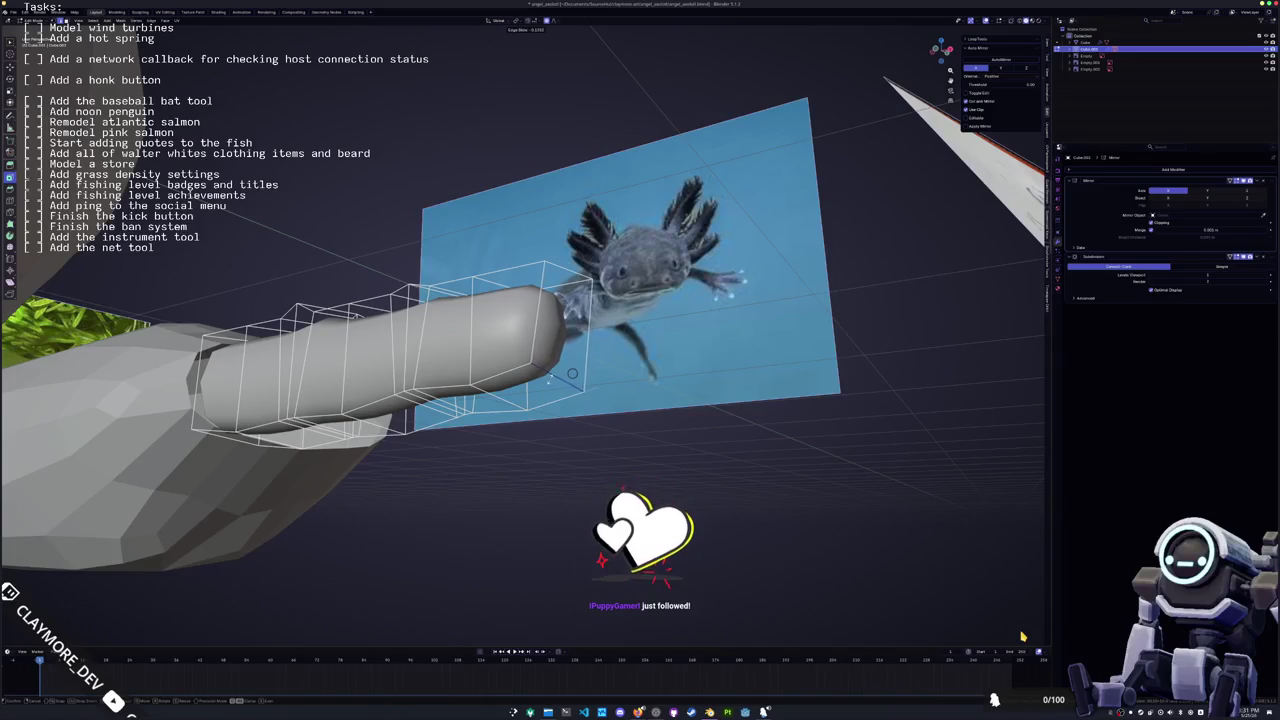
pyautogui.press('Return')
pyautogui.press('KP_Decimal')
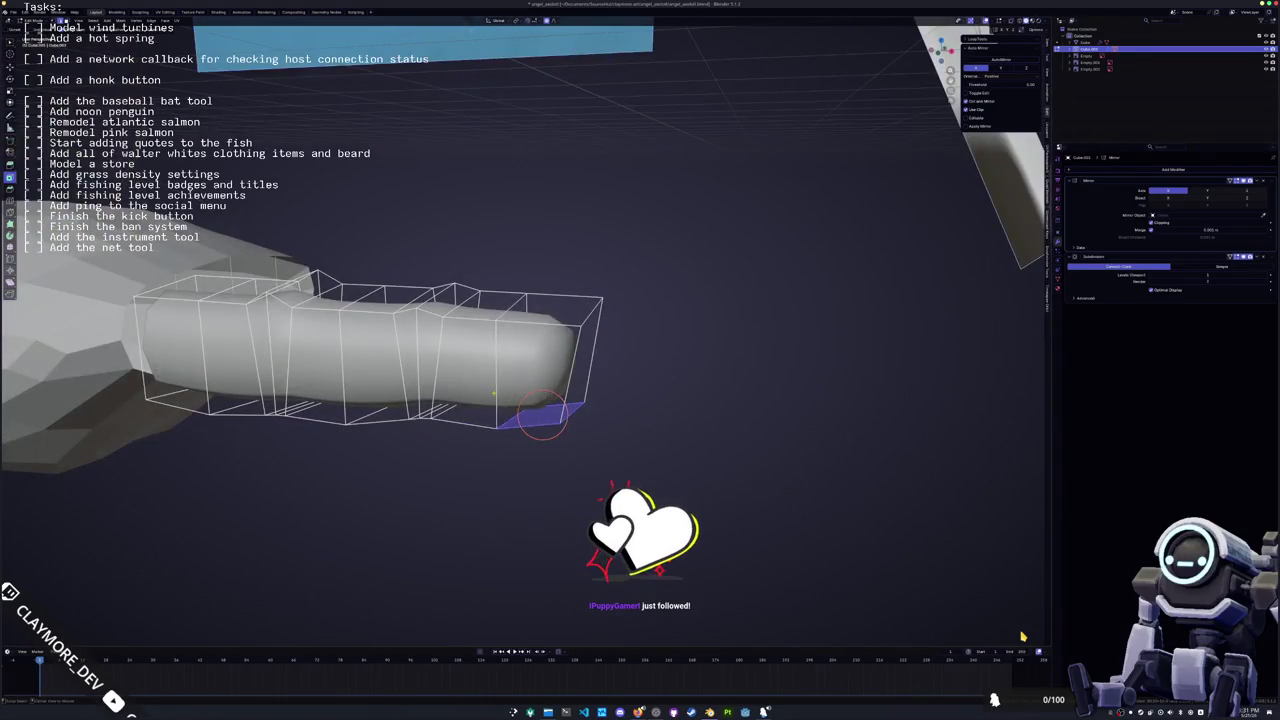
pyautogui.moveTo(560, 300); pyautogui.dragTo(583, 397, button='middle')
# Apply the finger's Subdivision modifier in Object Mode, then go back into Edit Mode
pyautogui.press('Tab')
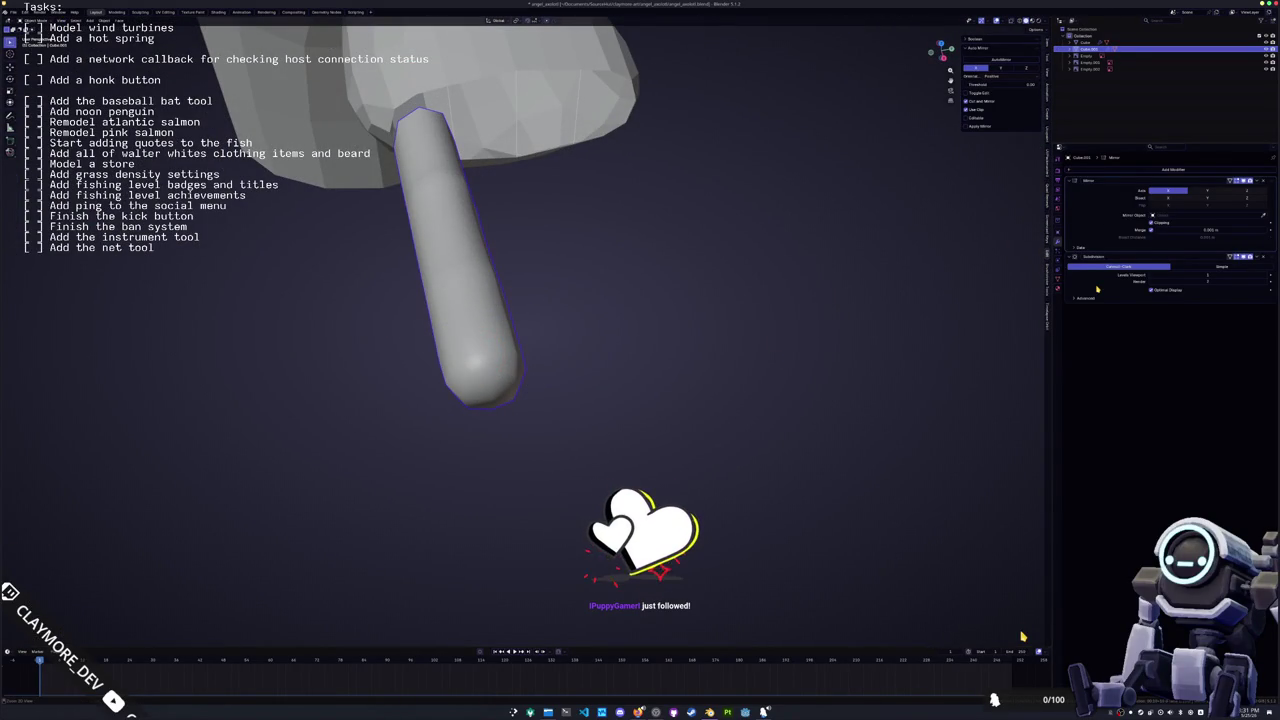
pyautogui.hotkey('ctrl', 'a')
pyautogui.press('Tab')
pyautogui.moveTo(586, 354); pyautogui.dragTo(600, 335, button='middle')
pyautogui.scroll(2, 636, 320)
pyautogui.keyDown('shift'); pyautogui.rightClick(521, 352); pyautogui.keyUp('shift')
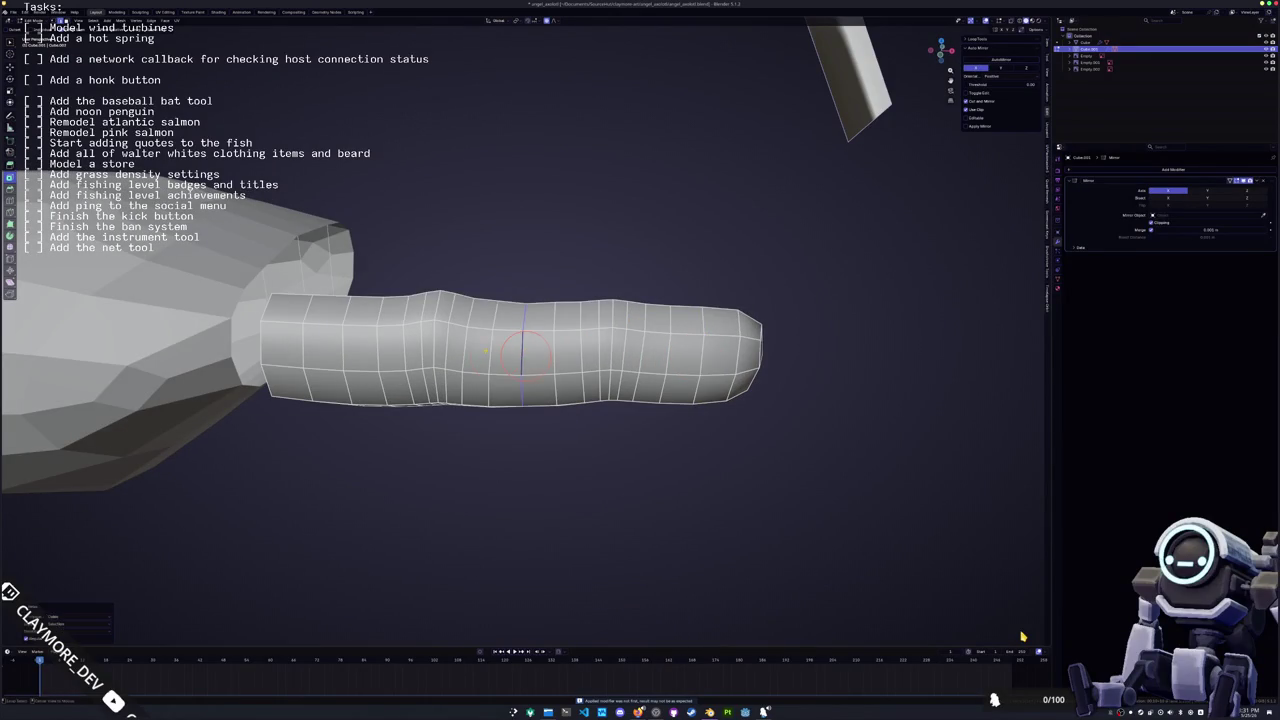
pyautogui.keyDown('shift'); pyautogui.rightClick(435, 345); pyautogui.keyUp('shift')
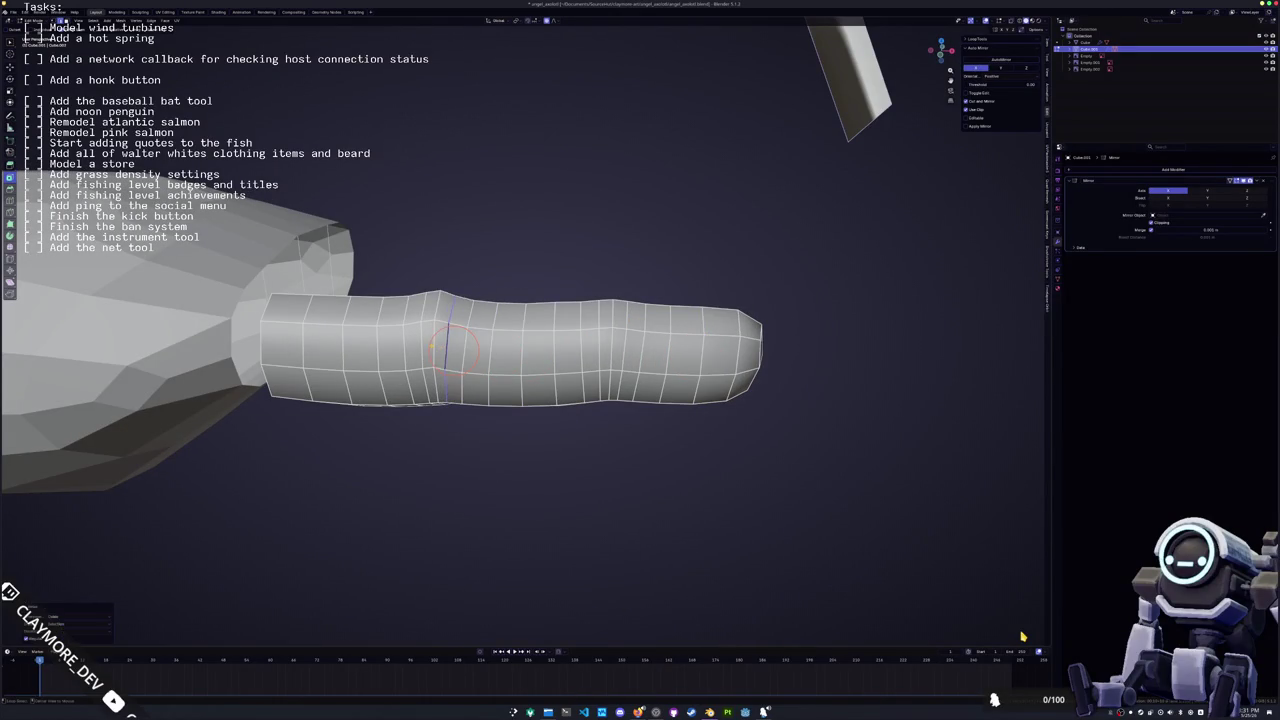
pyautogui.keyDown('shift'); pyautogui.rightClick(343, 350); pyautogui.keyUp('shift')
pyautogui.keyDown('shift'); pyautogui.rightClick(281, 345); pyautogui.keyUp('shift')
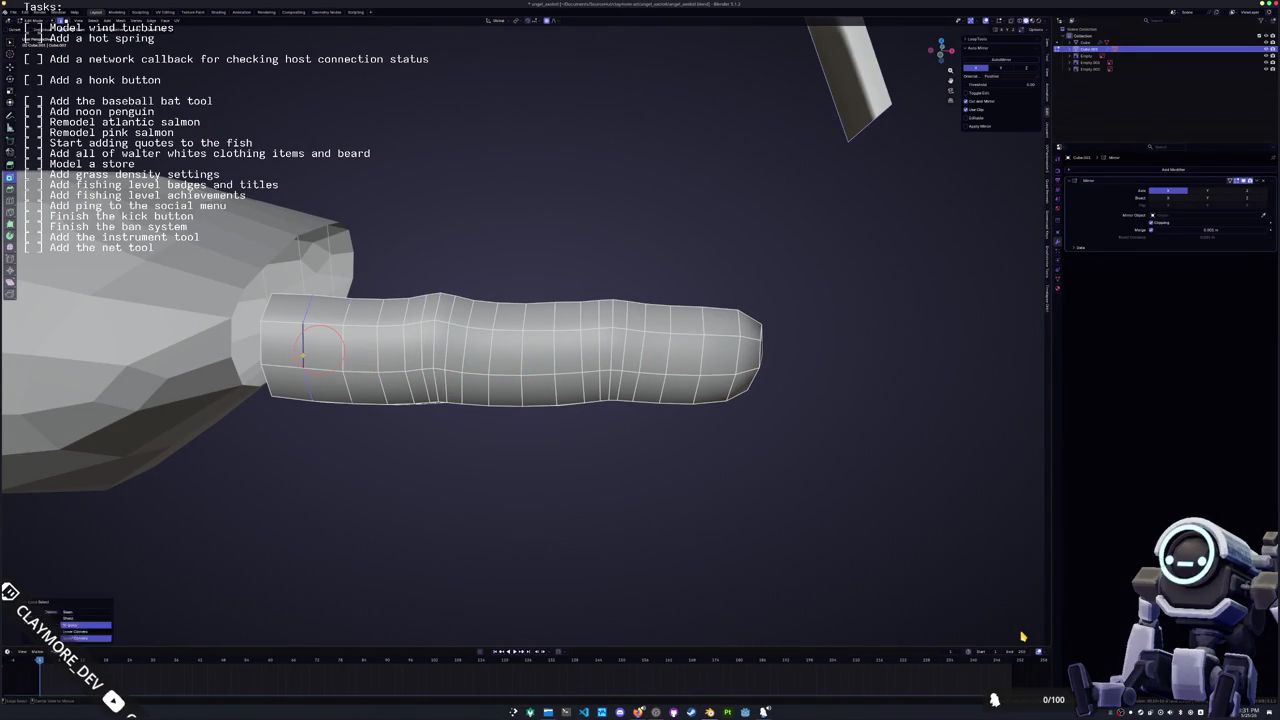
pyautogui.keyDown('shift'); pyautogui.moveTo(281, 345); pyautogui.dragTo(668, 352, button='right'); pyautogui.keyUp('shift')
pyautogui.keyDown('shift'); pyautogui.rightClick(598, 350); pyautogui.keyUp('shift')
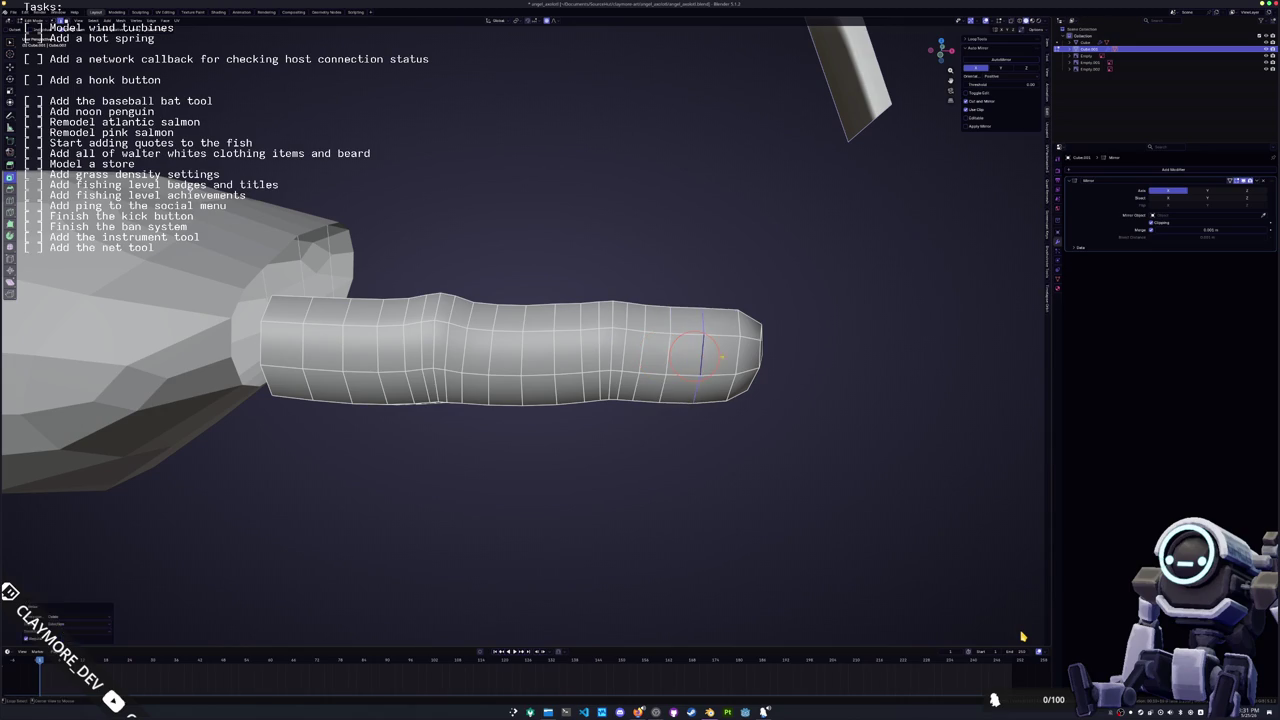
pyautogui.moveTo(705, 355); pyautogui.dragTo(708, 348, button='middle')
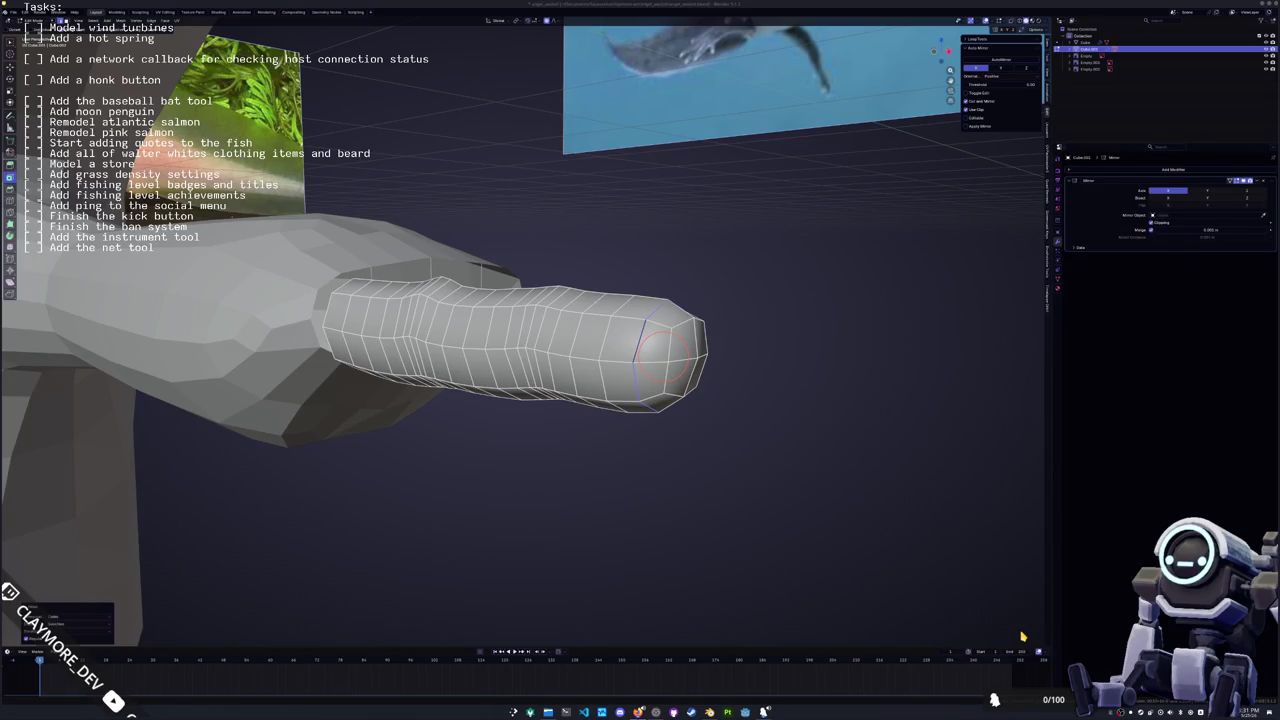
pyautogui.scroll(-3, 900, 441)
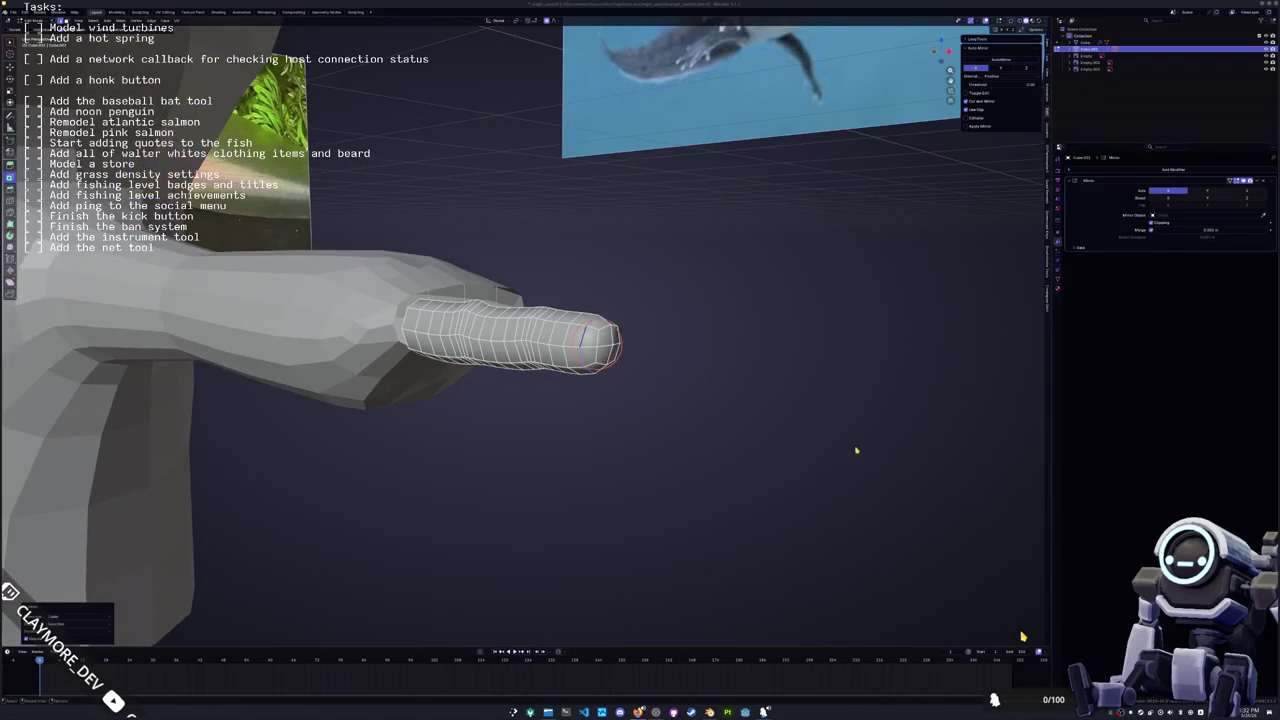
pyautogui.moveTo(671, 414)
pyautogui.mouseDown(button='middle')
pyautogui.moveTo(672, 429)
pyautogui.moveTo(597, 434)
pyautogui.moveTo(598, 478)
pyautogui.mouseUp(button='middle')
pyautogui.scroll(2, 597, 434)
pyautogui.scroll(2, 592, 414)
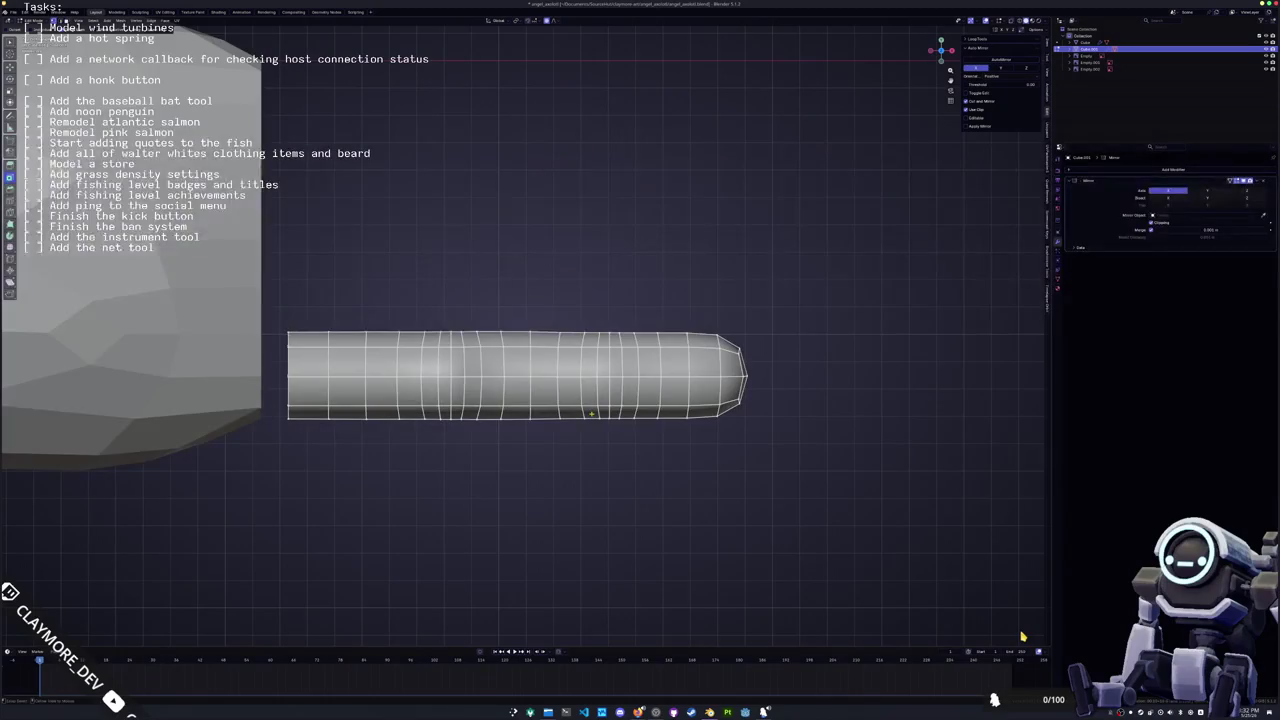
# Scale the face rings near the finger base along the Y axis
pyautogui.moveTo(507, 505); pyautogui.dragTo(409, 345)
pyautogui.press('s')
pyautogui.press('y')
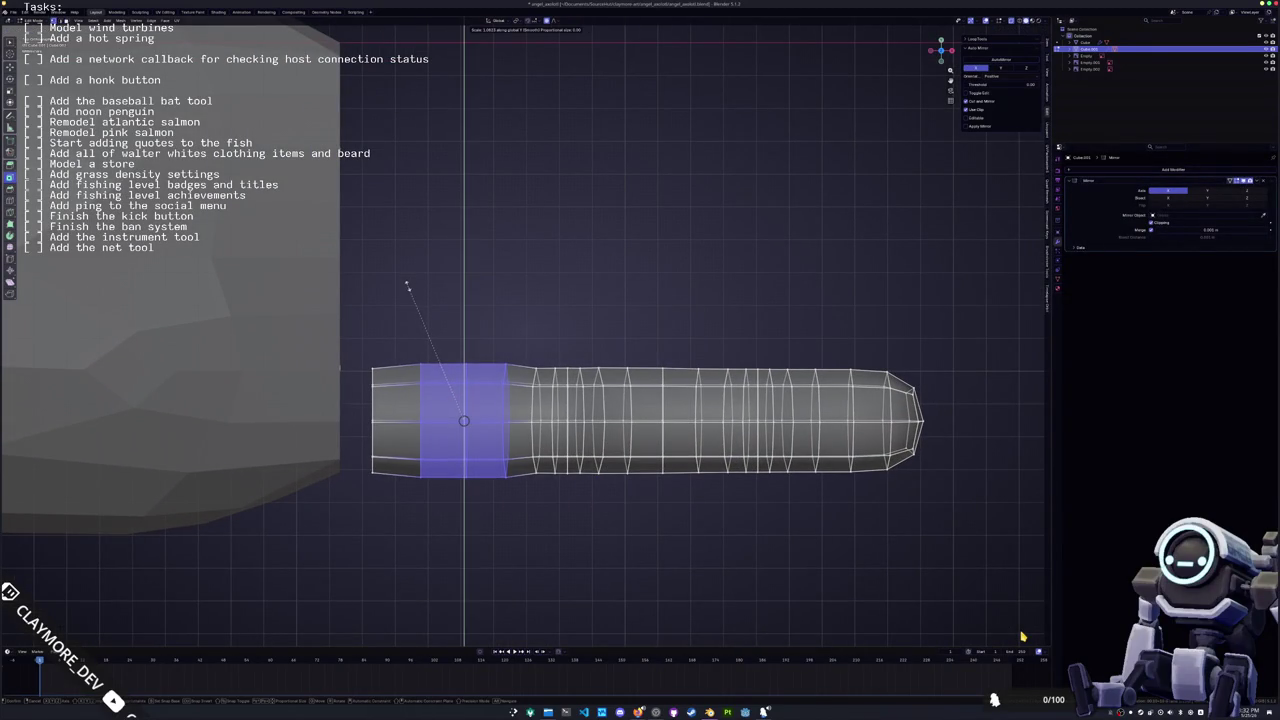
pyautogui.click(407, 286)
pyautogui.moveTo(407, 286); pyautogui.dragTo(430, 300, button='middle')
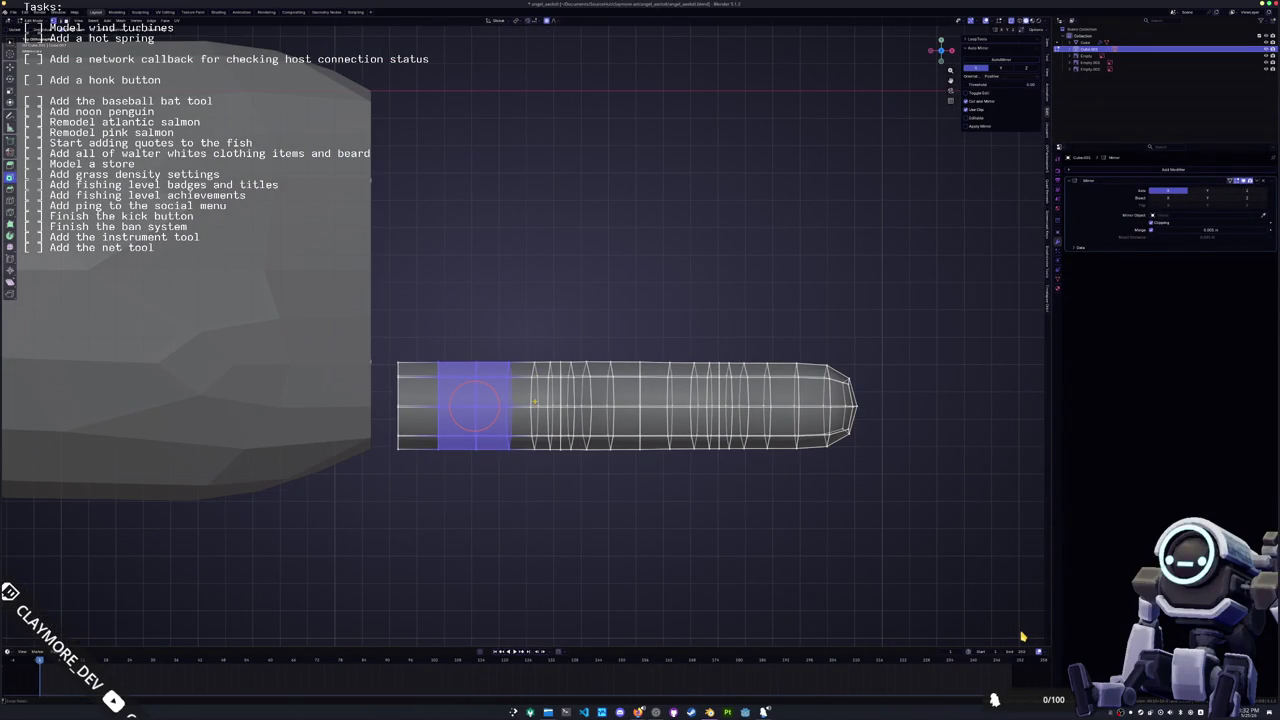
pyautogui.keyDown('alt'); pyautogui.keyDown('shift'); pyautogui.click(523, 402); pyautogui.keyUp('shift'); pyautogui.keyUp('alt')
pyautogui.press('s')
pyautogui.press('y')
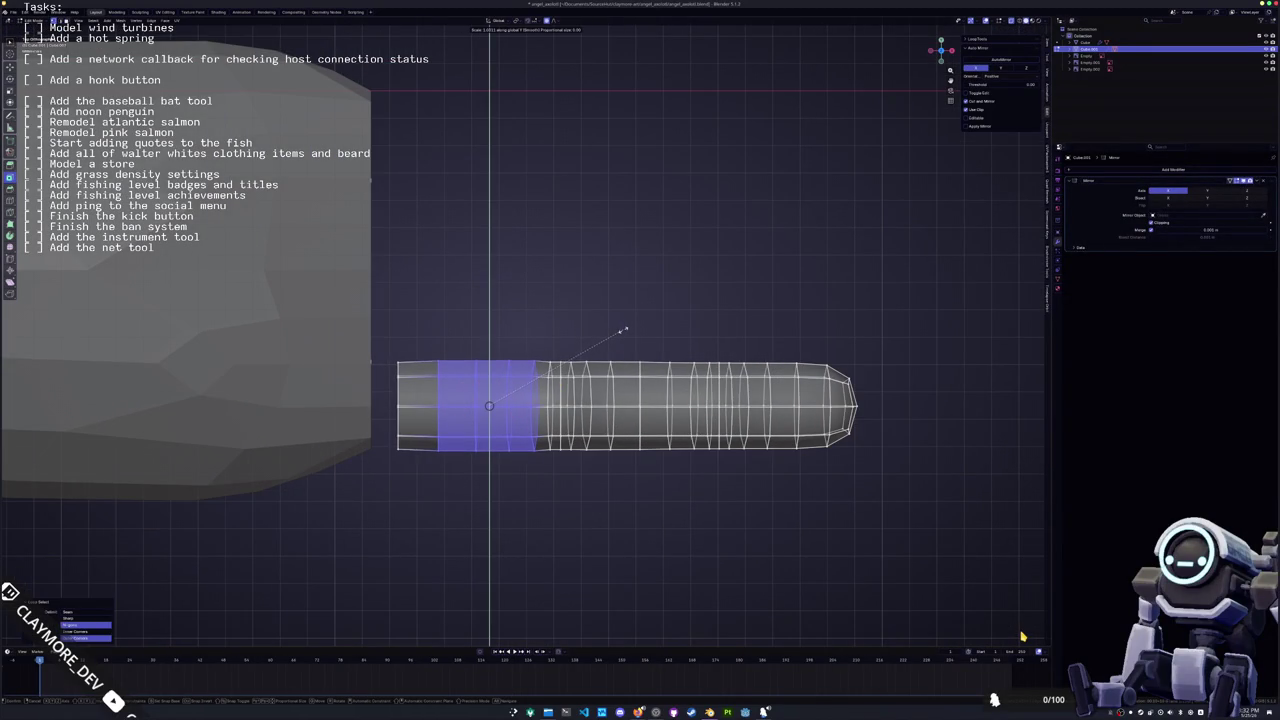
pyautogui.click(621, 331)
pyautogui.keyDown('shift'); pyautogui.moveTo(621, 331); pyautogui.dragTo(554, 343, button='middle'); pyautogui.keyUp('shift')
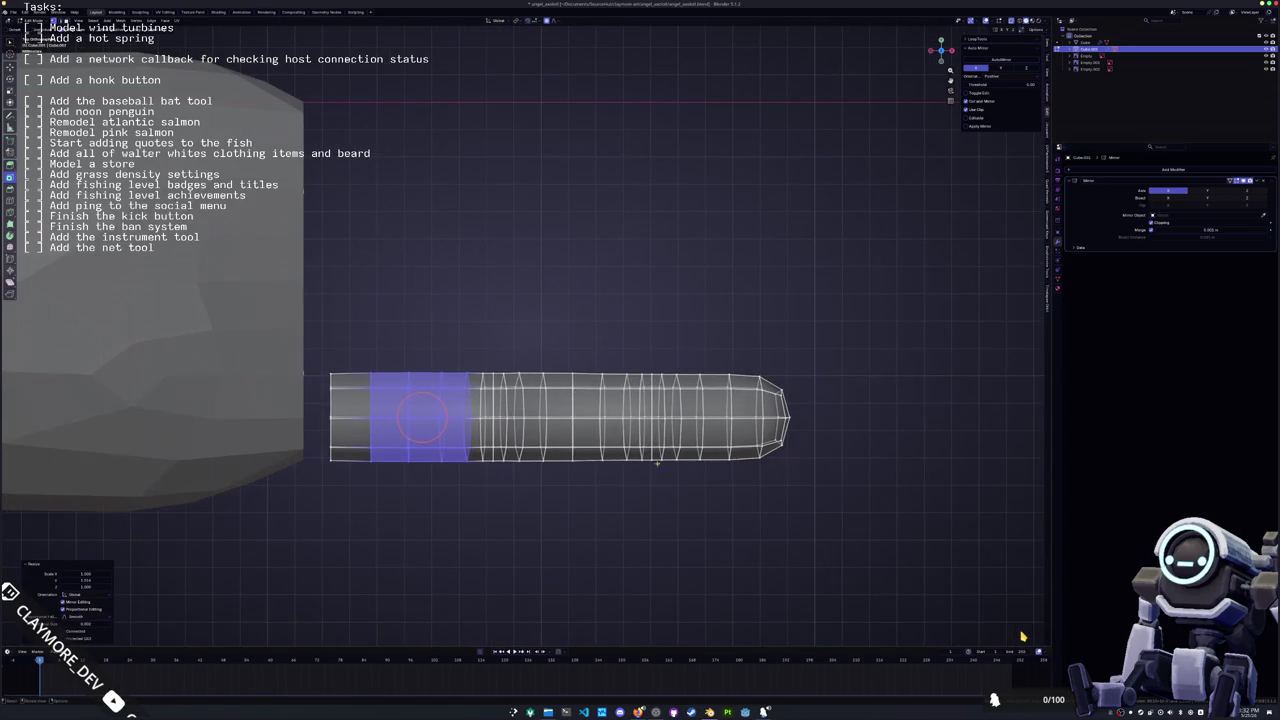
# Scale the finger's middle face ring and its rounded tip along Y
pyautogui.moveTo(639, 494); pyautogui.dragTo(512, 287)
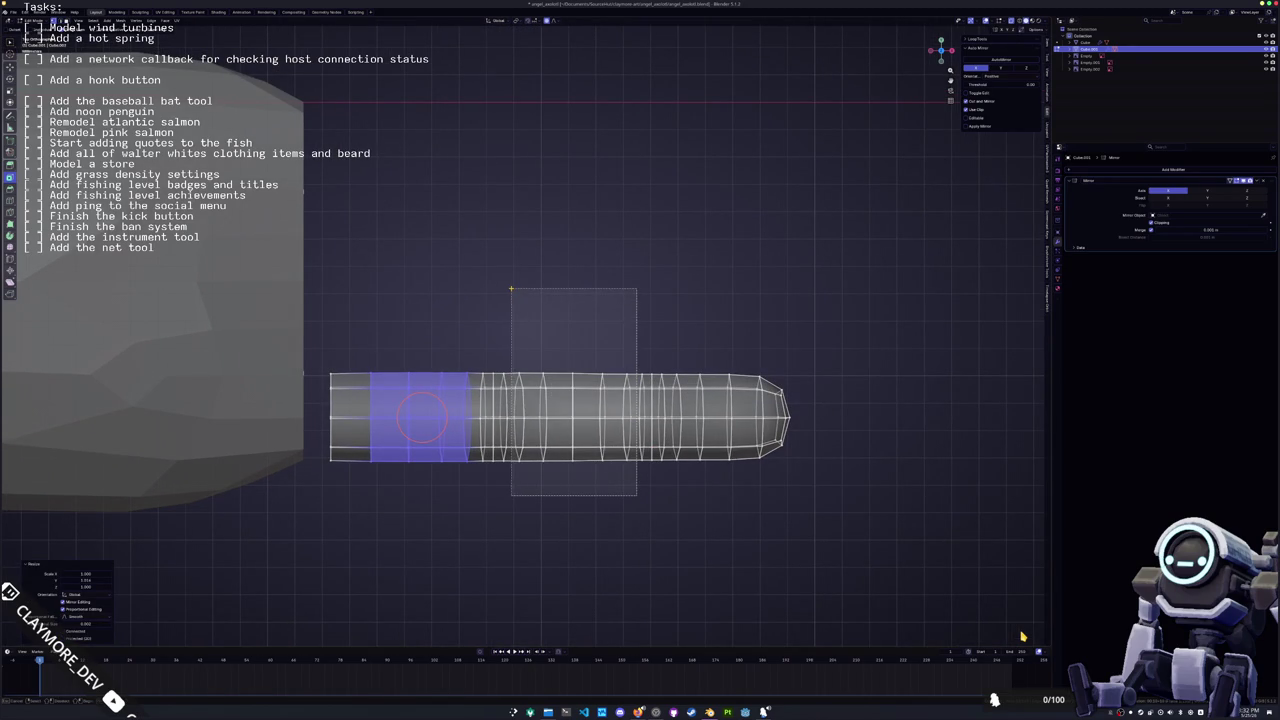
pyautogui.press('s')
pyautogui.press('y')
pyautogui.click(513, 281)
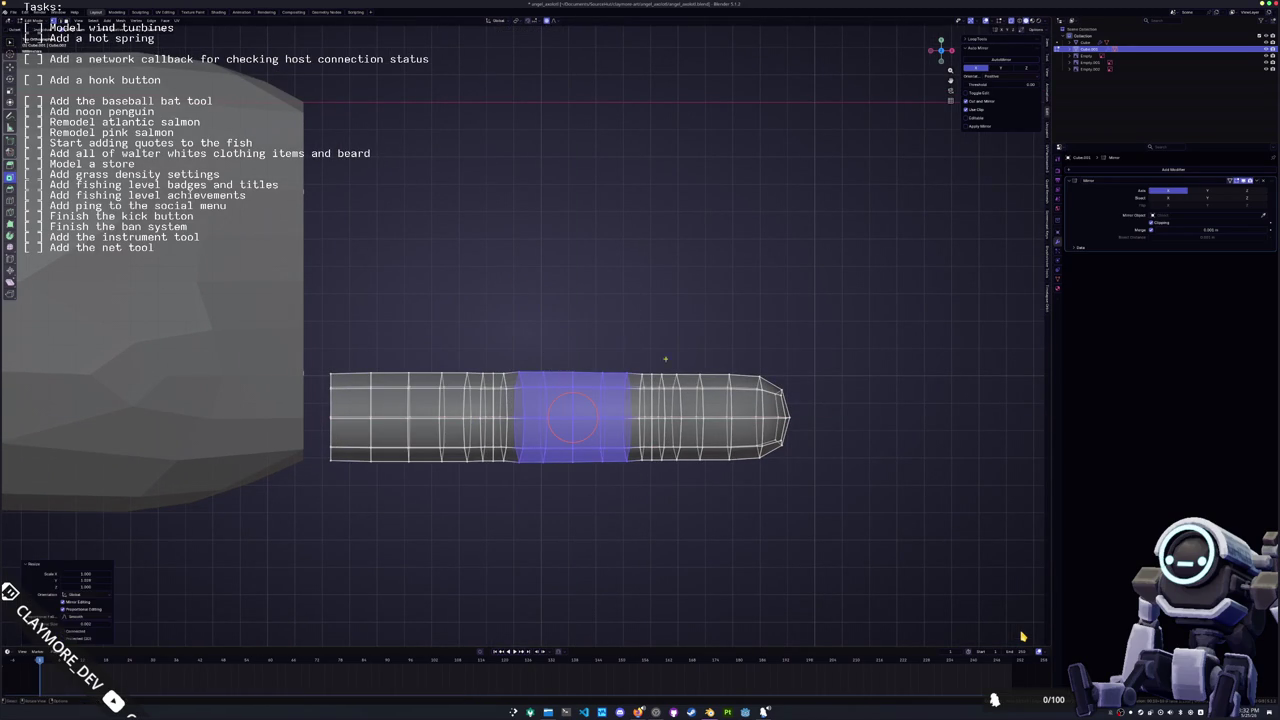
pyautogui.moveTo(800, 468); pyautogui.dragTo(692, 328)
pyautogui.press('s')
pyautogui.press('y')
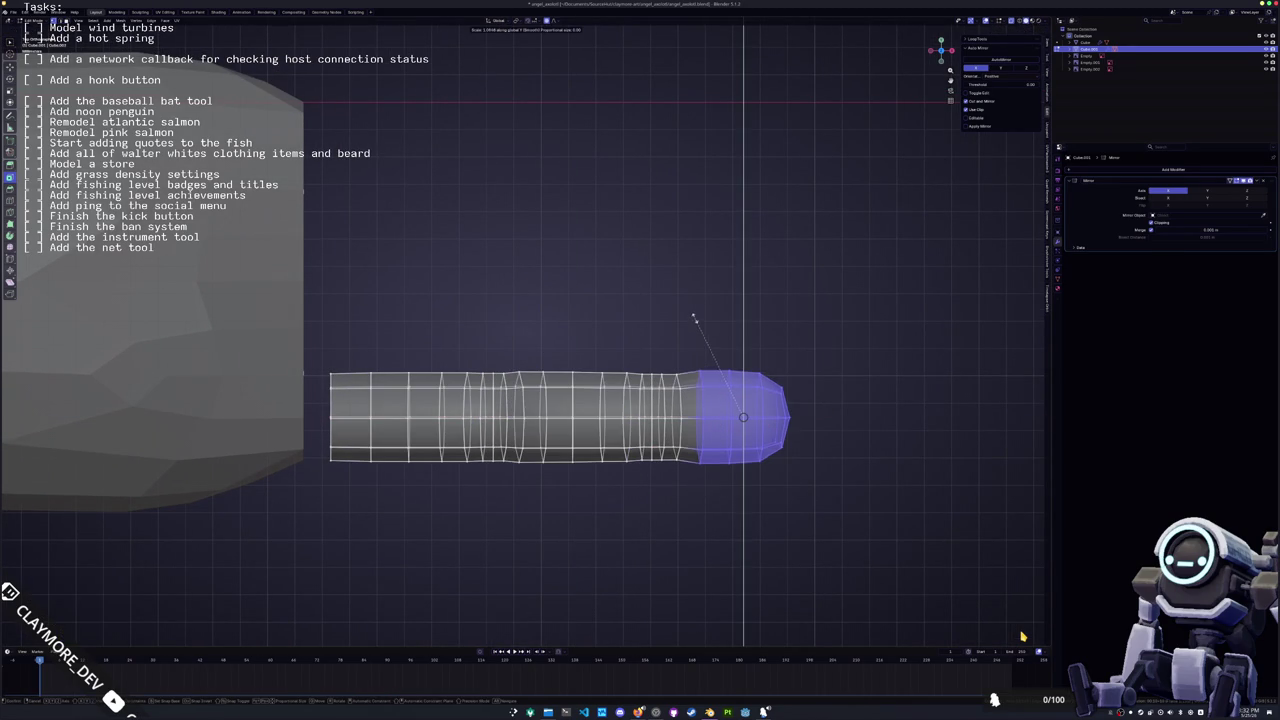
pyautogui.click(692, 325)
# Return to Object Mode and duplicate the finger cylinder
pyautogui.press('Tab')
pyautogui.moveTo(692, 325)
pyautogui.mouseDown(button='middle')
pyautogui.moveTo(515, 326)
pyautogui.moveTo(520, 391)
pyautogui.mouseUp(button='middle')
pyautogui.hotkey('shift', 'd')
# Copy the finger along Y into four side-by-side fingers, then view the hand from the top
pyautogui.press('y')
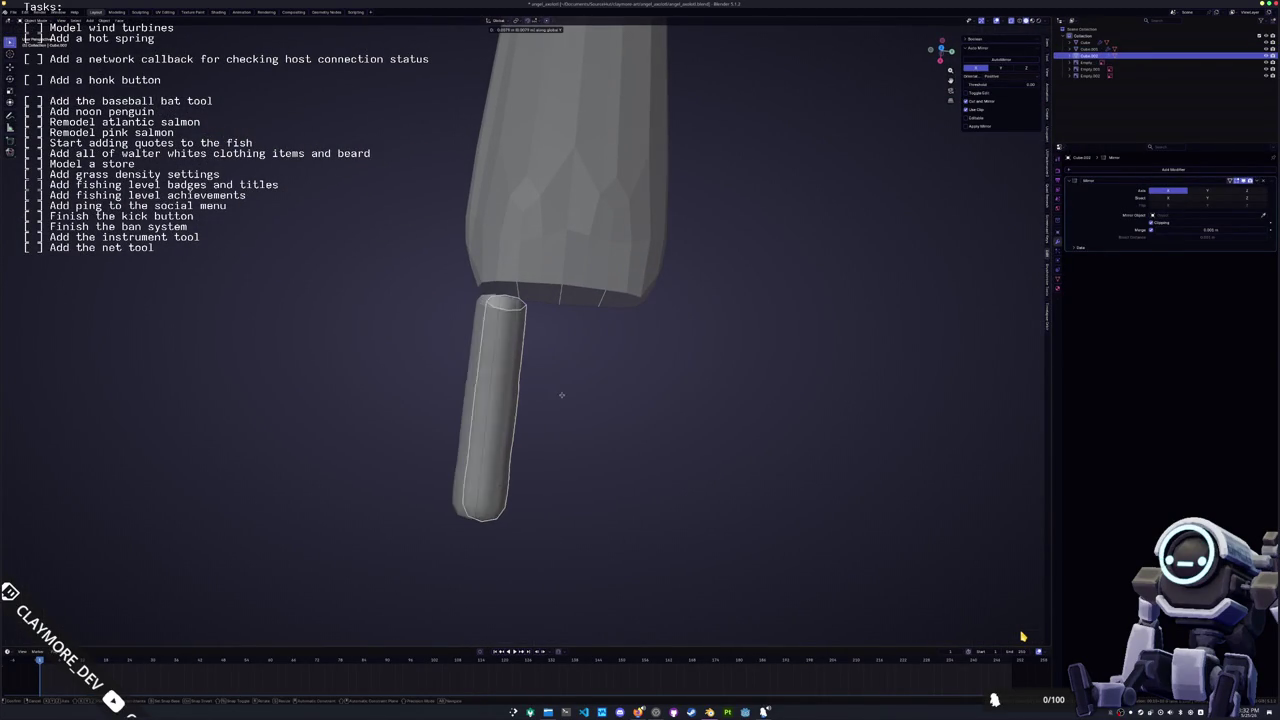
pyautogui.click(684, 405)
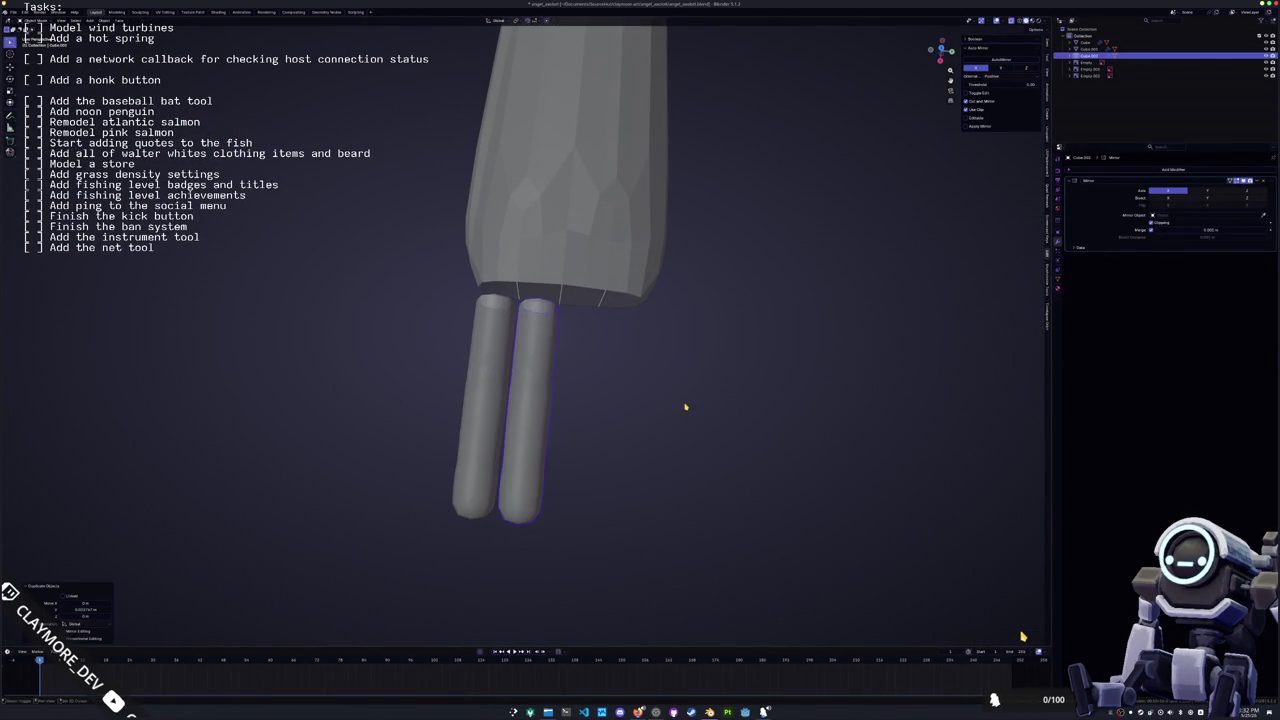
pyautogui.hotkey('shift', 'd')
pyautogui.press('y')
pyautogui.click(830, 418)
pyautogui.hotkey('shift', 'd')
pyautogui.press('y')
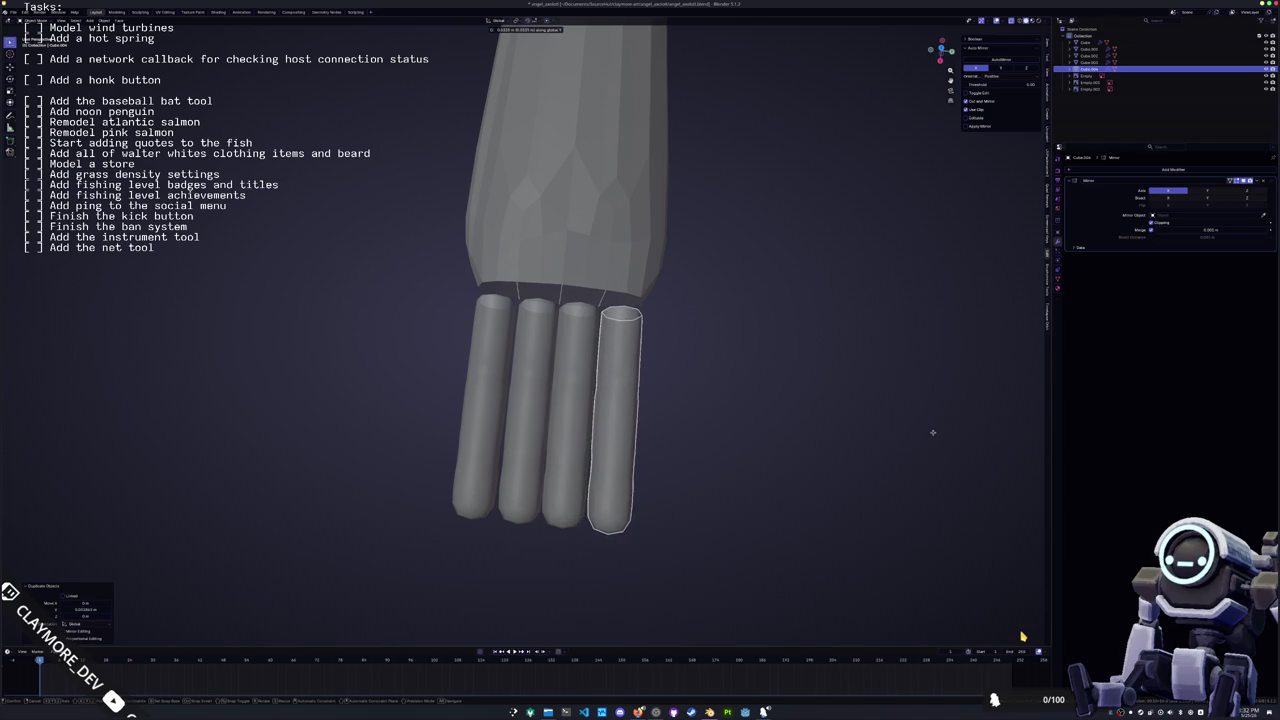
pyautogui.click(939, 436)
pyautogui.press('KP_7')
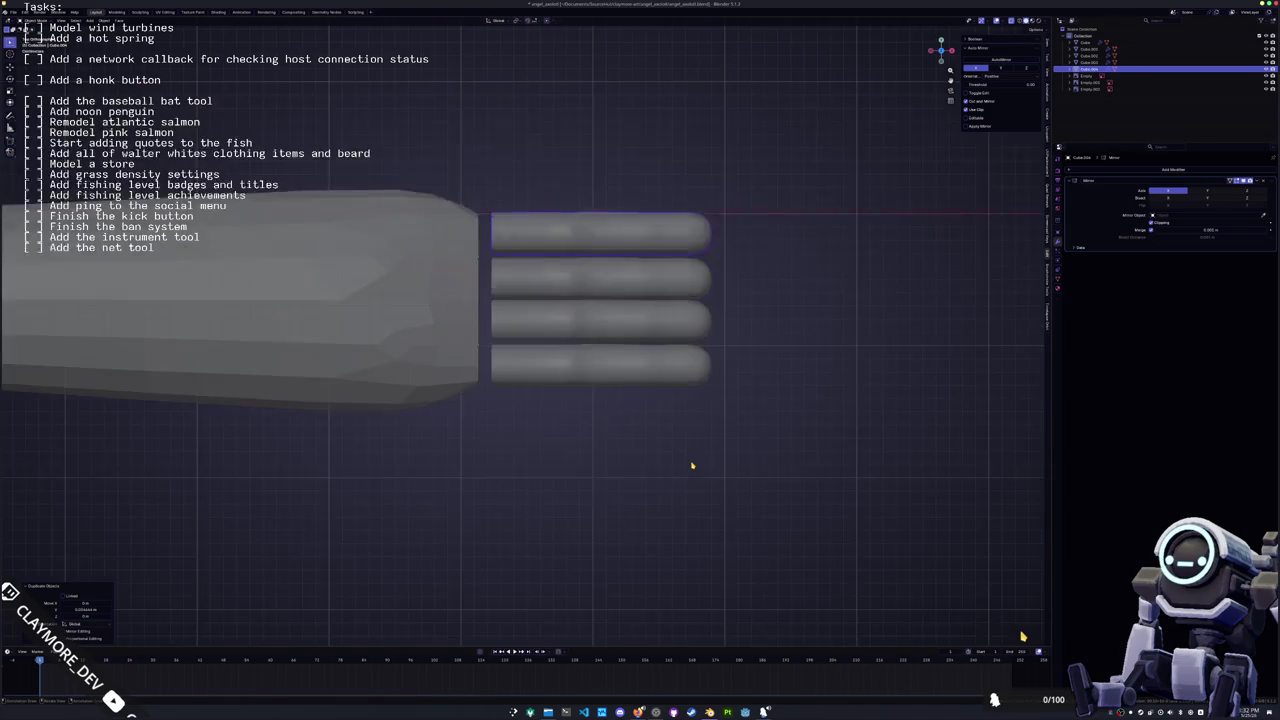
# Shrink the top finger and tilt it outward
pyautogui.press('s')
pyautogui.press('Escape')
pyautogui.press('Tab')
pyautogui.press('a')
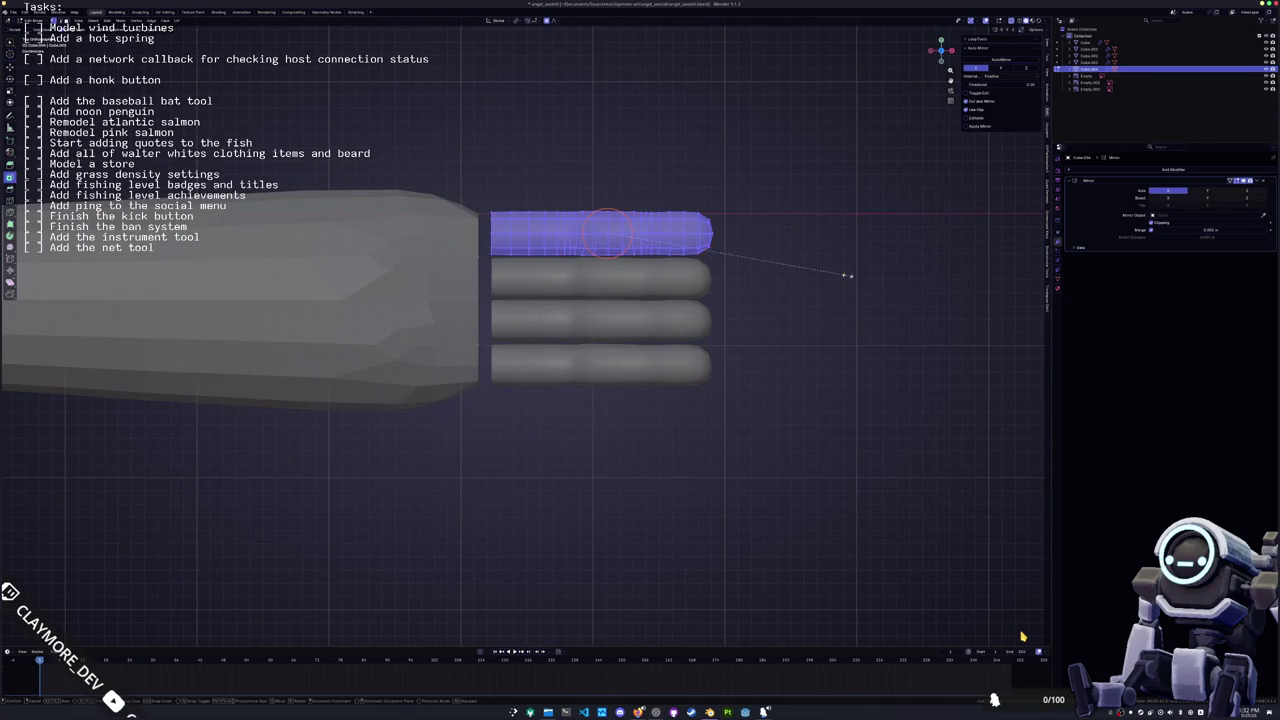
pyautogui.press('s')
pyautogui.click(812, 274)
pyautogui.press('r')
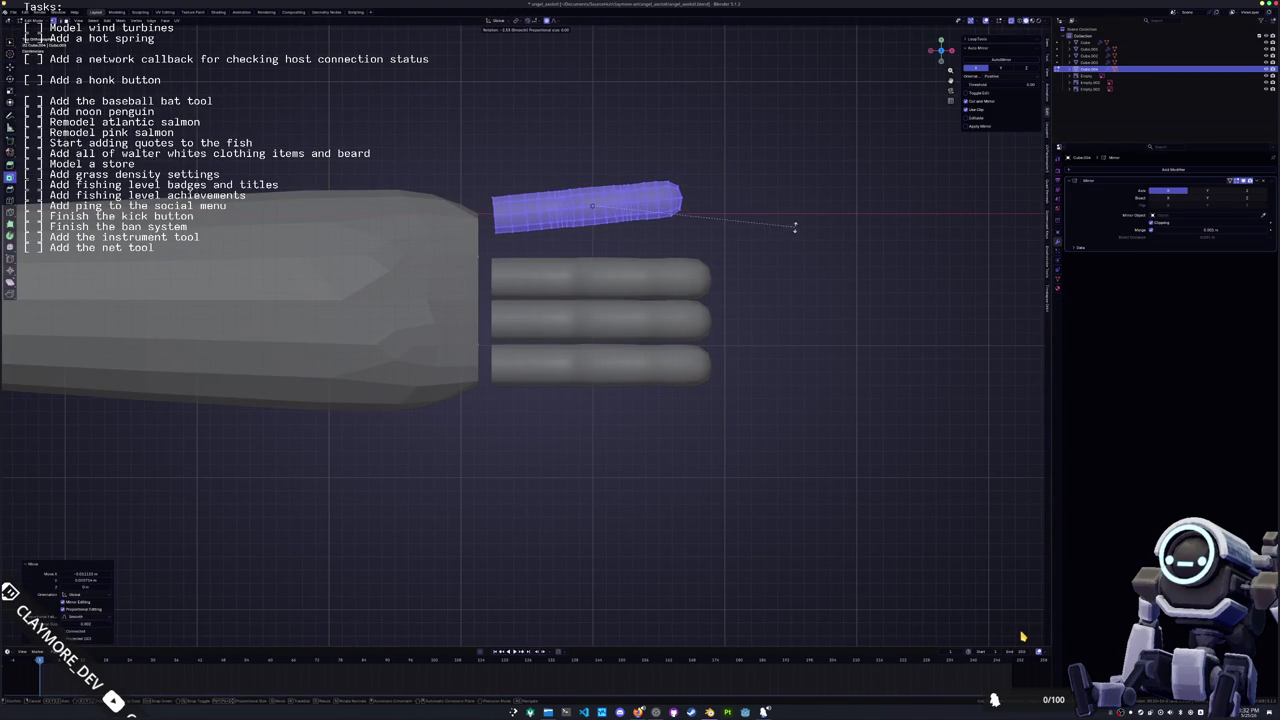
pyautogui.click(789, 212)
pyautogui.press('Tab')
# Shrink the bottom finger, angle it outward and move it into place
pyautogui.click(663, 374)
pyautogui.press('Tab')
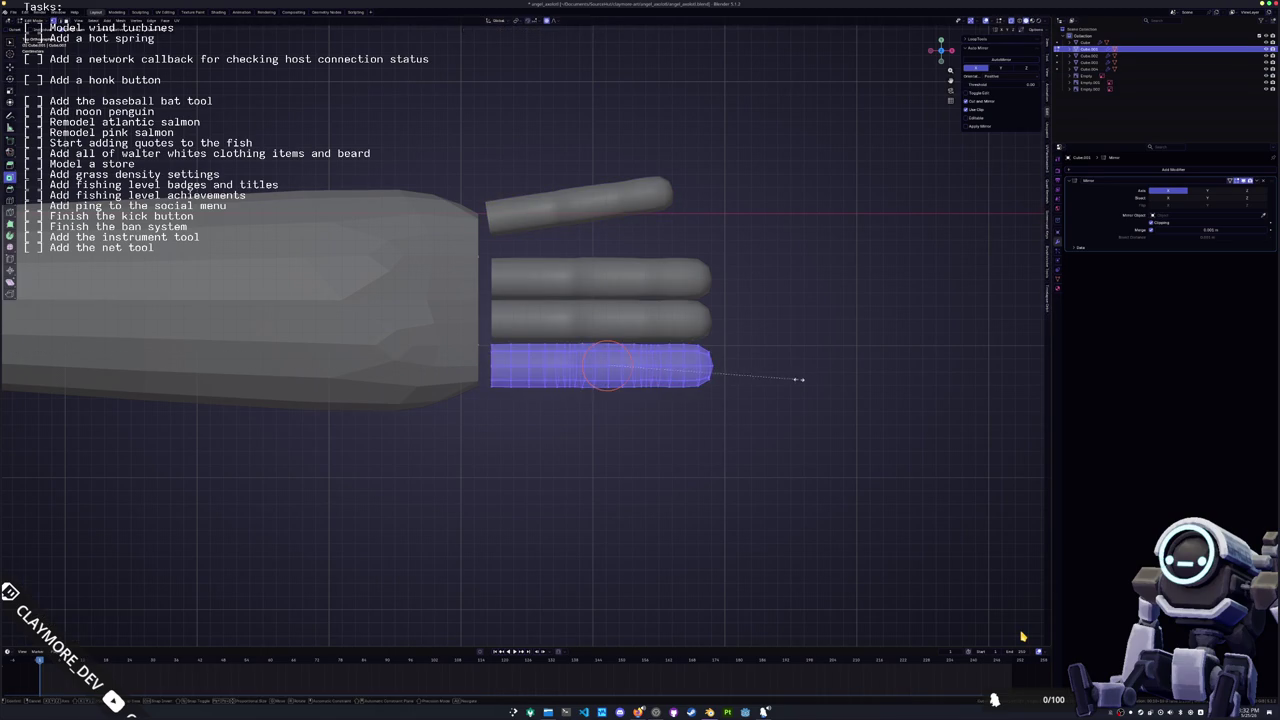
pyautogui.press('s')
pyautogui.click(780, 383)
pyautogui.press('r')
pyautogui.click(760, 415)
pyautogui.press('g')
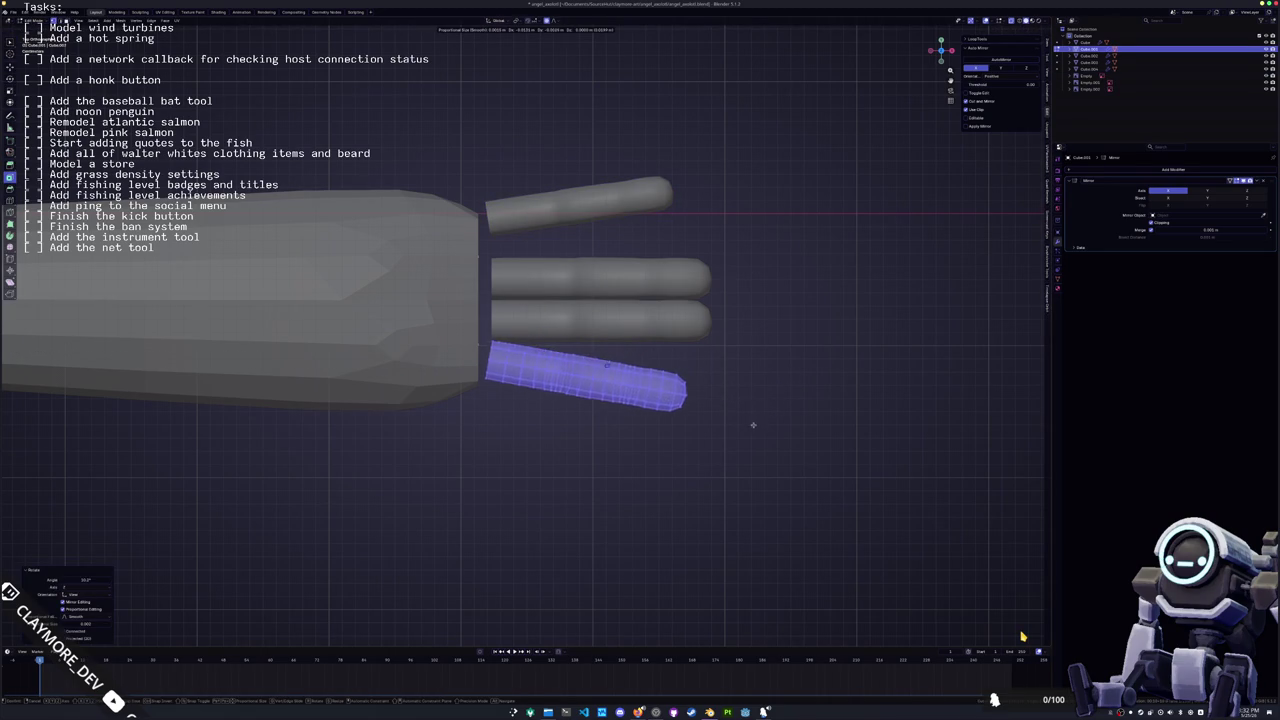
pyautogui.click(752, 432)
pyautogui.press('Tab')
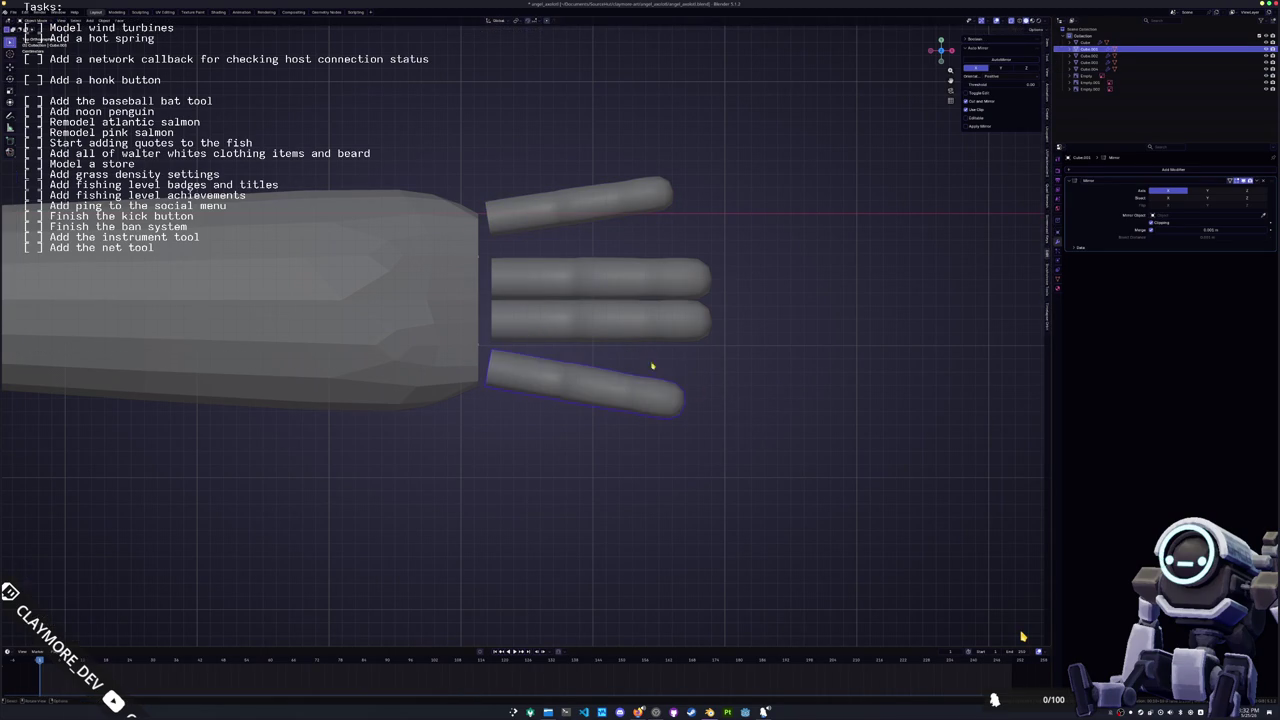
# Give the lower middle finger a slight tilt
pyautogui.click(712, 334)
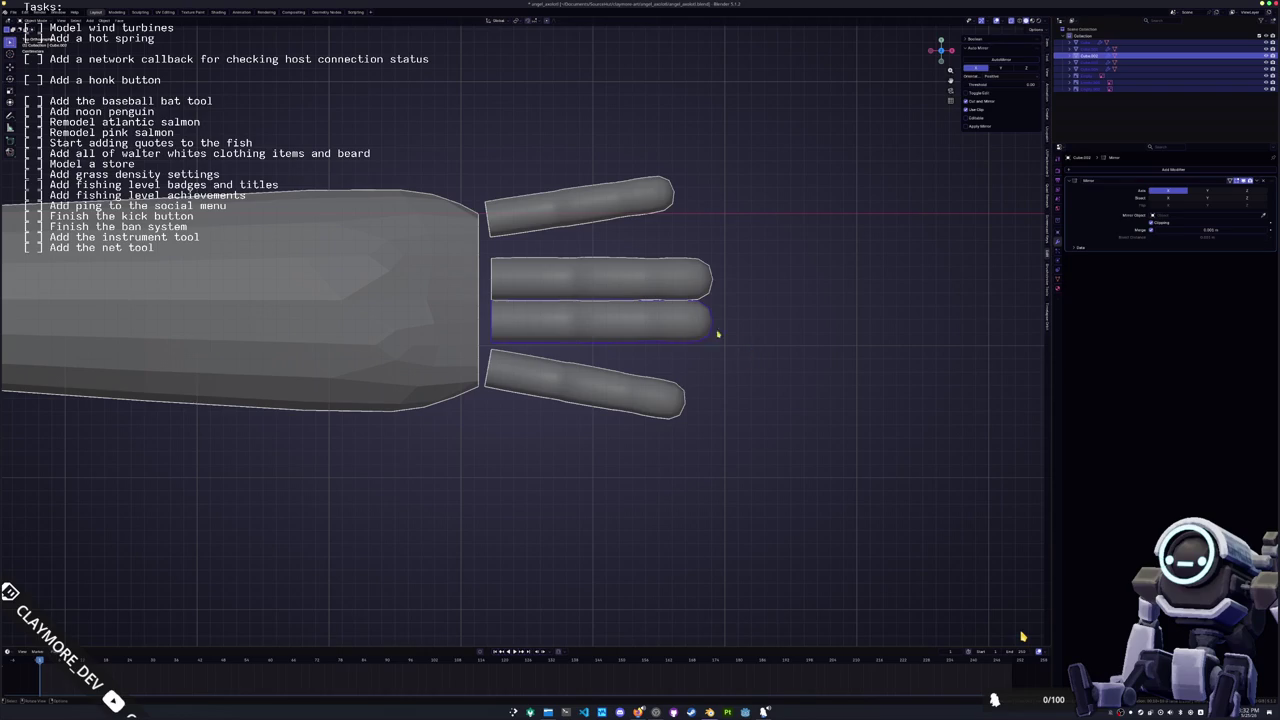
pyautogui.press('Tab')
pyautogui.press('r')
pyautogui.click(715, 349)
pyautogui.press('g')
pyautogui.press('z')
pyautogui.press('Escape')
pyautogui.press('Tab')
# Move and tilt the upper middle finger to complete the fanned hand
pyautogui.click(647, 277)
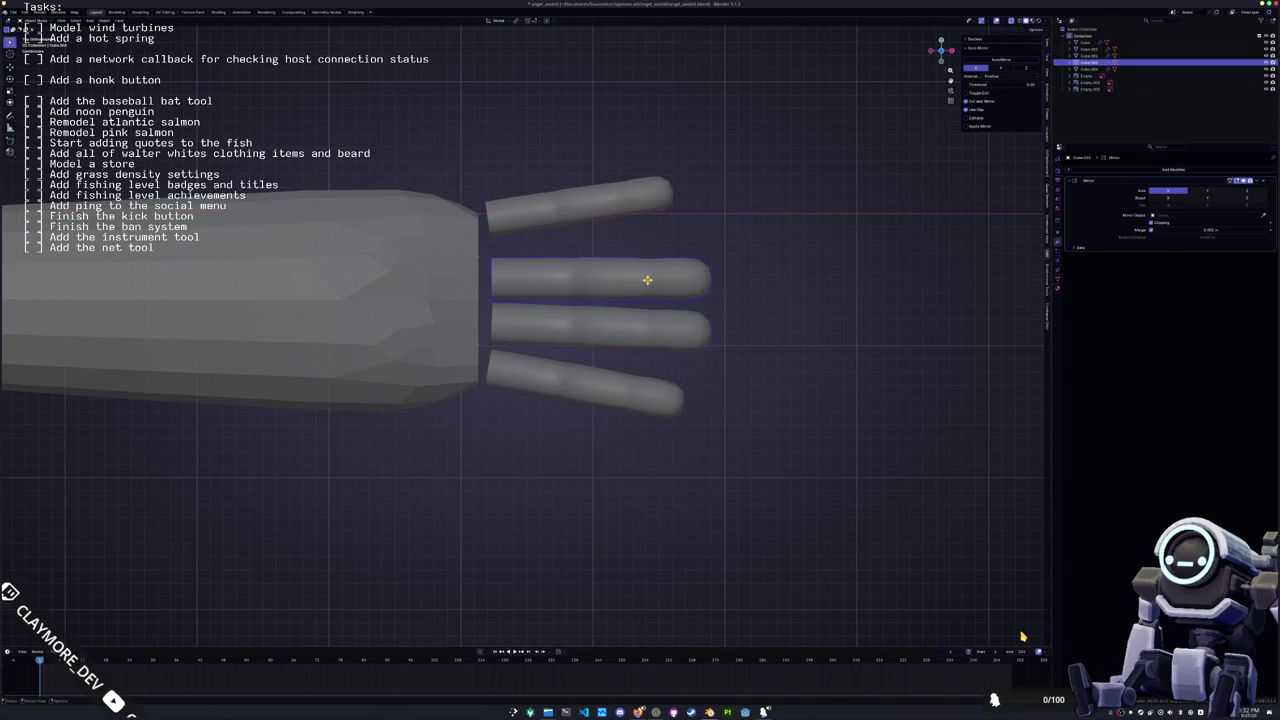
pyautogui.press('Tab')
pyautogui.click(765, 308)
pyautogui.press('r')
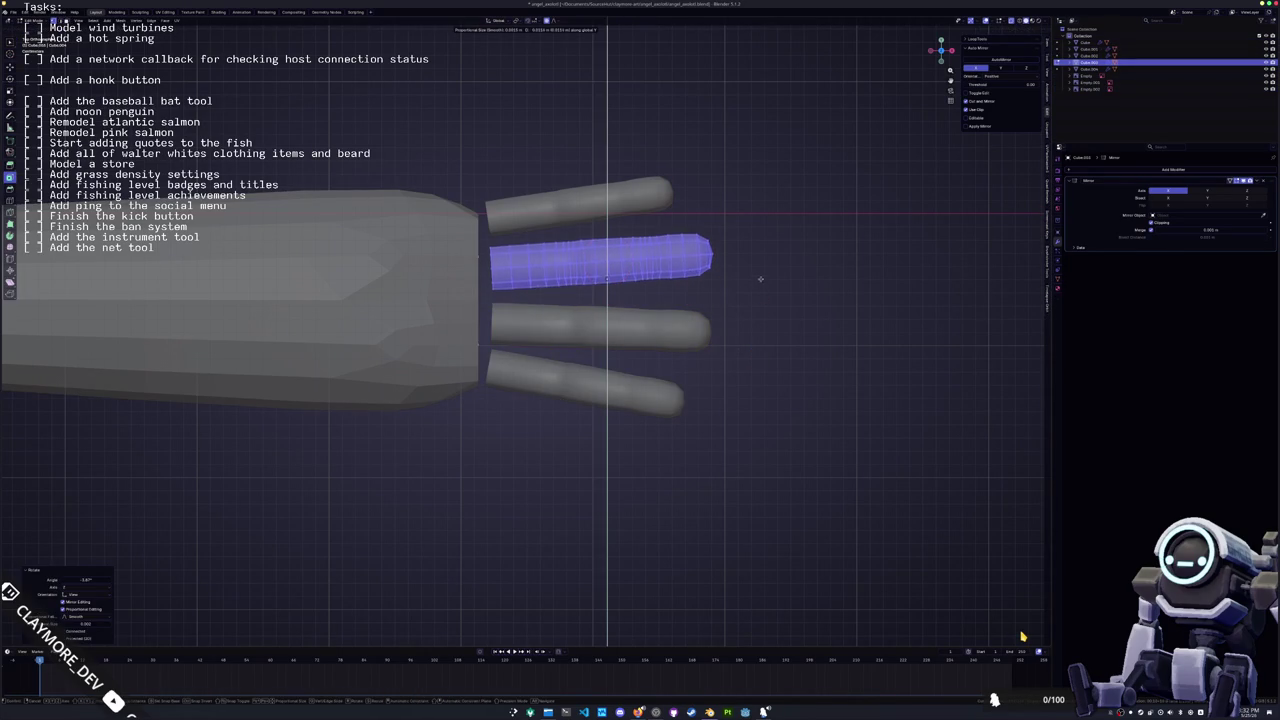
pyautogui.click(760, 283)
pyautogui.press('g')
pyautogui.click(758, 285)
pyautogui.press('Tab')
pyautogui.click(443, 360)
pyautogui.press('Tab')
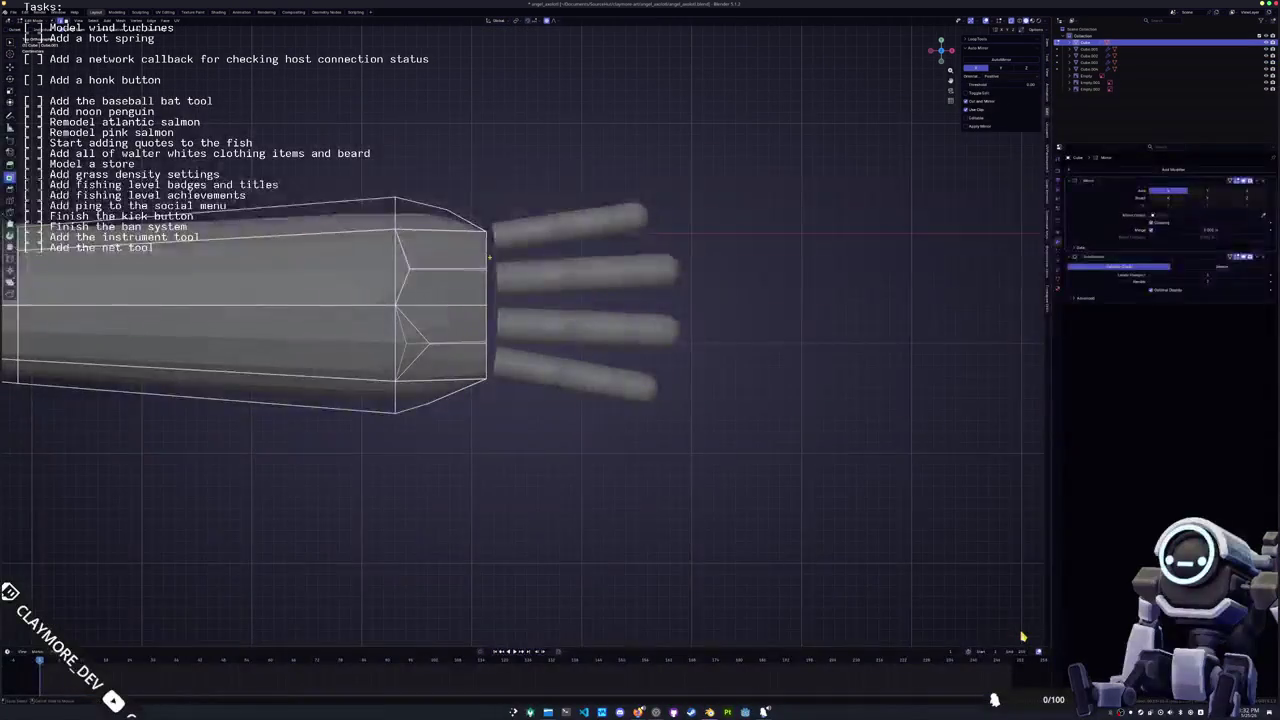
# Scale the edge loop at the arm's end
pyautogui.keyDown('alt'); pyautogui.click(489, 256); pyautogui.keyUp('alt')
pyautogui.press('s')
pyautogui.click(597, 253)
pyautogui.hotkey('shift', 's')
pyautogui.click(406, 439)
pyautogui.press('a')
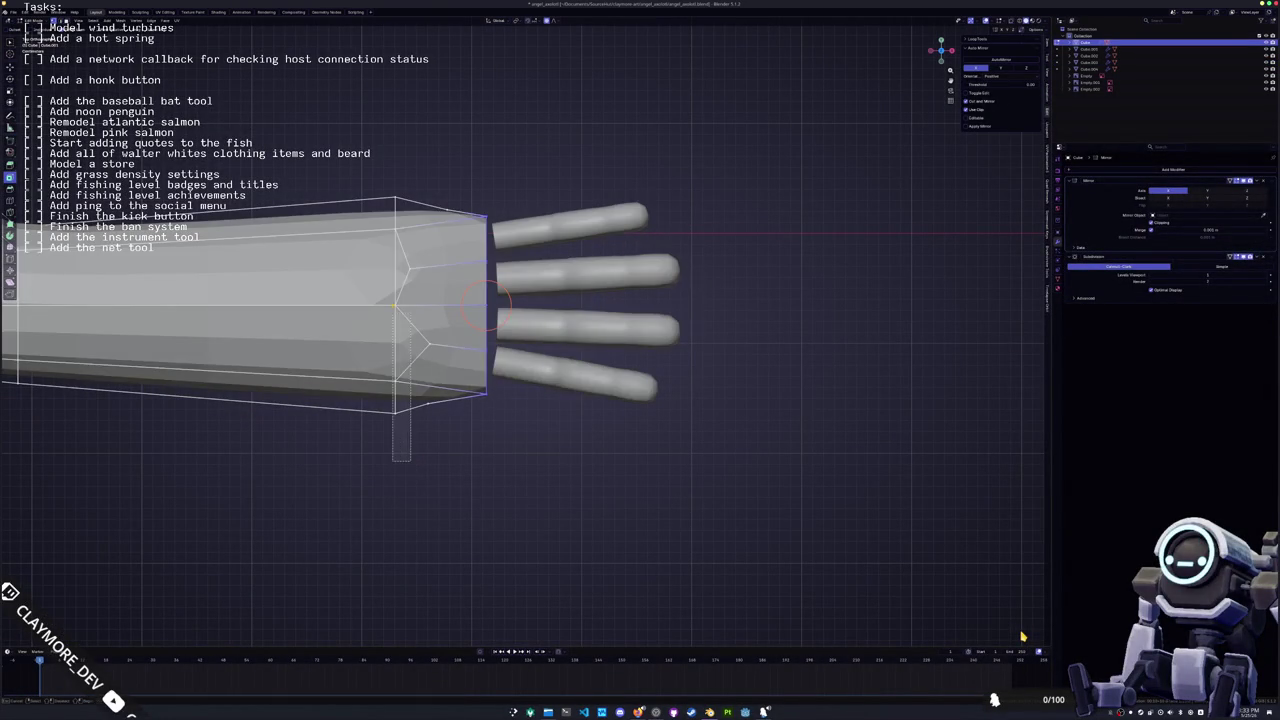
pyautogui.hotkey('alt', 'a')
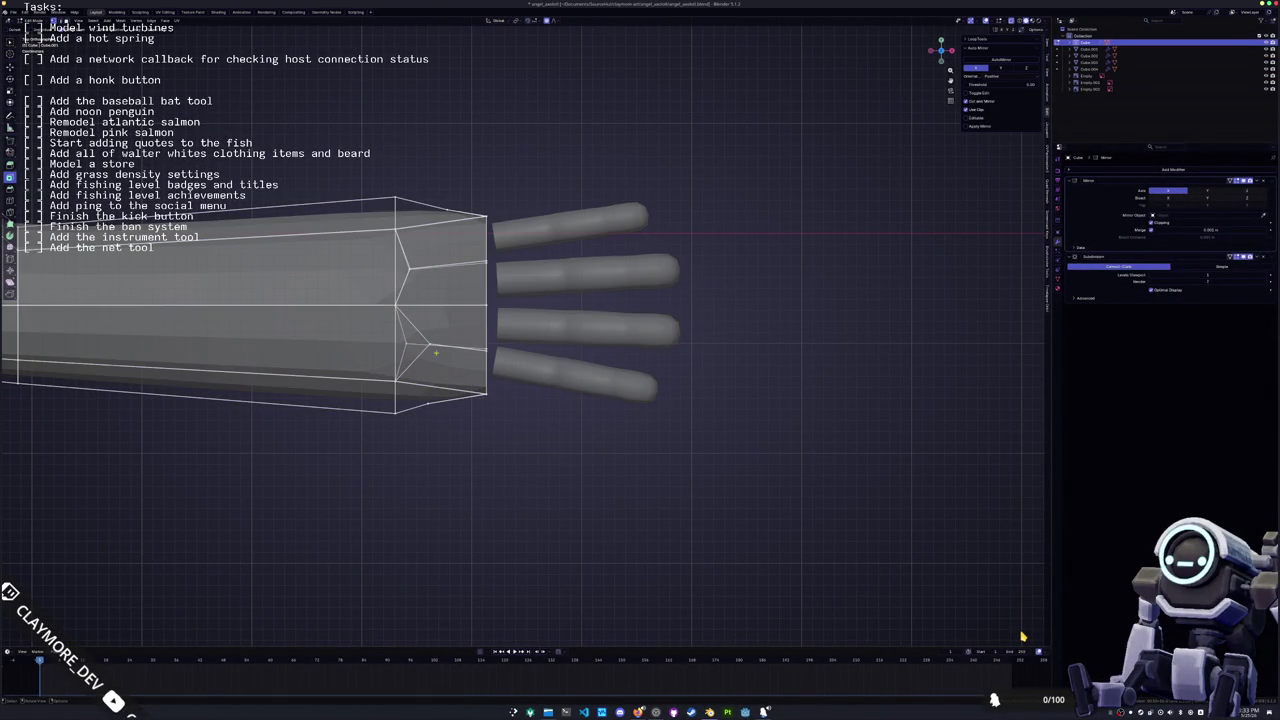
# Slide an arm-end vertex and rescale the edge loop near the arm's end
pyautogui.hotkey('shift', 'v')
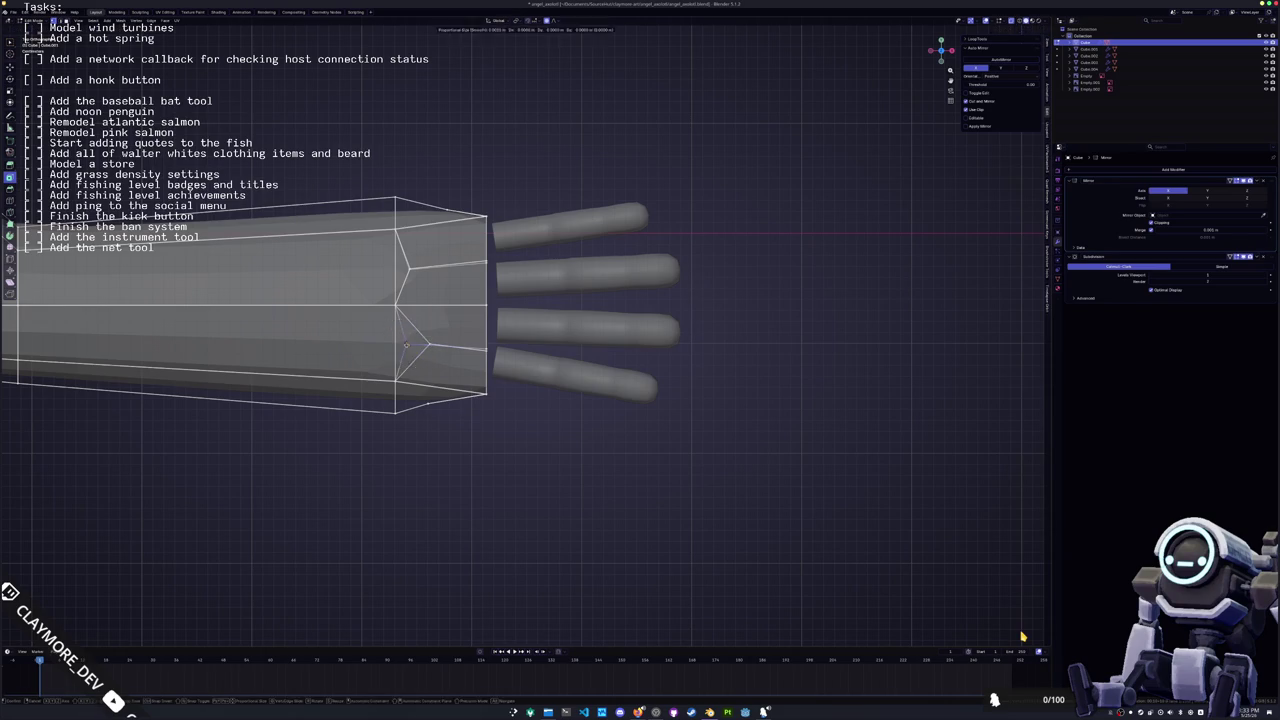
pyautogui.click(412, 302)
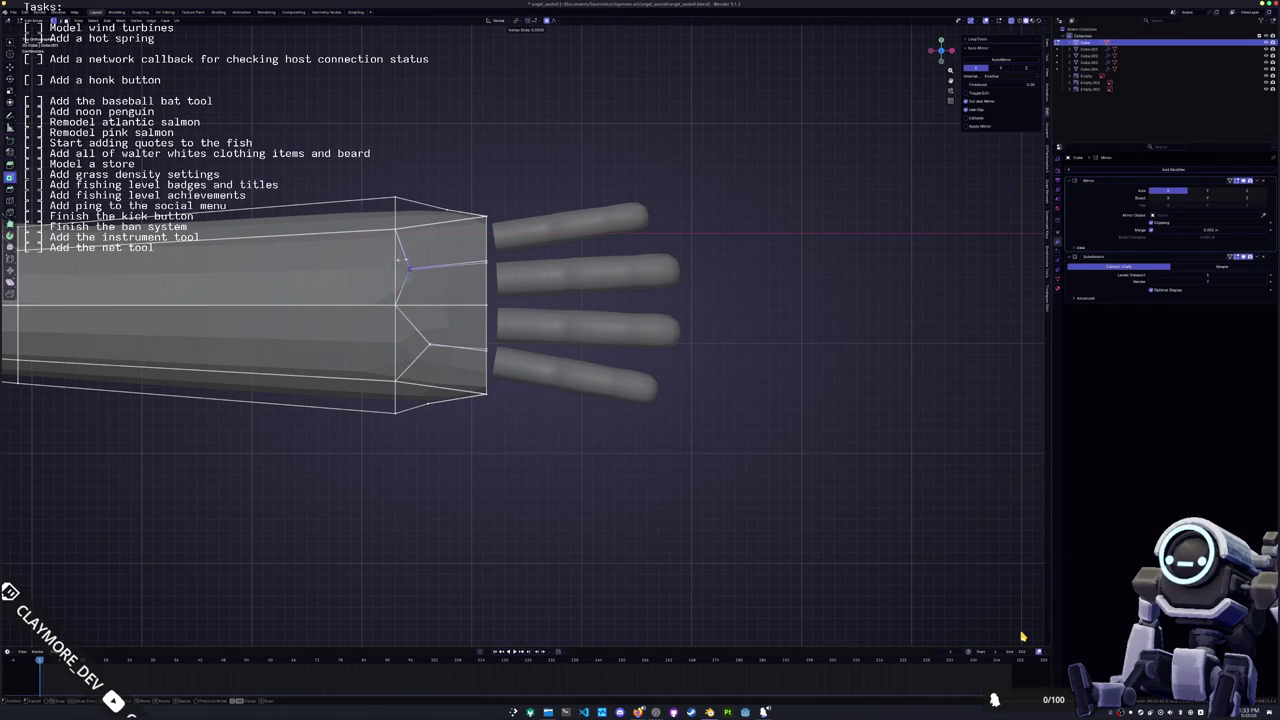
pyautogui.keyDown('shift'); pyautogui.moveTo(408, 268); pyautogui.dragTo(424, 268, button='middle'); pyautogui.keyUp('shift')
pyautogui.press('c')
pyautogui.click(436, 262)
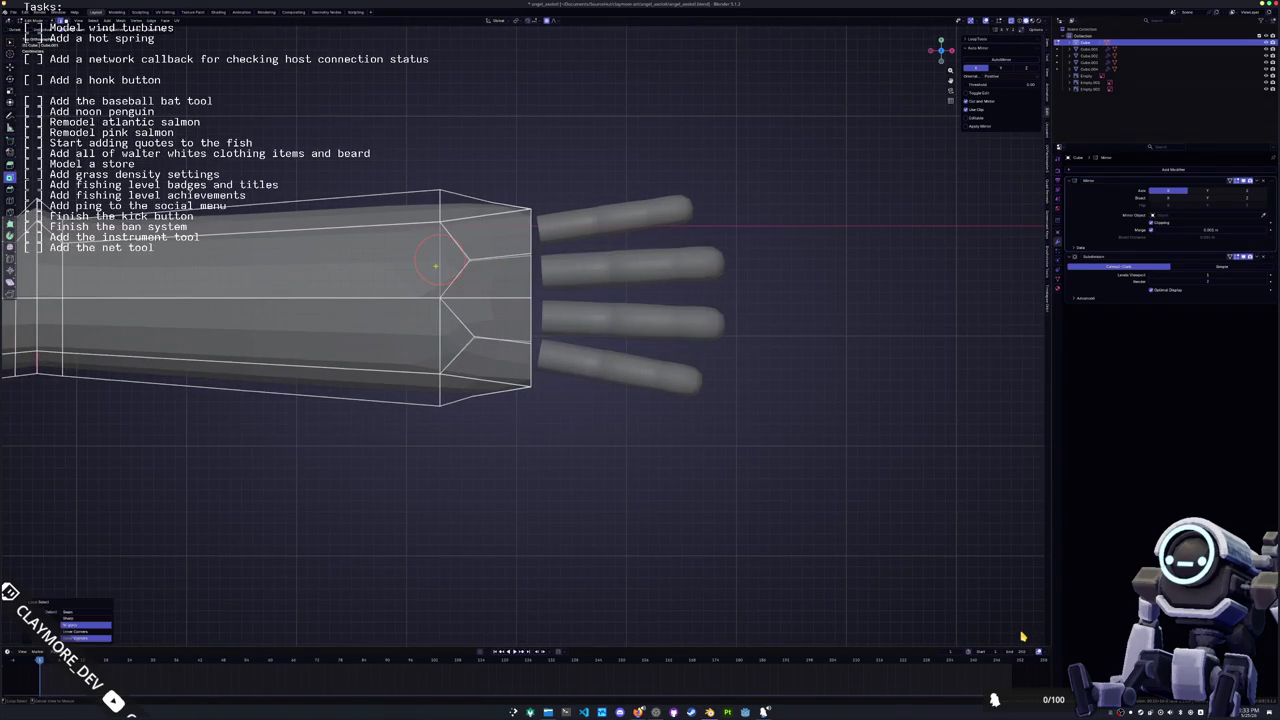
pyautogui.moveTo(440, 420); pyautogui.dragTo(440, 195)
pyautogui.press('Escape')
pyautogui.press('s')
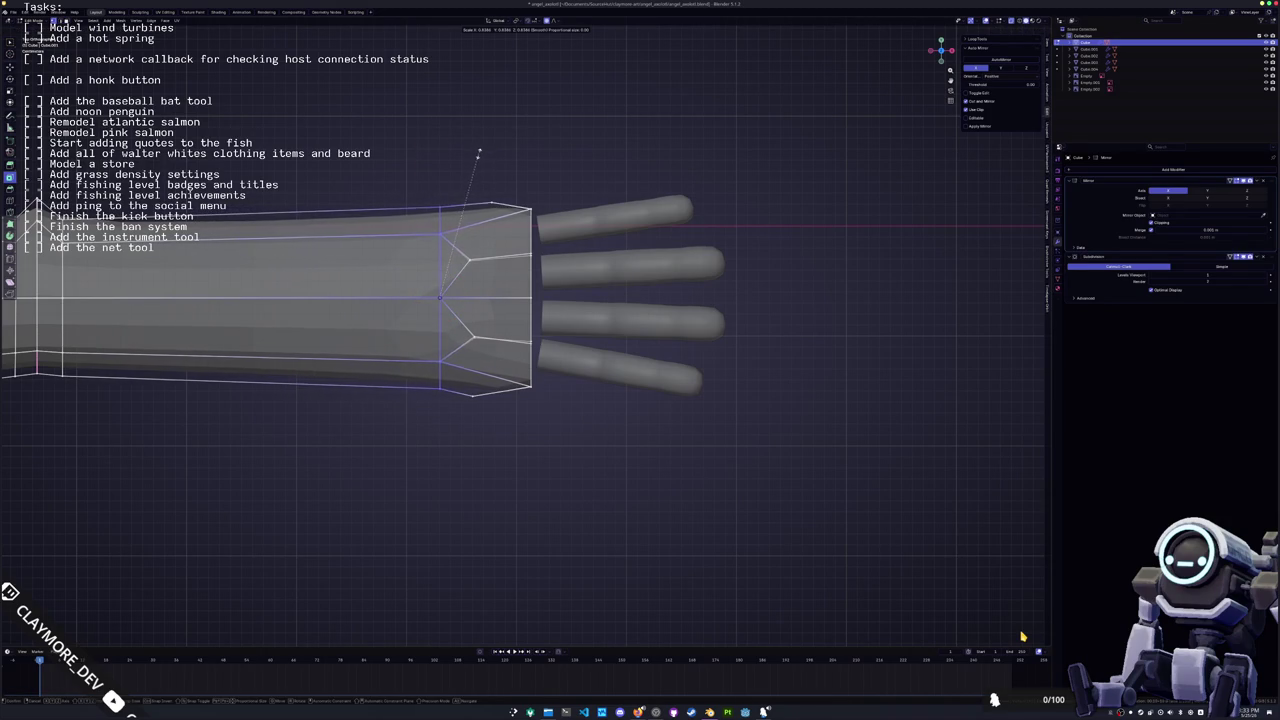
pyautogui.click(473, 157)
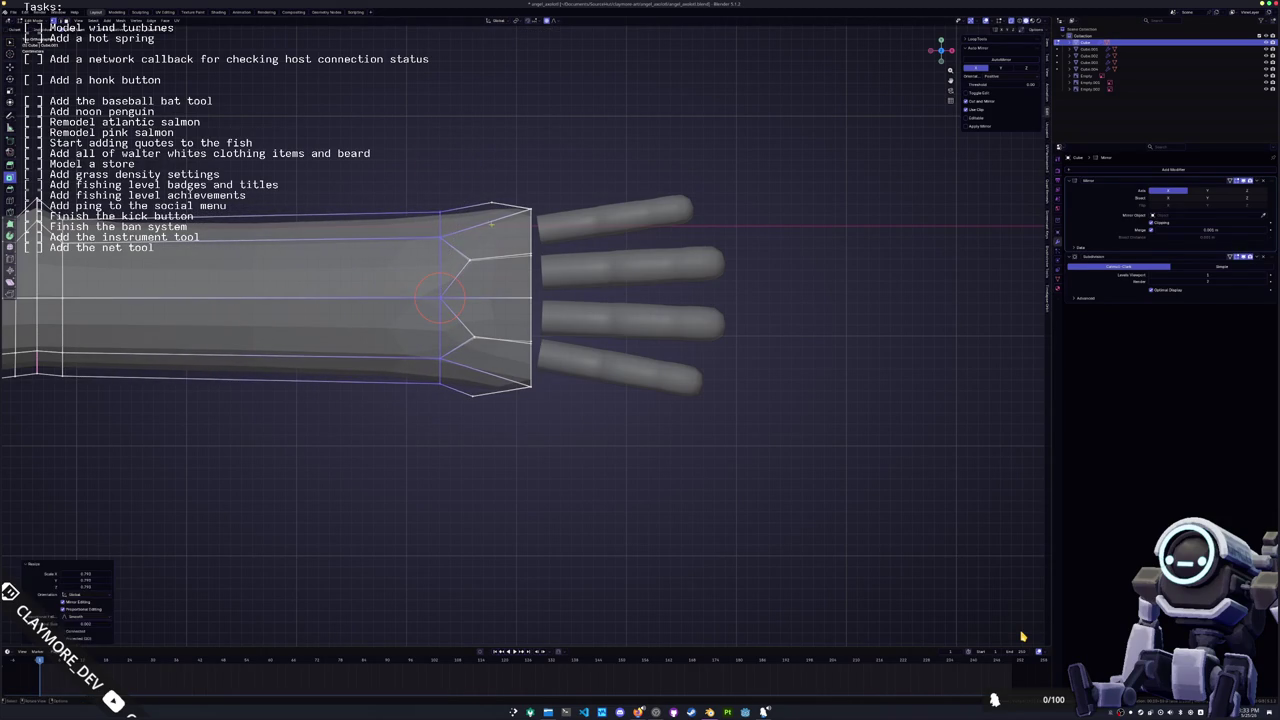
# Slide and move the arm-end corner vertices along Y to shape the wrist
pyautogui.click(473, 394)
pyautogui.hotkey('shift', 'v')
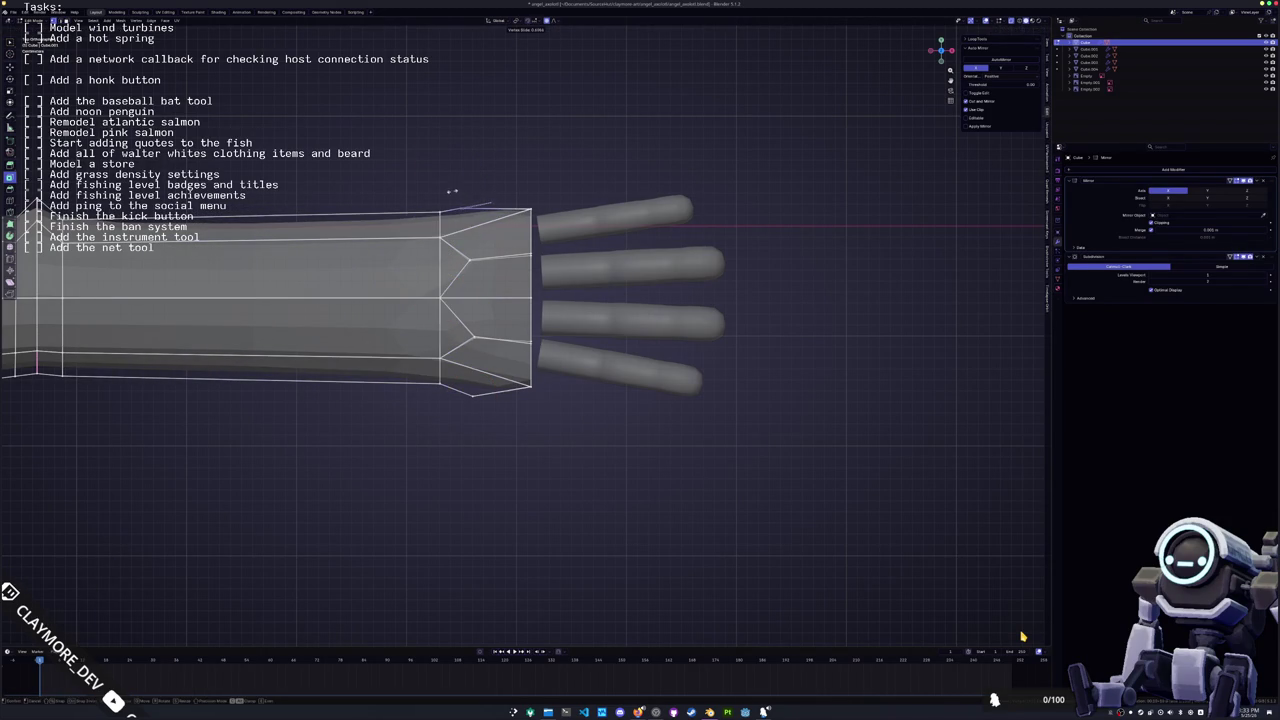
pyautogui.click(450, 191)
pyautogui.press('g')
pyautogui.press('y')
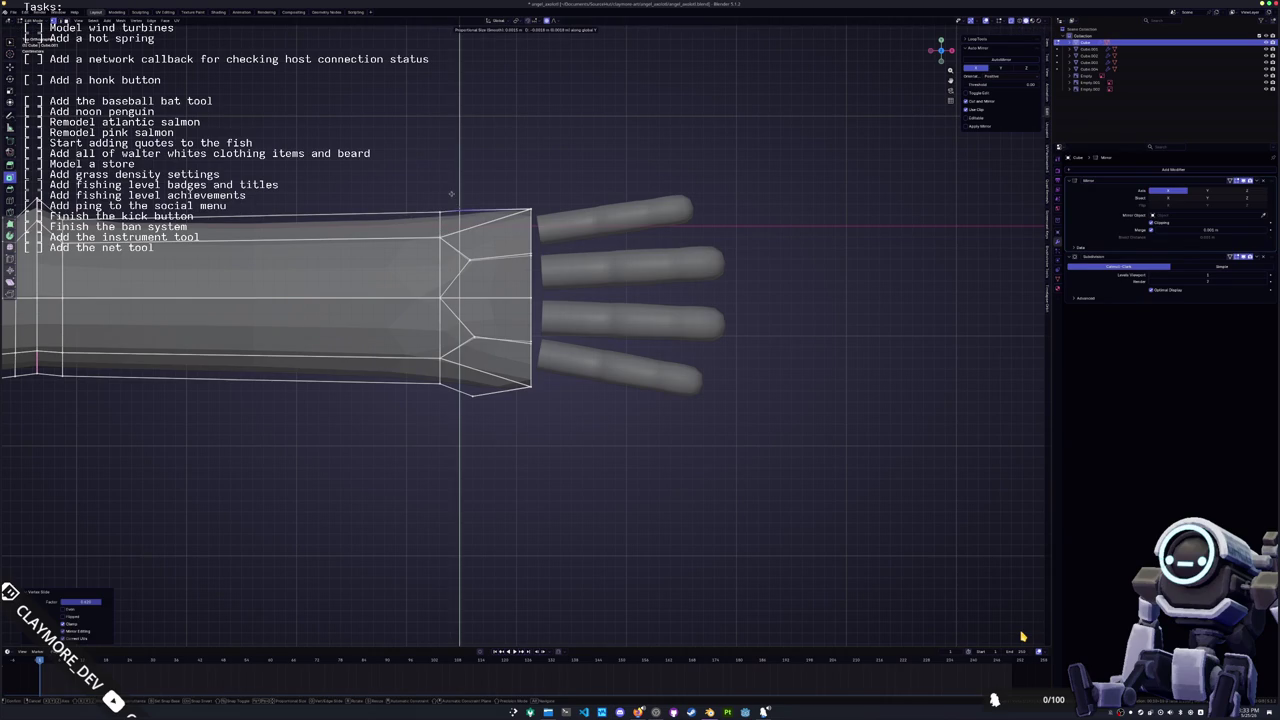
pyautogui.click(450, 191)
pyautogui.click(465, 390)
pyautogui.press('g')
pyautogui.press('y')
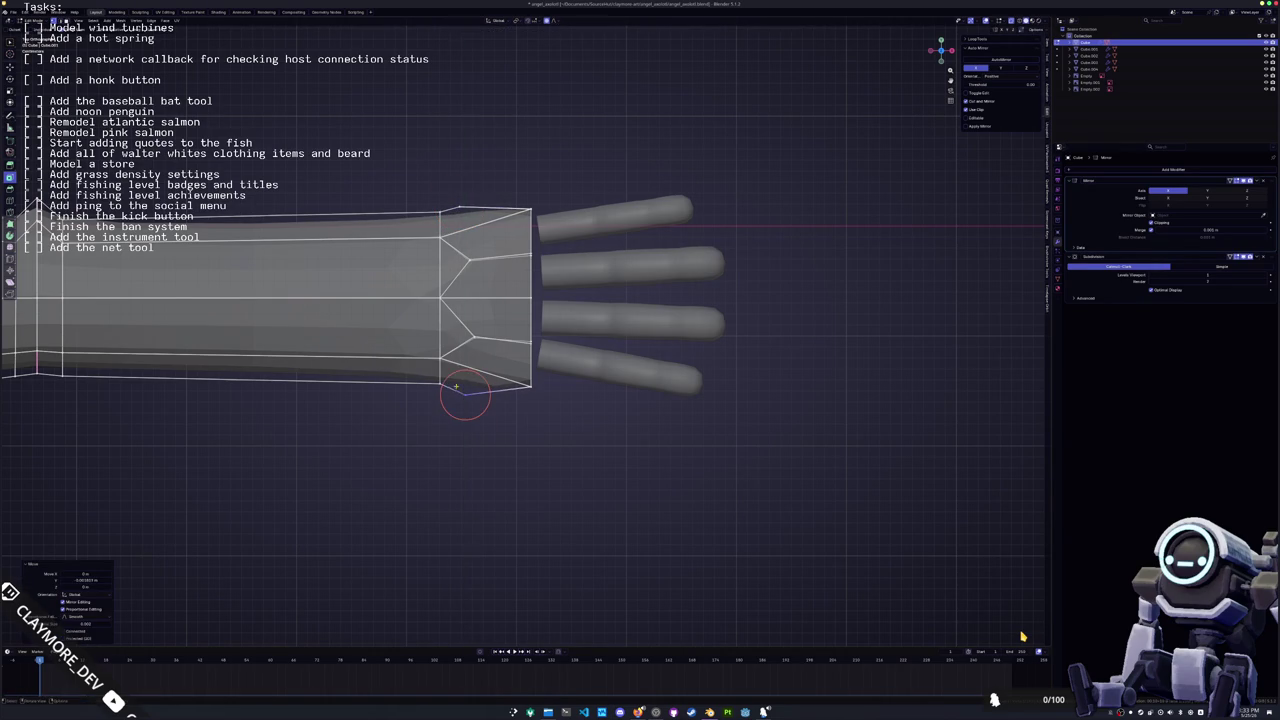
pyautogui.click(456, 386)
# Add an edge loop near the wrist and scale it down to narrow the arm
pyautogui.hotkey('ctrl', 'r')
pyautogui.click(480, 300)
pyautogui.click(545, 281)
pyautogui.press('s')
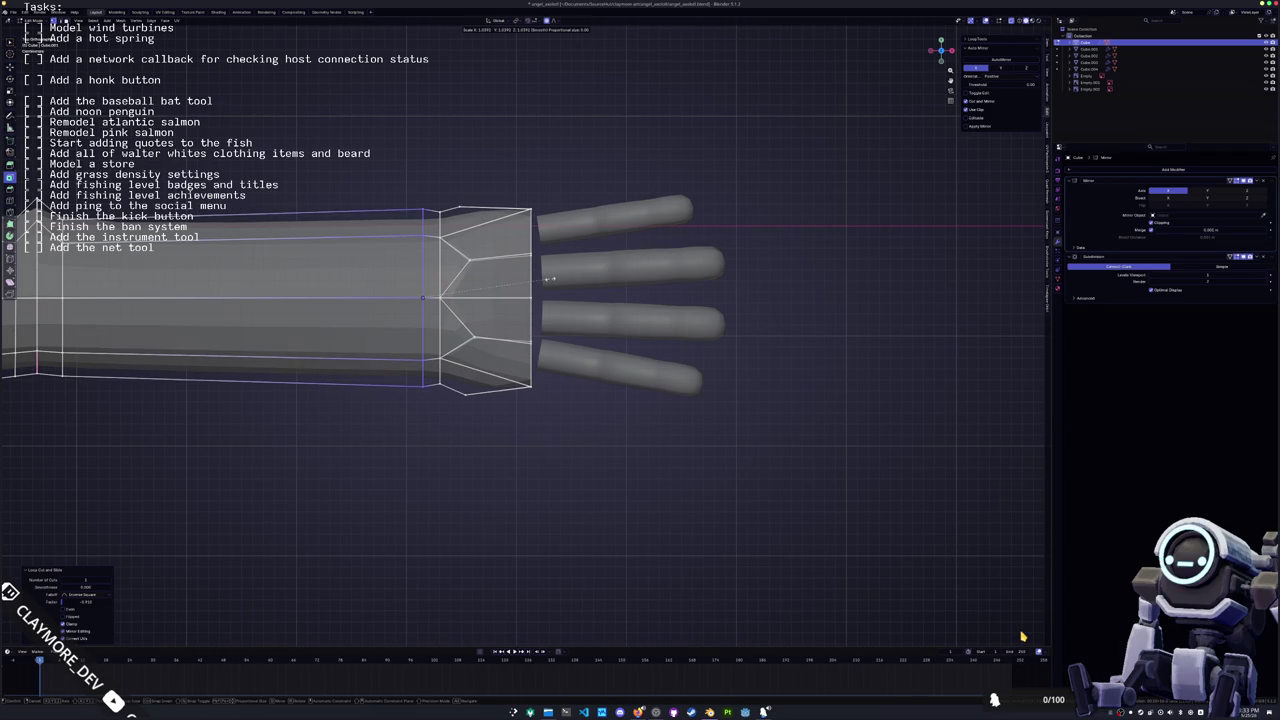
pyautogui.click(540, 281)
pyautogui.press('Tab')
pyautogui.moveTo(577, 280)
pyautogui.mouseDown(button='middle')
pyautogui.moveTo(404, 290)
pyautogui.moveTo(531, 354)
pyautogui.moveTo(577, 317)
pyautogui.moveTo(628, 310)
pyautogui.mouseUp(button='middle')
pyautogui.scroll(2, 577, 317)
pyautogui.press('Tab')
pyautogui.press('a')
pyautogui.hotkey('alt', 'a')
# Squash the arm's wrist-end vertices along the Z axis
pyautogui.moveTo(515, 295); pyautogui.dragTo(605, 395)
pyautogui.press('s')
pyautogui.press('z')
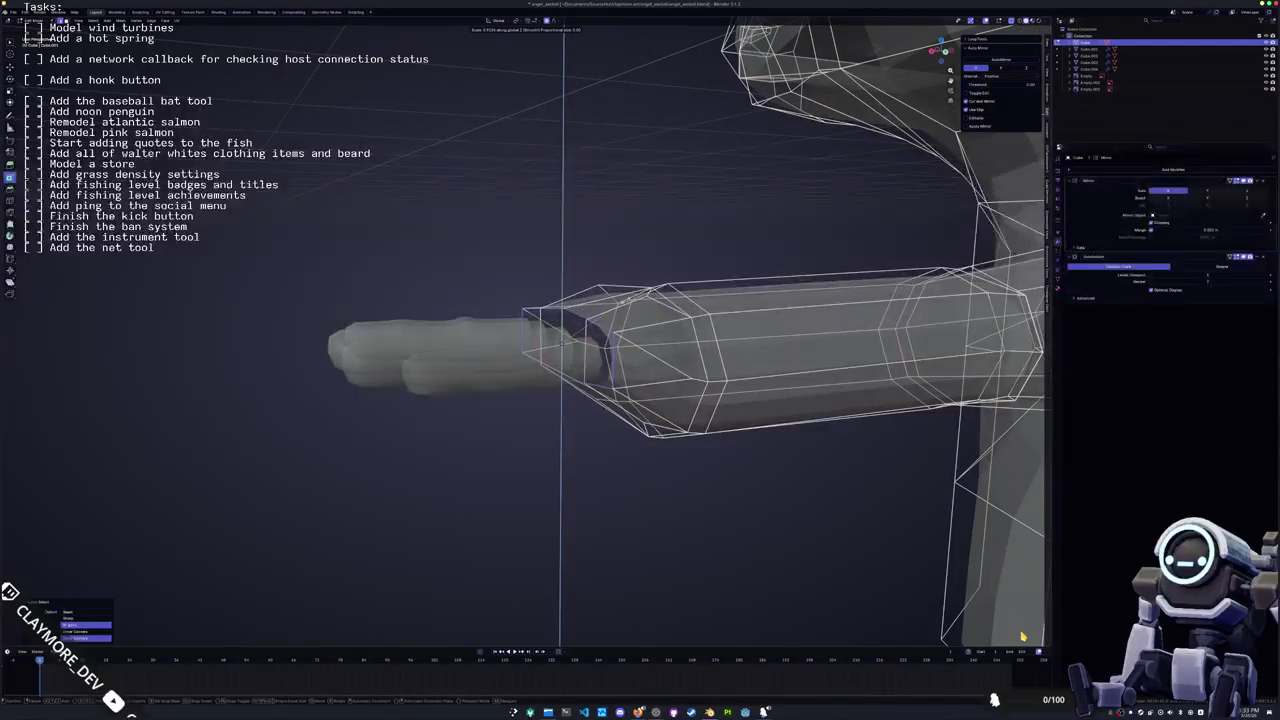
pyautogui.click(560, 336)
pyautogui.press('Tab')
# Select all four fingers and flatten them along the Z axis
pyautogui.moveTo(560, 336); pyautogui.dragTo(511, 393, button='middle')
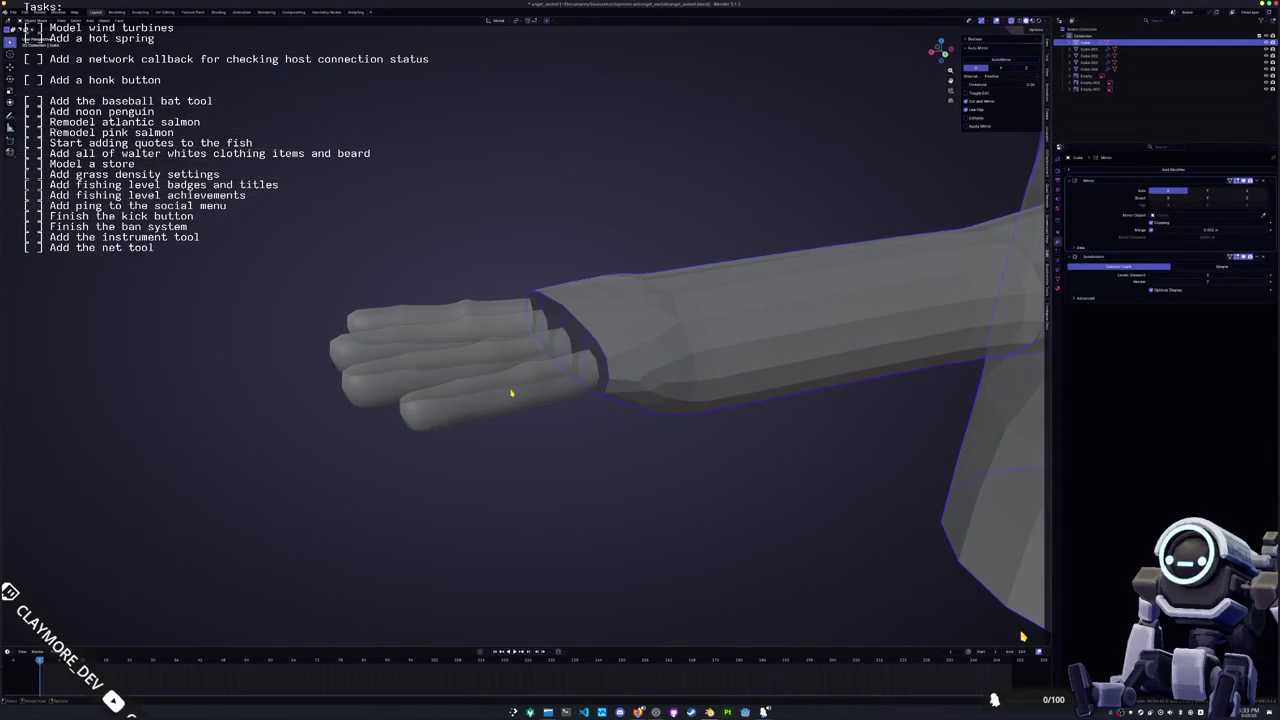
pyautogui.click(500, 354)
pyautogui.keyDown('shift'); pyautogui.click(495, 385); pyautogui.keyUp('shift')
pyautogui.keyDown('shift'); pyautogui.click(489, 345); pyautogui.keyUp('shift')
pyautogui.keyDown('shift'); pyautogui.click(497, 325); pyautogui.keyUp('shift')
pyautogui.press('Tab')
pyautogui.press('s')
pyautogui.press('z')
pyautogui.click(669, 292)
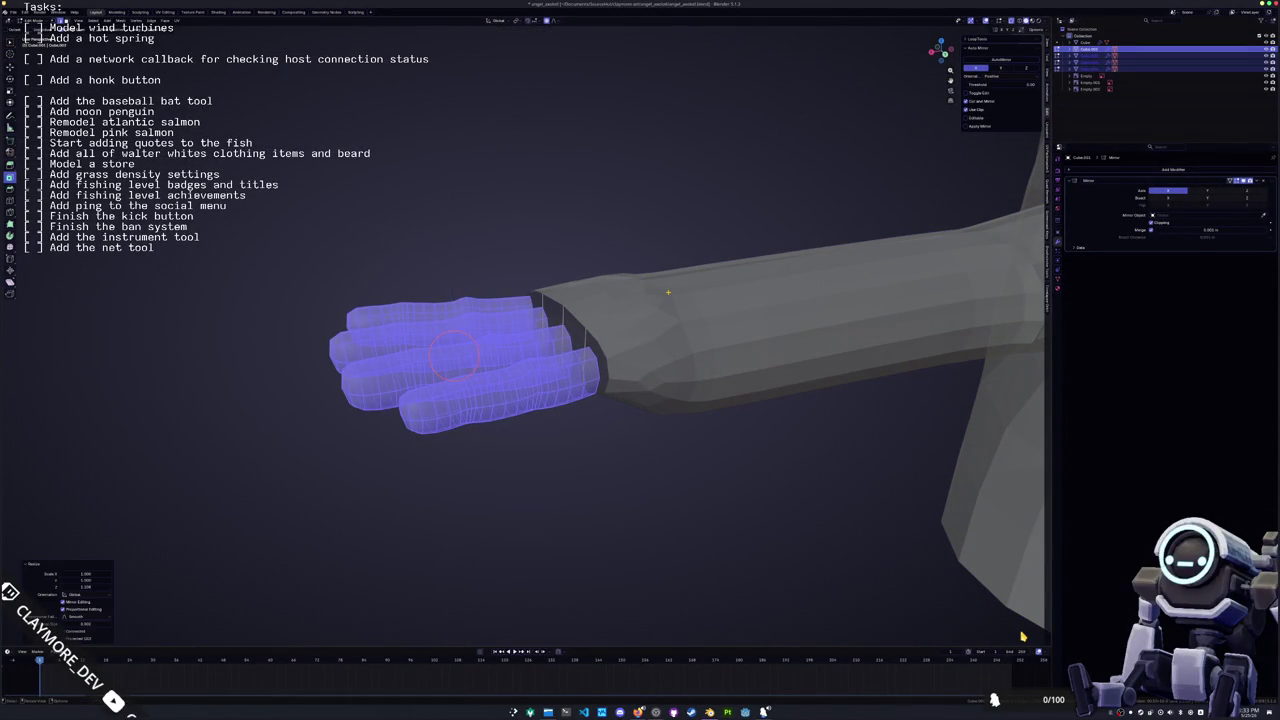
# Fatten the fingers along their surface and shift their vertices along Z with soft falloff
pyautogui.hotkey('alt', 's')
pyautogui.click(670, 290)
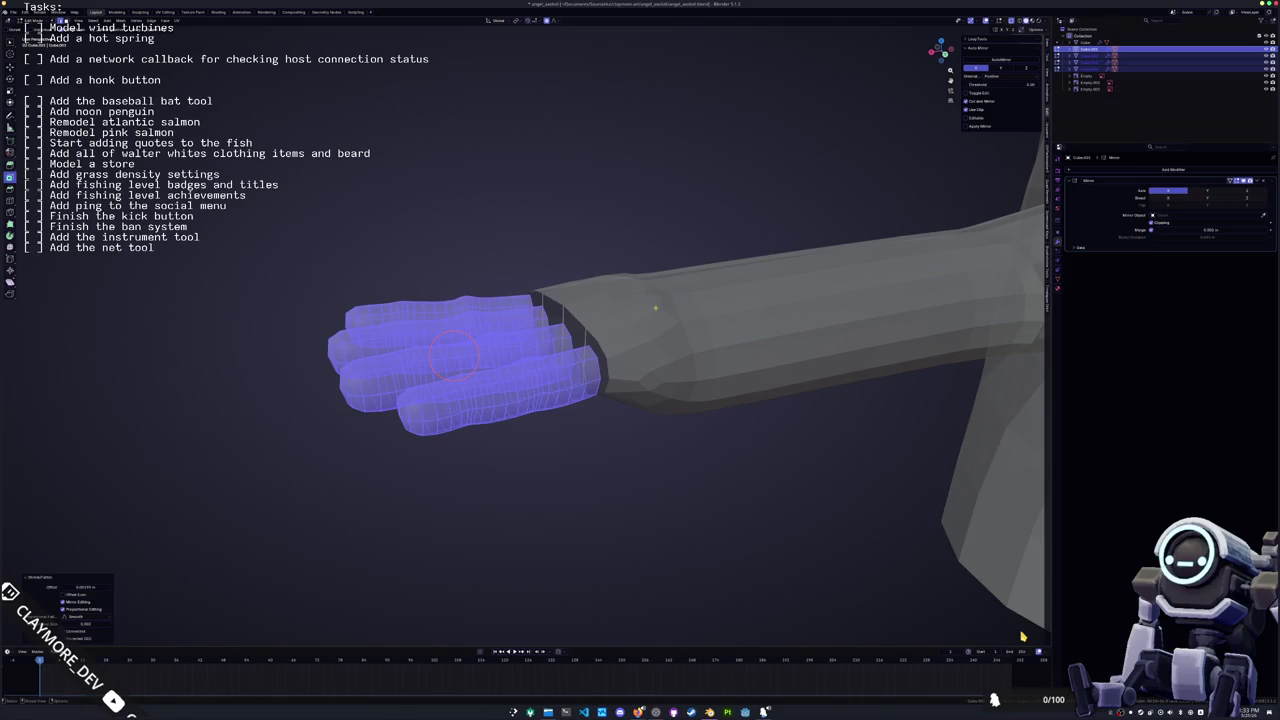
pyautogui.press('g')
pyautogui.press('z')
pyautogui.scroll(5, 660, 296)
pyautogui.click(656, 299)
pyautogui.press('Tab')
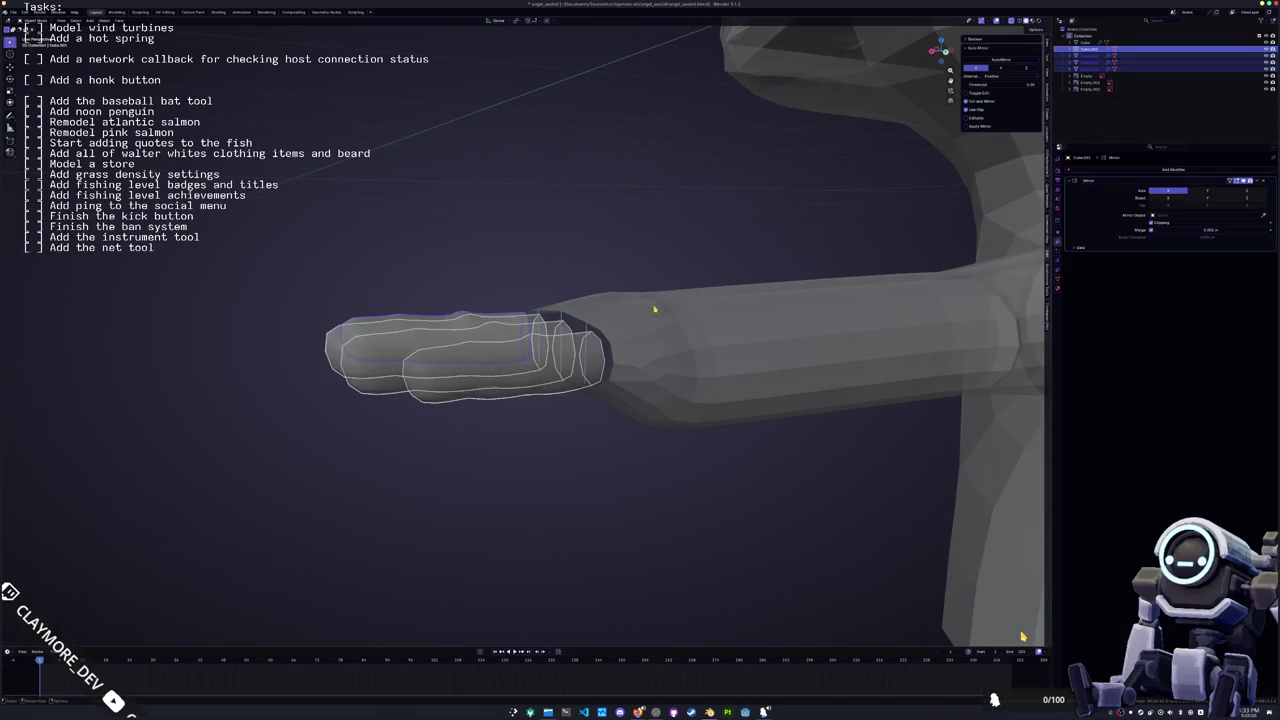
pyautogui.moveTo(656, 299); pyautogui.dragTo(603, 357, button='middle')
# Give the arm a level-1 Subdivision Surface modifier (Ctrl+1) and check it in Edit Mode
pyautogui.keyDown('shift'); pyautogui.click(624, 355); pyautogui.keyUp('shift')
pyautogui.hotkey('ctrl', '1')
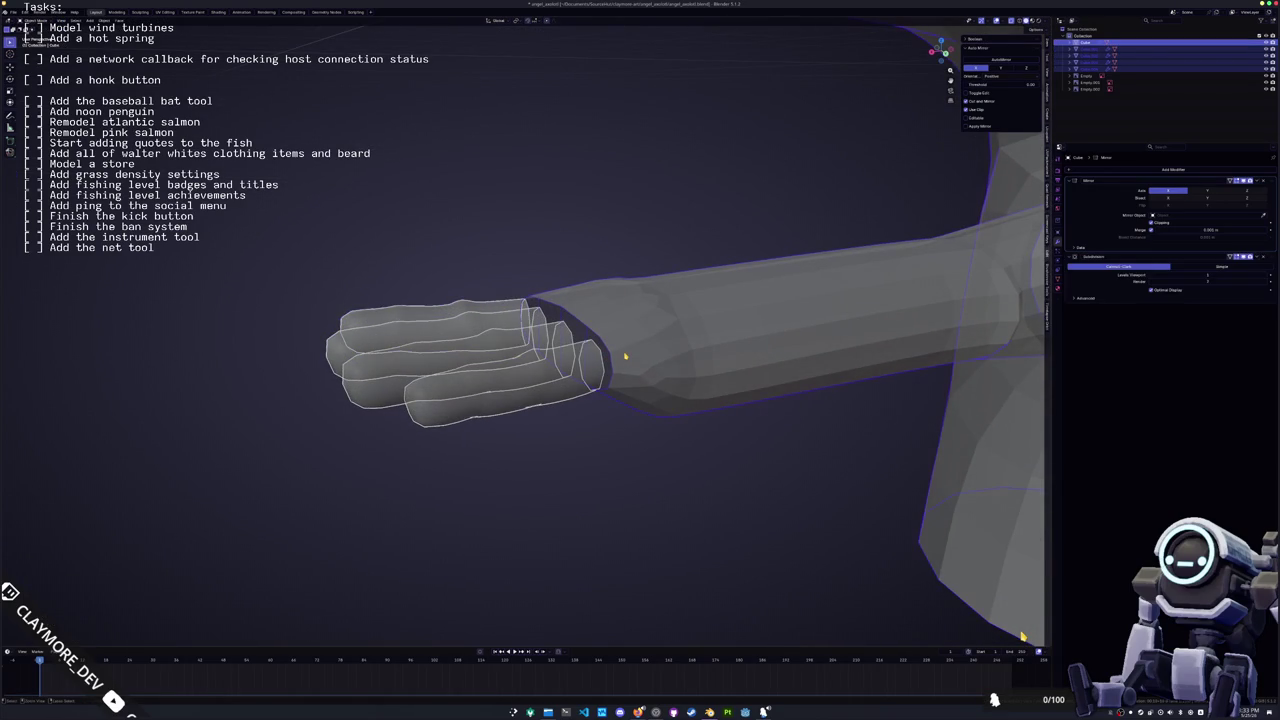
pyautogui.click(624, 355)
pyautogui.press('Tab')
pyautogui.scroll(1, 630, 362)
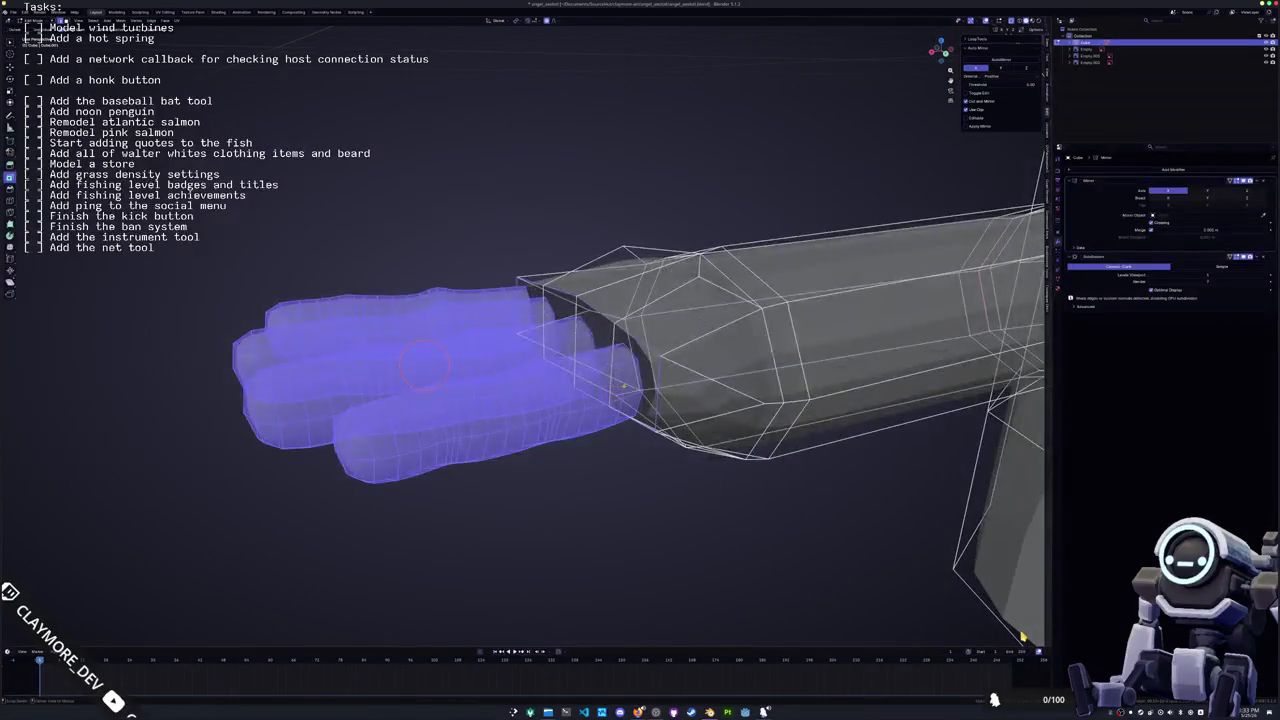
pyautogui.scroll(3, 638, 372)
pyautogui.press('Tab')
# Inspect the smoothed arm's face loops from several angles in Edit Mode
pyautogui.moveTo(655, 359); pyautogui.dragTo(632, 383, button='middle')
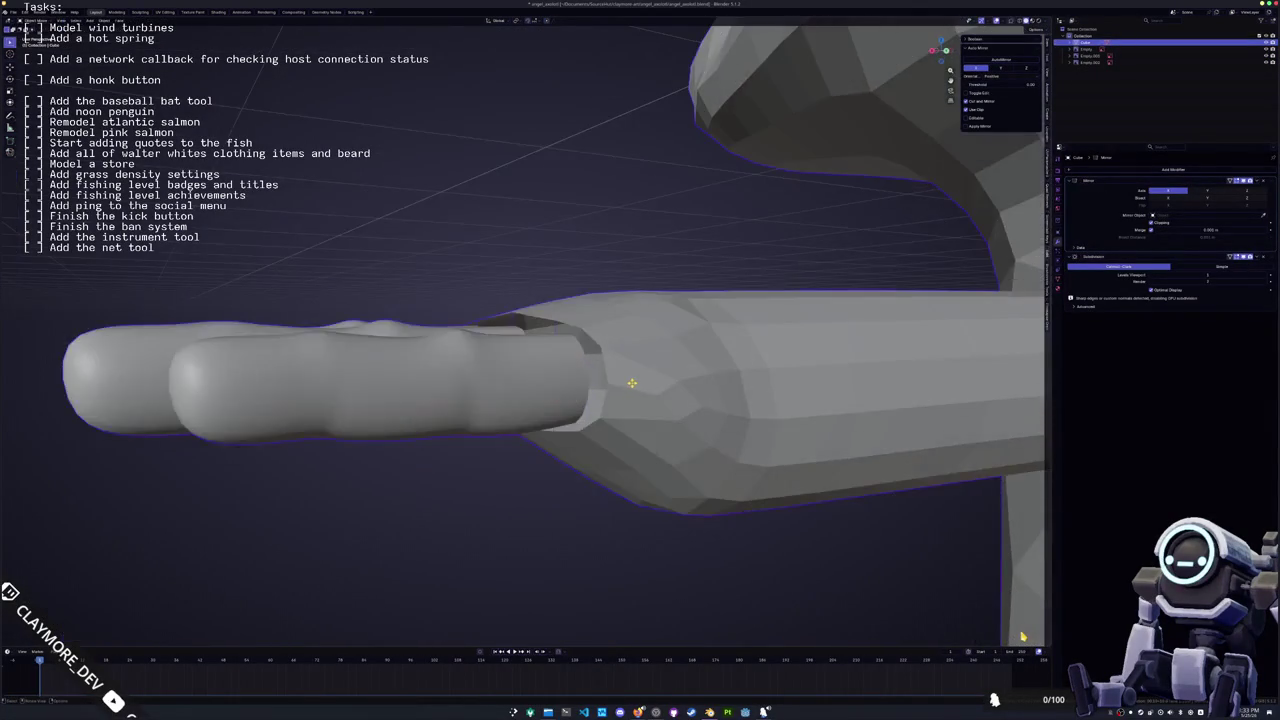
pyautogui.press('Tab')
pyautogui.scroll(-3, 660, 370)
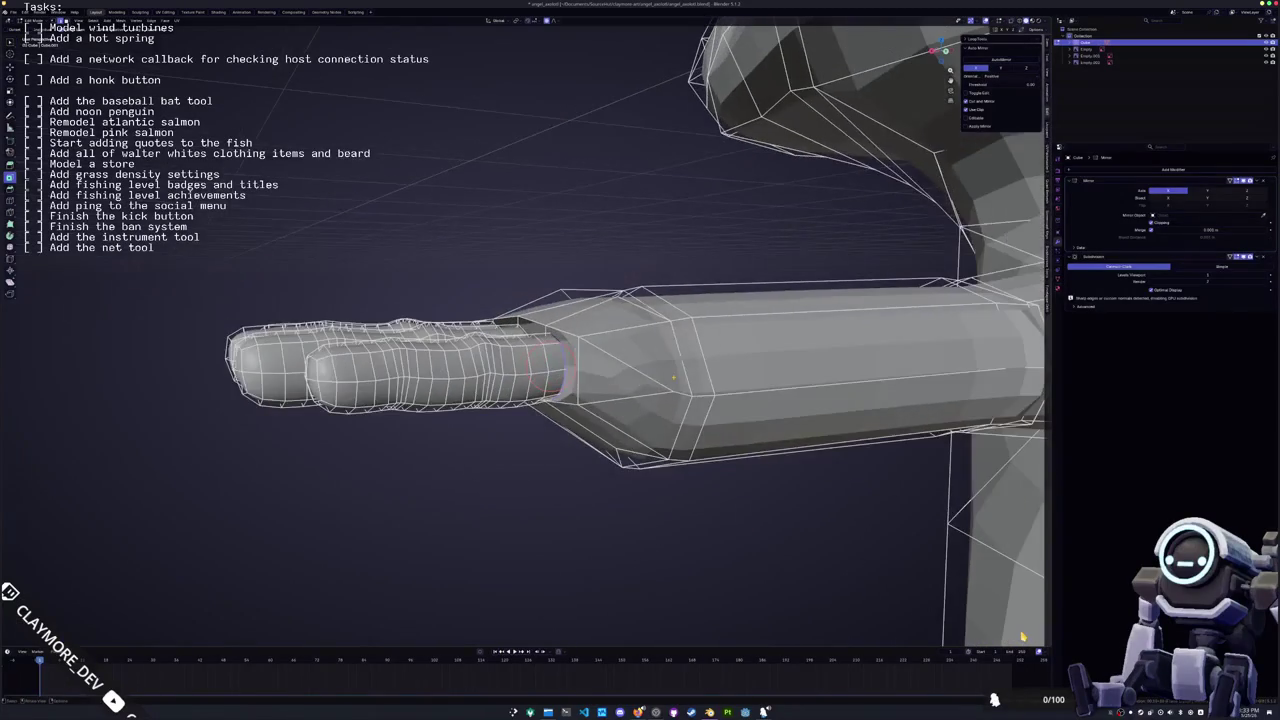
pyautogui.keyDown('alt'); pyautogui.click(681, 362); pyautogui.keyUp('alt')
pyautogui.moveTo(681, 363)
pyautogui.mouseDown(button='middle')
pyautogui.moveTo(537, 463)
pyautogui.moveTo(568, 484)
pyautogui.moveTo(528, 387)
pyautogui.mouseUp(button='middle')
pyautogui.click(537, 463)
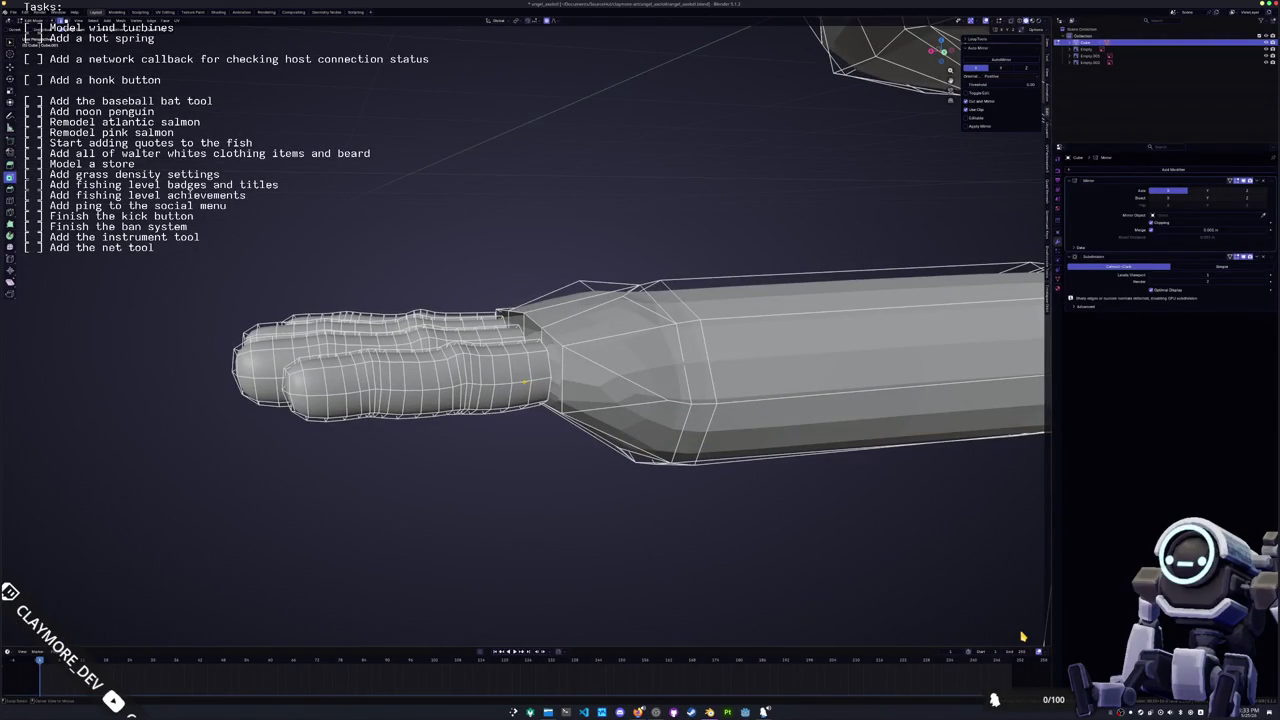
pyautogui.click(317, 391)
pyautogui.moveTo(317, 391)
pyautogui.mouseDown(button='middle')
pyautogui.moveTo(420, 418)
pyautogui.moveTo(620, 395)
pyautogui.moveTo(531, 403)
pyautogui.mouseUp(button='middle')
pyautogui.scroll(3, 545, 400)
pyautogui.scroll(3, 545, 400)
pyautogui.press('Tab')
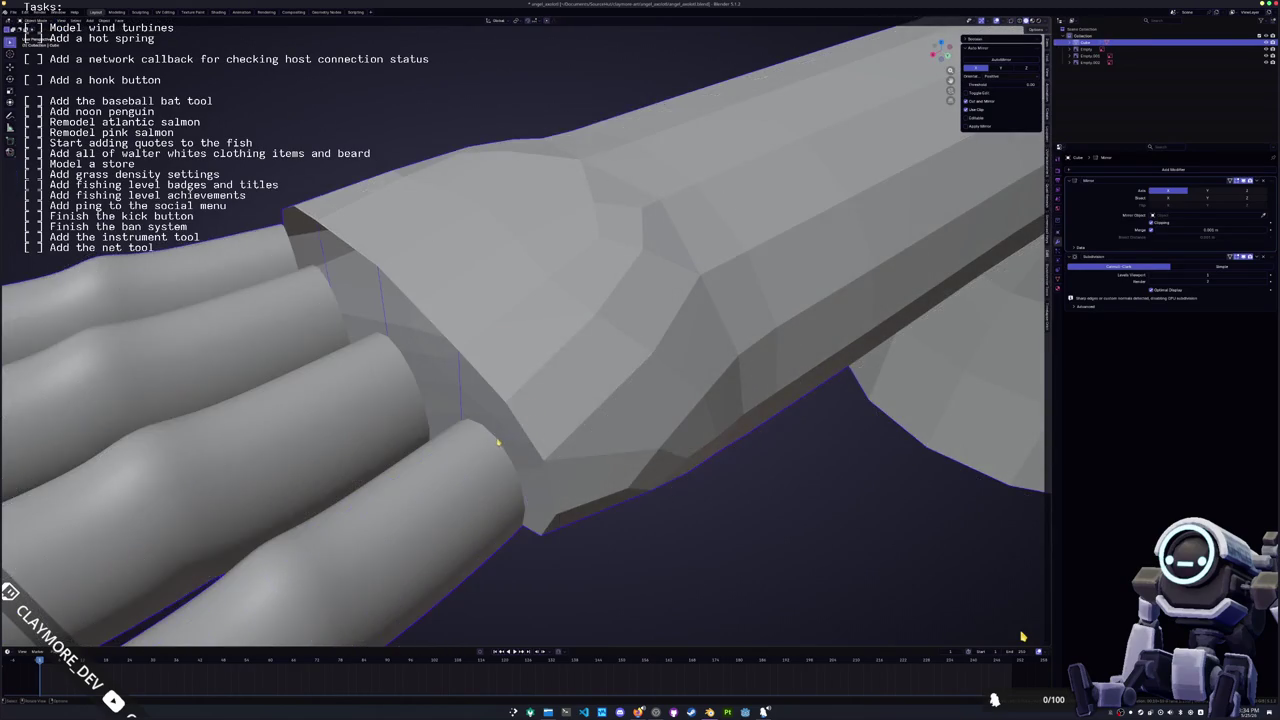
# Set up an orthographic side view of the hand in Edit Mode
pyautogui.moveTo(497, 445); pyautogui.dragTo(447, 462, button='middle')
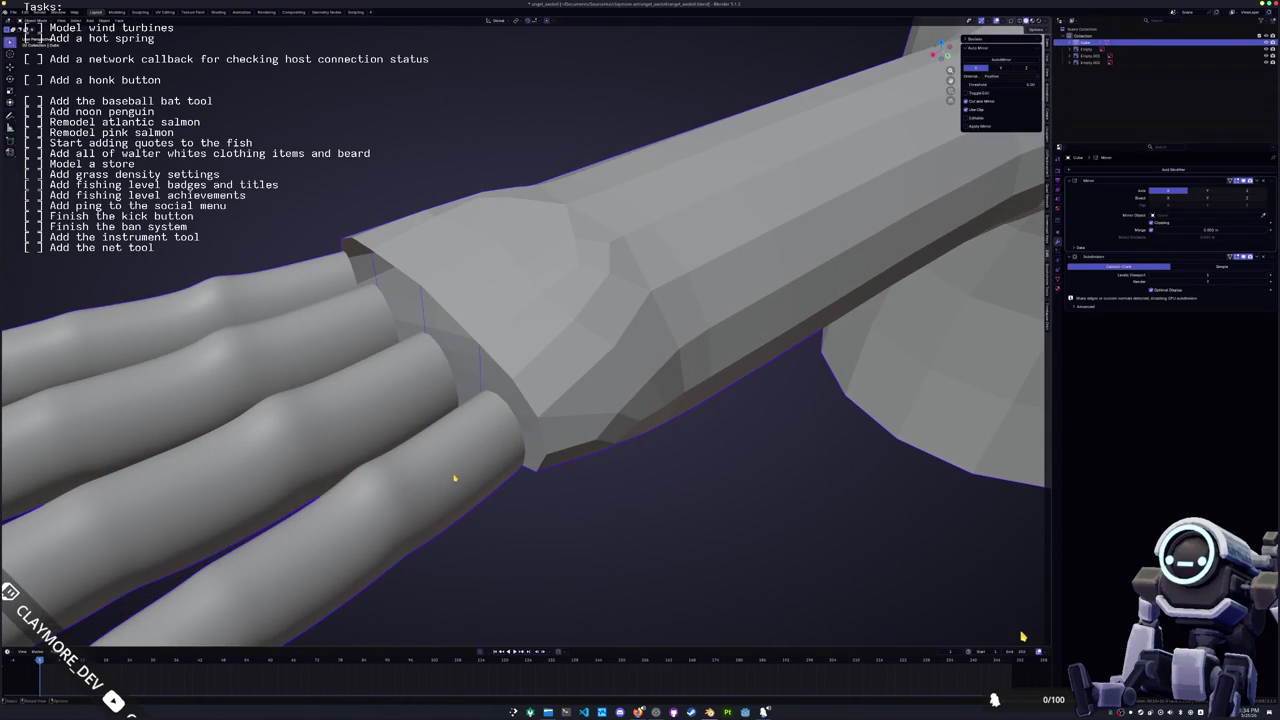
pyautogui.press('Tab')
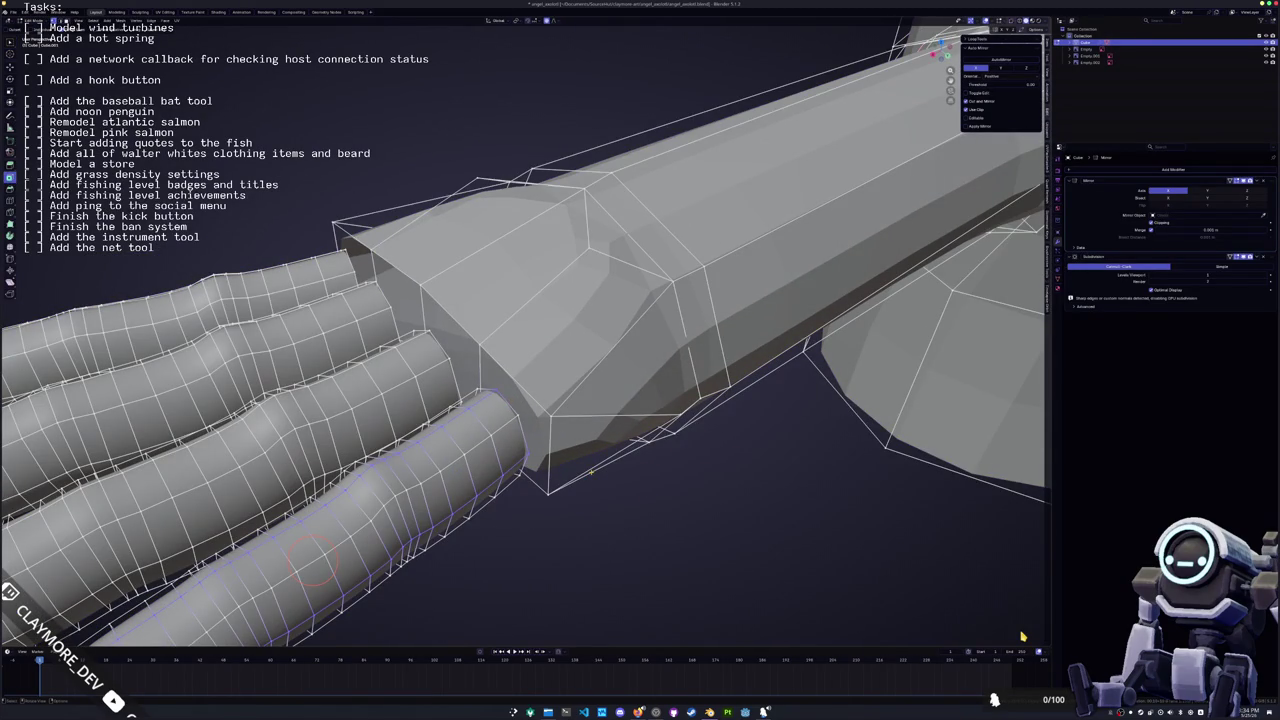
pyautogui.press('Tab')
pyautogui.press('Tab')
pyautogui.moveTo(609, 472); pyautogui.dragTo(638, 425, button='middle')
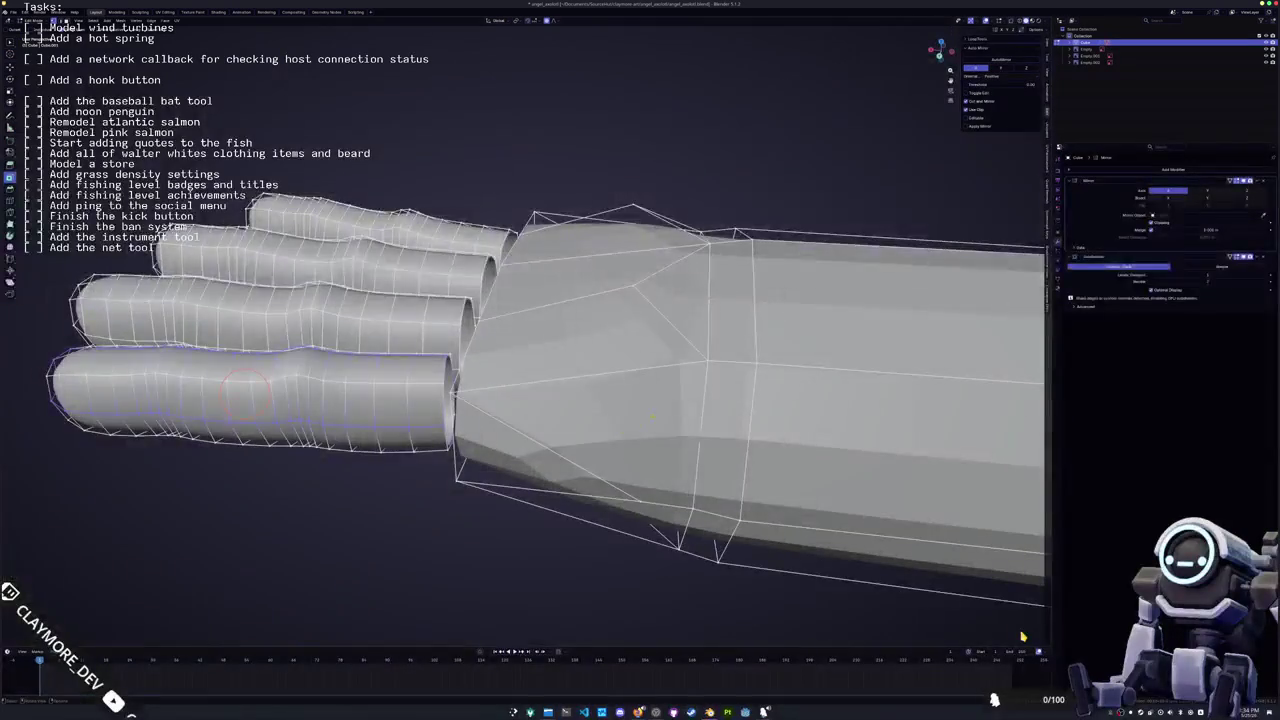
pyautogui.press('KP_1')
pyautogui.press('KP_3')
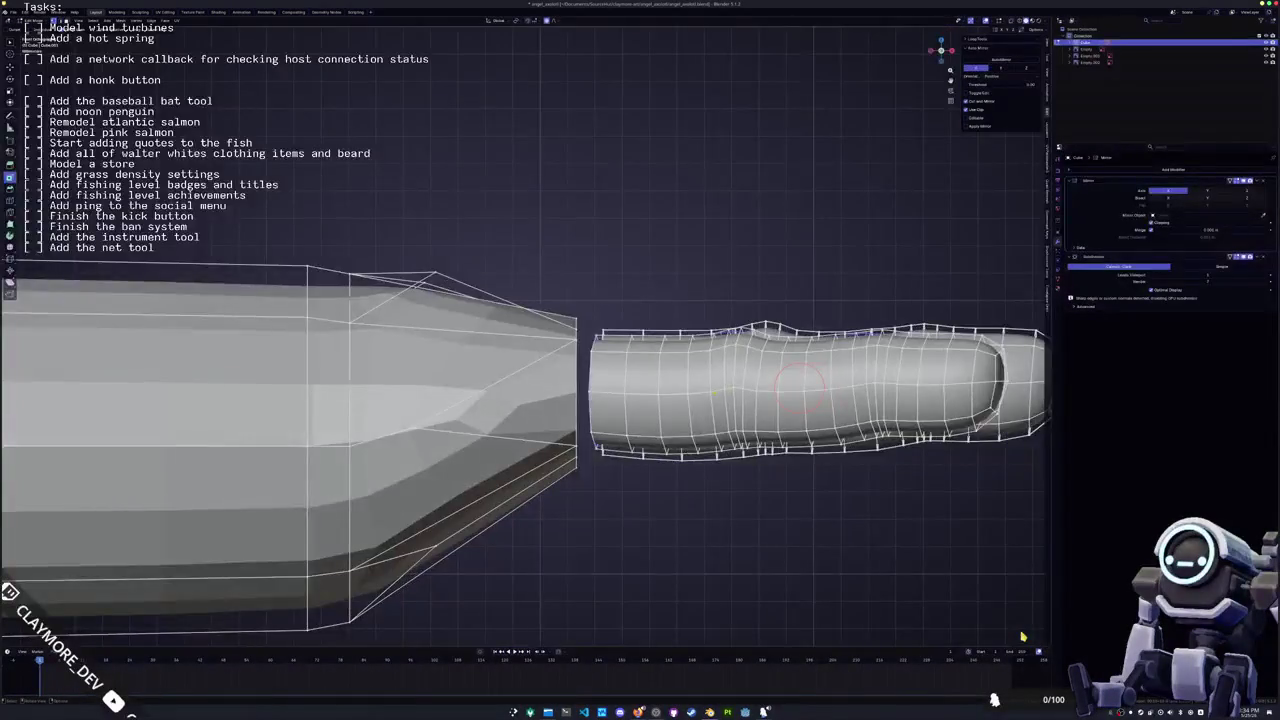
pyautogui.scroll(-1, 668, 441)
# Box-select the wrist-joint faces in X-ray and separate them into a new object
pyautogui.keyDown('shift'); pyautogui.moveTo(600, 450); pyautogui.dragTo(670, 450, button='middle'); pyautogui.keyUp('shift')
pyautogui.hotkey('alt', 'z')
pyautogui.moveTo(658, 517); pyautogui.dragTo(499, 235)
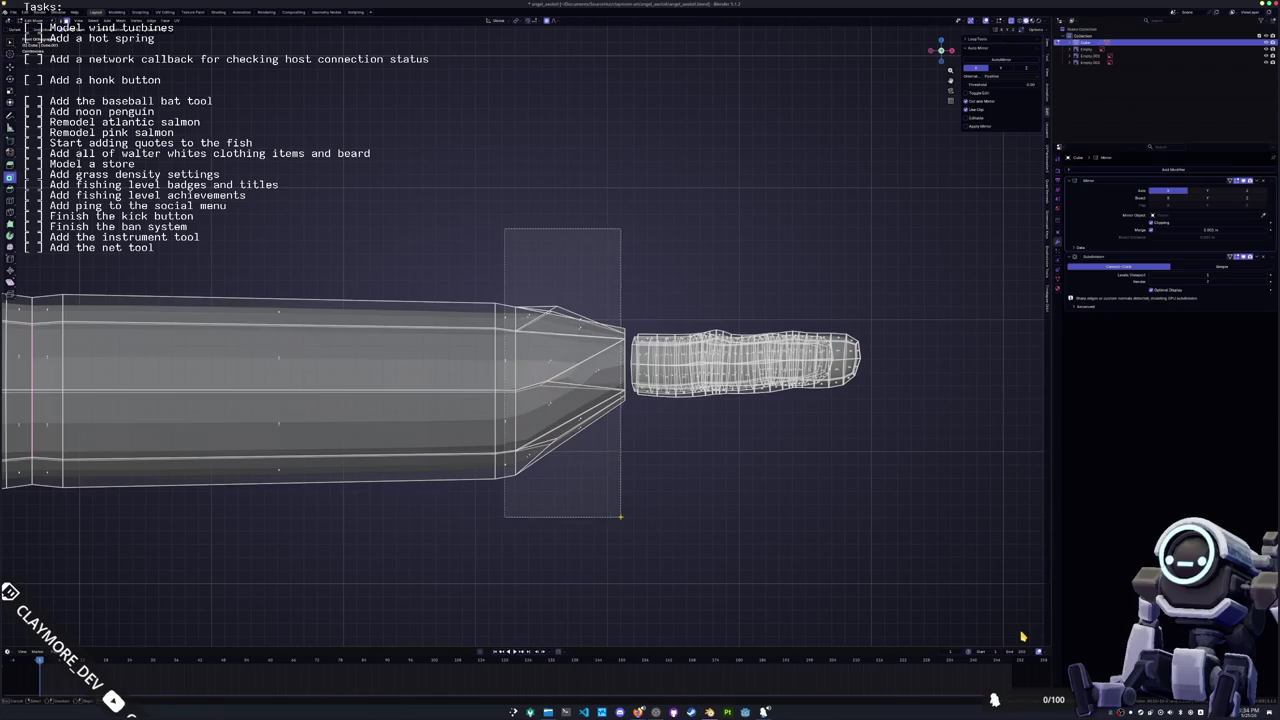
pyautogui.moveTo(533, 303); pyautogui.dragTo(623, 606)
pyautogui.rightClick(549, 377)
pyautogui.click(645, 522)
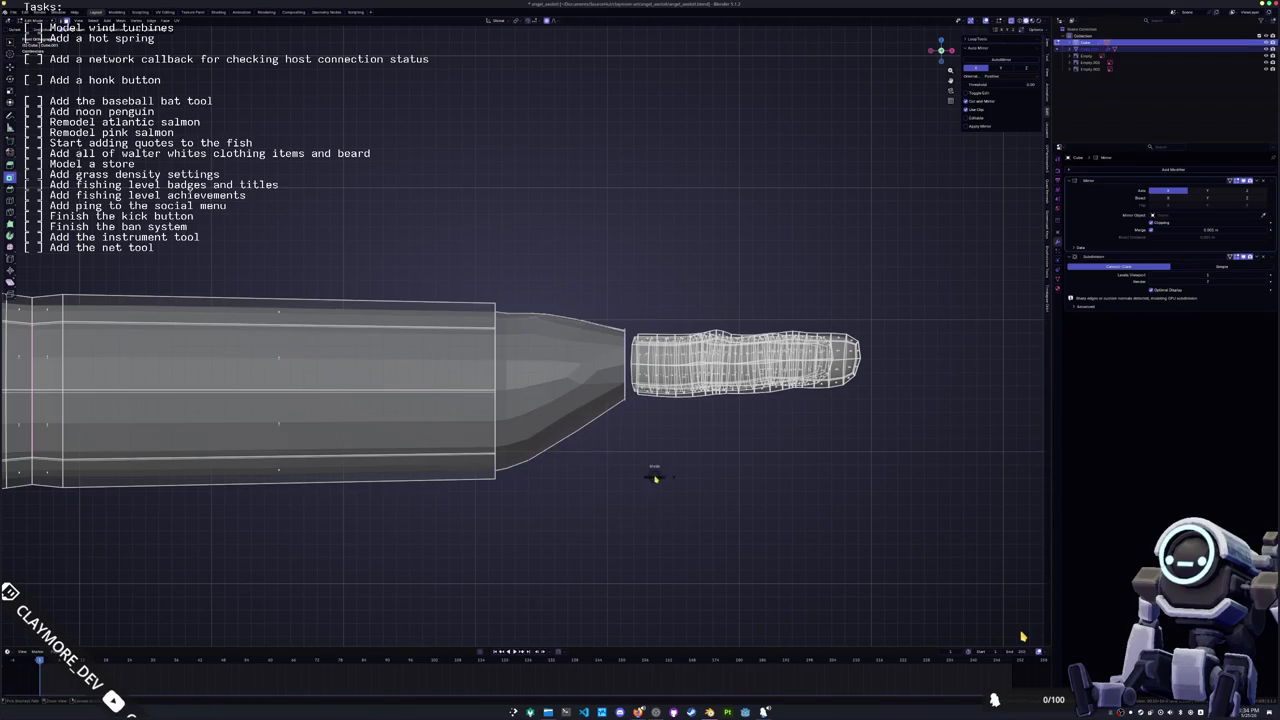
pyautogui.press('Tab')
# Add a level-1 Subdivision Surface modifier to the separated wrist piece
pyautogui.scroll(2, 777, 375)
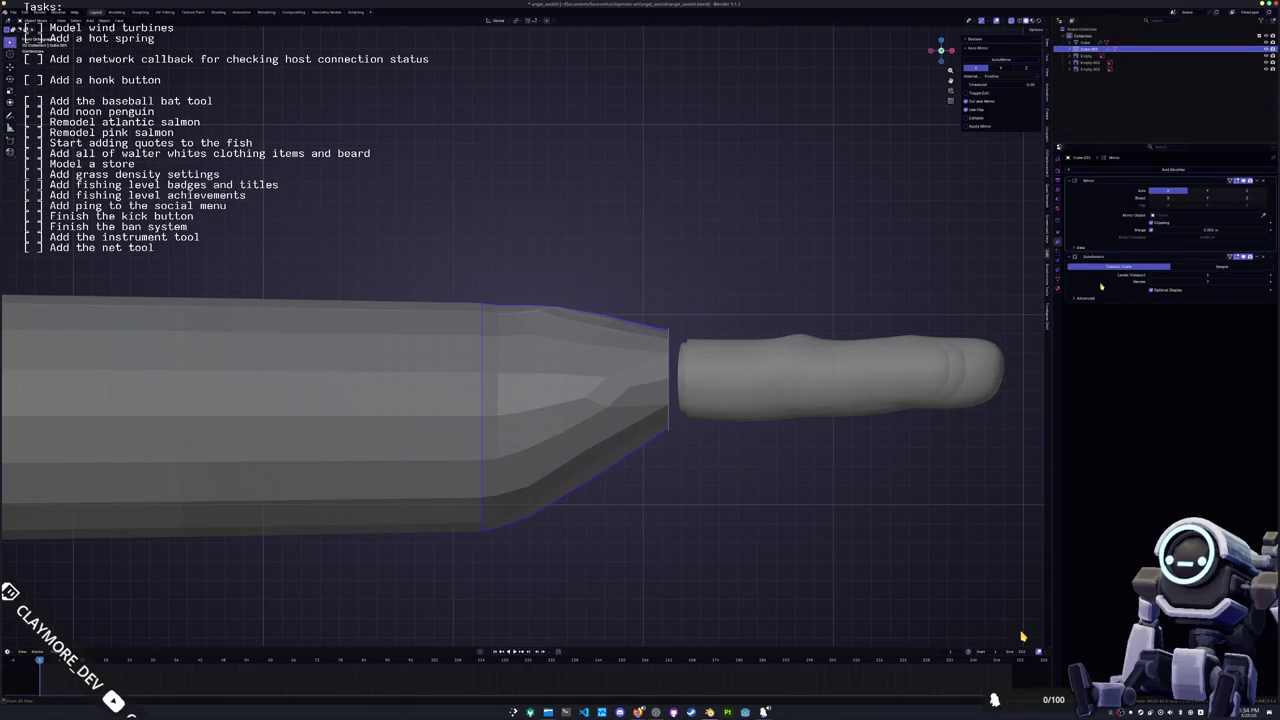
pyautogui.press('Tab')
pyautogui.moveTo(706, 420); pyautogui.dragTo(670, 450, button='middle')
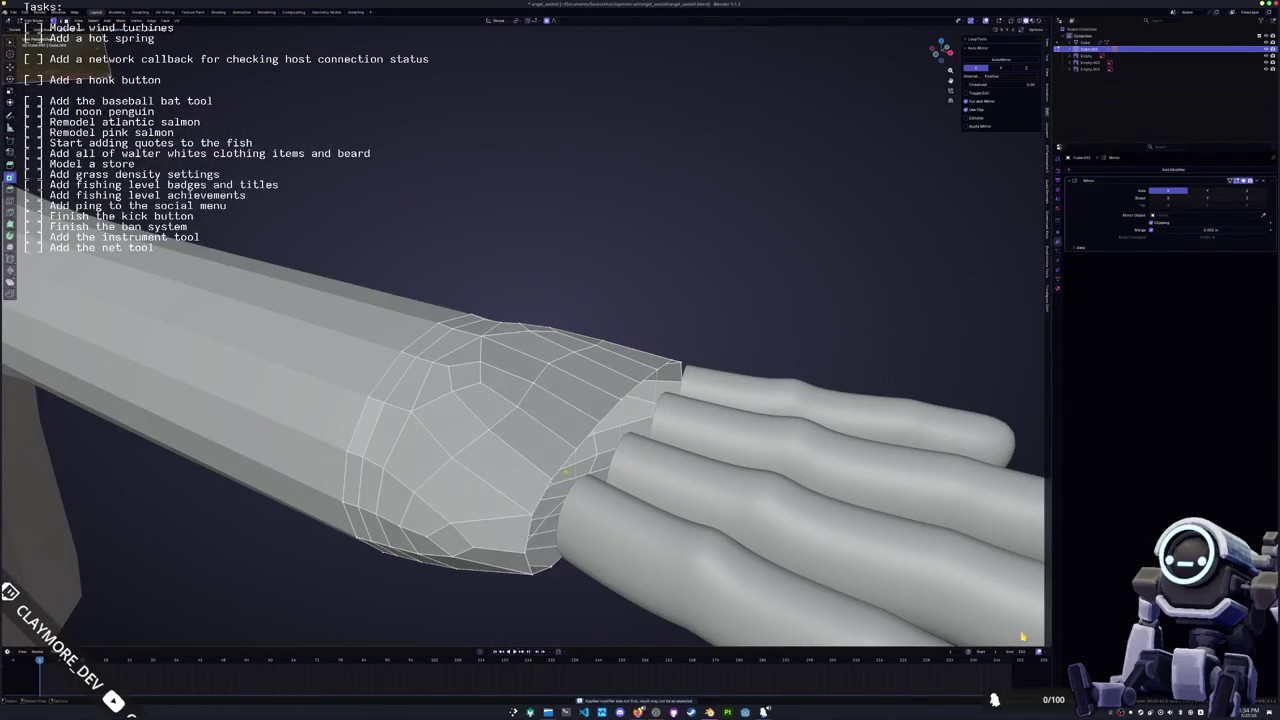
pyautogui.moveTo(566, 472); pyautogui.dragTo(595, 527, button='middle')
pyautogui.press('Tab')
pyautogui.hotkey('ctrl', '1')
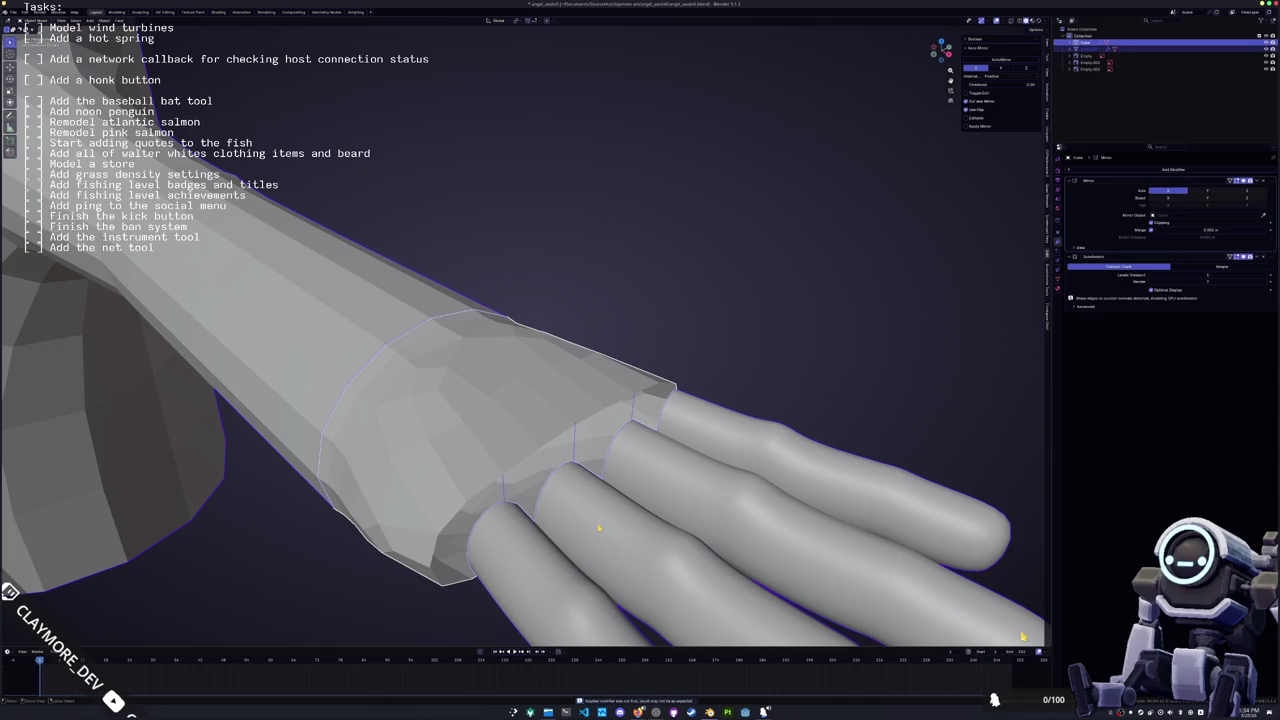
# Select all linked hand geometry and separate the hand into its own object
pyautogui.press('Tab')
pyautogui.scroll(-3, 598, 529)
pyautogui.moveTo(600, 530); pyautogui.dragTo(860, 570, button='middle')
pyautogui.moveTo(867, 575); pyautogui.dragTo(620, 299)
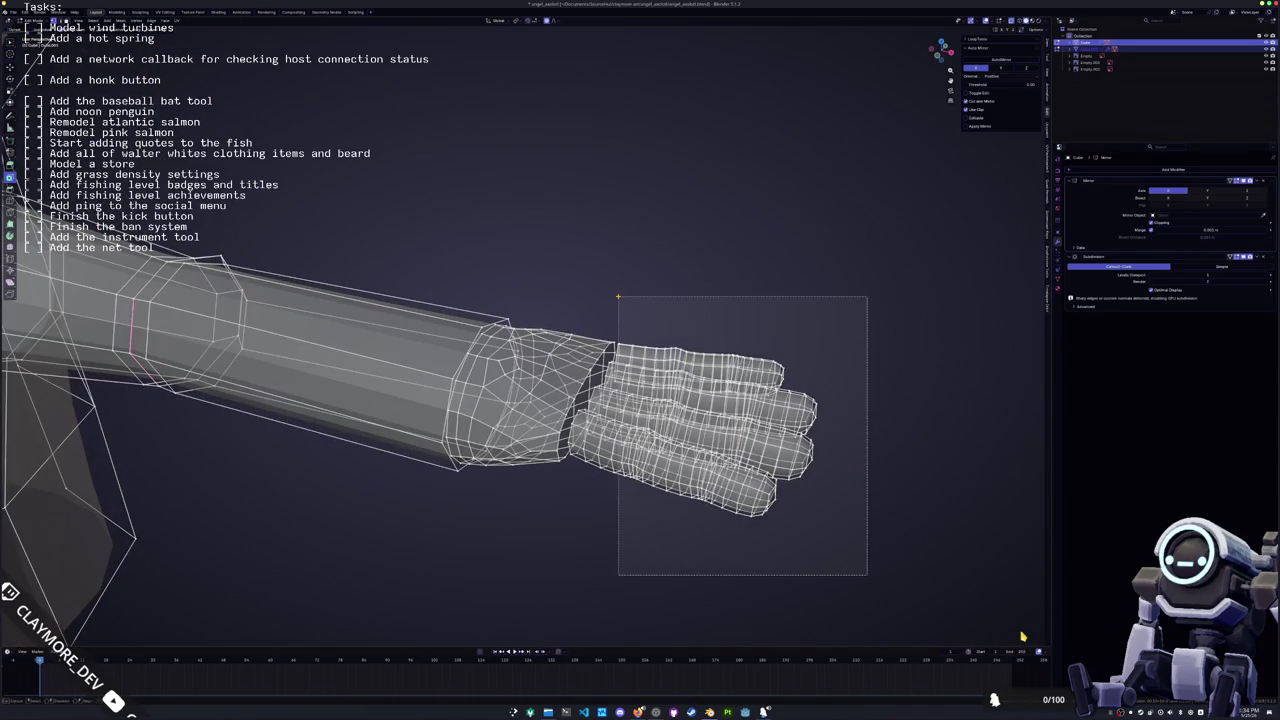
pyautogui.moveTo(620, 299); pyautogui.dragTo(636, 348, button='middle')
pyautogui.hotkey('ctrl', 'l')
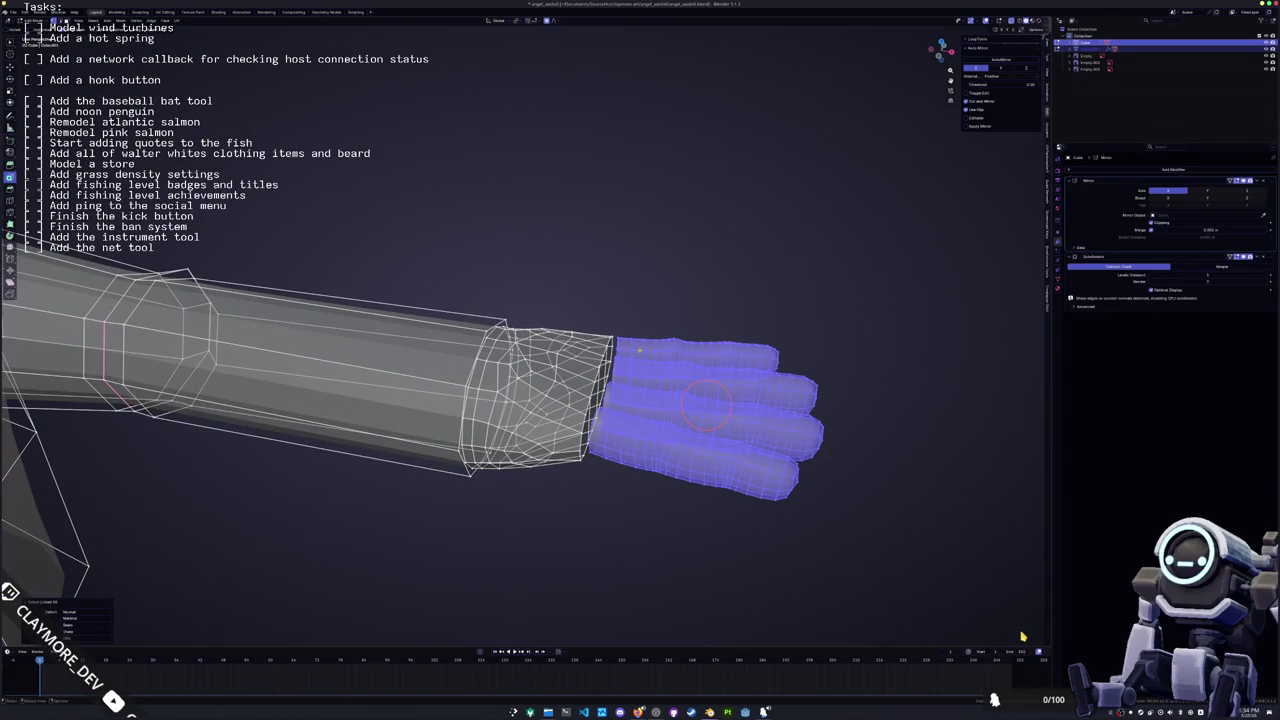
pyautogui.rightClick(639, 350)
pyautogui.click(679, 363)
pyautogui.press('Tab')
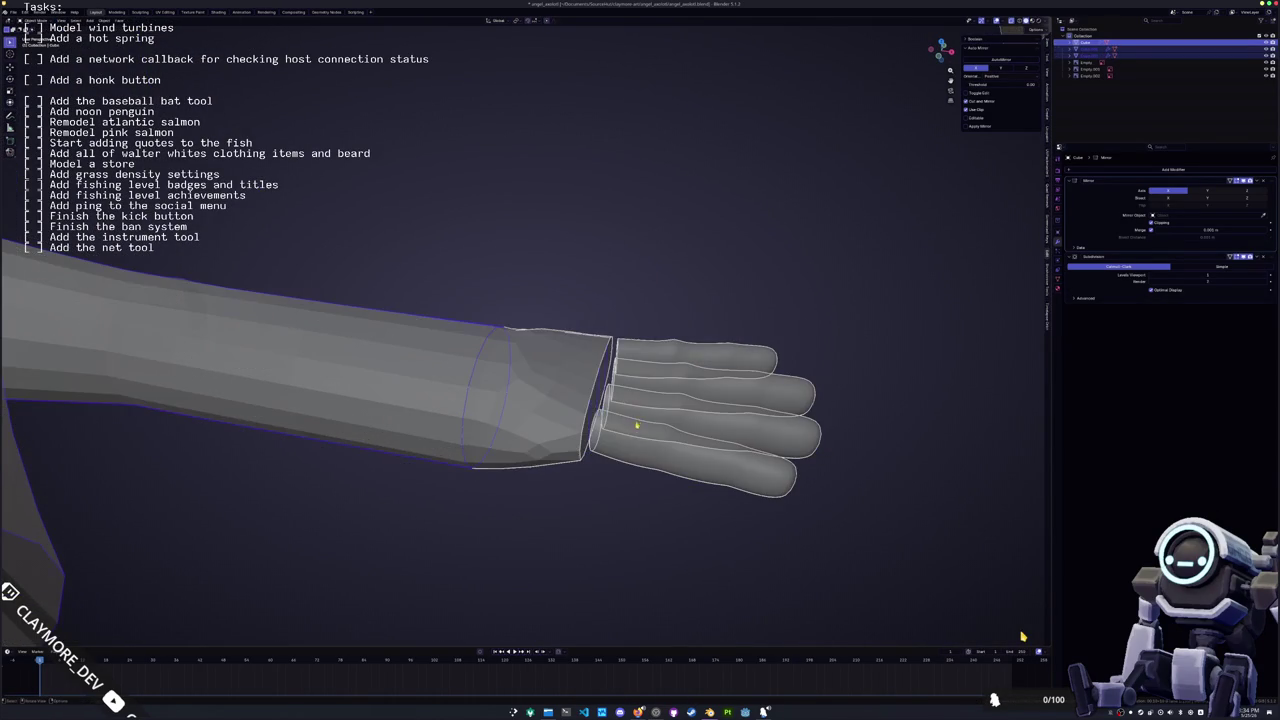
pyautogui.scroll(2, 637, 423)
# Select the hand and arm together and enter Edit Mode on both
pyautogui.click(600, 437)
pyautogui.moveTo(734, 582); pyautogui.dragTo(578, 291)
pyautogui.scroll(1, 578, 291)
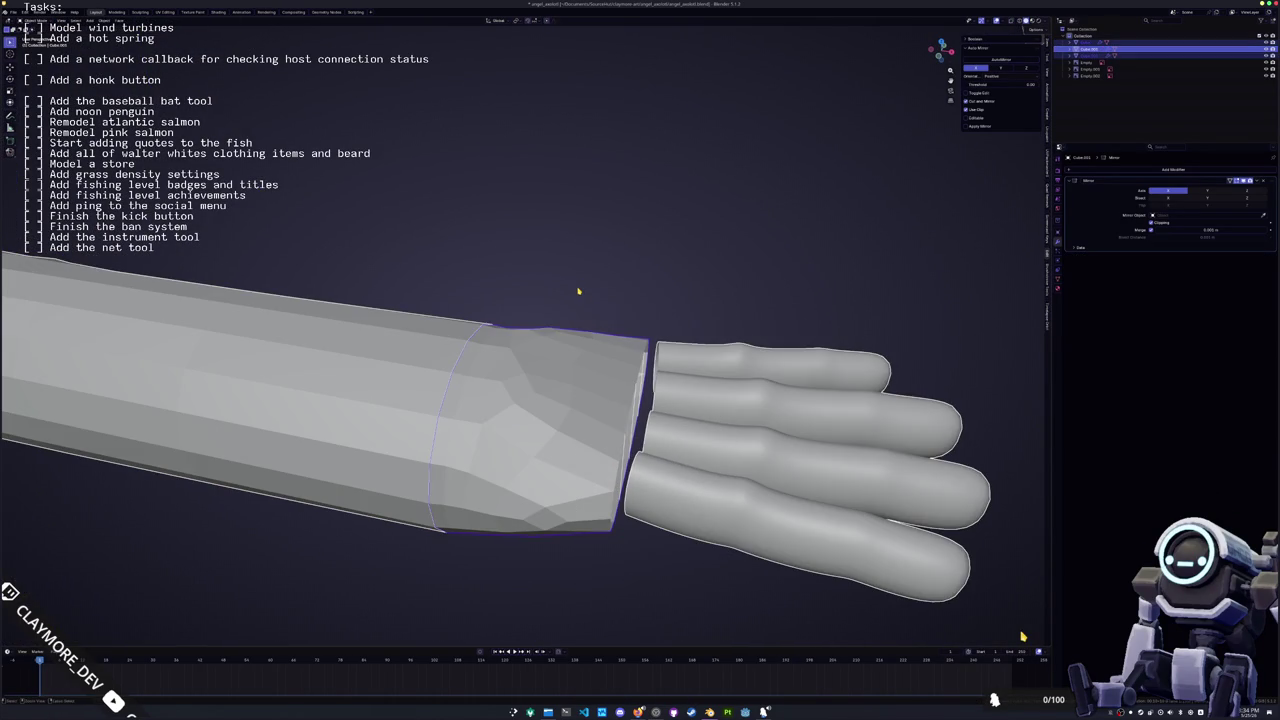
pyautogui.moveTo(580, 288); pyautogui.dragTo(751, 562, button='middle')
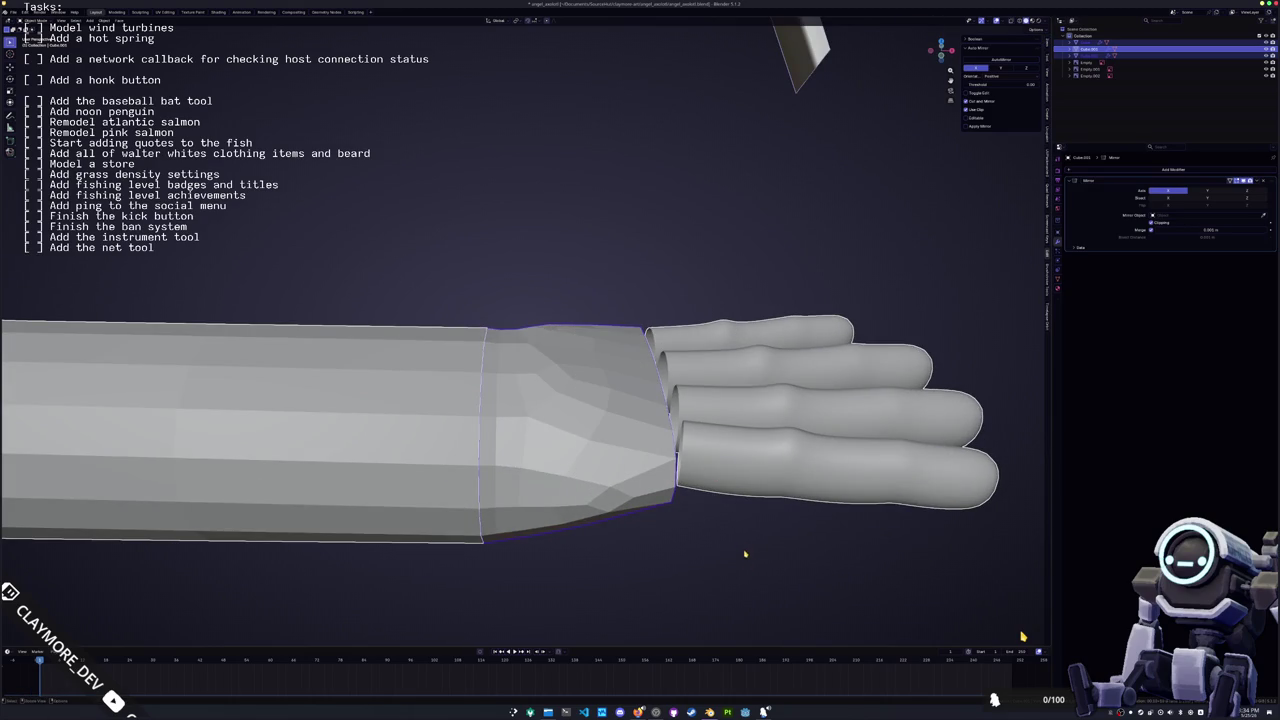
pyautogui.moveTo(750, 559); pyautogui.dragTo(600, 254)
pyautogui.click(820, 460)
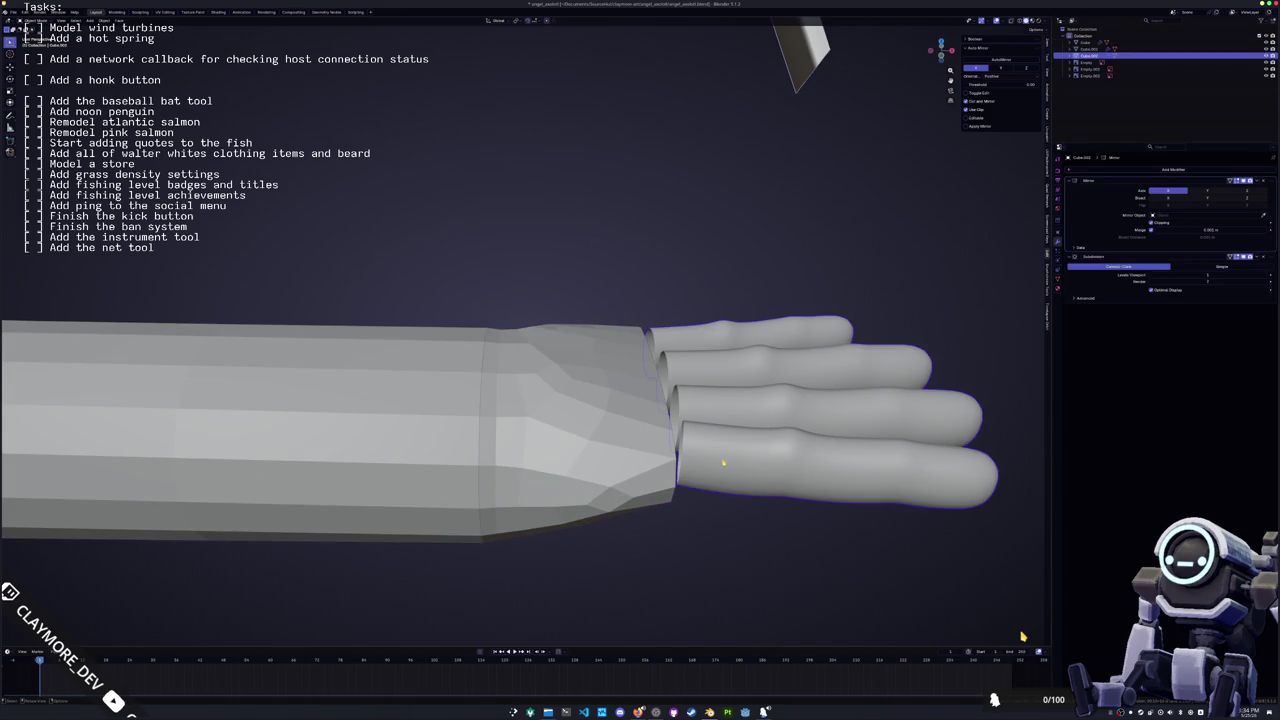
pyautogui.keyDown('shift'); pyautogui.click(619, 470); pyautogui.keyUp('shift')
pyautogui.press('Tab')
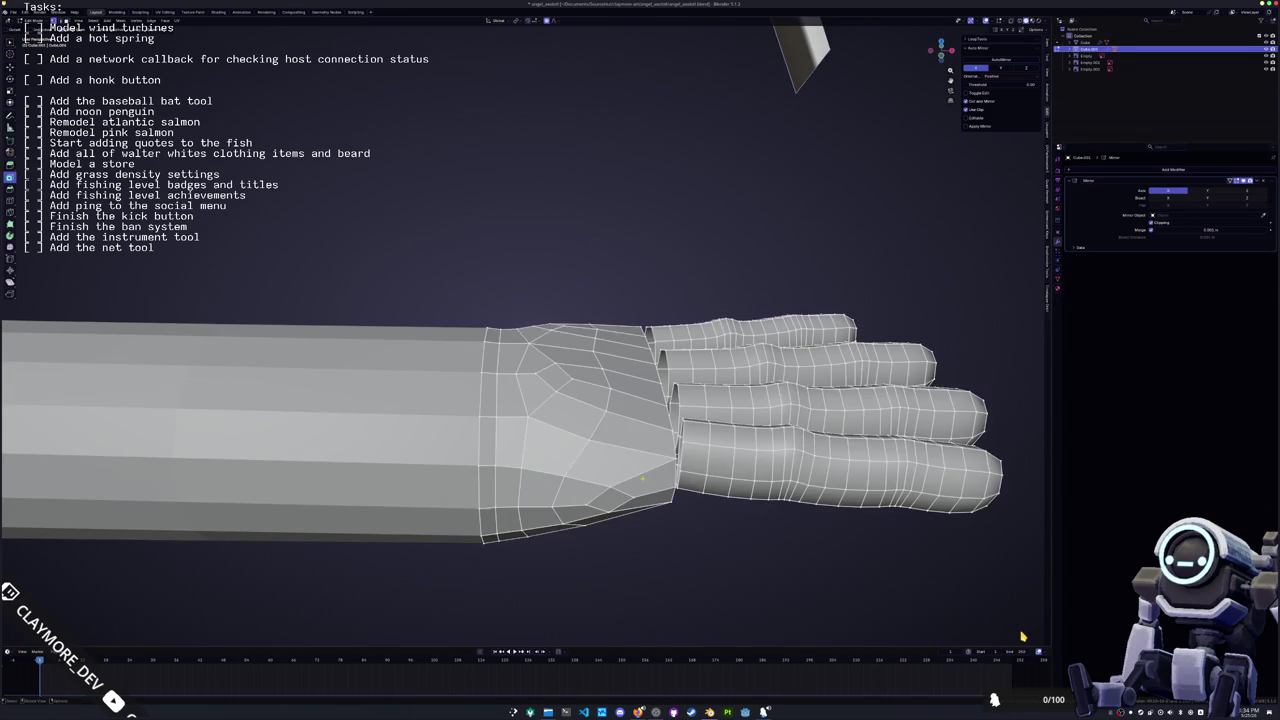
pyautogui.scroll(3, 645, 467)
pyautogui.keyDown('alt'); pyautogui.click(577, 420); pyautogui.keyUp('alt')
# Undo the wrist loop selection and separate the arm's wrist geometry into a new object
pyautogui.moveTo(577, 420); pyautogui.dragTo(485, 438, button='middle')
pyautogui.hotkey('ctrl', 'z')
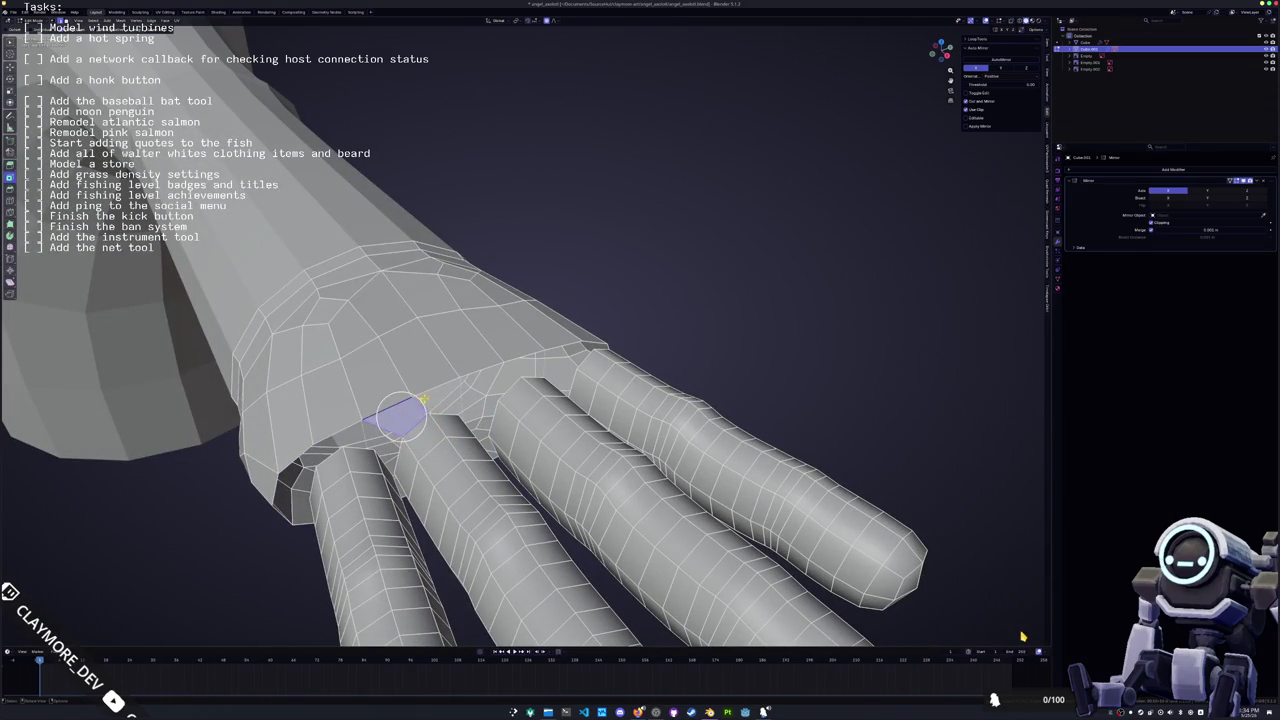
pyautogui.moveTo(440, 395)
pyautogui.mouseDown(button='middle')
pyautogui.moveTo(400, 390)
pyautogui.moveTo(450, 403)
pyautogui.mouseUp(button='middle')
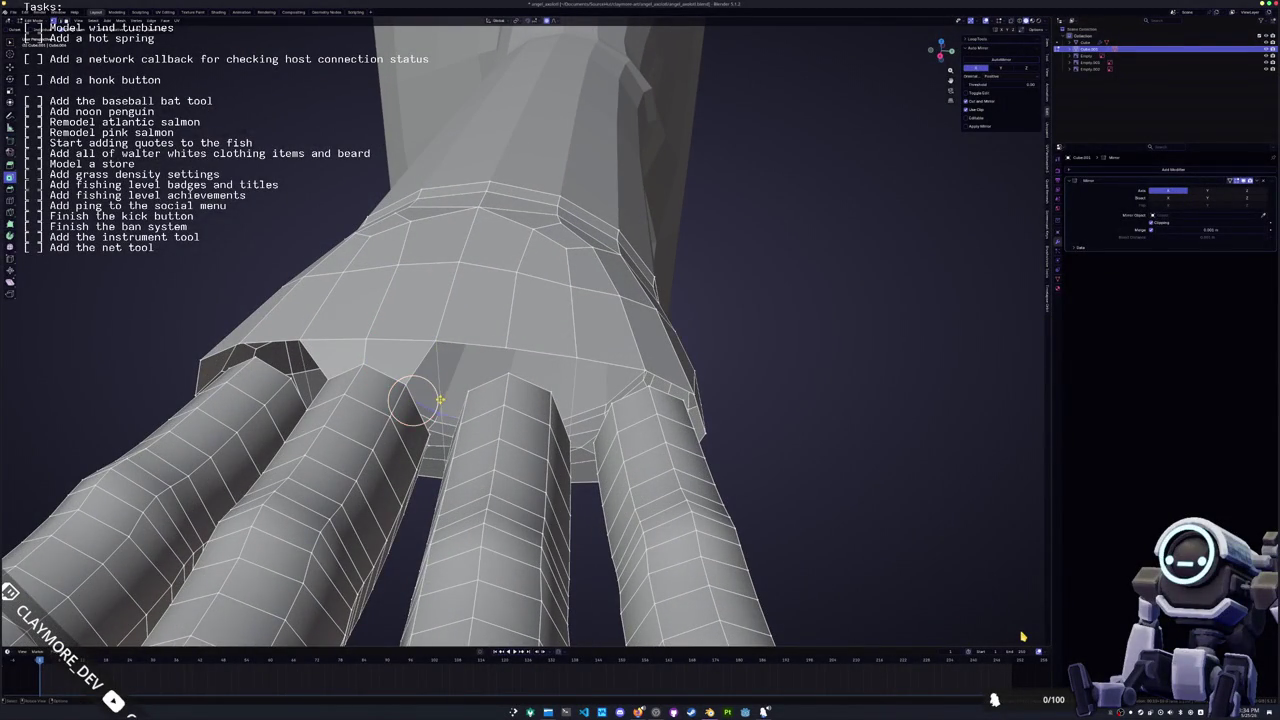
pyautogui.moveTo(413, 400); pyautogui.dragTo(725, 330, button='middle')
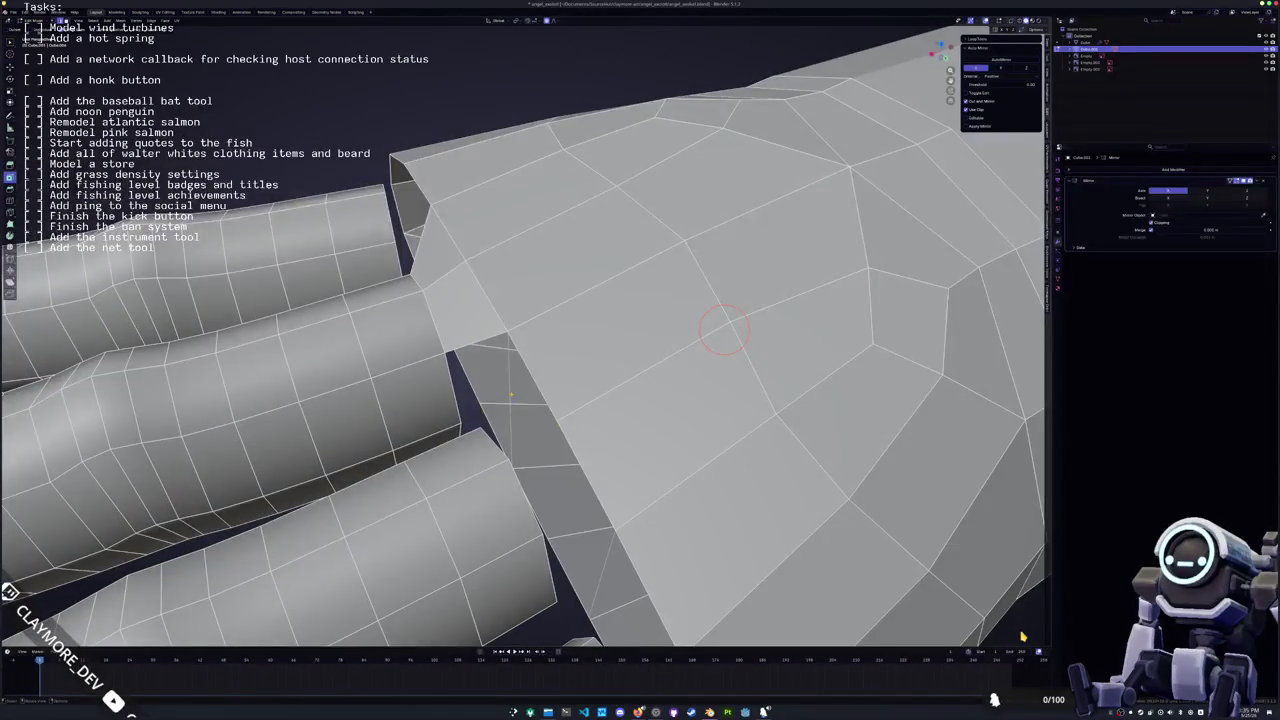
pyautogui.moveTo(540, 403); pyautogui.dragTo(506, 413, button='middle')
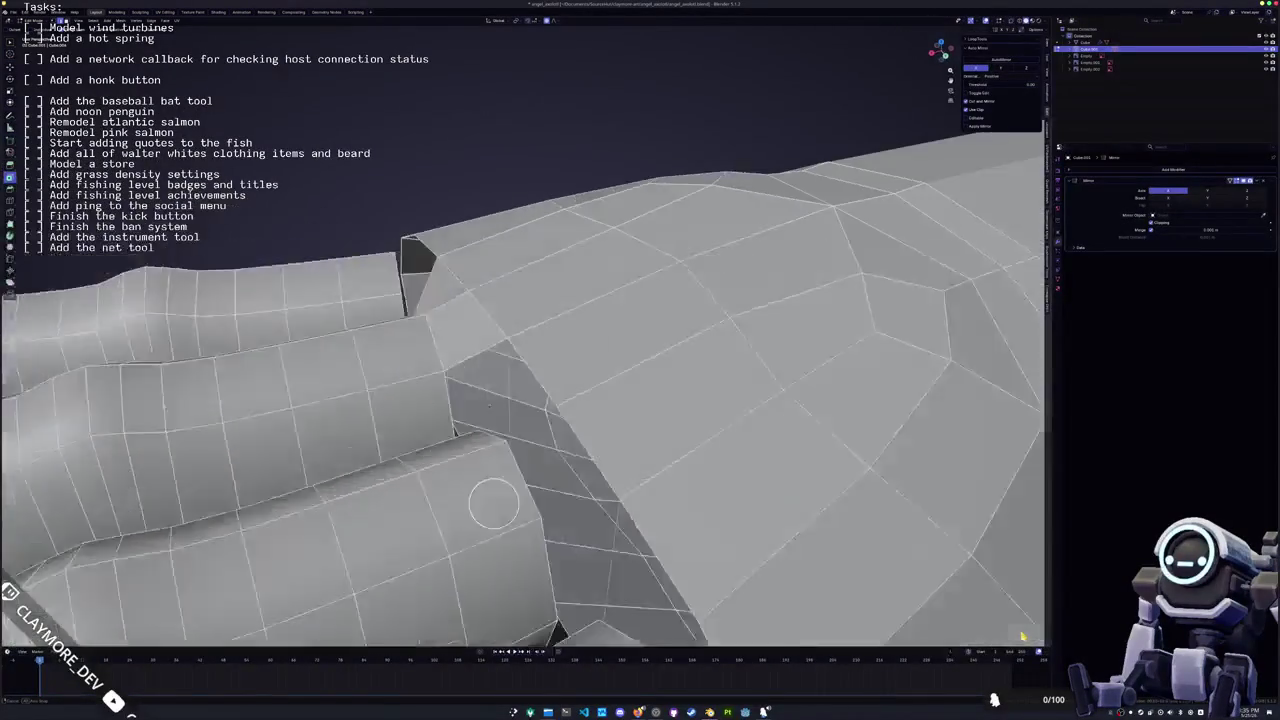
pyautogui.click(507, 414)
pyautogui.moveTo(507, 414); pyautogui.dragTo(531, 459, button='middle')
pyautogui.press('Tab')
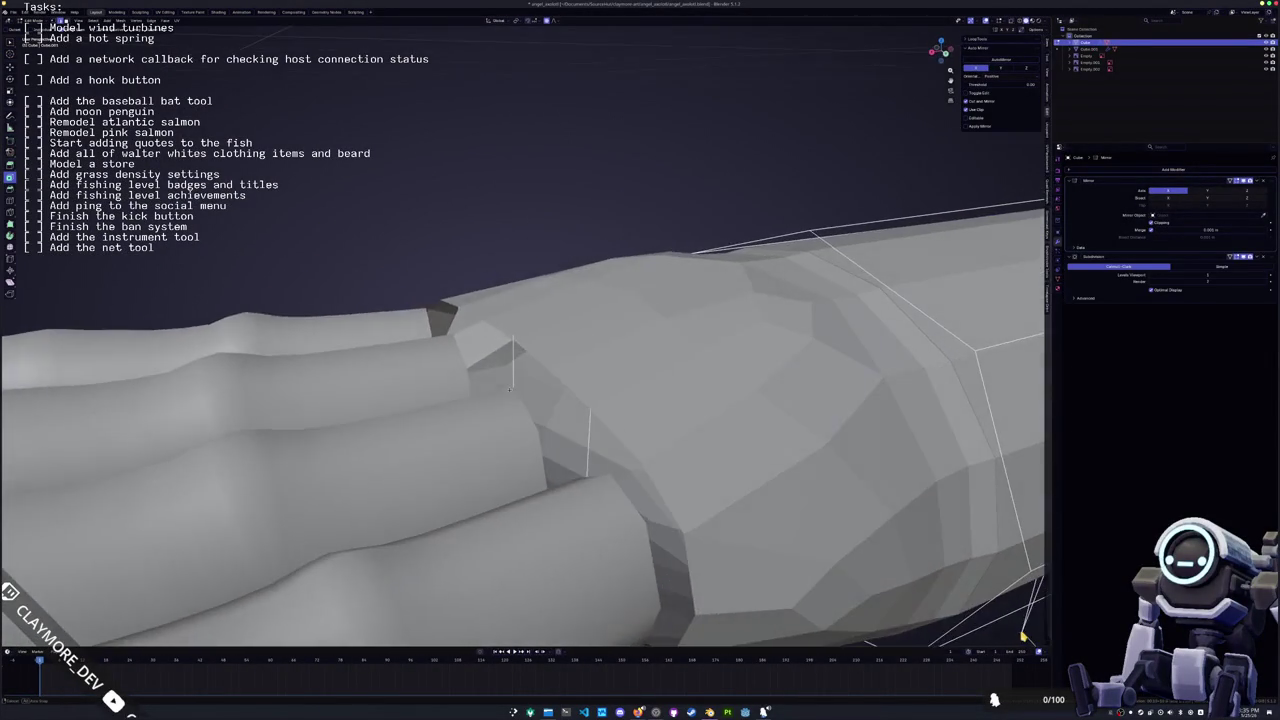
pyautogui.moveTo(543, 528); pyautogui.dragTo(486, 352)
pyautogui.rightClick(480, 256)
pyautogui.click(490, 256)
pyautogui.press('Tab')
# Subdivide an edge in the wrist gap, then turn X-ray off
pyautogui.click(563, 368)
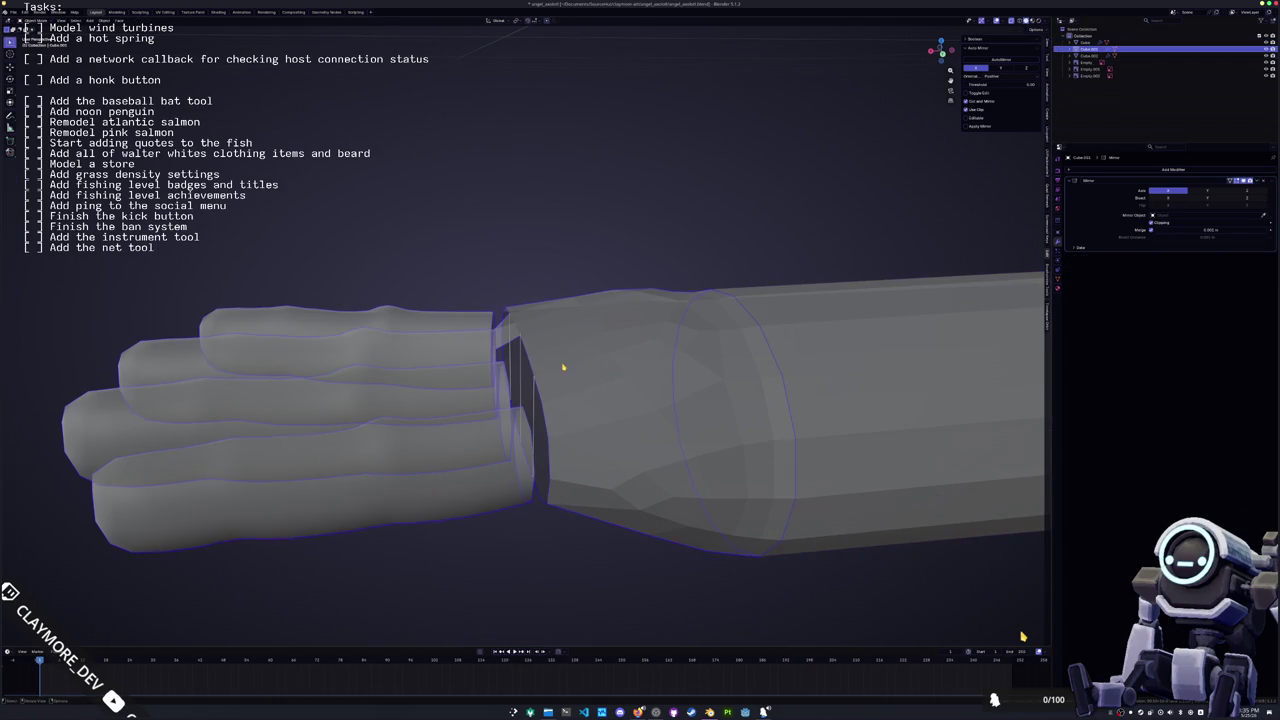
pyautogui.press('Tab')
pyautogui.press('Tab')
pyautogui.press('Tab')
pyautogui.press('Tab')
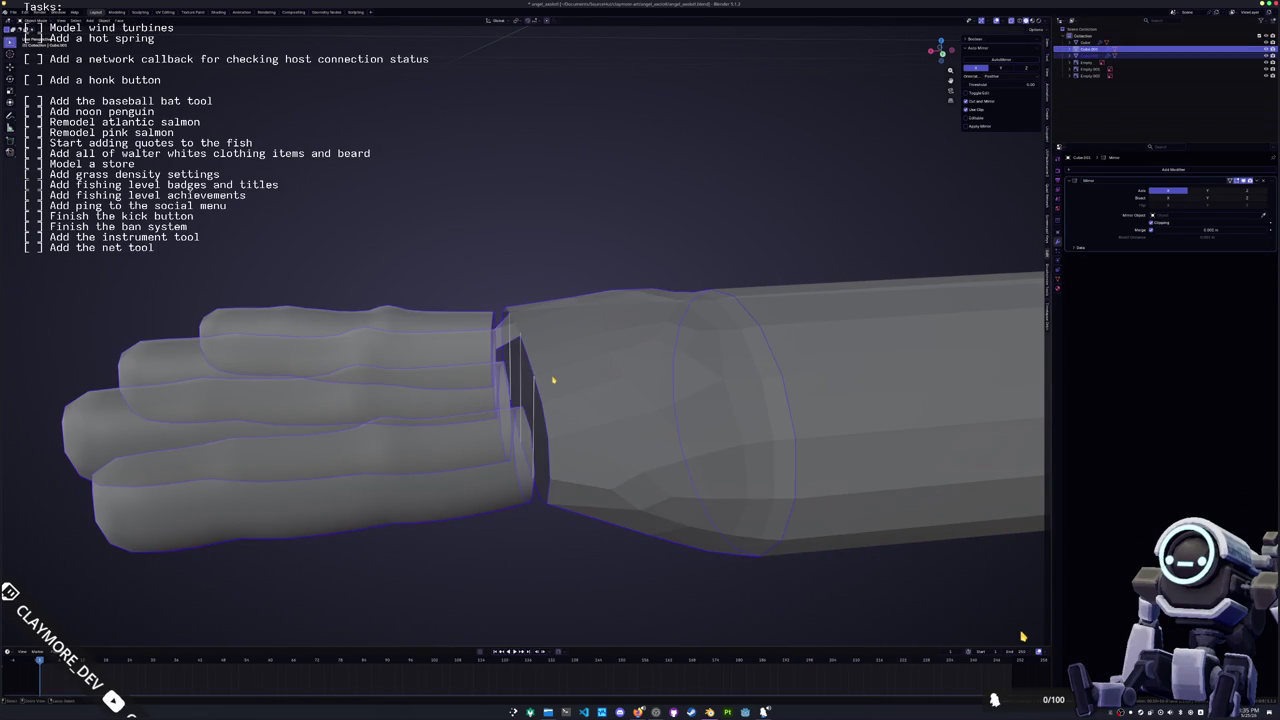
pyautogui.press('Tab')
pyautogui.scroll(4, 527, 425)
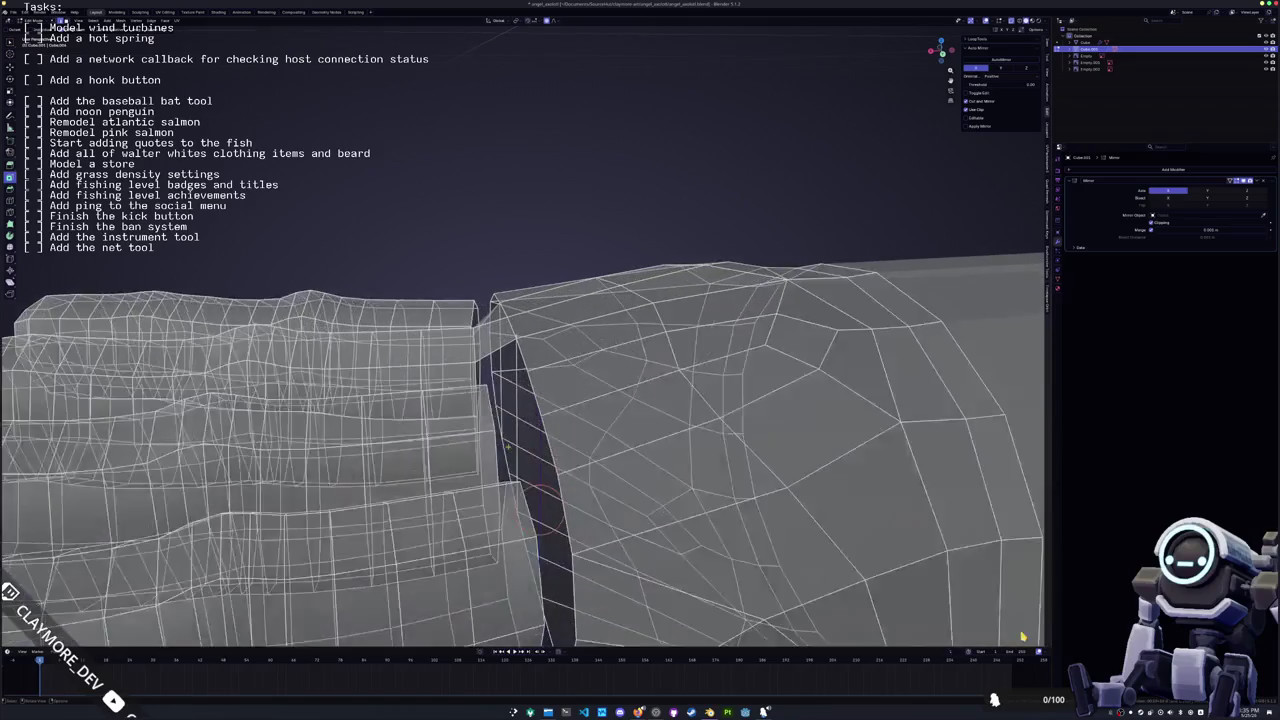
pyautogui.scroll(1, 527, 425)
pyautogui.click(530, 490)
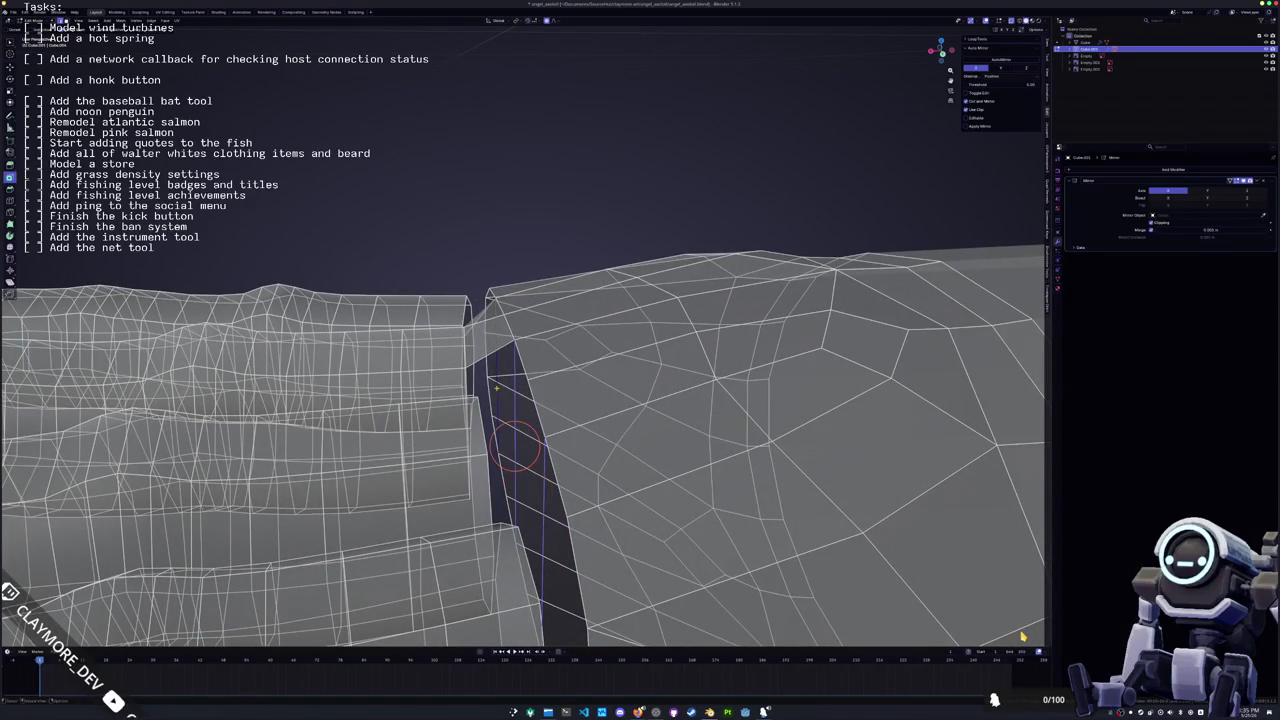
pyautogui.rightClick(515, 450)
pyautogui.click(473, 209)
pyautogui.moveTo(473, 300)
pyautogui.mouseDown(button='middle')
pyautogui.moveTo(475, 424)
pyautogui.moveTo(503, 409)
pyautogui.moveTo(595, 419)
pyautogui.moveTo(608, 402)
pyautogui.moveTo(572, 330)
pyautogui.mouseUp(button='middle')
pyautogui.press('Tab')
pyautogui.press('Tab')
pyautogui.hotkey('alt', 'z')
# Merge the vertices where a finger meets the palm At Center
pyautogui.click(588, 400)
pyautogui.scroll(4, 588, 400)
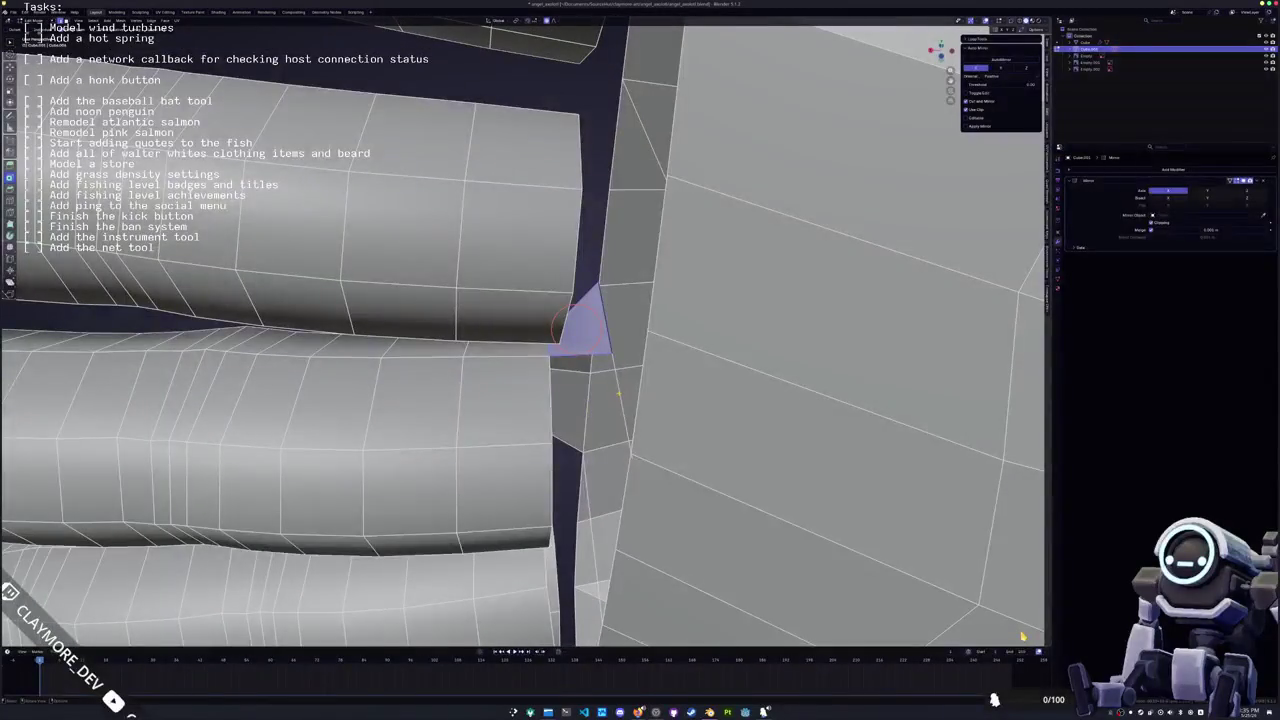
pyautogui.click(586, 400)
pyautogui.moveTo(586, 400); pyautogui.dragTo(590, 370, button='middle')
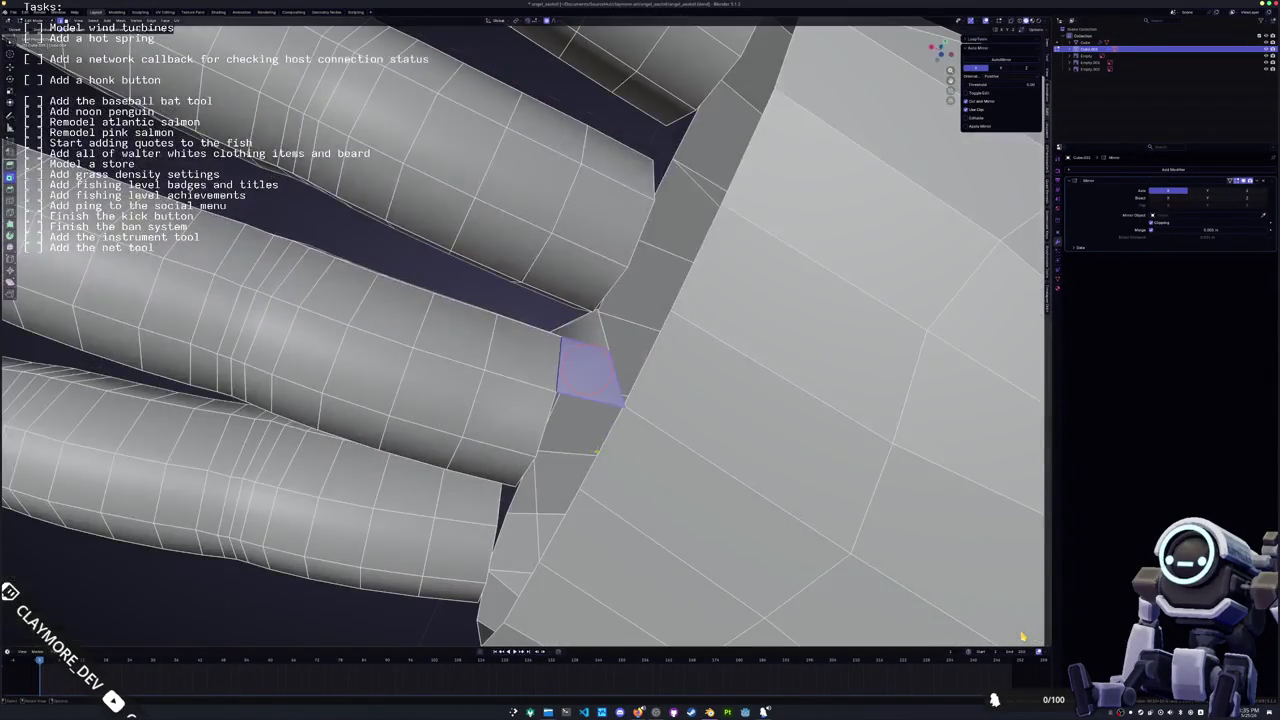
pyautogui.moveTo(572, 432)
pyautogui.mouseDown(button='middle')
pyautogui.moveTo(576, 410)
pyautogui.moveTo(576, 436)
pyautogui.moveTo(600, 450)
pyautogui.moveTo(1022, 636)
pyautogui.mouseUp(button='middle')
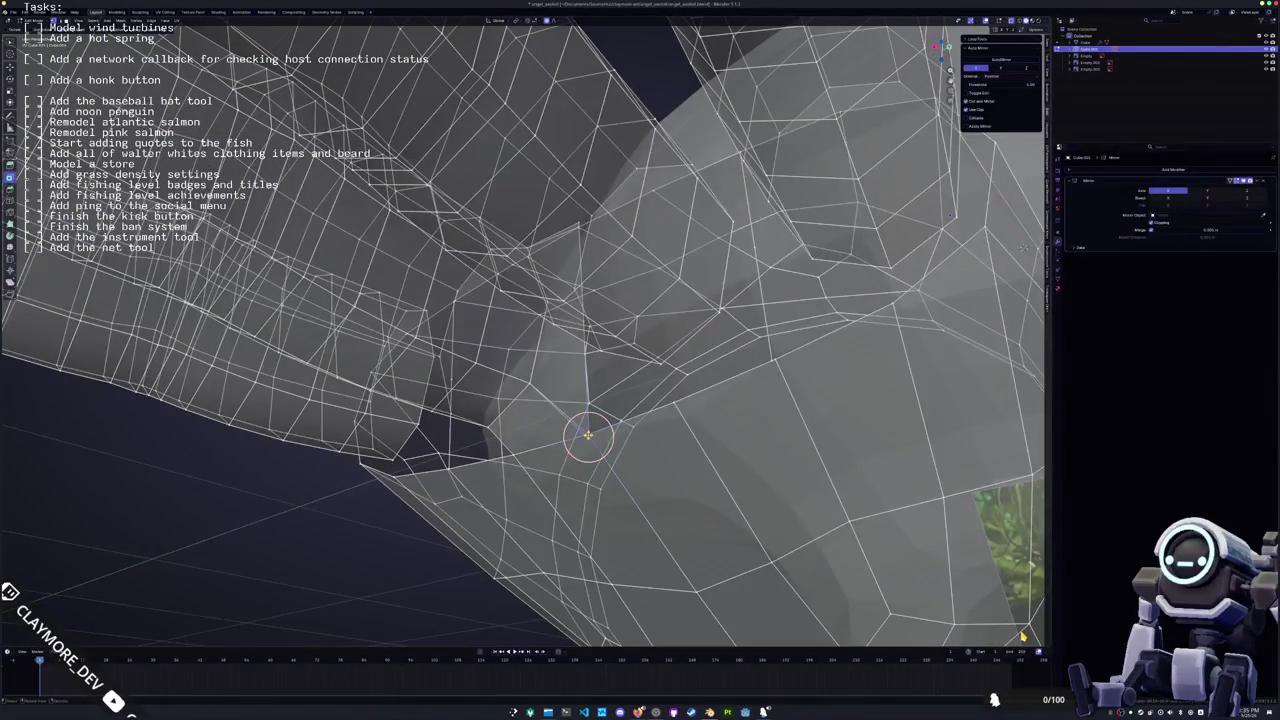
pyautogui.press('KP_Decimal')
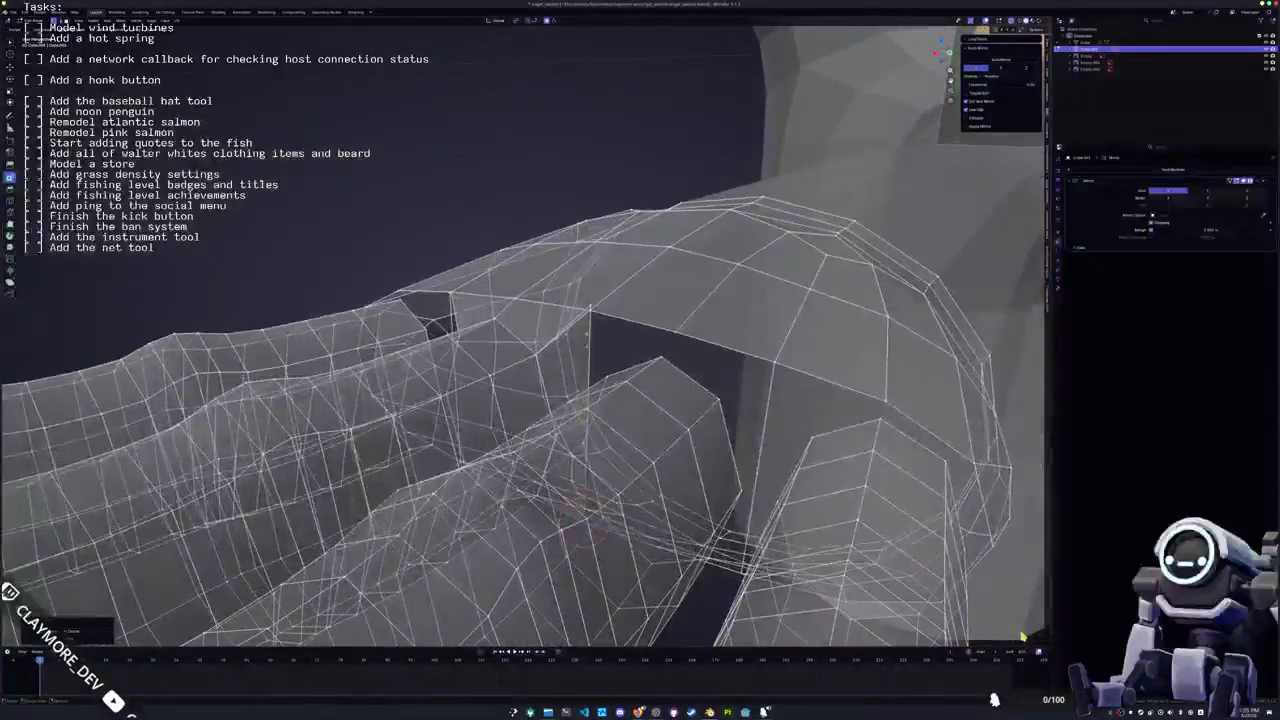
pyautogui.press('m')
pyautogui.click(590, 312)
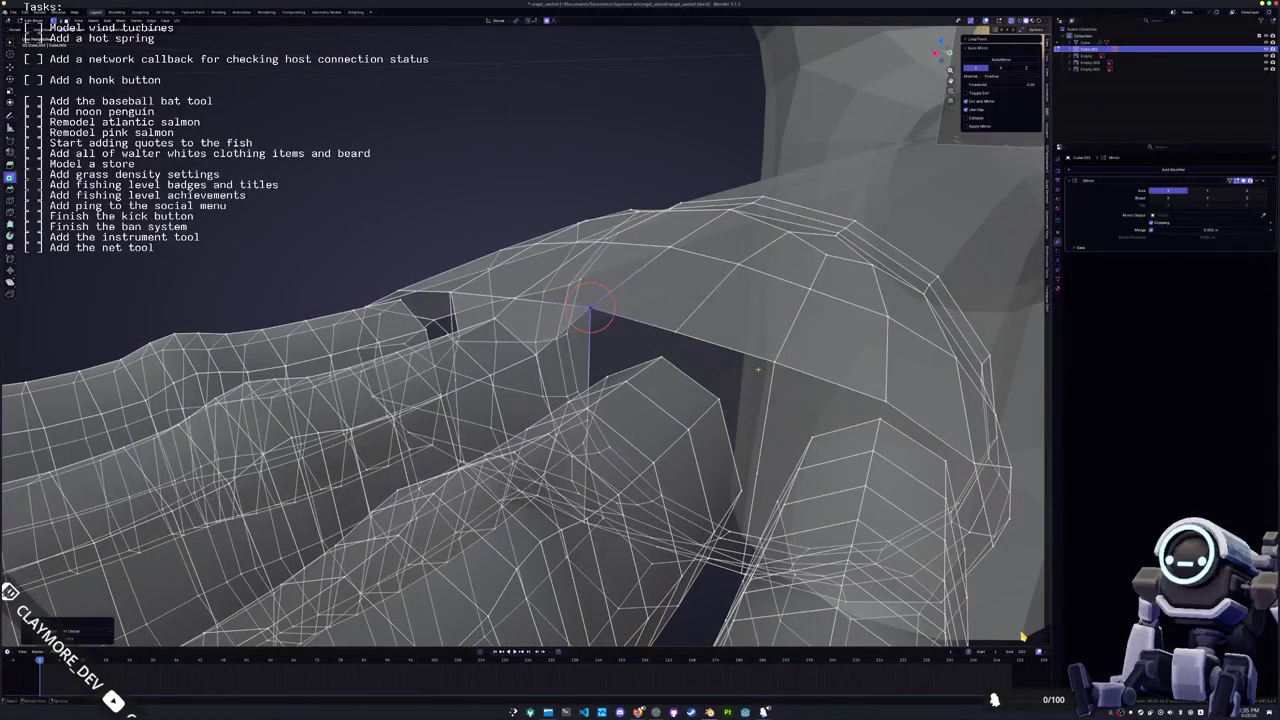
pyautogui.moveTo(771, 366); pyautogui.dragTo(723, 382, button='middle')
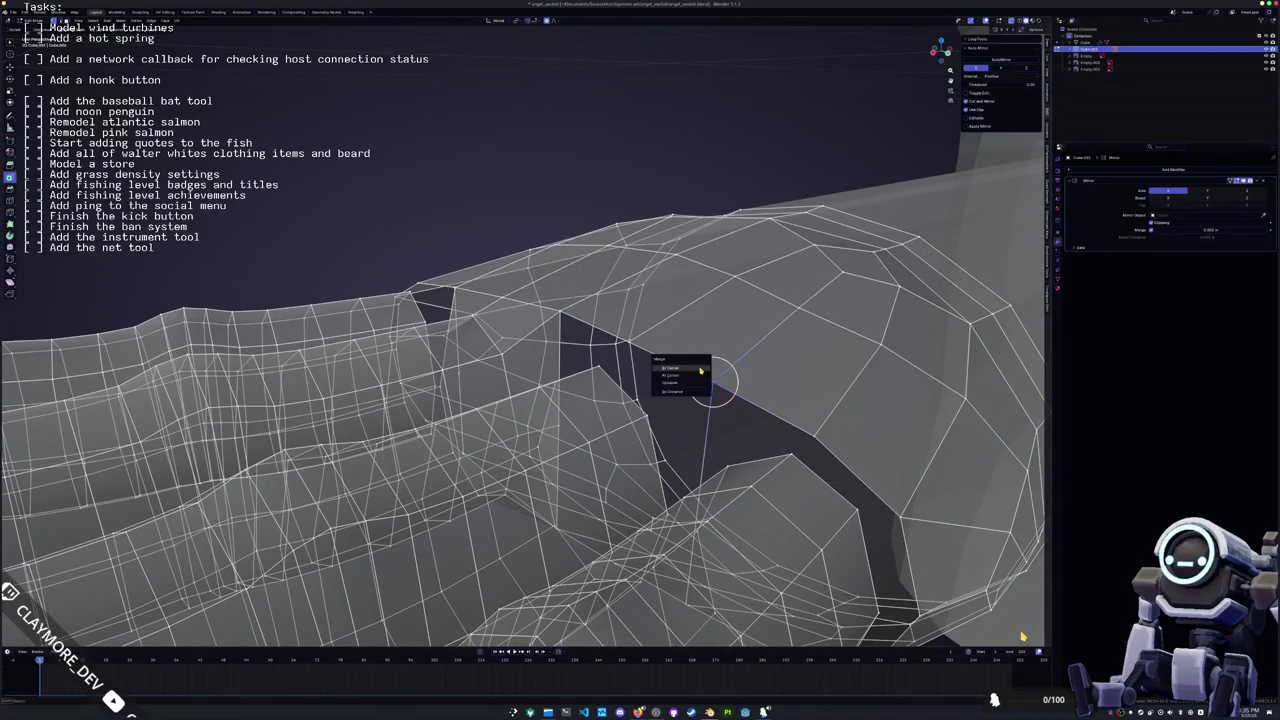
pyautogui.moveTo(699, 368); pyautogui.dragTo(640, 400, button='middle')
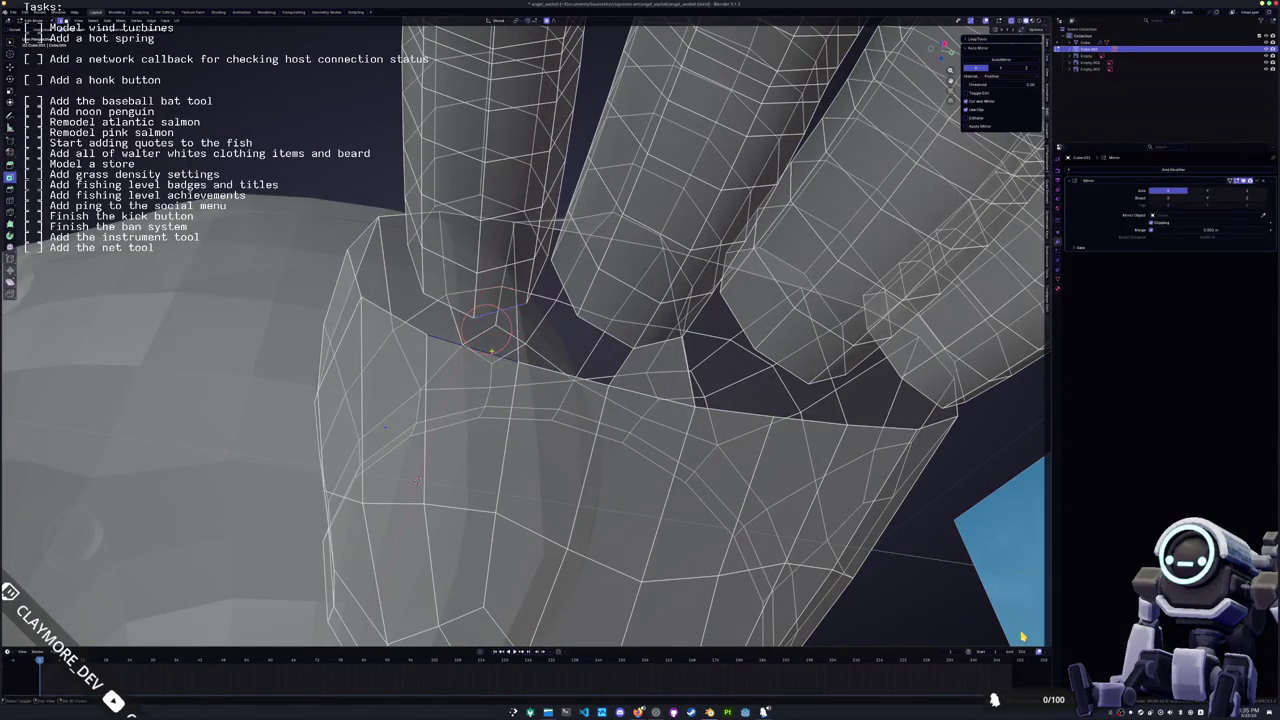
# Select faces at another finger-palm joint and review the whole hand
pyautogui.click(584, 352)
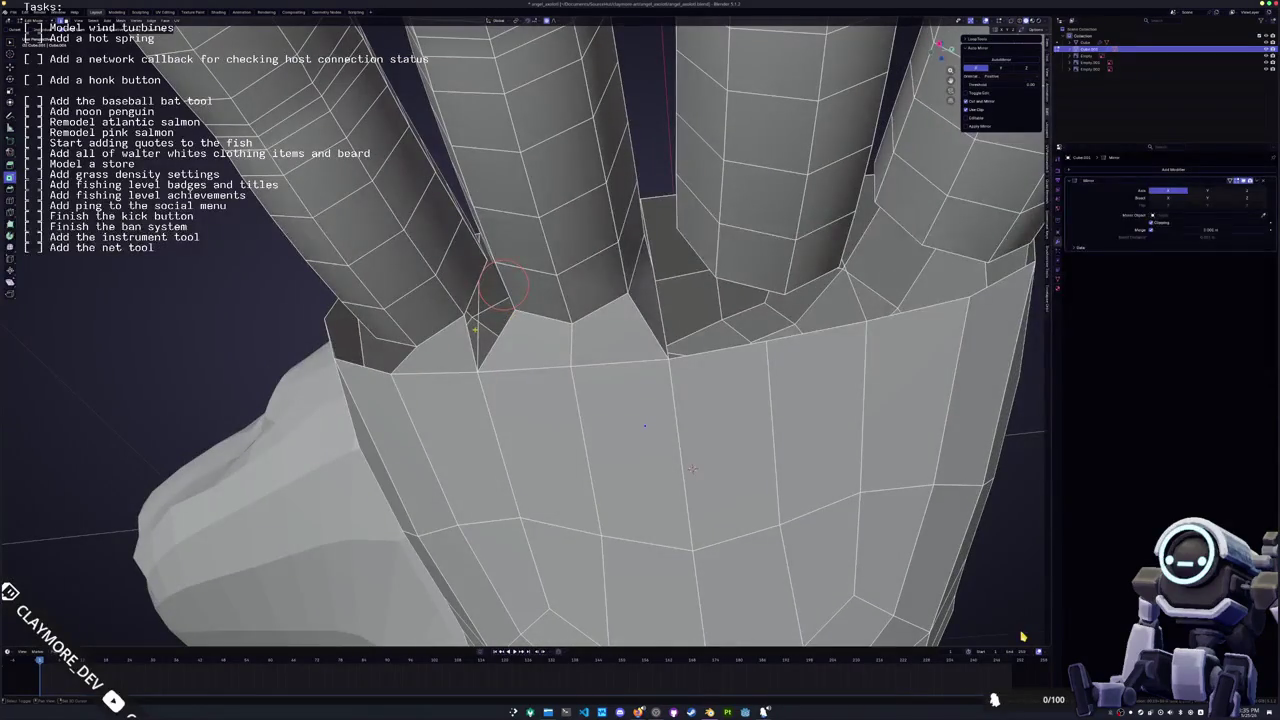
pyautogui.click(490, 312)
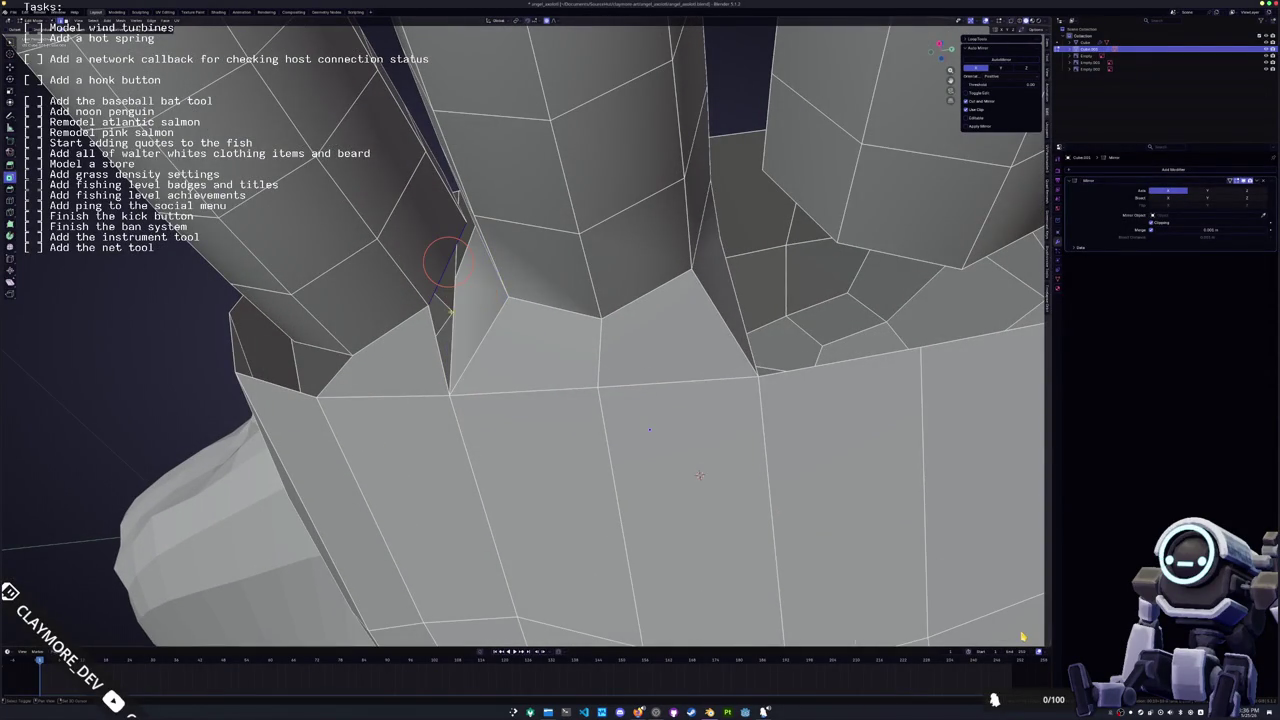
pyautogui.moveTo(700, 475); pyautogui.dragTo(442, 475, button='middle')
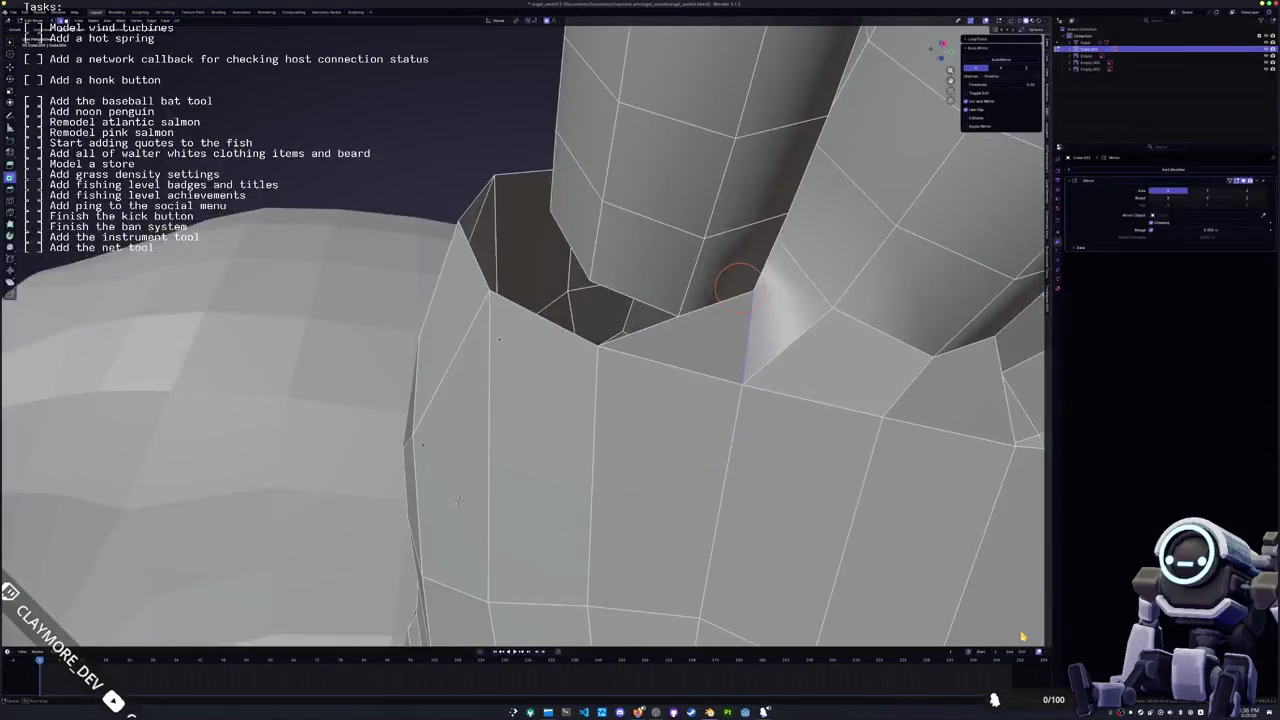
pyautogui.scroll(-5, 623, 305)
pyautogui.moveTo(600, 243); pyautogui.dragTo(560, 295, button='middle')
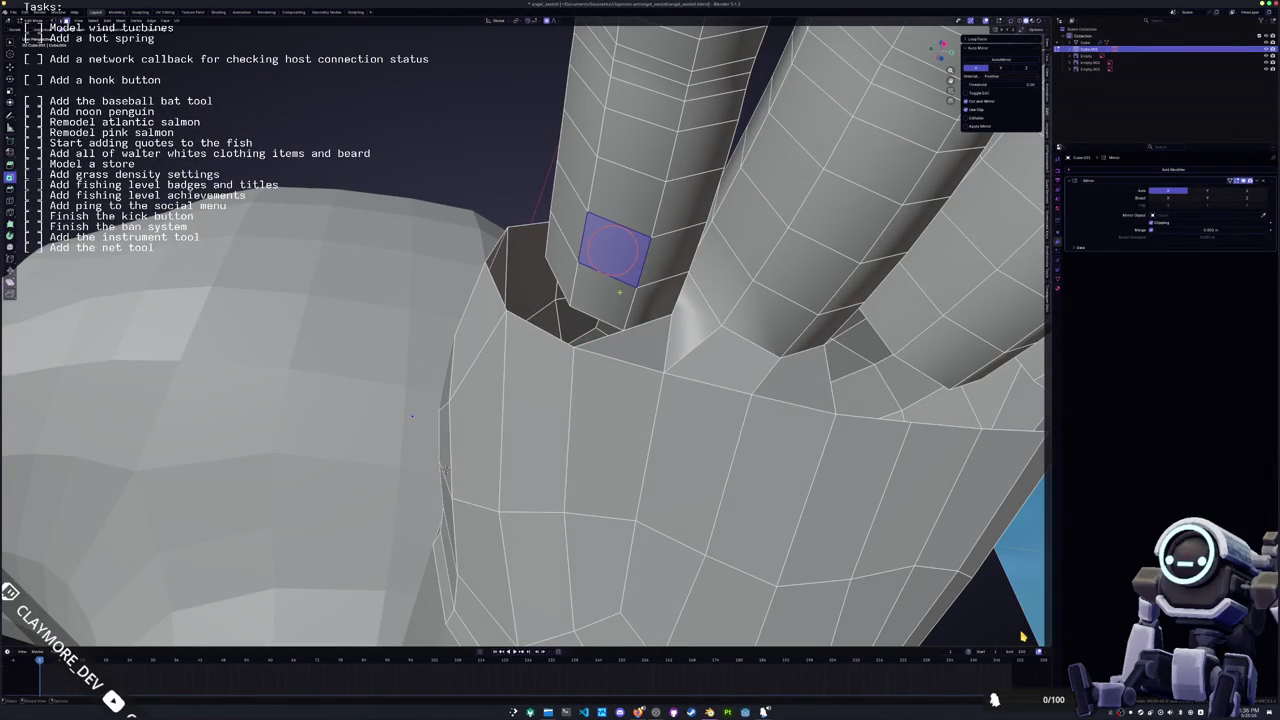
pyautogui.scroll(-3, 460, 440)
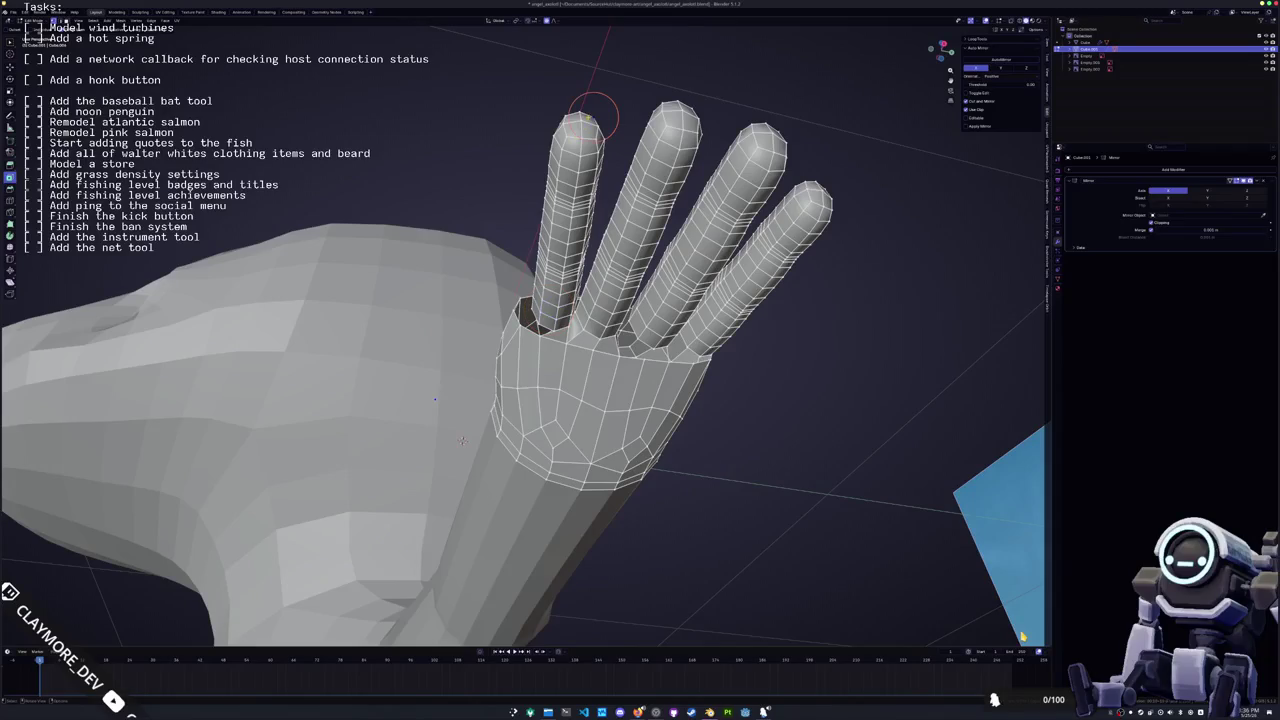
# Grow the selection over the leftmost finger and move it along the Y axis
pyautogui.scroll(3, 462, 440)
pyautogui.press('ctrl+KP_Add')
pyautogui.press('ctrl+KP_Add')
pyautogui.press('ctrl+KP_Add')
pyautogui.press('ctrl+KP_Add')
pyautogui.press('ctrl+KP_Add')
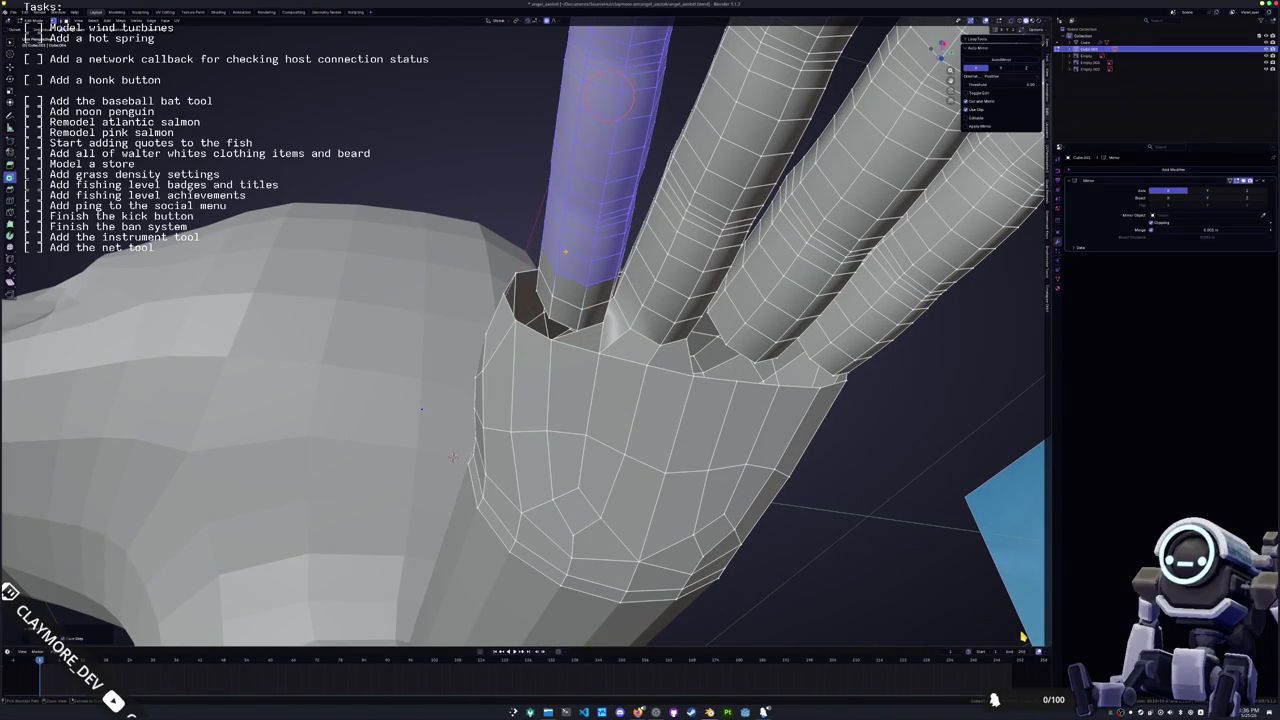
pyautogui.press('g')
pyautogui.press('y')
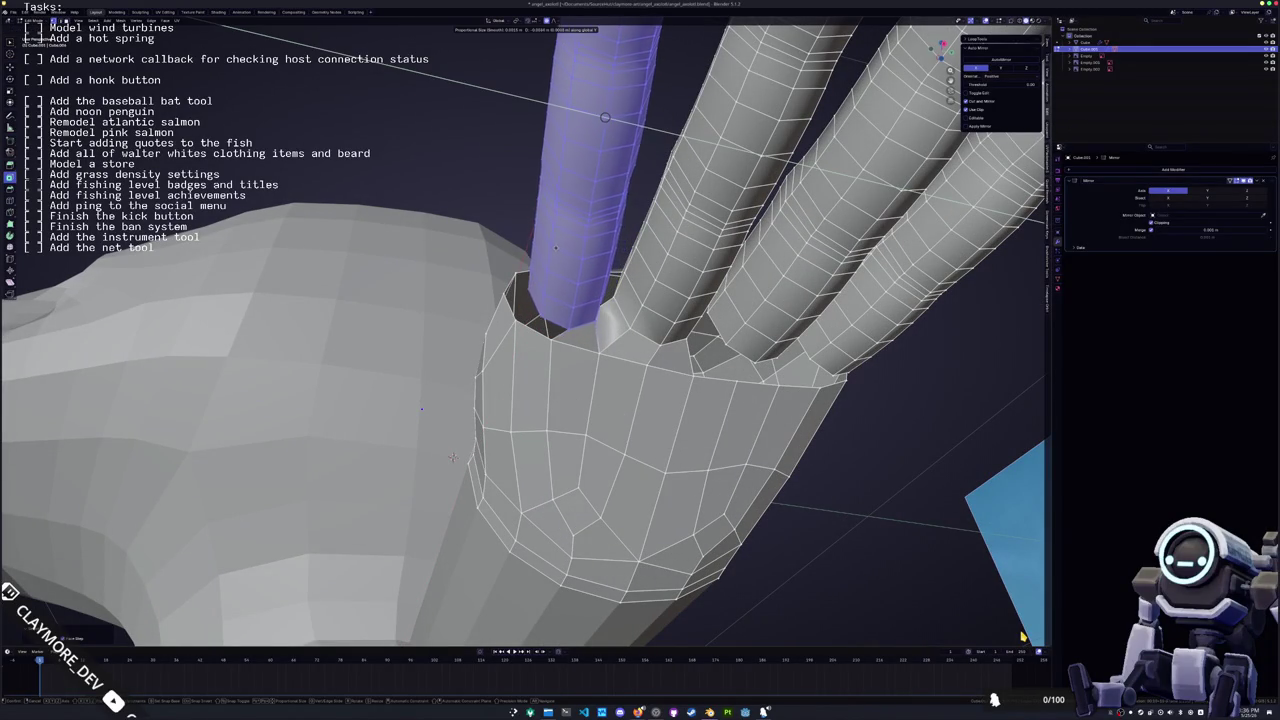
pyautogui.click(452, 457)
pyautogui.moveTo(452, 457); pyautogui.dragTo(595, 442, button='middle')
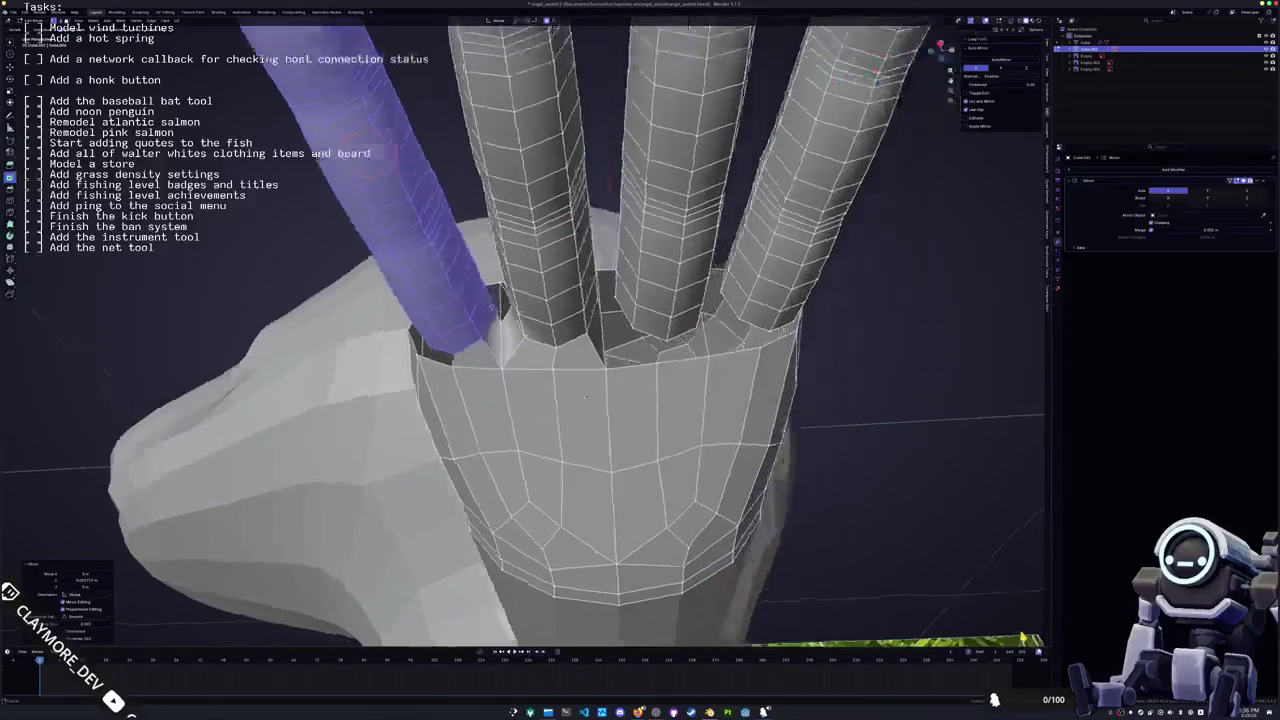
pyautogui.hotkey('alt', 'a')
# Select the whole middle finger with L and move it along the Y axis
pyautogui.scroll(-3, 595, 442)
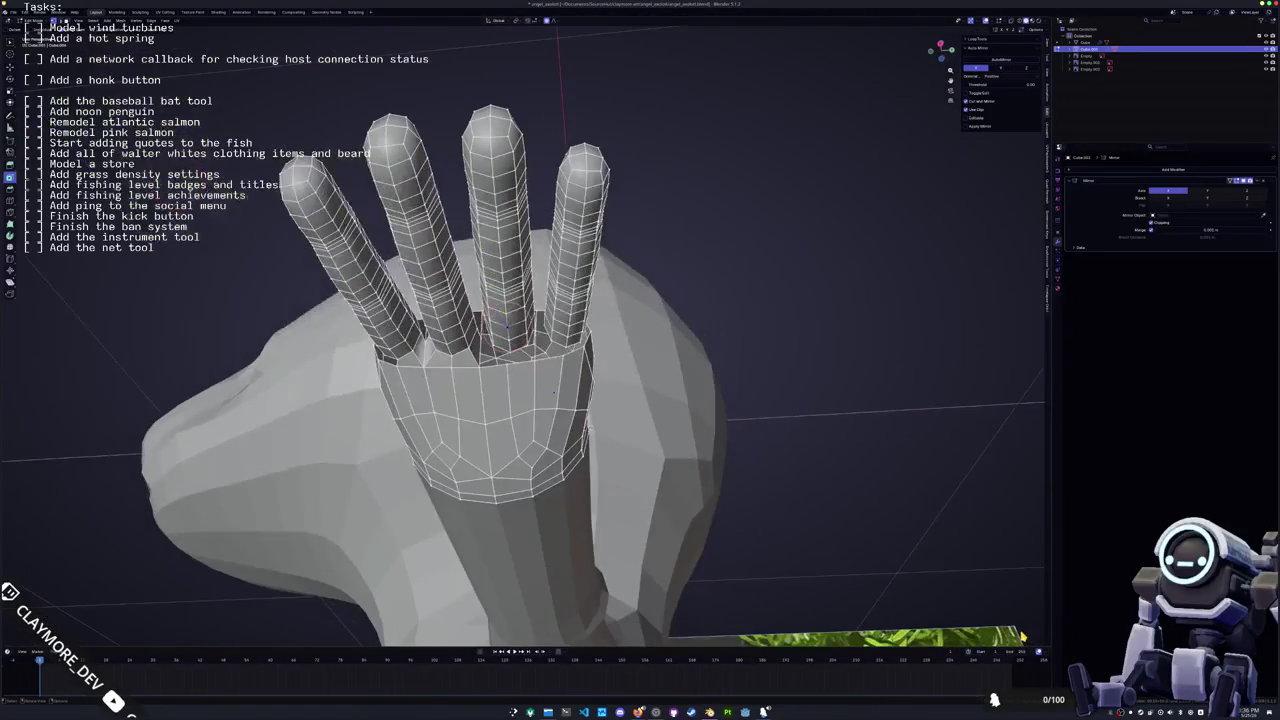
pyautogui.press('l')
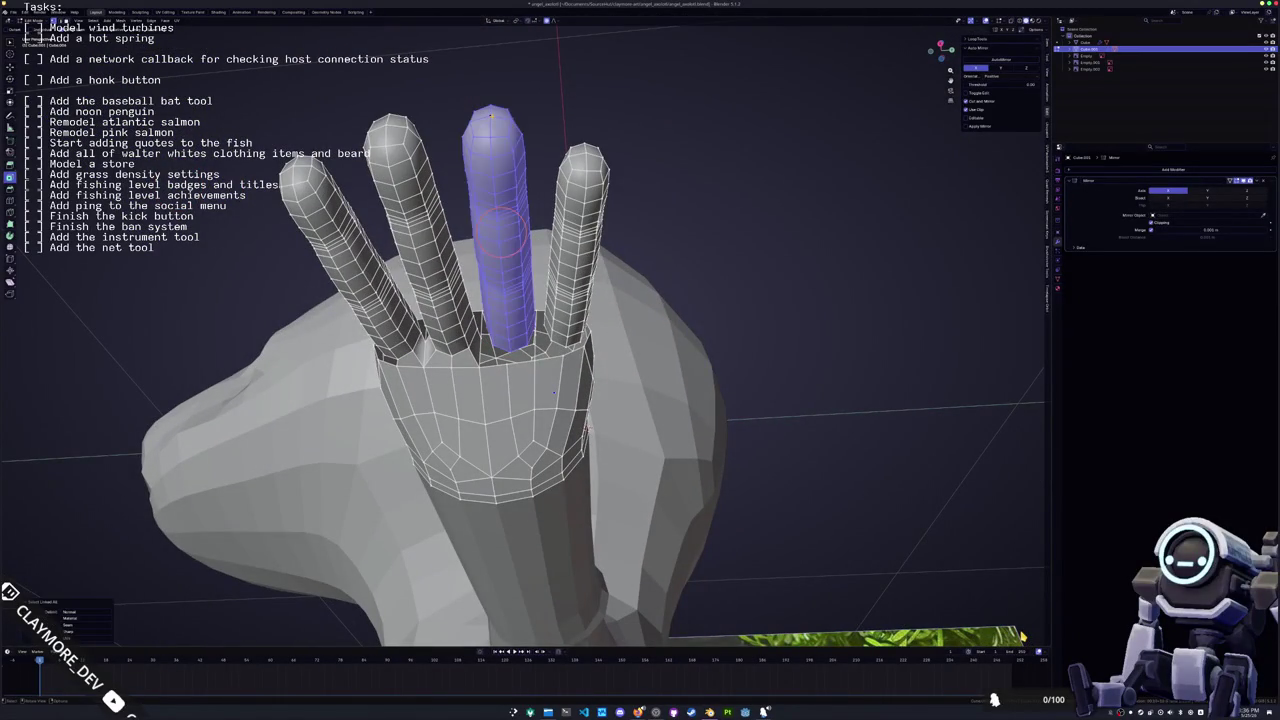
pyautogui.scroll(2, 490, 117)
pyautogui.press('g')
pyautogui.press('y')
pyautogui.click(486, 173)
pyautogui.scroll(2, 528, 349)
pyautogui.hotkey('alt', 'a')
pyautogui.moveTo(600, 450)
pyautogui.mouseDown(button='middle')
pyautogui.moveTo(525, 375)
pyautogui.moveTo(508, 413)
pyautogui.mouseUp(button='middle')
pyautogui.click(525, 375)
# Select the faces at the edge of the first finger-base gap and fill it with a face
pyautogui.scroll(3, 525, 375)
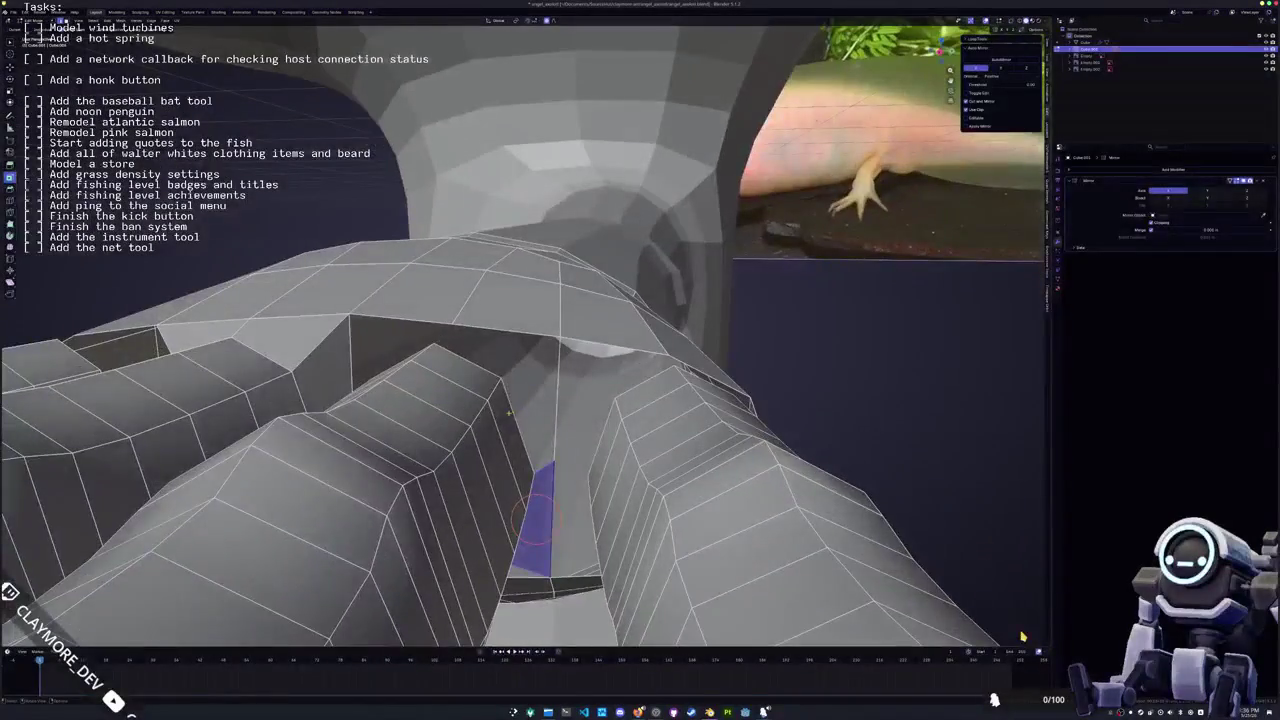
pyautogui.hotkey('alt', 'a')
pyautogui.click(518, 425)
pyautogui.hotkey('alt', 'a')
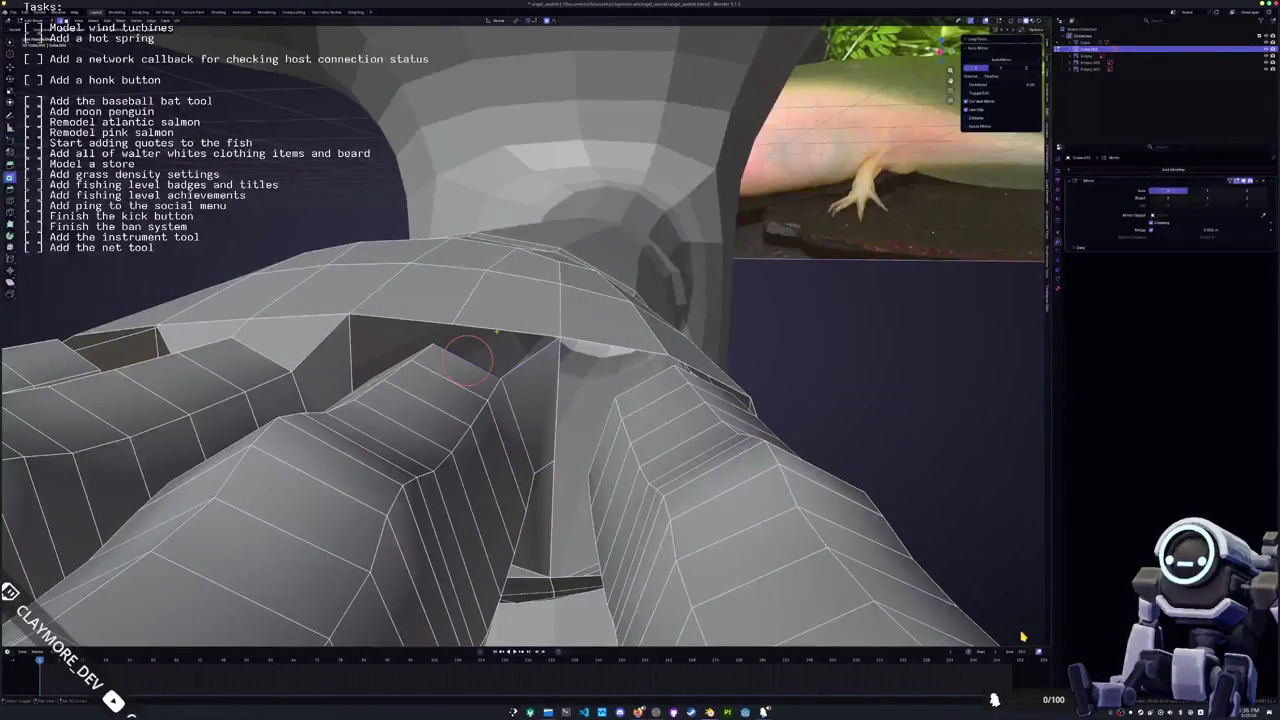
pyautogui.click(497, 346)
pyautogui.moveTo(497, 346); pyautogui.dragTo(530, 353, button='middle')
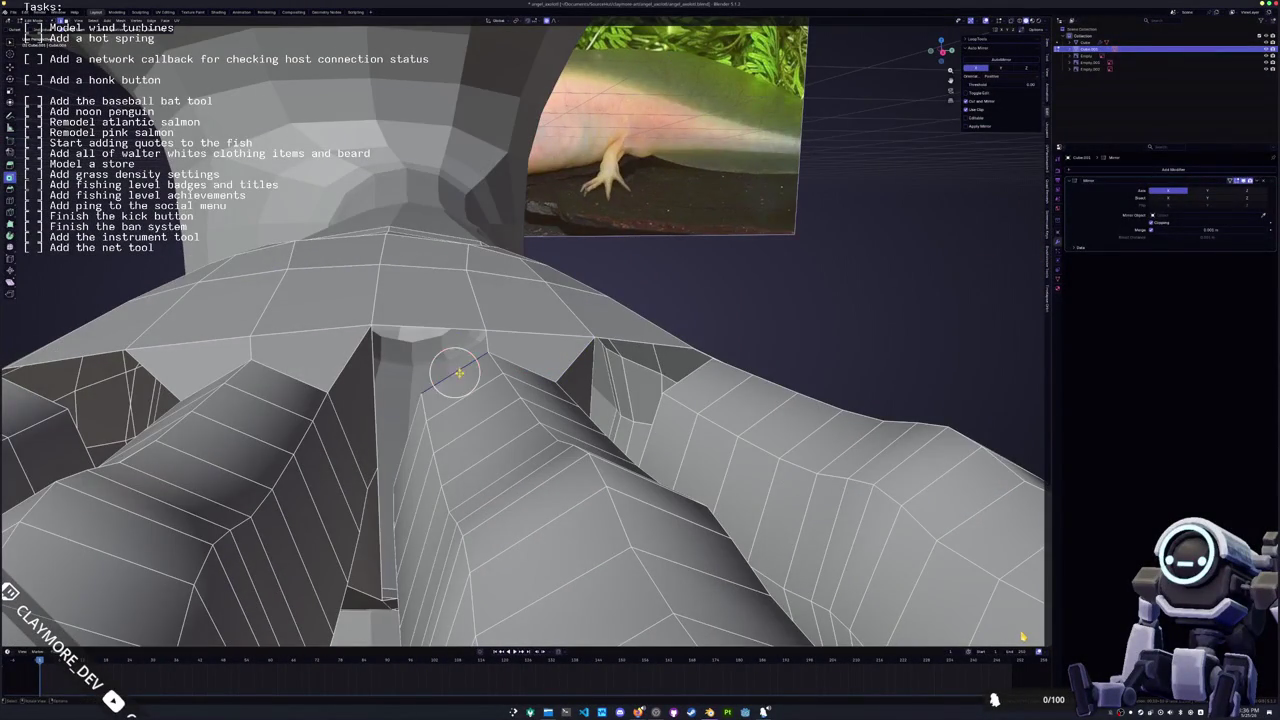
pyautogui.click(445, 345)
pyautogui.moveTo(445, 345)
pyautogui.mouseDown(button='middle')
pyautogui.moveTo(450, 318)
pyautogui.moveTo(420, 300)
pyautogui.moveTo(455, 250)
pyautogui.mouseUp(button='middle')
pyautogui.hotkey('alt', 'a')
pyautogui.click(395, 330)
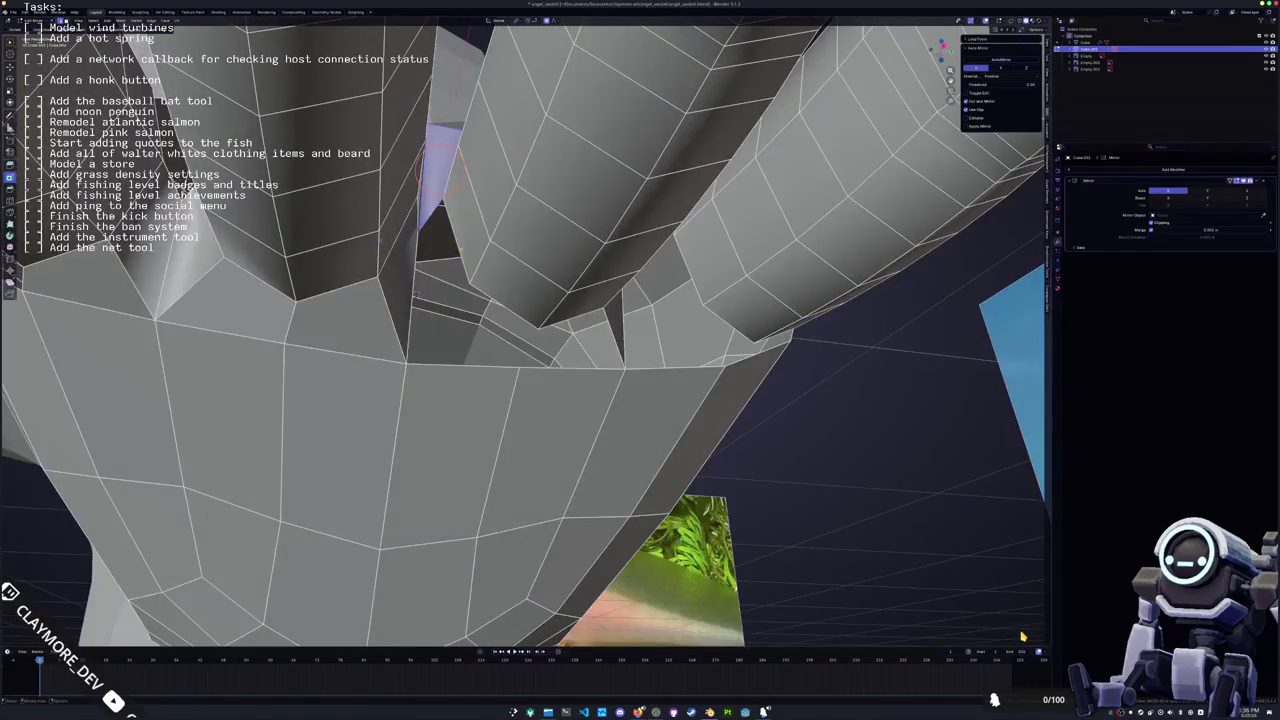
pyautogui.moveTo(414, 298)
pyautogui.mouseDown(button='middle')
pyautogui.moveTo(430, 280)
pyautogui.moveTo(450, 300)
pyautogui.moveTo(470, 290)
pyautogui.mouseUp(button='middle')
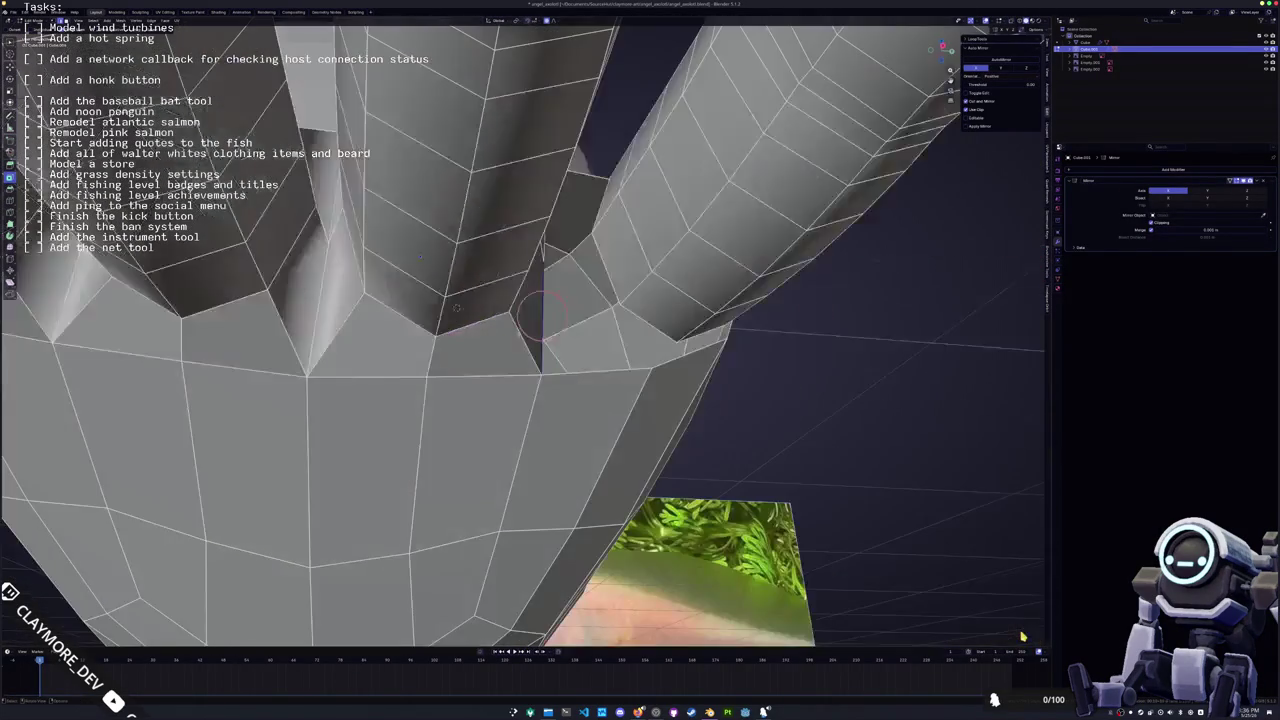
pyautogui.click(590, 310)
# Orbit around the finger bases to check the new face and find the remaining openings
pyautogui.moveTo(620, 345)
pyautogui.mouseDown(button='middle')
pyautogui.moveTo(475, 315)
pyautogui.moveTo(480, 340)
pyautogui.mouseUp(button='middle')
pyautogui.moveTo(543, 306)
pyautogui.mouseDown(button='middle')
pyautogui.moveTo(490, 308)
pyautogui.moveTo(495, 419)
pyautogui.mouseUp(button='middle')
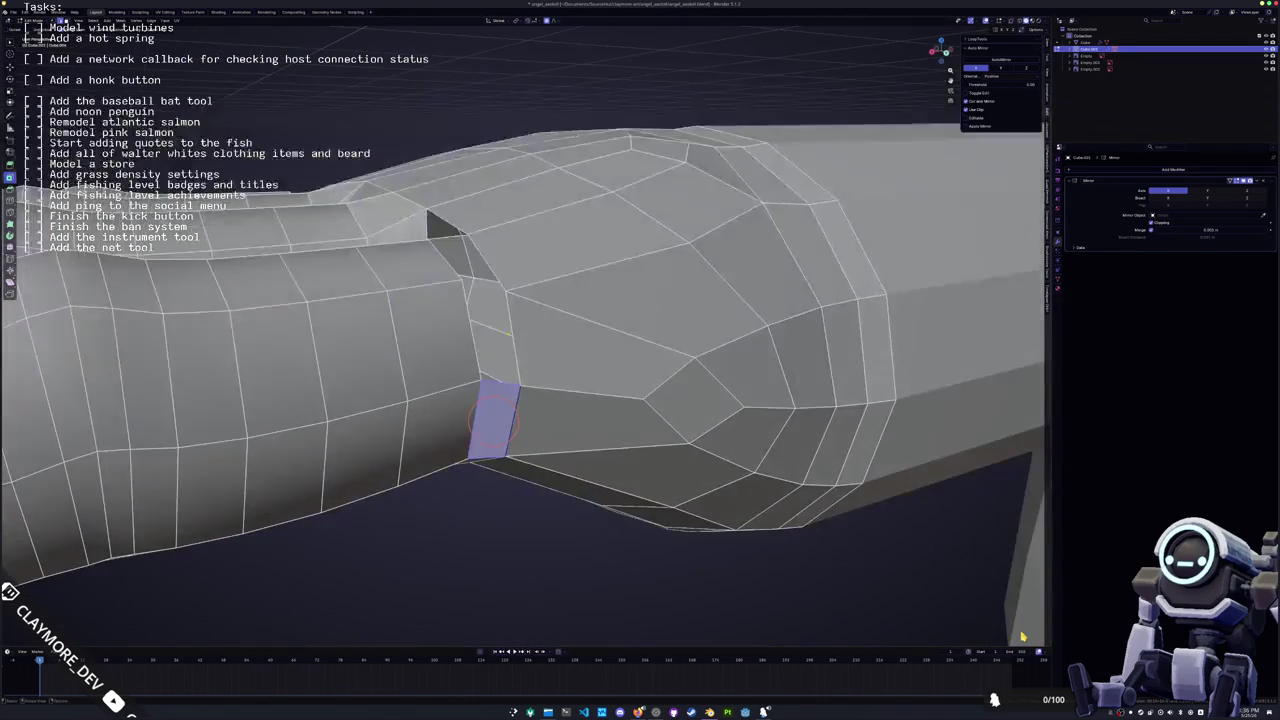
pyautogui.moveTo(490, 333); pyautogui.dragTo(570, 405, button='middle')
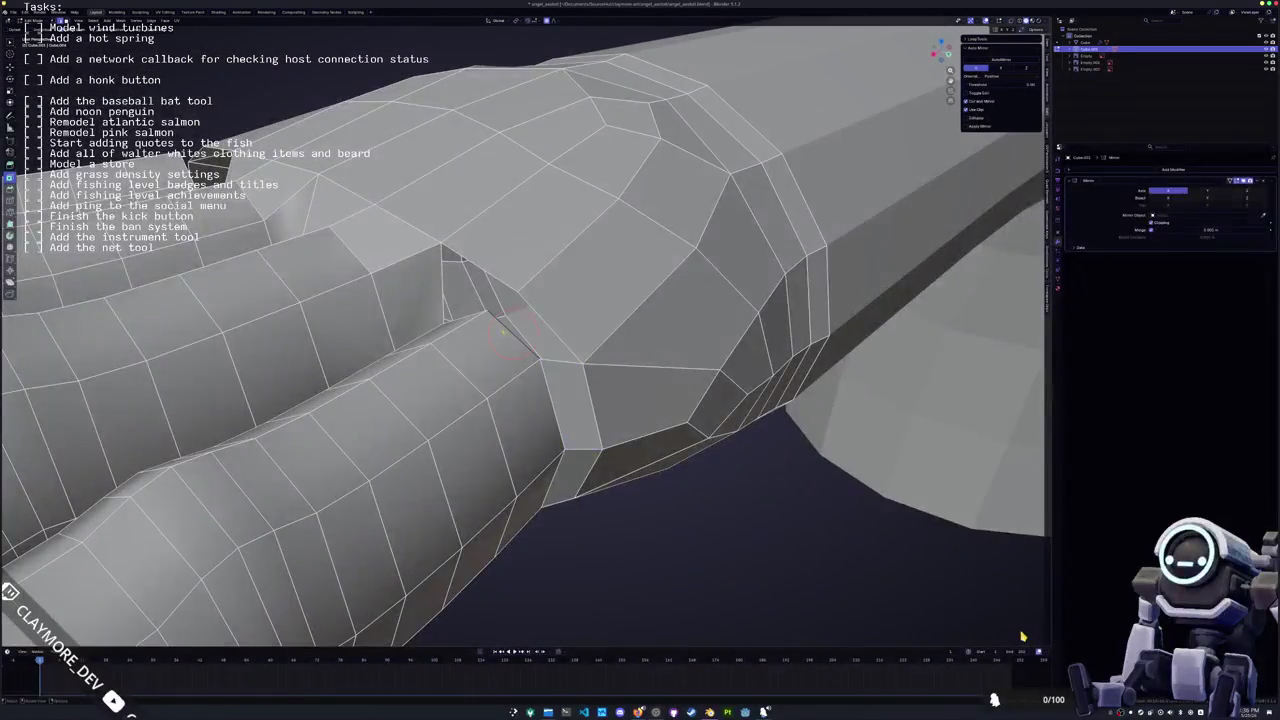
pyautogui.moveTo(531, 331); pyautogui.dragTo(640, 318, button='middle')
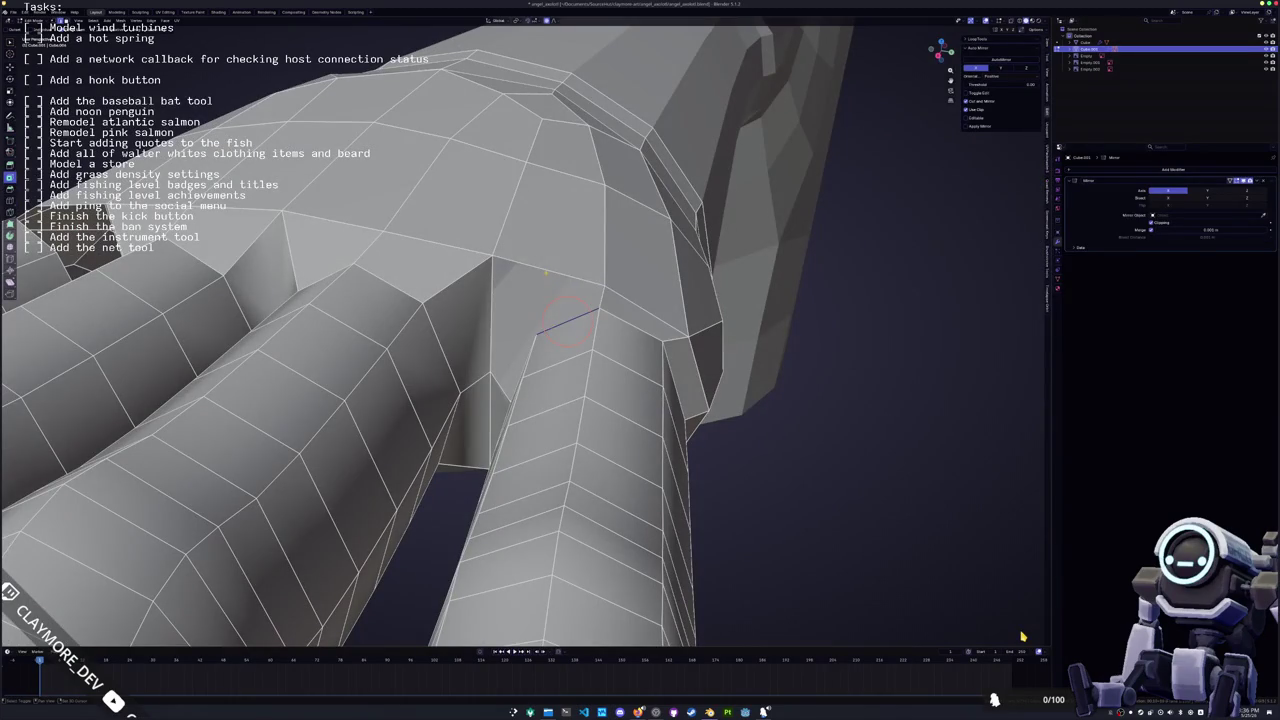
pyautogui.moveTo(489, 309)
pyautogui.mouseDown(button='middle')
pyautogui.moveTo(586, 306)
pyautogui.moveTo(565, 335)
pyautogui.mouseUp(button='middle')
pyautogui.scroll(-3, 557, 340)
pyautogui.scroll(4, 375, 398)
pyautogui.moveTo(375, 398); pyautogui.dragTo(430, 380, button='middle')
# Select the faces and edge around the remaining finger-base hole and fill it with F
pyautogui.press('a')
pyautogui.hotkey('alt', 'a')
pyautogui.moveTo(508, 342)
pyautogui.mouseDown(button='middle')
pyautogui.moveTo(388, 345)
pyautogui.moveTo(453, 305)
pyautogui.moveTo(480, 330)
pyautogui.moveTo(520, 320)
pyautogui.mouseUp(button='middle')
pyautogui.click(453, 305)
pyautogui.click(482, 329)
pyautogui.click(615, 252)
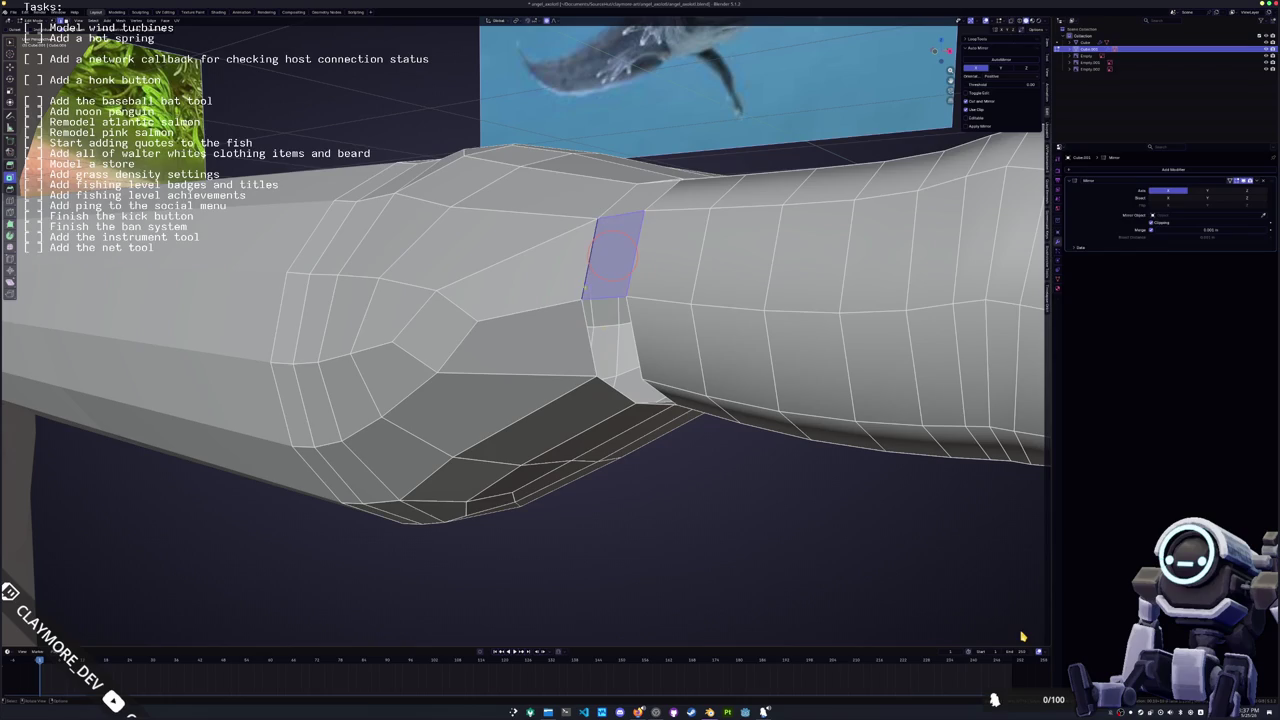
pyautogui.click(610, 335)
pyautogui.moveTo(610, 335)
pyautogui.mouseDown(button='middle')
pyautogui.moveTo(577, 205)
pyautogui.moveTo(490, 360)
pyautogui.mouseUp(button='middle')
pyautogui.press('f')
pyautogui.moveTo(1022, 635)
pyautogui.mouseDown(button='middle')
pyautogui.moveTo(1022, 600)
pyautogui.moveTo(1010, 620)
pyautogui.moveTo(1020, 630)
pyautogui.mouseUp(button='middle')
# Select the whole hand mesh and merge its overlapping vertices by distance
pyautogui.click(458, 264)
pyautogui.hotkey('ctrl', 'l')
pyautogui.rightClick(478, 277)
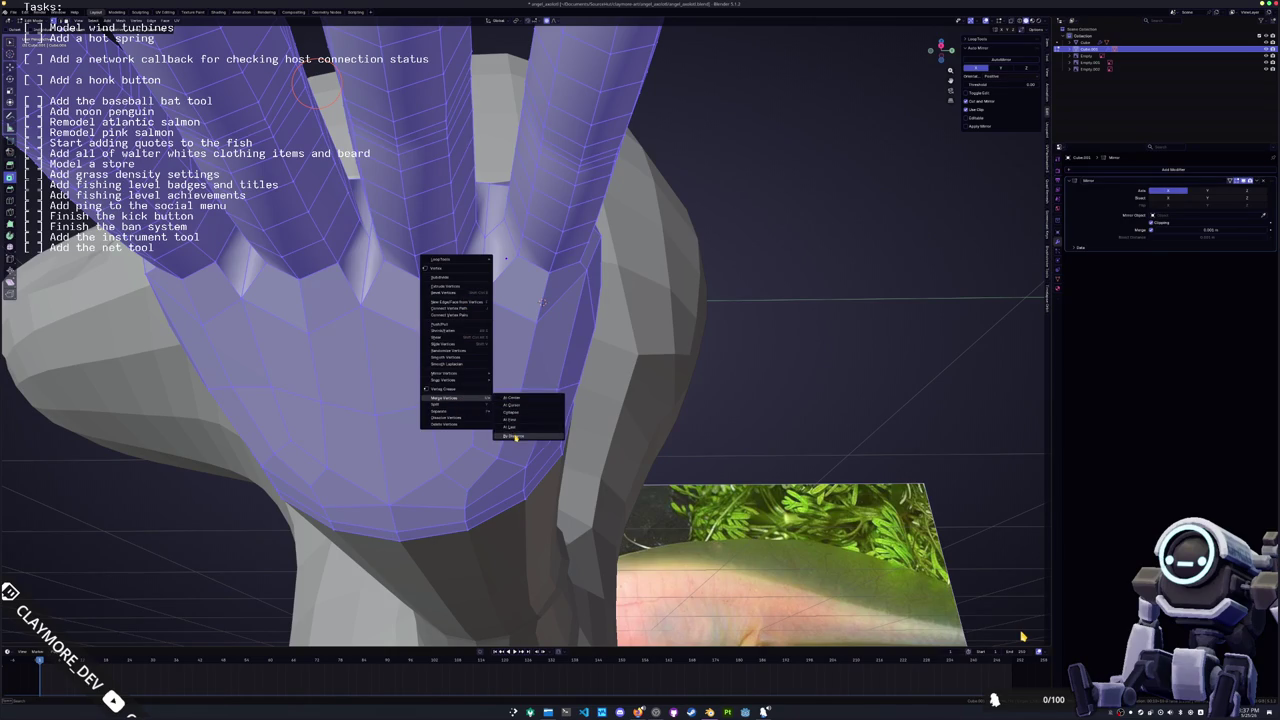
pyautogui.moveTo(444, 398)
pyautogui.click(500, 392)
# Try Shade Smooth on the hand, revert to Shade Flat, and return to Edit Mode
pyautogui.rightClick(469, 362)
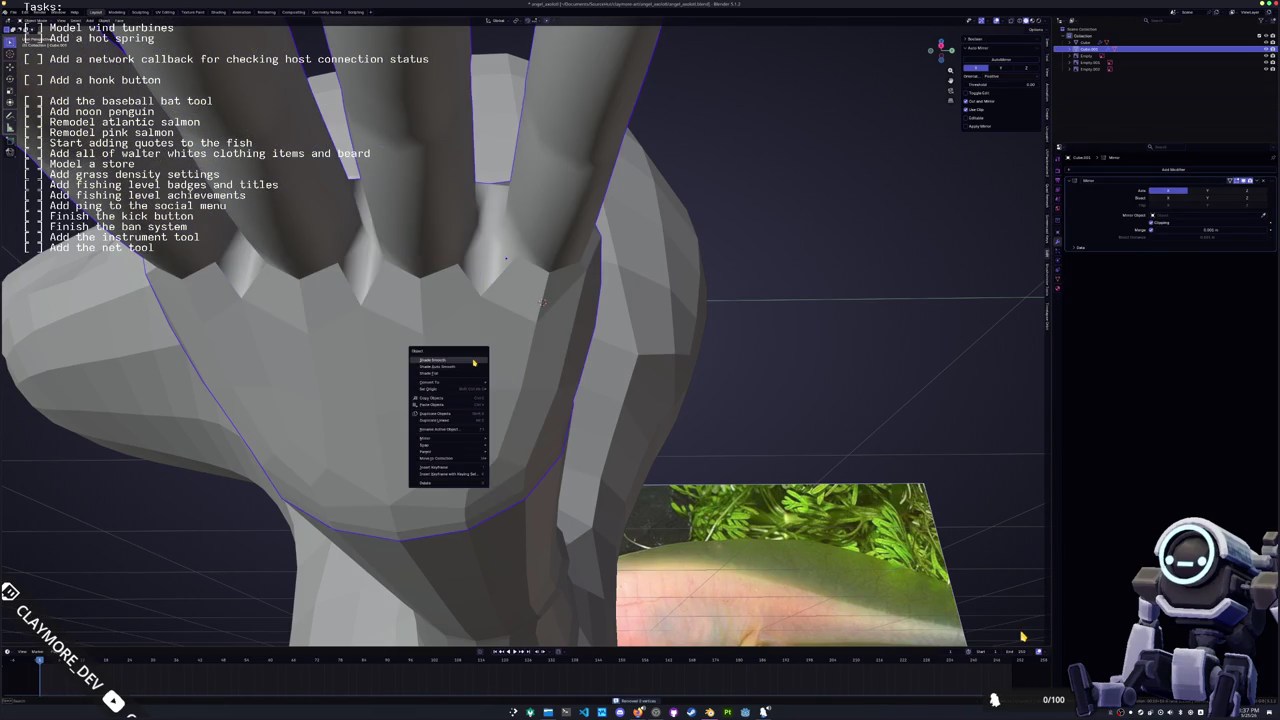
pyautogui.click(469, 360)
pyautogui.rightClick(469, 340)
pyautogui.click(469, 352)
pyautogui.press('Tab')
pyautogui.hotkey('alt', 'a')
pyautogui.moveTo(440, 208)
pyautogui.mouseDown(button='middle')
pyautogui.moveTo(497, 177)
pyautogui.moveTo(505, 300)
pyautogui.moveTo(520, 330)
pyautogui.moveTo(560, 260)
pyautogui.moveTo(560, 330)
pyautogui.moveTo(560, 290)
pyautogui.moveTo(590, 270)
pyautogui.moveTo(610, 230)
pyautogui.mouseUp(button='middle')
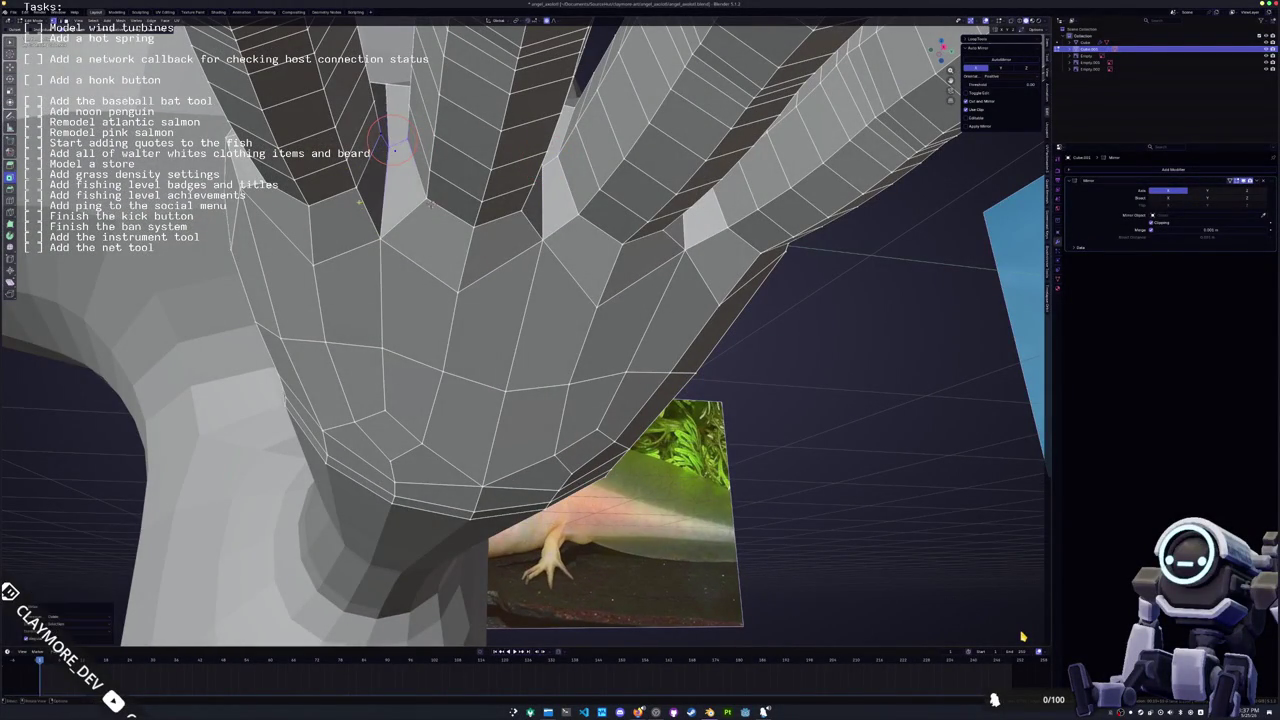
# Select an edge path at the finger bases and merge its vertices at center
pyautogui.moveTo(411, 196); pyautogui.dragTo(338, 232, button='middle')
pyautogui.keyDown('ctrl'); pyautogui.click(365, 203); pyautogui.keyUp('ctrl')
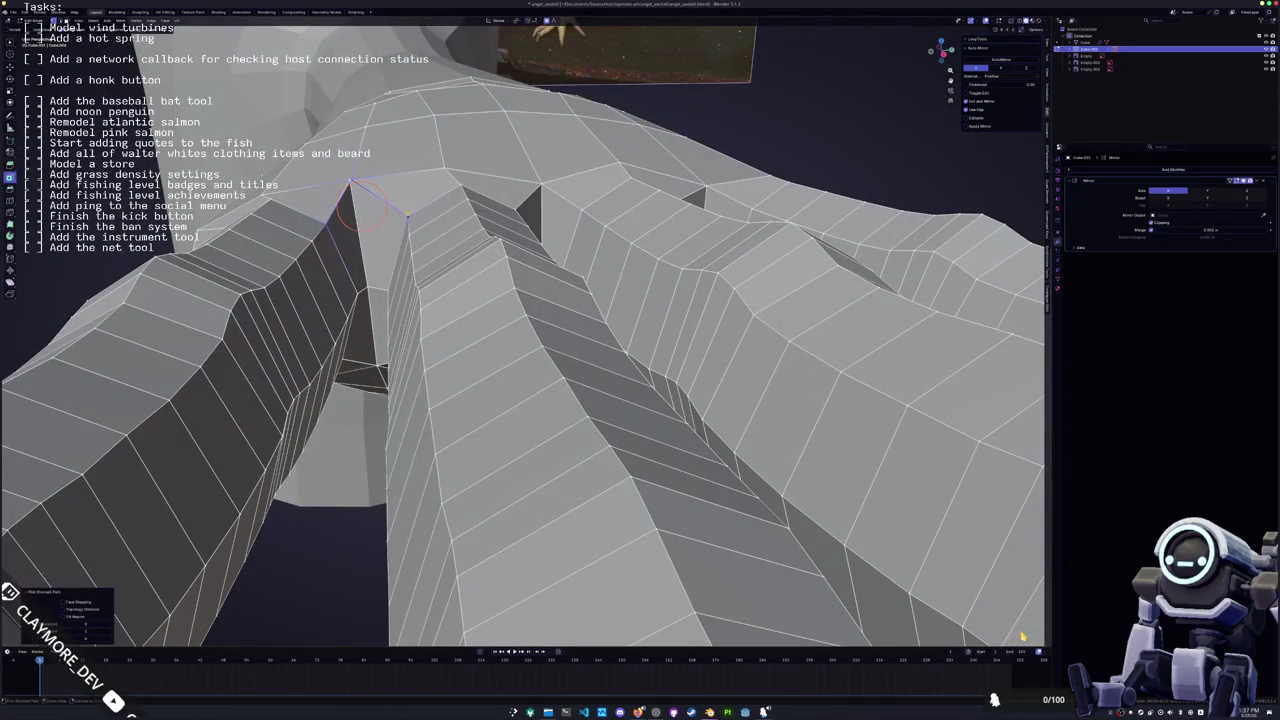
pyautogui.moveTo(352, 197); pyautogui.dragTo(330, 282, button='middle')
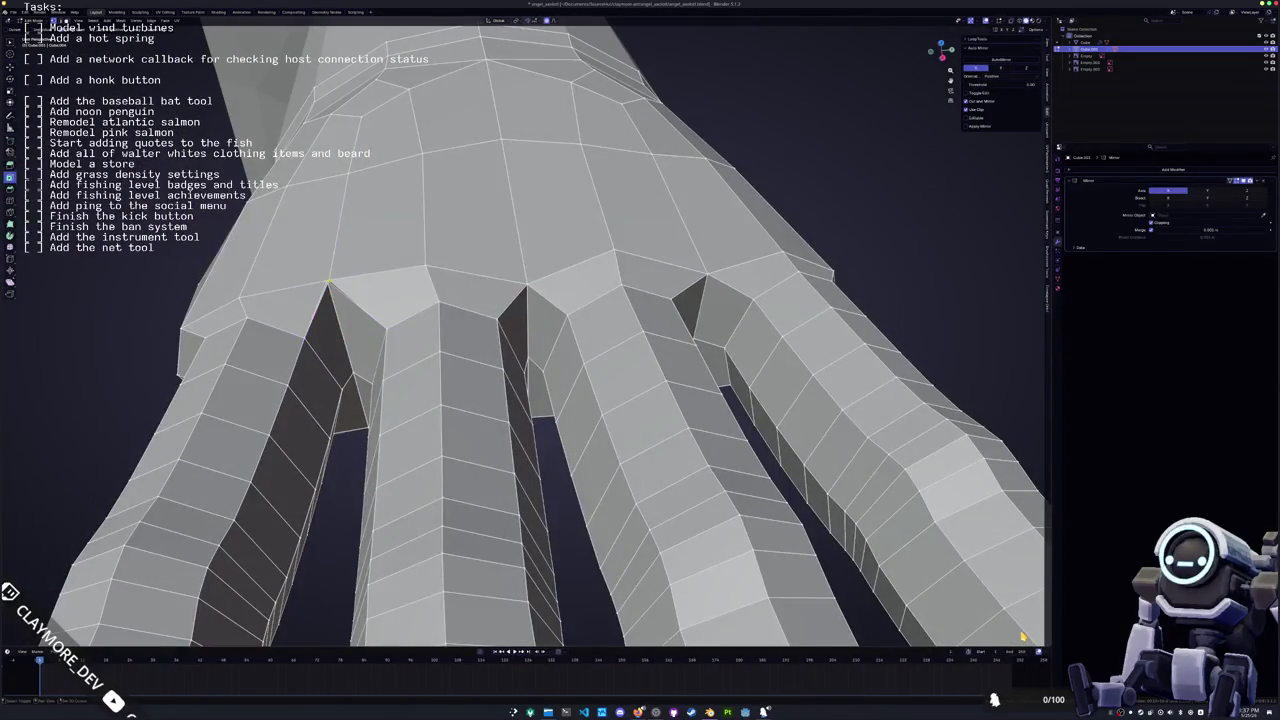
pyautogui.press('m')
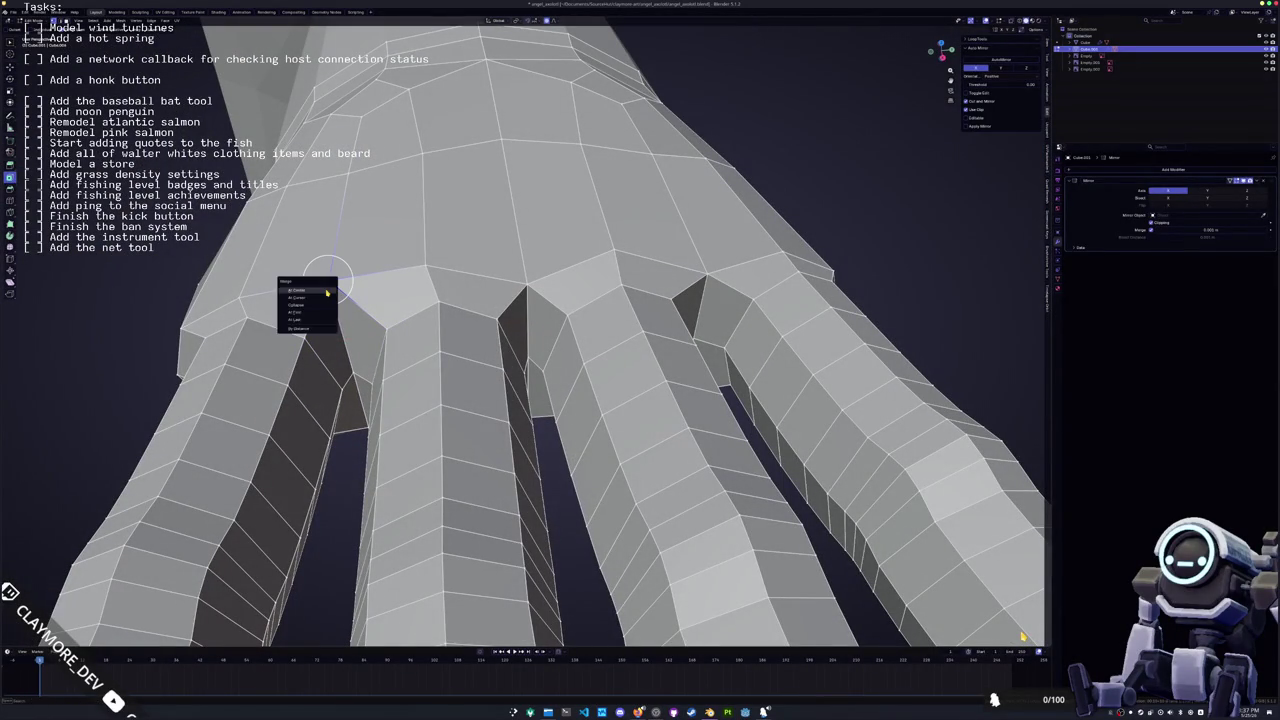
pyautogui.click(321, 296)
# Pick shortest edge paths between vertices across the wrist faces, checking them from several angles
pyautogui.moveTo(328, 284)
pyautogui.mouseDown(button='middle')
pyautogui.moveTo(534, 212)
pyautogui.moveTo(505, 214)
pyautogui.mouseUp(button='middle')
pyautogui.click(630, 238)
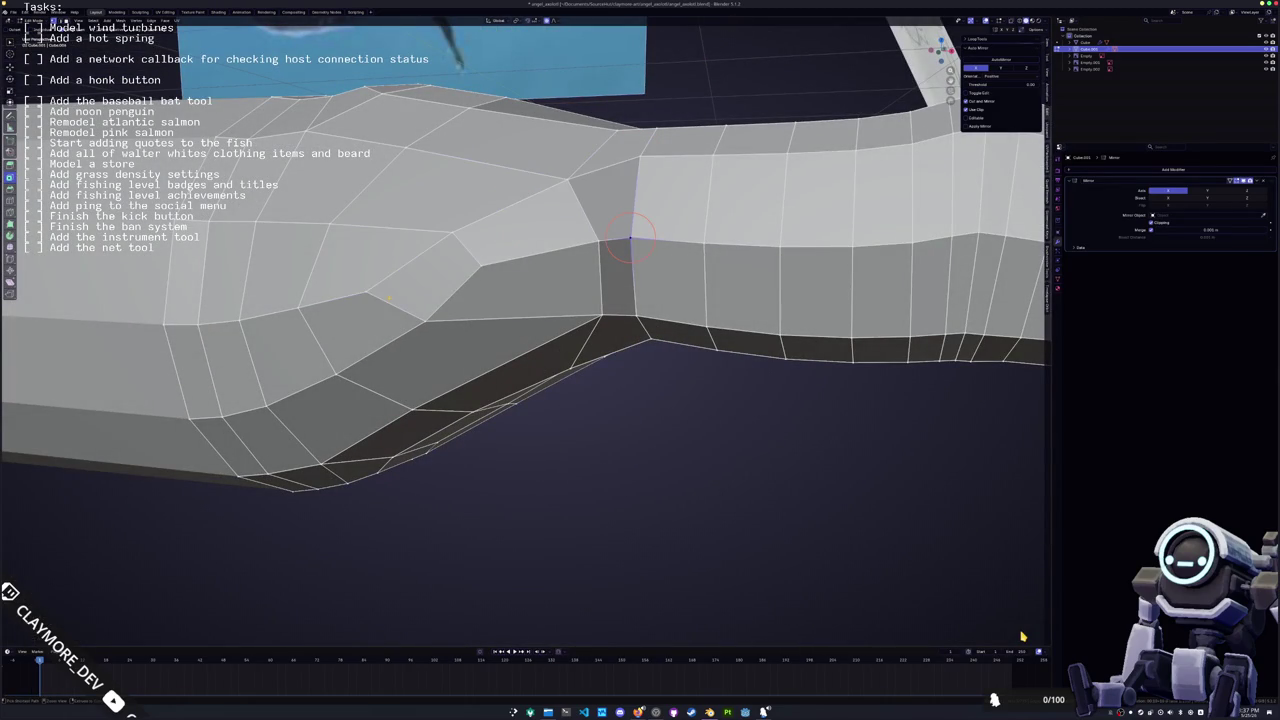
pyautogui.keyDown('ctrl'); pyautogui.click(481, 268); pyautogui.keyUp('ctrl')
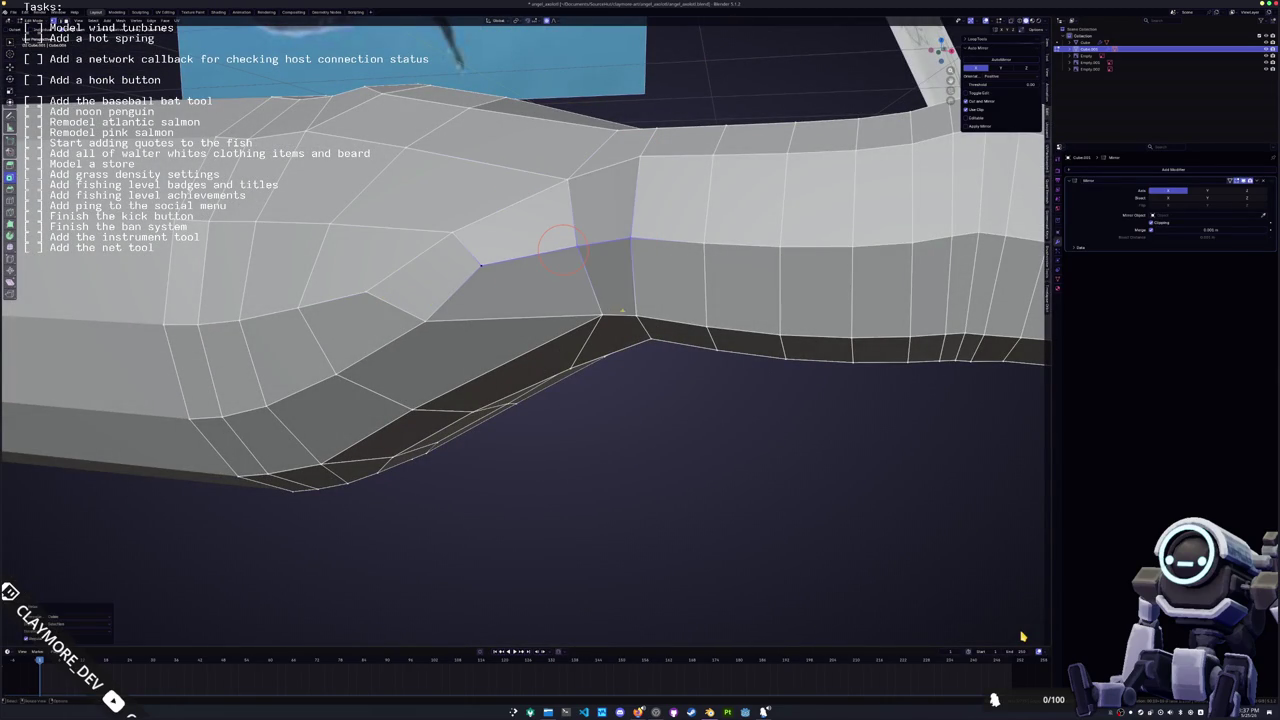
pyautogui.moveTo(628, 316); pyautogui.dragTo(455, 309, button='middle')
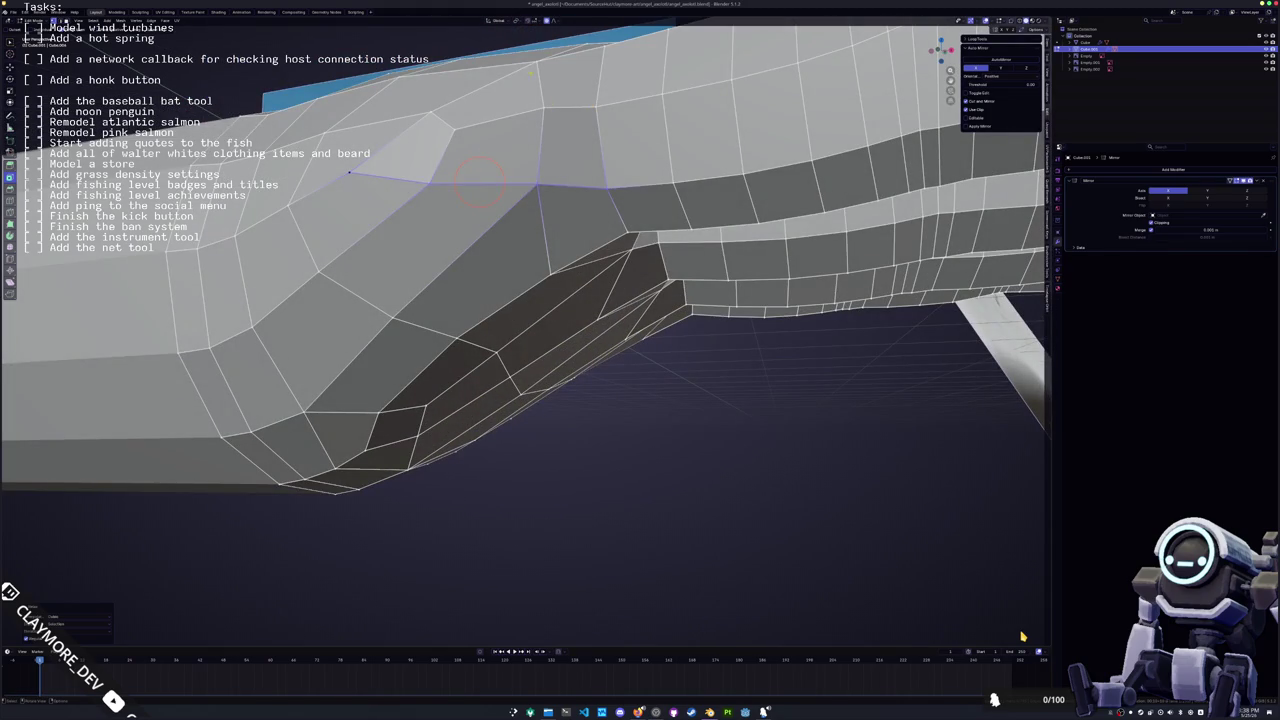
pyautogui.click(430, 111)
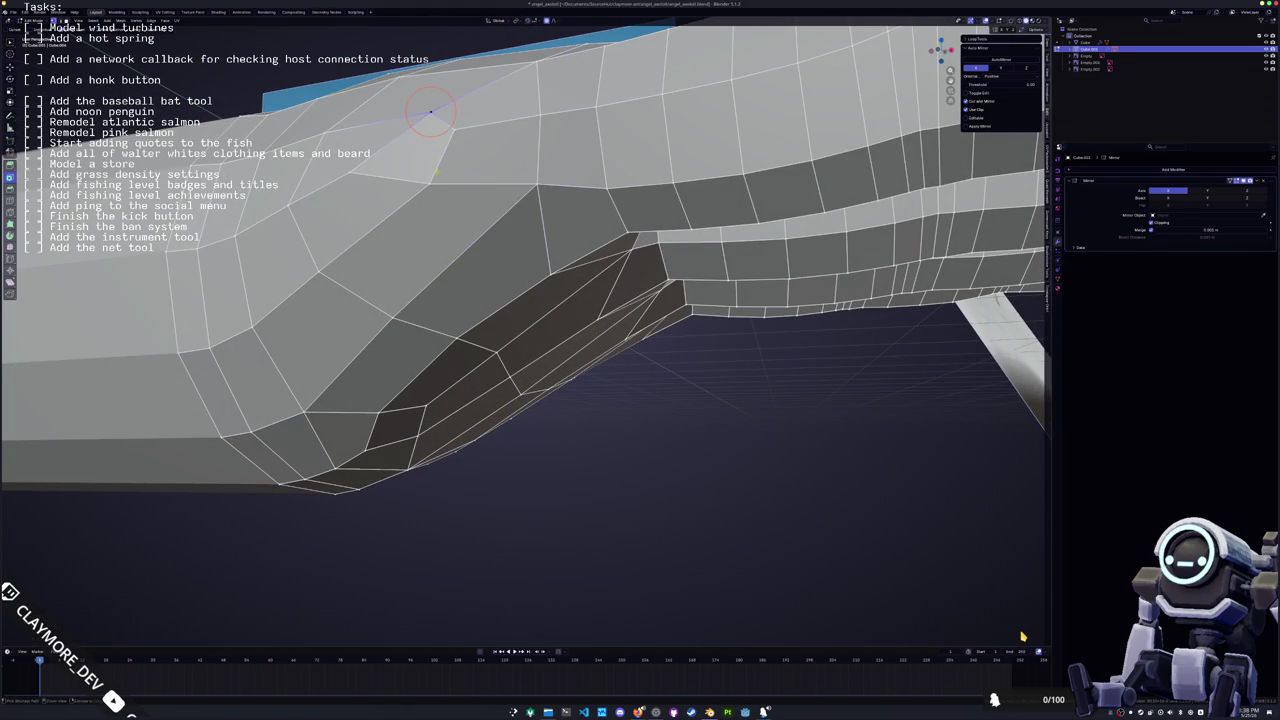
pyautogui.keyDown('ctrl'); pyautogui.click(429, 183); pyautogui.keyUp('ctrl')
pyautogui.moveTo(493, 189)
pyautogui.mouseDown(button='middle')
pyautogui.moveTo(508, 263)
pyautogui.moveTo(560, 330)
pyautogui.mouseUp(button='middle')
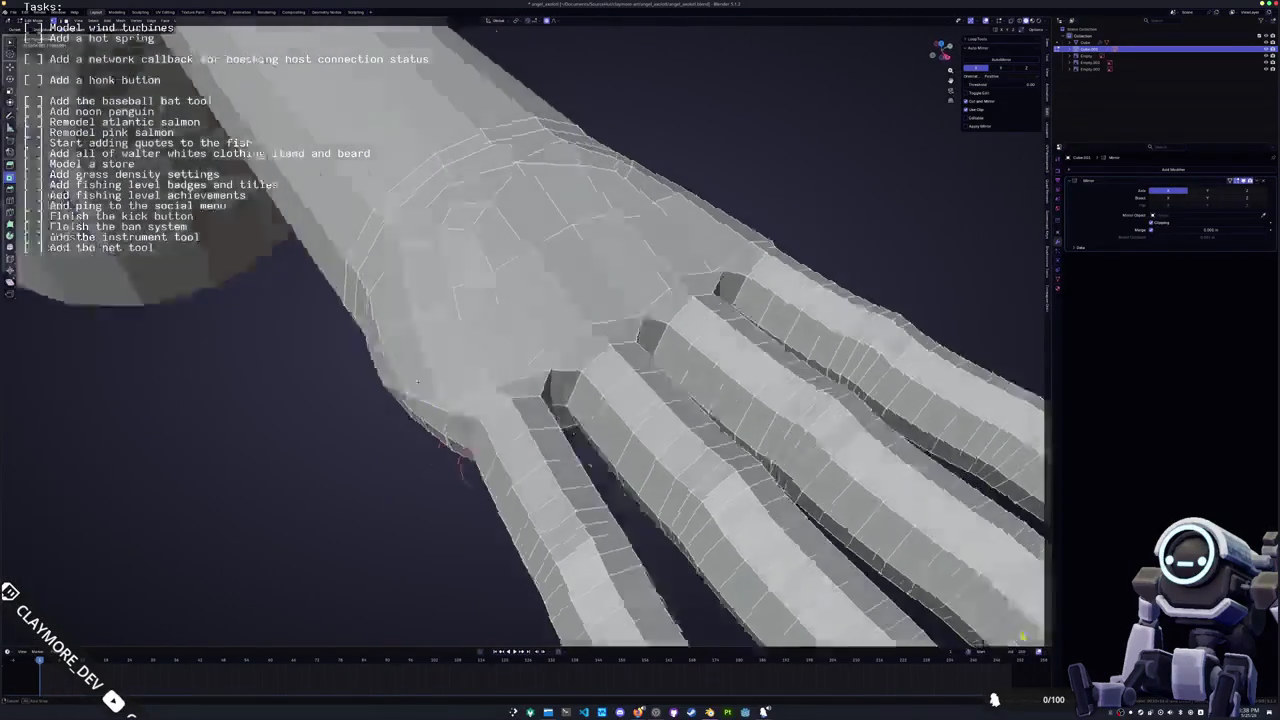
pyautogui.moveTo(417, 381)
pyautogui.mouseDown(button='middle')
pyautogui.moveTo(433, 421)
pyautogui.moveTo(467, 384)
pyautogui.mouseUp(button='middle')
pyautogui.hotkey('alt', 'z')
# Push the wrist vertices outward along X with proportional falloff adjusted by scrolling
pyautogui.press('g')
pyautogui.press('x')
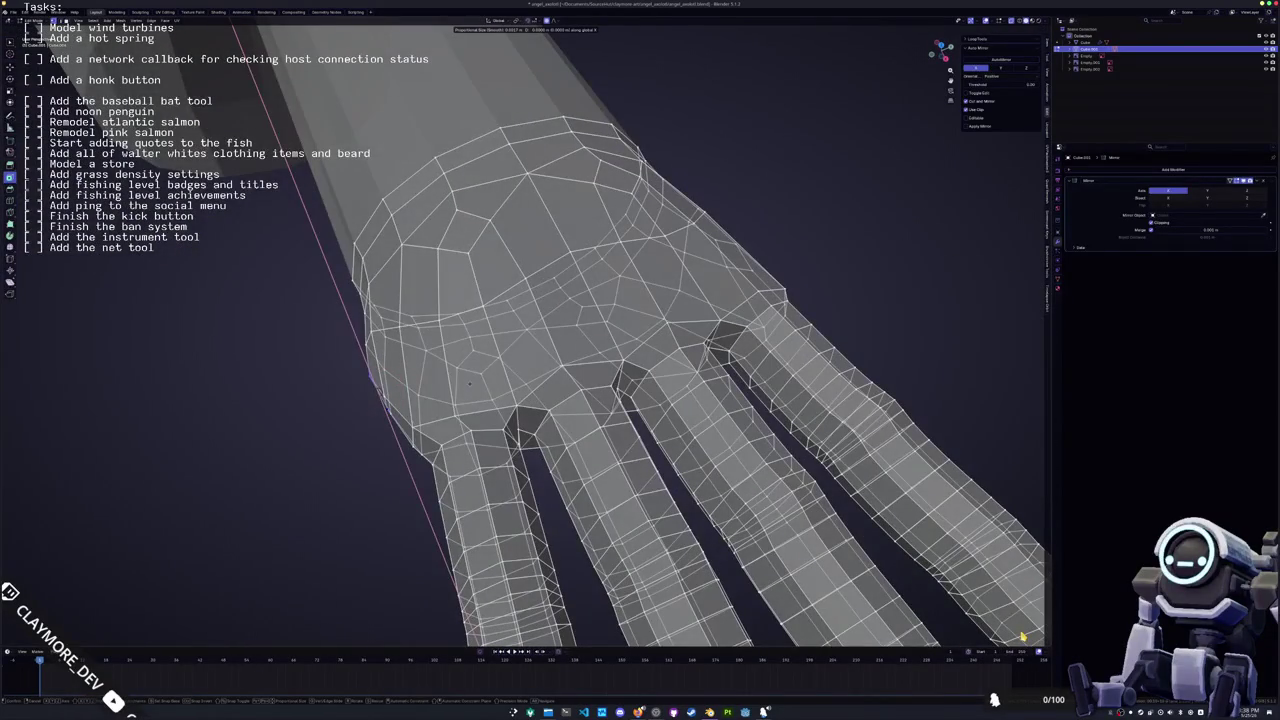
pyautogui.press('x')
pyautogui.scroll(-6, 482, 378)
pyautogui.scroll(-10, 480, 379)
pyautogui.scroll(3, 481, 377)
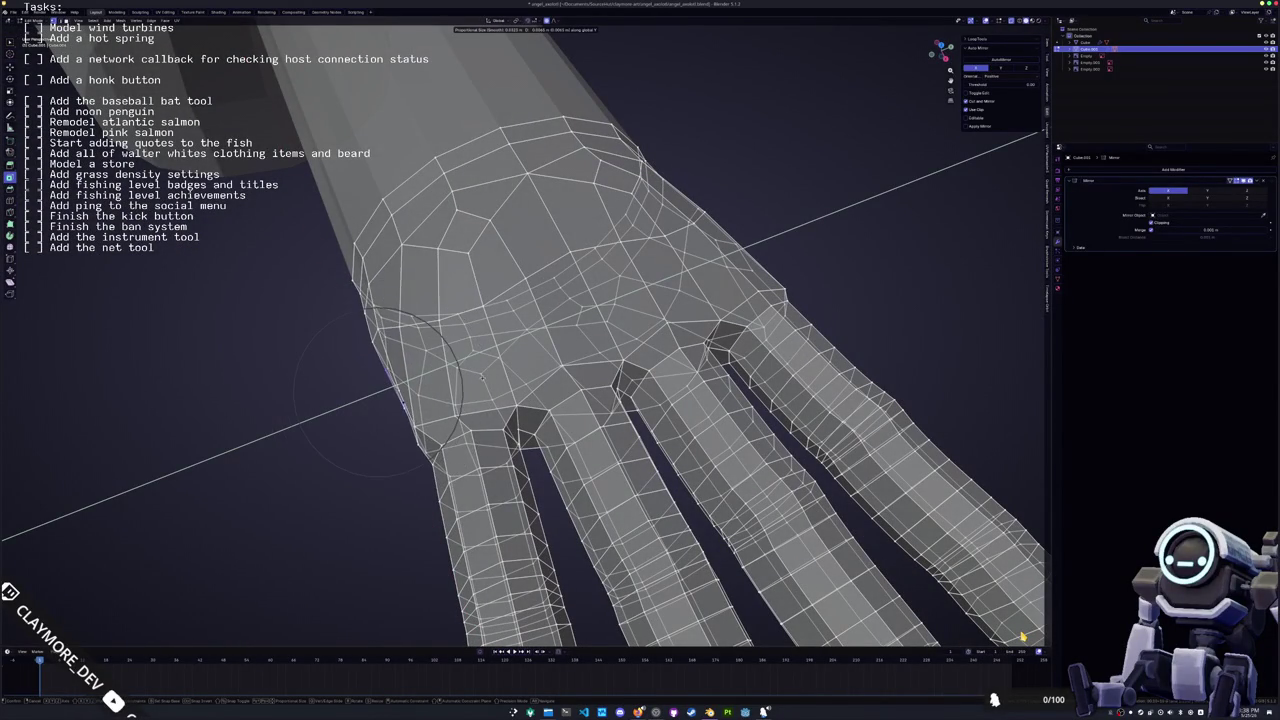
pyautogui.click(482, 376)
pyautogui.moveTo(482, 376)
pyautogui.mouseDown(button='middle')
pyautogui.moveTo(409, 403)
pyautogui.moveTo(480, 346)
pyautogui.moveTo(449, 323)
pyautogui.moveTo(525, 380)
pyautogui.mouseUp(button='middle')
# Slide a wrist vertex into place and pick new edge paths up the hand's side
pyautogui.keyDown('ctrl'); pyautogui.click(500, 330); pyautogui.keyUp('ctrl')
pyautogui.moveTo(505, 325)
pyautogui.mouseDown(button='middle')
pyautogui.moveTo(530, 235)
pyautogui.moveTo(472, 290)
pyautogui.moveTo(458, 368)
pyautogui.mouseUp(button='middle')
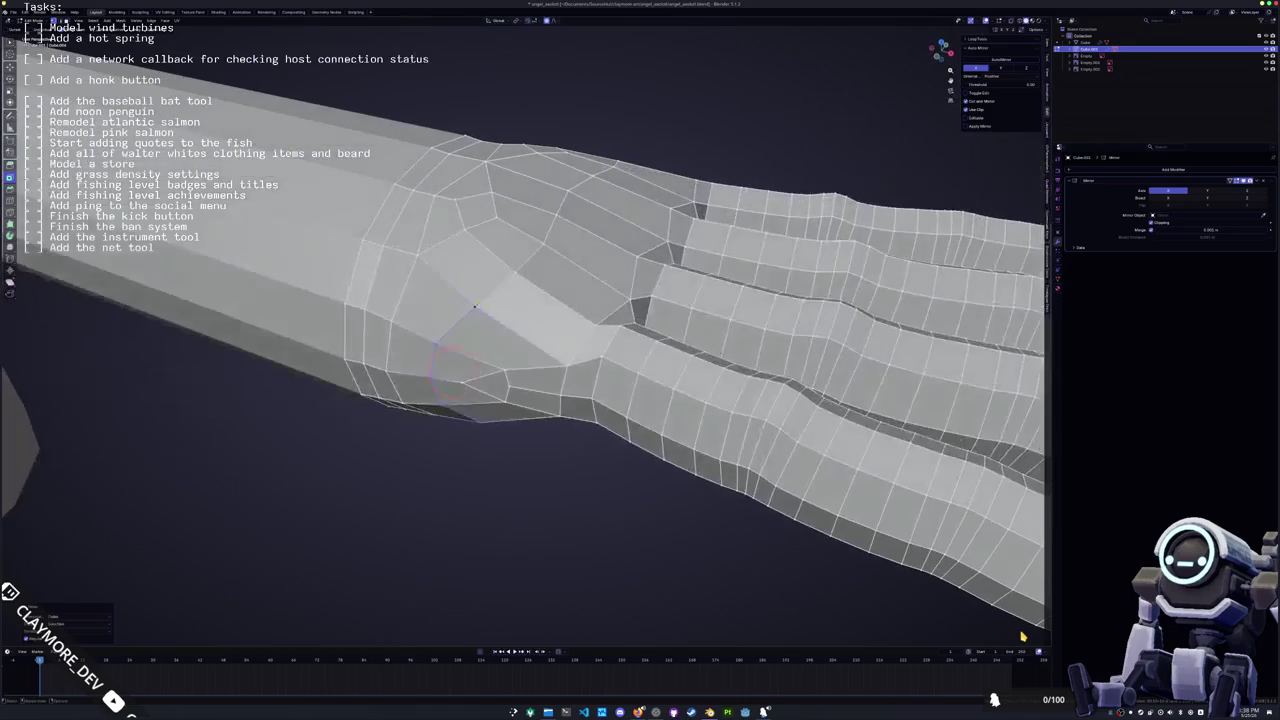
pyautogui.moveTo(452, 368); pyautogui.dragTo(567, 365)
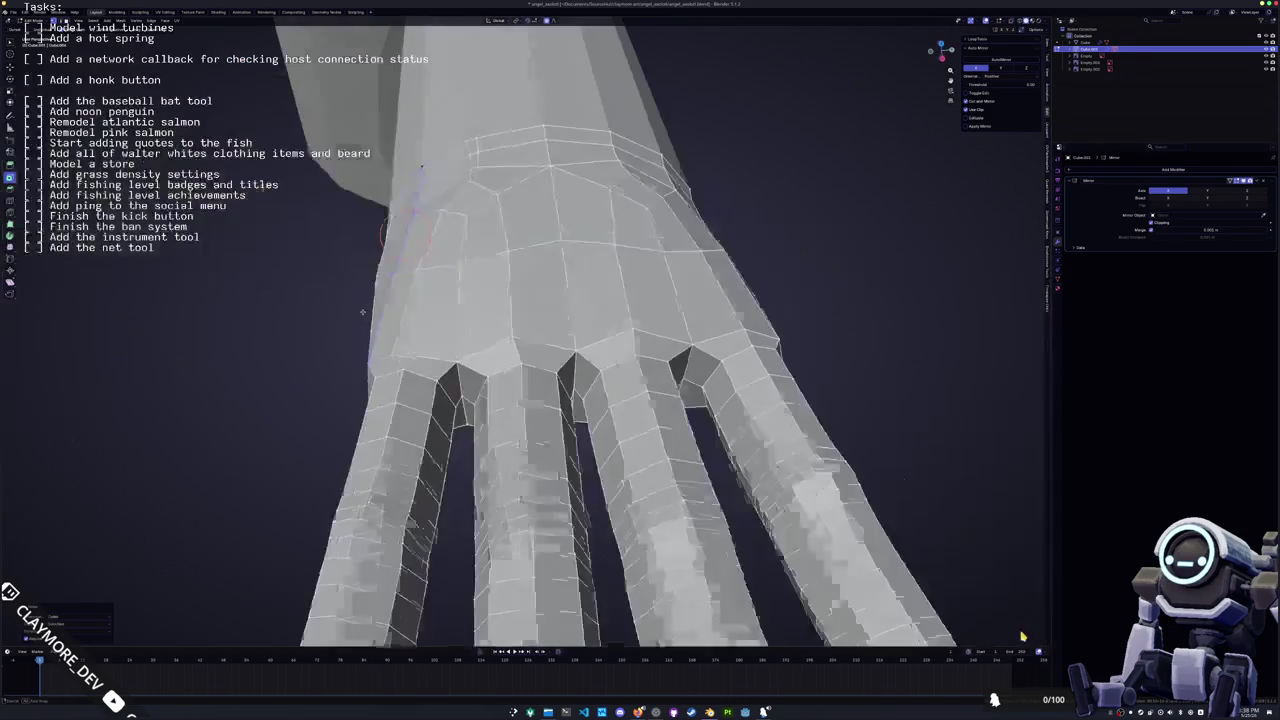
pyautogui.moveTo(566, 365); pyautogui.dragTo(347, 250, button='middle')
pyautogui.moveTo(530, 323); pyautogui.dragTo(460, 376, button='middle')
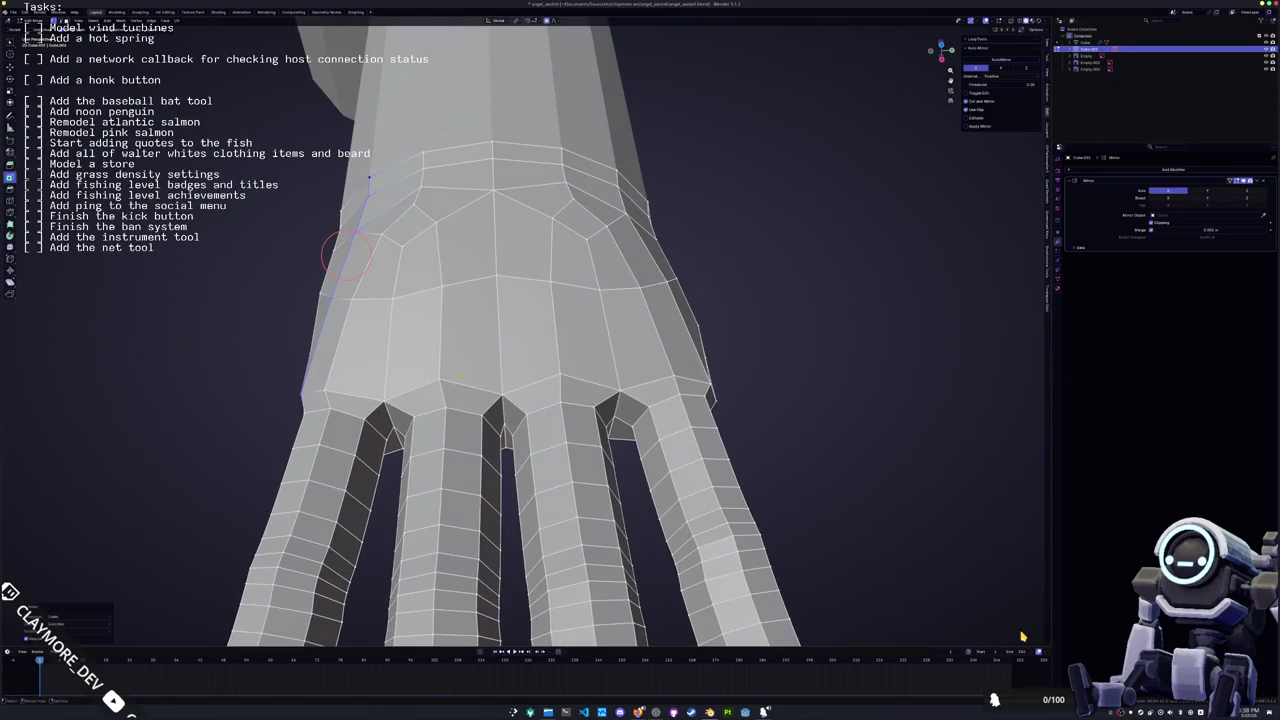
pyautogui.click(446, 408)
pyautogui.keyDown('ctrl'); pyautogui.click(430, 272); pyautogui.keyUp('ctrl')
pyautogui.click(325, 390)
pyautogui.moveTo(415, 200)
pyautogui.mouseDown(button='middle')
pyautogui.moveTo(347, 234)
pyautogui.moveTo(440, 232)
pyautogui.mouseUp(button='middle')
# Move the knuckle vertex vertically twice along Z with proportional falloff
pyautogui.press('g')
pyautogui.press('z')
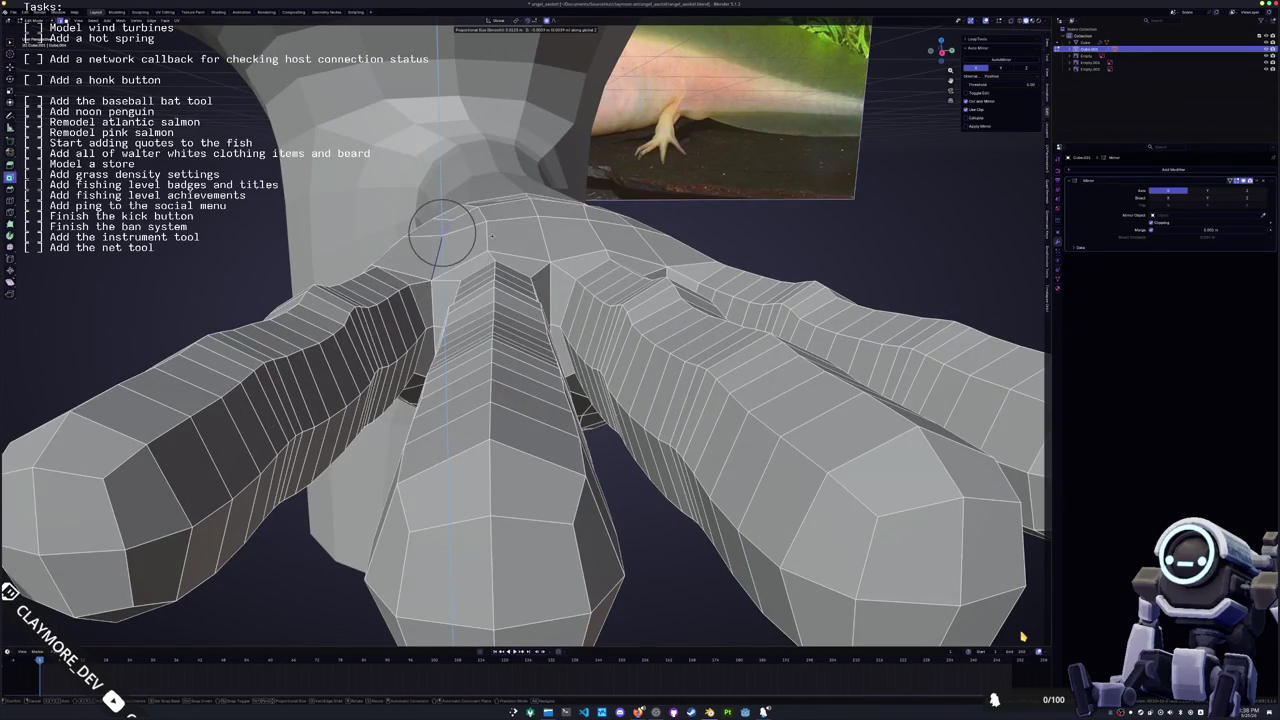
pyautogui.click(491, 235)
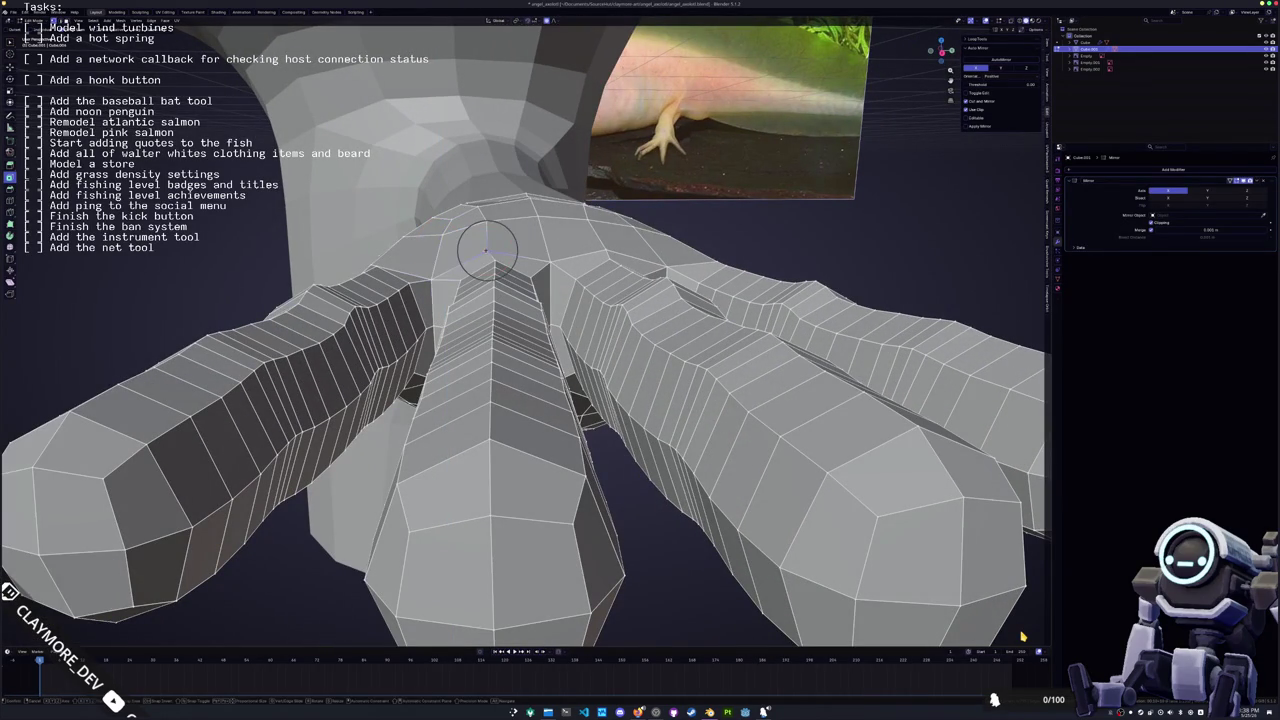
pyautogui.press('g')
pyautogui.press('z')
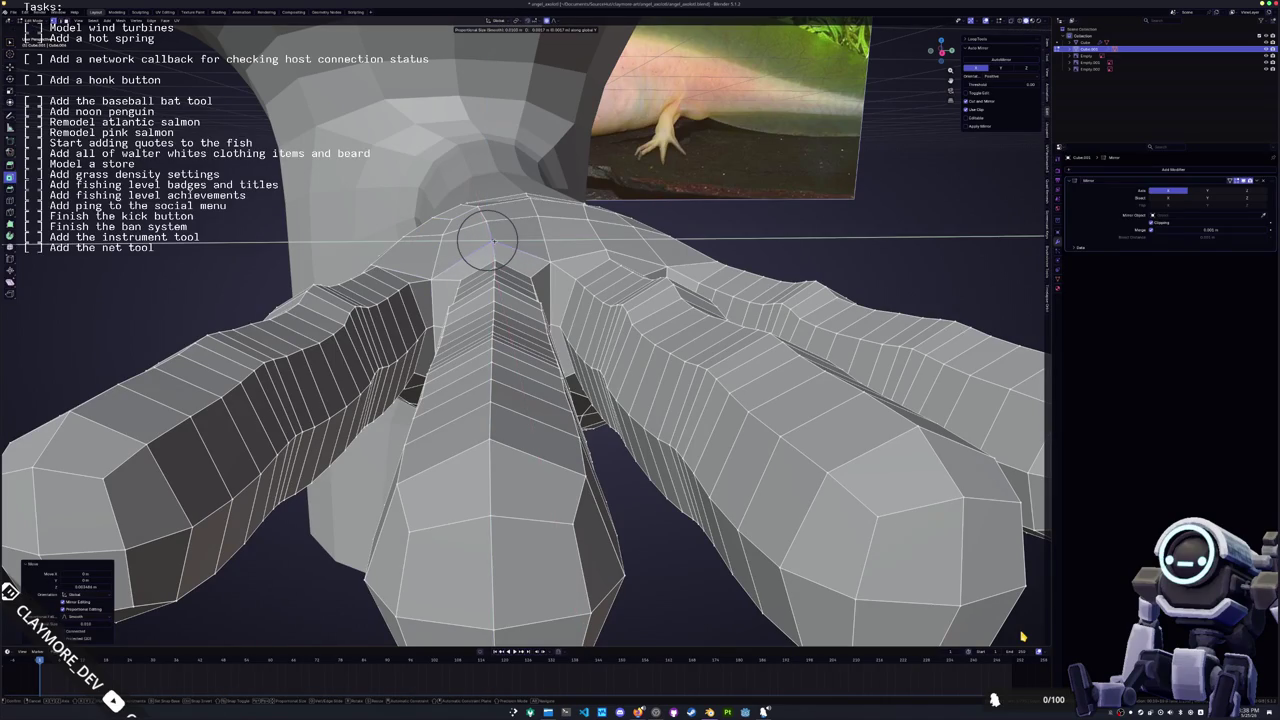
pyautogui.click(491, 240)
pyautogui.moveTo(491, 240); pyautogui.dragTo(560, 250, button='middle')
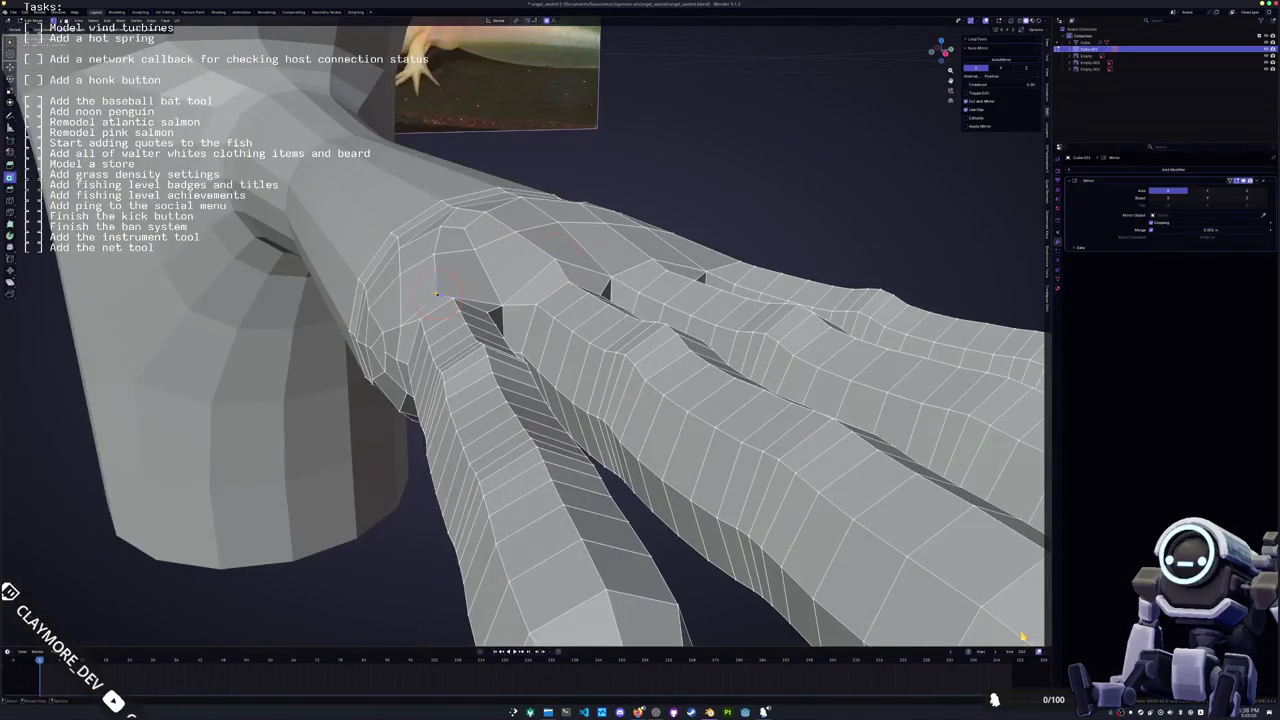
# Move the back-of-hand vertices along Z with soft falloff to reshape the hand
pyautogui.press('g')
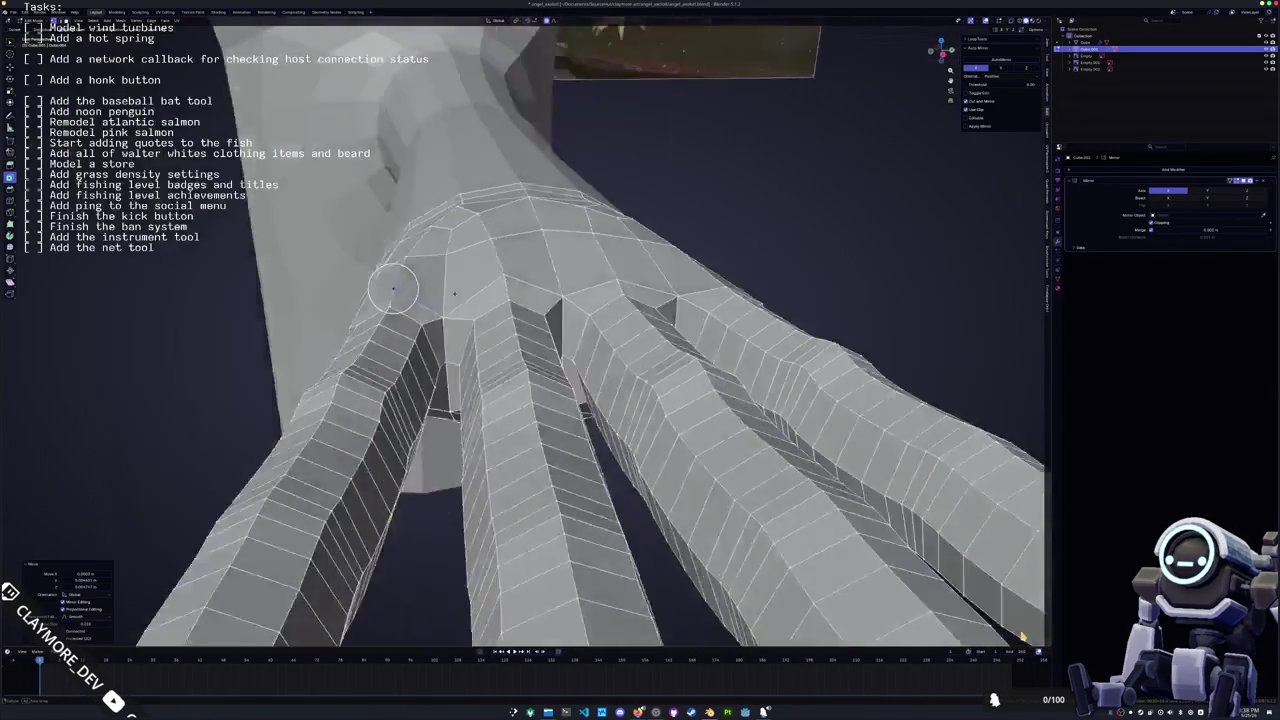
pyautogui.moveTo(436, 293)
pyautogui.mouseDown(button='middle')
pyautogui.moveTo(412, 283)
pyautogui.moveTo(484, 262)
pyautogui.moveTo(452, 248)
pyautogui.moveTo(476, 300)
pyautogui.mouseUp(button='middle')
pyautogui.press('g')
pyautogui.press('z')
pyautogui.click(446, 262)
pyautogui.press('g')
pyautogui.press('z')
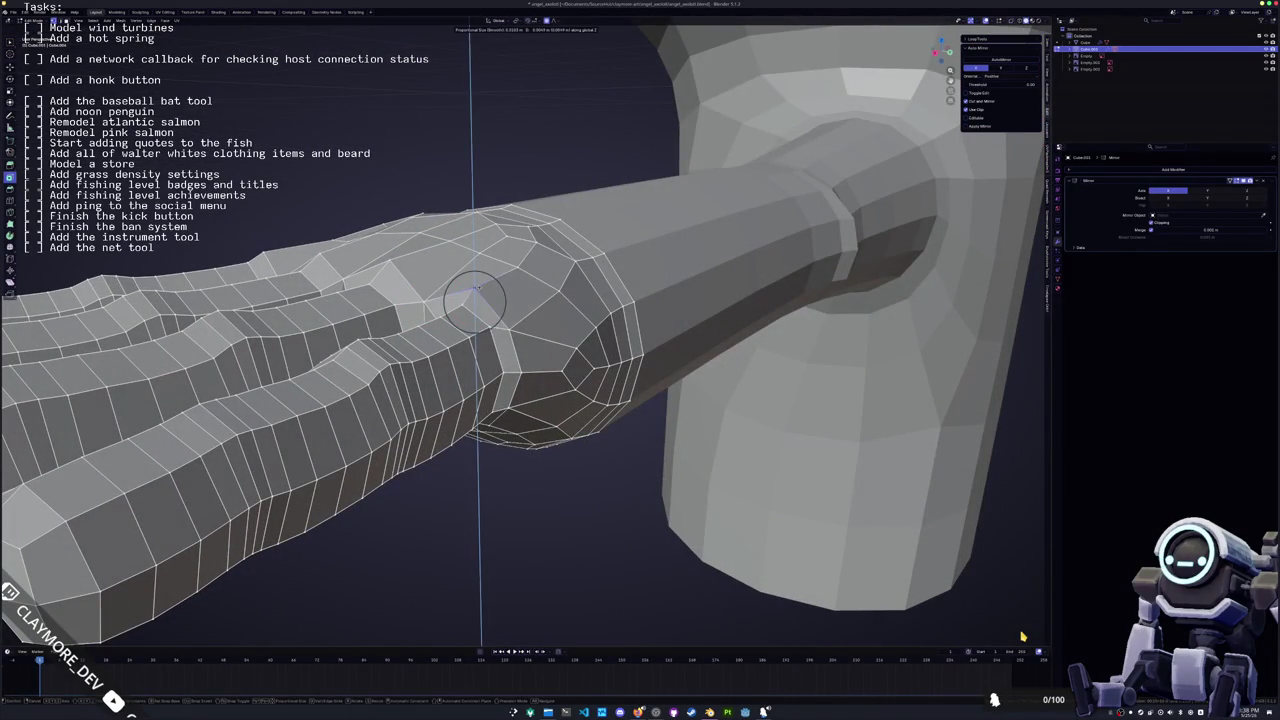
pyautogui.click(476, 292)
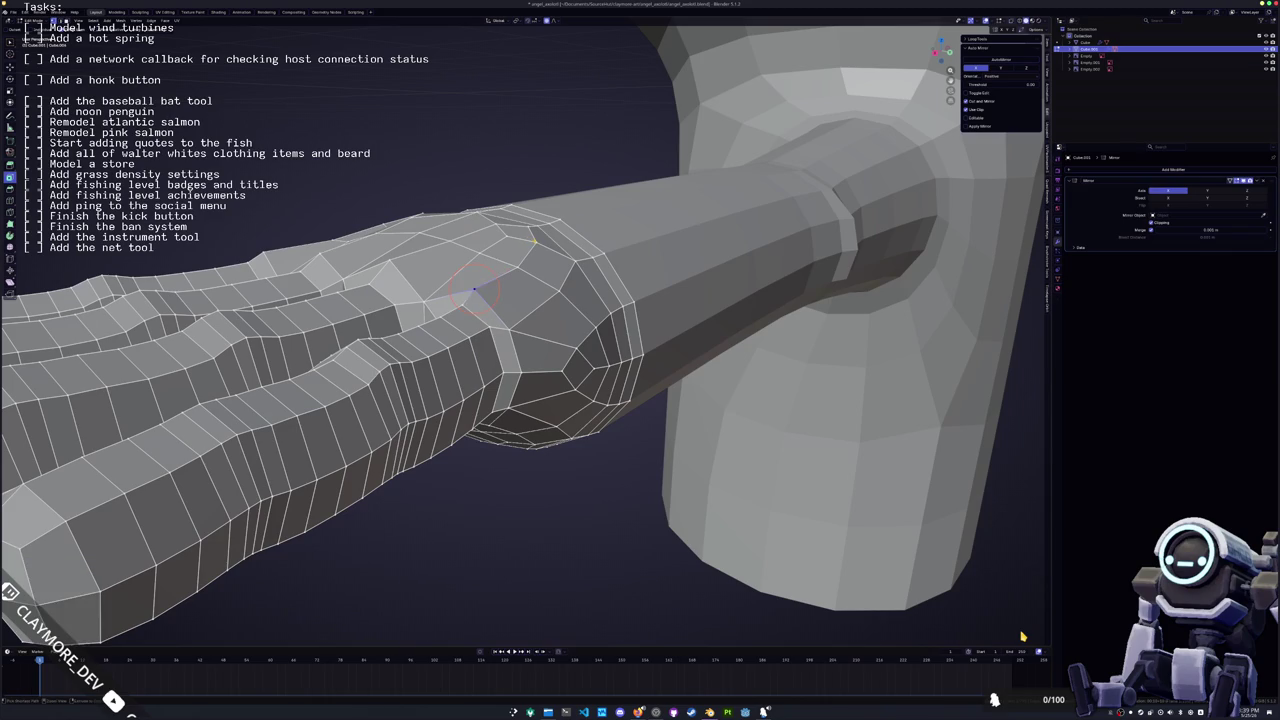
# Review the reshaped hand in Object Mode, then return to Edit Mode
pyautogui.moveTo(505, 275); pyautogui.dragTo(515, 297, button='middle')
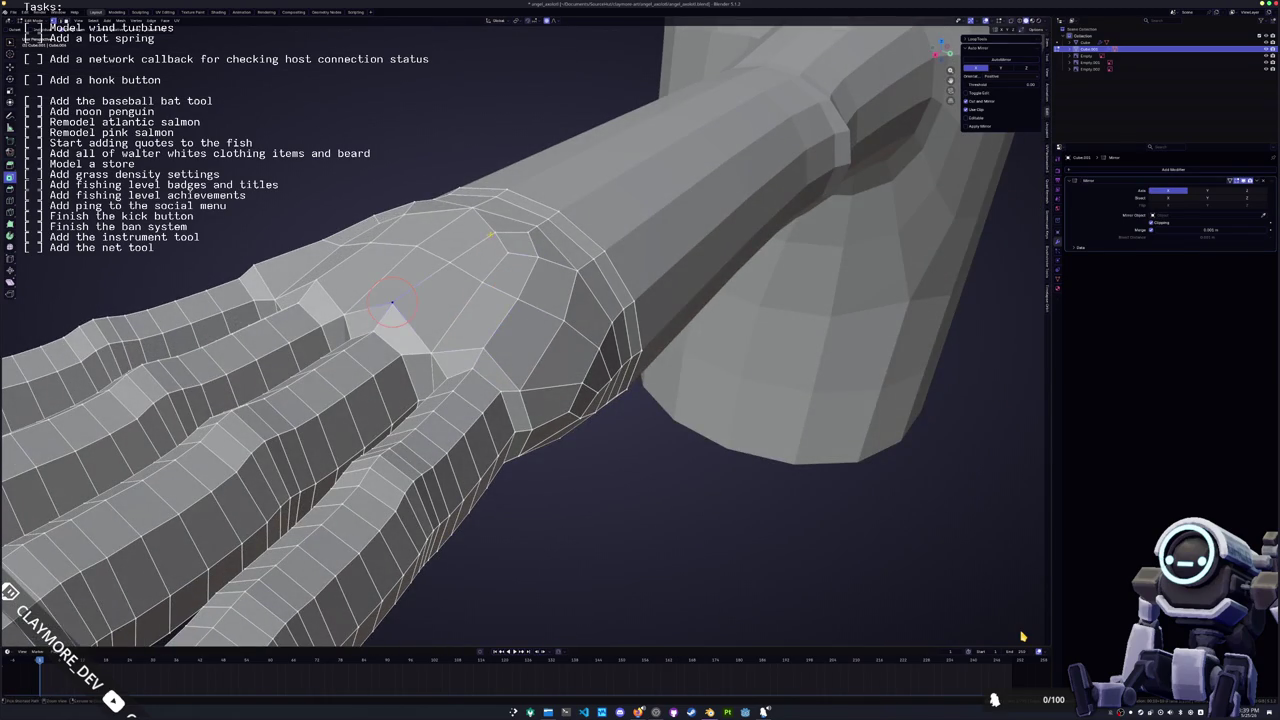
pyautogui.moveTo(449, 257); pyautogui.dragTo(497, 270, button='middle')
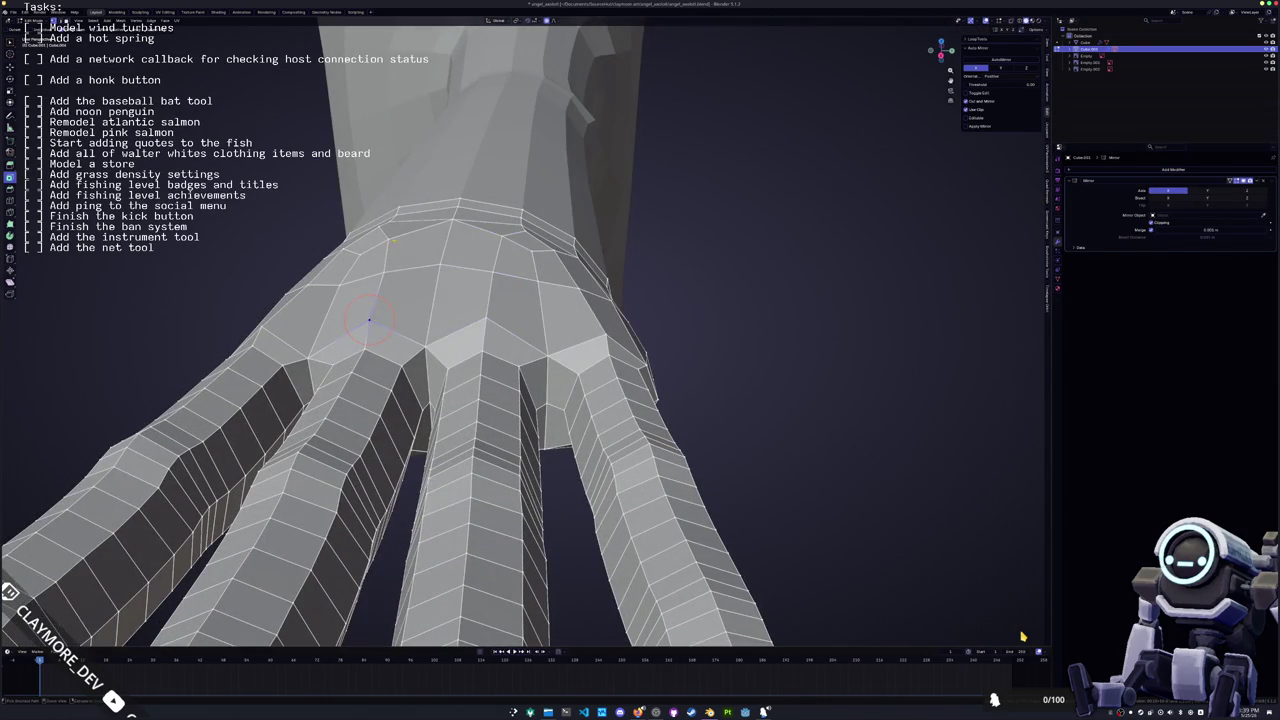
pyautogui.moveTo(374, 318)
pyautogui.mouseDown(button='middle')
pyautogui.moveTo(440, 345)
pyautogui.moveTo(460, 378)
pyautogui.mouseUp(button='middle')
pyautogui.scroll(-3, 410, 325)
pyautogui.press('Tab')
pyautogui.scroll(3, 460, 378)
pyautogui.press('Tab')
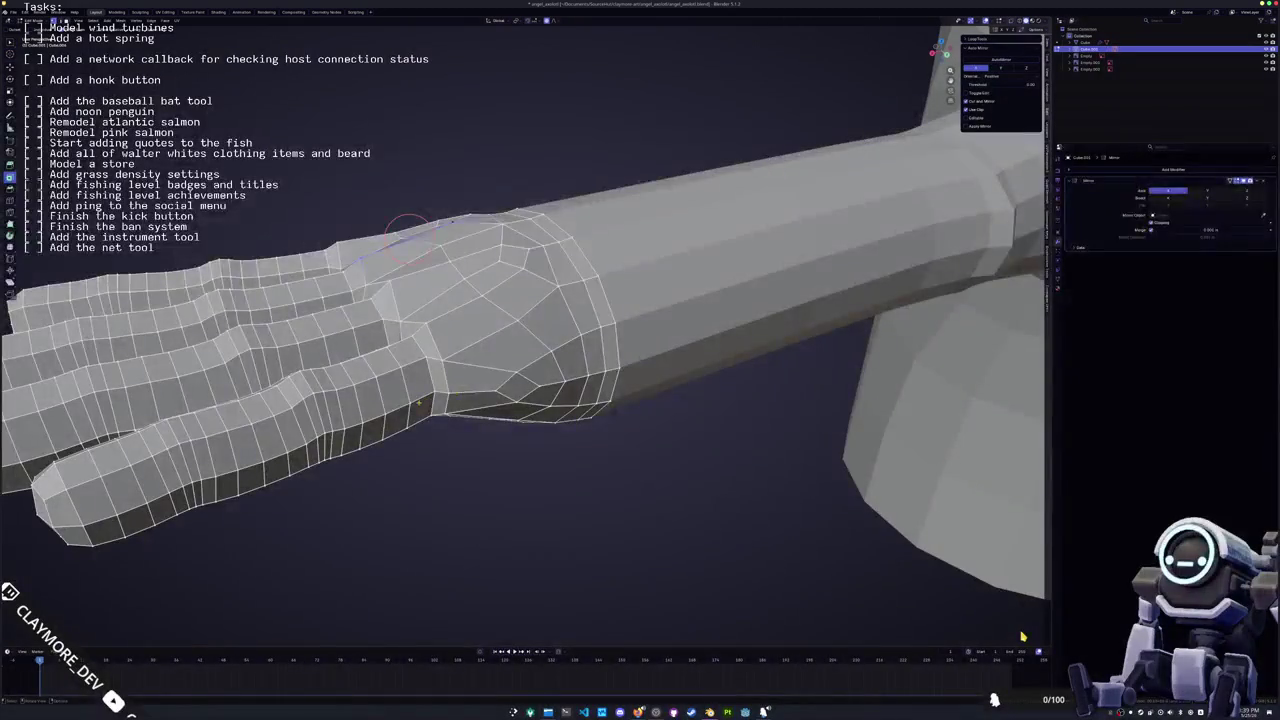
# Pick an edge path and vertices along the wrist loop, then review the hand briefly
pyautogui.keyDown('ctrl'); pyautogui.click(476, 392); pyautogui.keyUp('ctrl')
pyautogui.press('2')
pyautogui.click(410, 402)
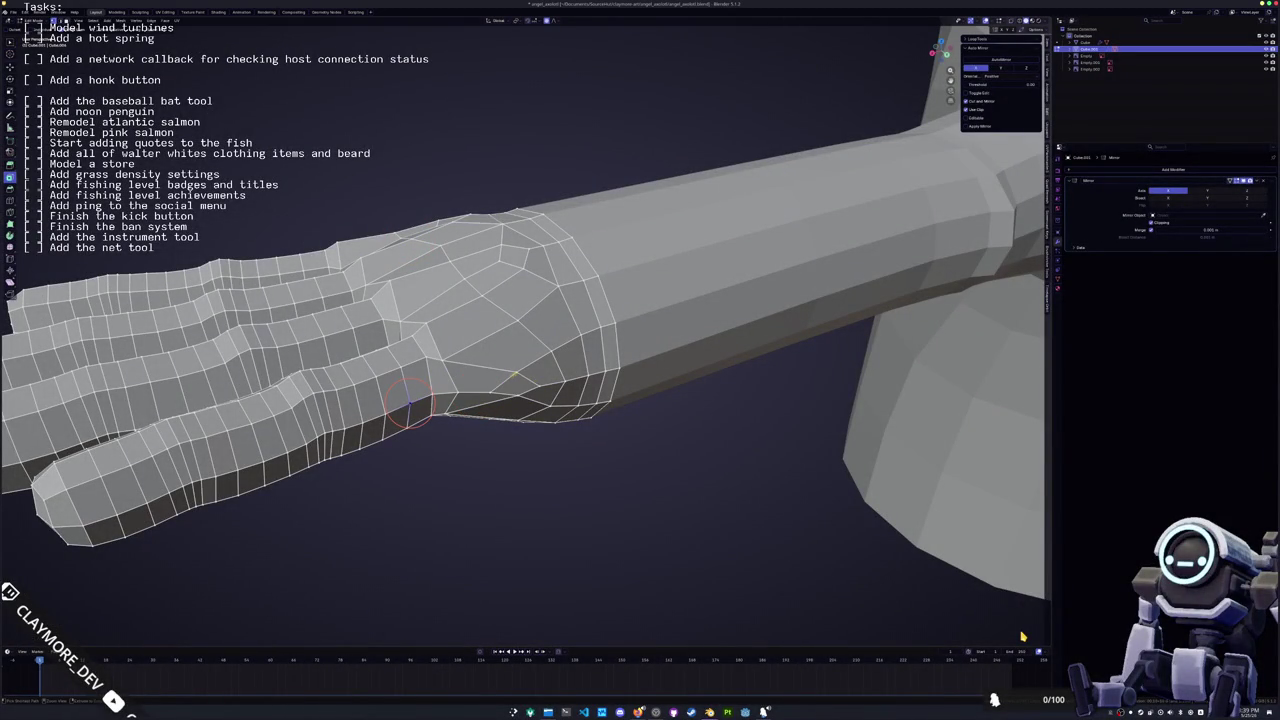
pyautogui.keyDown('ctrl'); pyautogui.click(476, 391); pyautogui.keyUp('ctrl')
pyautogui.click(470, 387)
pyautogui.moveTo(549, 389)
pyautogui.mouseDown(button='middle')
pyautogui.moveTo(600, 370)
pyautogui.moveTo(660, 400)
pyautogui.mouseUp(button='middle')
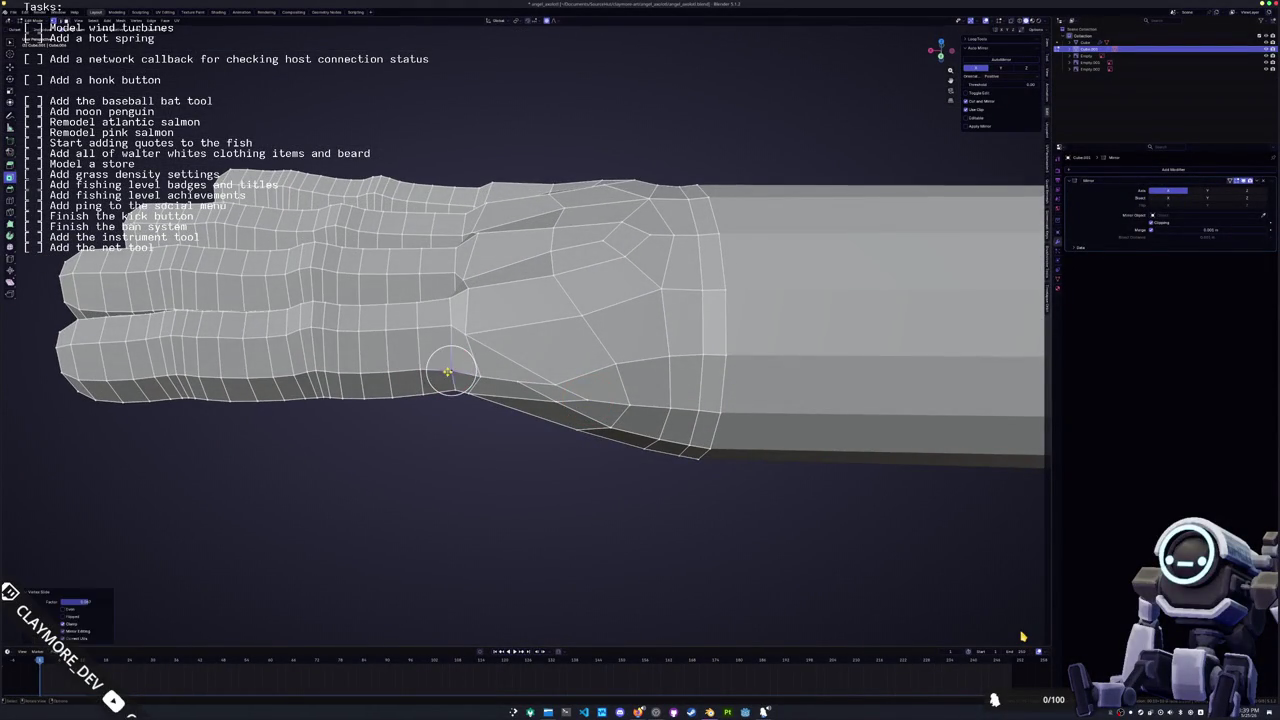
pyautogui.press('Tab')
pyautogui.moveTo(450, 380)
pyautogui.mouseDown(button='middle')
pyautogui.moveTo(510, 433)
pyautogui.moveTo(697, 480)
pyautogui.moveTo(700, 468)
pyautogui.mouseUp(button='middle')
pyautogui.press('Tab')
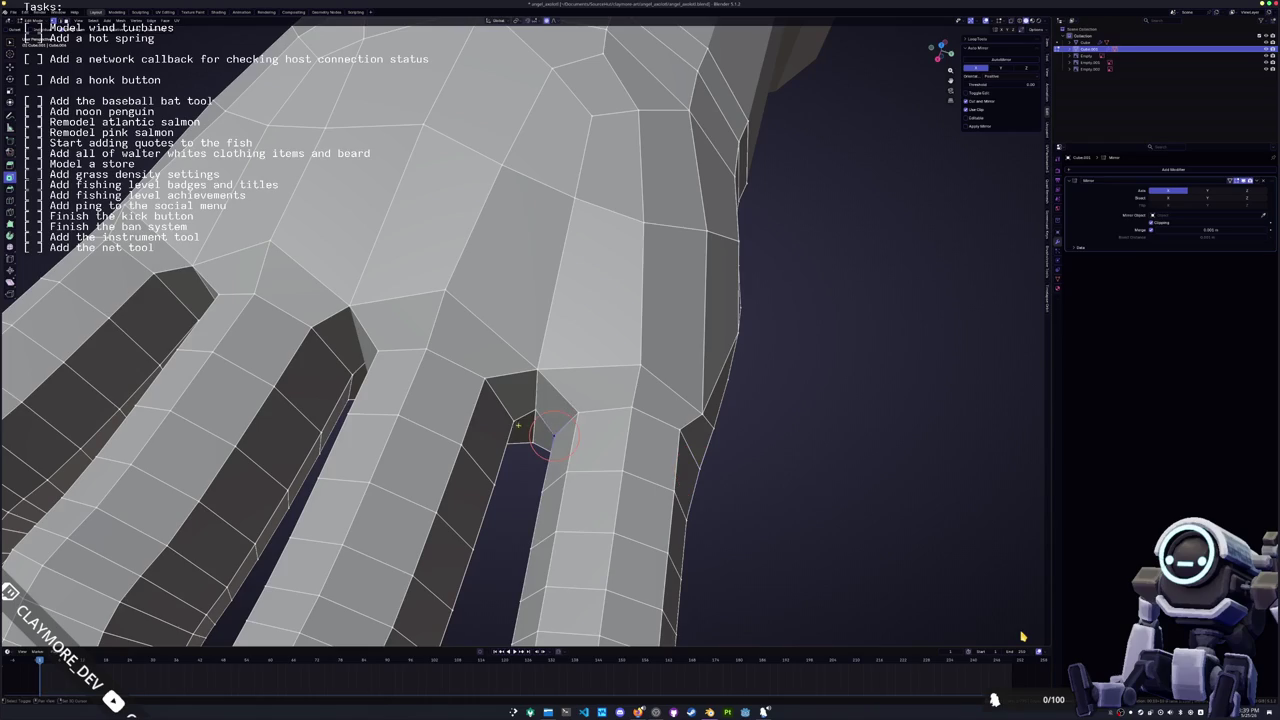
# Scale the selection along X with proportional falloff to tighten the finger gaps
pyautogui.press('s')
pyautogui.press('x')
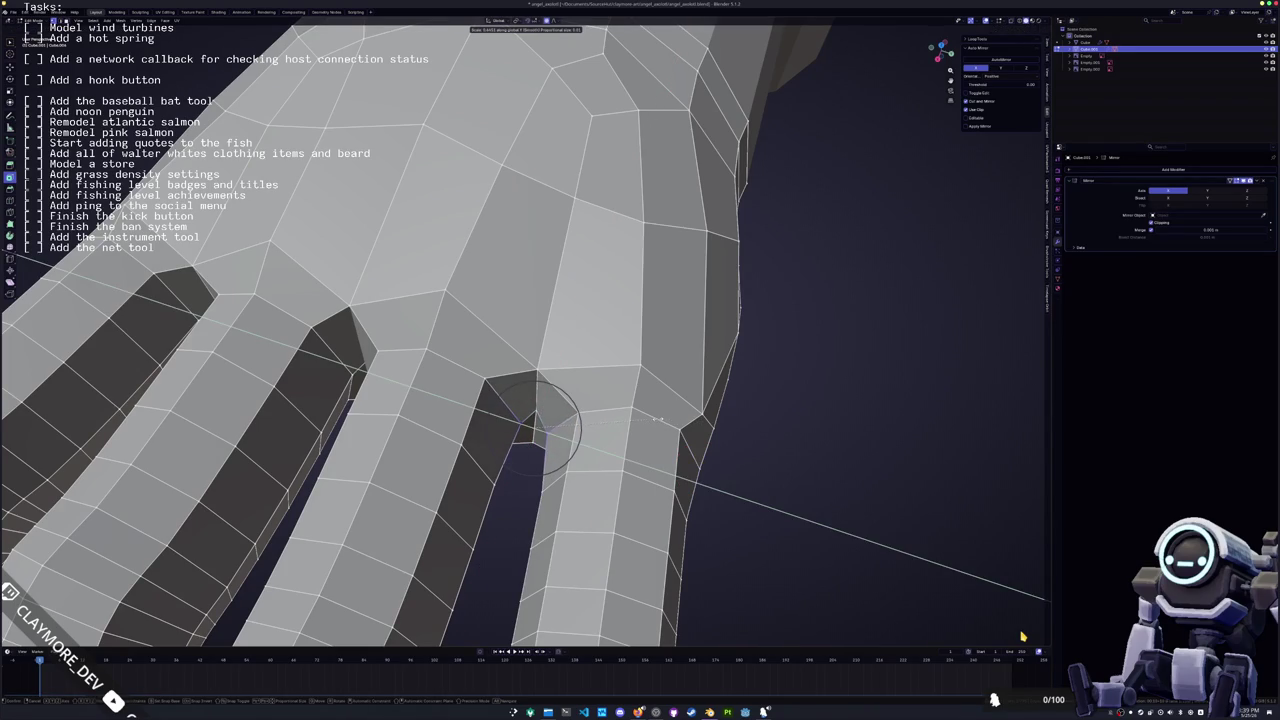
pyautogui.click(537, 425)
pyautogui.moveTo(537, 425)
pyautogui.mouseDown(button='middle')
pyautogui.moveTo(505, 370)
pyautogui.moveTo(595, 385)
pyautogui.moveTo(838, 372)
pyautogui.mouseUp(button='middle')
# Move the vertex in the first finger gap along Y with soft falloff
pyautogui.click(514, 372)
pyautogui.moveTo(558, 376)
pyautogui.mouseDown(button='middle')
pyautogui.moveTo(502, 350)
pyautogui.moveTo(505, 376)
pyautogui.mouseUp(button='middle')
pyautogui.click(508, 340)
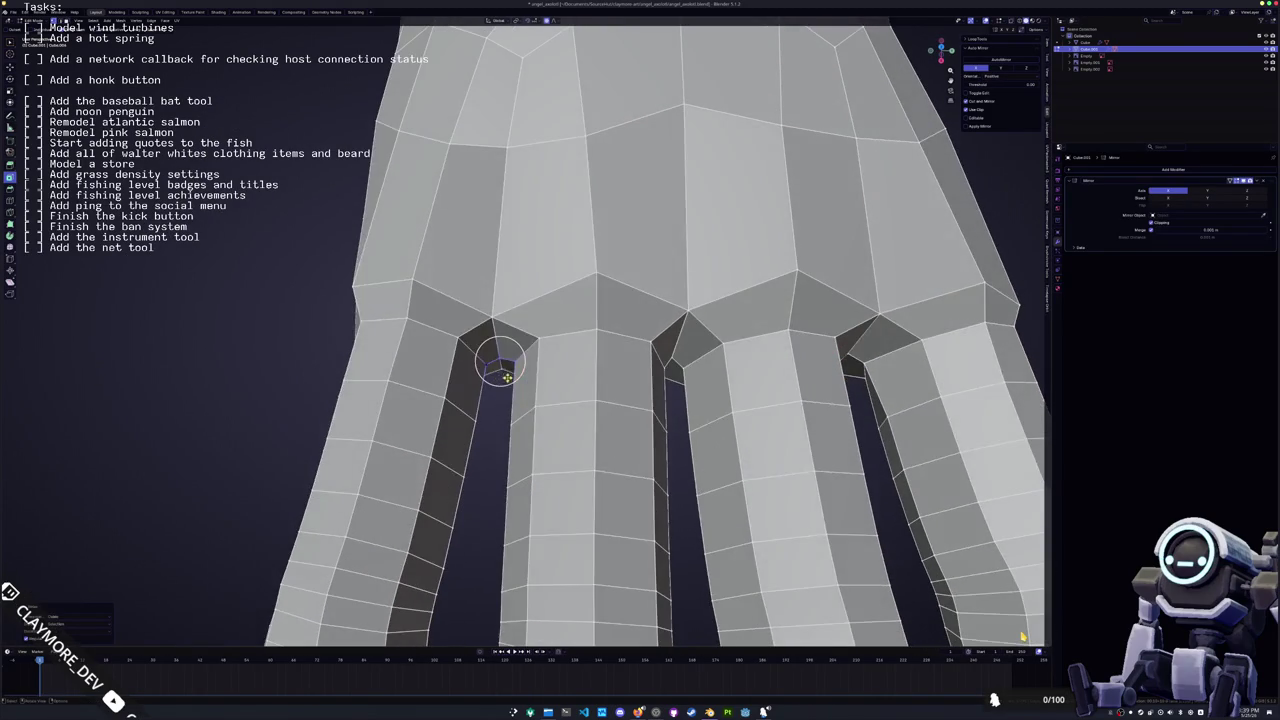
pyautogui.press('g')
pyautogui.press('y')
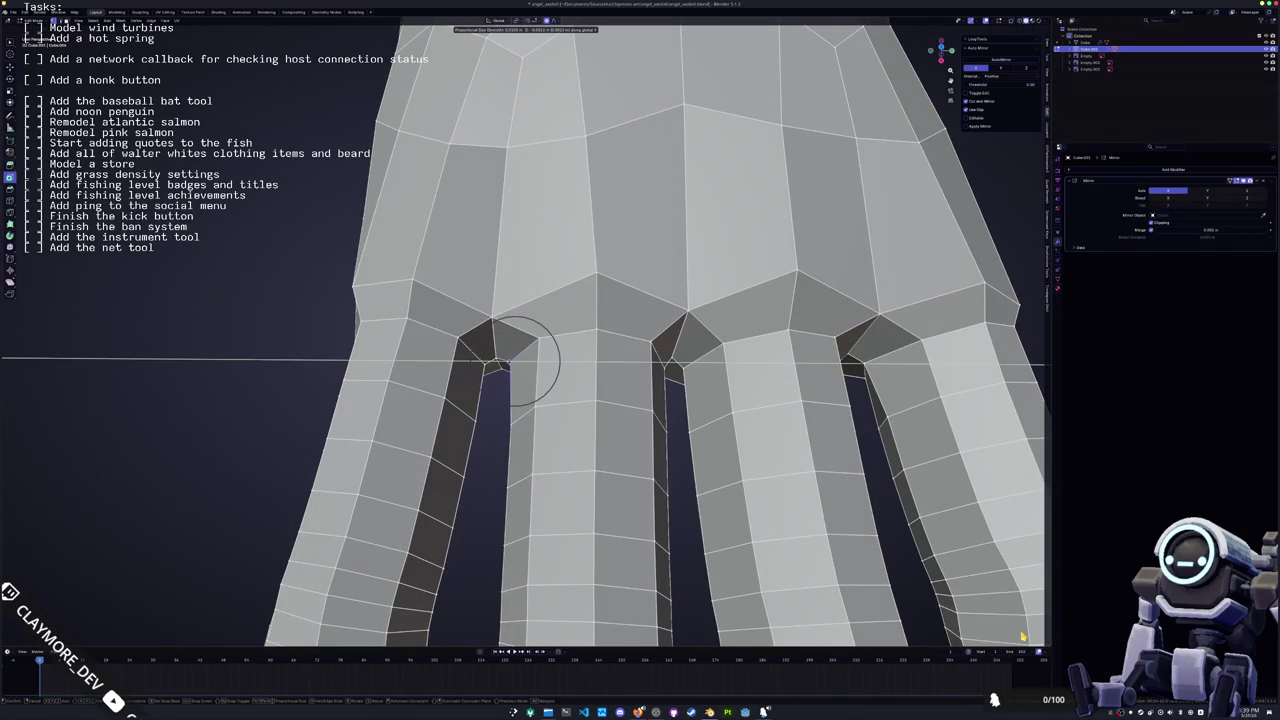
pyautogui.click(516, 358)
# Leave Edit Mode and apply Shade Flat to the arm and hand
pyautogui.rightClick(545, 340)
pyautogui.press('Tab')
pyautogui.moveTo(550, 345)
pyautogui.mouseDown(button='middle')
pyautogui.moveTo(524, 430)
pyautogui.moveTo(318, 446)
pyautogui.mouseUp(button='middle')
pyautogui.rightClick(550, 348)
pyautogui.click(542, 359)
pyautogui.scroll(3, 543, 351)
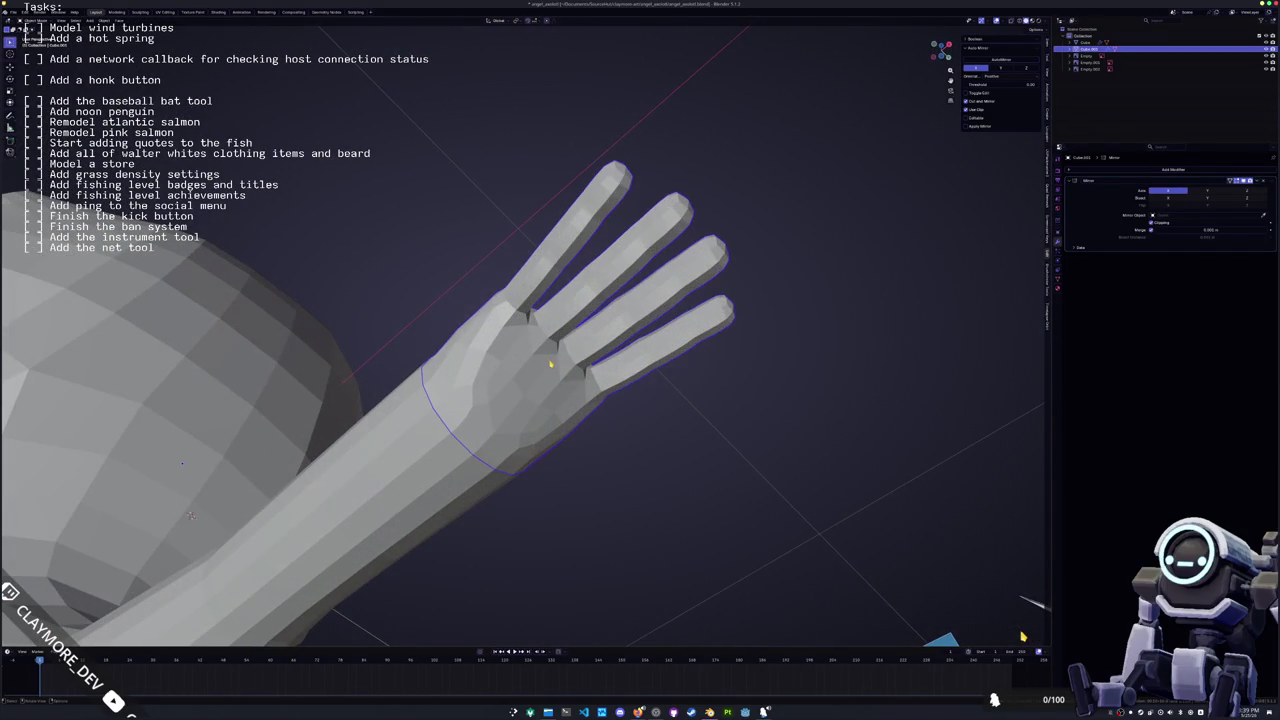
# In top view, fatten the whole hand mesh slightly with Alt+S
pyautogui.press('KP_7')
pyautogui.press('Tab')
pyautogui.scroll(2, 636, 320)
pyautogui.scroll(2, 636, 320)
pyautogui.hotkey('alt', 's')
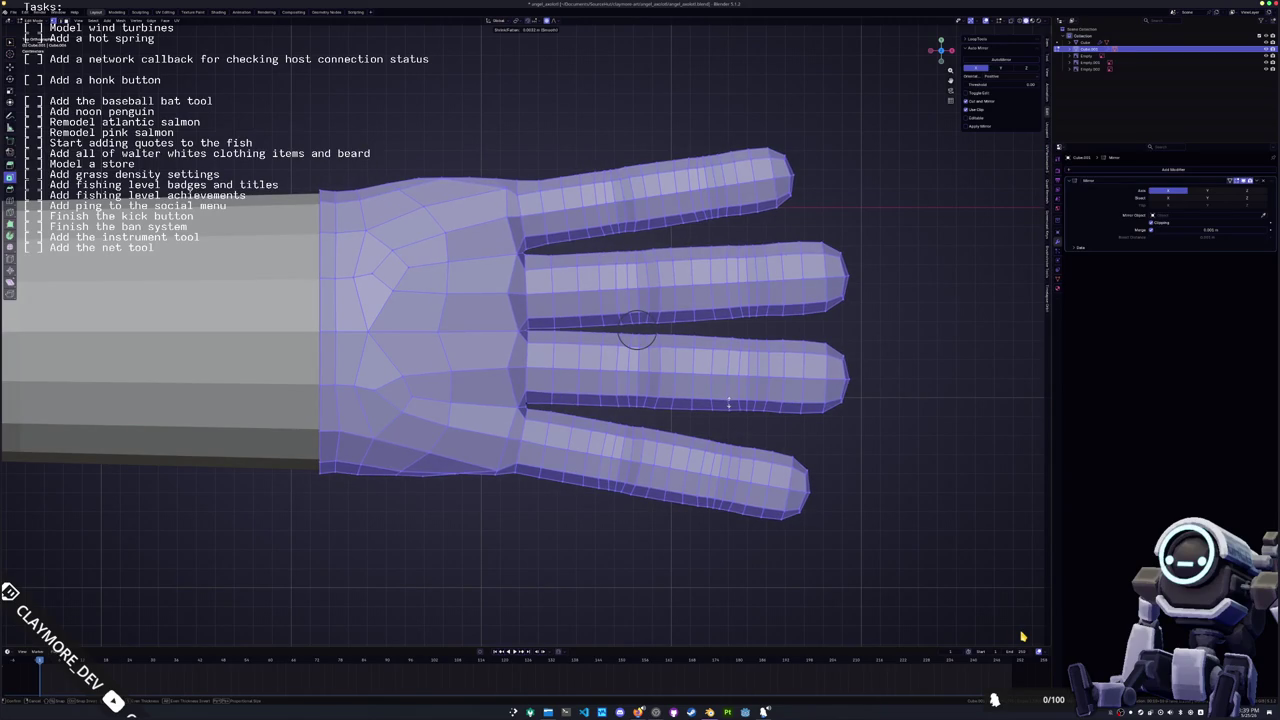
pyautogui.click(636, 335)
pyautogui.scroll(-3, 676, 481)
# Box-select the palm-edge vertex beside the top finger and move it along Y with soft falloff
pyautogui.press('Tab')
pyautogui.press('Tab')
pyautogui.scroll(3, 536, 467)
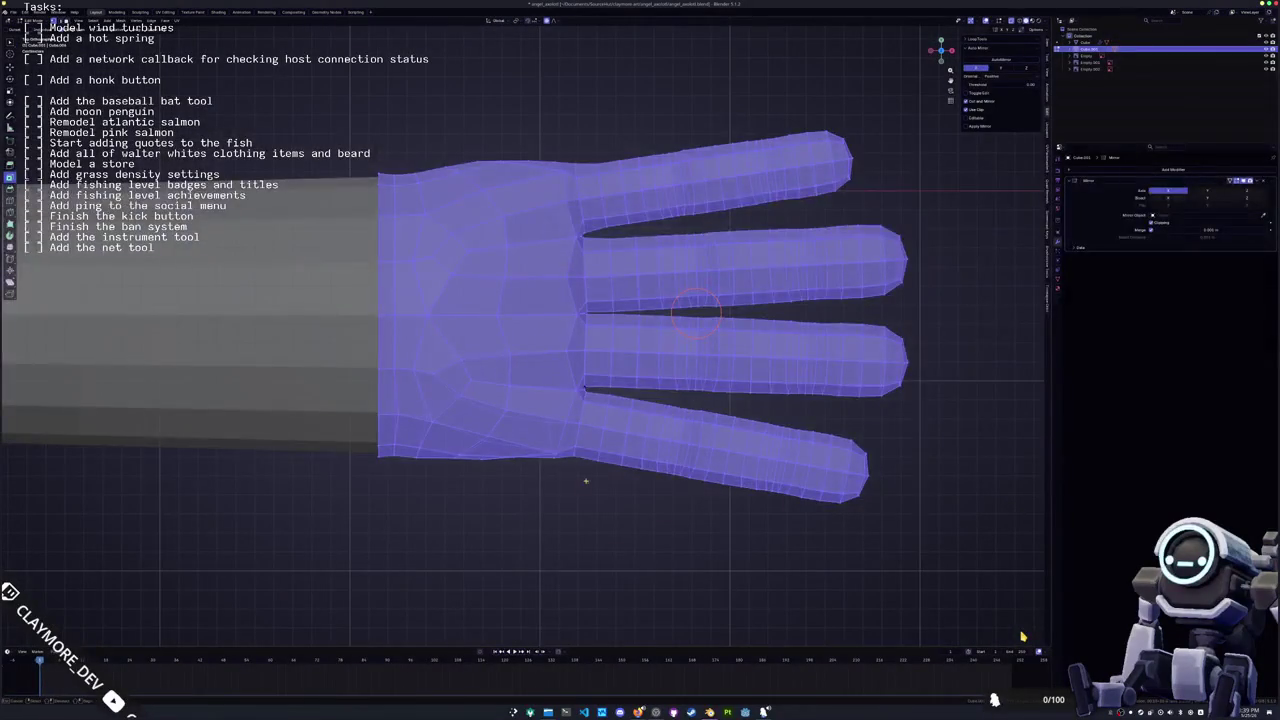
pyautogui.moveTo(544, 444); pyautogui.dragTo(589, 482)
pyautogui.press('g')
pyautogui.press('y')
pyautogui.scroll(-2, 547, 449)
pyautogui.scroll(-3, 547, 450)
pyautogui.scroll(-3, 546, 451)
pyautogui.scroll(-2, 546, 452)
pyautogui.click(545, 452)
# Check the opposite side, exit Edit Mode, and begin scaling the whole hand
pyautogui.press('ctrl+KP_7')
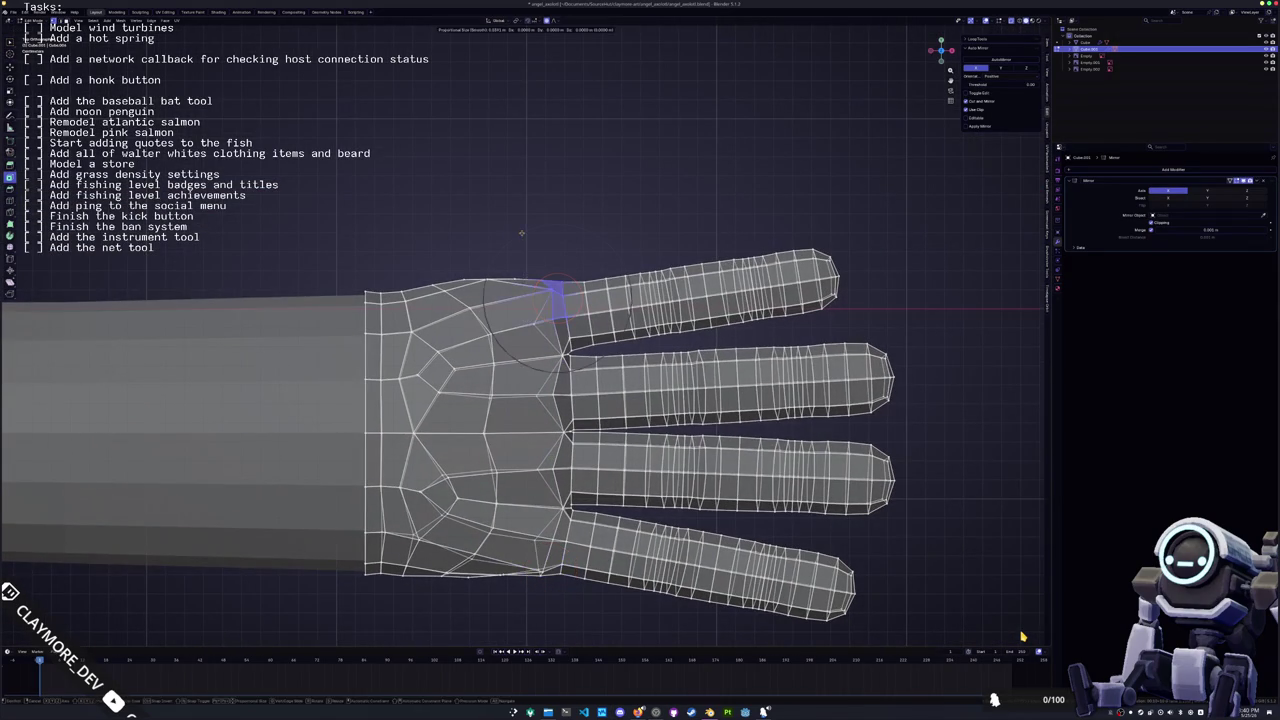
pyautogui.press('Tab')
pyautogui.scroll(-5, 530, 245)
pyautogui.press('s')
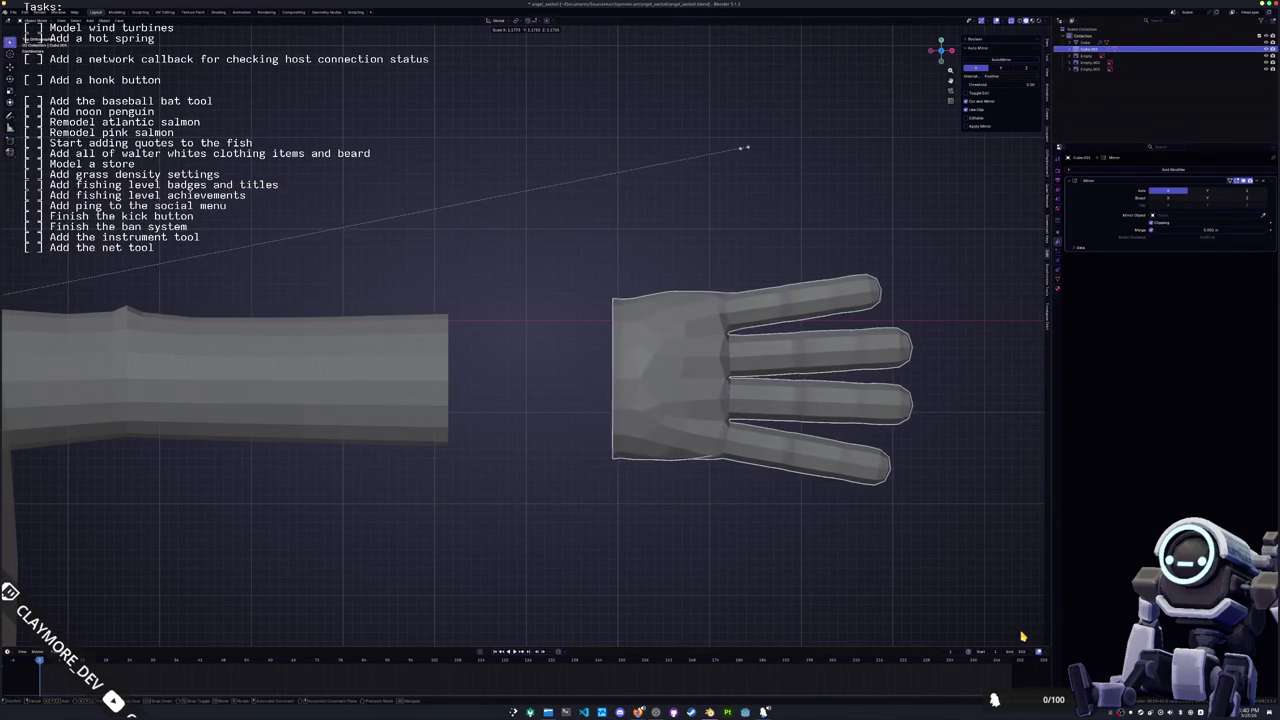
# Confirm the hand's enlargement, shift the whole hand along X onto the arm's end, and scale it slightly up
pyautogui.click(766, 134)
pyautogui.press('Tab')
pyautogui.press('a')
pyautogui.press('g')
pyautogui.press('x')
pyautogui.press('Return')
pyautogui.press('s')
pyautogui.press('Return')
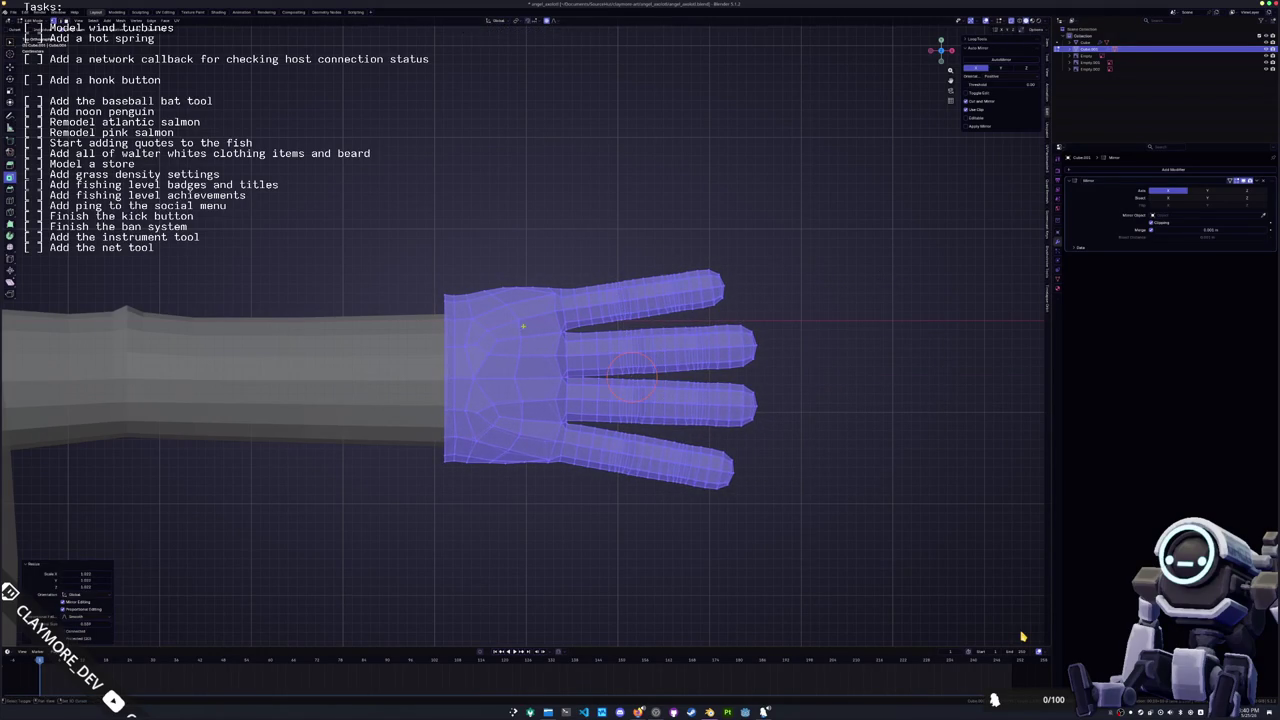
# Reshape the palm by scaling the hand's base loop with proportional falloff
pyautogui.keyDown('alt'); pyautogui.click(524, 370); pyautogui.keyUp('alt')
pyautogui.press('s')
pyautogui.scroll(-7, 627, 317)
pyautogui.scroll(-4, 626, 318)
pyautogui.scroll(-4, 625, 318)
pyautogui.scroll(-5, 623, 319)
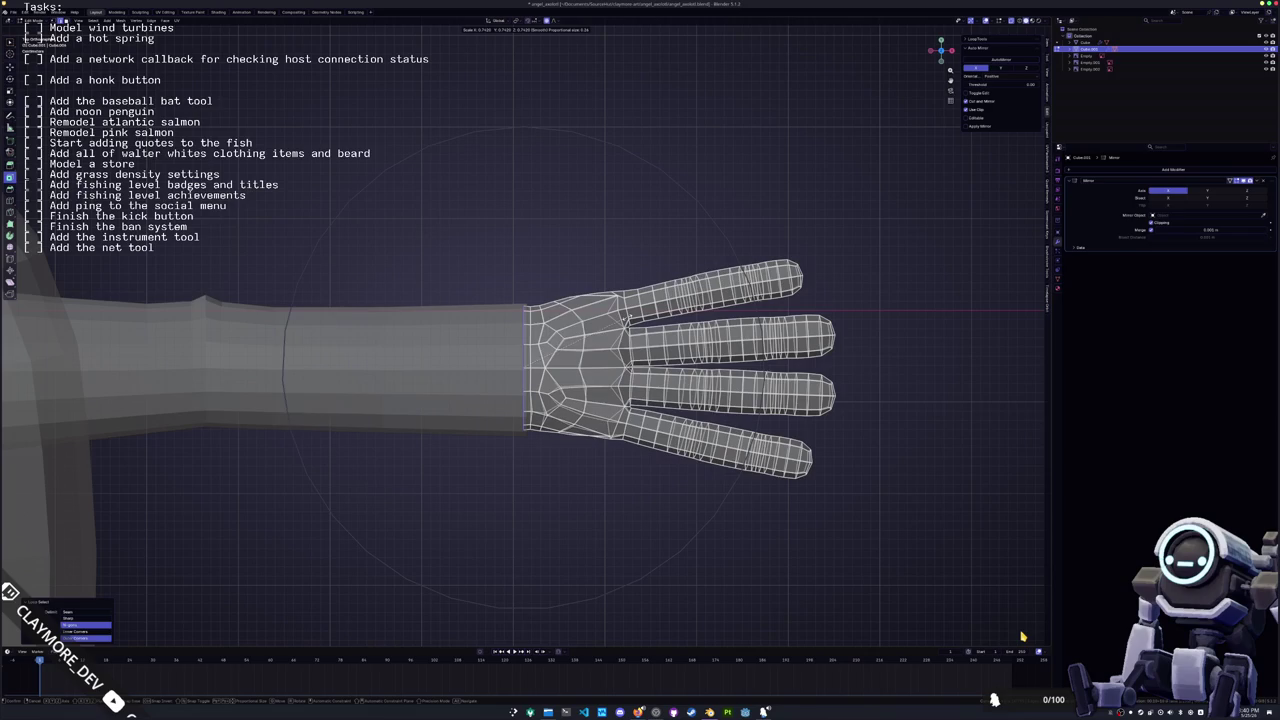
pyautogui.scroll(6, 627, 317)
pyautogui.scroll(5, 627, 317)
pyautogui.scroll(6, 627, 317)
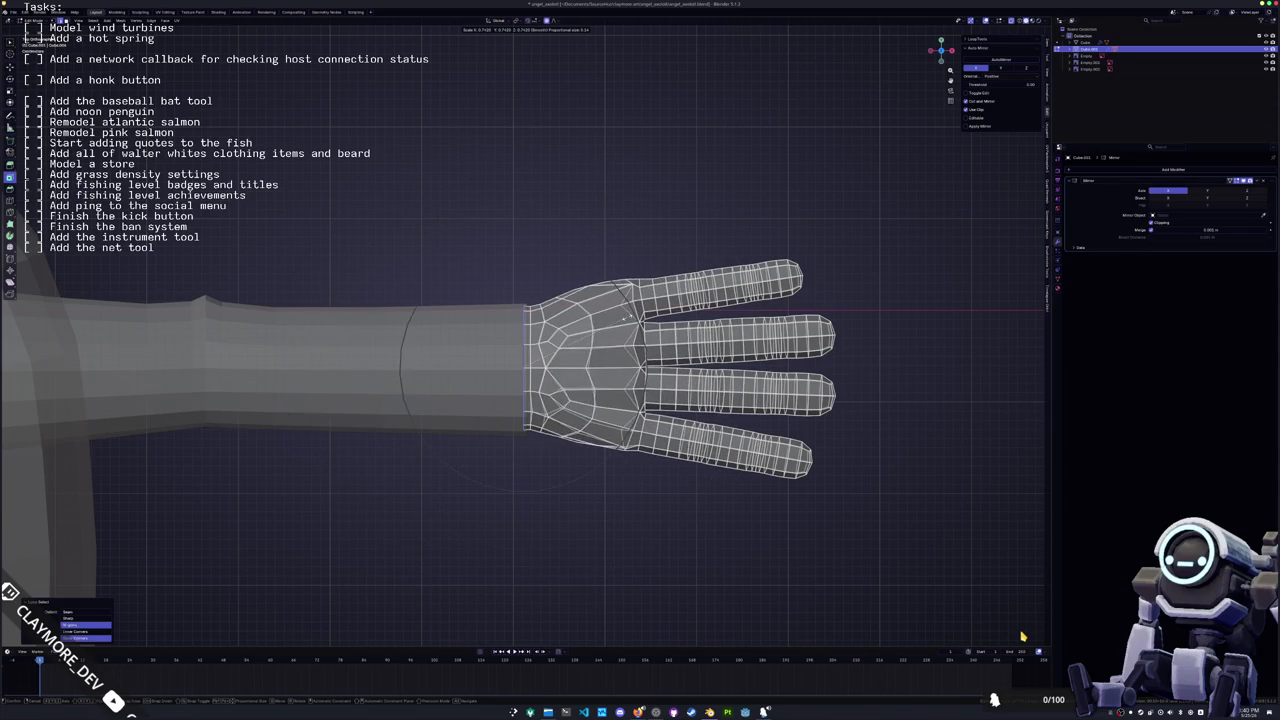
pyautogui.scroll(6, 627, 317)
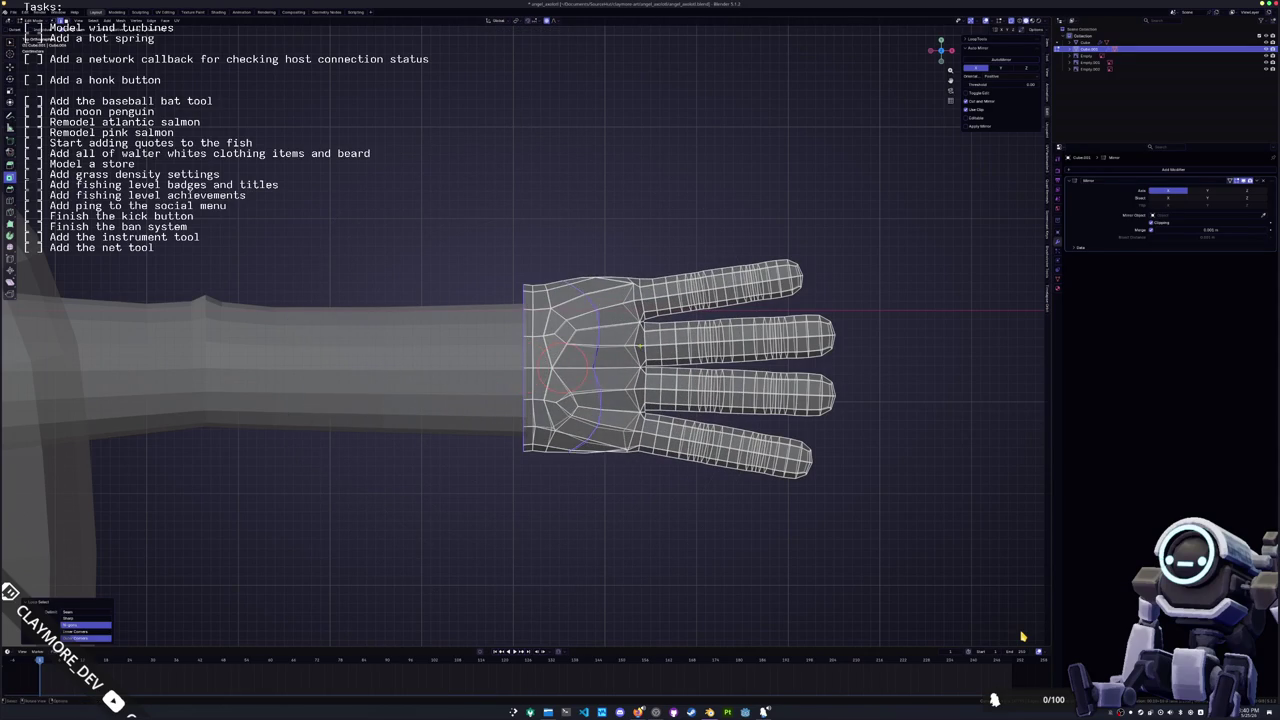
pyautogui.scroll(-5, 635, 345)
pyautogui.scroll(-1, 1022, 636)
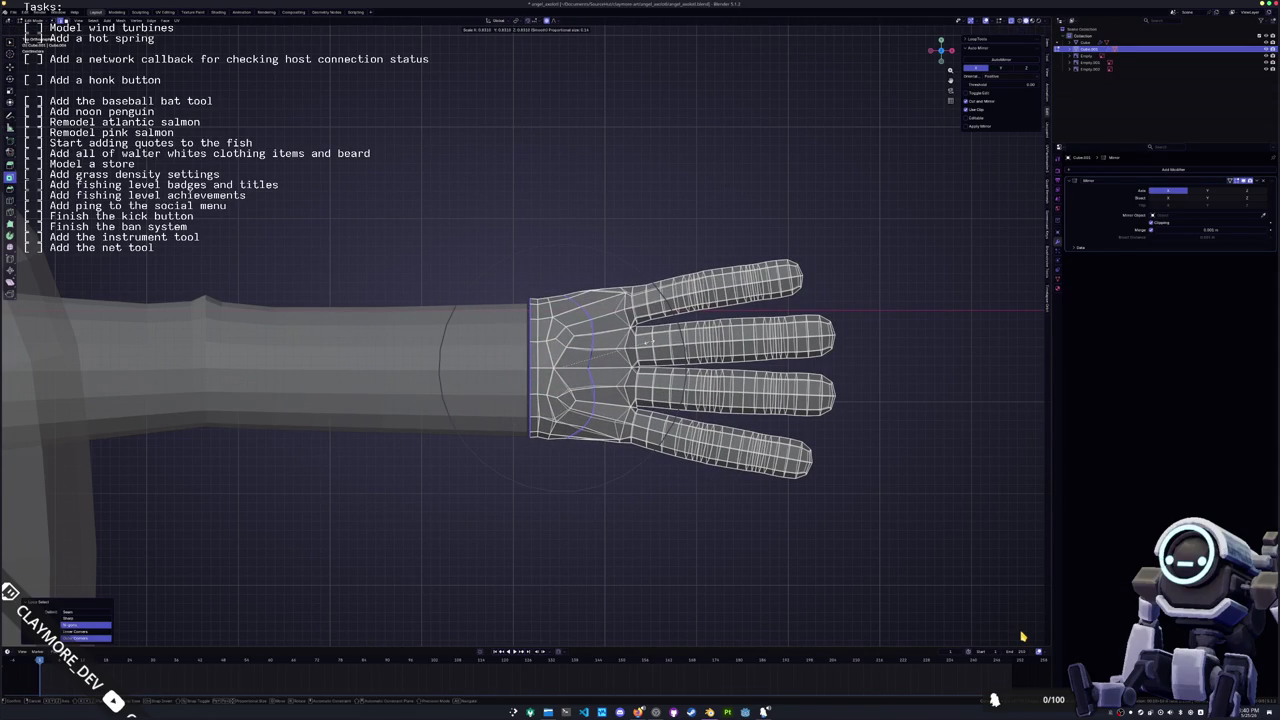
pyautogui.scroll(-1, 1022, 636)
pyautogui.scroll(-2, 1022, 636)
pyautogui.scroll(-2, 1022, 636)
pyautogui.scroll(-2, 1022, 636)
pyautogui.scroll(-2, 1022, 636)
pyautogui.scroll(-2, 1022, 636)
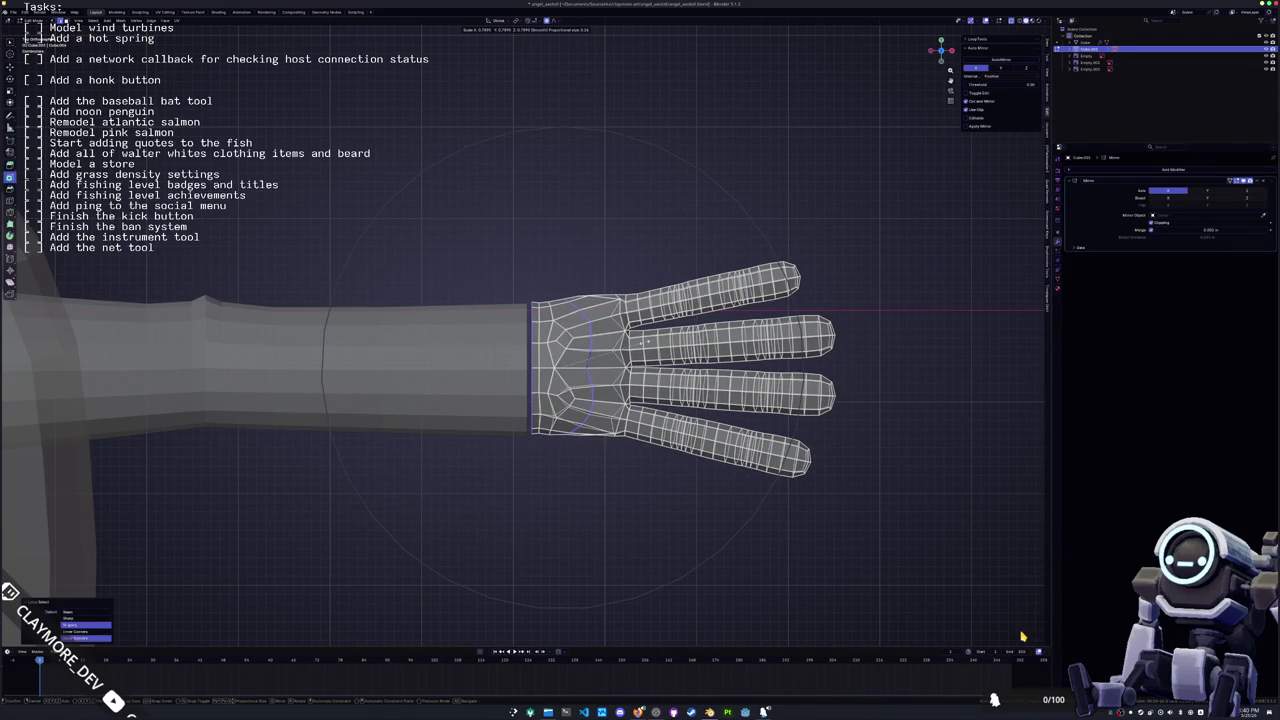
pyautogui.scroll(-1, 1022, 636)
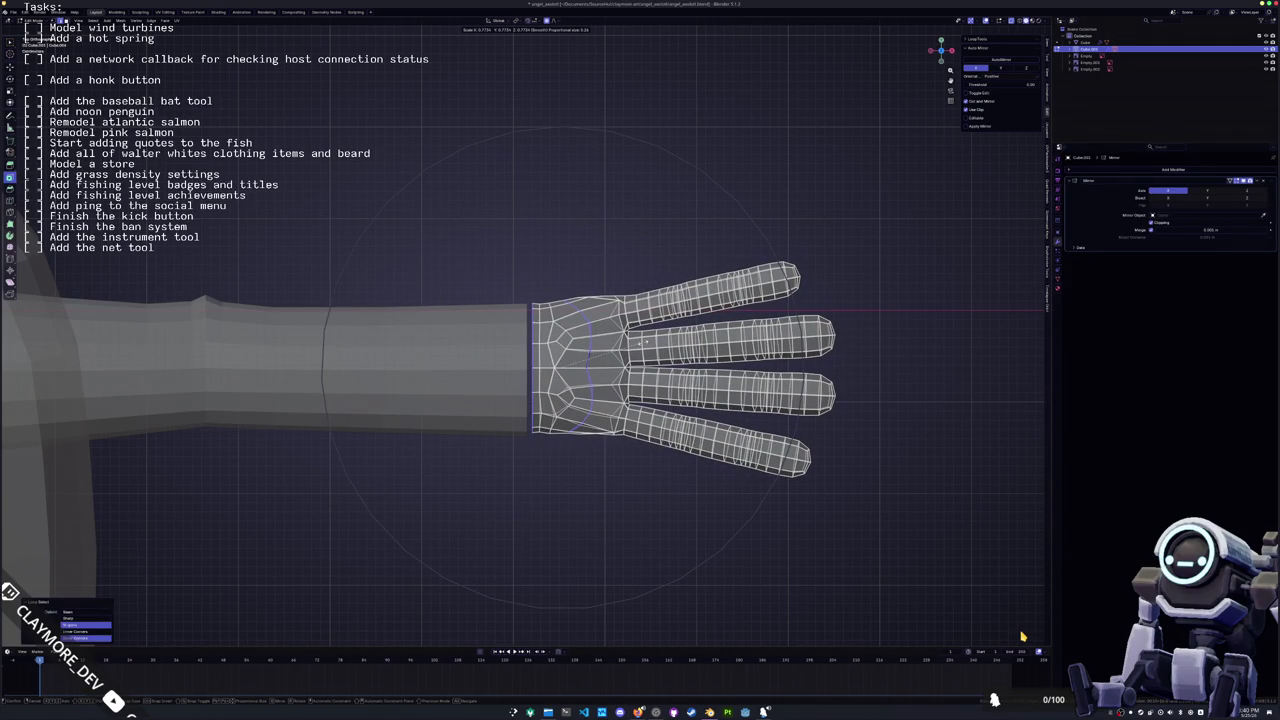
pyautogui.click(1022, 636)
# From an angled view, raise the whole hand mesh along Z to sit against the arm's end
pyautogui.press('Tab')
pyautogui.moveTo(641, 352); pyautogui.dragTo(560, 339, button='middle')
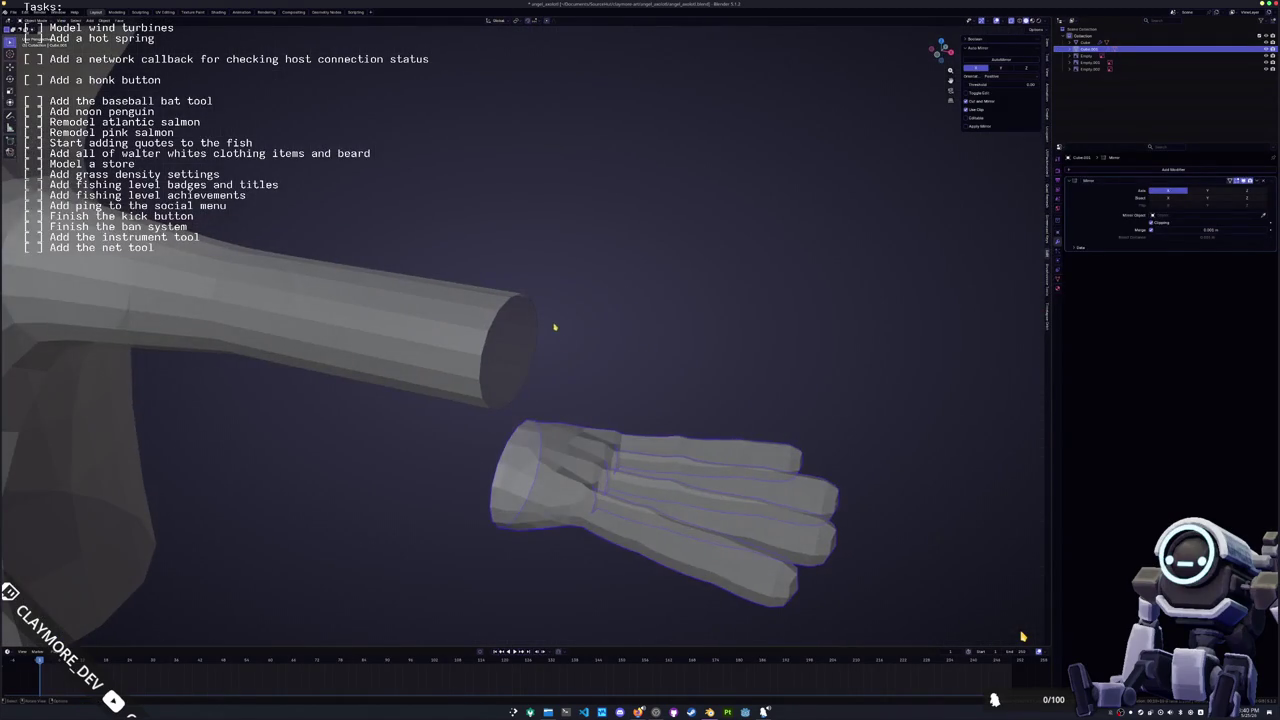
pyautogui.press('Tab')
pyautogui.press('a')
pyautogui.press('g')
pyautogui.press('z')
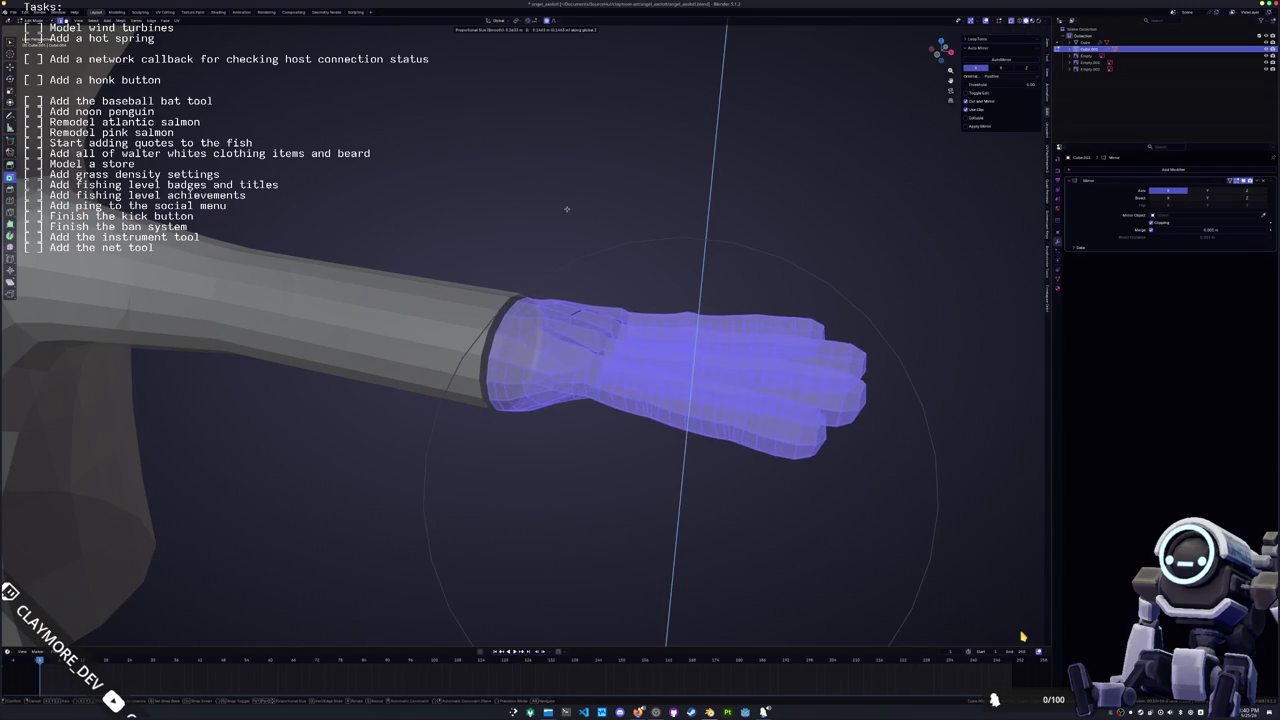
pyautogui.click(536, 296)
pyautogui.press('Tab')
# Orbit around the character and select the body and arm mesh
pyautogui.scroll(-3, 536, 296)
pyautogui.moveTo(536, 296); pyautogui.dragTo(445, 320, button='middle')
pyautogui.click(445, 320)
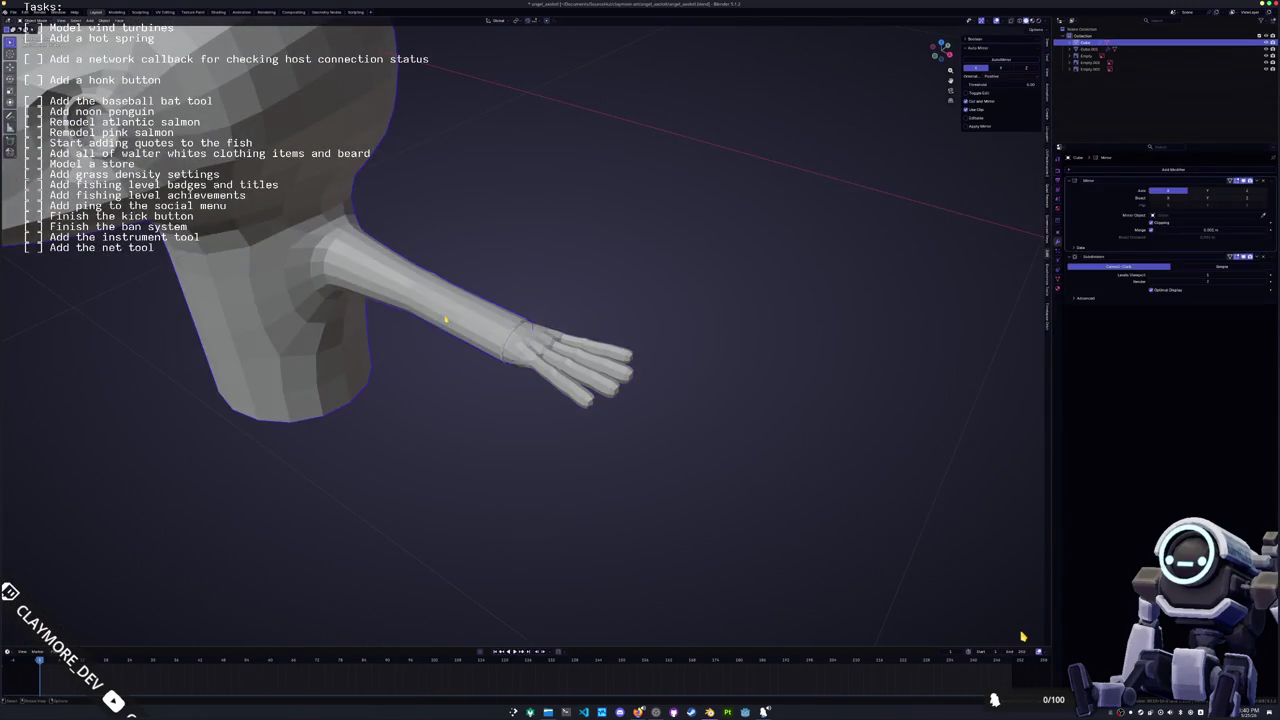
# In front view Edit Mode, scale down two arm edge loops to narrow the arm's base
pyautogui.press('KP_1')
pyautogui.press('Tab')
pyautogui.scroll(2, 502, 350)
pyautogui.scroll(2, 502, 350)
pyautogui.keyDown('alt'); pyautogui.click(478, 340); pyautogui.keyUp('alt')
pyautogui.press('s')
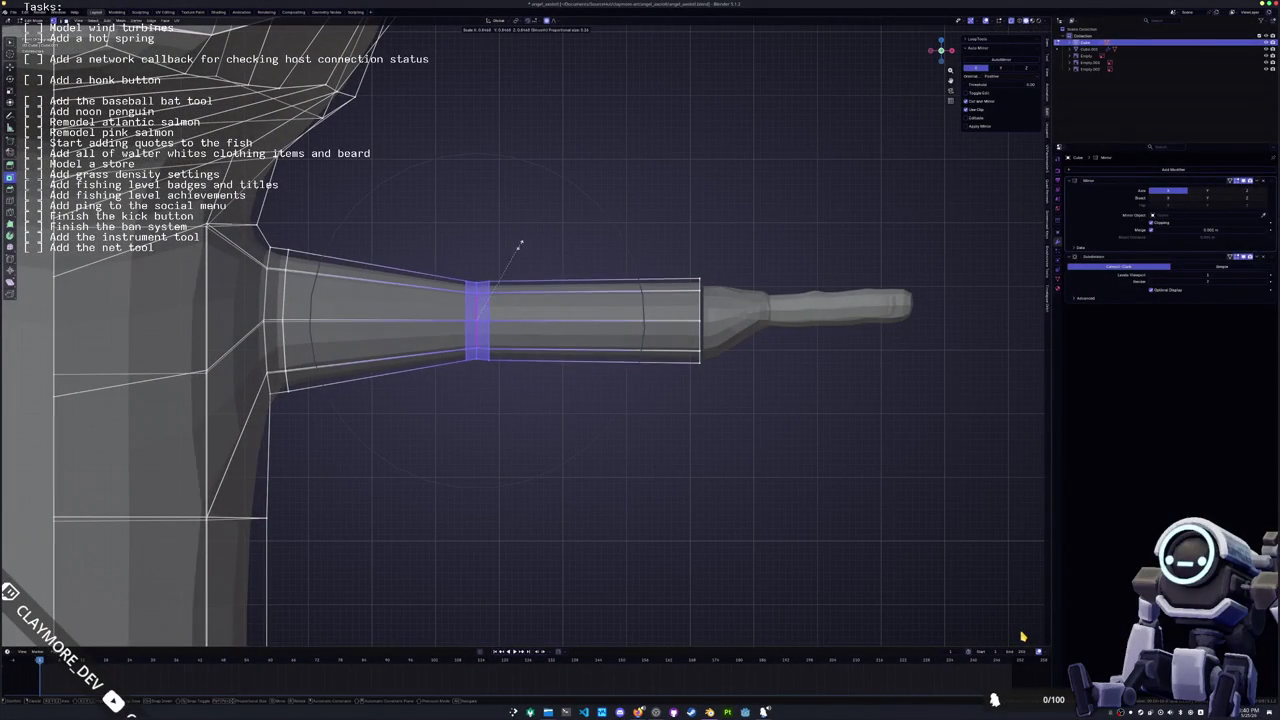
pyautogui.click(526, 241)
pyautogui.scroll(-2, 526, 241)
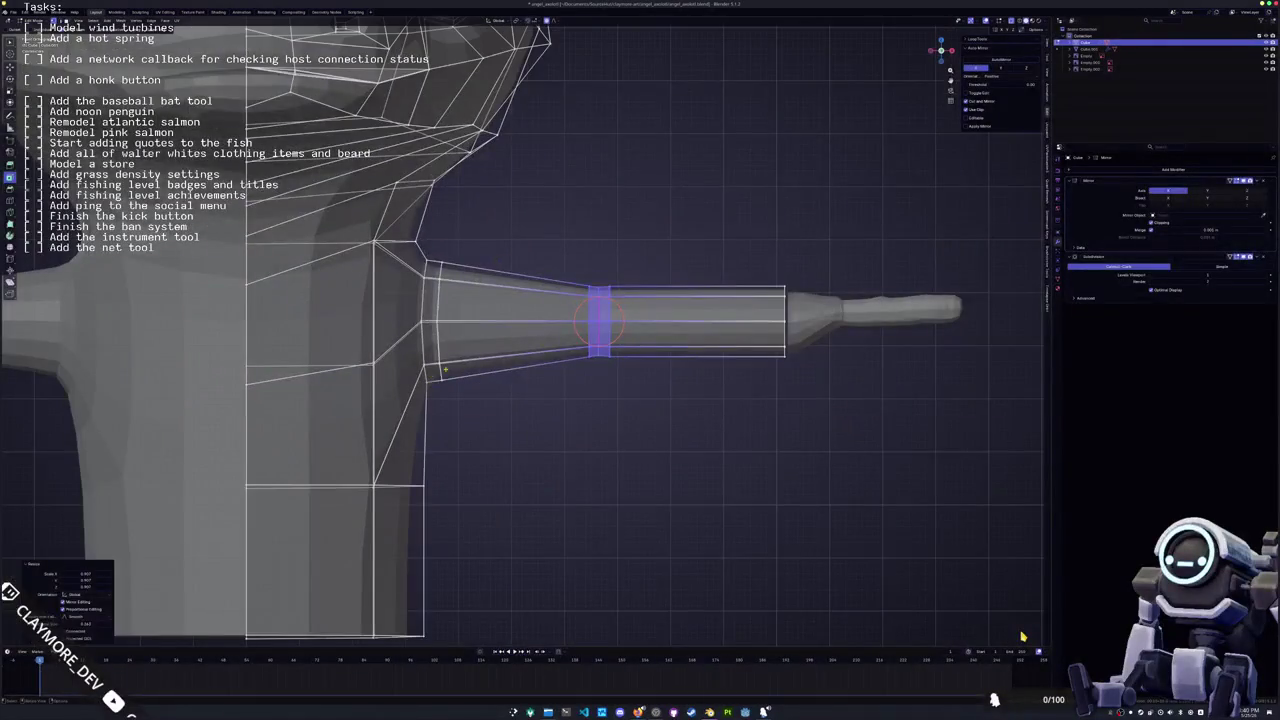
pyautogui.keyDown('alt'); pyautogui.click(598, 320); pyautogui.keyUp('alt')
pyautogui.press('s')
pyautogui.scroll(5, 530, 270)
pyautogui.scroll(5, 525, 272)
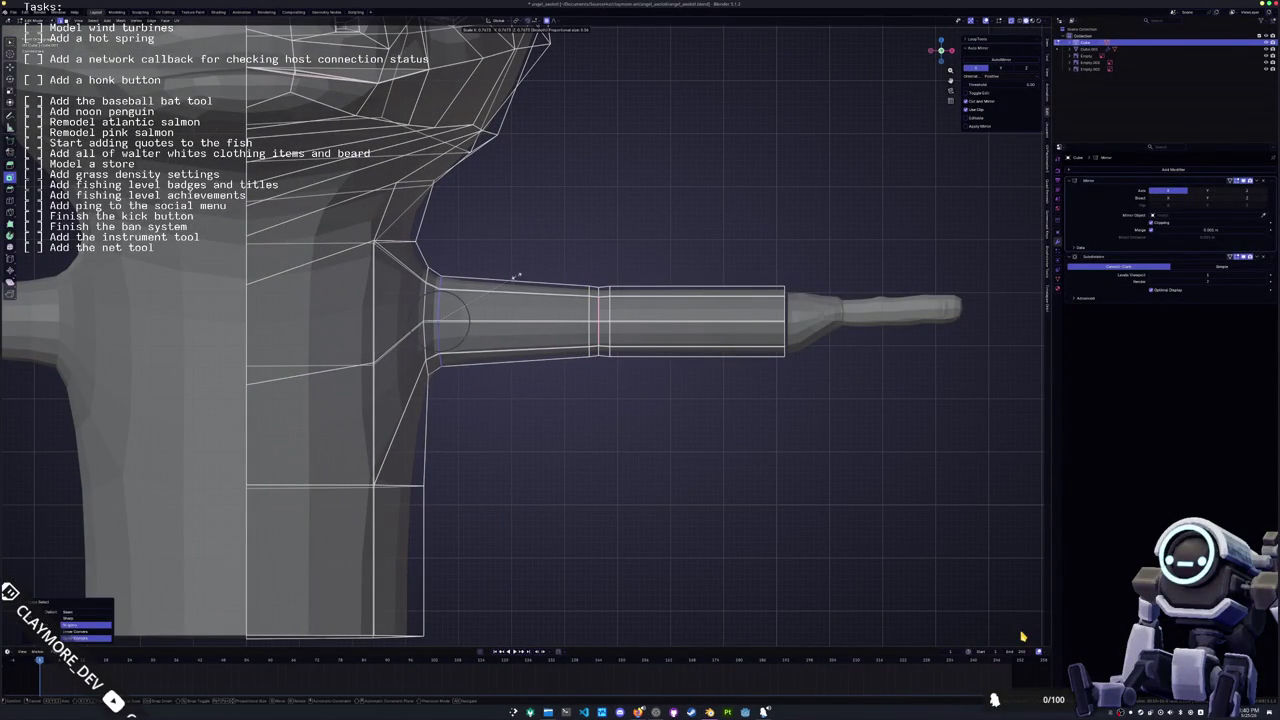
pyautogui.click(516, 275)
# Move the mid-arm loop and the arm's end loop along X to new positions
pyautogui.moveTo(614, 372); pyautogui.dragTo(571, 263)
pyautogui.press('g')
pyautogui.press('x')
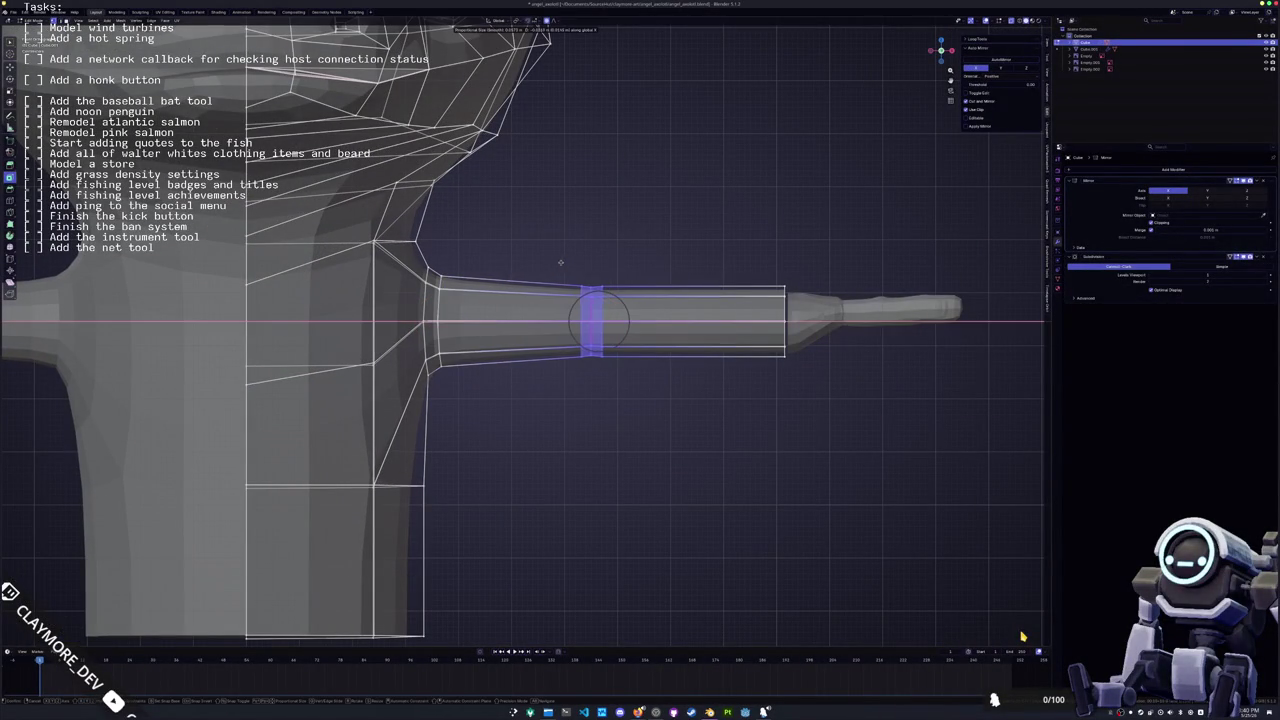
pyautogui.click(561, 263)
pyautogui.moveTo(812, 392); pyautogui.dragTo(748, 286)
pyautogui.press('g')
pyautogui.press('x')
pyautogui.click(727, 252)
# Scale down the forearm edge loop, then switch to editing the hand mesh
pyautogui.moveTo(620, 372); pyautogui.dragTo(572, 258)
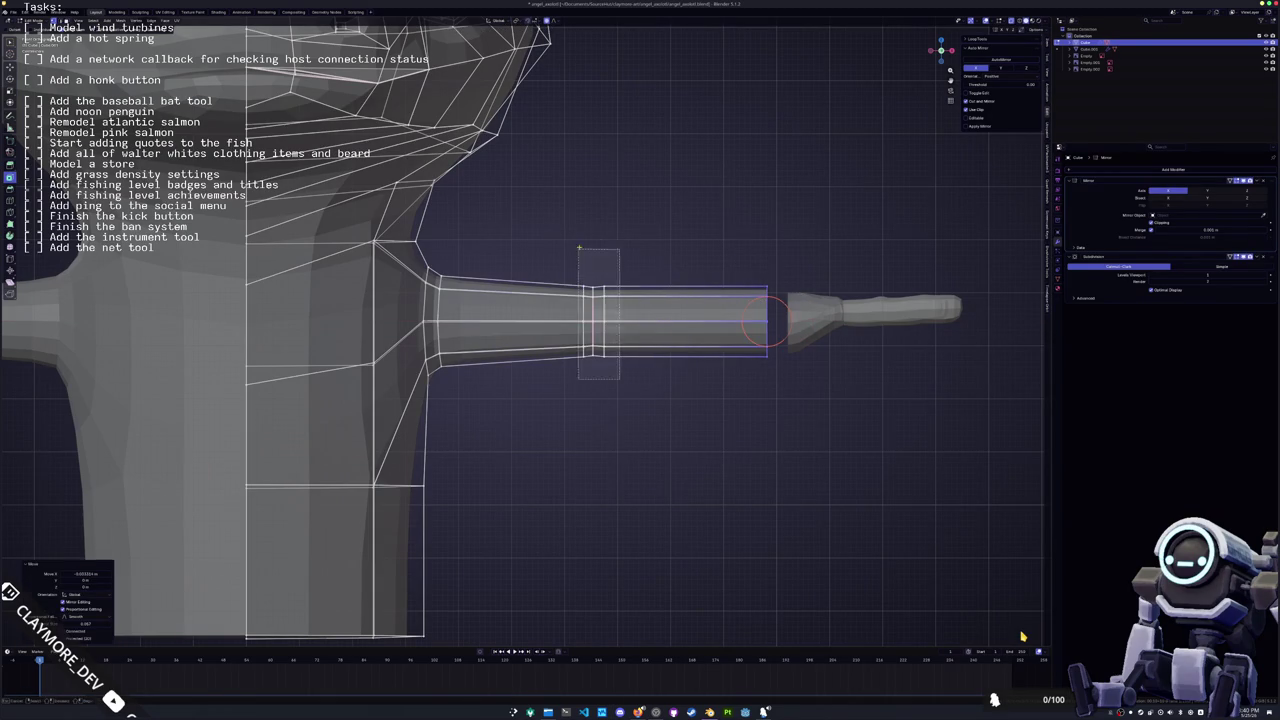
pyautogui.press('s')
pyautogui.click(669, 246)
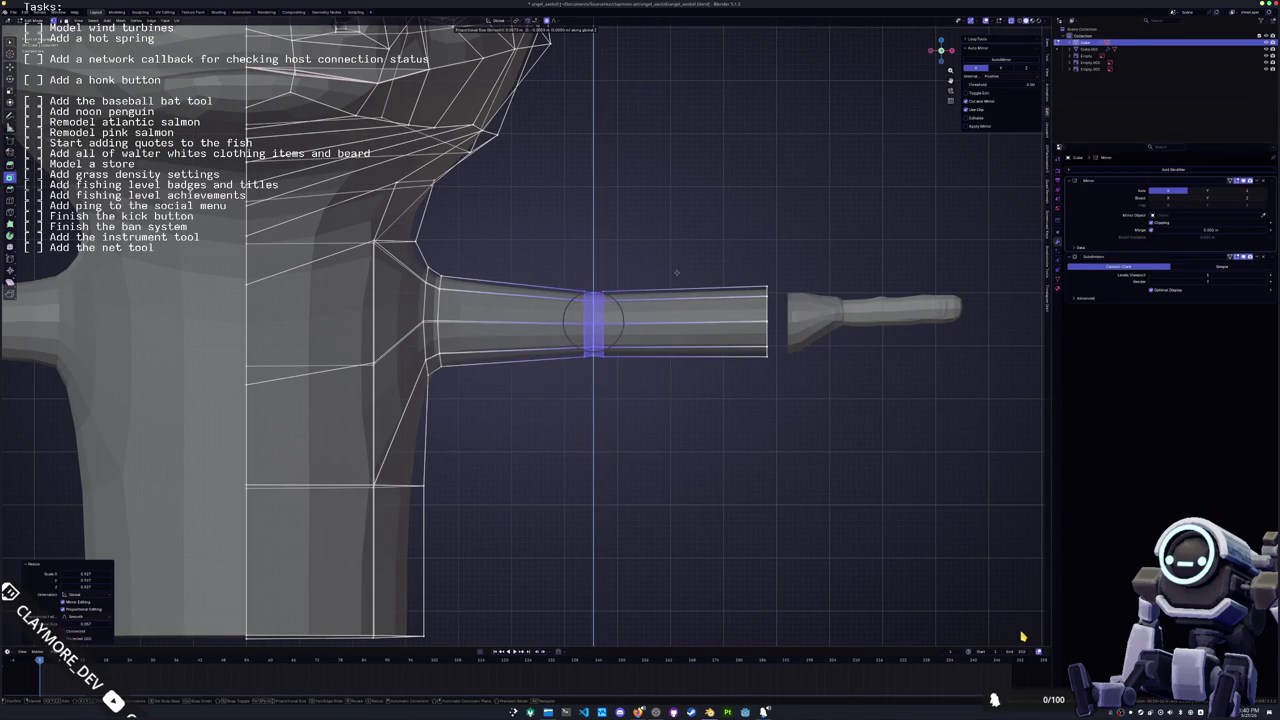
pyautogui.scroll(3, 578, 369)
pyautogui.scroll(2, 578, 369)
pyautogui.press('Tab')
pyautogui.click(578, 369)
pyautogui.scroll(2, 578, 369)
pyautogui.press('Tab')
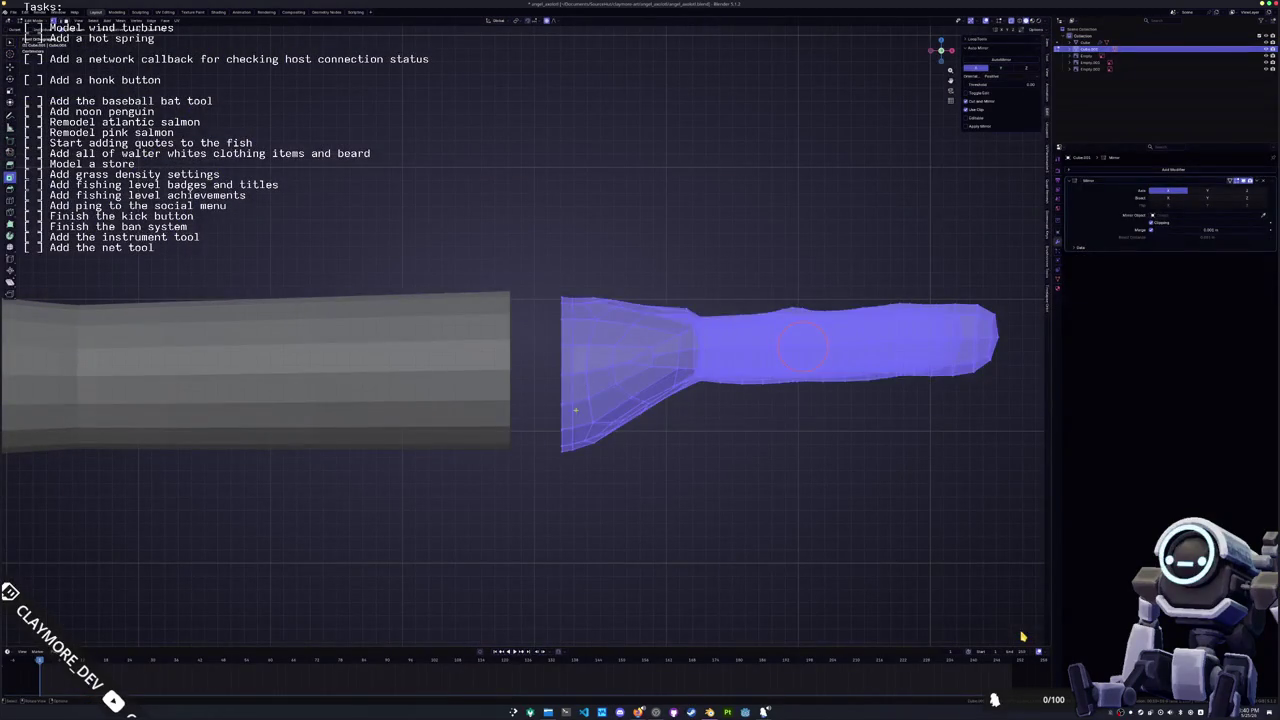
# Pull the hand's wrist-end loop along X toward the arm and shift a lower palm edge vertically
pyautogui.keyDown('alt'); pyautogui.click(562, 397); pyautogui.keyUp('alt')
pyautogui.press('g')
pyautogui.press('x')
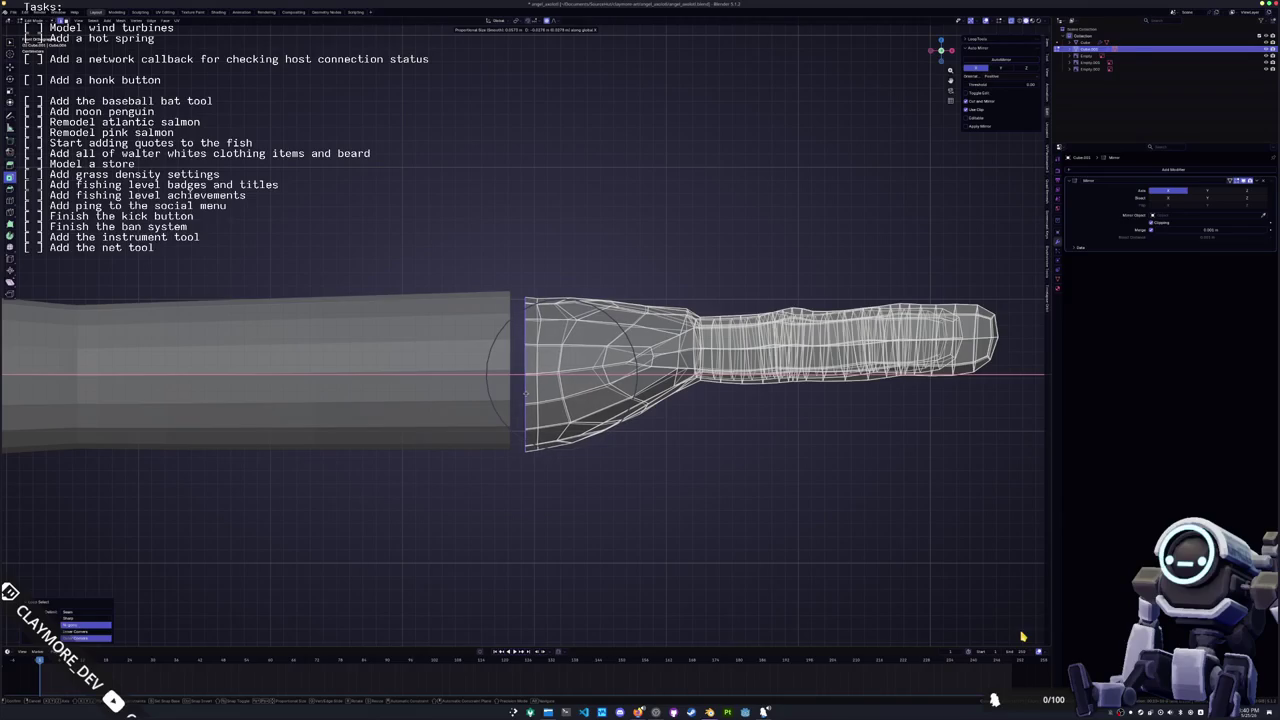
pyautogui.click(524, 391)
pyautogui.press('Tab')
pyautogui.press('Tab')
pyautogui.moveTo(618, 403); pyautogui.dragTo(660, 450)
pyautogui.press('g')
pyautogui.press('z')
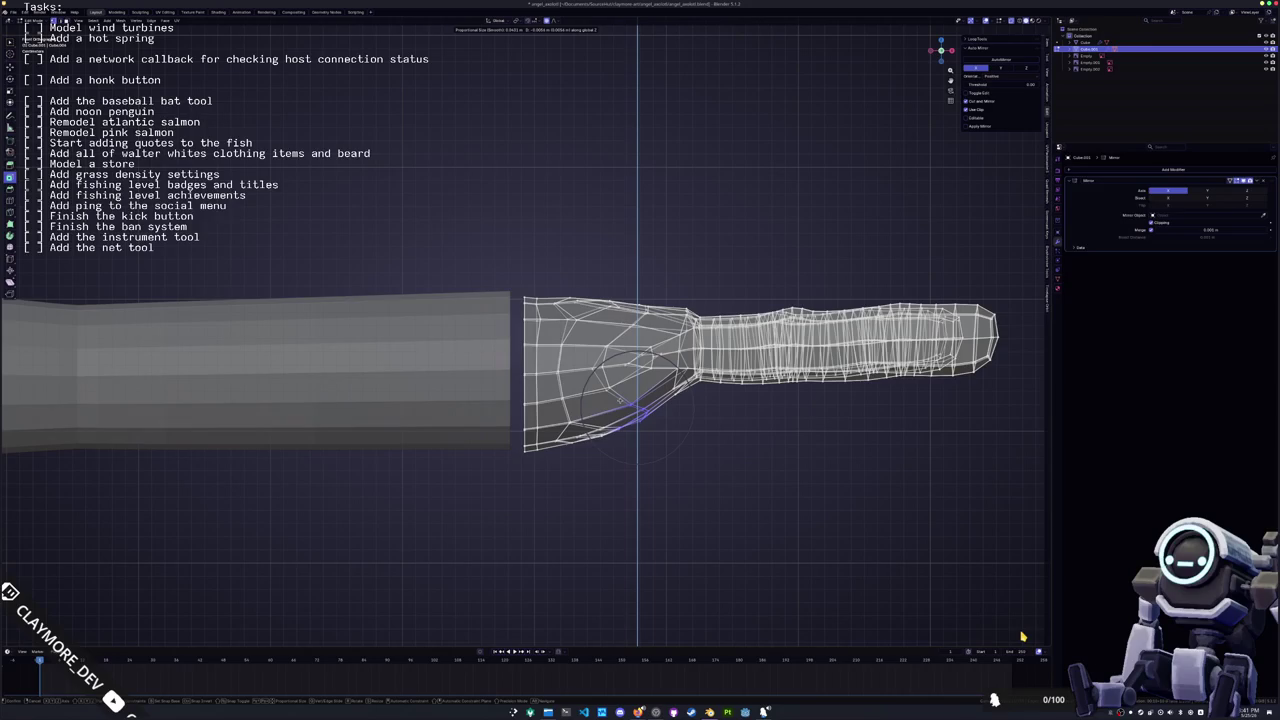
pyautogui.press('Tab')
# Move the whole hand along Y, then select the body mesh for editing
pyautogui.press('g')
pyautogui.press('y')
pyautogui.click(530, 425)
pyautogui.scroll(-5, 512, 445)
pyautogui.press('Tab')
pyautogui.press('Tab')
pyautogui.click(271, 371)
pyautogui.press('Tab')
pyautogui.scroll(2, 283, 383)
pyautogui.keyDown('shift'); pyautogui.moveTo(283, 383); pyautogui.dragTo(600, 332, button='middle'); pyautogui.keyUp('shift')
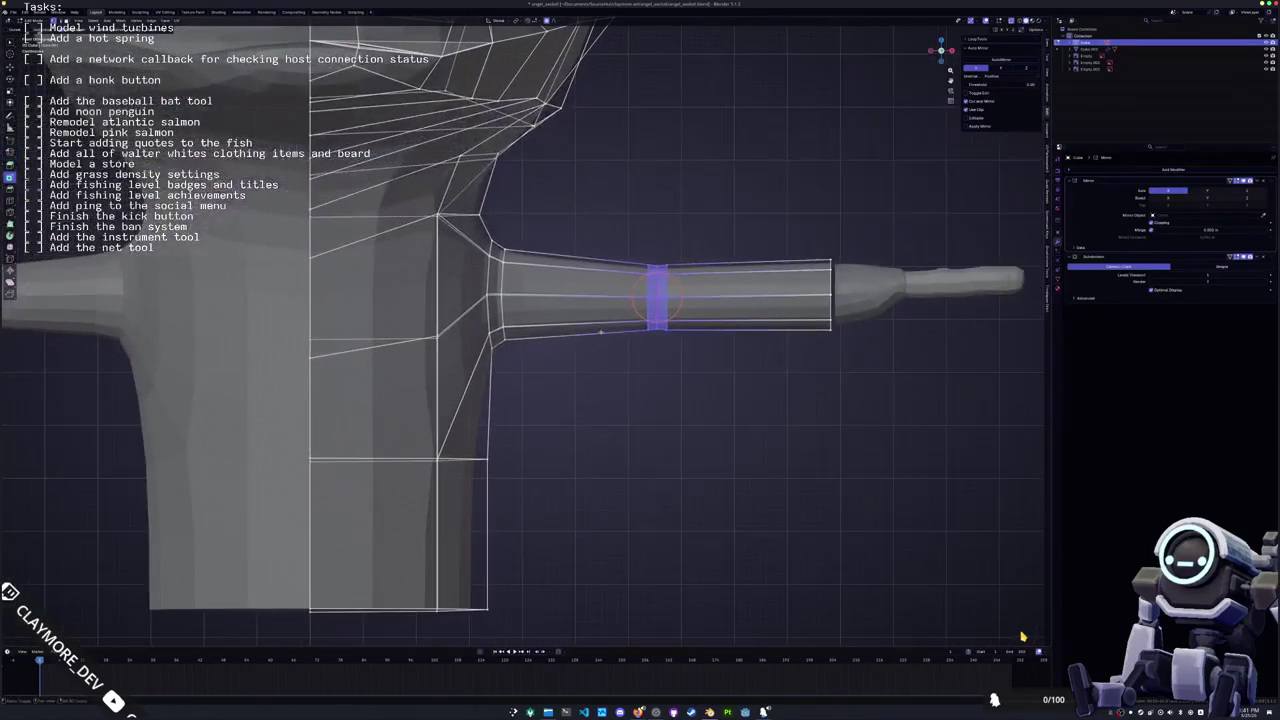
# Move the shoulder edge loop along X, cancelling an accidental crease
pyautogui.keyDown('alt'); pyautogui.click(494, 345); pyautogui.keyUp('alt')
pyautogui.hotkey('shift', 'e')
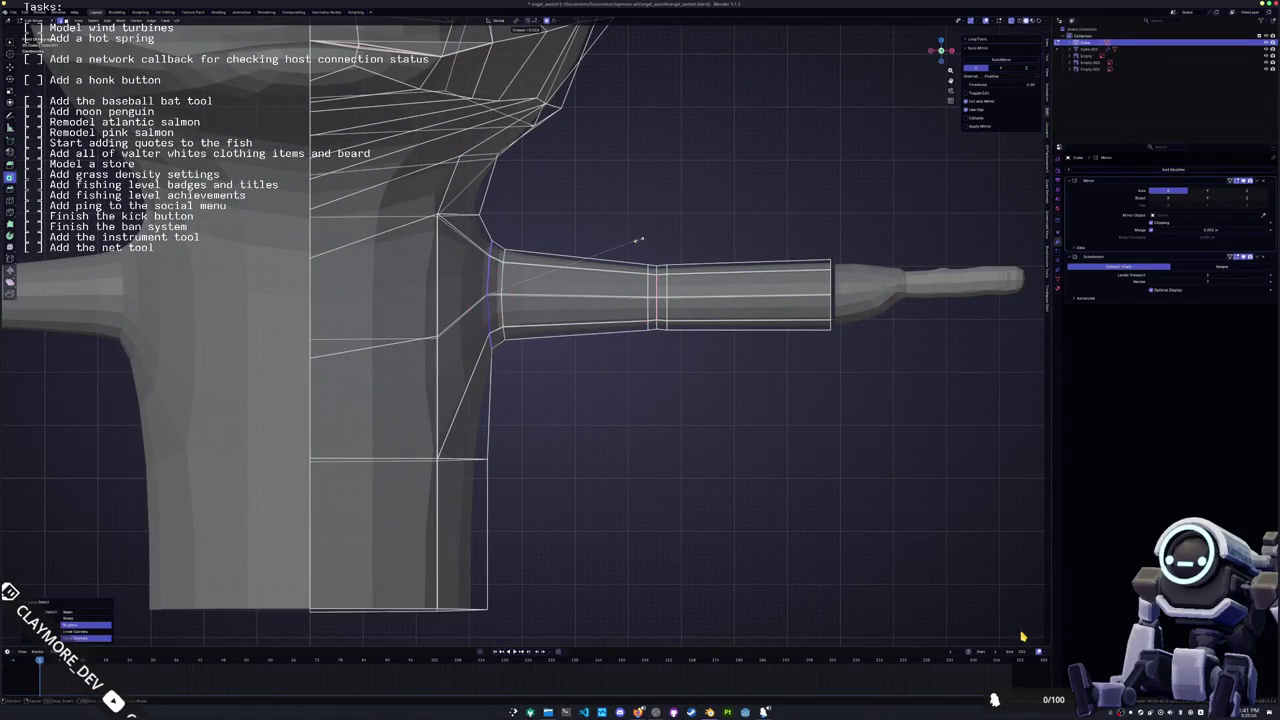
pyautogui.click(682, 221)
pyautogui.press('g')
pyautogui.press('x')
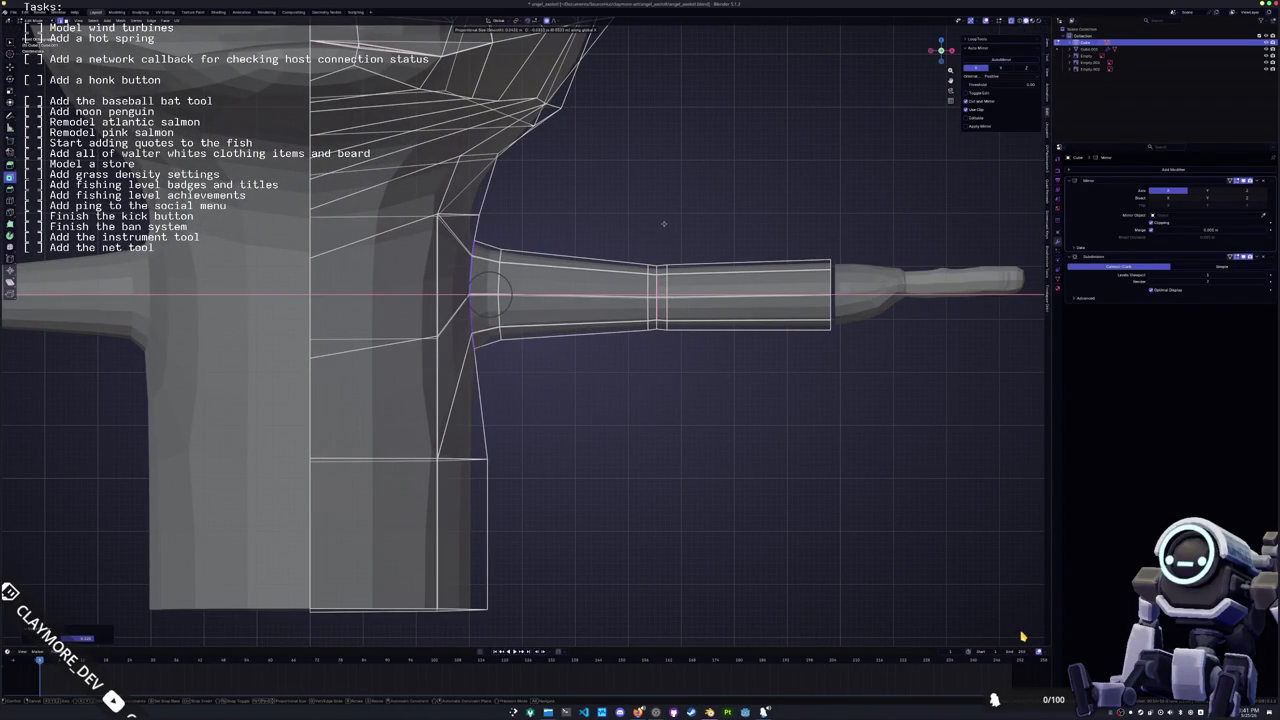
pyautogui.click(663, 224)
# Slide a second shoulder loop, raise the middle arm loop along Z, and select the torso's bottom loop
pyautogui.keyDown('alt'); pyautogui.click(506, 278); pyautogui.keyUp('alt')
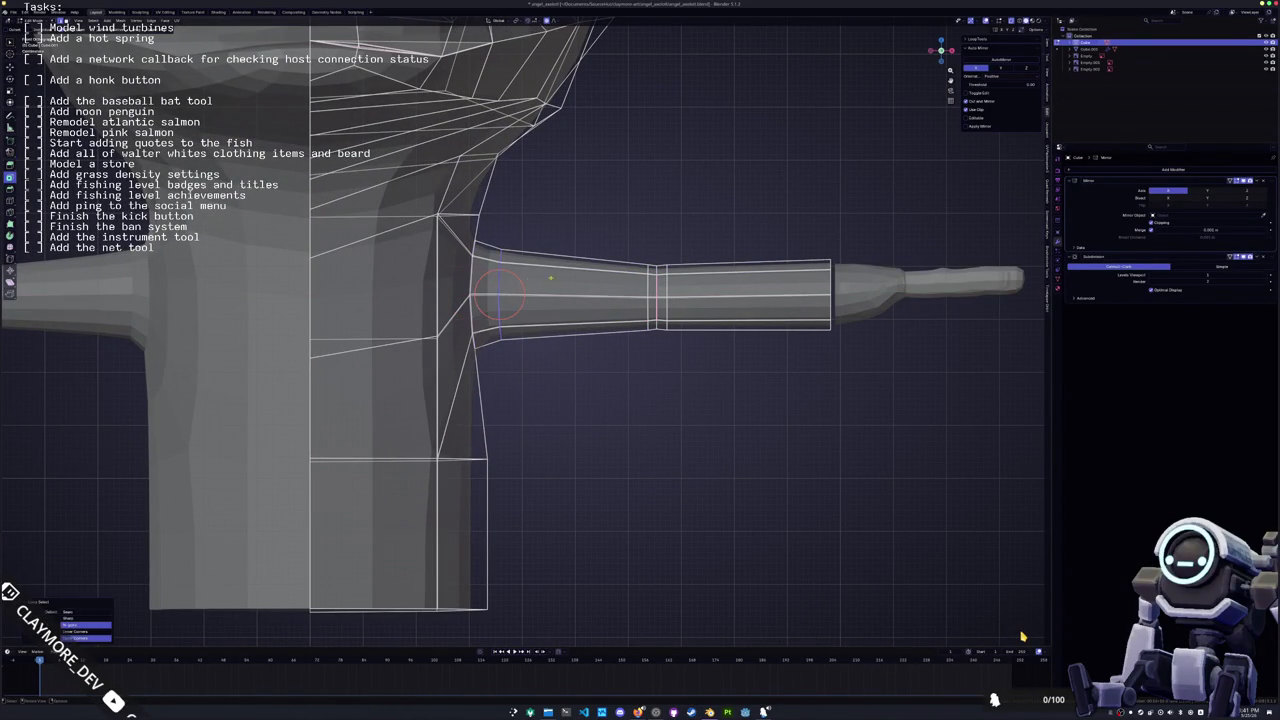
pyautogui.press('g')
pyautogui.press('g')
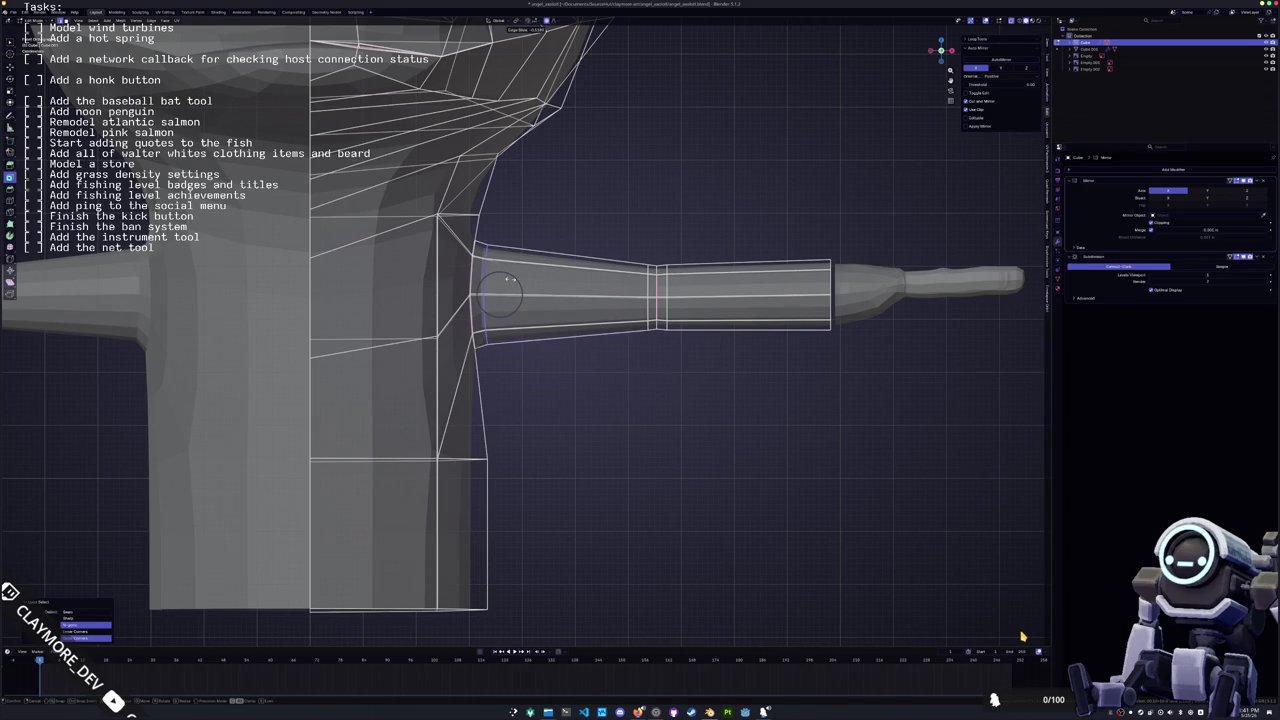
pyautogui.click(509, 279)
pyautogui.keyDown('alt'); pyautogui.click(657, 286); pyautogui.keyUp('alt')
pyautogui.press('g')
pyautogui.press('z')
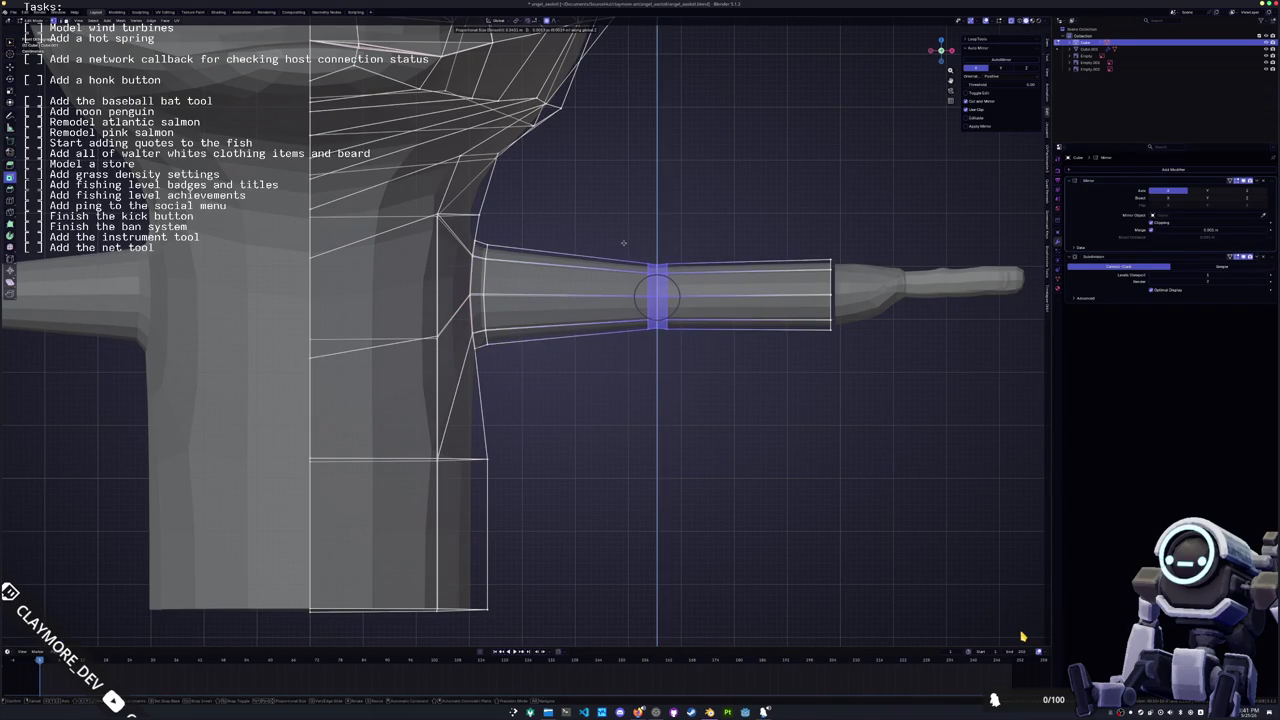
pyautogui.click(623, 242)
pyautogui.keyDown('shift'); pyautogui.moveTo(469, 439); pyautogui.dragTo(544, 309, button='middle'); pyautogui.keyUp('shift')
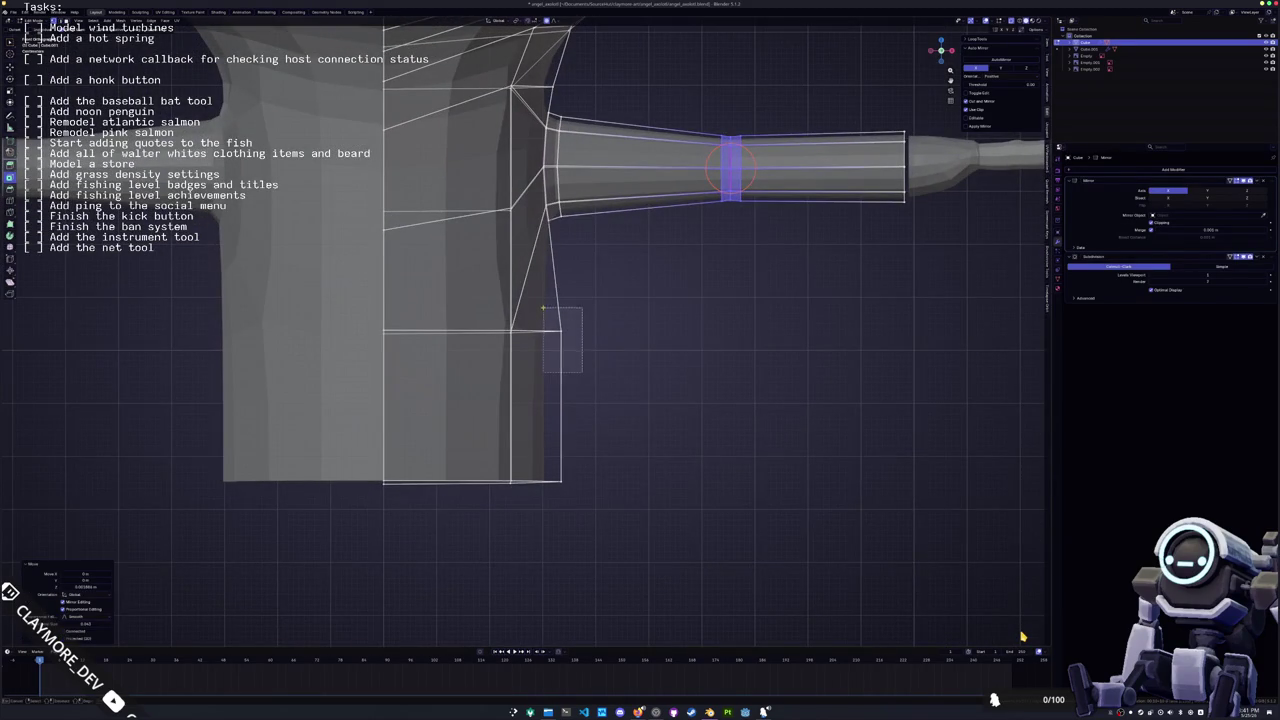
pyautogui.keyDown('alt'); pyautogui.click(427, 470); pyautogui.keyUp('alt')
# Lift the torso's bottom edge, then box-select the head and scale it slightly smaller
pyautogui.press('g')
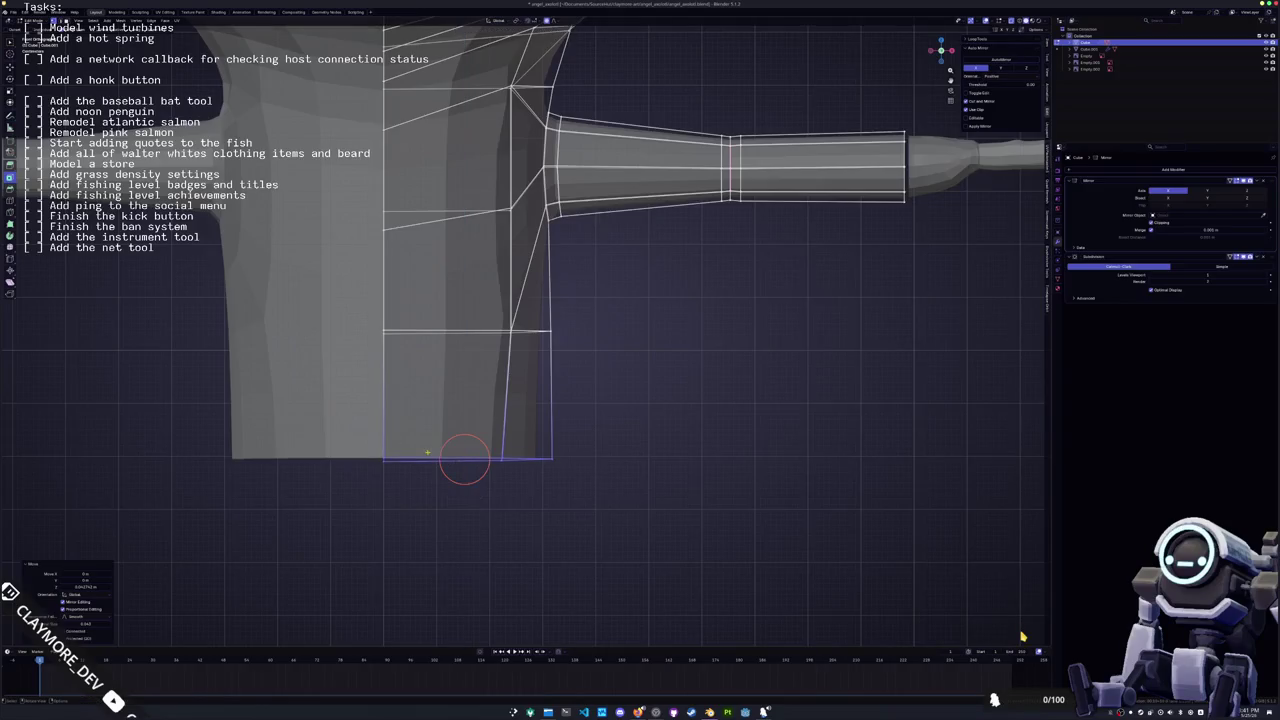
pyautogui.scroll(-4, 427, 453)
pyautogui.moveTo(630, 250); pyautogui.dragTo(420, 20)
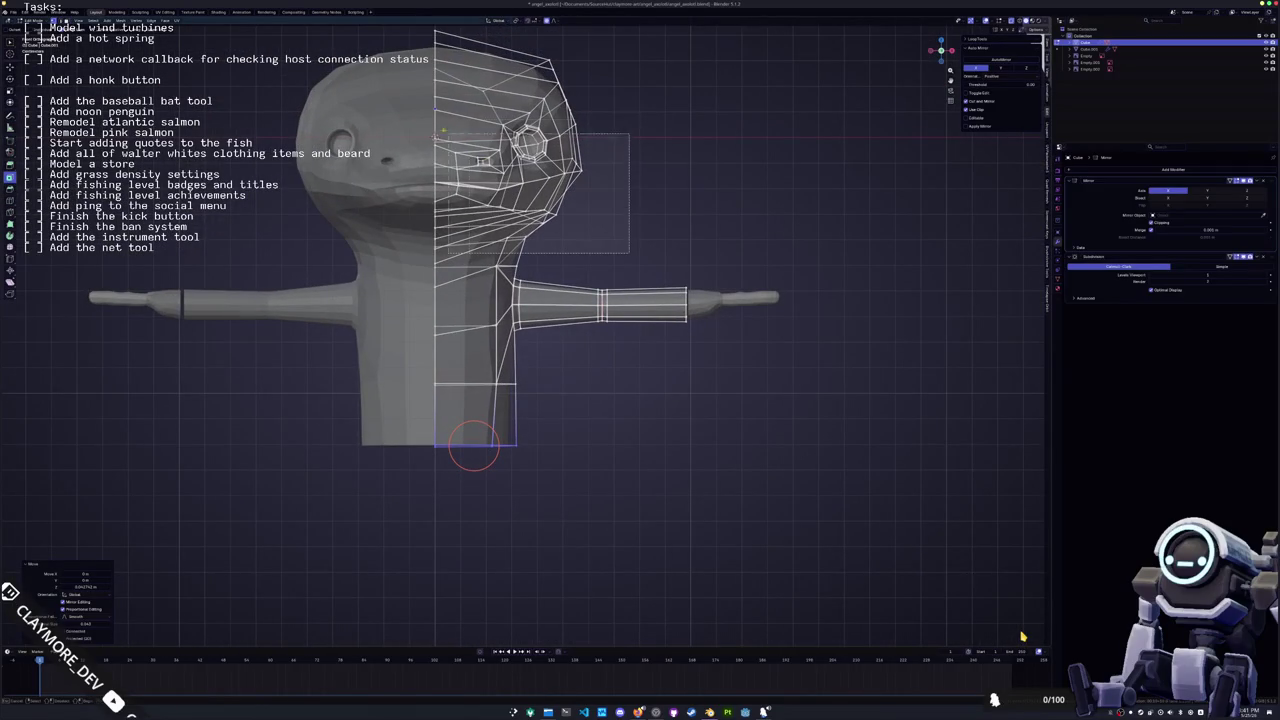
pyautogui.press('s')
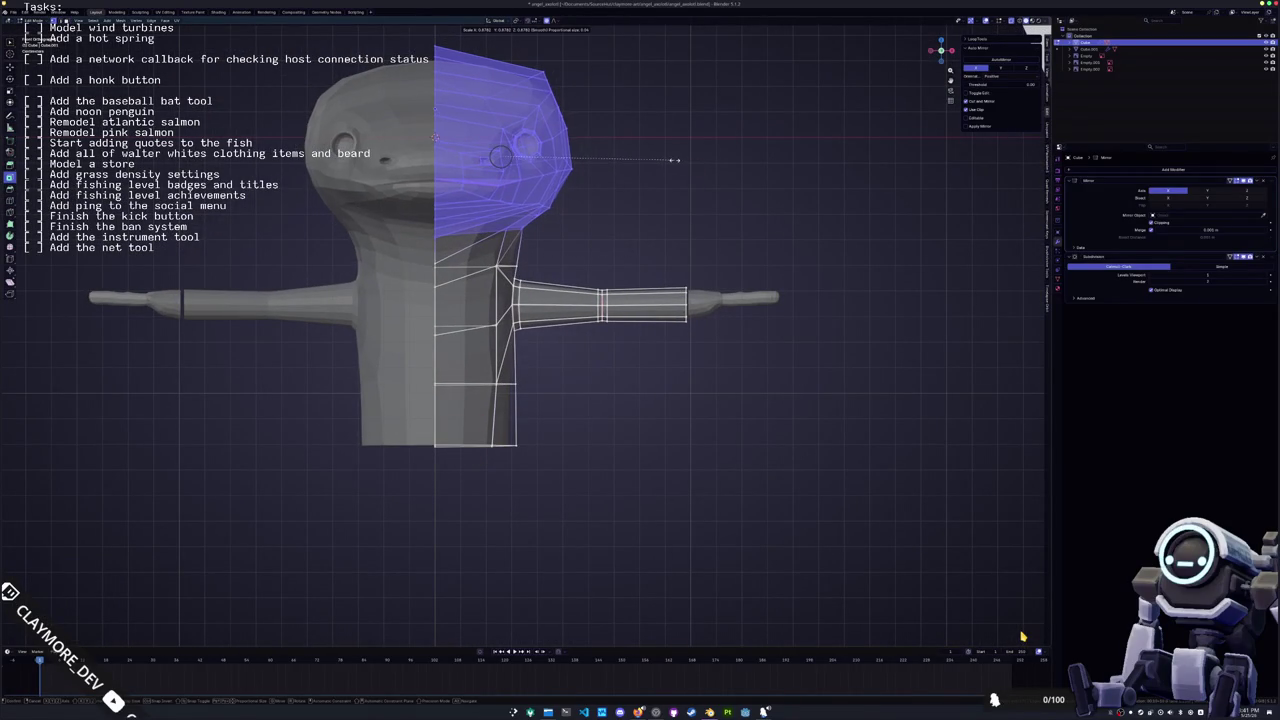
pyautogui.click(675, 160)
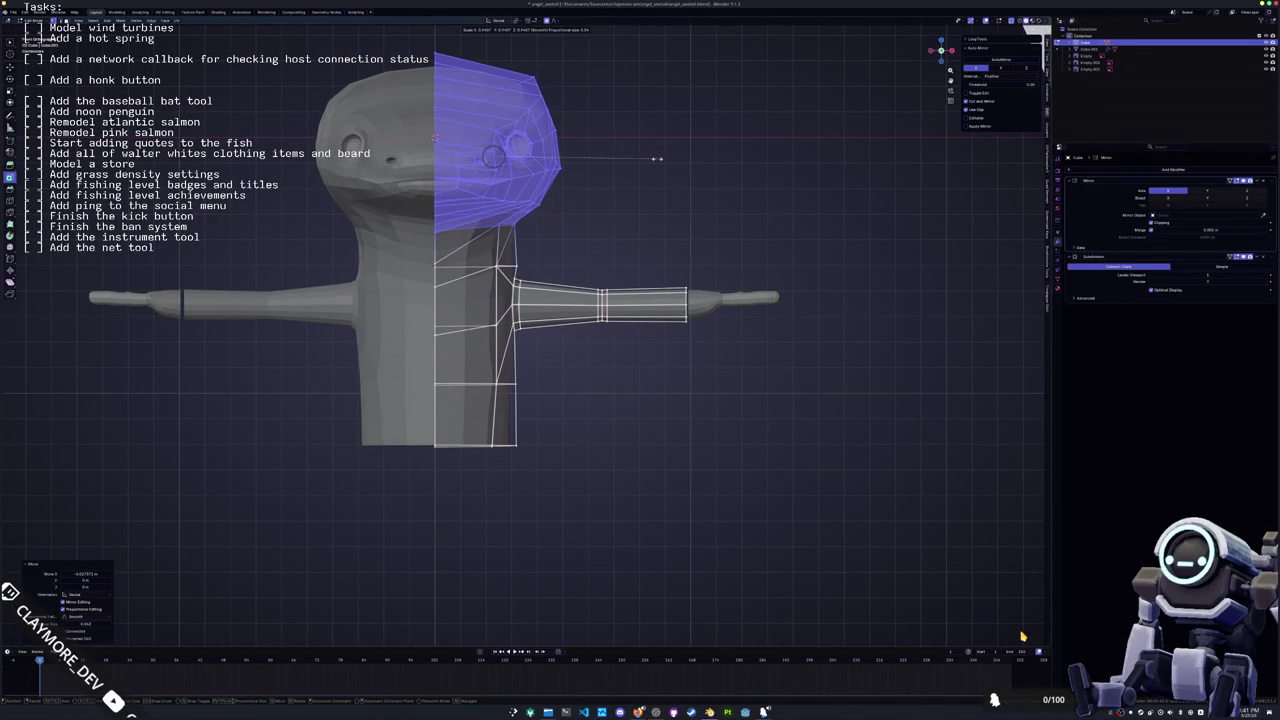
# Move the head down along Z so it sits lower on the neck
pyautogui.press('g')
pyautogui.press('x')
pyautogui.press('z')
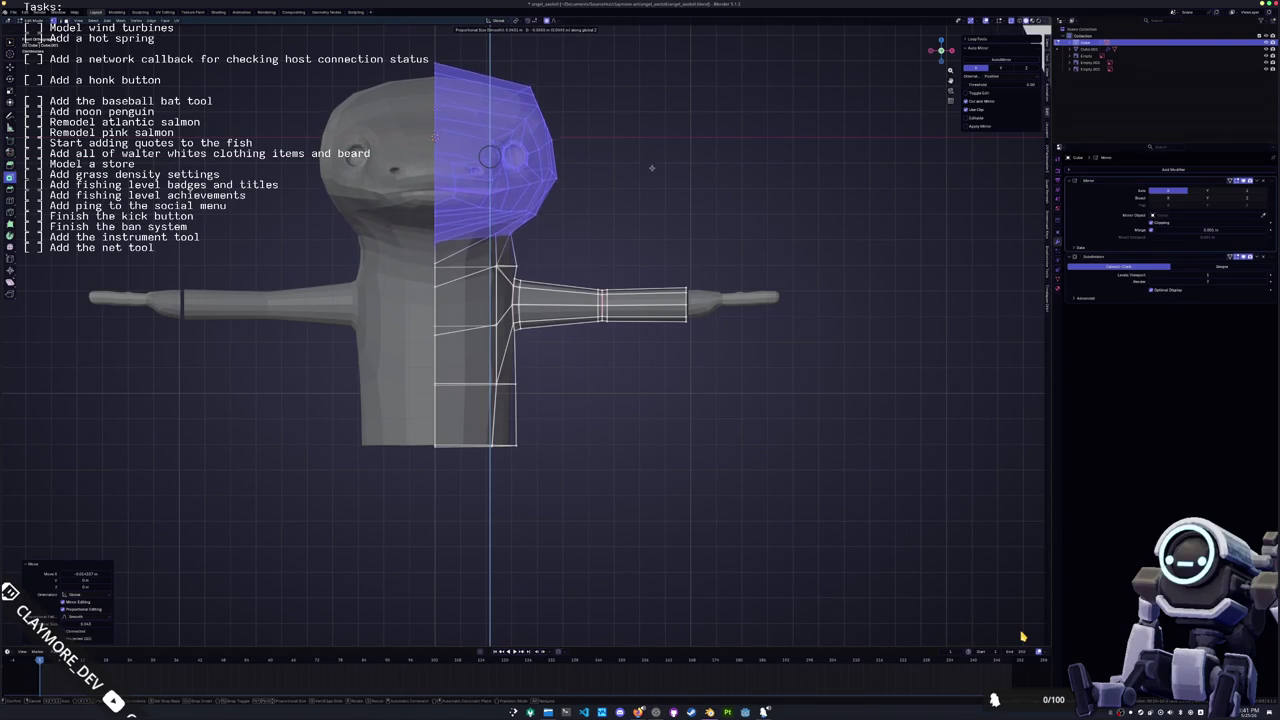
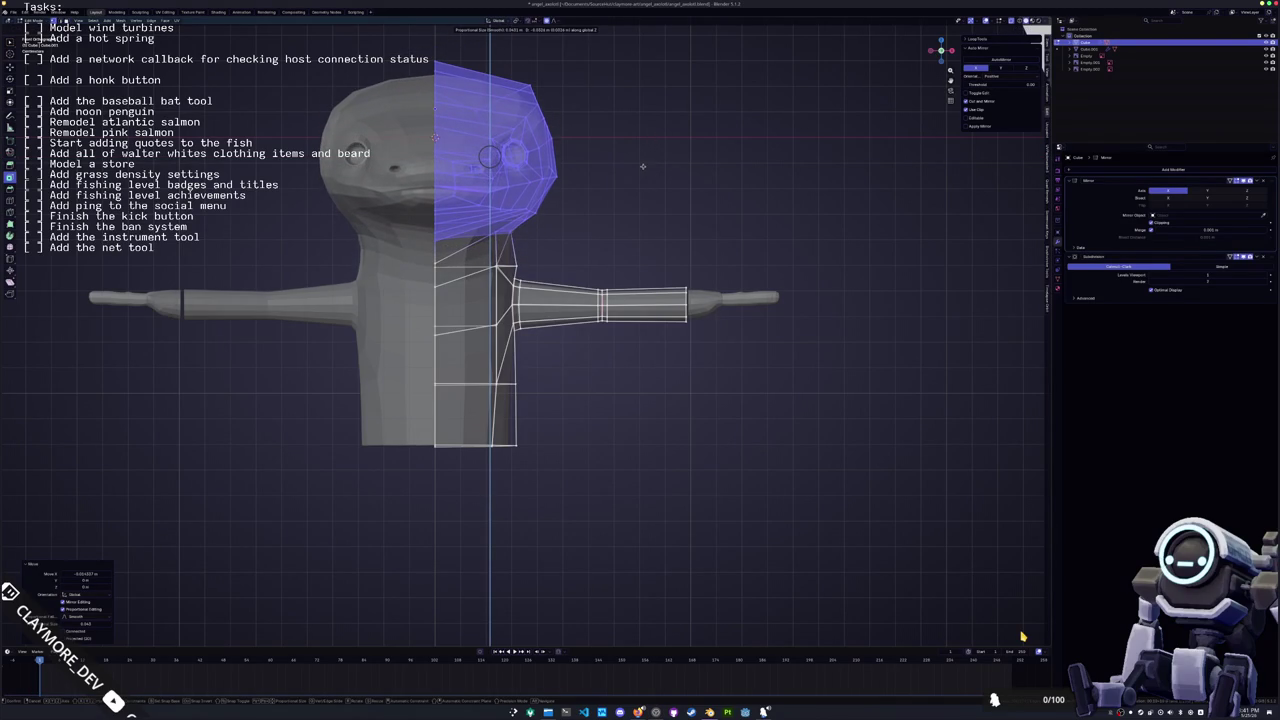
# Move a shoulder vertex outward along the X axis where the arm meets the torso
pyautogui.click(643, 166)
pyautogui.scroll(3, 643, 166)
pyautogui.click(510, 222)
pyautogui.press('g')
pyautogui.press('x')
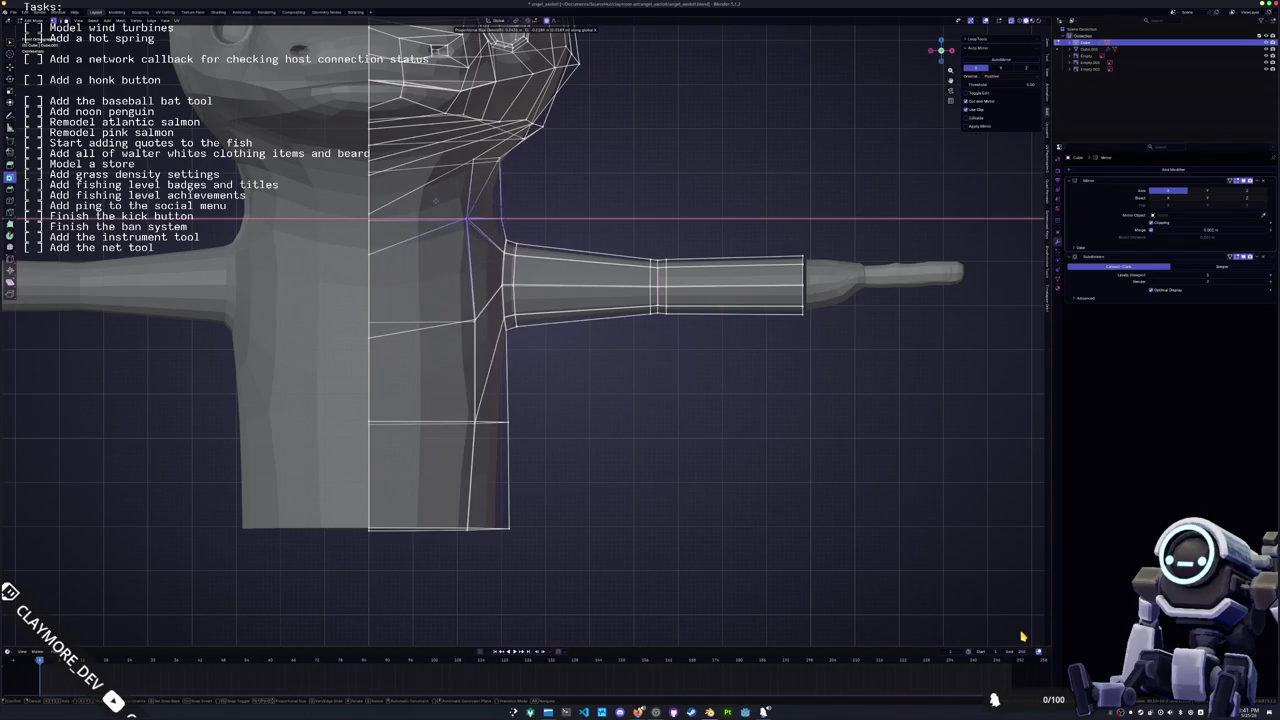
pyautogui.press('Return')
# In the side ortho view, shift the box-selected head vertices along Y to match the reference
pyautogui.moveTo(520, 350)
pyautogui.mouseDown(button='middle')
pyautogui.moveTo(620, 420)
pyautogui.moveTo(760, 480)
pyautogui.mouseUp(button='middle')
pyautogui.click(433, 229)
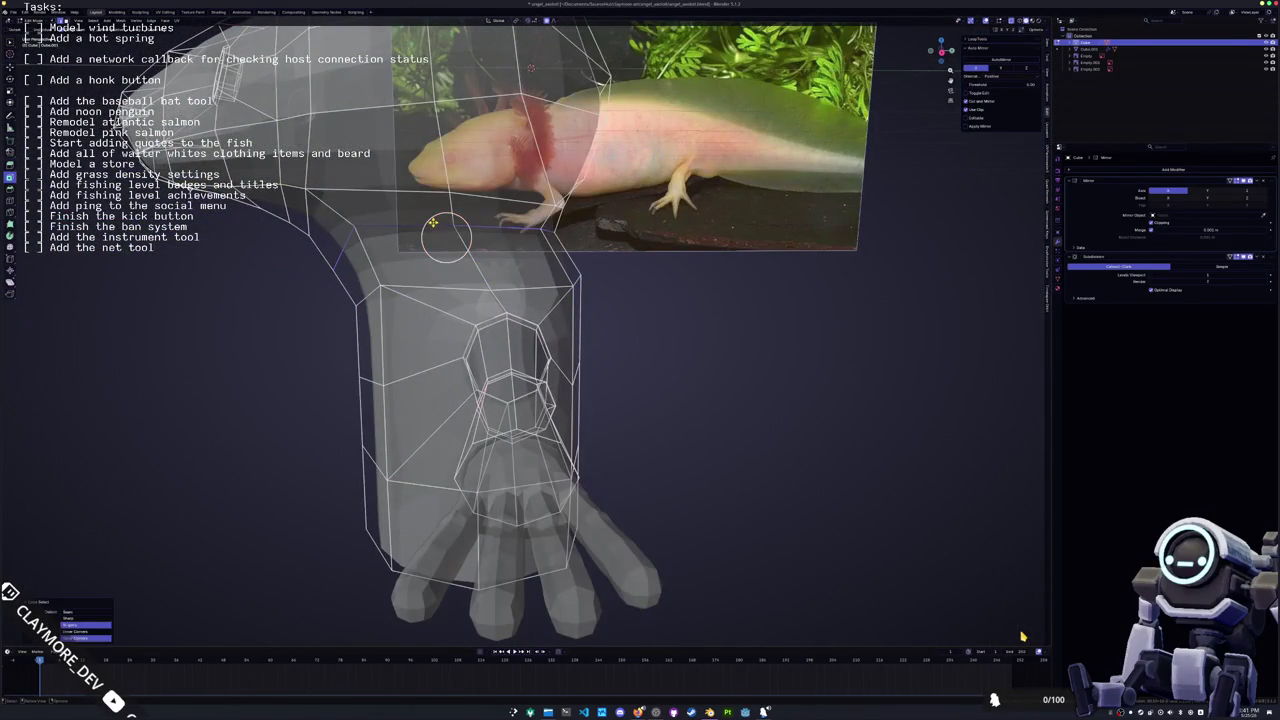
pyautogui.press('KP_1')
pyautogui.scroll(-2, 514, 343)
pyautogui.scroll(-1, 541, 378)
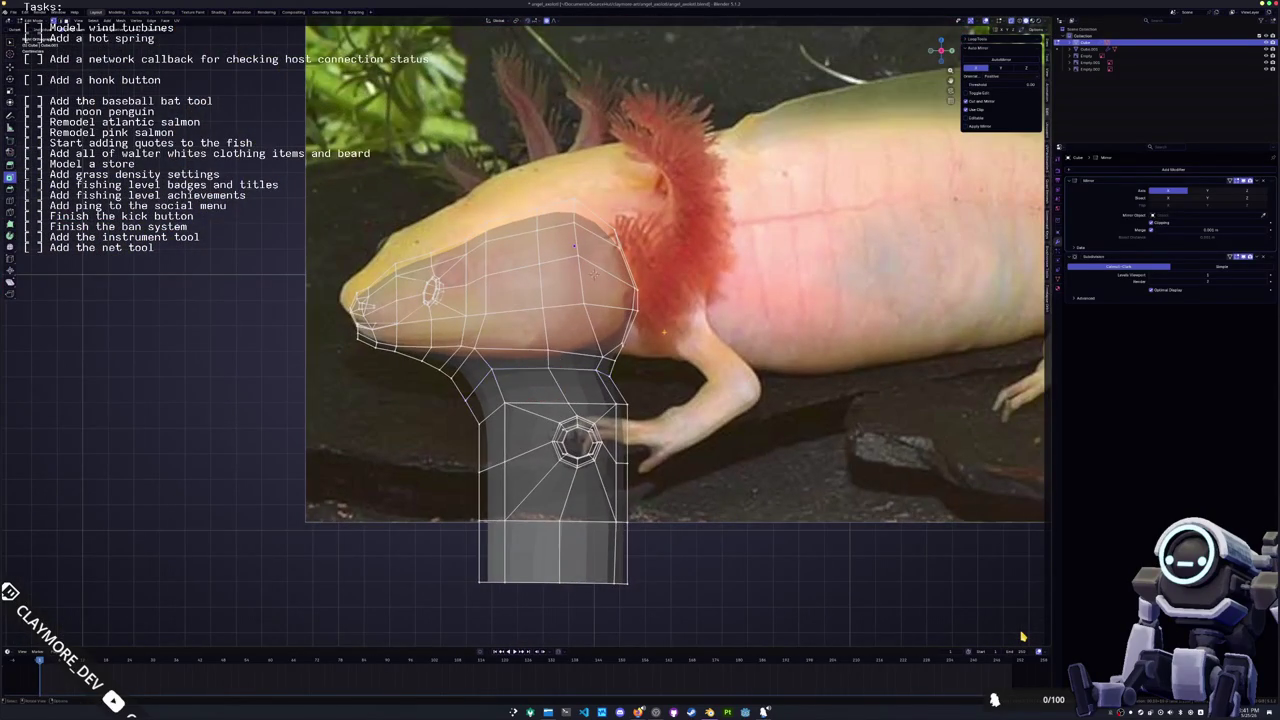
pyautogui.moveTo(631, 365); pyautogui.dragTo(306, 169)
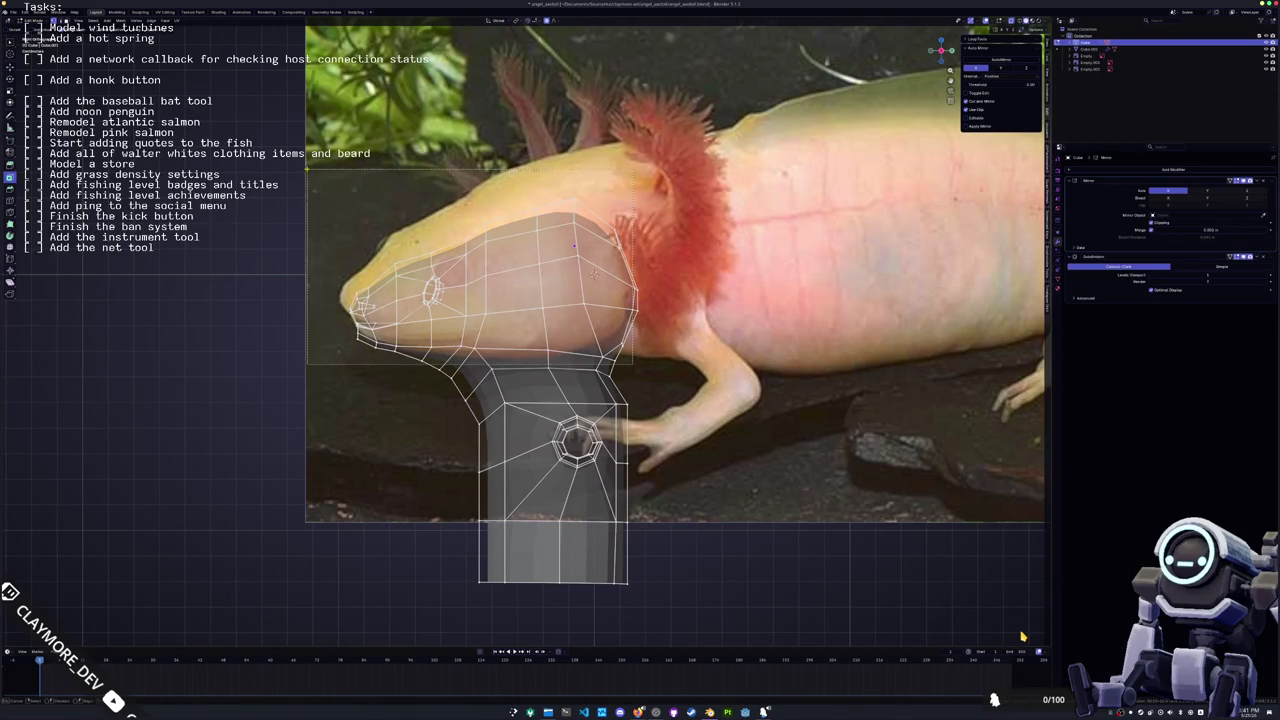
pyautogui.press('g')
pyautogui.press('y')
pyautogui.press('Return')
pyautogui.moveTo(560, 350); pyautogui.dragTo(700, 330, button='middle')
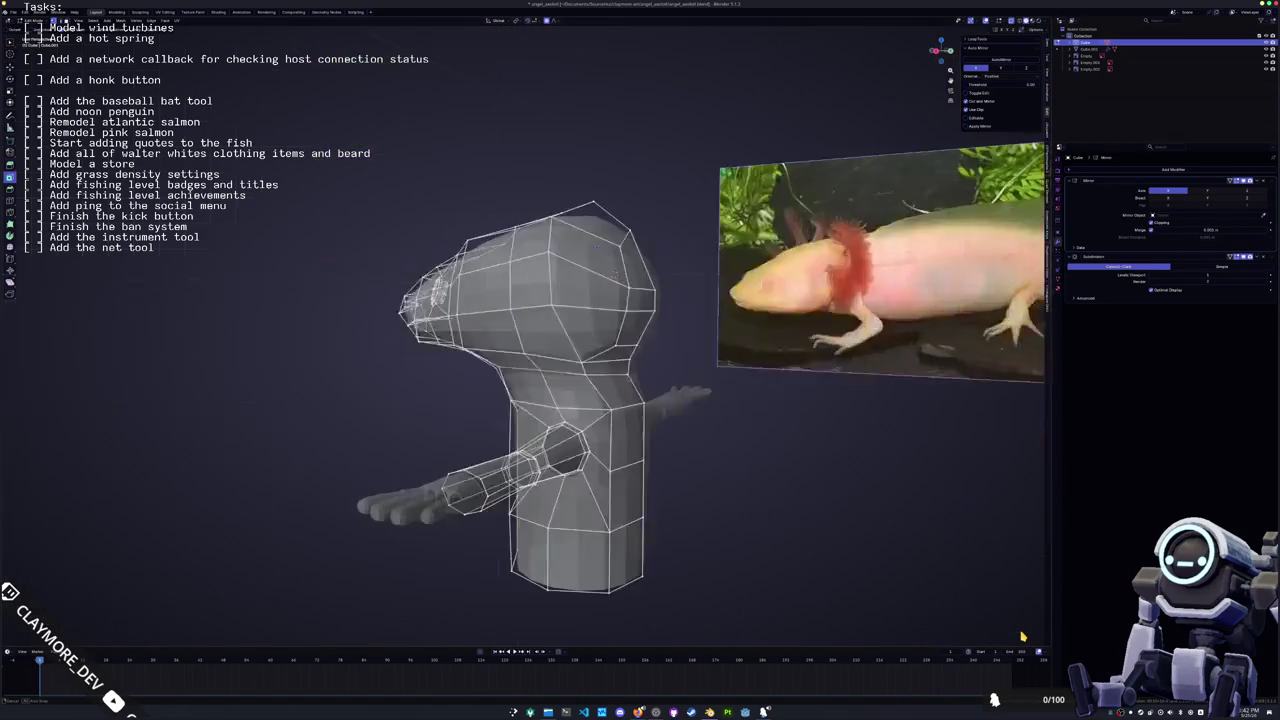
# Slide a head vertex upward along its edges to refine the head shape
pyautogui.keyDown('alt'); pyautogui.click(645, 345); pyautogui.keyUp('alt')
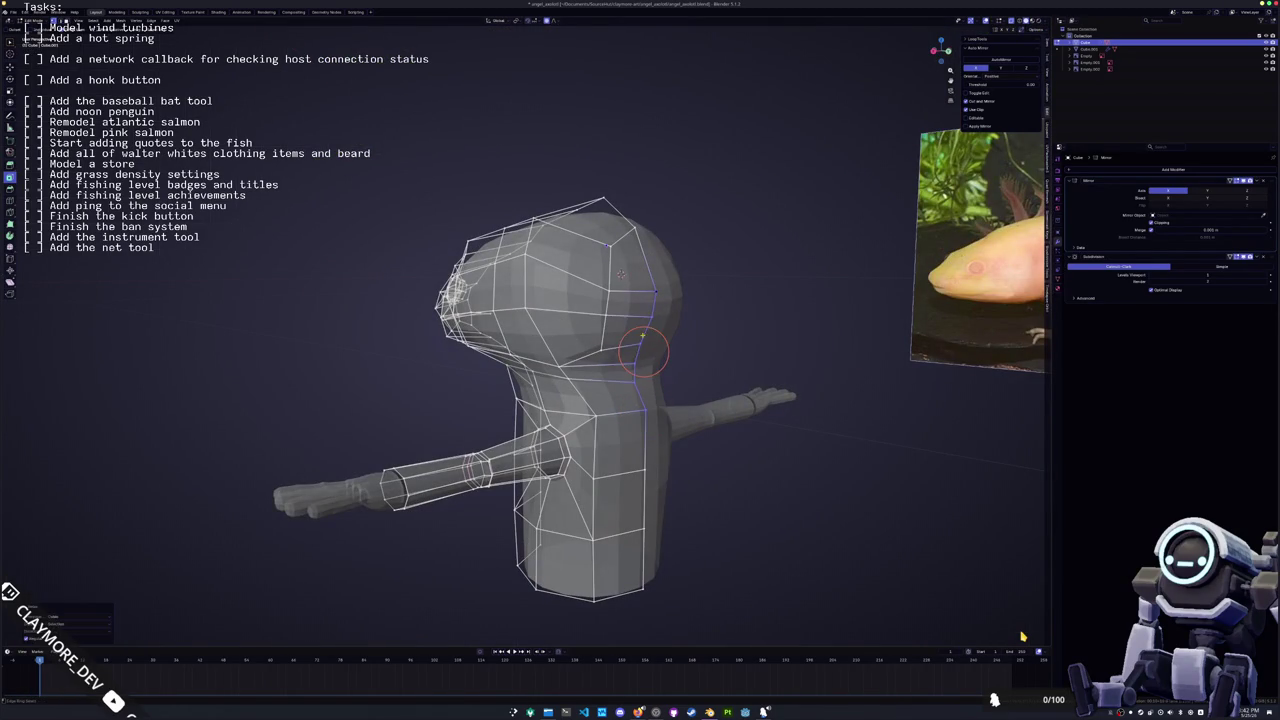
pyautogui.moveTo(560, 380)
pyautogui.mouseDown(button='middle')
pyautogui.moveTo(600, 370)
pyautogui.moveTo(590, 342)
pyautogui.moveTo(684, 360)
pyautogui.mouseUp(button='middle')
pyautogui.scroll(3, 600, 370)
pyautogui.keyDown('alt'); pyautogui.click(615, 372); pyautogui.keyUp('alt')
pyautogui.click(590, 350)
pyautogui.hotkey('shift', 'v')
pyautogui.click(685, 338)
# Edge-slide a neck edge to clean up the neck contour
pyautogui.click(668, 294)
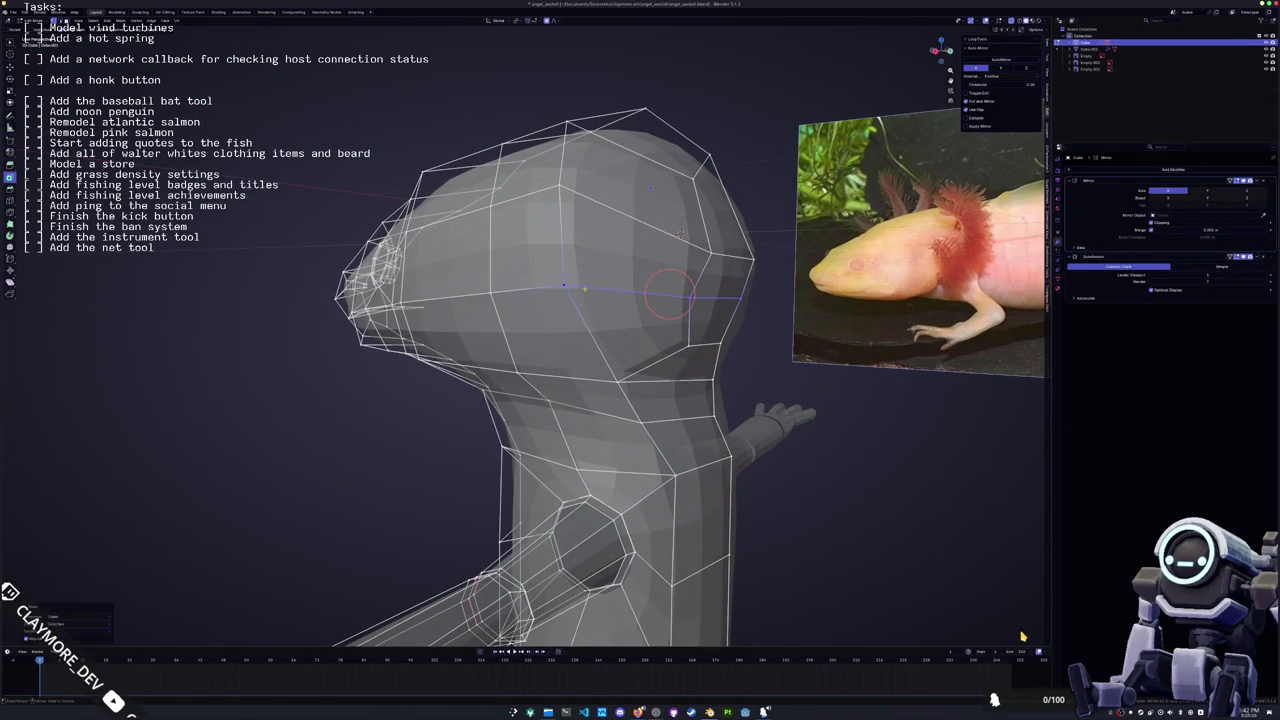
pyautogui.moveTo(668, 294)
pyautogui.mouseDown(button='middle')
pyautogui.moveTo(680, 248)
pyautogui.moveTo(666, 143)
pyautogui.mouseUp(button='middle')
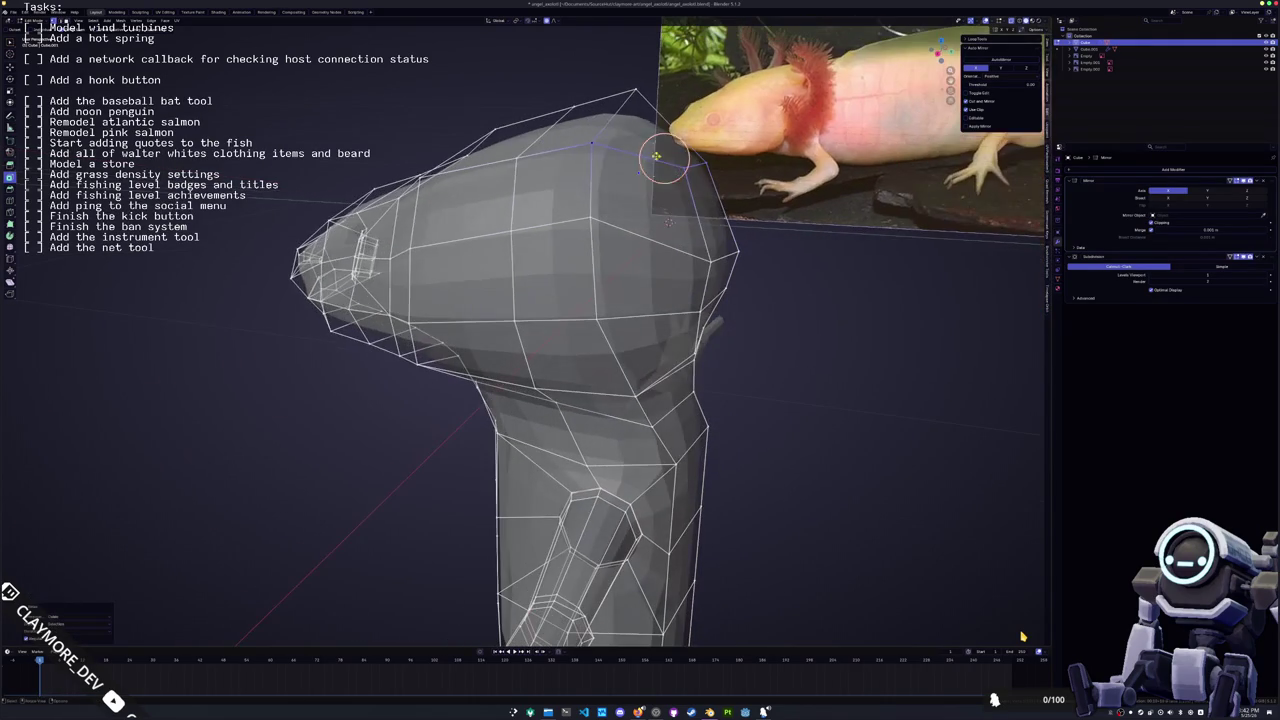
pyautogui.moveTo(642, 93); pyautogui.dragTo(648, 104, button='middle')
pyautogui.keyDown('alt'); pyautogui.click(646, 103); pyautogui.keyUp('alt')
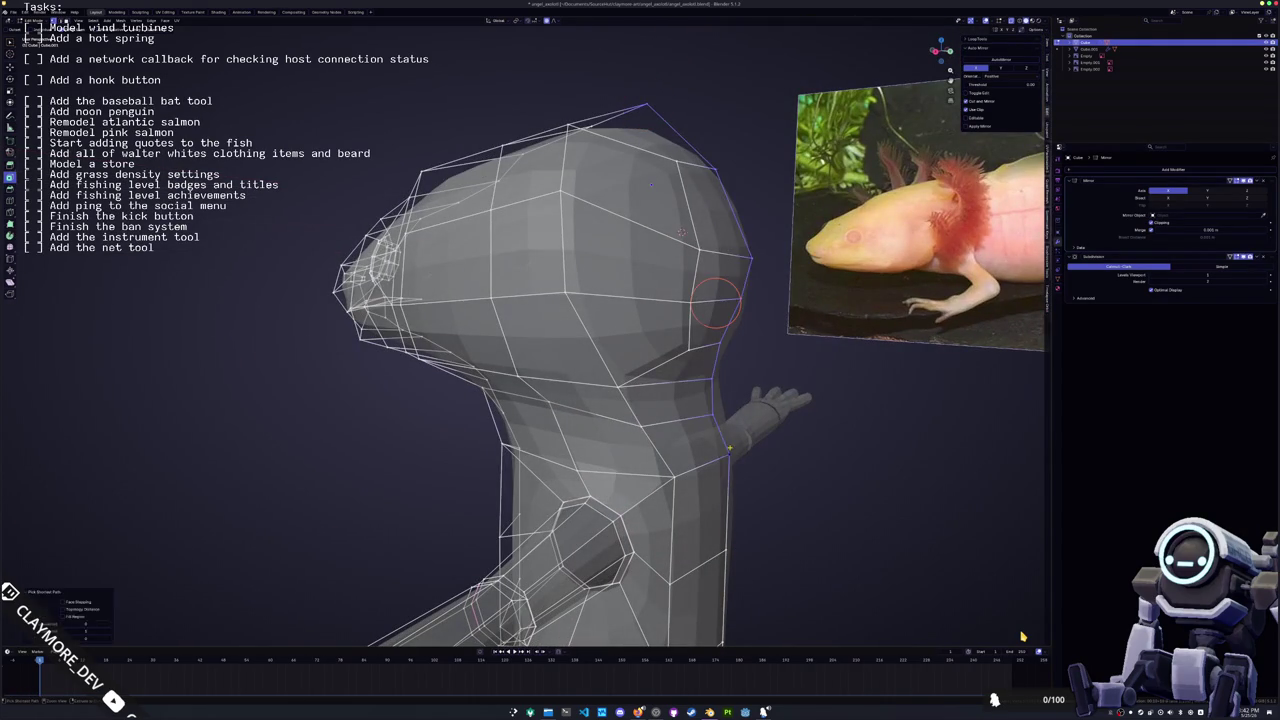
pyautogui.click(675, 478)
pyautogui.moveTo(675, 478); pyautogui.dragTo(647, 436, button='middle')
pyautogui.press('g')
pyautogui.press('g')
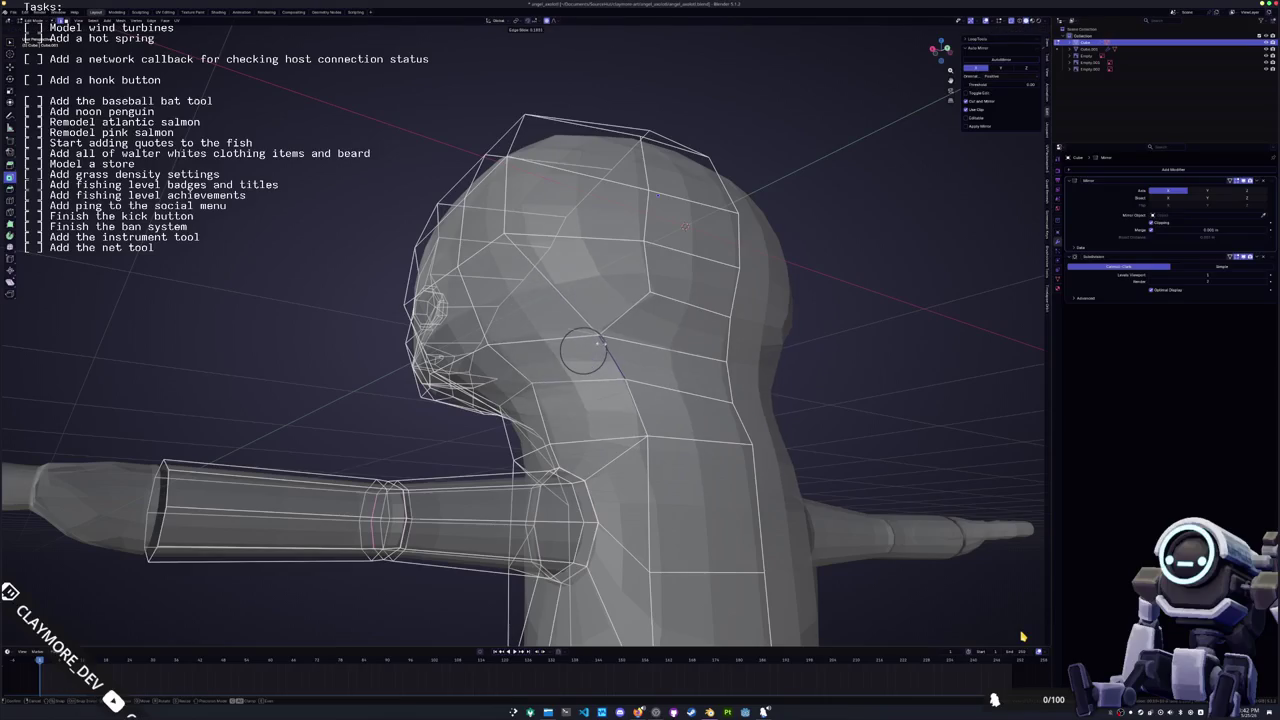
pyautogui.click(603, 343)
pyautogui.moveTo(603, 343)
pyautogui.mouseDown(button='middle')
pyautogui.moveTo(614, 371)
pyautogui.moveTo(742, 410)
pyautogui.moveTo(707, 423)
pyautogui.mouseUp(button='middle')
# Reposition the selected head vertex, constraining the move to the Y axis
pyautogui.press('g')
pyautogui.press('x')
pyautogui.press('x')
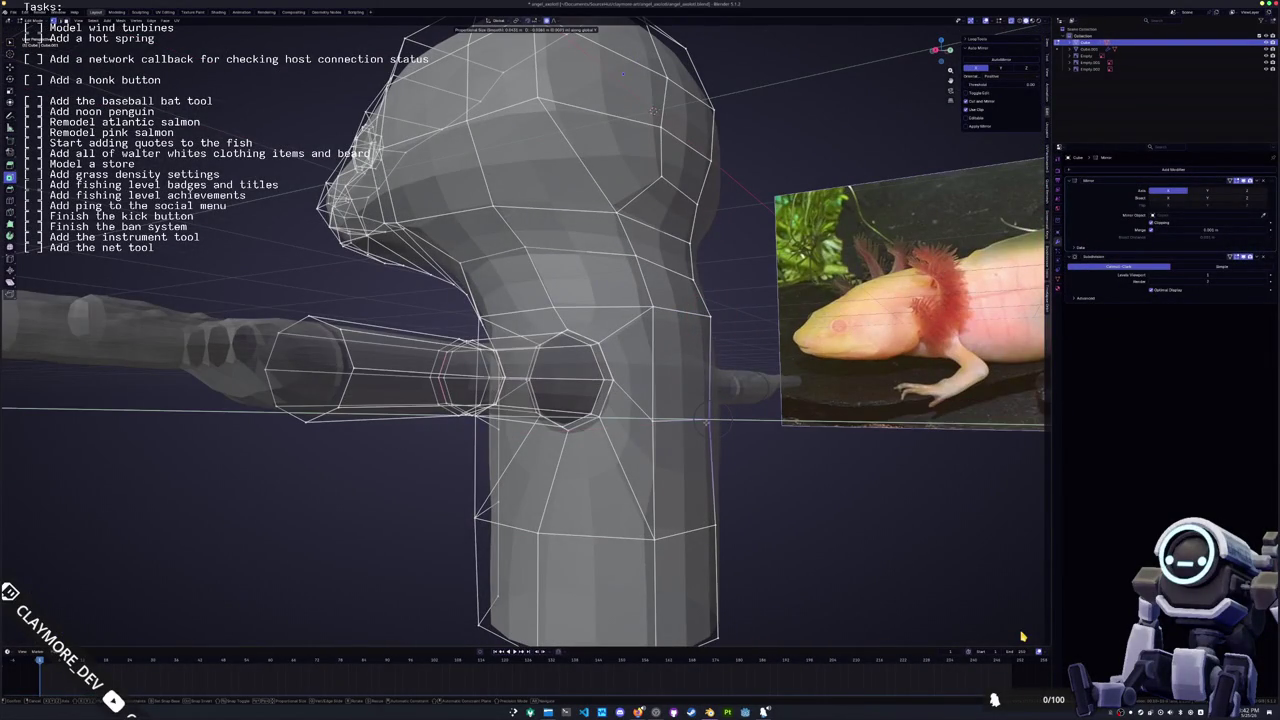
pyautogui.press('y')
pyautogui.click(707, 522)
pyautogui.moveTo(707, 522)
pyautogui.mouseDown(button='middle')
pyautogui.moveTo(708, 500)
pyautogui.moveTo(550, 393)
pyautogui.moveTo(470, 385)
pyautogui.mouseUp(button='middle')
# Scale the box-selected upper-arm faces to thicken the arm at the shoulder
pyautogui.keyDown('alt'); pyautogui.click(548, 392); pyautogui.keyUp('alt')
pyautogui.moveTo(417, 520); pyautogui.dragTo(344, 398)
pyautogui.press('s')
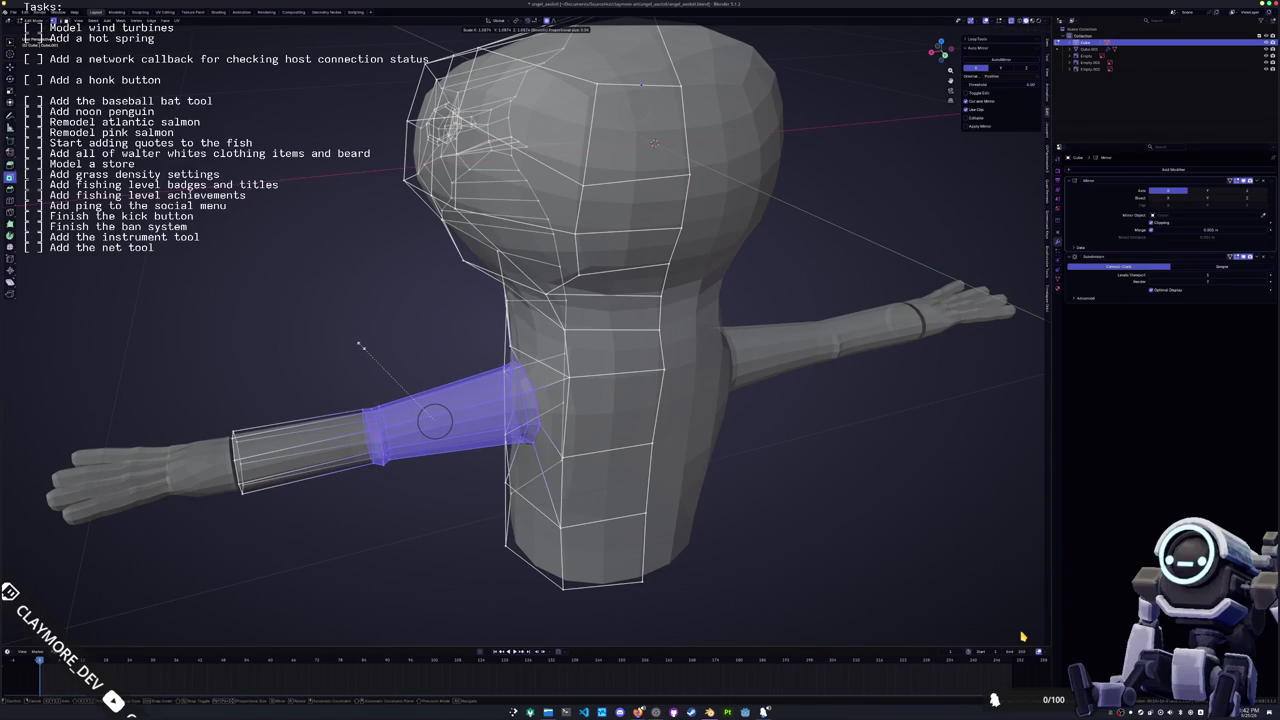
pyautogui.click(363, 352)
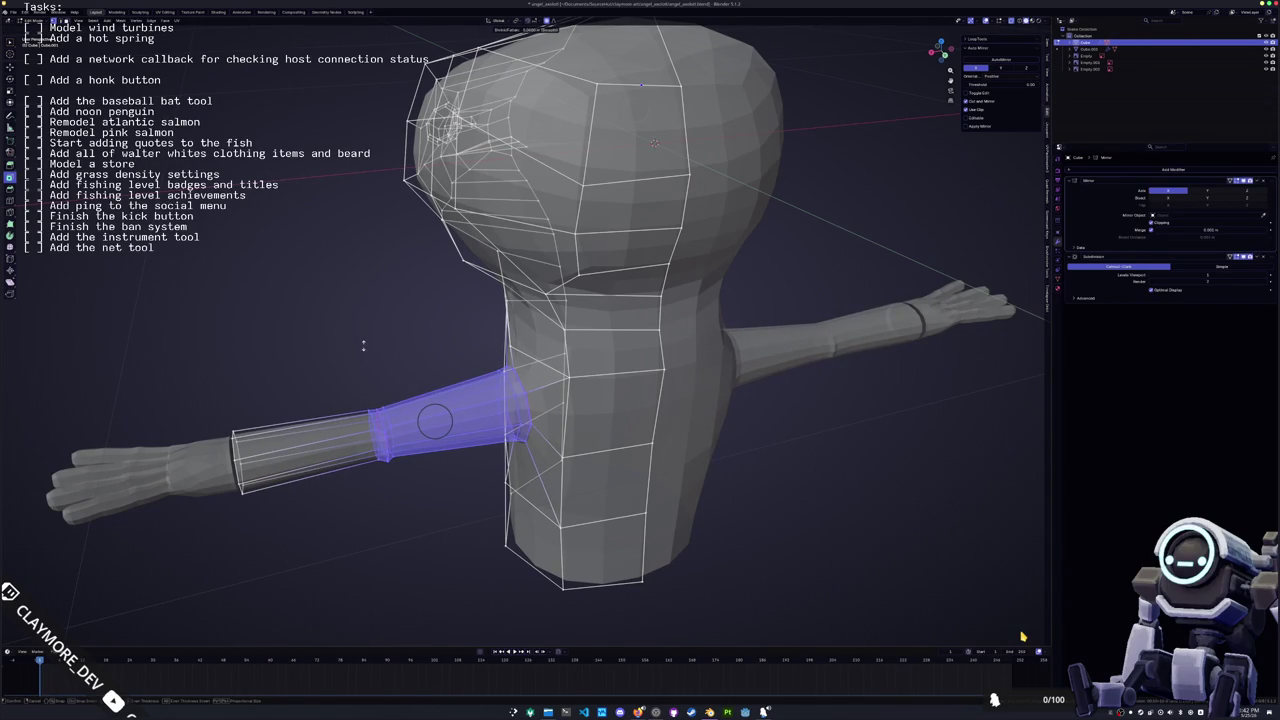
pyautogui.click(363, 344)
# In the front ortho view, select the torso's bottom edge loop
pyautogui.press('Tab')
pyautogui.press('KP_1')
pyautogui.press('Tab')
pyautogui.keyDown('alt'); pyautogui.click(528, 534); pyautogui.keyUp('alt')
# Extrude the torso's bottom loop downward along Z twice
pyautogui.keyDown('shift'); pyautogui.moveTo(528, 534); pyautogui.dragTo(488, 354, button='middle'); pyautogui.keyUp('shift')
pyautogui.press('g')
pyautogui.press('z')
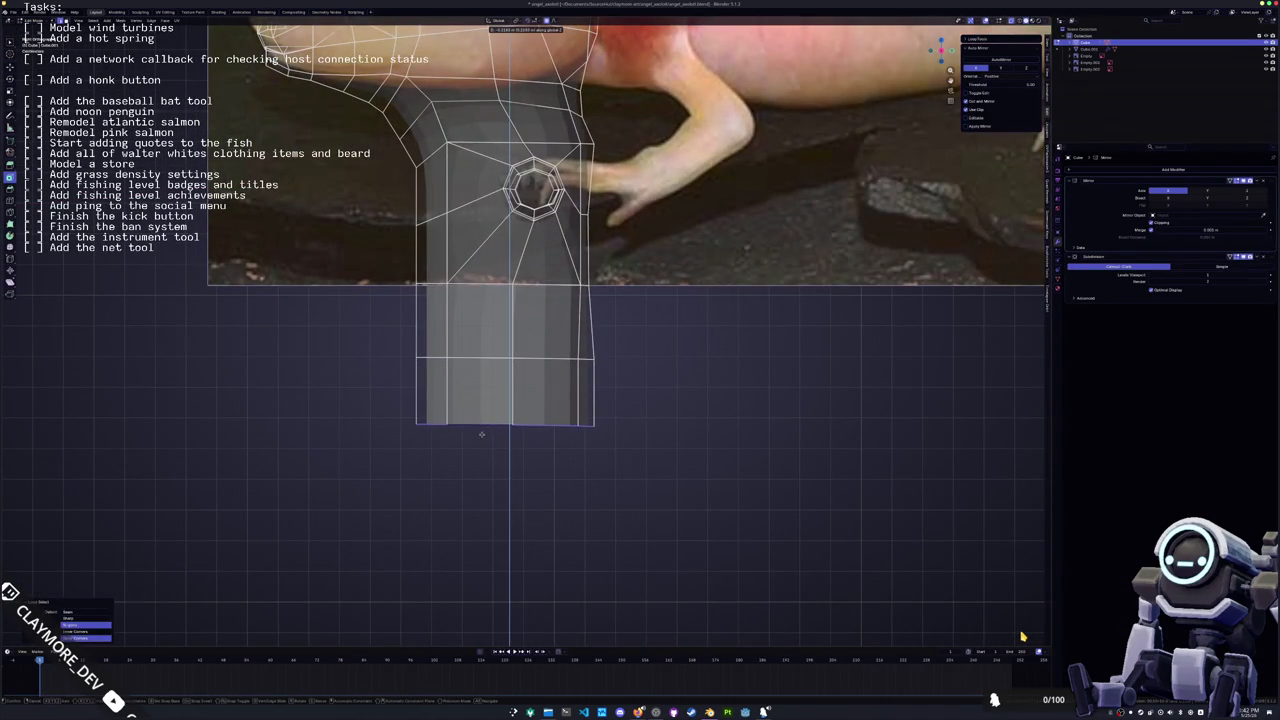
pyautogui.click(481, 433)
pyautogui.press('KP_3')
pyautogui.moveTo(483, 436); pyautogui.dragTo(490, 436, button='middle')
pyautogui.press('e')
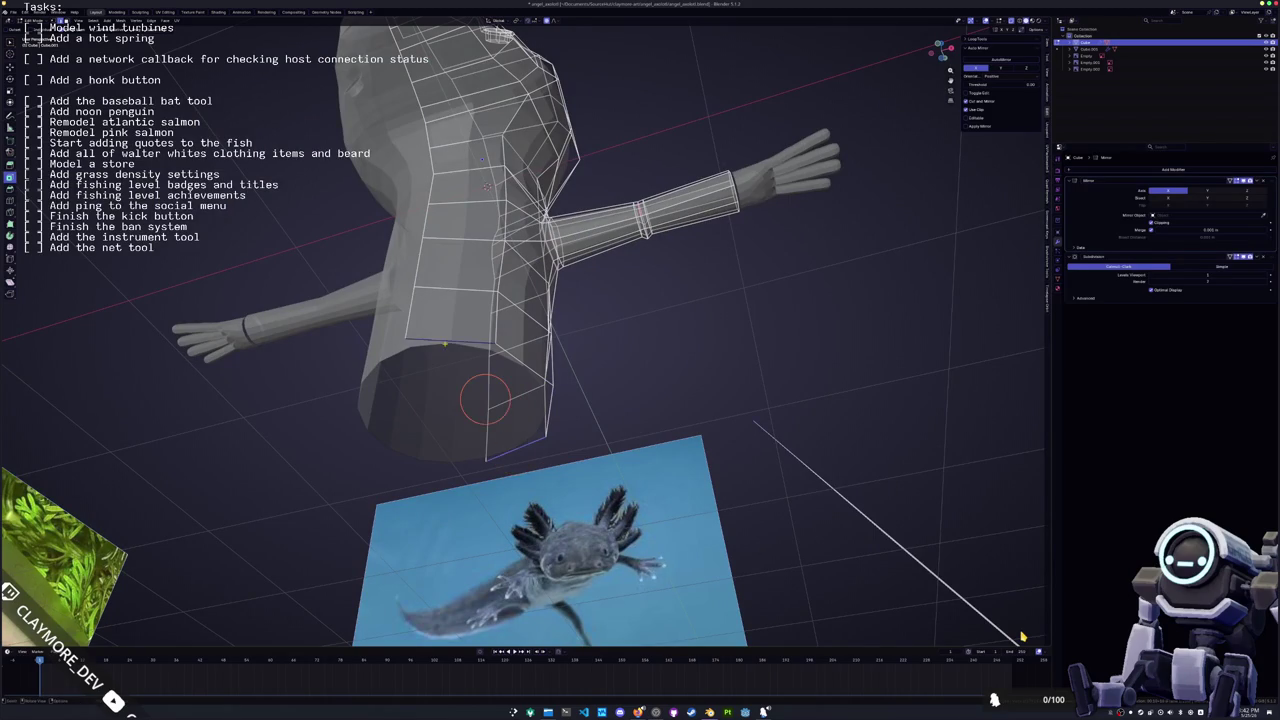
pyautogui.click(483, 450)
# Taper the new bottom loop by scaling it twice, then lower it along Z
pyautogui.moveTo(439, 396); pyautogui.dragTo(490, 424, button='middle')
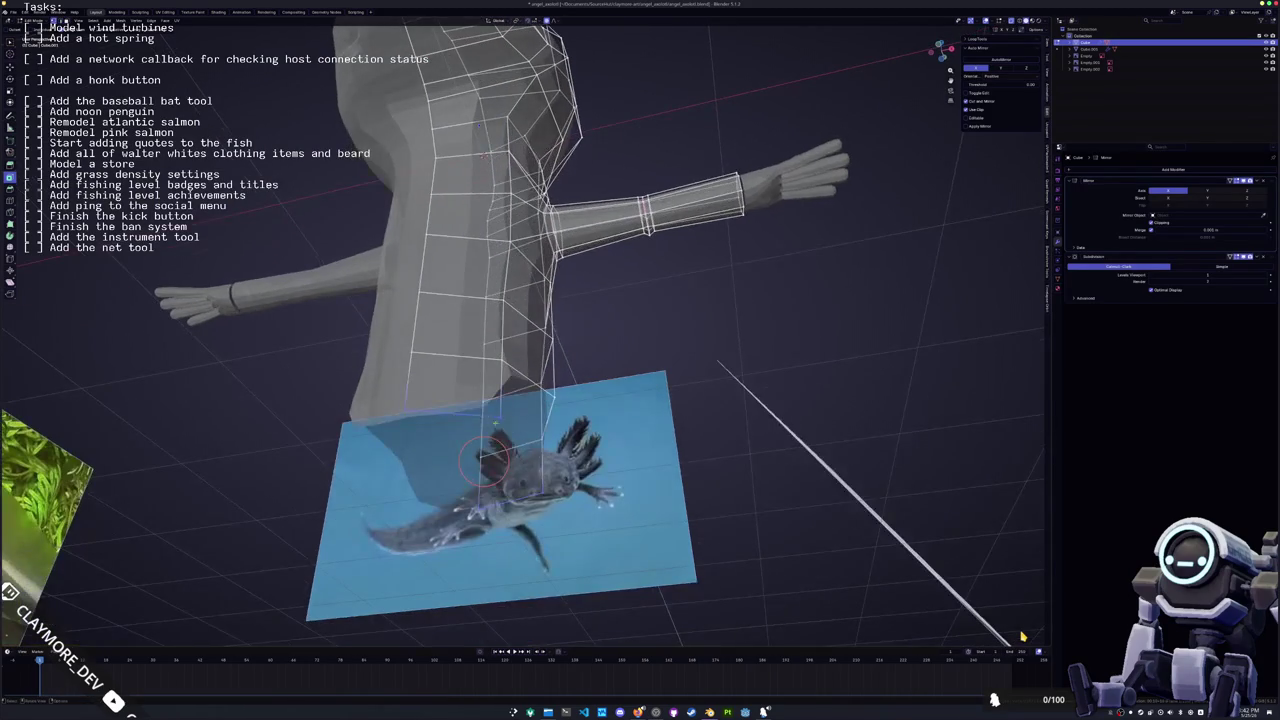
pyautogui.press('s')
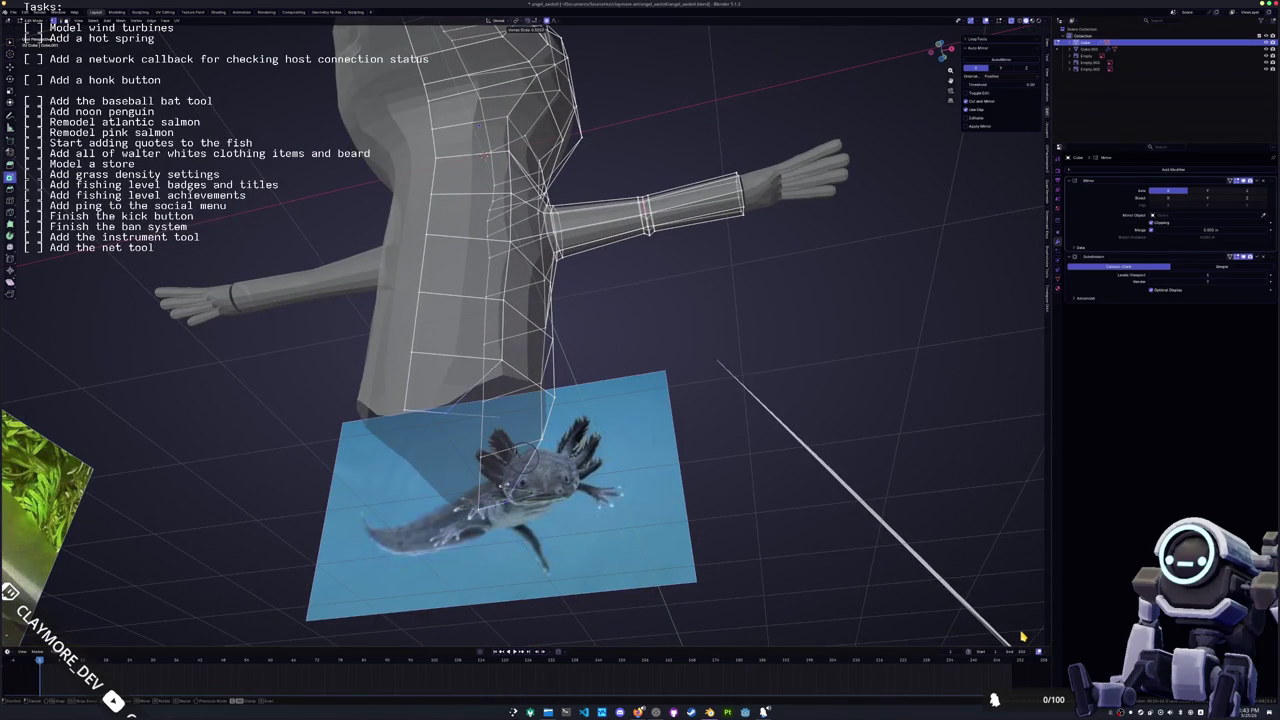
pyautogui.click(424, 418)
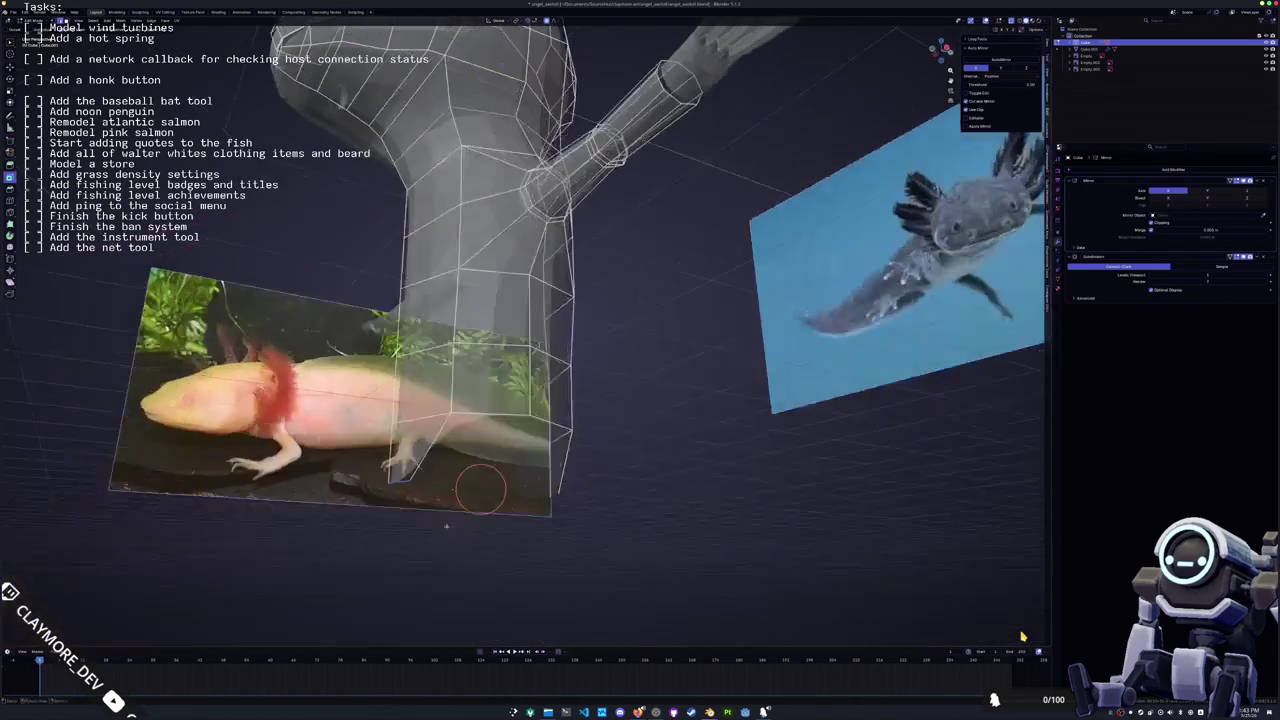
pyautogui.moveTo(424, 418); pyautogui.dragTo(509, 421, button='middle')
pyautogui.press('s')
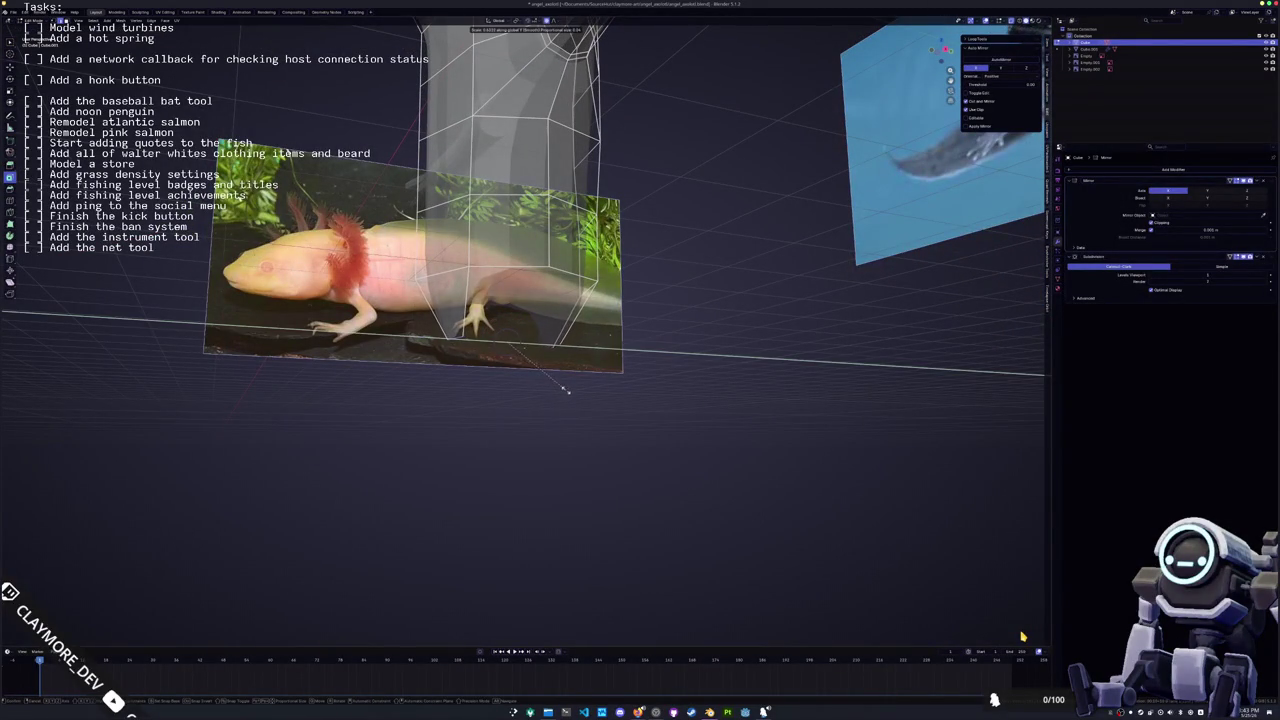
pyautogui.click(567, 390)
pyautogui.press('g')
pyautogui.press('z')
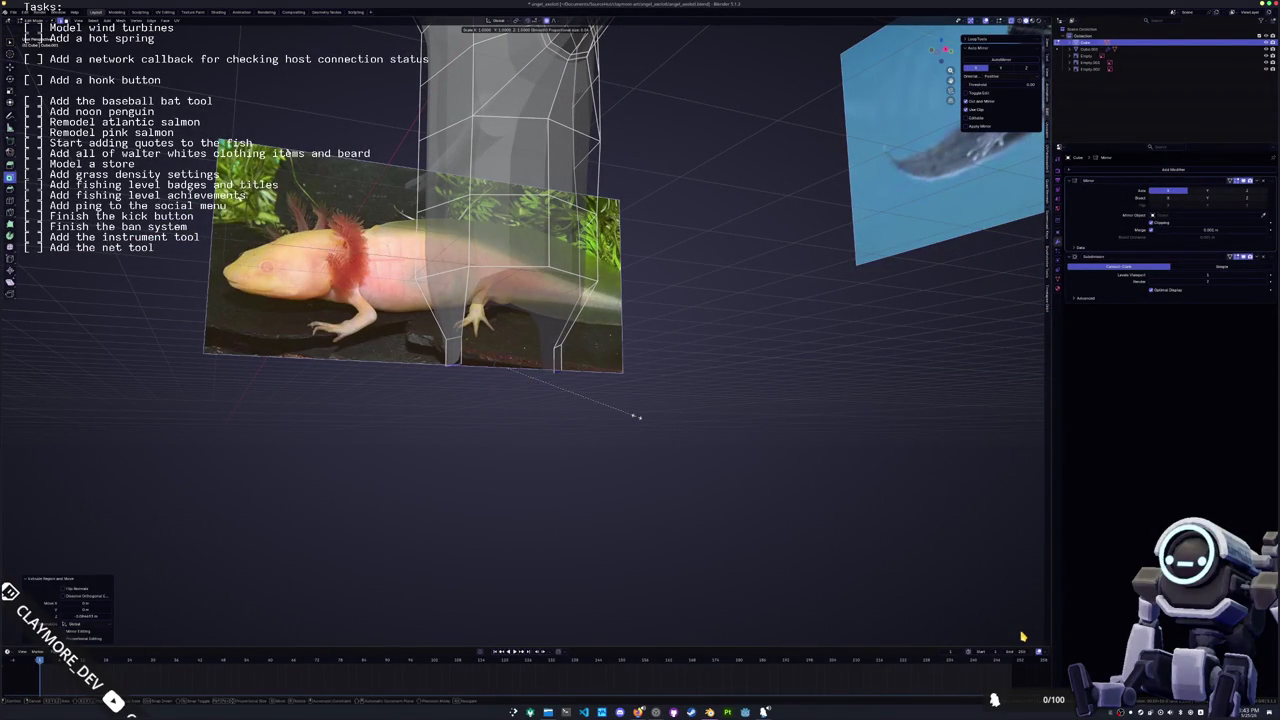
pyautogui.click(539, 377)
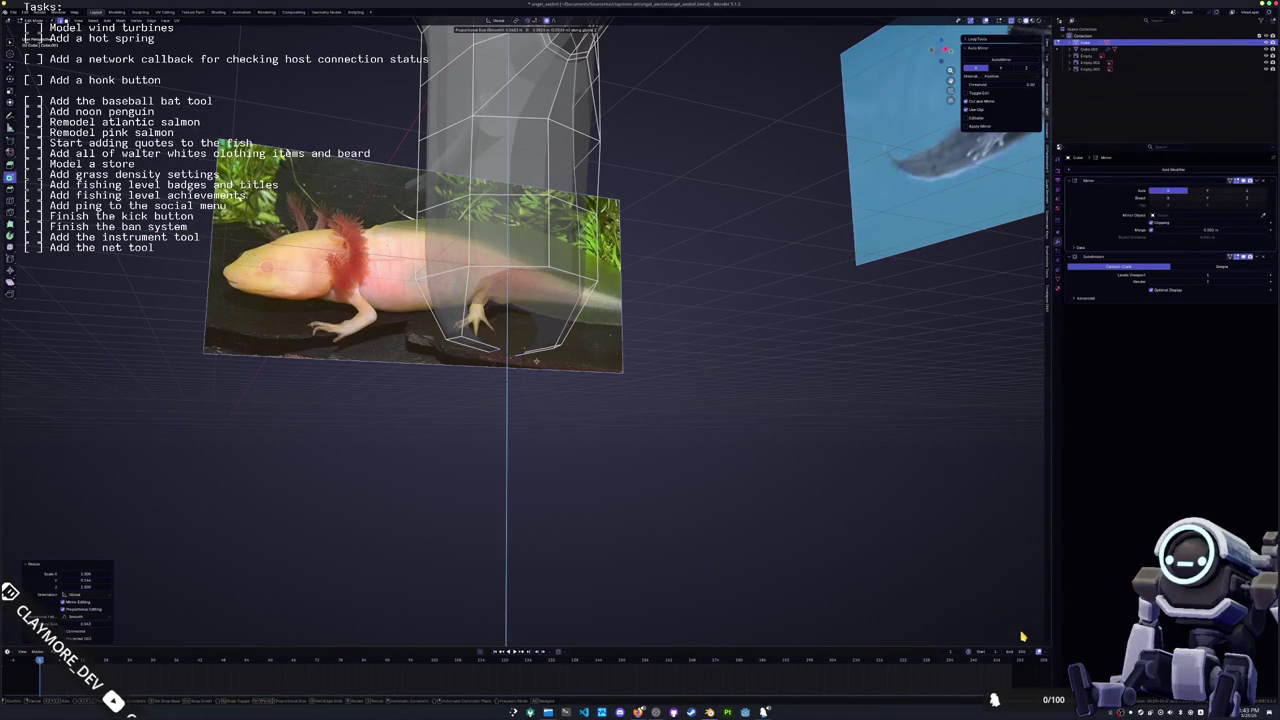
pyautogui.moveTo(539, 377)
pyautogui.mouseDown(button='middle')
pyautogui.moveTo(491, 349)
pyautogui.moveTo(505, 385)
pyautogui.mouseUp(button='middle')
# Delete the underside faces, merge the gap vertices at center, and shift the bottom vertex along Y
pyautogui.press('x')
pyautogui.click(517, 376)
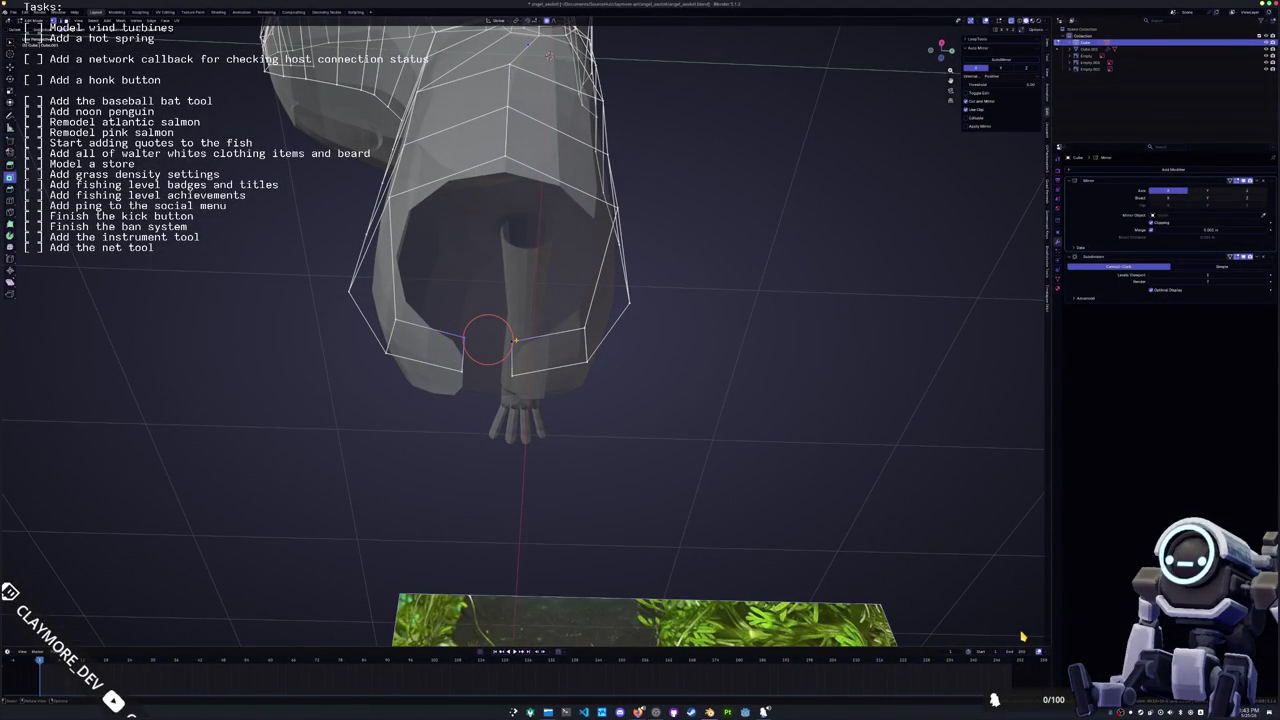
pyautogui.press('m')
pyautogui.click(487, 340)
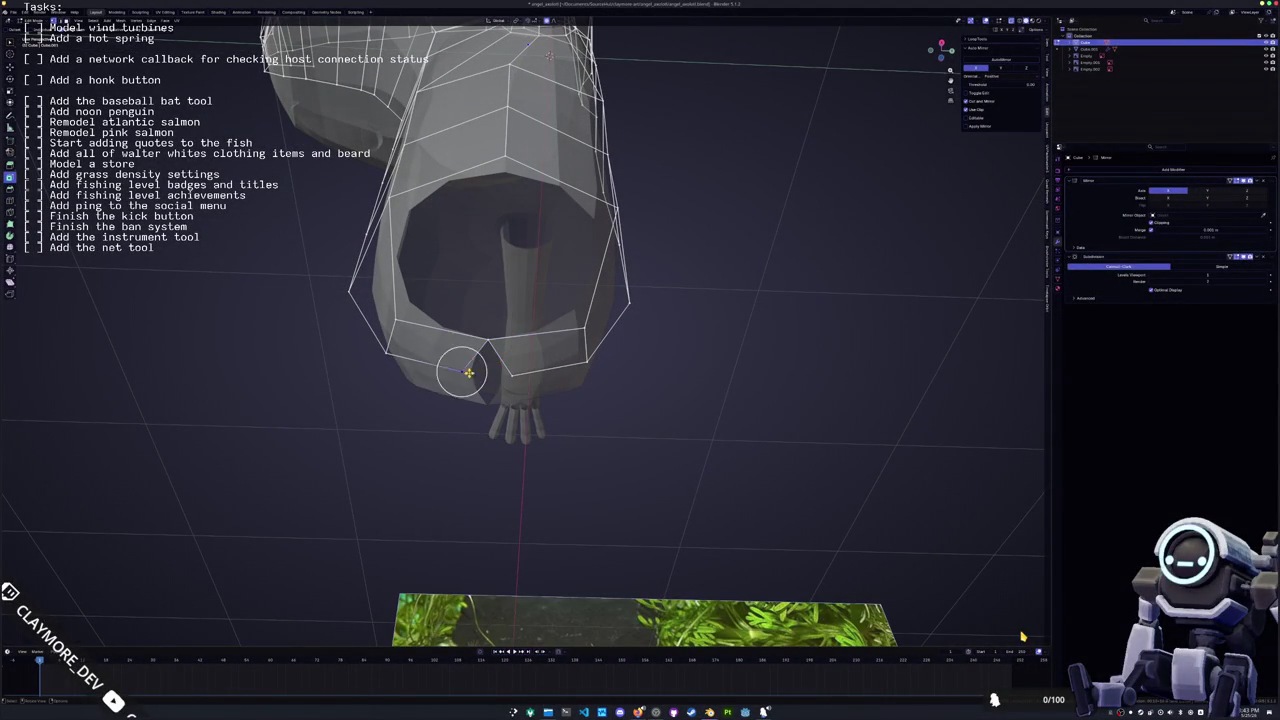
pyautogui.press('m')
pyautogui.click(495, 370)
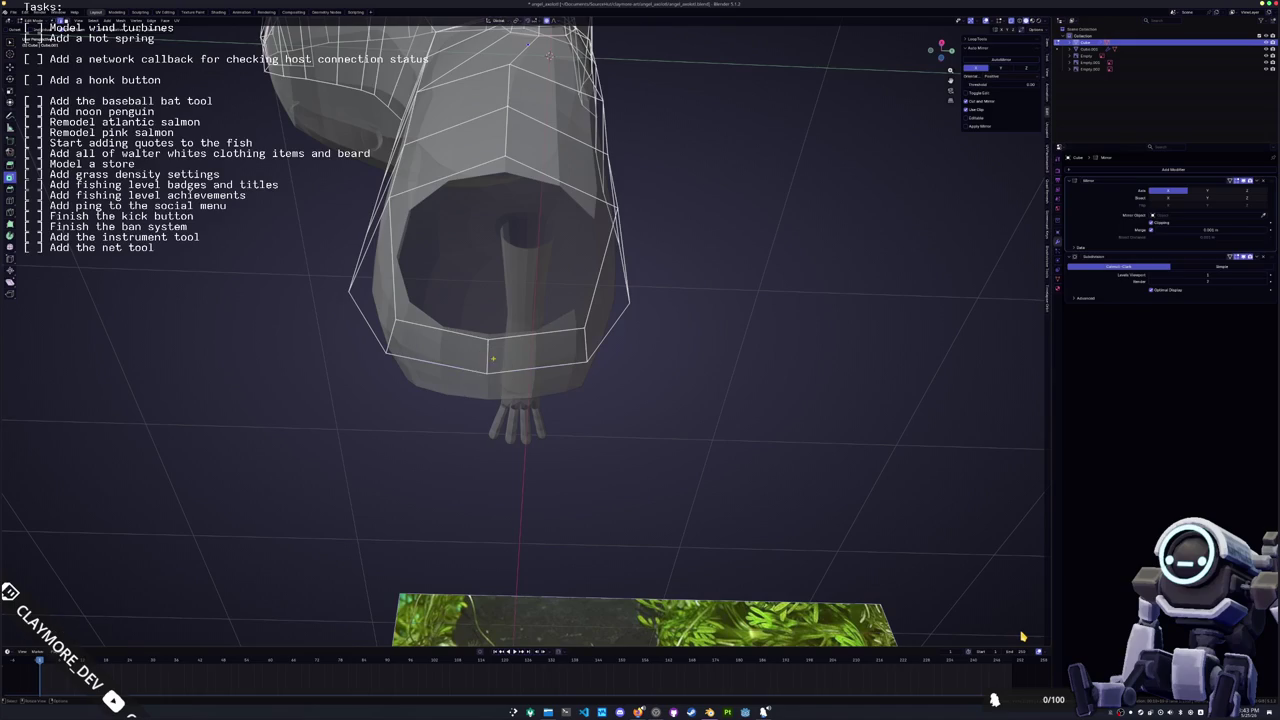
pyautogui.press('g')
pyautogui.press('y')
pyautogui.click(500, 358)
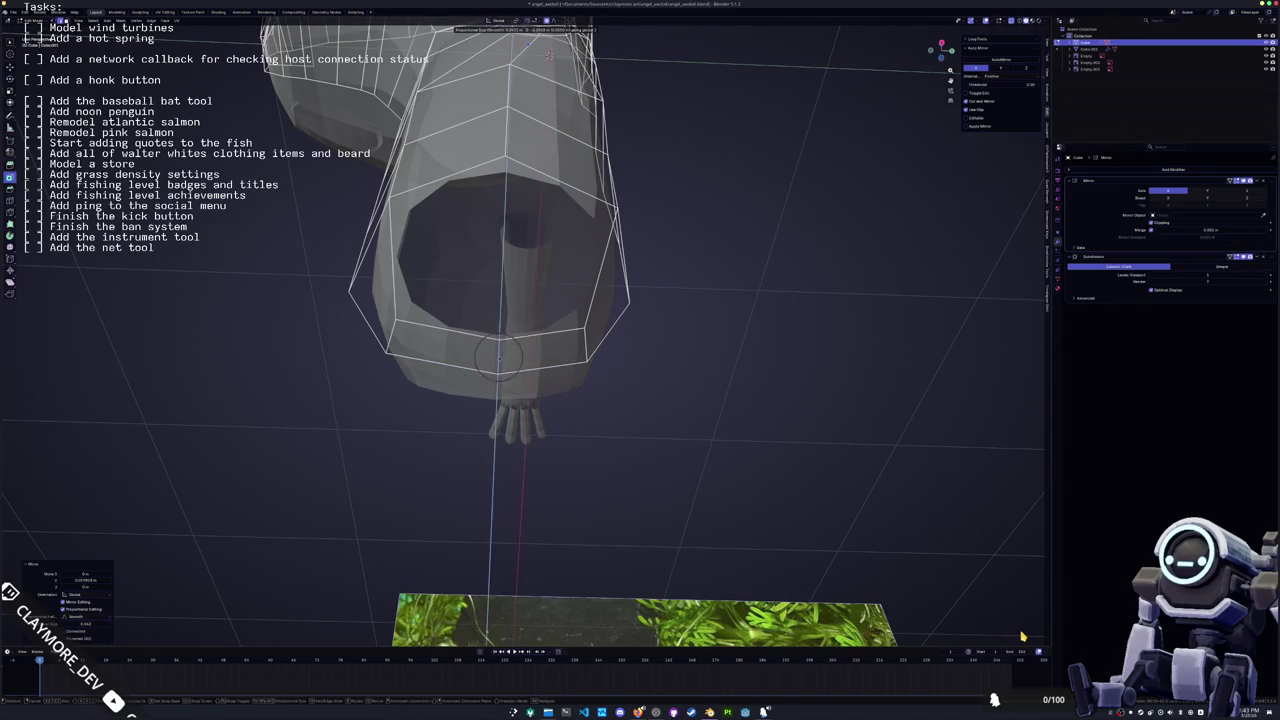
pyautogui.press('KP_1')
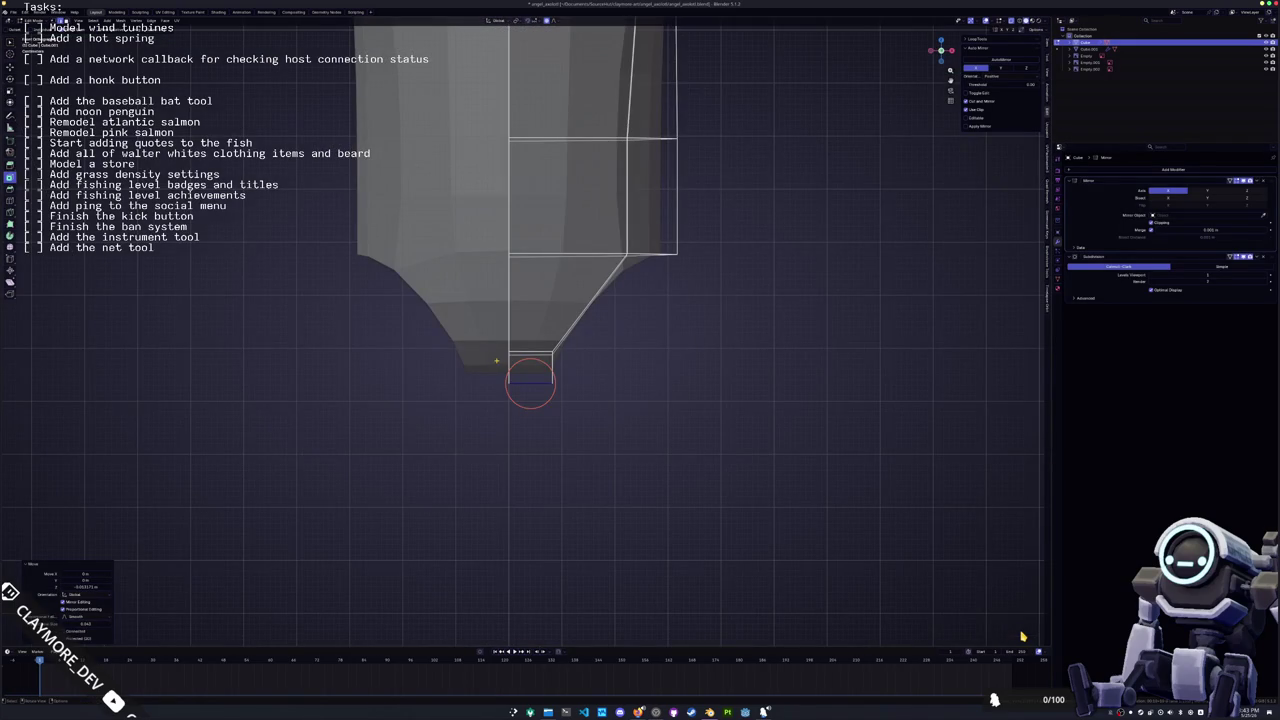
# Select the bottom edge loop and extrude it in the front view
pyautogui.moveTo(530, 383); pyautogui.dragTo(577, 348, button='middle')
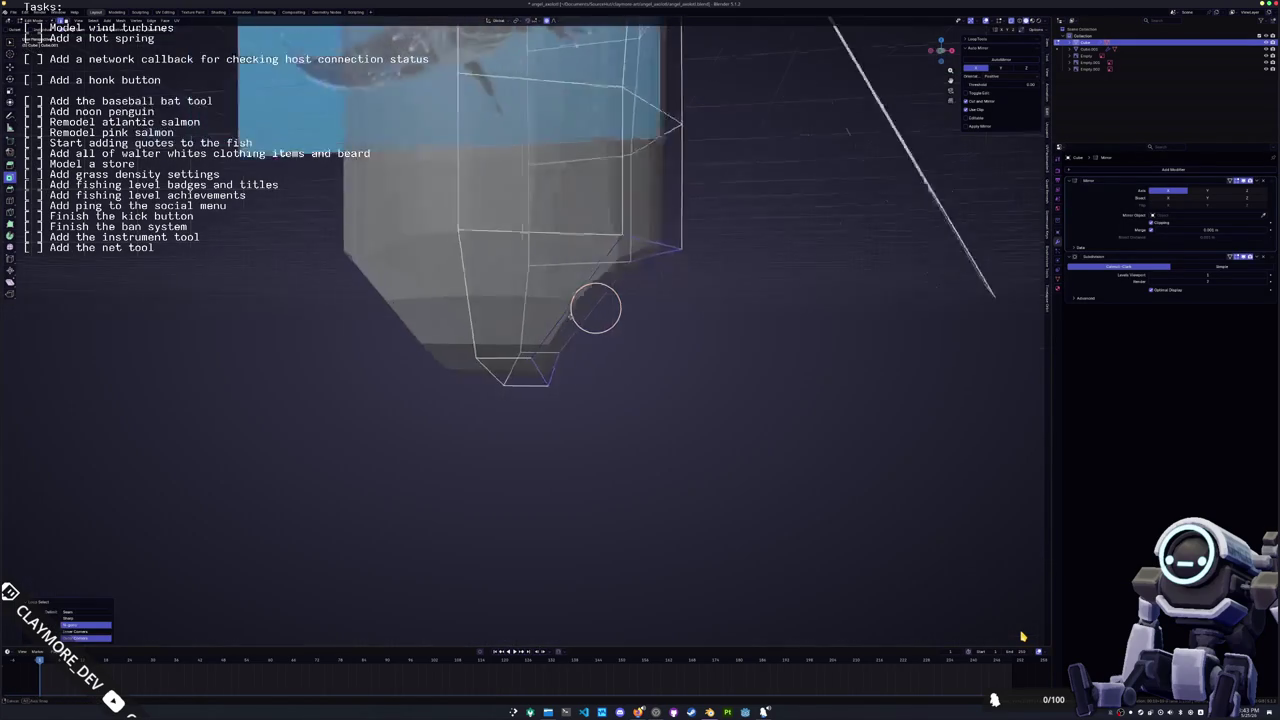
pyautogui.keyDown('alt'); pyautogui.click(577, 348); pyautogui.keyUp('alt')
pyautogui.press('KP_1')
pyautogui.press('e')
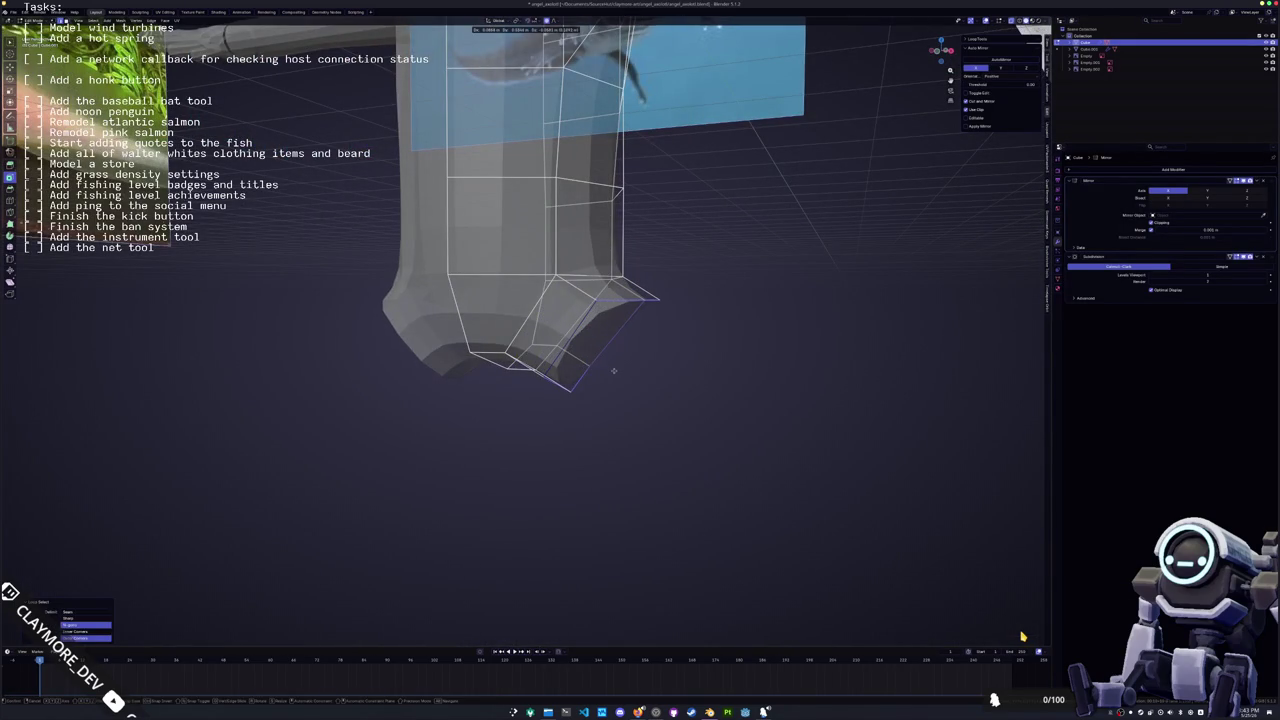
pyautogui.click(610, 370)
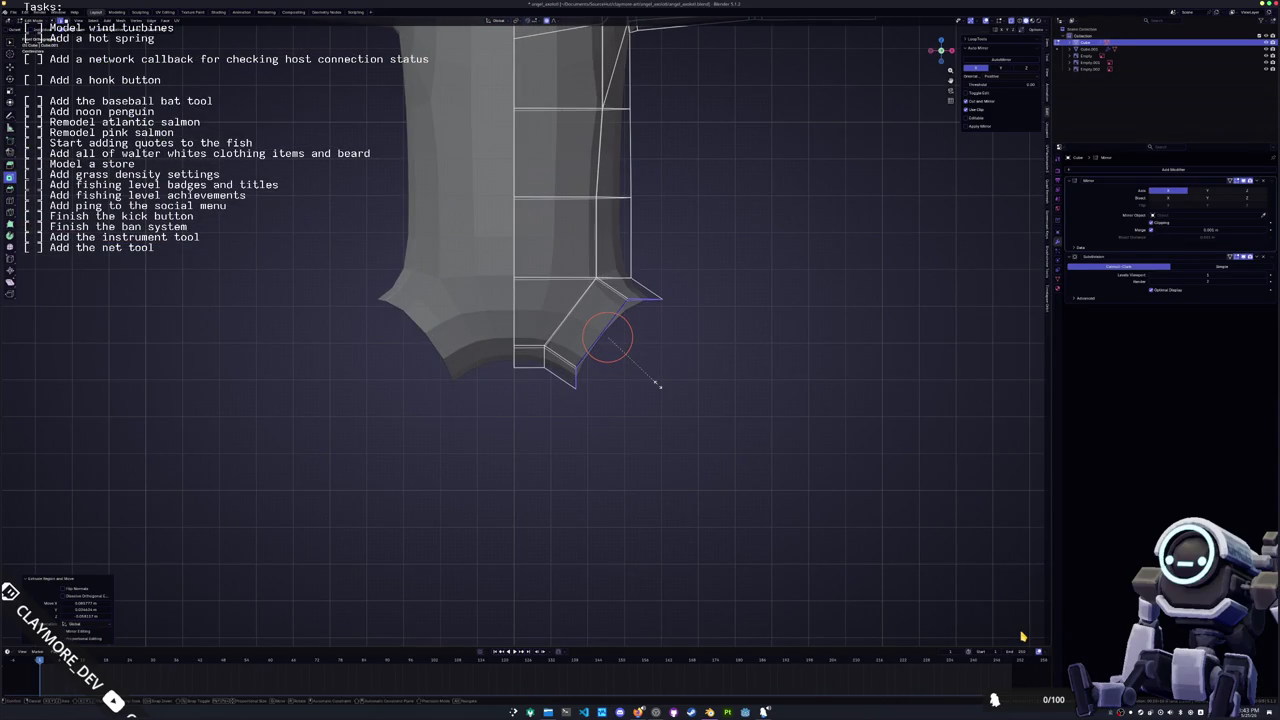
# Scale the extruded bottom flap with X and Y locked, then rotate it
pyautogui.press('s')
pyautogui.press('x')
pyautogui.press('y')
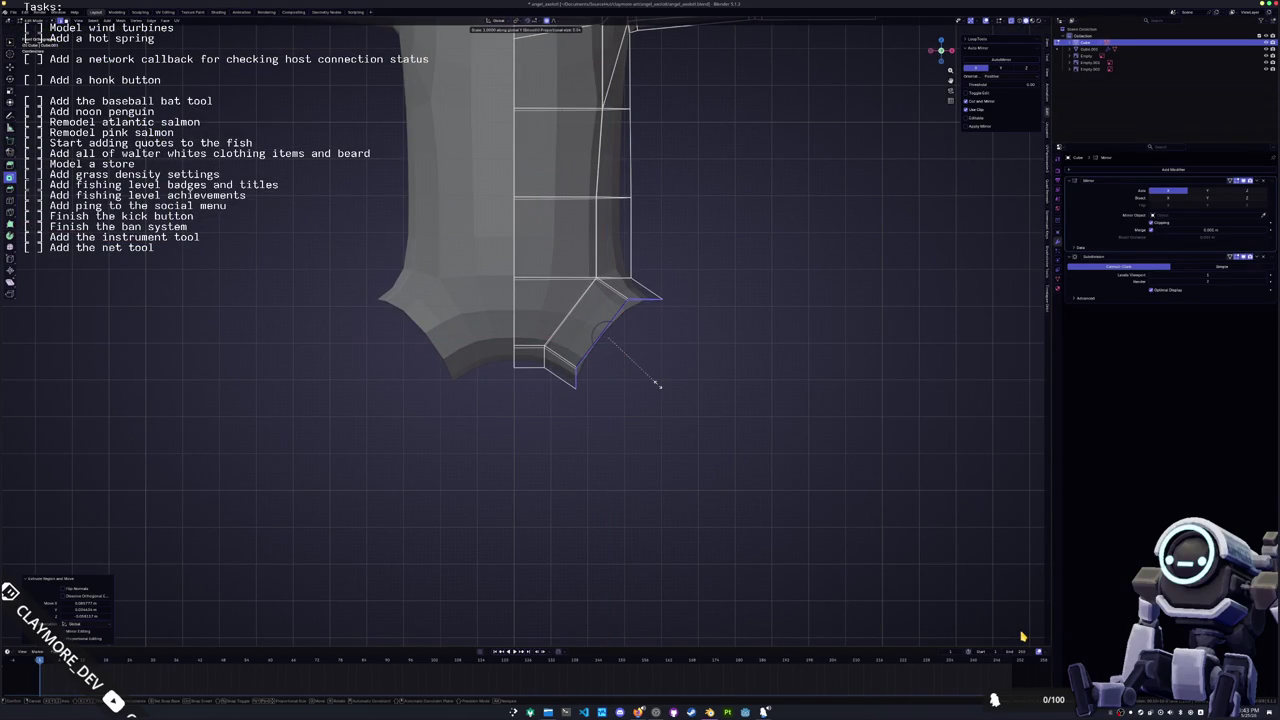
pyautogui.click(657, 390)
pyautogui.press('r')
pyautogui.click(691, 429)
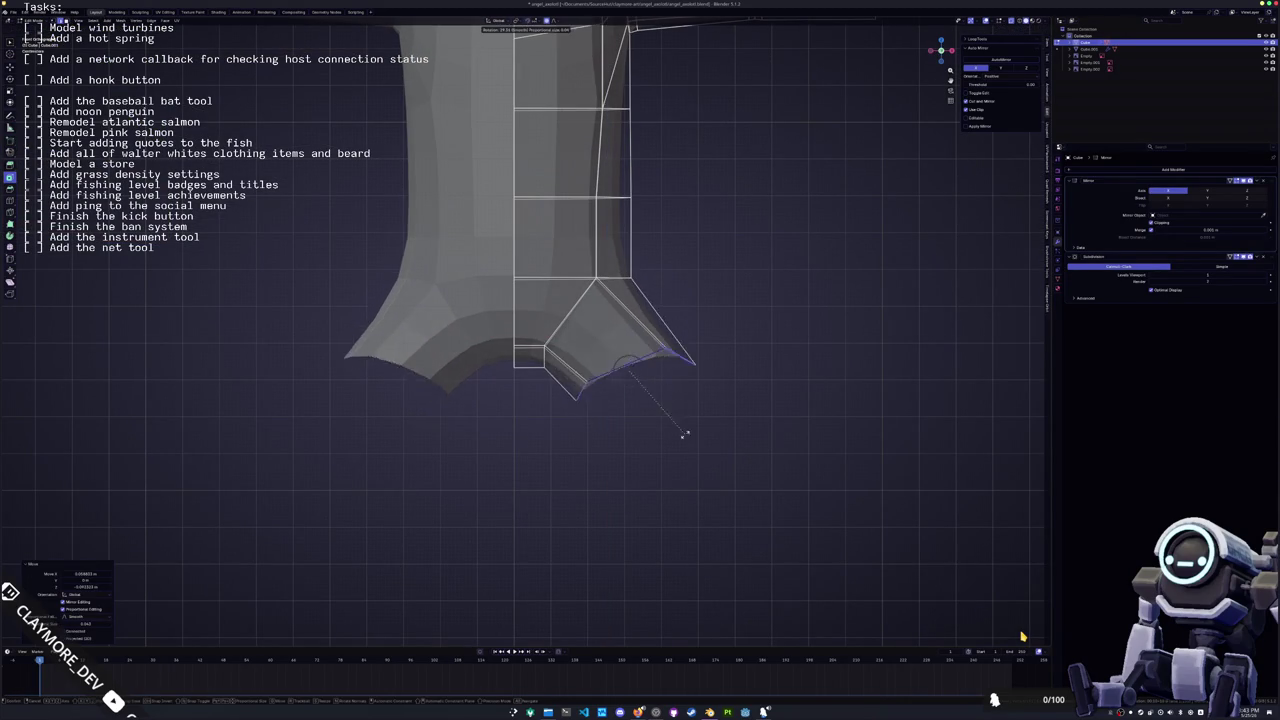
# Rescale and reposition the bottom crotch flap to straighten it
pyautogui.press('r')
pyautogui.press('s')
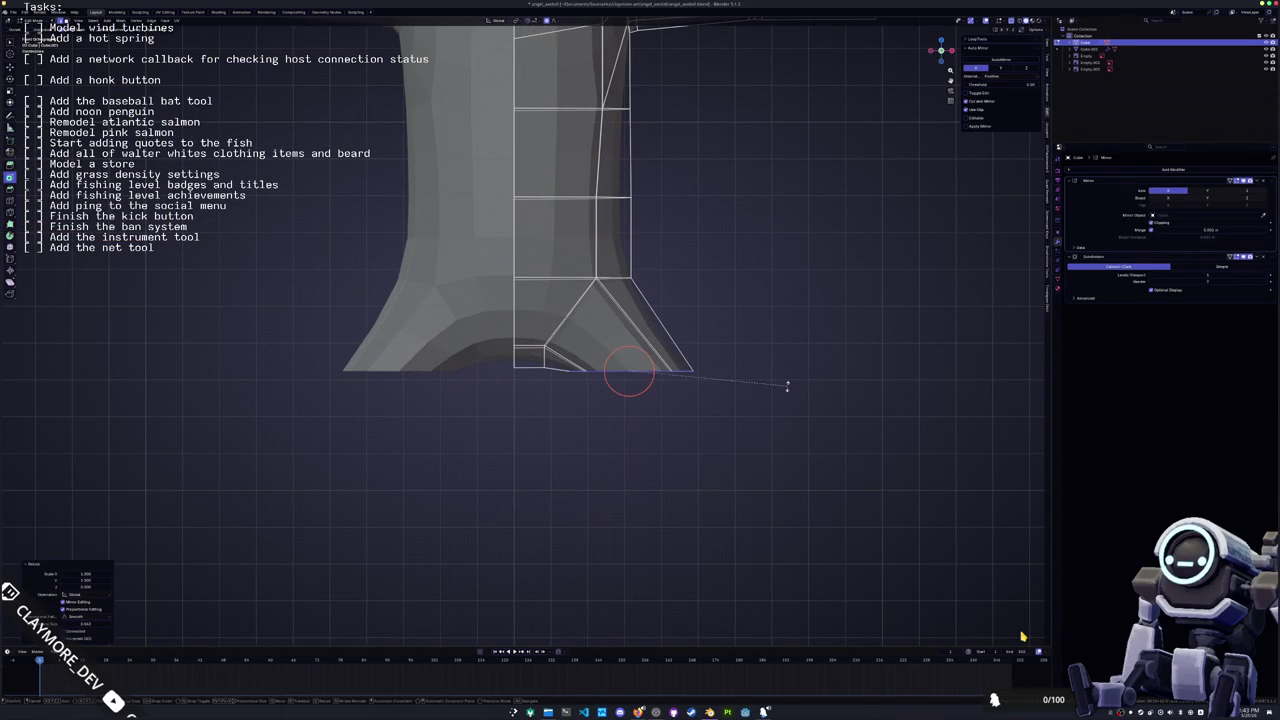
pyautogui.press('g')
pyautogui.click(714, 321)
pyautogui.press('s')
pyautogui.click(714, 321)
pyautogui.press('g')
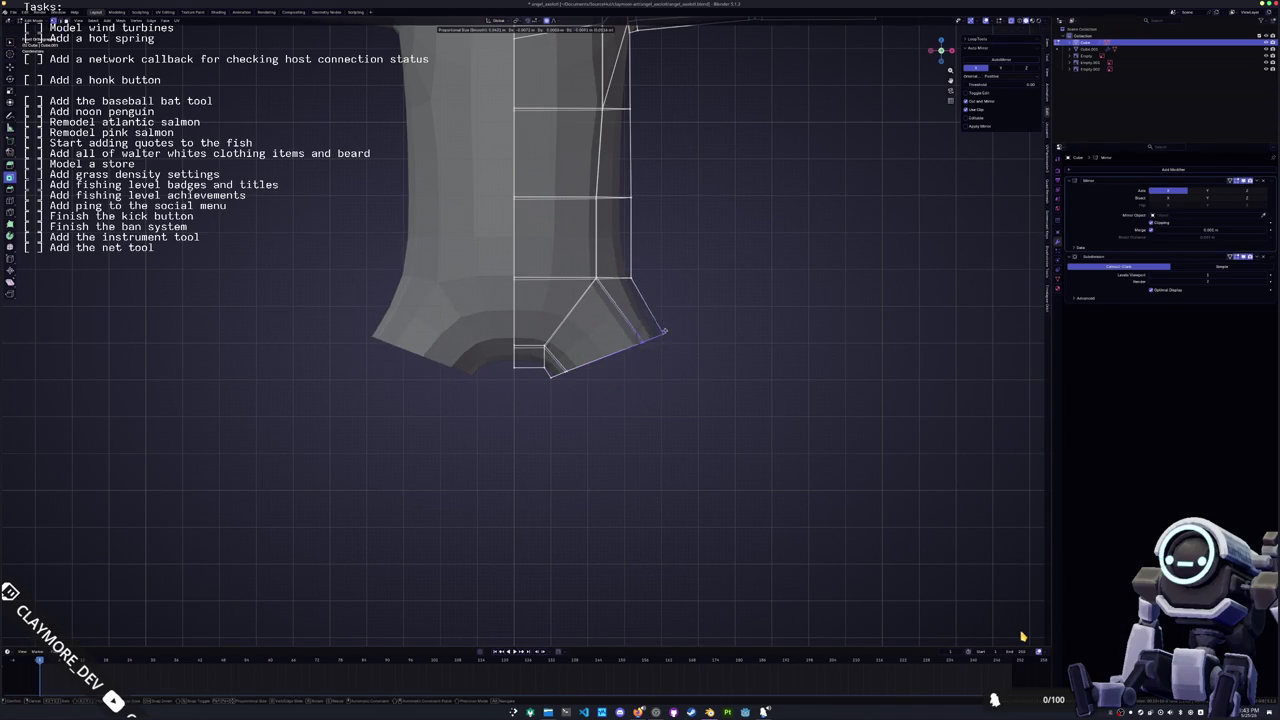
pyautogui.click(628, 360)
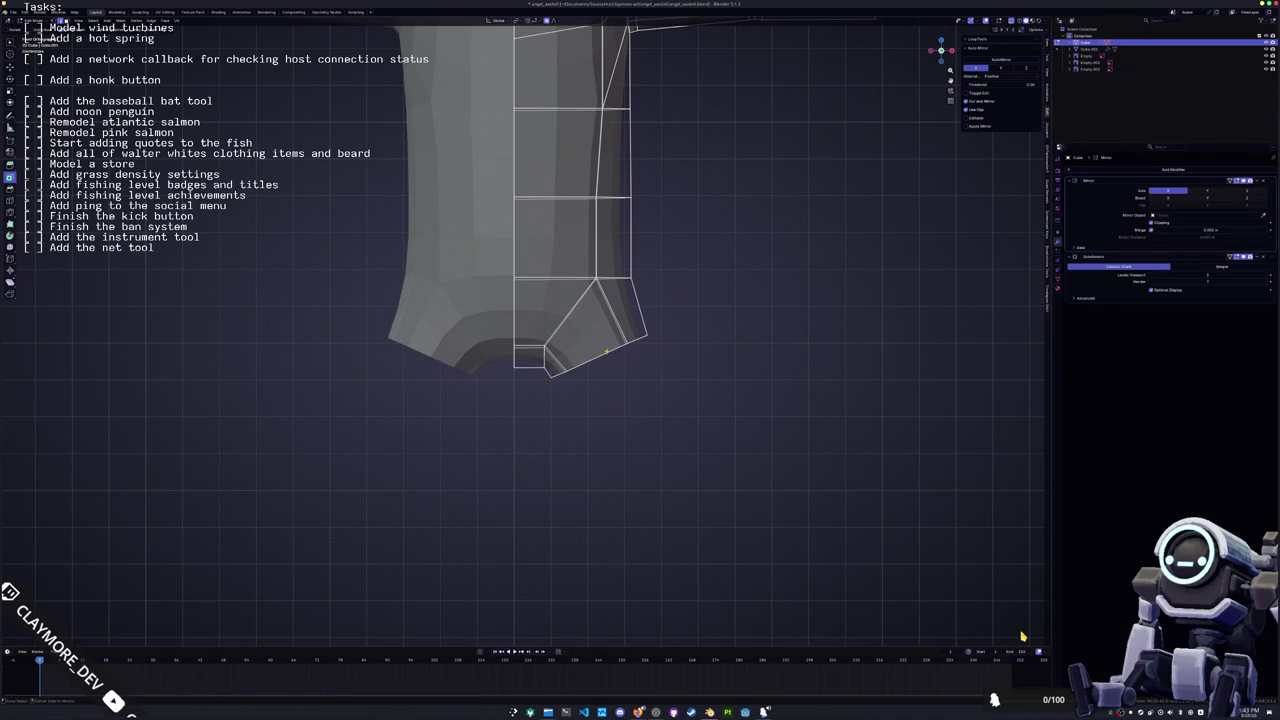
# Extrude a new row of faces from the bottom edge, then rotate and raise it
pyautogui.press('e')
pyautogui.click(697, 405)
pyautogui.press('r')
pyautogui.click(697, 401)
pyautogui.press('g')
pyautogui.click(697, 388)
# Rotate the new bottom row again and reshape it with proportional falloff
pyautogui.press('r')
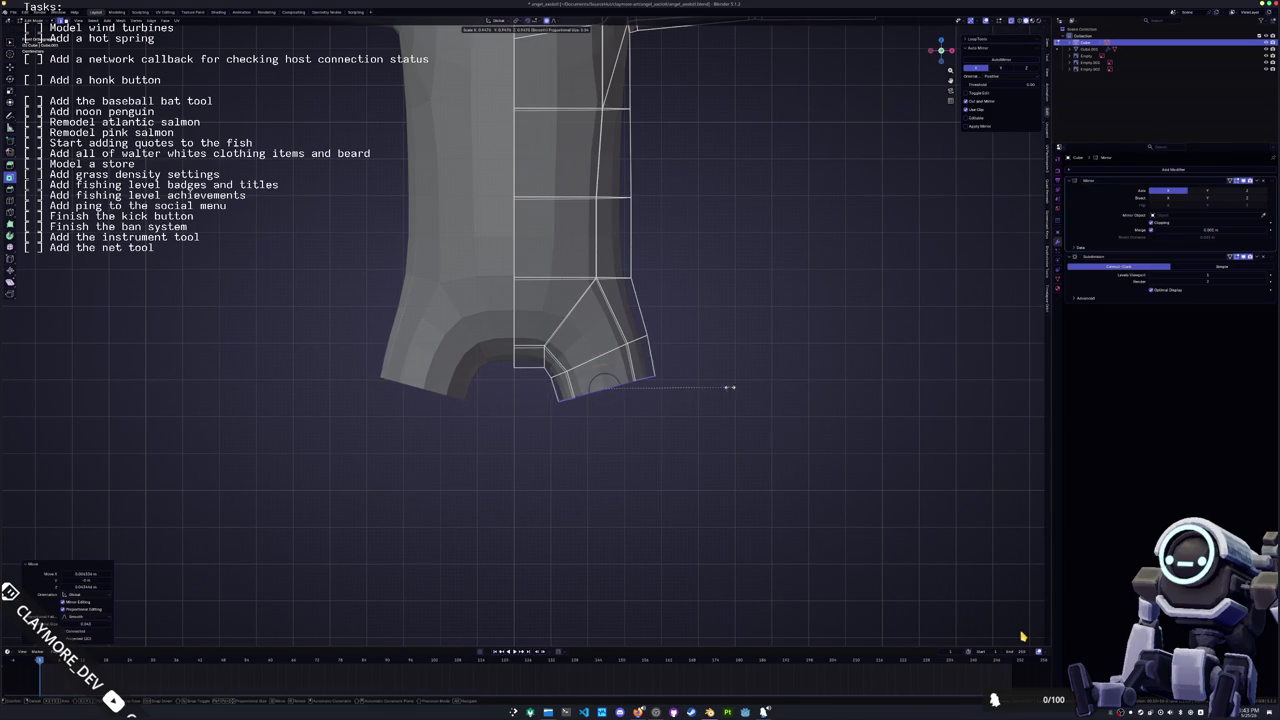
pyautogui.click(706, 407)
pyautogui.press('g')
pyautogui.scroll(5, 697, 436)
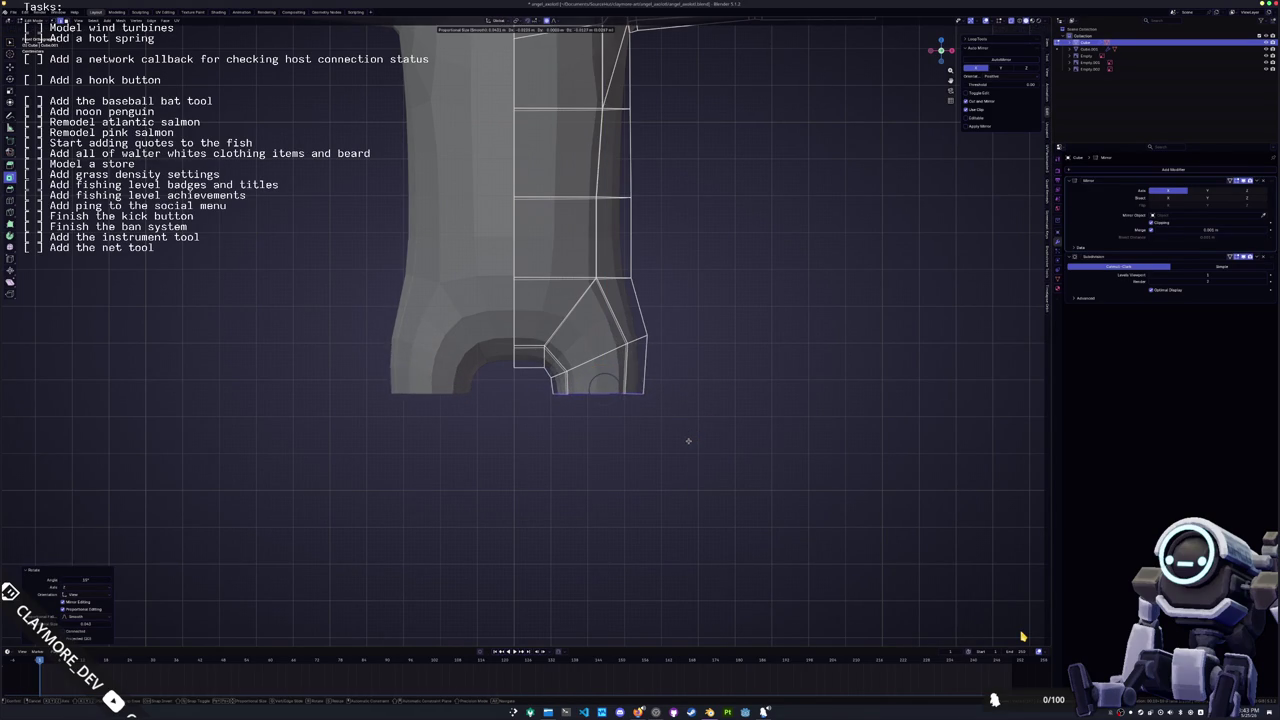
pyautogui.click(689, 445)
# Shift the leg's side vertex and the inner and bottom crotch vertices along X
pyautogui.click(600, 283)
pyautogui.press('g')
pyautogui.press('x')
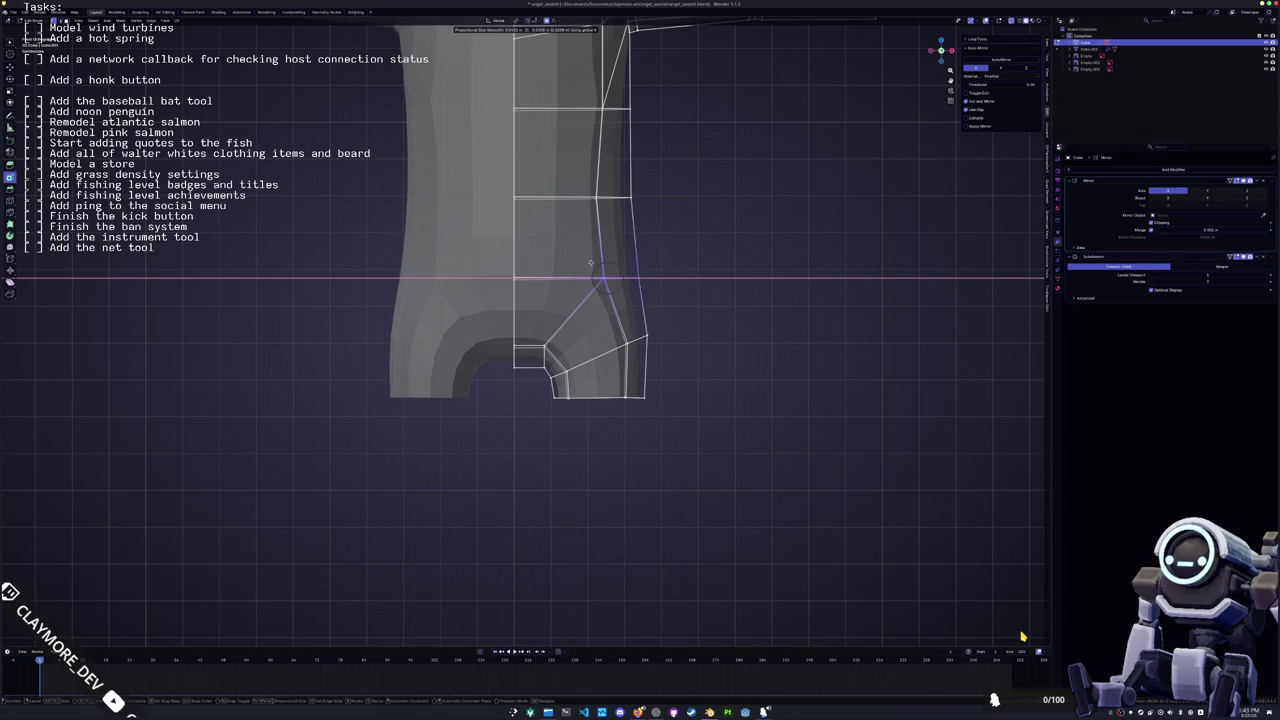
pyautogui.click(591, 263)
pyautogui.click(541, 349)
pyautogui.press('g')
pyautogui.press('x')
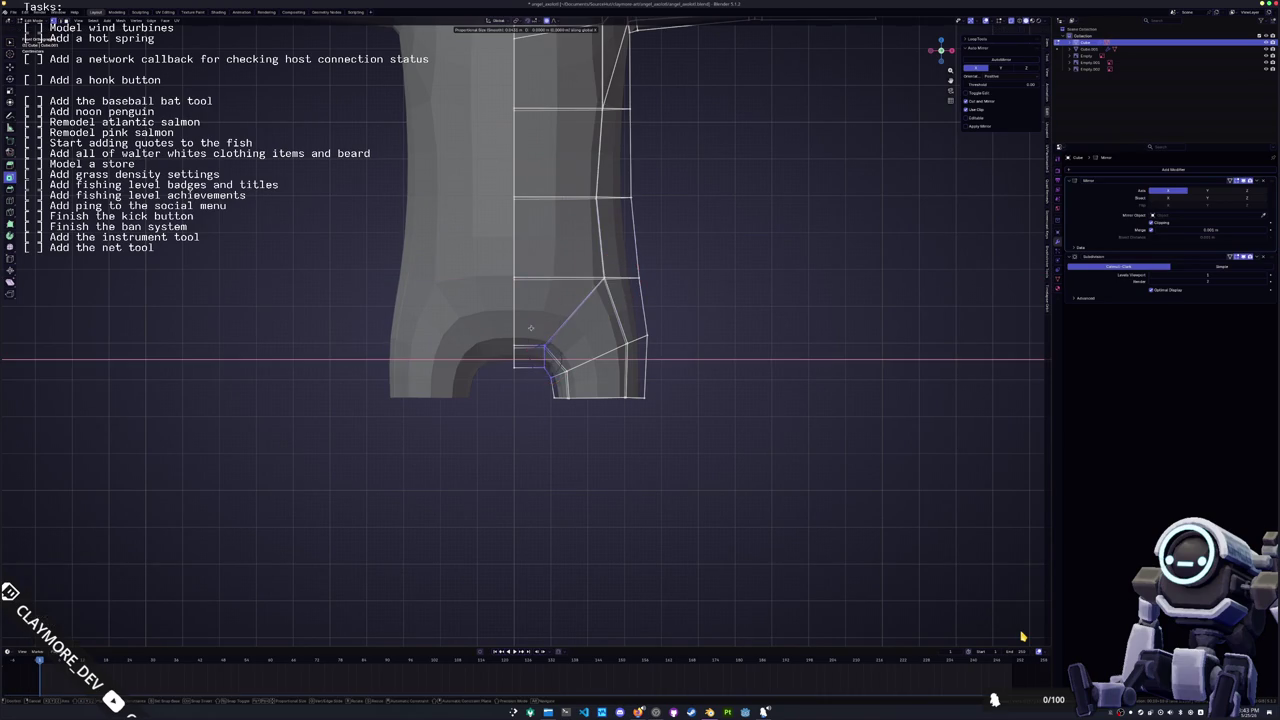
pyautogui.click(571, 423)
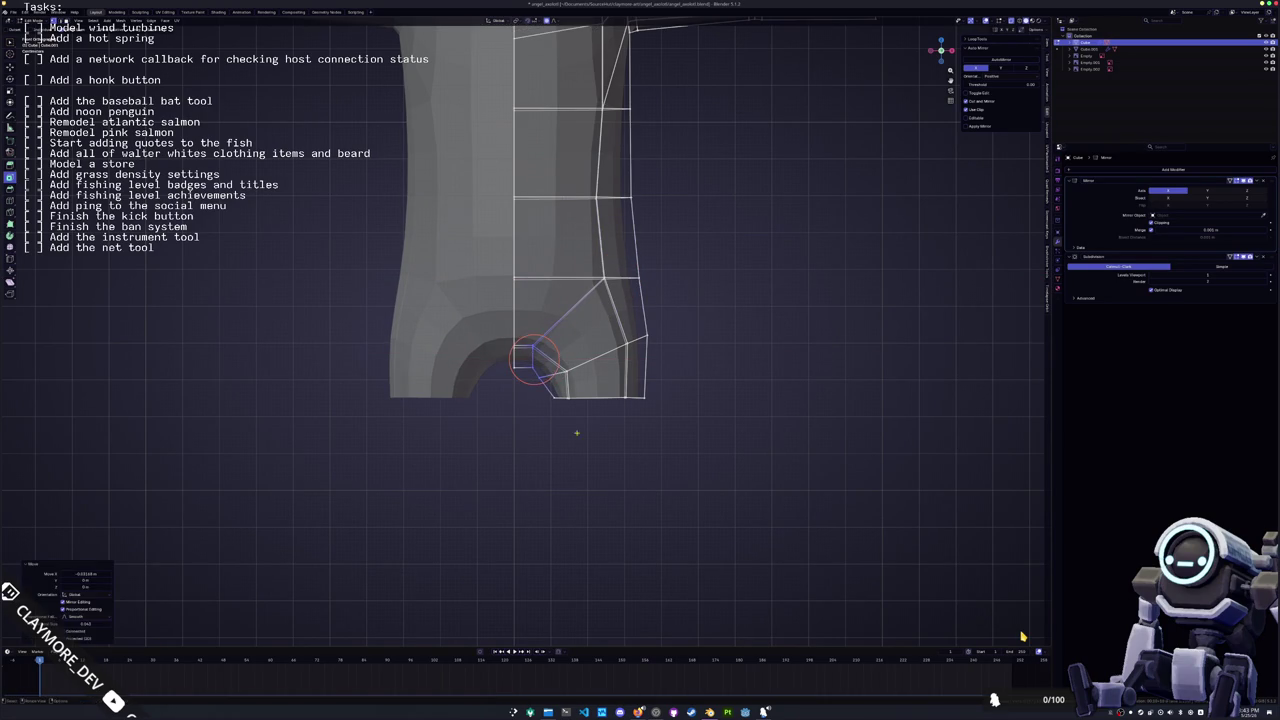
pyautogui.moveTo(583, 430); pyautogui.dragTo(542, 370)
pyautogui.press('g')
pyautogui.press('x')
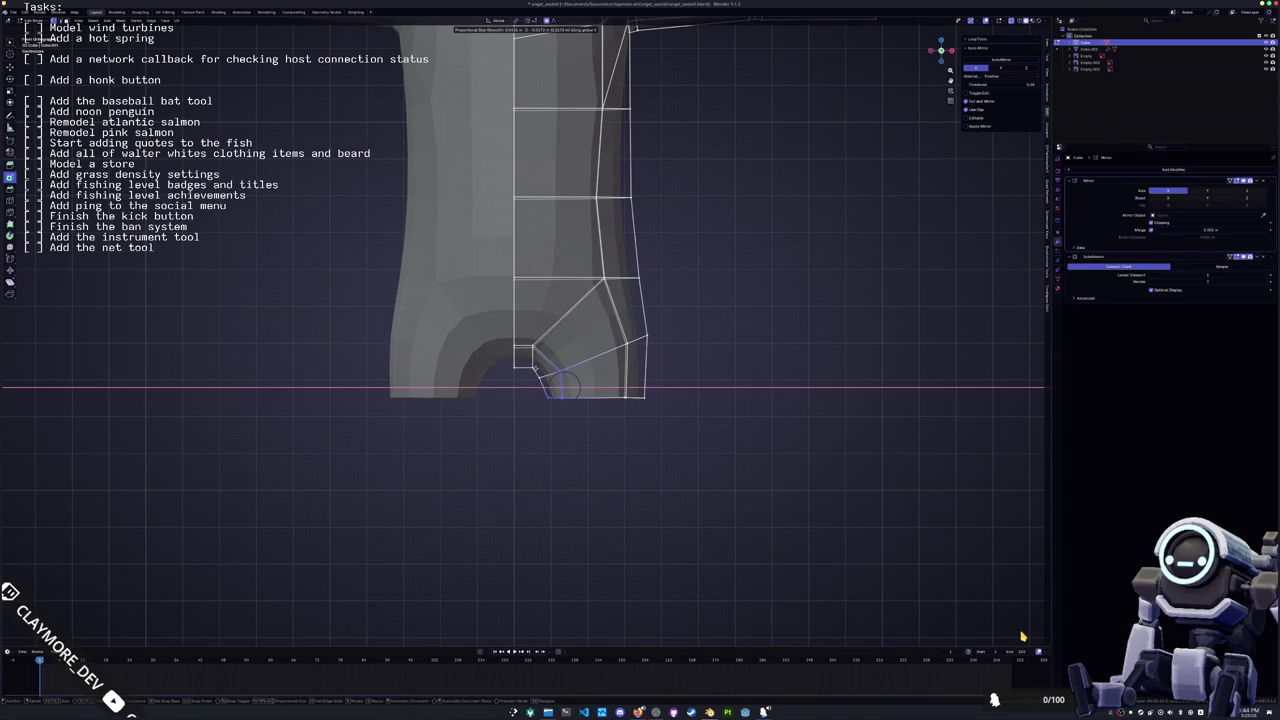
pyautogui.click(556, 387)
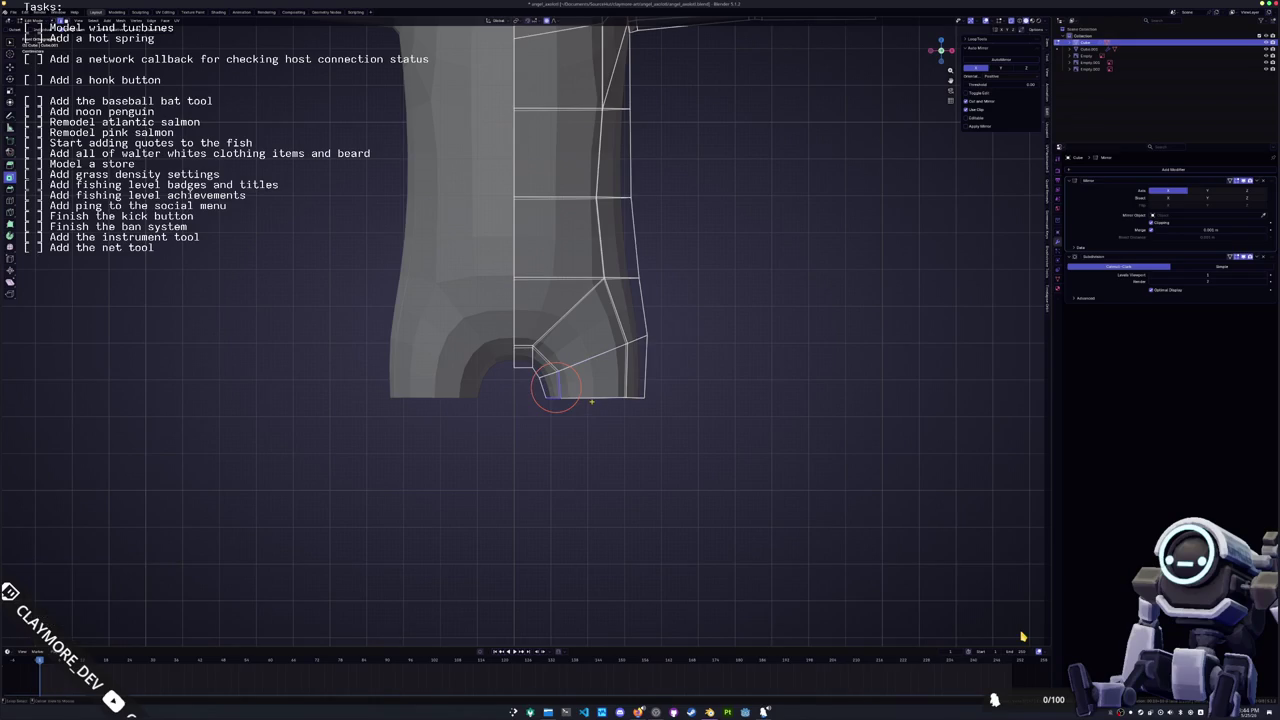
# Lower the leg's bottom edge along Z with proportional editing turned off
pyautogui.keyDown('shift'); pyautogui.moveTo(594, 406); pyautogui.dragTo(586, 357, button='middle'); pyautogui.keyUp('shift')
pyautogui.press('g')
pyautogui.press('z')
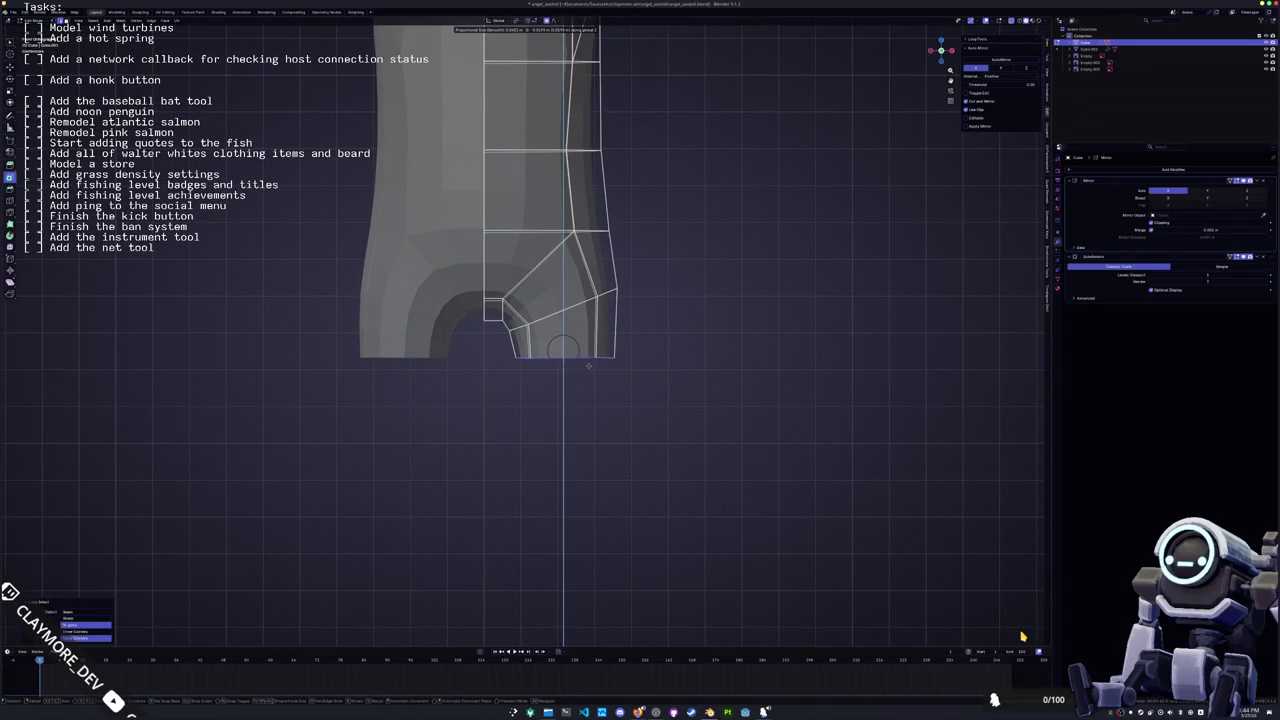
pyautogui.press('o')
pyautogui.click(587, 383)
# Circle-select the leg's bottom face and adjust its height along Z
pyautogui.press('c')
pyautogui.click(569, 357)
pyautogui.moveTo(644, 412); pyautogui.dragTo(492, 349)
pyautogui.press('g')
pyautogui.press('z')
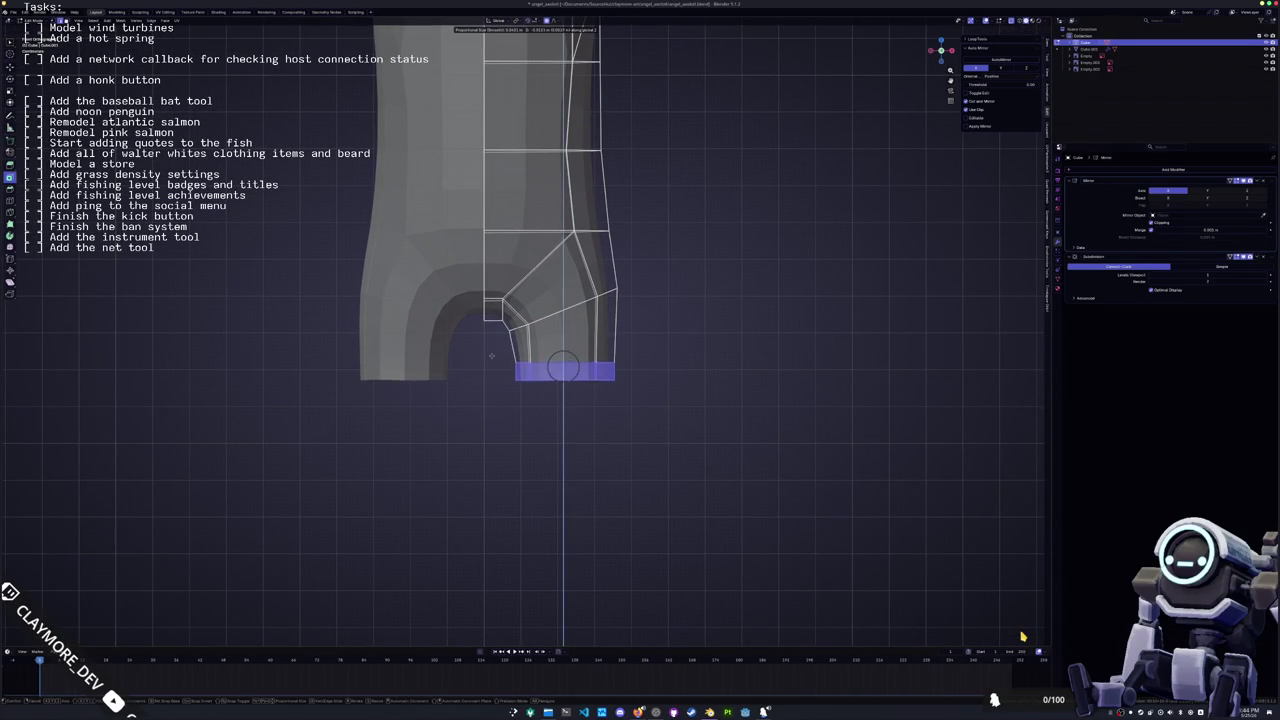
pyautogui.click(491, 357)
pyautogui.click(490, 371)
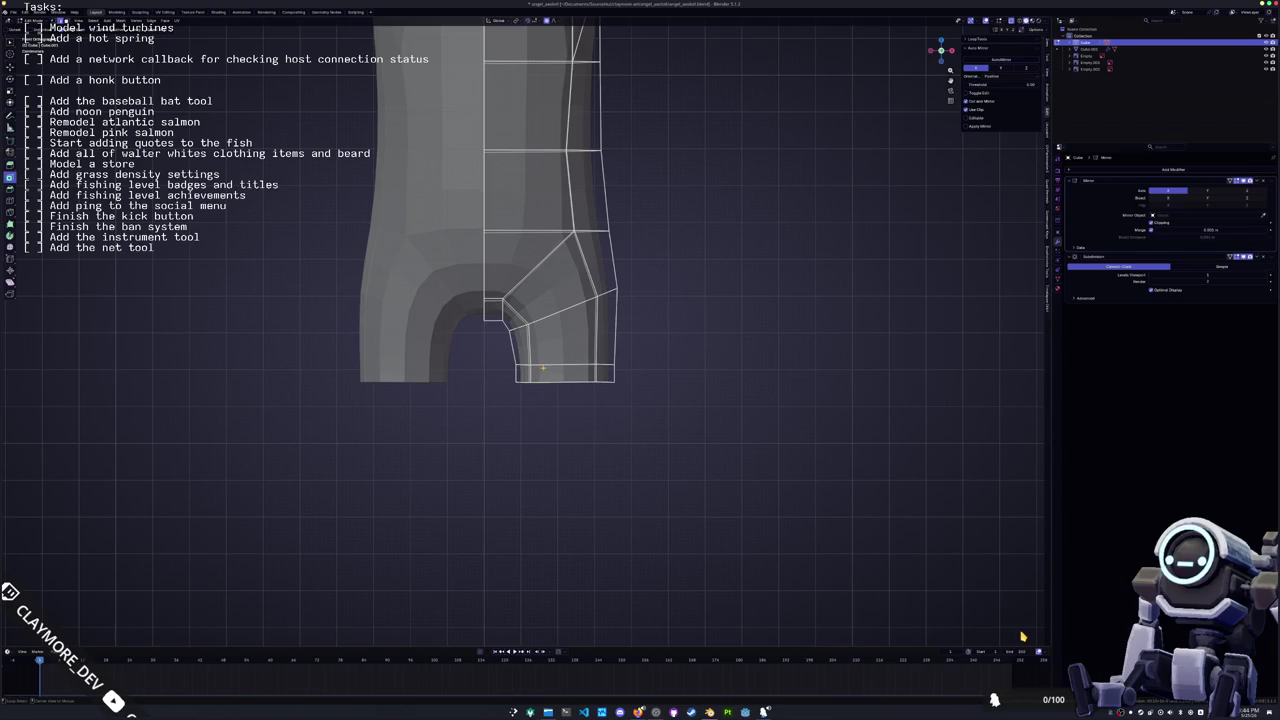
# Extrude the leg's bottom edge downward and scale it inward to taper the end
pyautogui.scroll(1, 542, 368)
pyautogui.press('c')
pyautogui.click(570, 385)
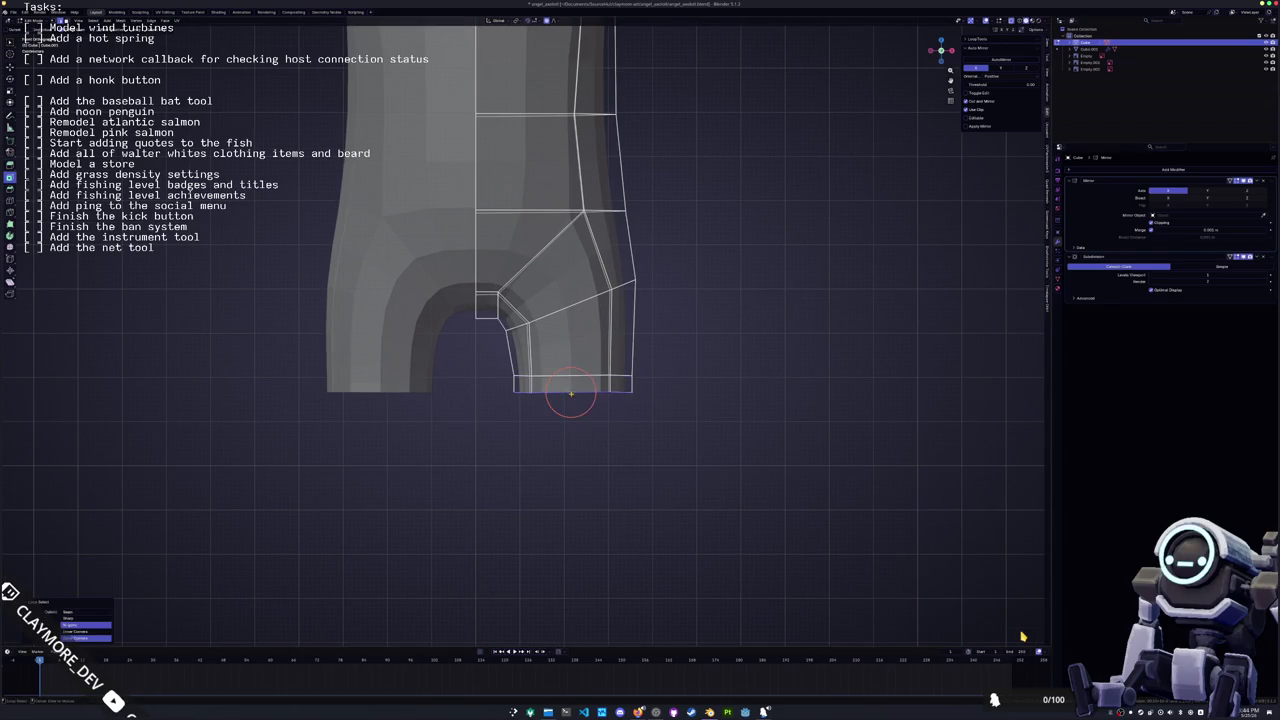
pyautogui.press('e')
pyautogui.click(570, 472)
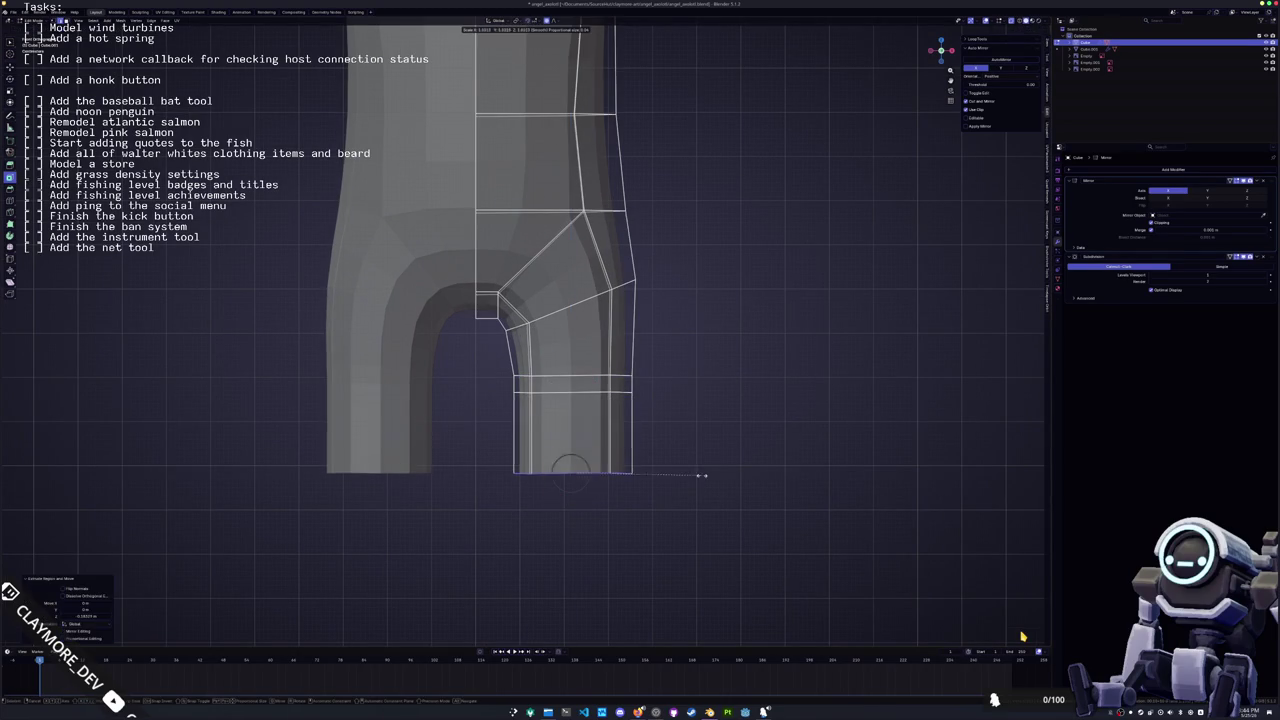
pyautogui.press('s')
pyautogui.click(571, 470)
pyautogui.press('s')
pyautogui.click(640, 461)
# Scale and move the loop above the bottom, then slide the next loop along the leg
pyautogui.keyDown('alt'); pyautogui.click(571, 392); pyautogui.keyUp('alt')
pyautogui.press('s')
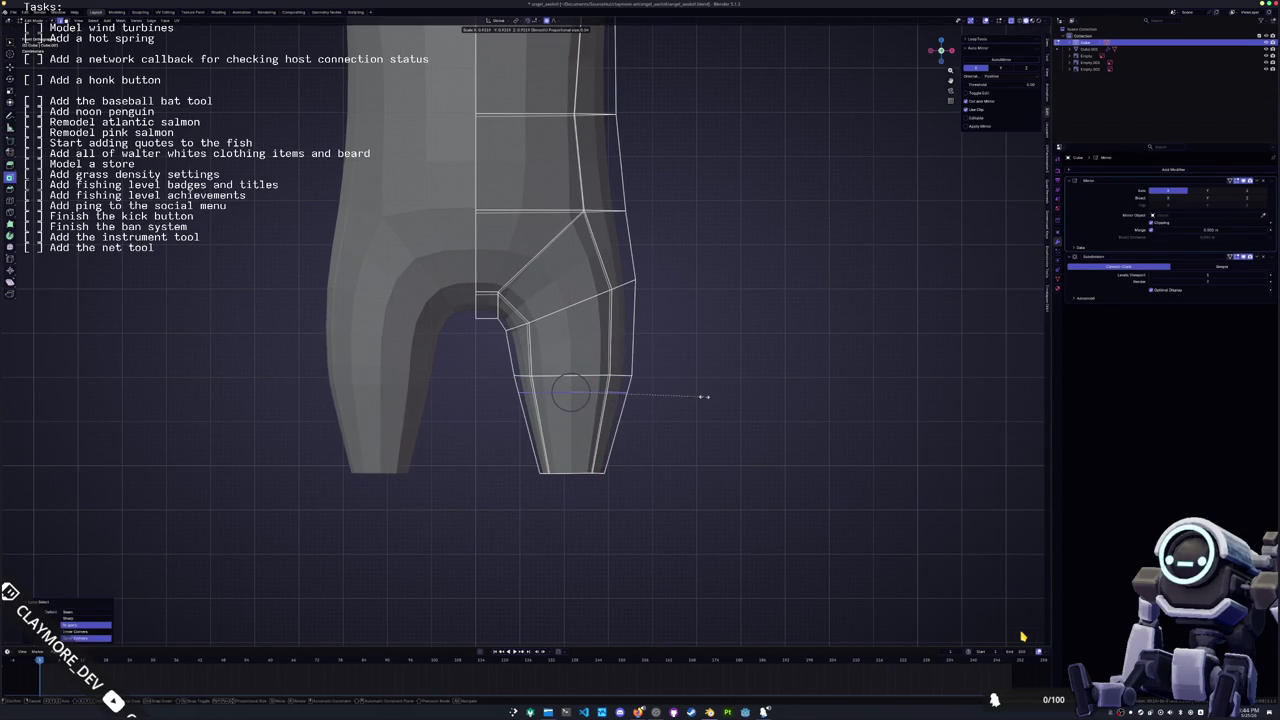
pyautogui.press('g')
pyautogui.click(585, 385)
pyautogui.press('g')
pyautogui.click(640, 400)
pyautogui.keyDown('alt'); pyautogui.click(628, 377); pyautogui.keyUp('alt')
pyautogui.press('g')
pyautogui.press('g')
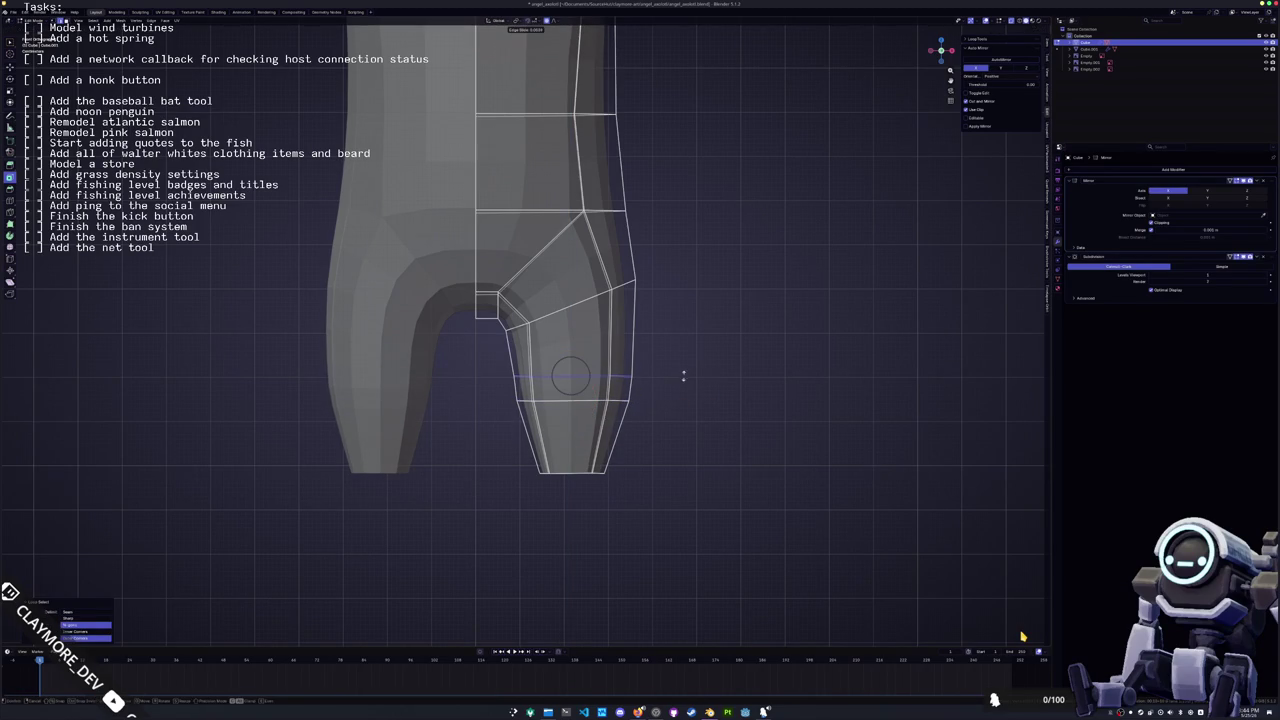
pyautogui.click(685, 388)
# Slide the diagonal edge loop on the upper leg to a new position
pyautogui.keyDown('shift'); pyautogui.moveTo(583, 338); pyautogui.dragTo(583, 408, button='middle'); pyautogui.keyUp('shift')
pyautogui.keyDown('alt'); pyautogui.click(573, 378); pyautogui.keyUp('alt')
pyautogui.press('g')
pyautogui.press('g')
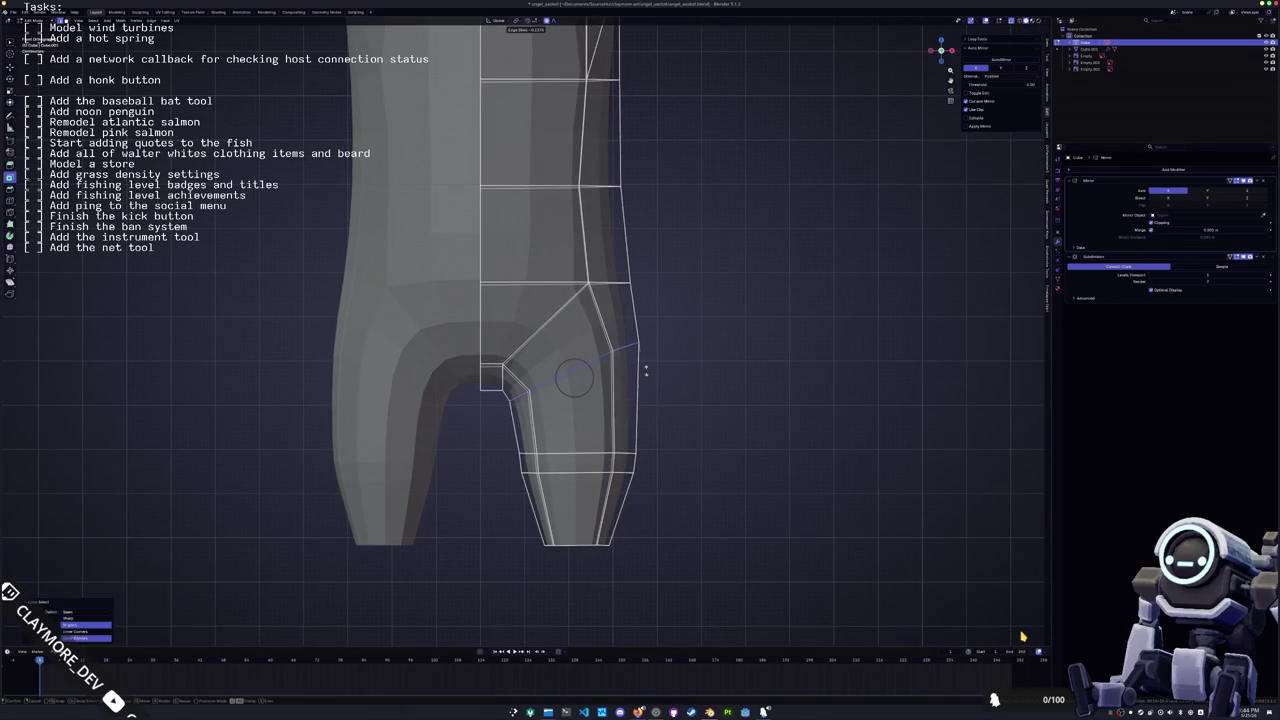
pyautogui.click(615, 345)
pyautogui.click(565, 450)
# Add a diagonal edge loop and a horizontal loop near the leg bottom
pyautogui.hotkey('ctrl', 'z')
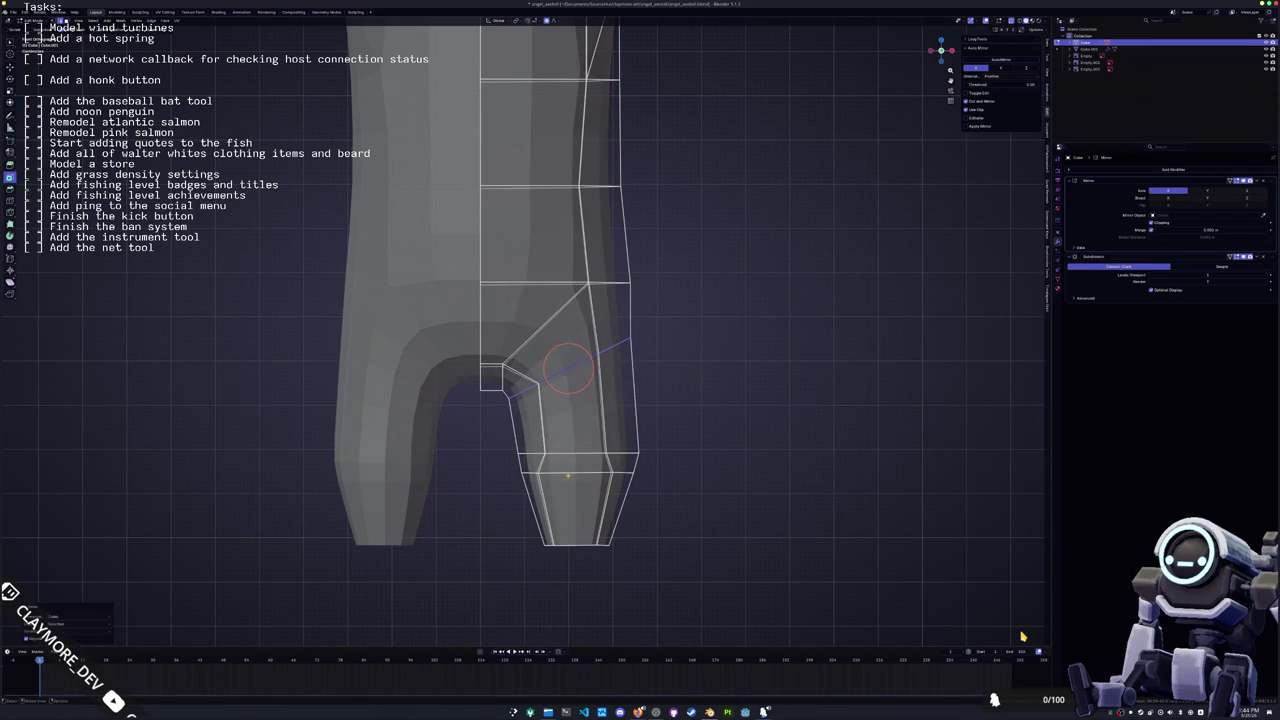
pyautogui.click(567, 370)
pyautogui.click(575, 470)
pyautogui.moveTo(625, 526); pyautogui.dragTo(548, 527, button='middle')
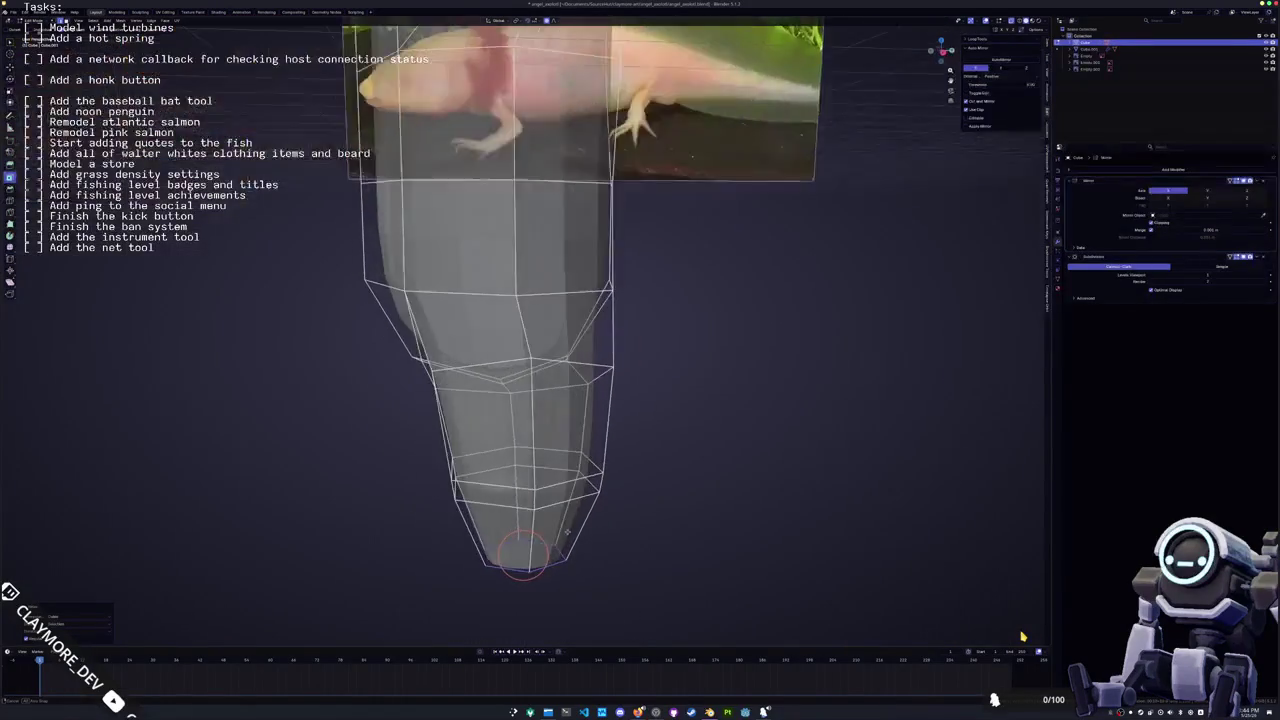
# Push a lower and an upper vertex on the thigh's outer edge outward along X
pyautogui.scroll(3, 620, 289)
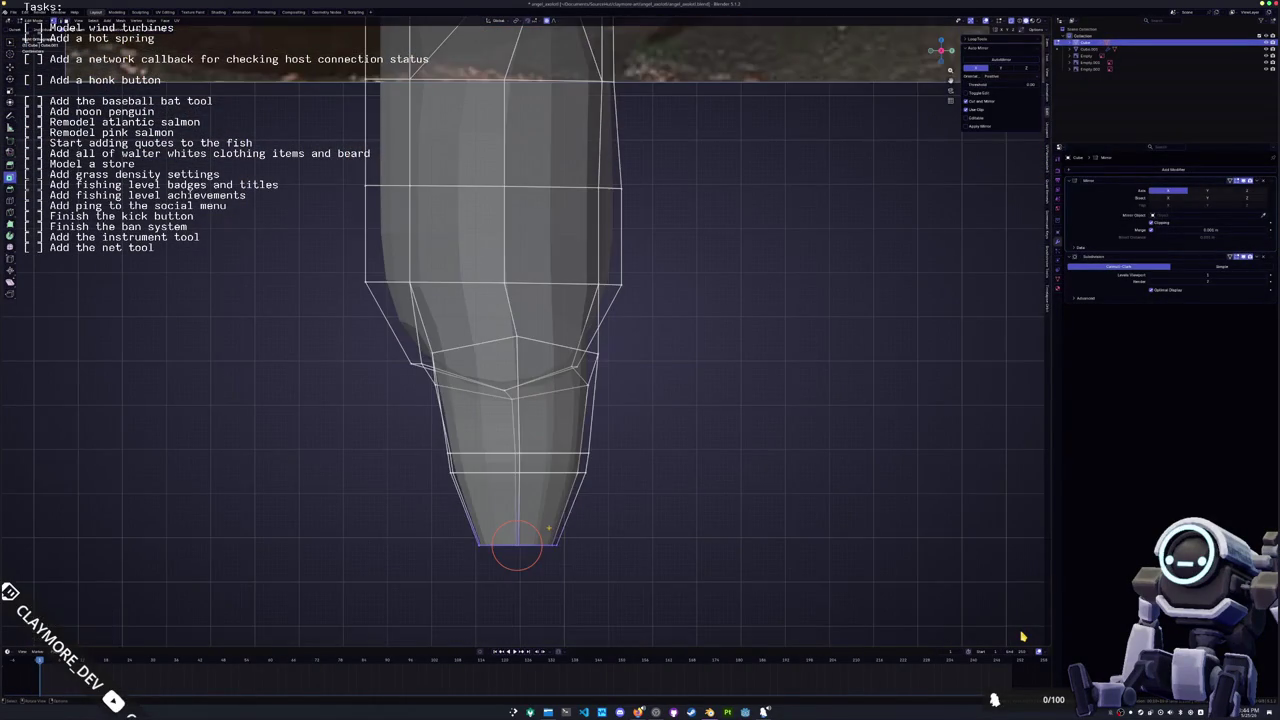
pyautogui.scroll(3, 620, 289)
pyautogui.click(672, 380)
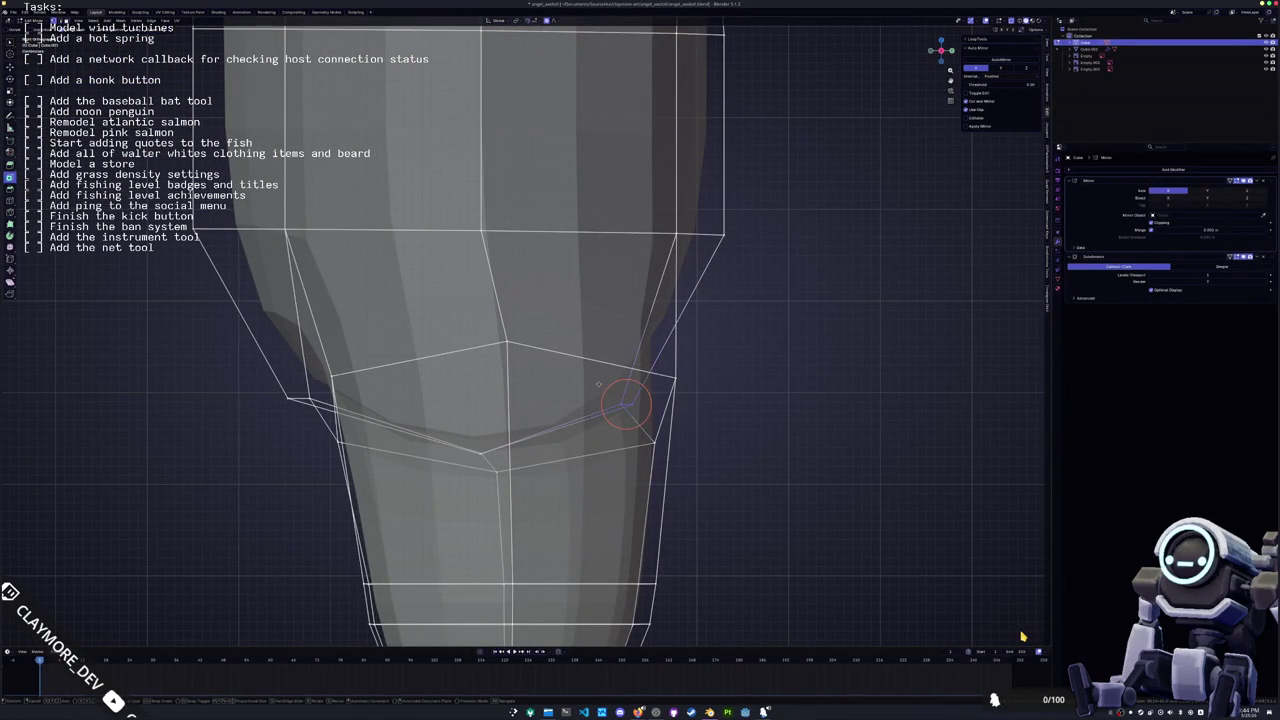
pyautogui.press('g')
pyautogui.press('x')
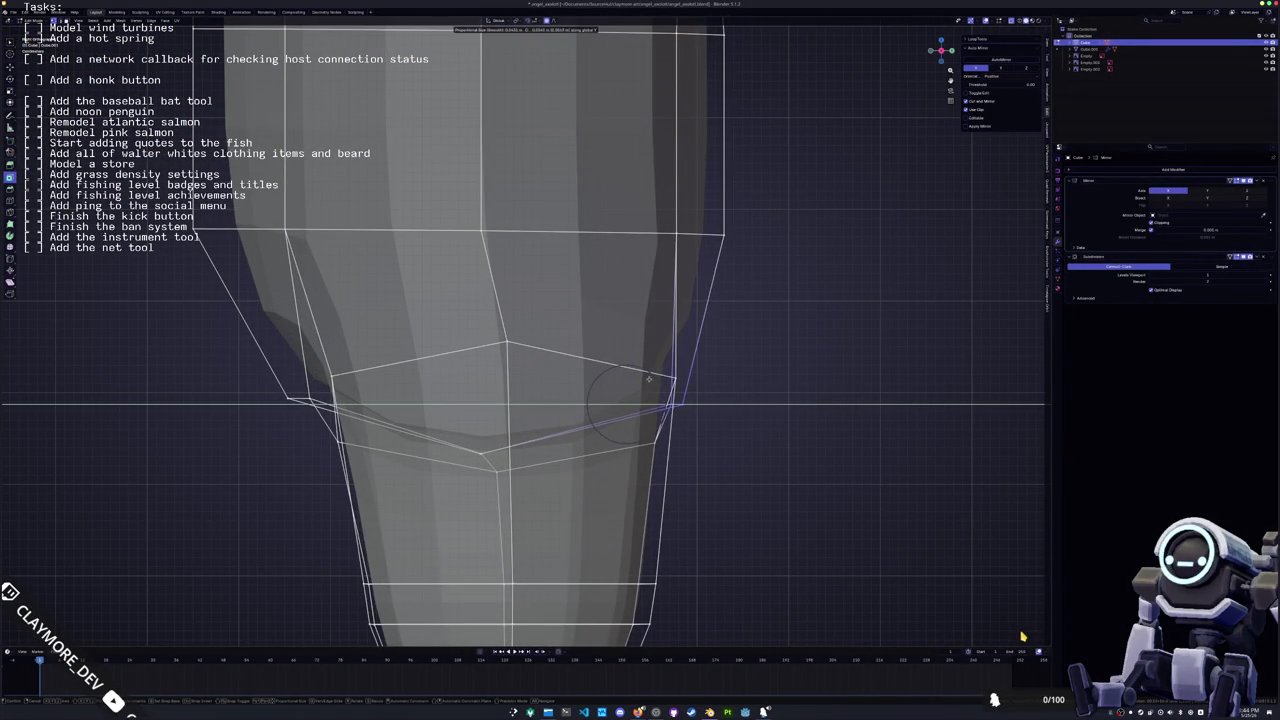
pyautogui.click(749, 286)
pyautogui.click(724, 235)
pyautogui.press('g')
pyautogui.press('x')
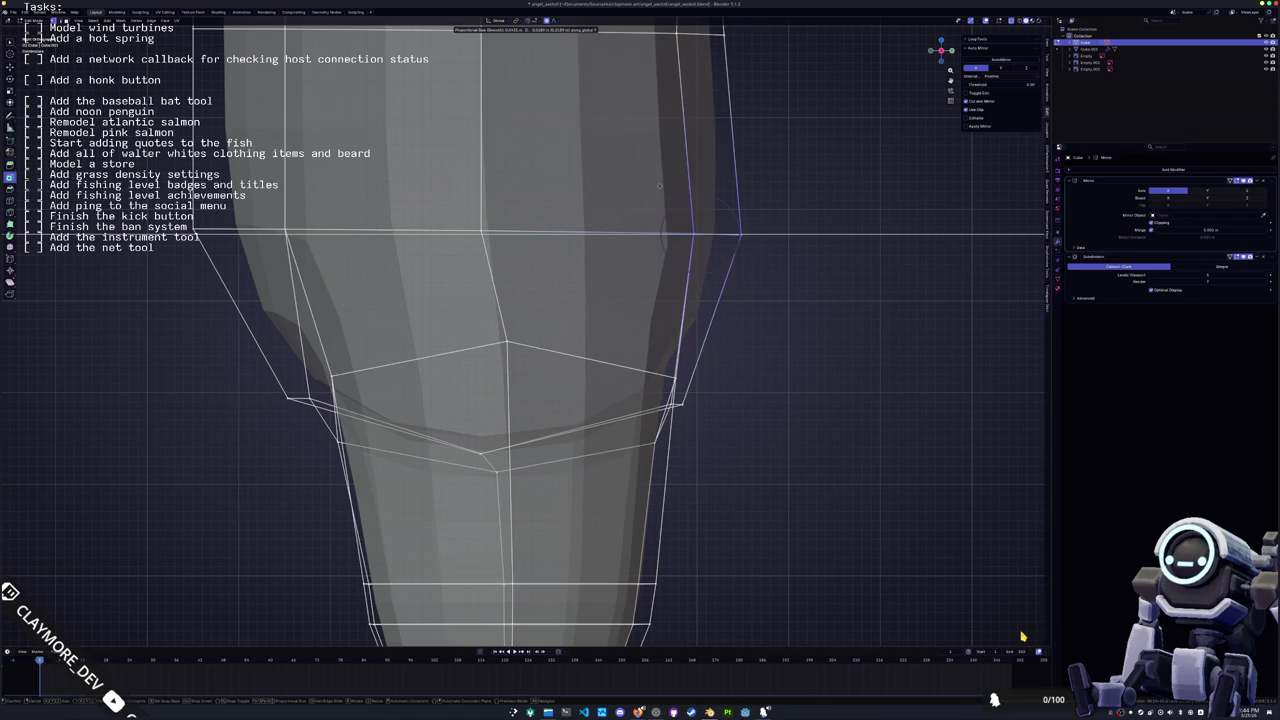
pyautogui.click(662, 185)
# Move the side of the leg along Y to round out its profile
pyautogui.moveTo(720, 235); pyautogui.dragTo(645, 248, button='middle')
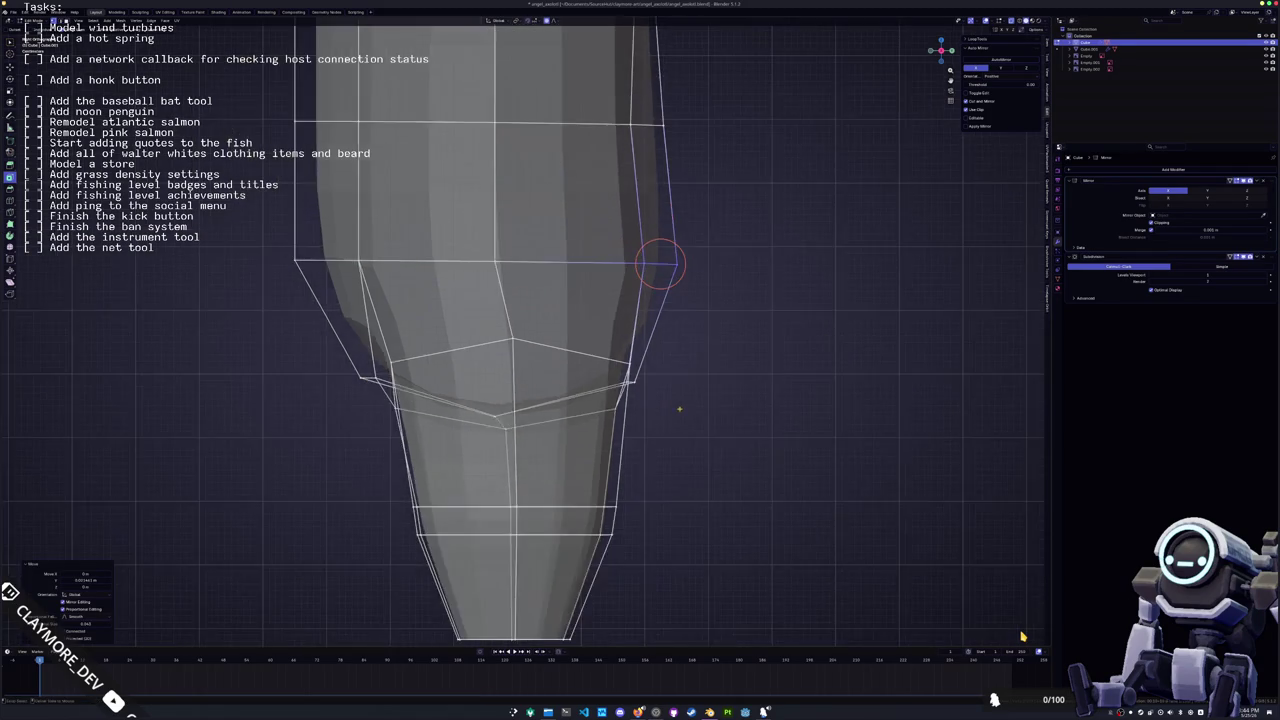
pyautogui.moveTo(640, 300); pyautogui.dragTo(600, 260, button='middle')
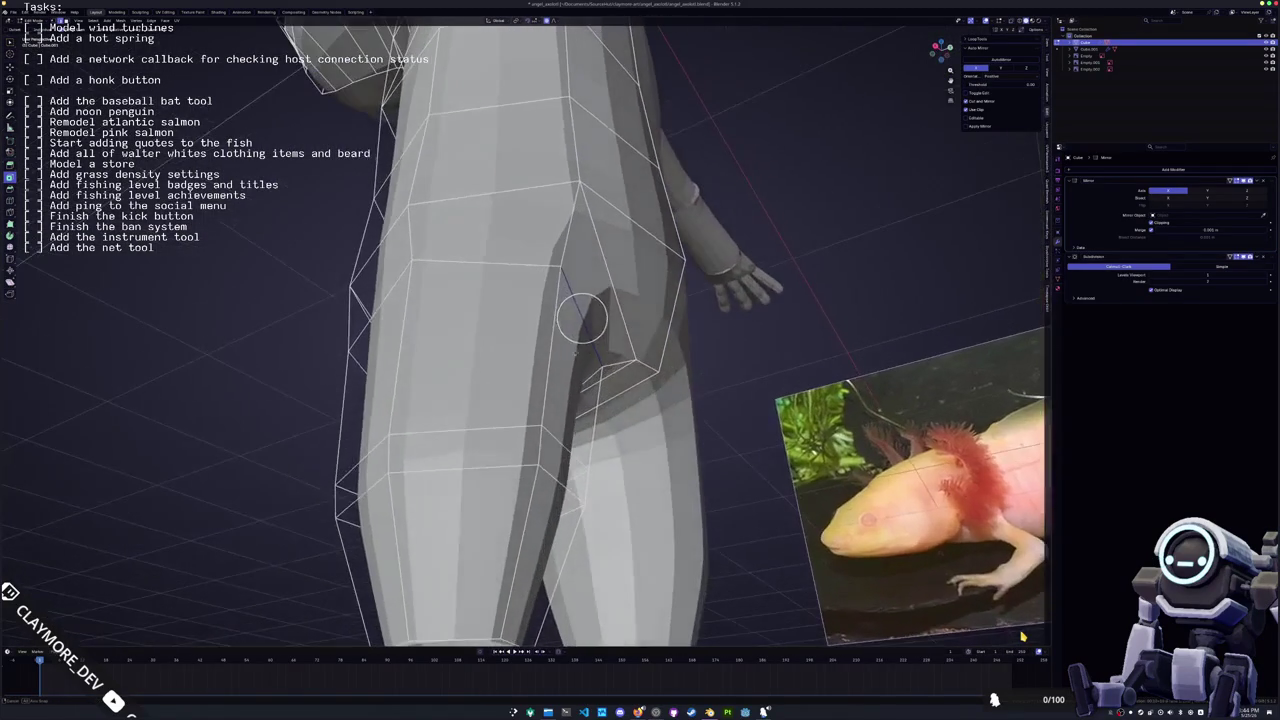
pyautogui.moveTo(652, 370)
pyautogui.mouseDown(button='middle')
pyautogui.moveTo(658, 384)
pyautogui.moveTo(655, 362)
pyautogui.moveTo(674, 345)
pyautogui.moveTo(596, 244)
pyautogui.moveTo(628, 283)
pyautogui.mouseUp(button='middle')
pyautogui.press('g')
pyautogui.press('y')
pyautogui.click(684, 343)
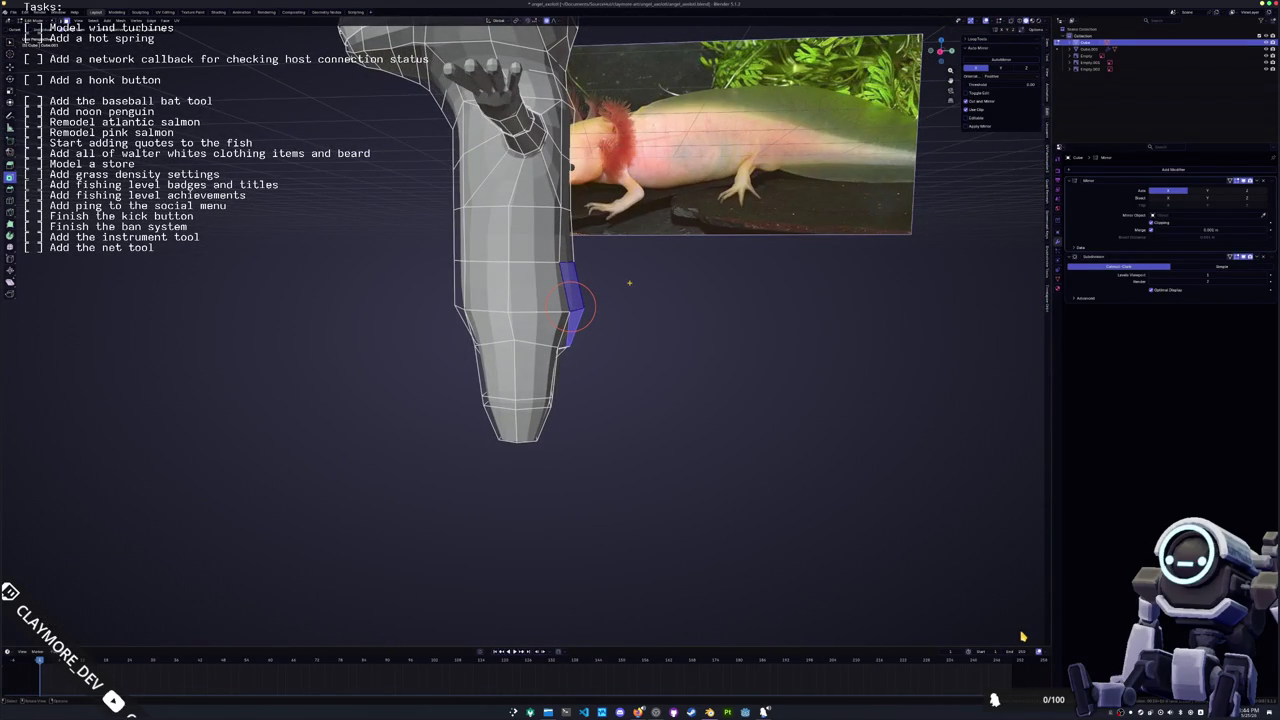
pyautogui.press('KP_3')
pyautogui.keyDown('shift'); pyautogui.moveTo(629, 283); pyautogui.dragTo(539, 323, button='middle'); pyautogui.keyUp('shift')
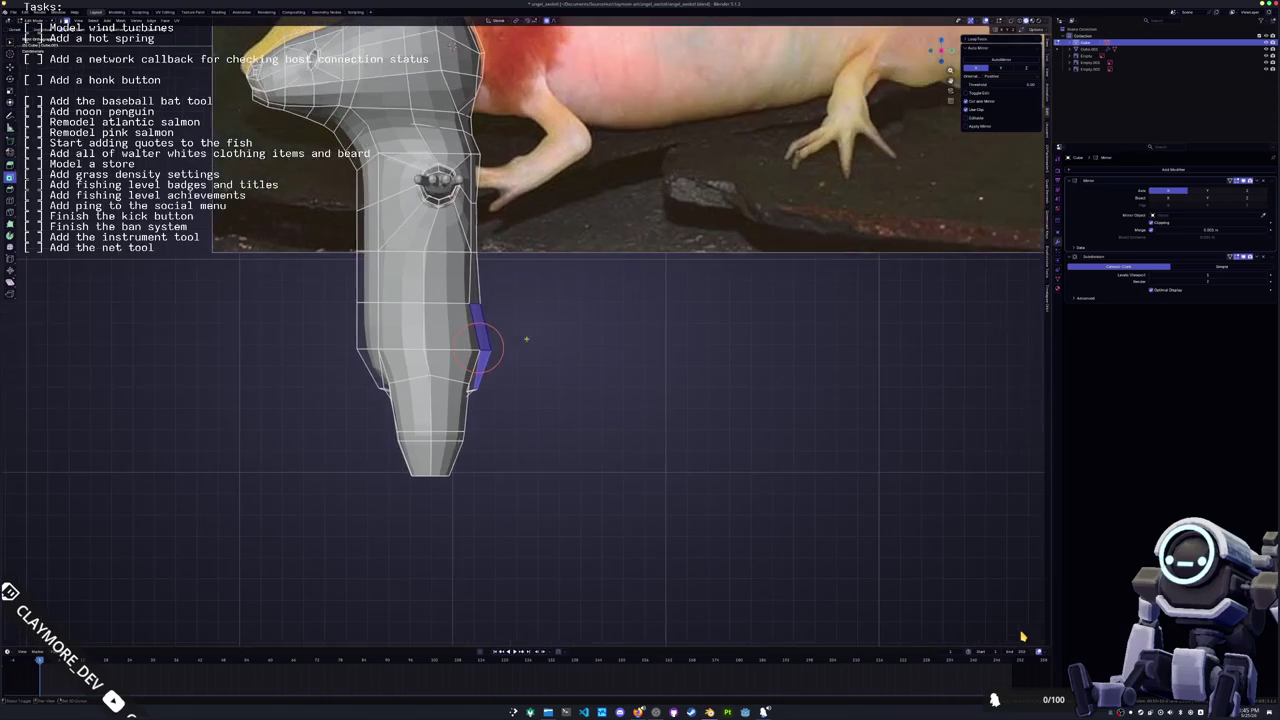
pyautogui.press('e')
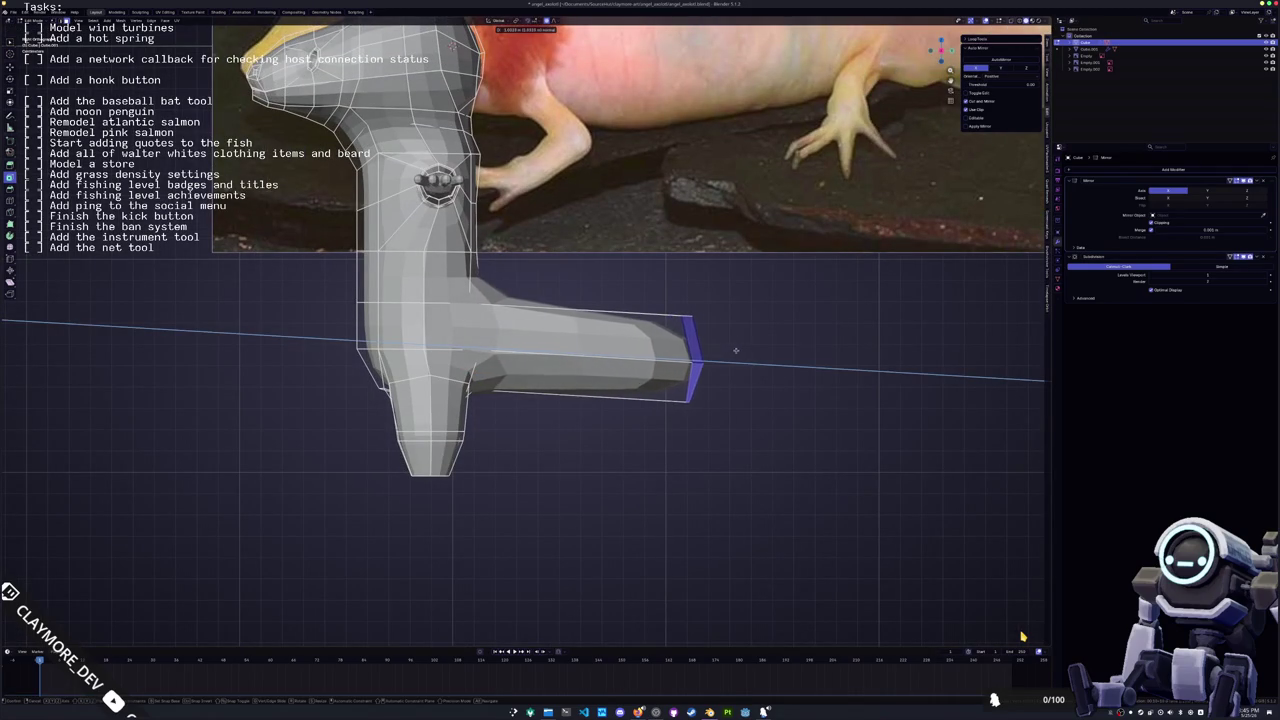
pyautogui.click(728, 356)
pyautogui.moveTo(728, 356)
pyautogui.mouseDown(button='middle')
pyautogui.moveTo(600, 428)
pyautogui.moveTo(533, 300)
pyautogui.mouseUp(button='middle')
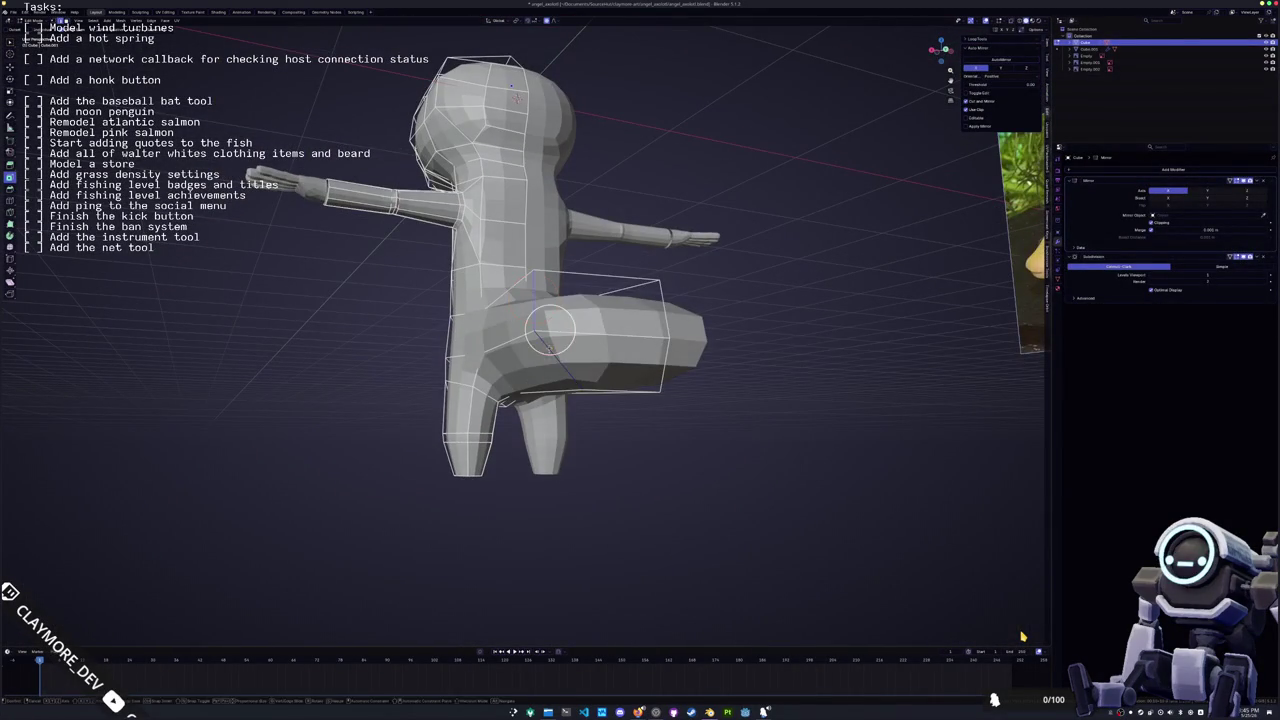
pyautogui.press('g')
pyautogui.press('x')
pyautogui.click(615, 336)
pyautogui.press('s')
pyautogui.press('x')
pyautogui.click(629, 344)
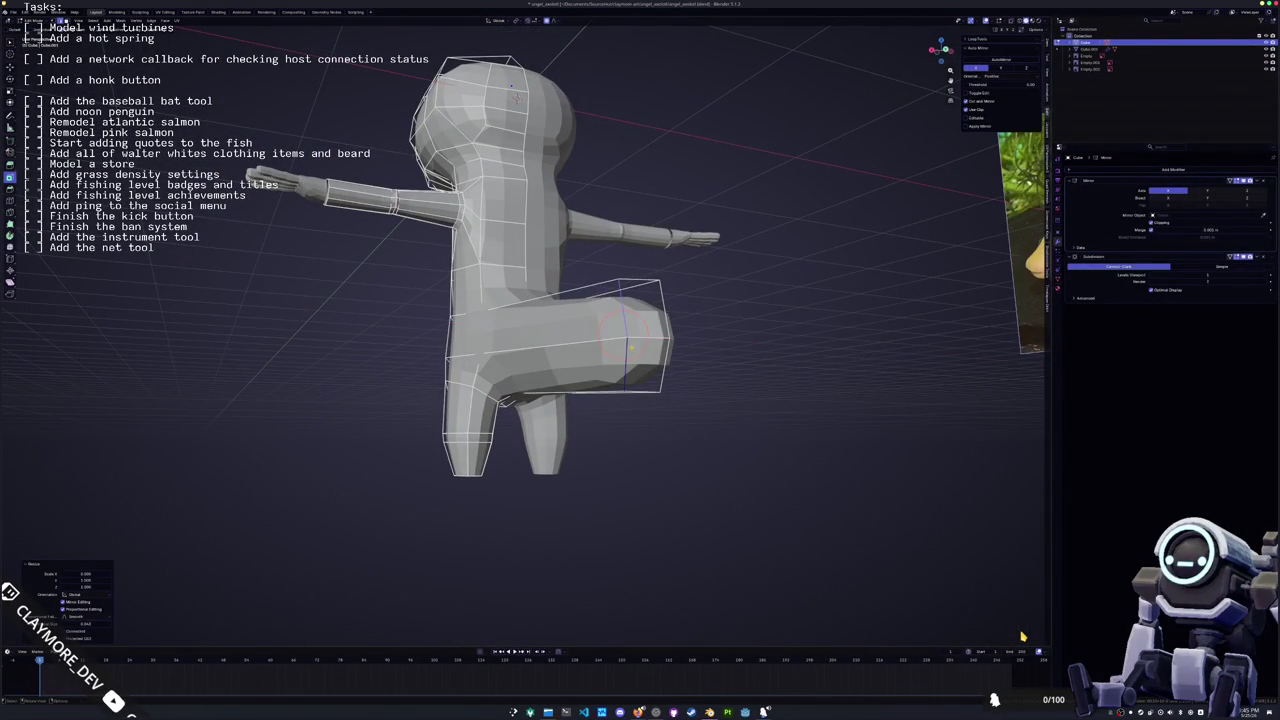
pyautogui.moveTo(631, 346); pyautogui.dragTo(586, 486, button='middle')
pyautogui.press('g')
pyautogui.press('x')
pyautogui.click(632, 403)
pyautogui.moveTo(632, 403)
pyautogui.mouseDown(button='middle')
pyautogui.moveTo(533, 411)
pyautogui.moveTo(600, 395)
pyautogui.moveTo(547, 390)
pyautogui.moveTo(505, 346)
pyautogui.mouseUp(button='middle')
pyautogui.hotkey('ctrl', 'z')
pyautogui.hotkey('ctrl', 'z')
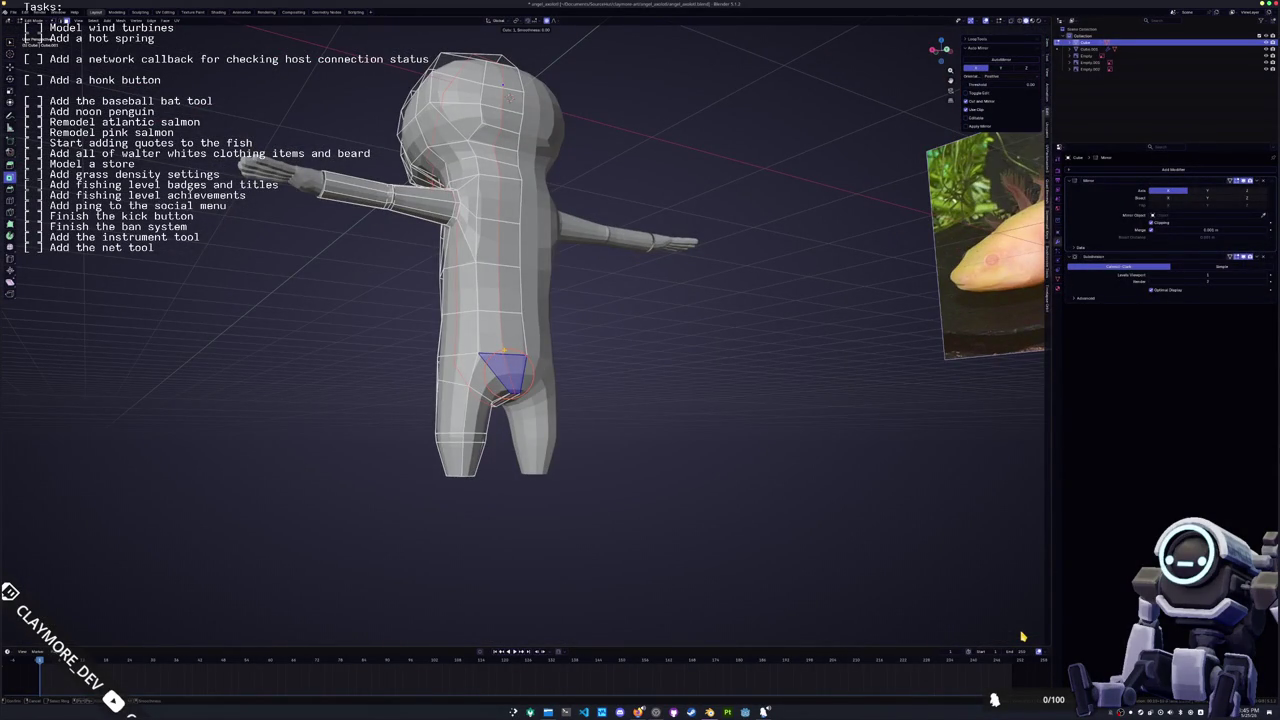
# Add the new loop cut around the body and shift torso vertices along Z and Y
pyautogui.click(510, 97)
pyautogui.moveTo(510, 97)
pyautogui.mouseDown(button='middle')
pyautogui.moveTo(530, 130)
pyautogui.moveTo(550, 110)
pyautogui.moveTo(570, 160)
pyautogui.moveTo(560, 250)
pyautogui.mouseUp(button='middle')
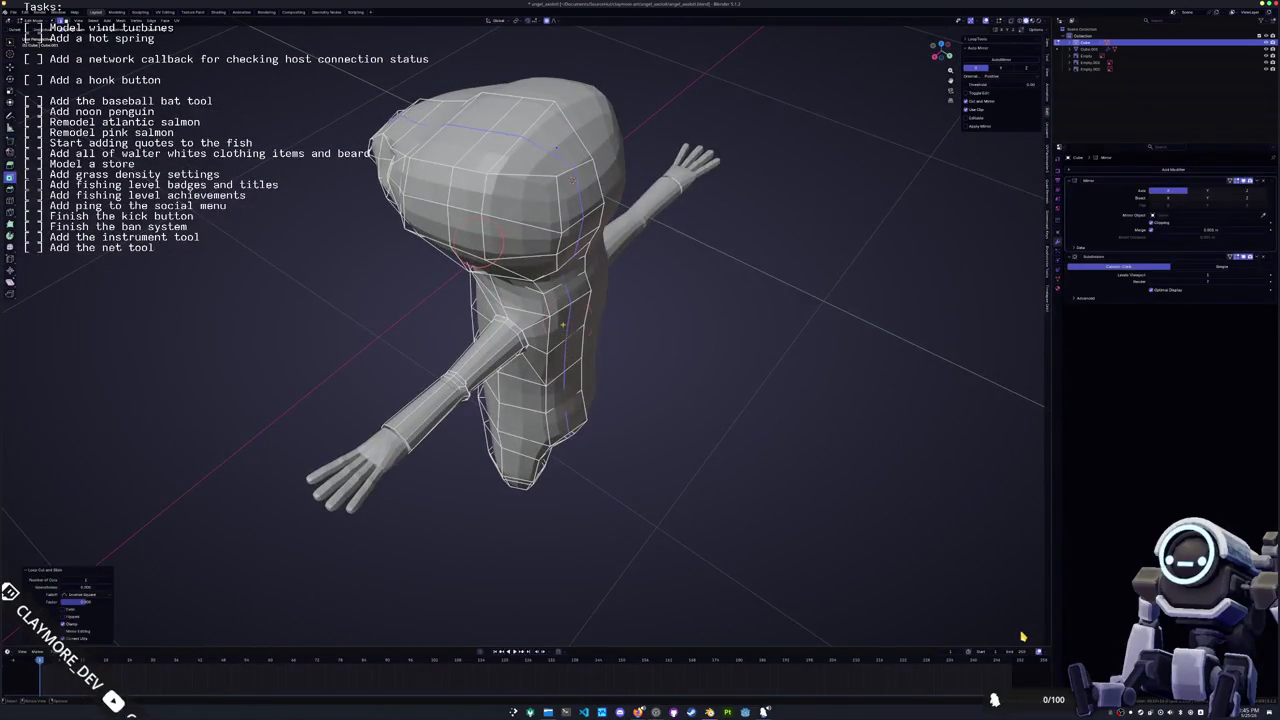
pyautogui.scroll(3, 560, 250)
pyautogui.press('g')
pyautogui.press('z')
pyautogui.press('z')
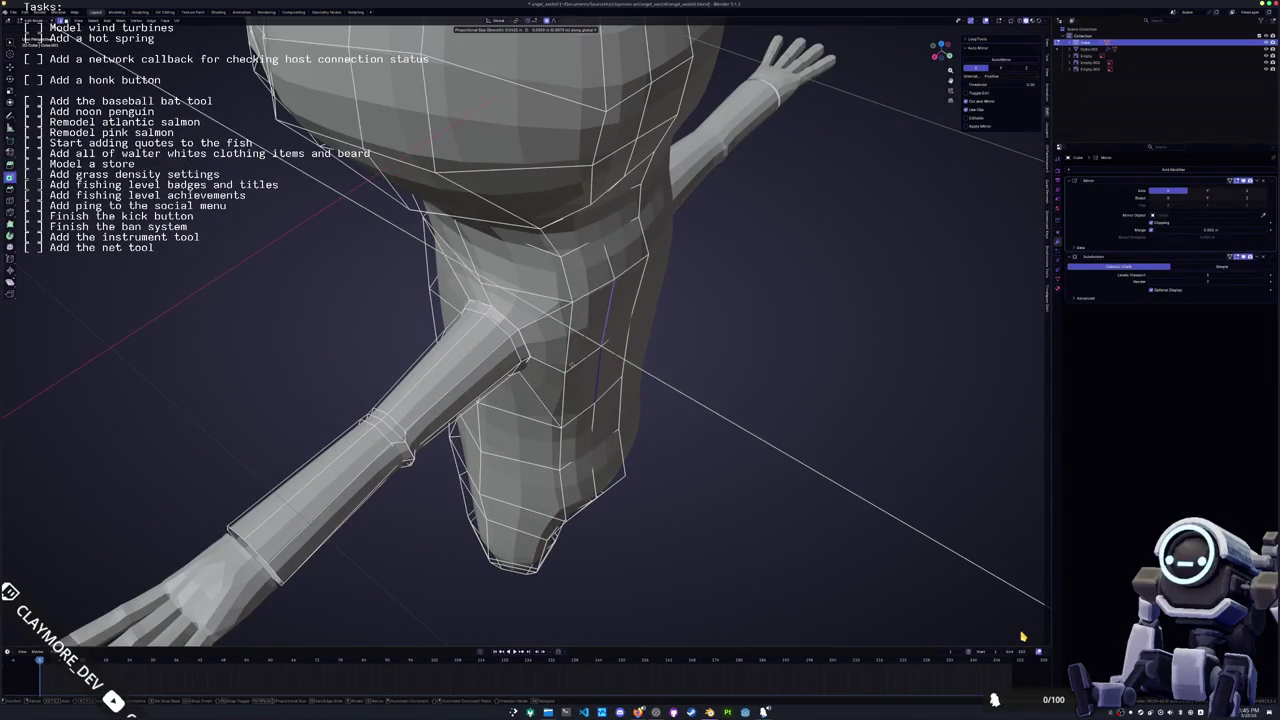
pyautogui.moveTo(560, 300)
pyautogui.mouseDown(button='middle')
pyautogui.moveTo(595, 412)
pyautogui.moveTo(449, 423)
pyautogui.moveTo(560, 390)
pyautogui.mouseUp(button='middle')
pyautogui.press('x')
pyautogui.press('y')
pyautogui.click(449, 423)
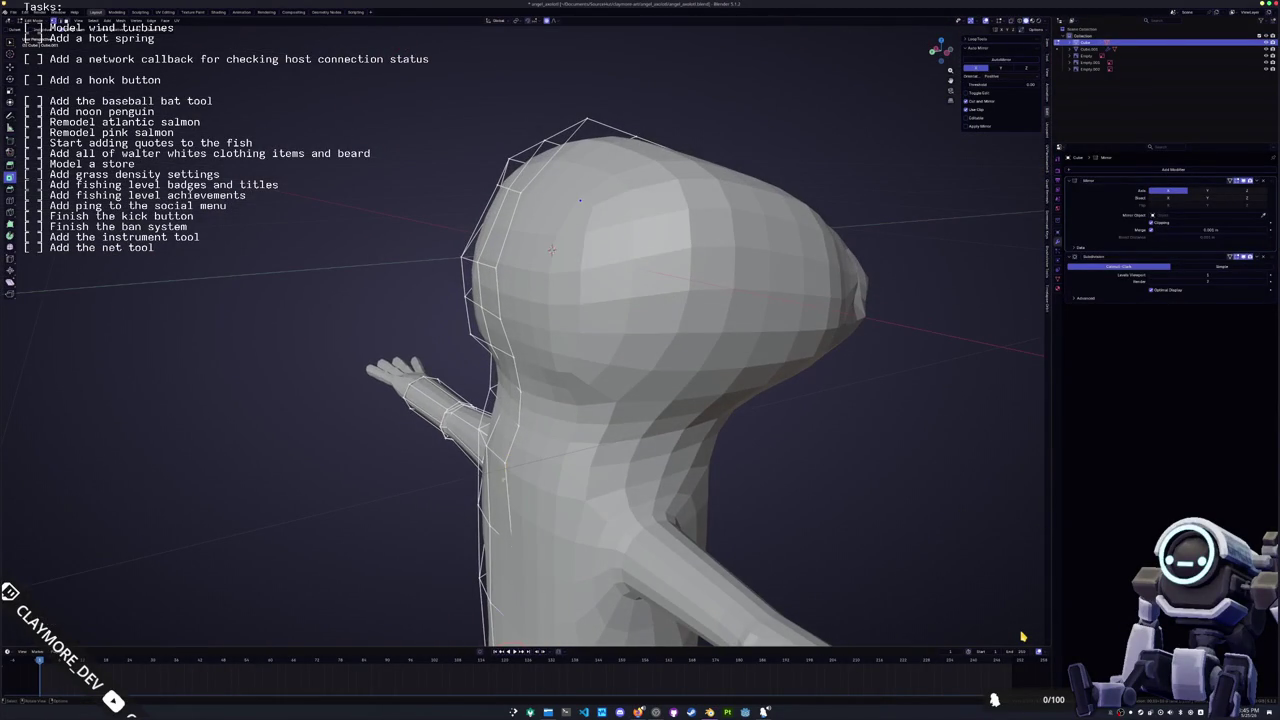
# Place a cut point on the head and set the 3D cursor near the left shoulder
pyautogui.moveTo(510, 545)
pyautogui.mouseDown(button='middle')
pyautogui.moveTo(640, 253)
pyautogui.moveTo(600, 240)
pyautogui.moveTo(570, 265)
pyautogui.moveTo(556, 330)
pyautogui.moveTo(626, 435)
pyautogui.moveTo(566, 404)
pyautogui.moveTo(570, 430)
pyautogui.mouseUp(button='middle')
pyautogui.click(467, 230)
pyautogui.moveTo(600, 515)
pyautogui.mouseDown(button='middle')
pyautogui.moveTo(573, 430)
pyautogui.moveTo(593, 450)
pyautogui.moveTo(537, 442)
pyautogui.mouseUp(button='middle')
pyautogui.moveTo(408, 491); pyautogui.dragTo(478, 340, button='middle')
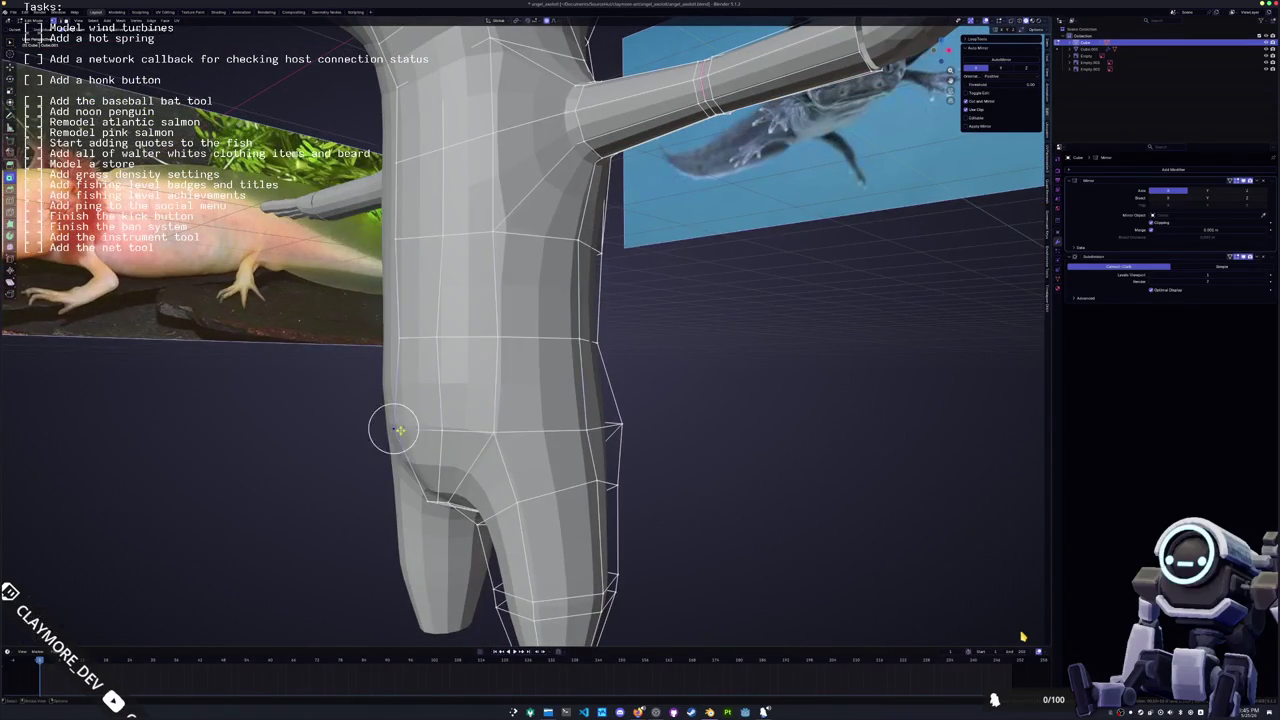
pyautogui.moveTo(477, 428)
pyautogui.mouseDown(button='middle')
pyautogui.moveTo(545, 305)
pyautogui.moveTo(580, 410)
pyautogui.moveTo(620, 430)
pyautogui.moveTo(625, 380)
pyautogui.mouseUp(button='middle')
pyautogui.keyDown('shift'); pyautogui.moveTo(417, 400); pyautogui.dragTo(417, 320, button='right'); pyautogui.keyUp('shift')
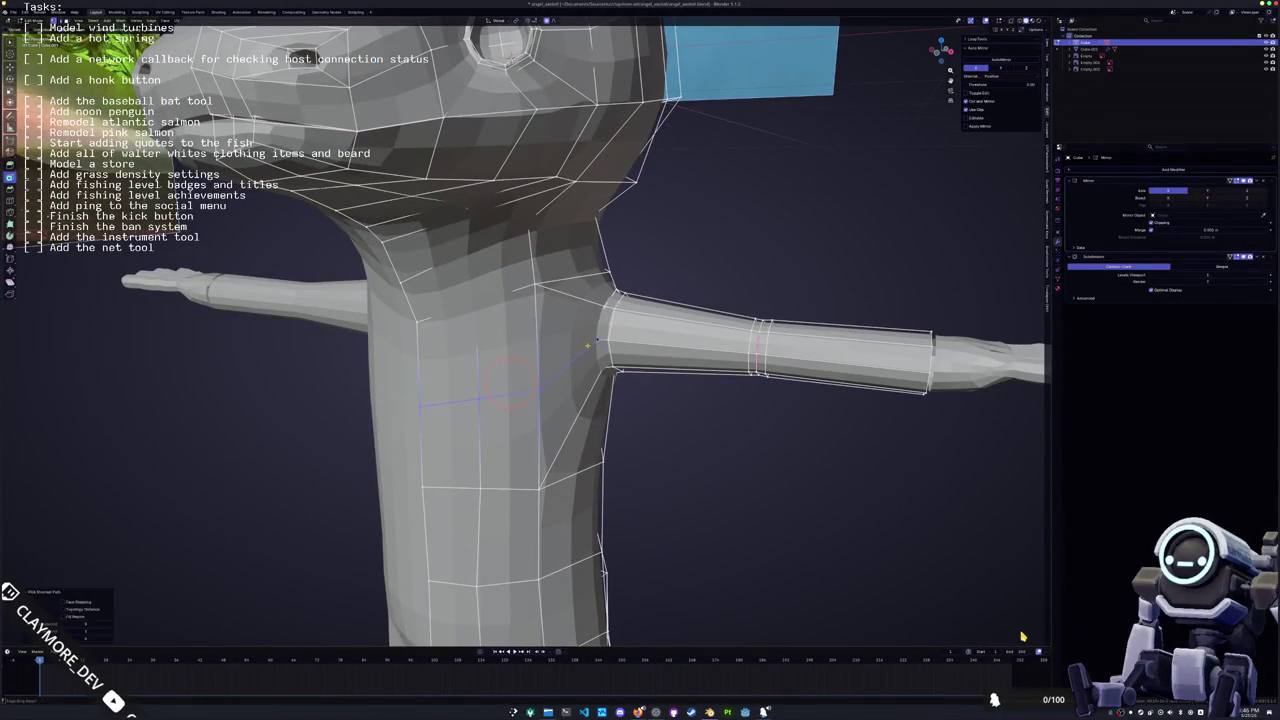
pyautogui.moveTo(520, 330); pyautogui.dragTo(490, 280, button='middle')
# In X-ray view, select the shoulder edge loop and move it along Z
pyautogui.hotkey('alt', 'z')
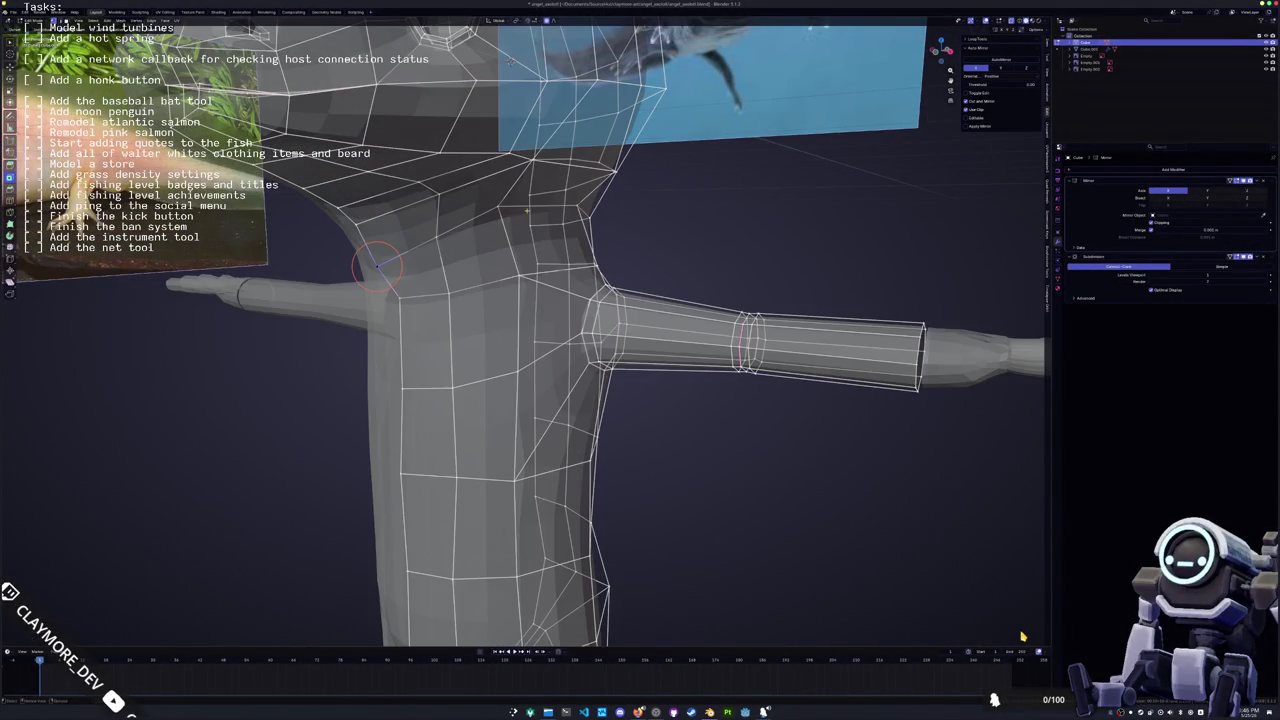
pyautogui.keyDown('alt'); pyautogui.click(473, 229); pyautogui.keyUp('alt')
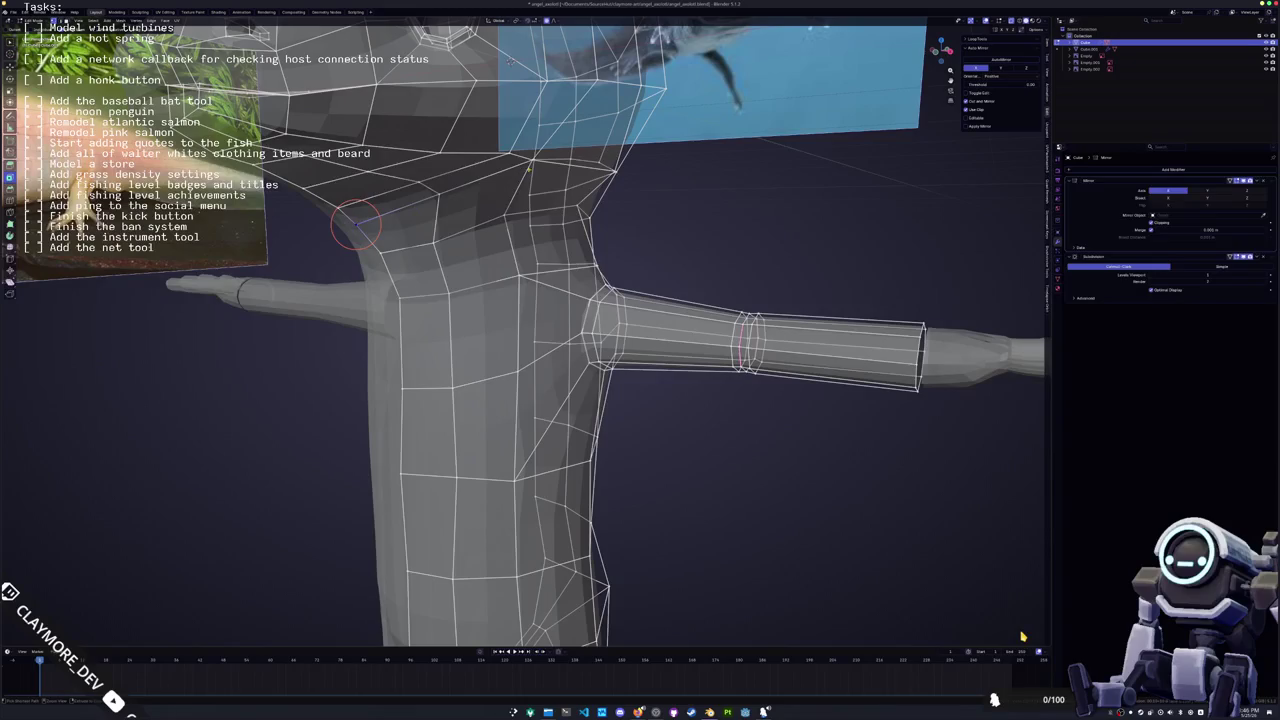
pyautogui.moveTo(475, 229)
pyautogui.mouseDown(button='middle')
pyautogui.moveTo(373, 206)
pyautogui.moveTo(374, 240)
pyautogui.moveTo(380, 188)
pyautogui.mouseUp(button='middle')
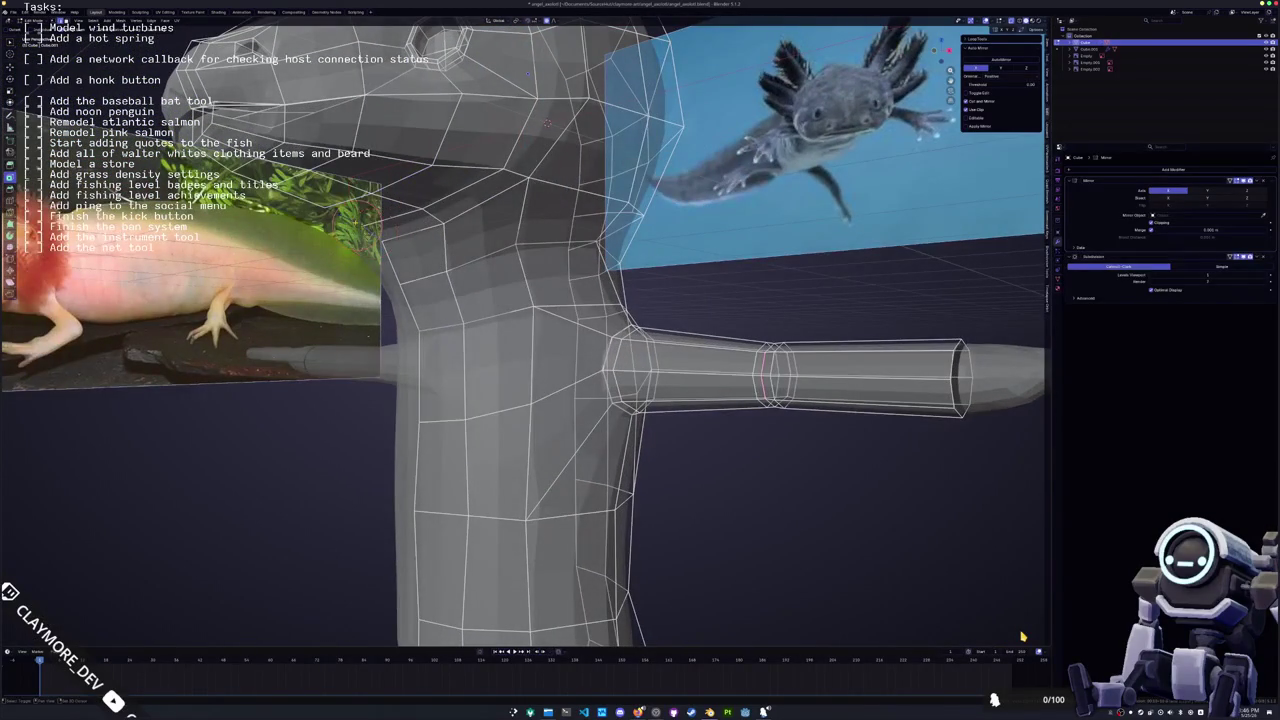
pyautogui.press('g')
pyautogui.press('z')
pyautogui.click(368, 240)
# Move the shoulder selection again along Z and return to the front orthographic view
pyautogui.moveTo(368, 240)
pyautogui.mouseDown(button='middle')
pyautogui.moveTo(385, 236)
pyautogui.moveTo(372, 238)
pyautogui.mouseUp(button='middle')
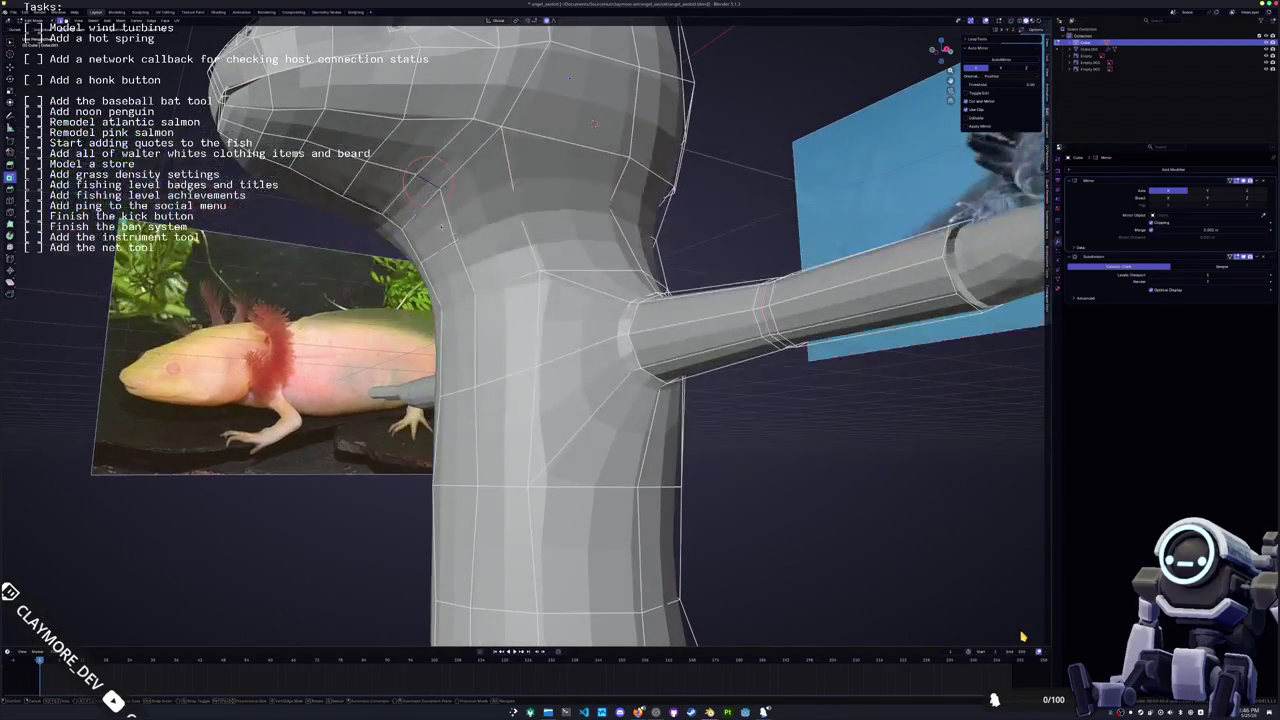
pyautogui.press('g')
pyautogui.press('z')
pyautogui.click(427, 182)
pyautogui.moveTo(427, 182); pyautogui.dragTo(520, 215, button='middle')
pyautogui.moveTo(458, 301); pyautogui.dragTo(412, 321, button='middle')
pyautogui.press('KP_1')
pyautogui.hotkey('ctrl', 'Tab')
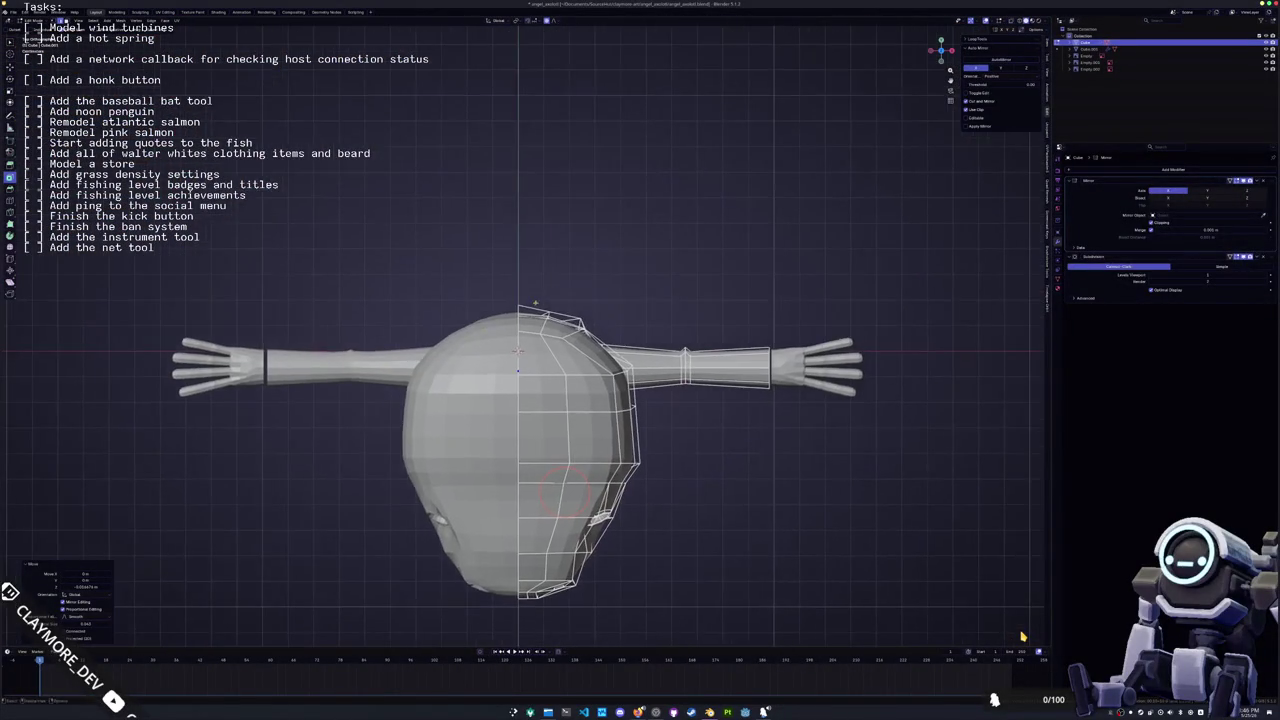
# Switch to Sculpt Mode, stroke across the top of the head, then return to Edit Mode
pyautogui.click(562, 337)
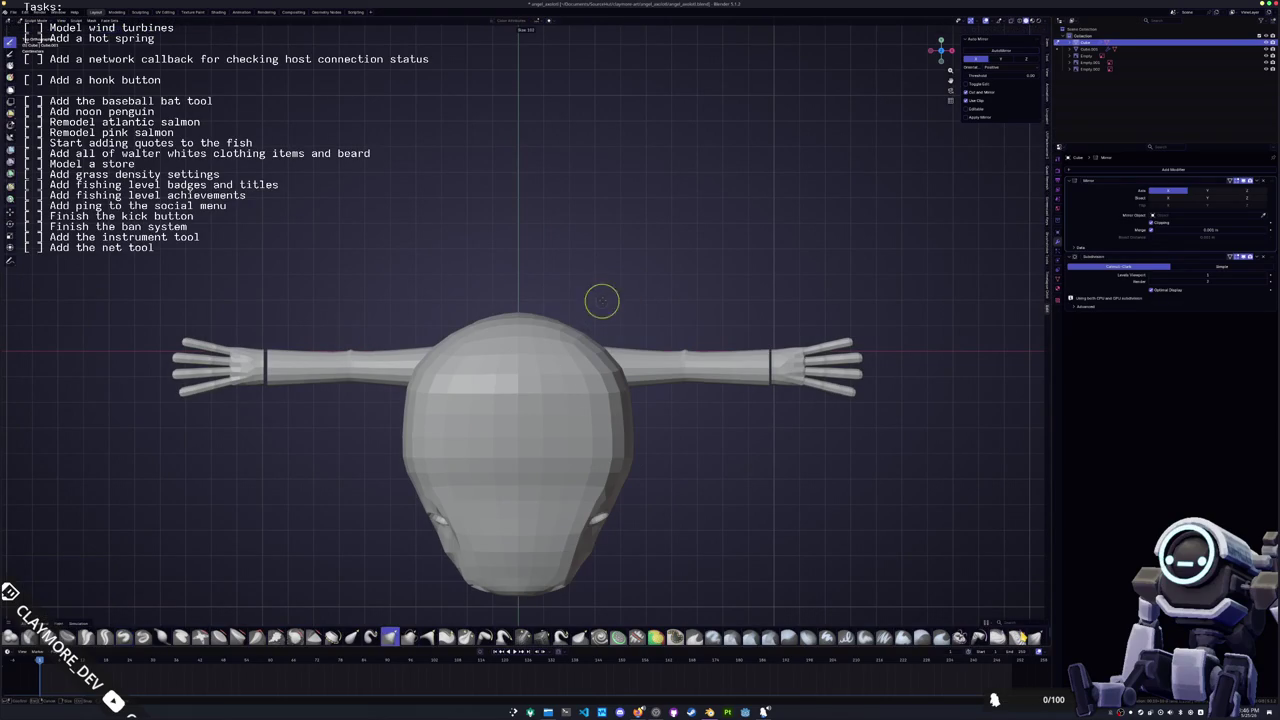
pyautogui.moveTo(600, 310)
pyautogui.mouseDown(button='middle')
pyautogui.moveTo(520, 330)
pyautogui.moveTo(548, 252)
pyautogui.moveTo(543, 214)
pyautogui.mouseUp(button='middle')
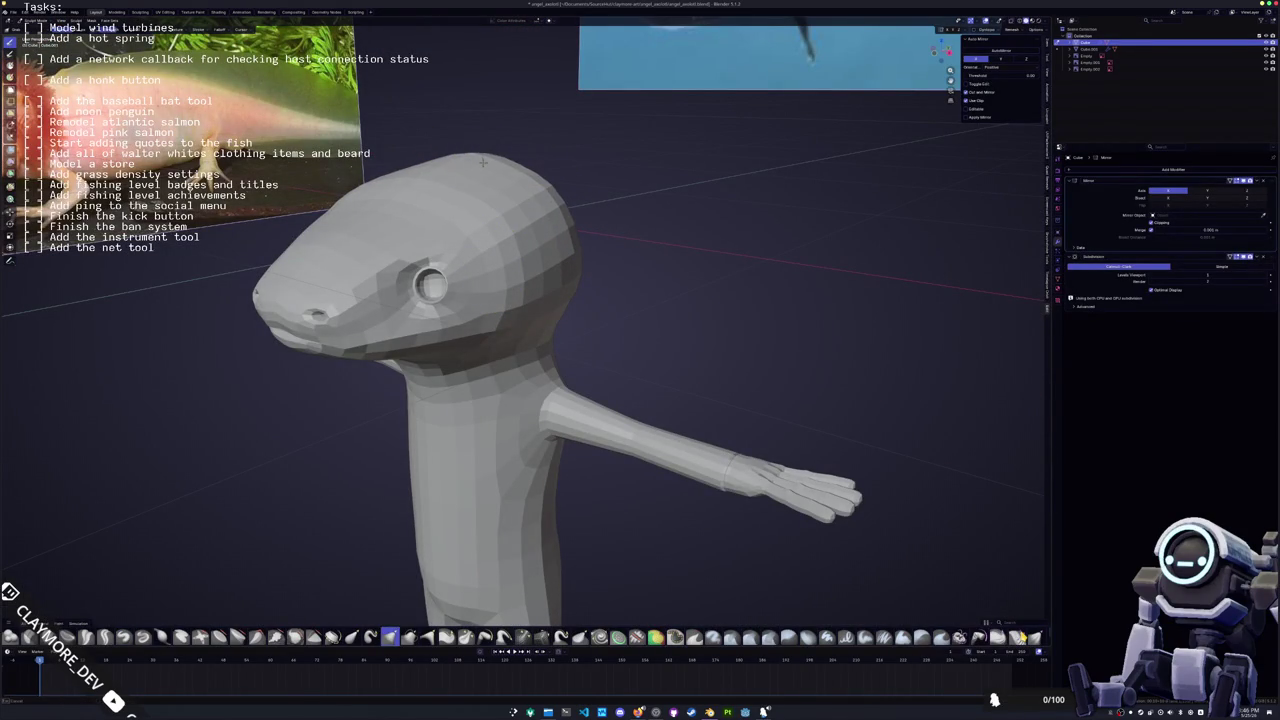
pyautogui.moveTo(470, 162)
pyautogui.mouseDown(button='middle')
pyautogui.moveTo(409, 182)
pyautogui.moveTo(514, 243)
pyautogui.moveTo(516, 300)
pyautogui.moveTo(481, 204)
pyautogui.moveTo(434, 183)
pyautogui.mouseUp(button='middle')
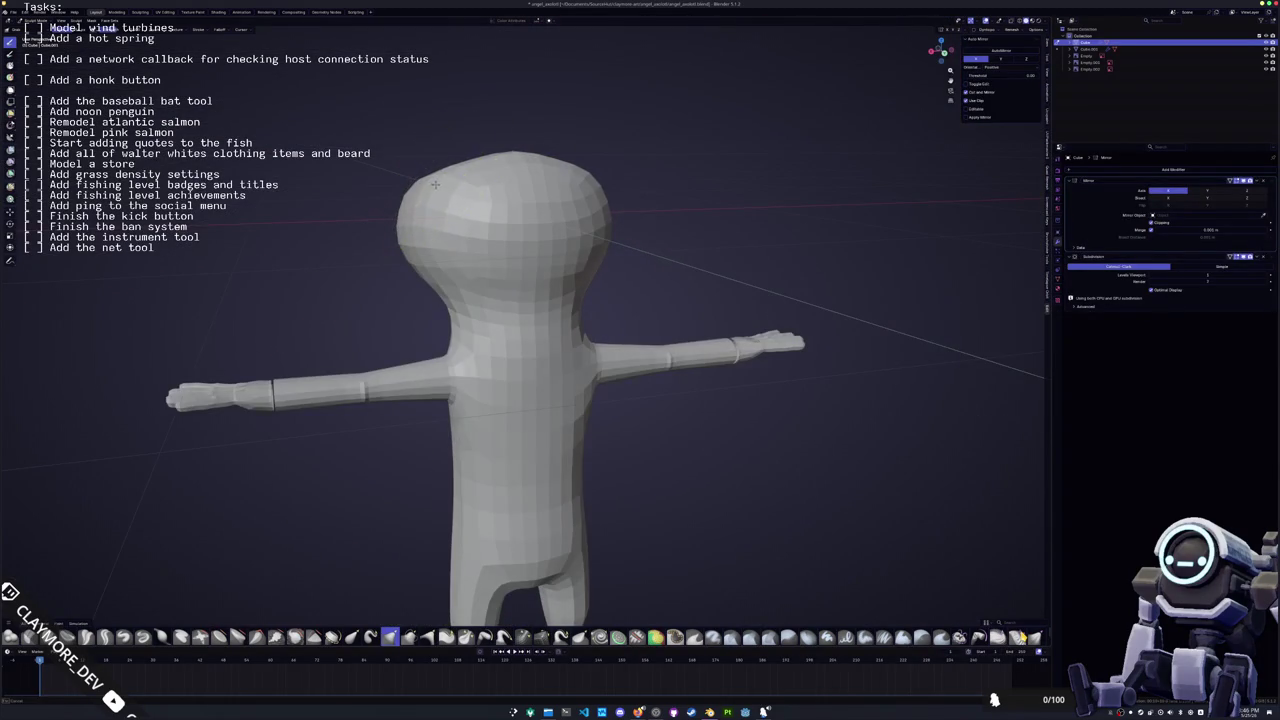
pyautogui.press('KP_1')
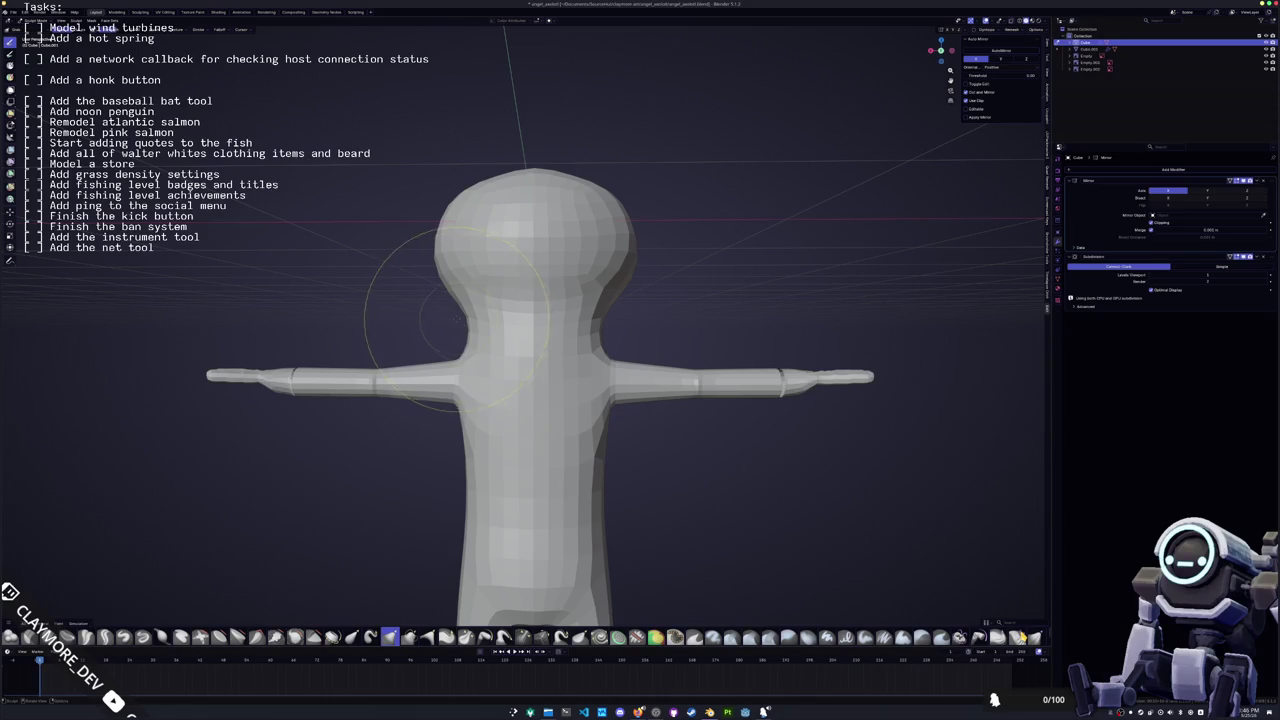
pyautogui.moveTo(460, 318); pyautogui.dragTo(460, 225, button='middle')
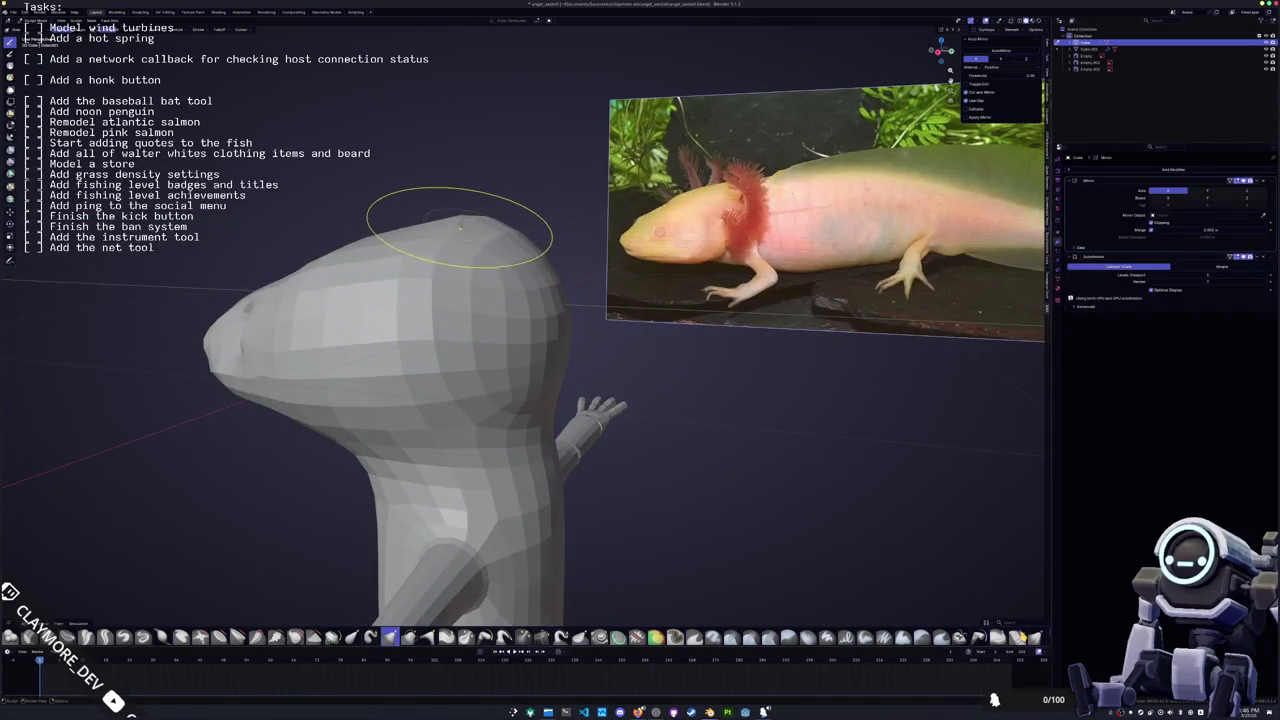
pyautogui.moveTo(460, 225); pyautogui.dragTo(478, 222)
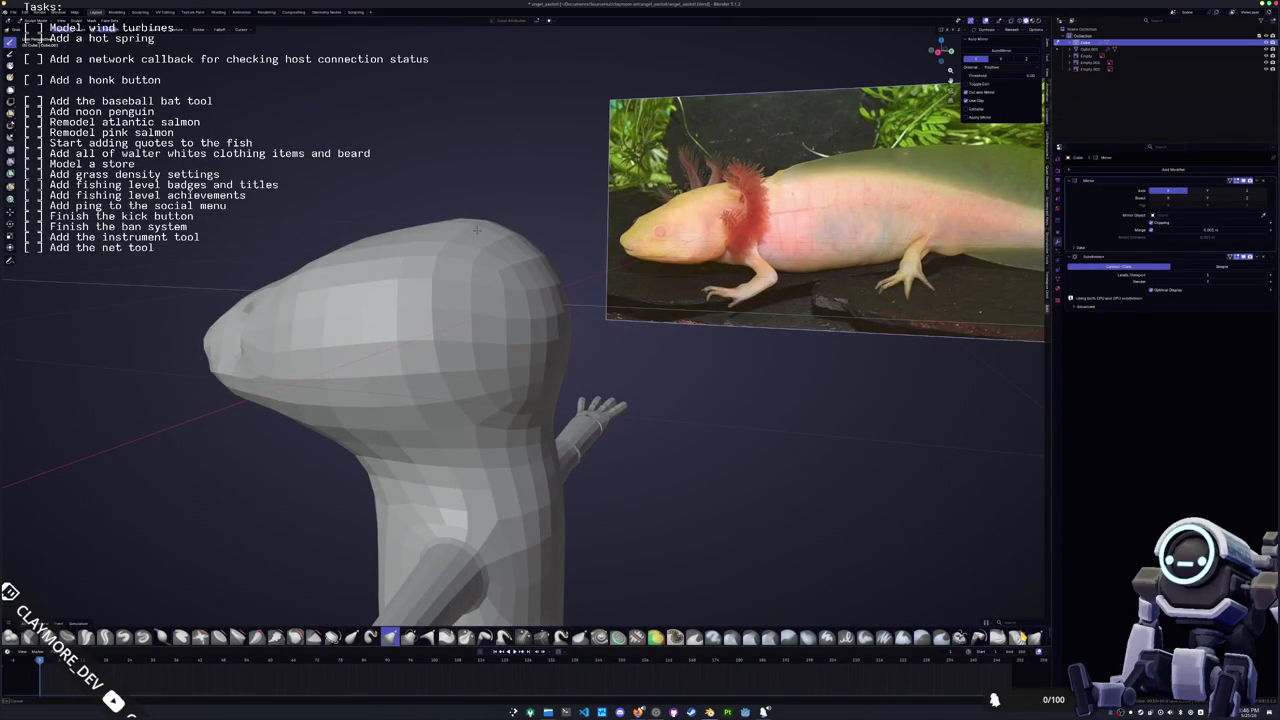
pyautogui.press('Tab')
pyautogui.moveTo(478, 233); pyautogui.dragTo(1022, 636, button='middle')
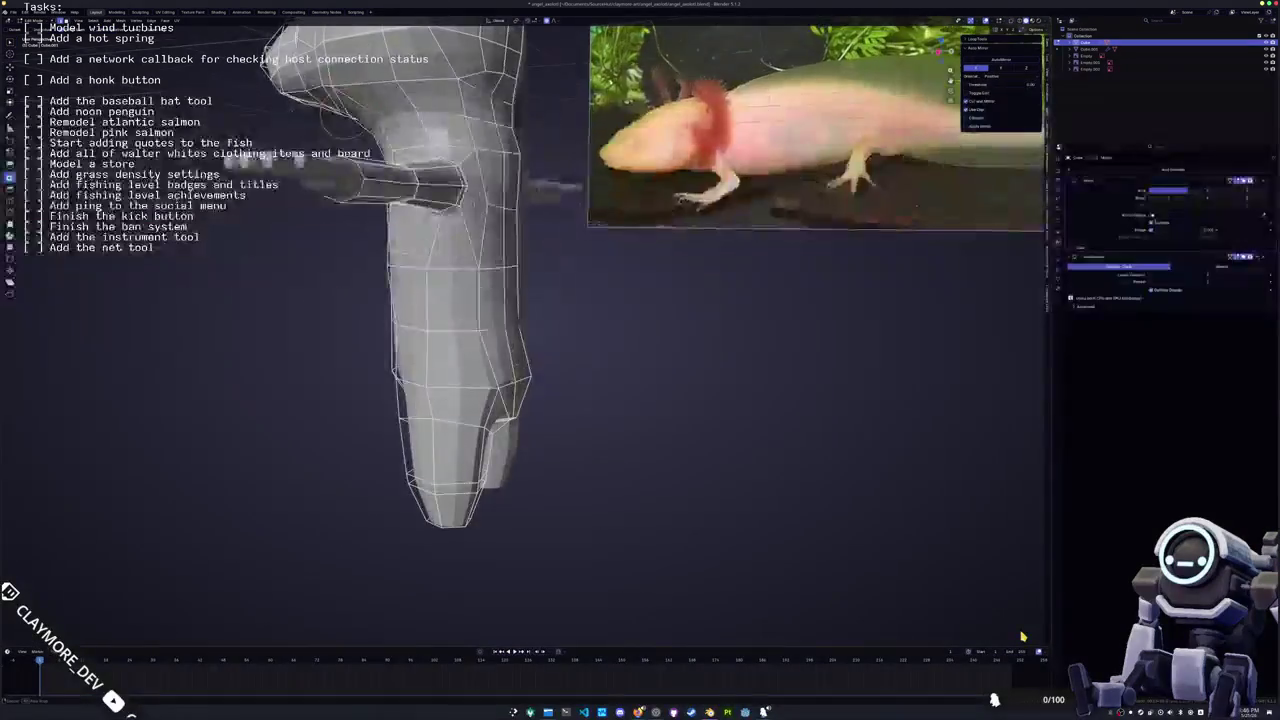
# Add the upper face to the selection and extrude the lower faces out to the right
pyautogui.keyDown('shift'); pyautogui.click(532, 365); pyautogui.keyUp('shift')
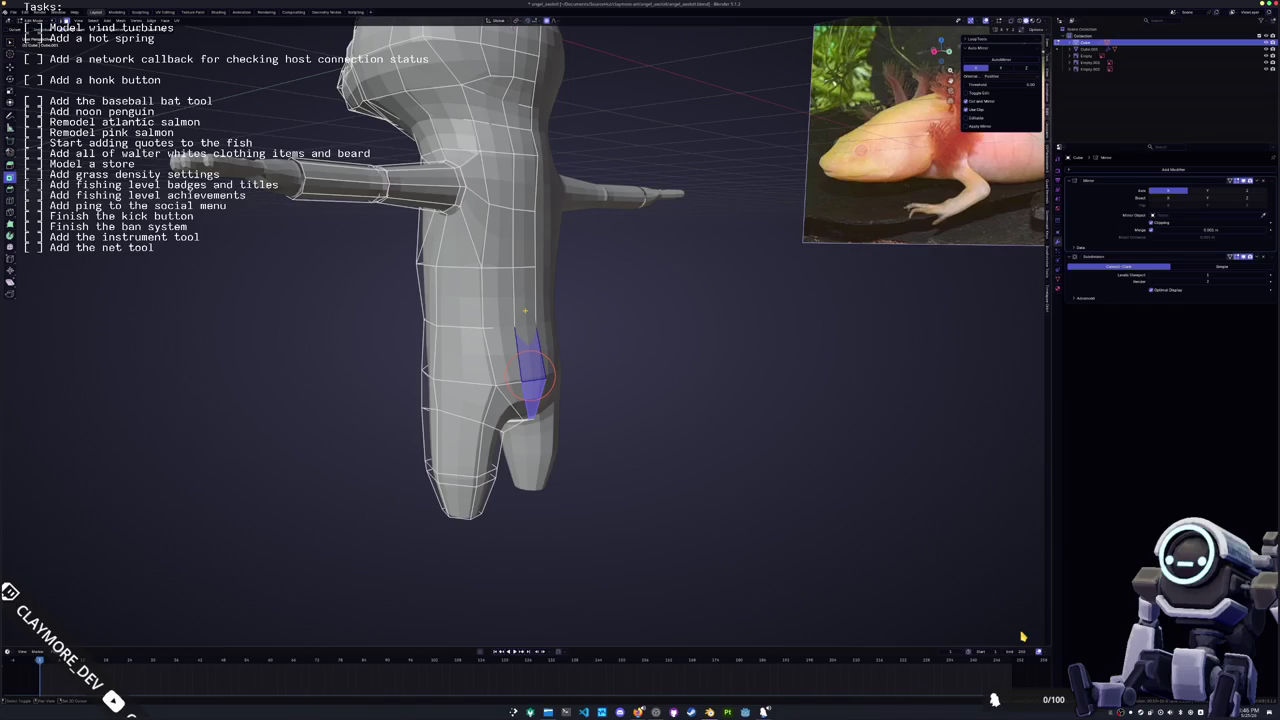
pyautogui.press('KP_3')
pyautogui.press('e')
pyautogui.press('Escape')
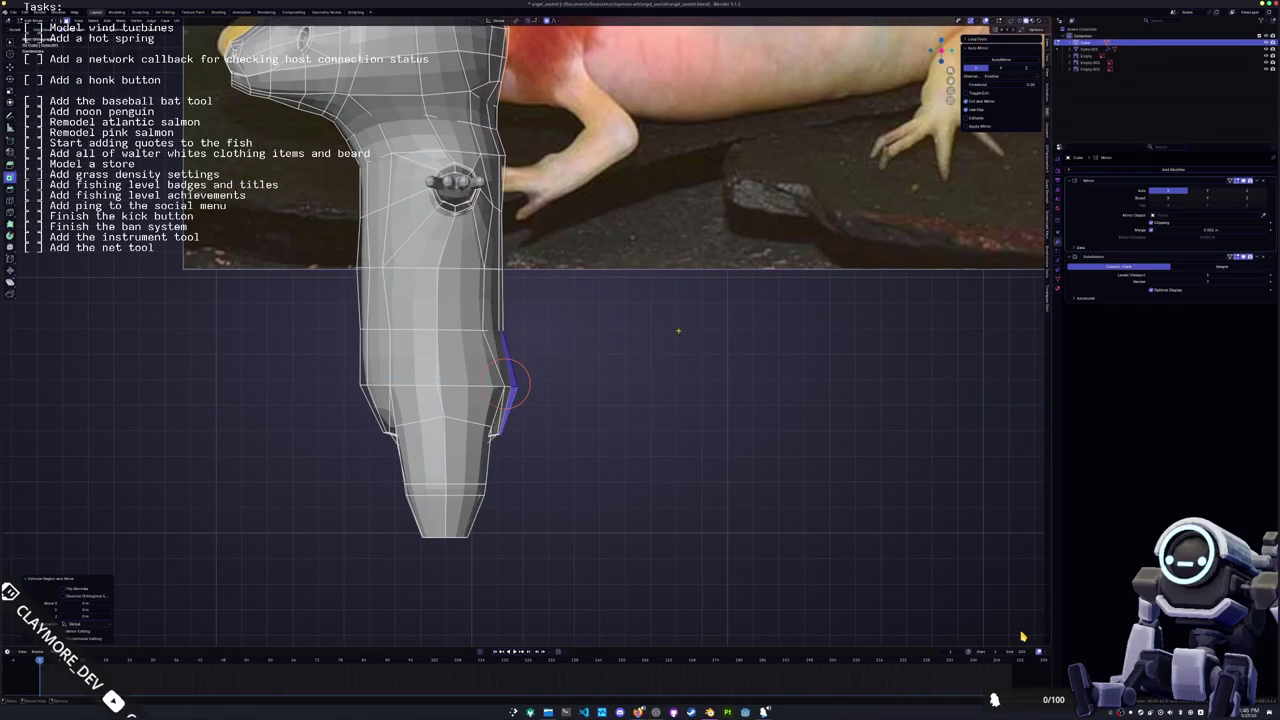
pyautogui.press('g')
pyautogui.press('Escape')
pyautogui.moveTo(657, 349); pyautogui.dragTo(628, 355, button='middle')
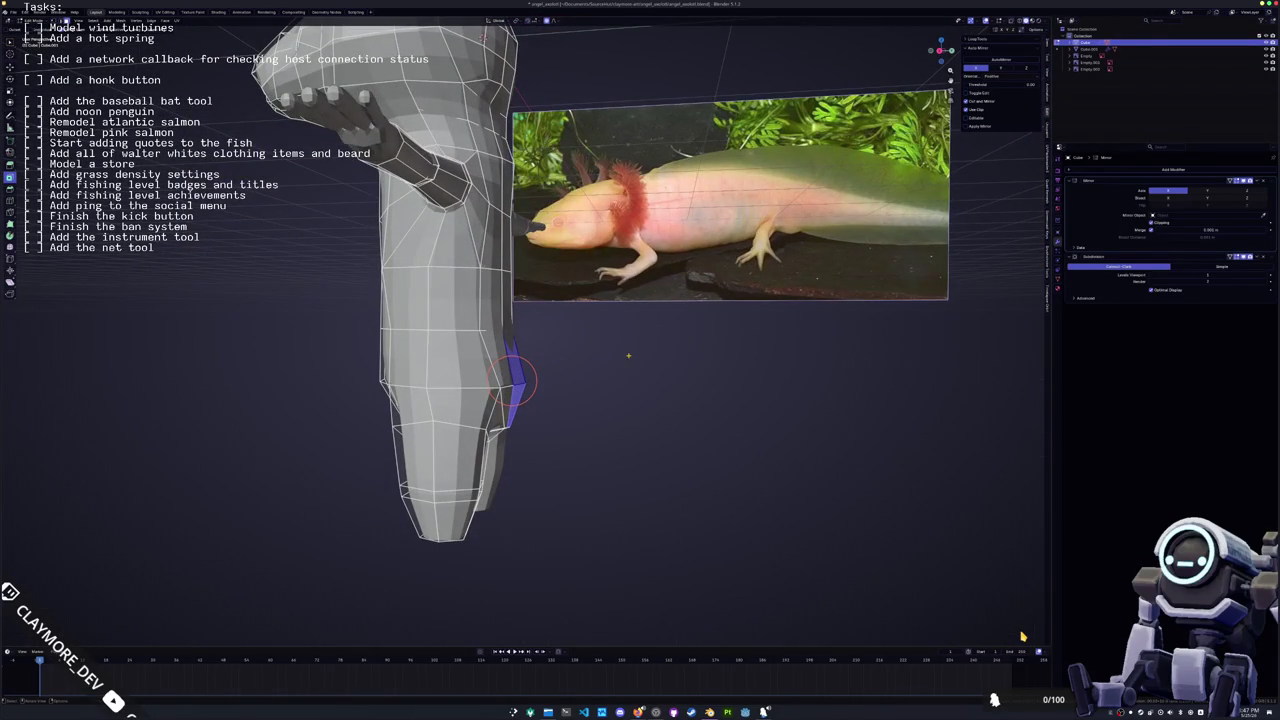
pyautogui.press('e')
pyautogui.press('Escape')
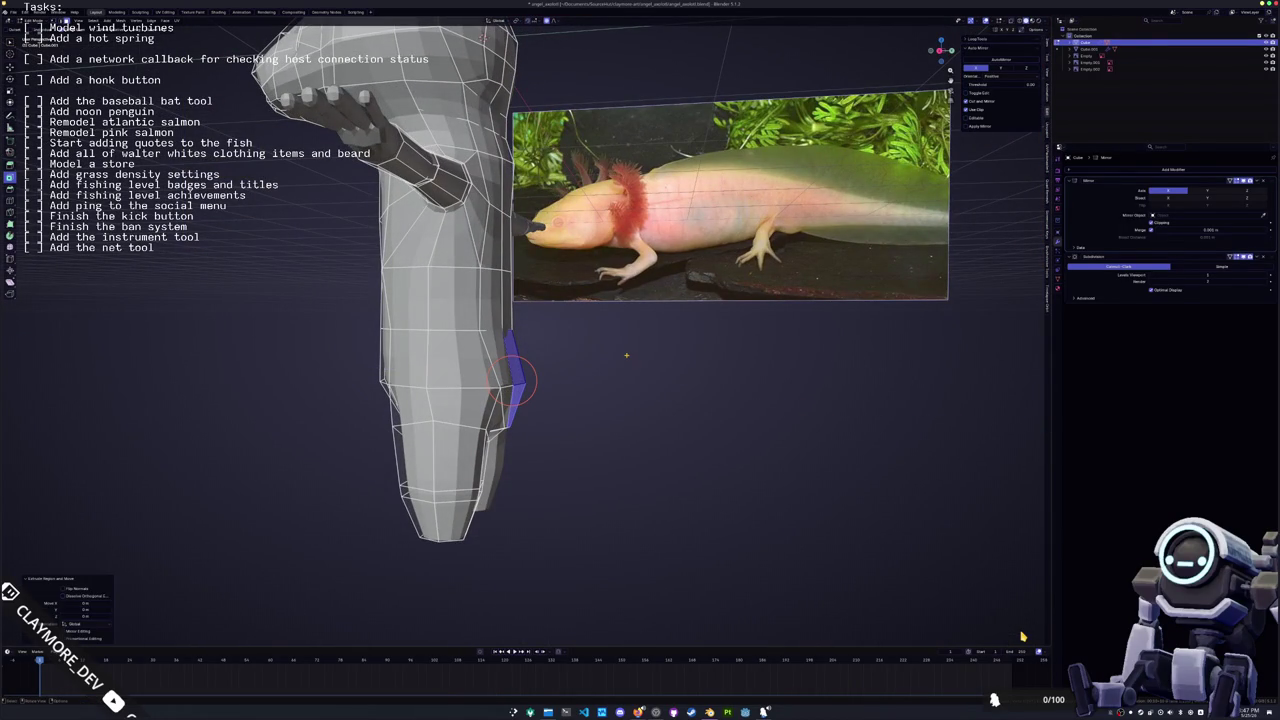
pyautogui.press('e')
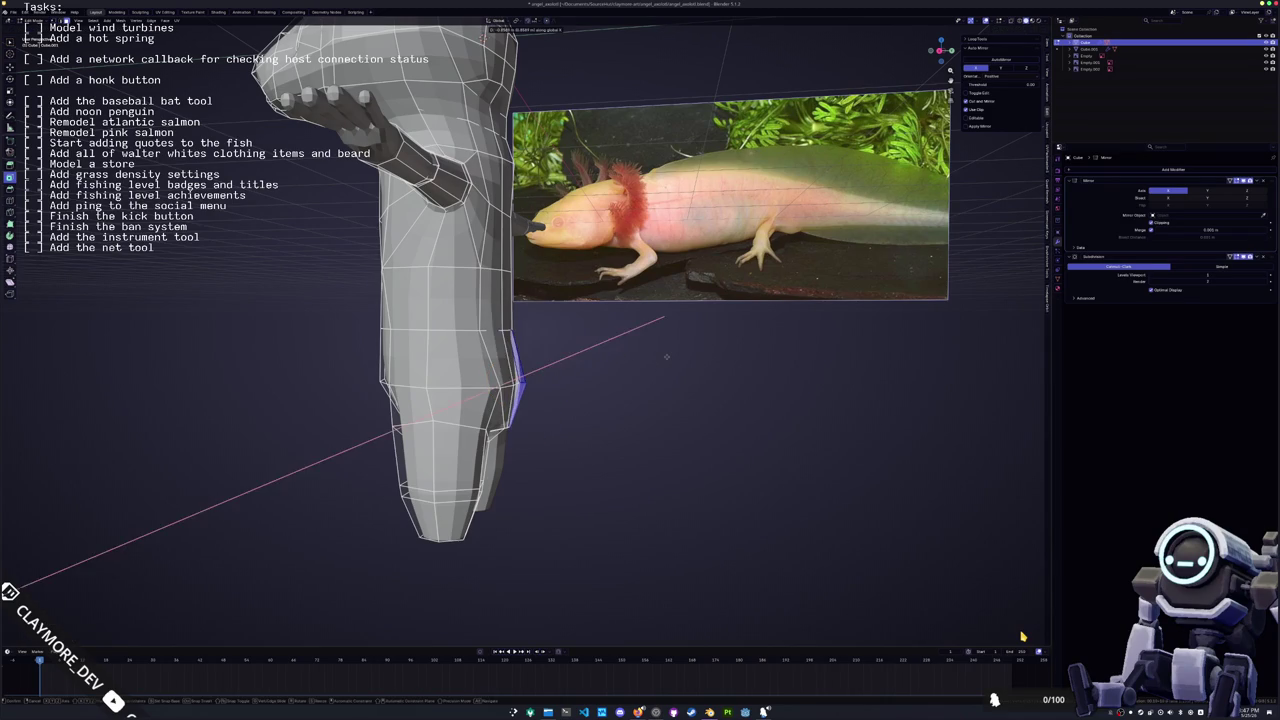
pyautogui.click(840, 352)
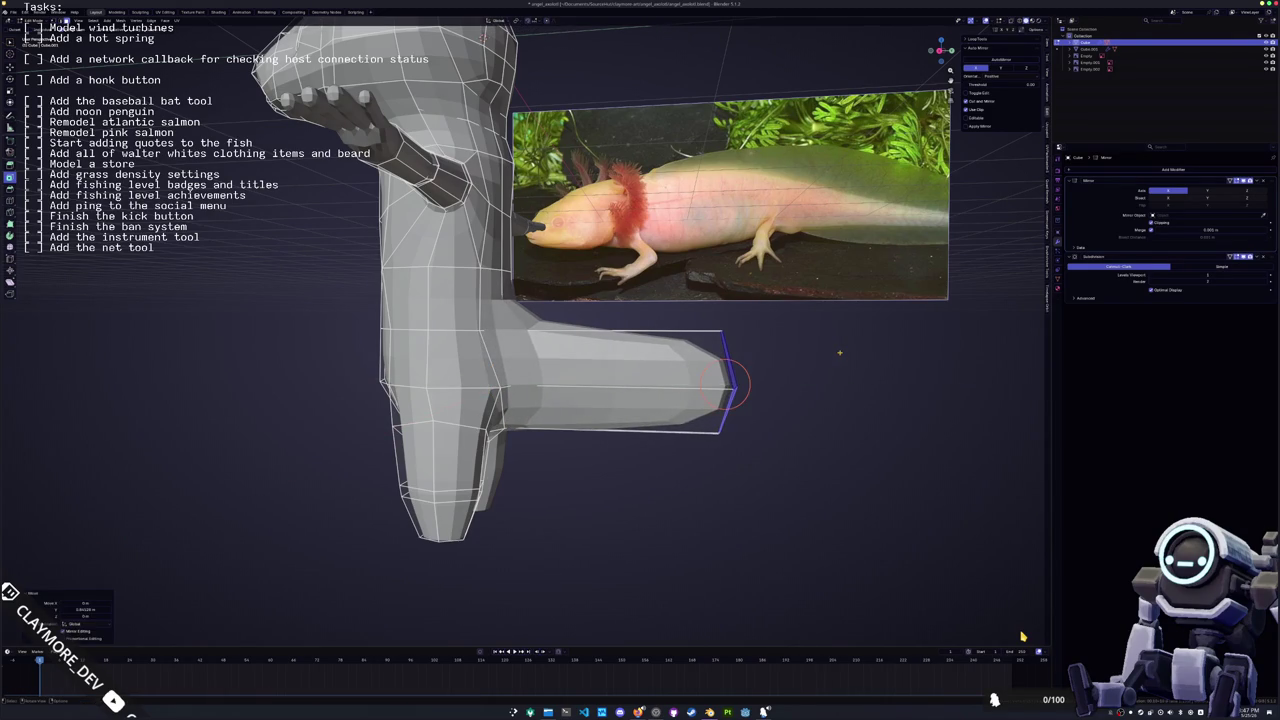
# Extrude the faces again along X to extend the tail sideways
pyautogui.press('KP_1')
pyautogui.scroll(-2, 840, 352)
pyautogui.scroll(-2, 840, 352)
pyautogui.press('e')
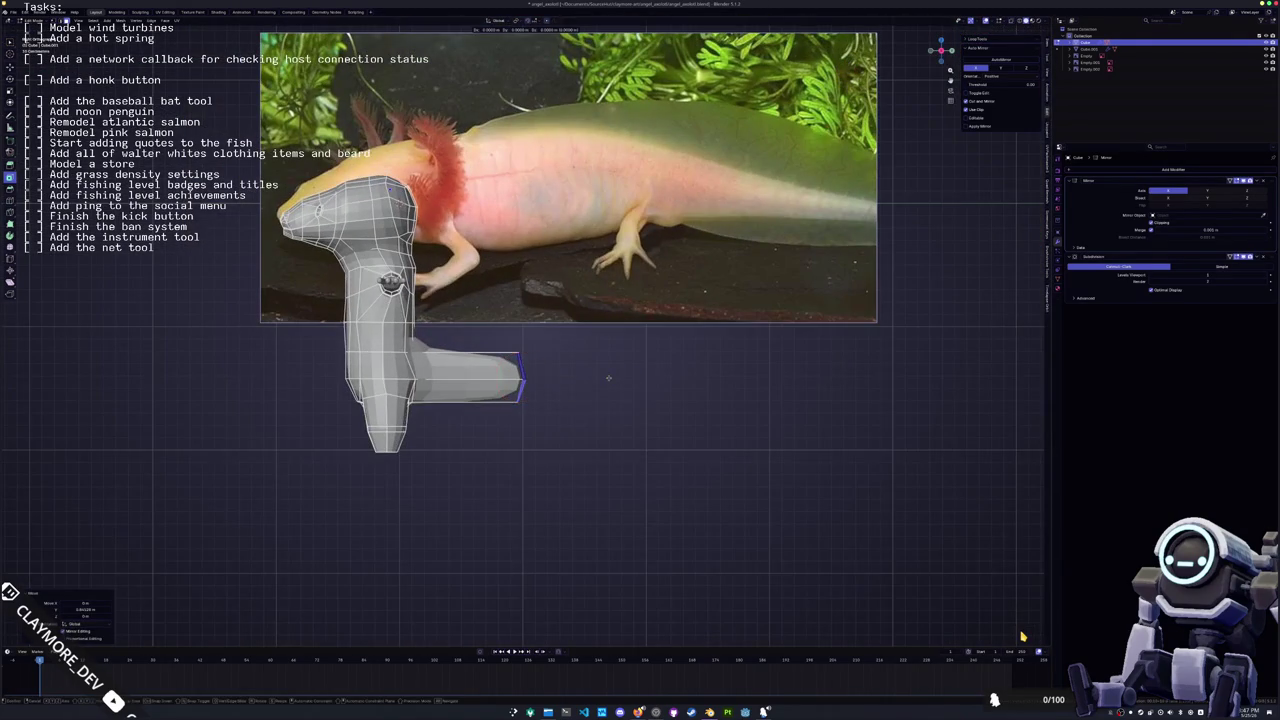
pyautogui.click(692, 377)
pyautogui.scroll(3, 667, 412)
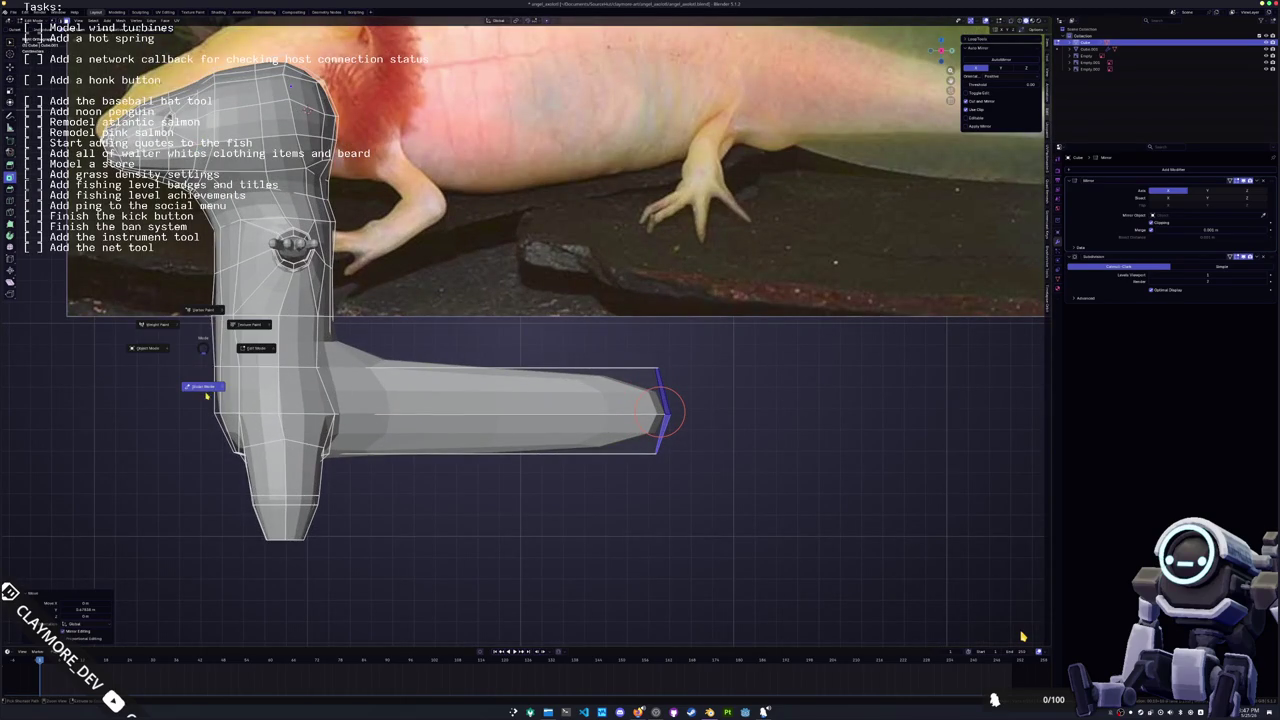
# Switch to vertex selection and move the lower-left body vertices to match the reference
pyautogui.click(206, 372)
pyautogui.scroll(3, 376, 329)
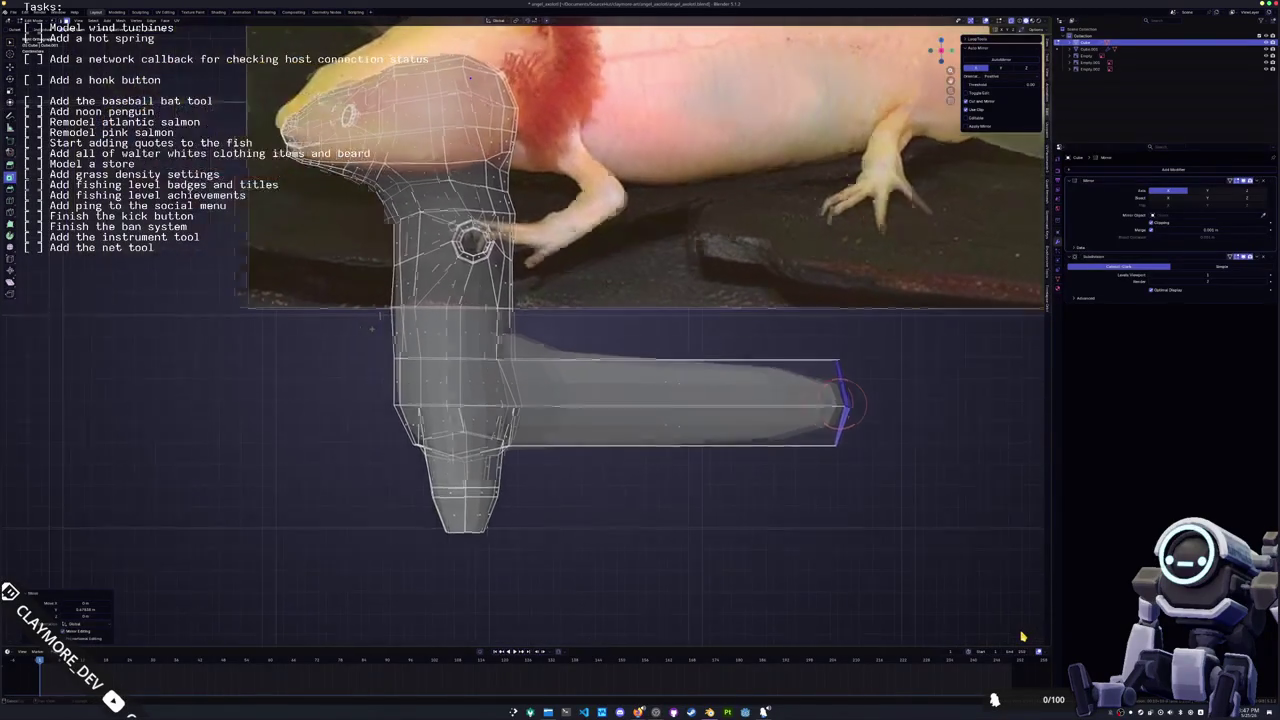
pyautogui.keyDown('shift'); pyautogui.moveTo(376, 329); pyautogui.dragTo(509, 359, button='middle'); pyautogui.keyUp('shift')
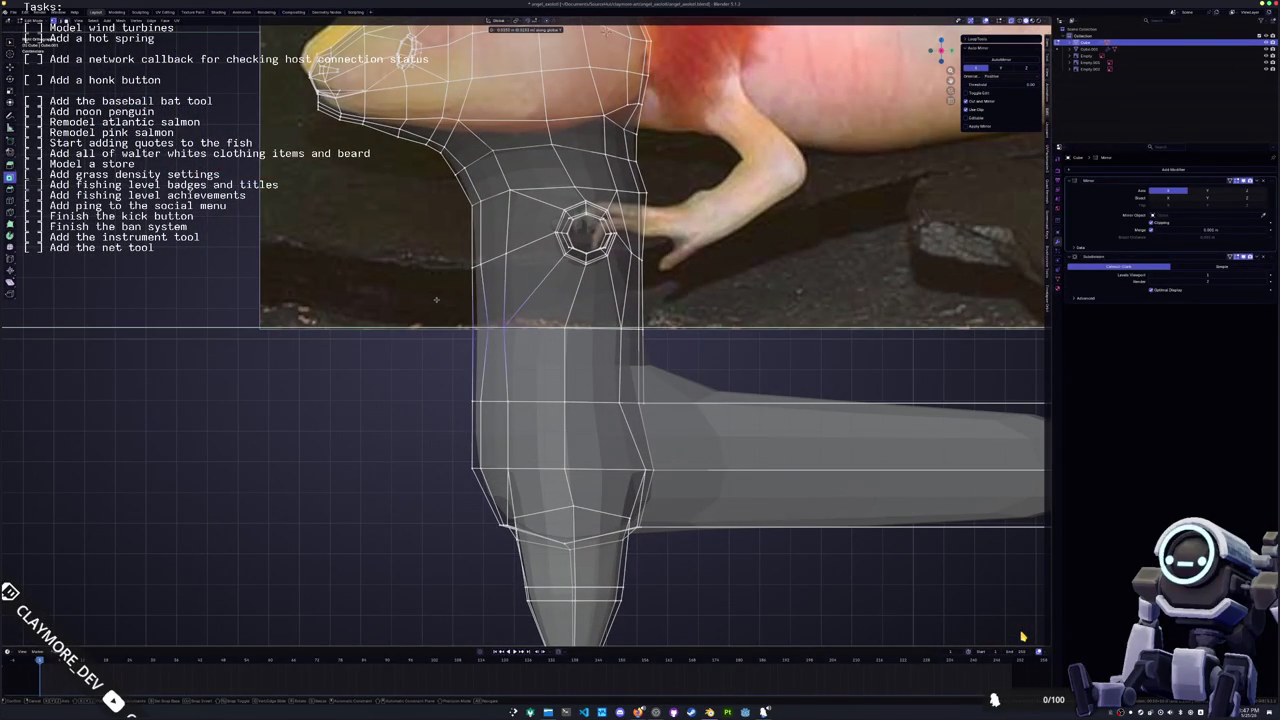
pyautogui.click(488, 326)
pyautogui.moveTo(520, 484); pyautogui.dragTo(441, 456)
pyautogui.moveTo(441, 456); pyautogui.dragTo(441, 420, button='middle')
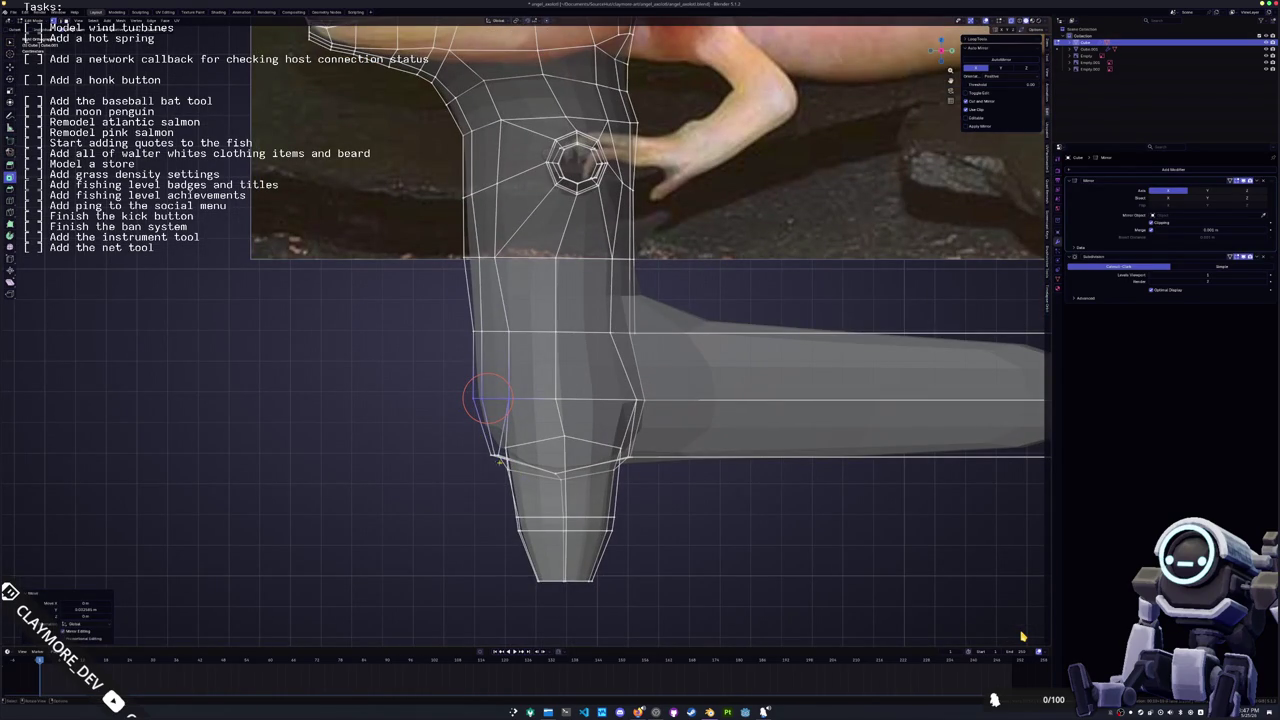
pyautogui.click(498, 462)
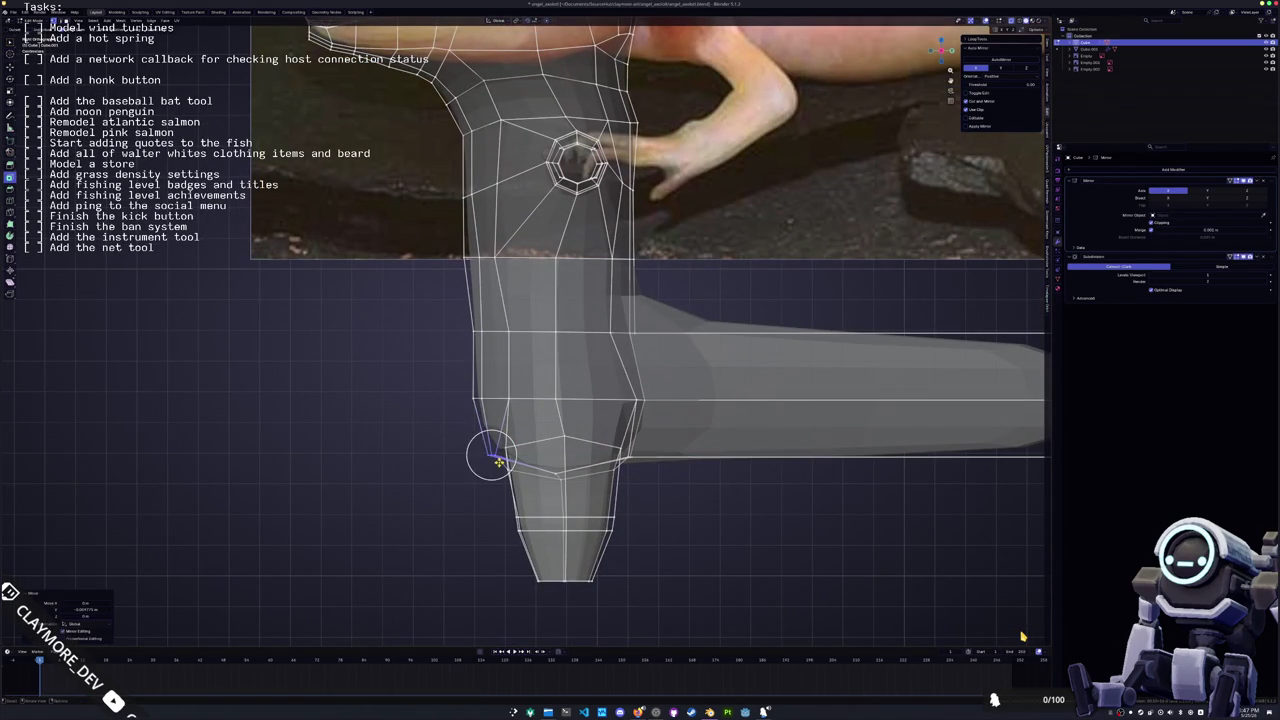
pyautogui.moveTo(490, 456)
pyautogui.mouseDown(button='middle')
pyautogui.moveTo(466, 449)
pyautogui.moveTo(482, 490)
pyautogui.mouseUp(button='middle')
# Nudge the left-edge vertices along Y and slide one up its edge to follow the photo
pyautogui.press('g')
pyautogui.click(478, 345)
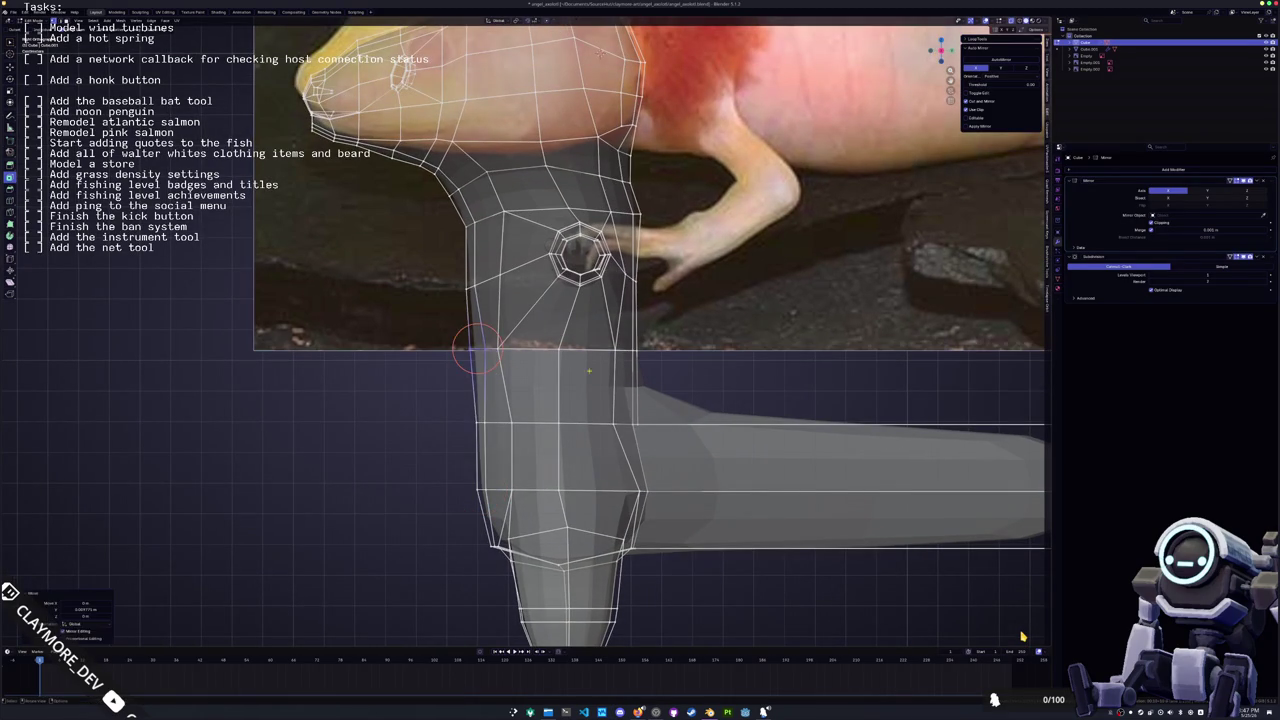
pyautogui.press('g')
pyautogui.press('y')
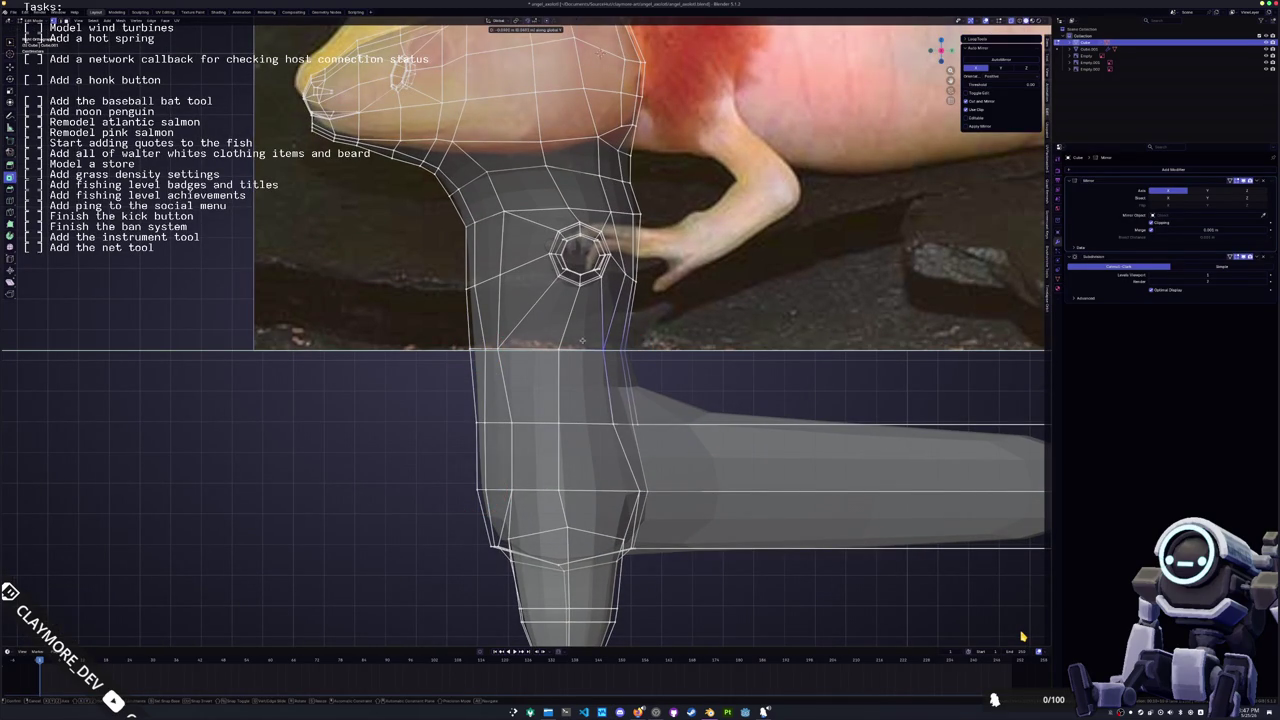
pyautogui.click(616, 350)
pyautogui.press('g')
pyautogui.press('y')
pyautogui.click(480, 347)
pyautogui.press('g')
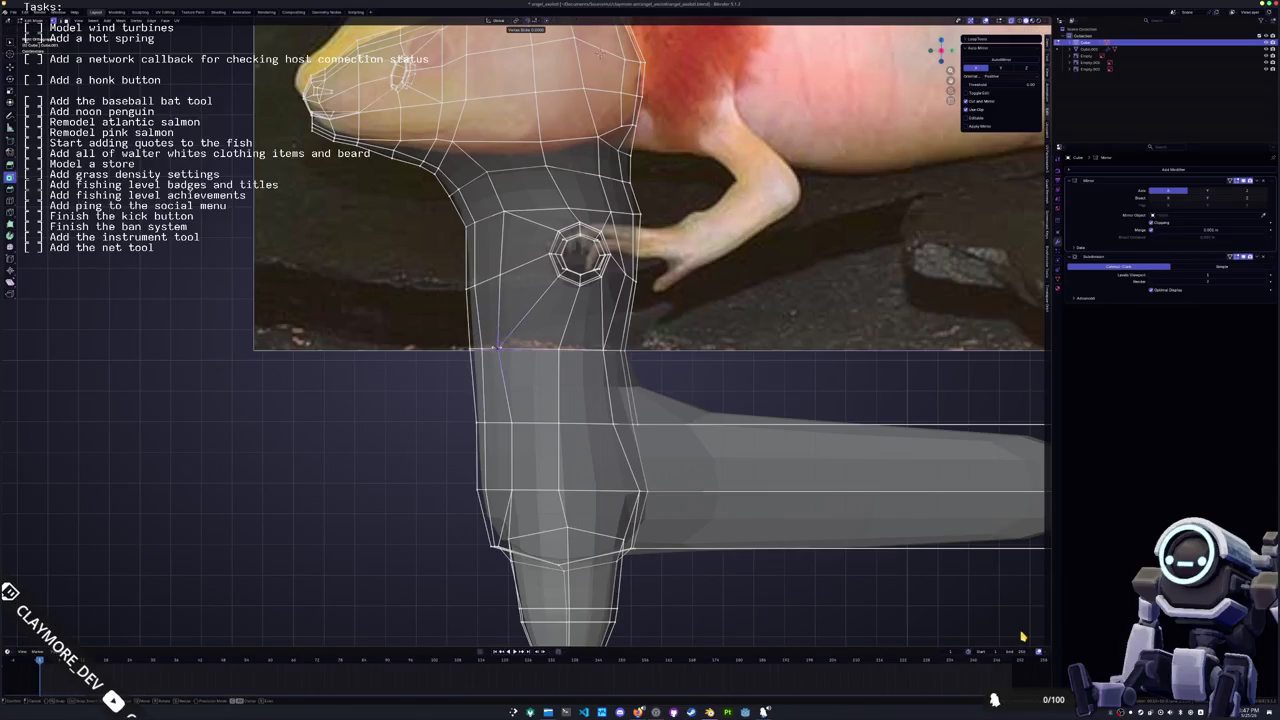
pyautogui.press('g')
pyautogui.click(500, 275)
# Move the hip vertex and the vertices above it along Y to fit the reference outline
pyautogui.keyDown('shift'); pyautogui.moveTo(500, 274); pyautogui.dragTo(488, 200, button='middle'); pyautogui.keyUp('shift')
pyautogui.press('g')
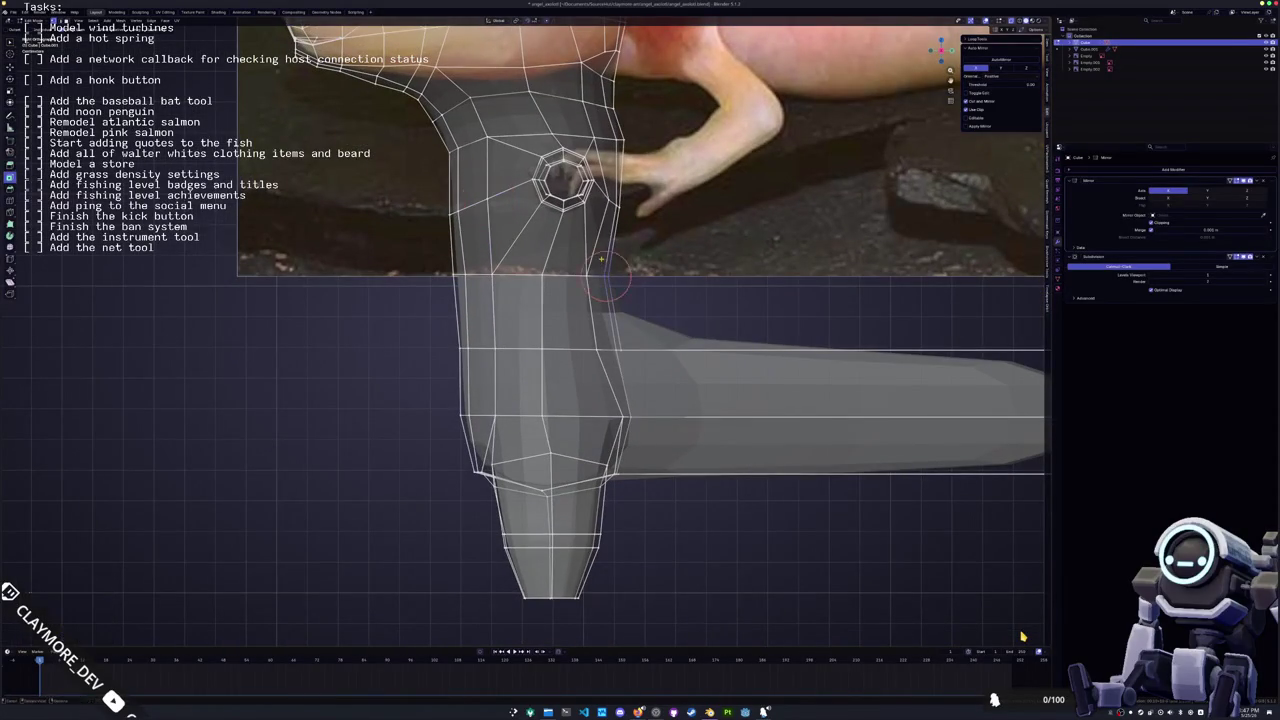
pyautogui.click(605, 272)
pyautogui.keyDown('shift'); pyautogui.moveTo(605, 272); pyautogui.dragTo(572, 403, button='middle'); pyautogui.keyUp('shift')
pyautogui.click(590, 264)
pyautogui.press('g')
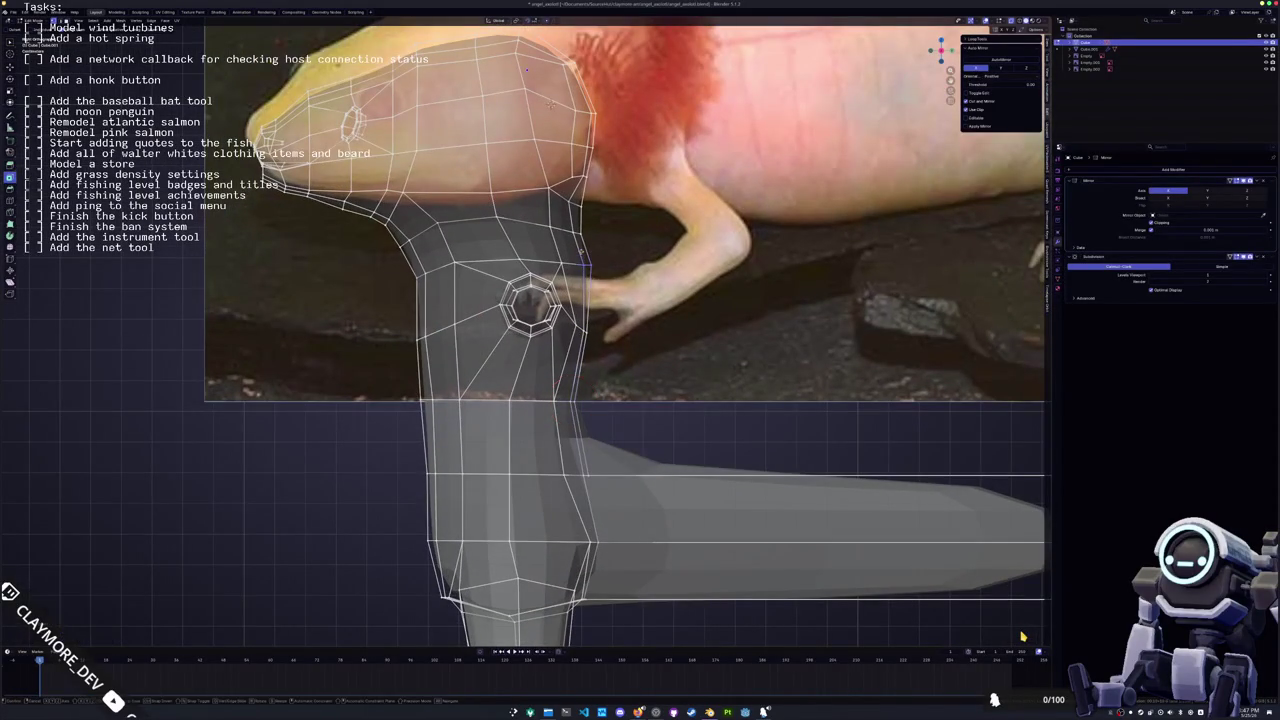
pyautogui.press('y')
pyautogui.click(577, 251)
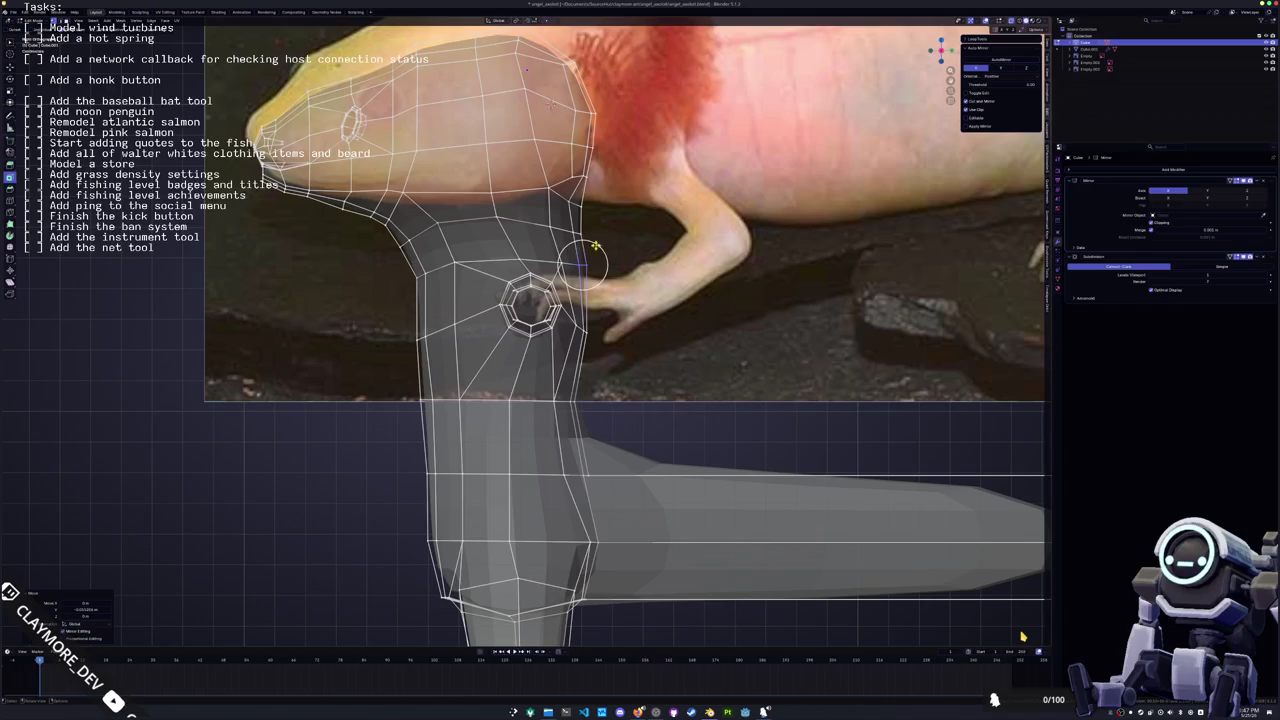
pyautogui.click(572, 205)
pyautogui.press('g')
pyautogui.press('y')
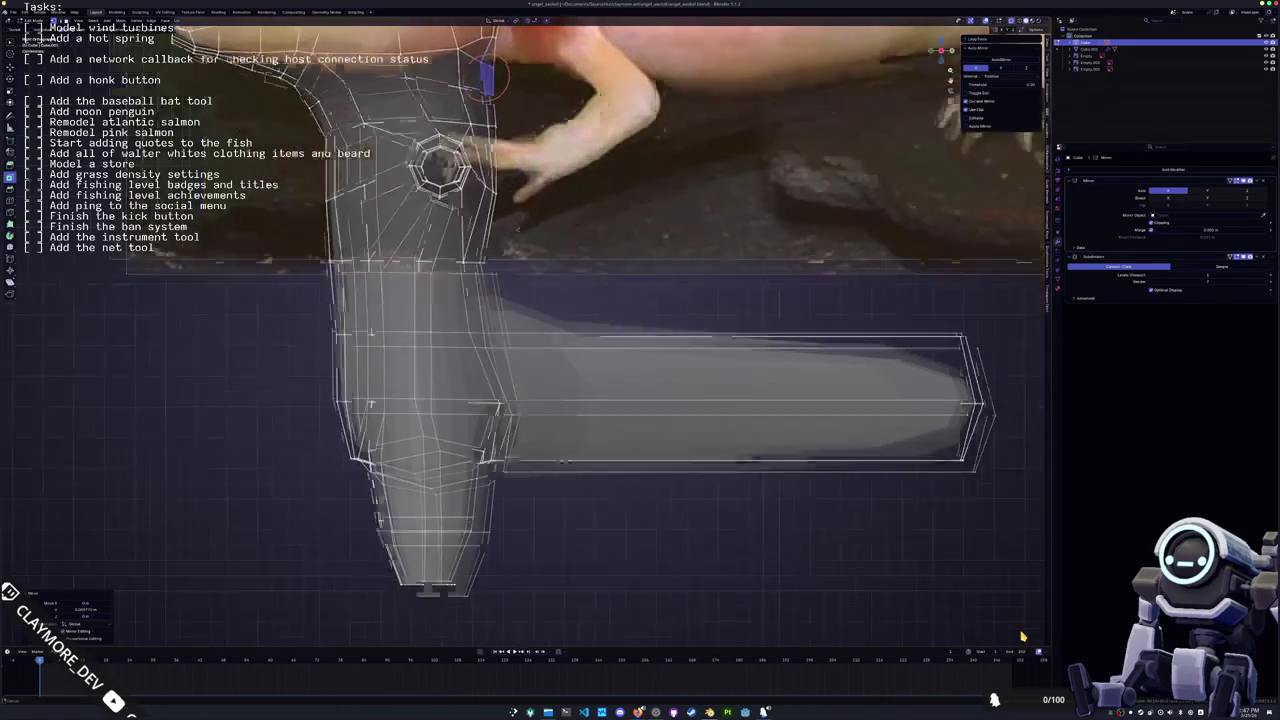
# Move the tail tip's top and bottom vertices together to narrow the tip
pyautogui.keyDown('shift'); pyautogui.moveTo(598, 244); pyautogui.dragTo(609, 354, button='middle'); pyautogui.keyUp('shift')
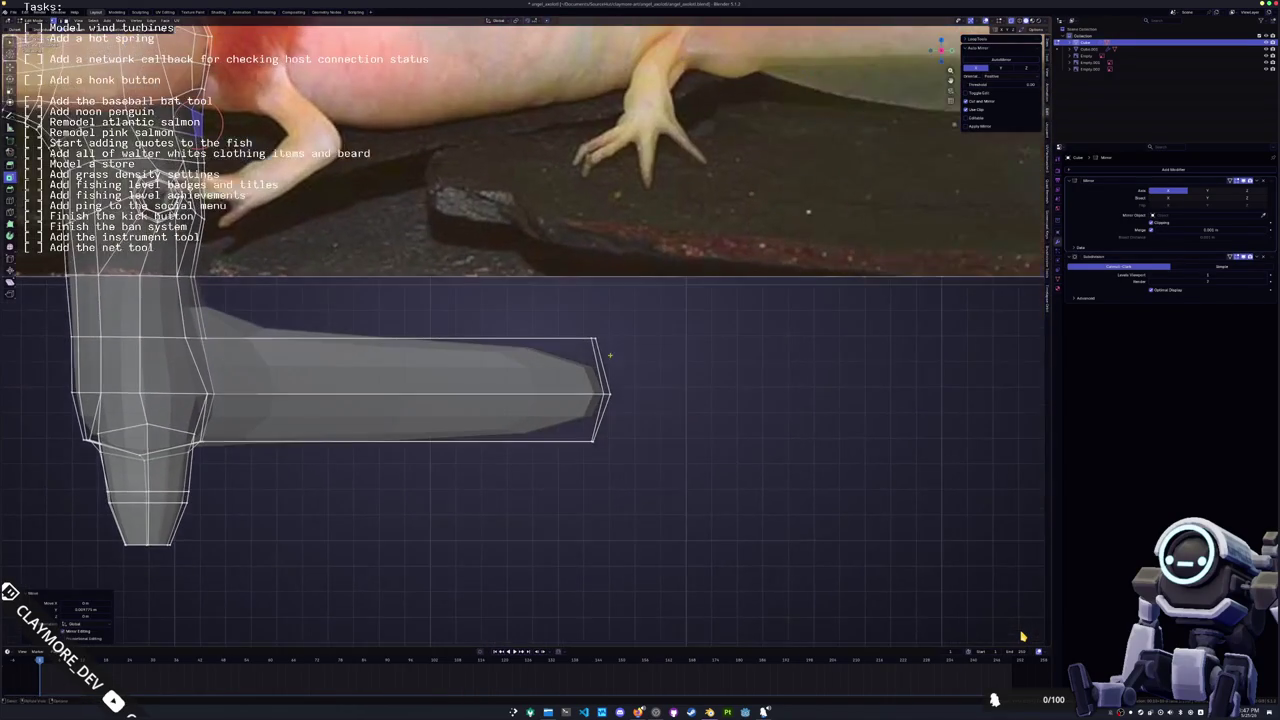
pyautogui.moveTo(609, 354); pyautogui.dragTo(554, 425)
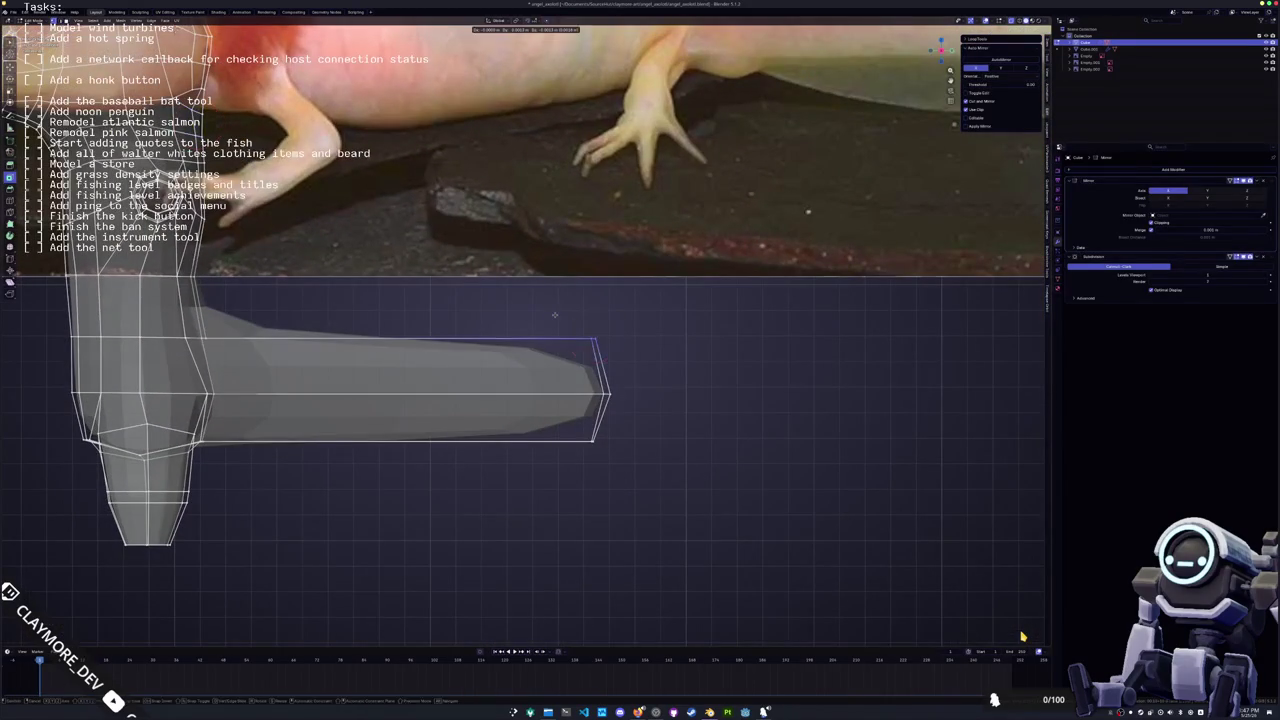
pyautogui.press('g')
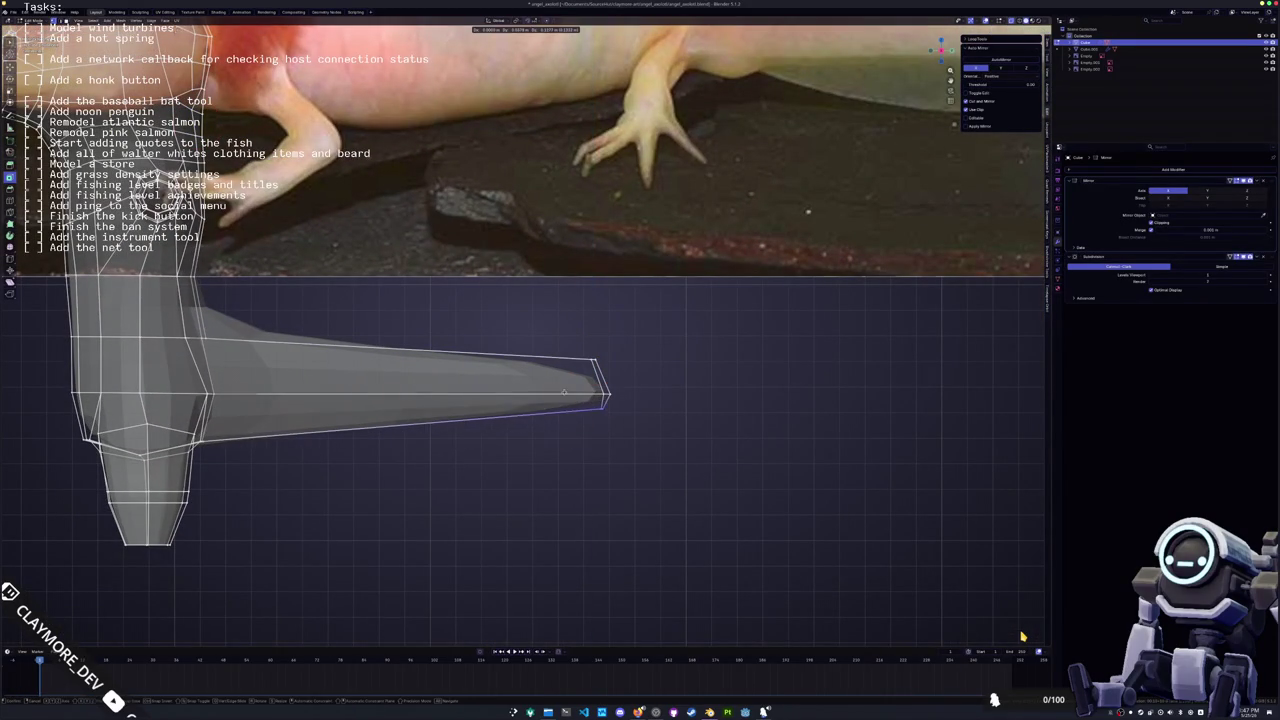
pyautogui.click(560, 390)
pyautogui.scroll(-3, 560, 366)
pyautogui.scroll(4, 588, 345)
pyautogui.scroll(2, 588, 345)
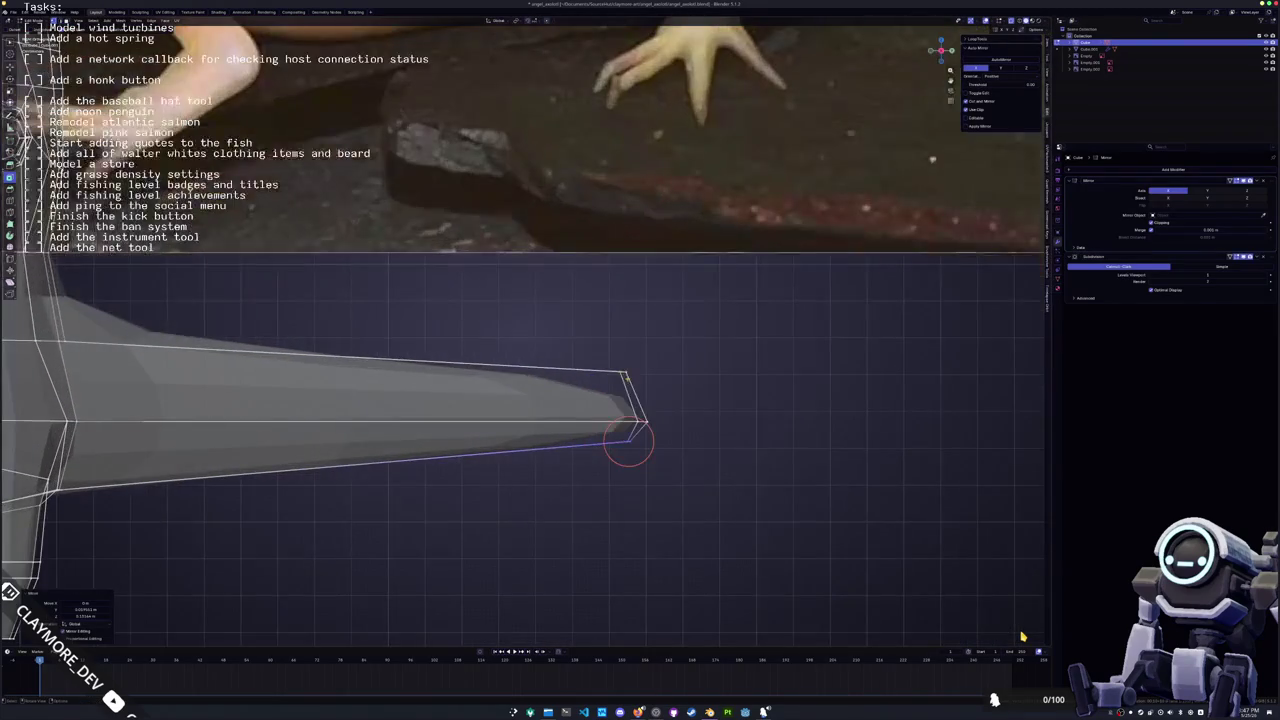
pyautogui.scroll(-6, 560, 380)
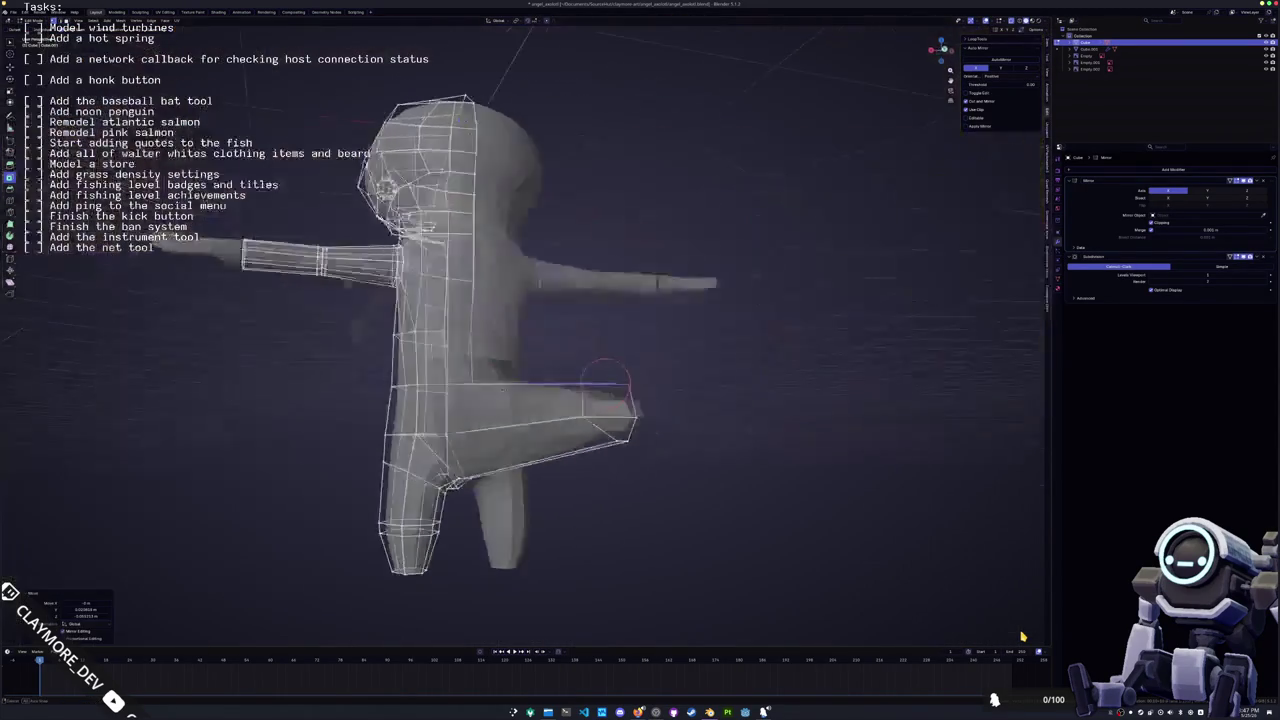
pyautogui.moveTo(549, 402); pyautogui.dragTo(567, 373, button='middle')
# Flatten the tail tip to zero width on X and shift it along X
pyautogui.press('x')
pyautogui.press('0')
pyautogui.press('Return')
pyautogui.press('g')
pyautogui.press('x')
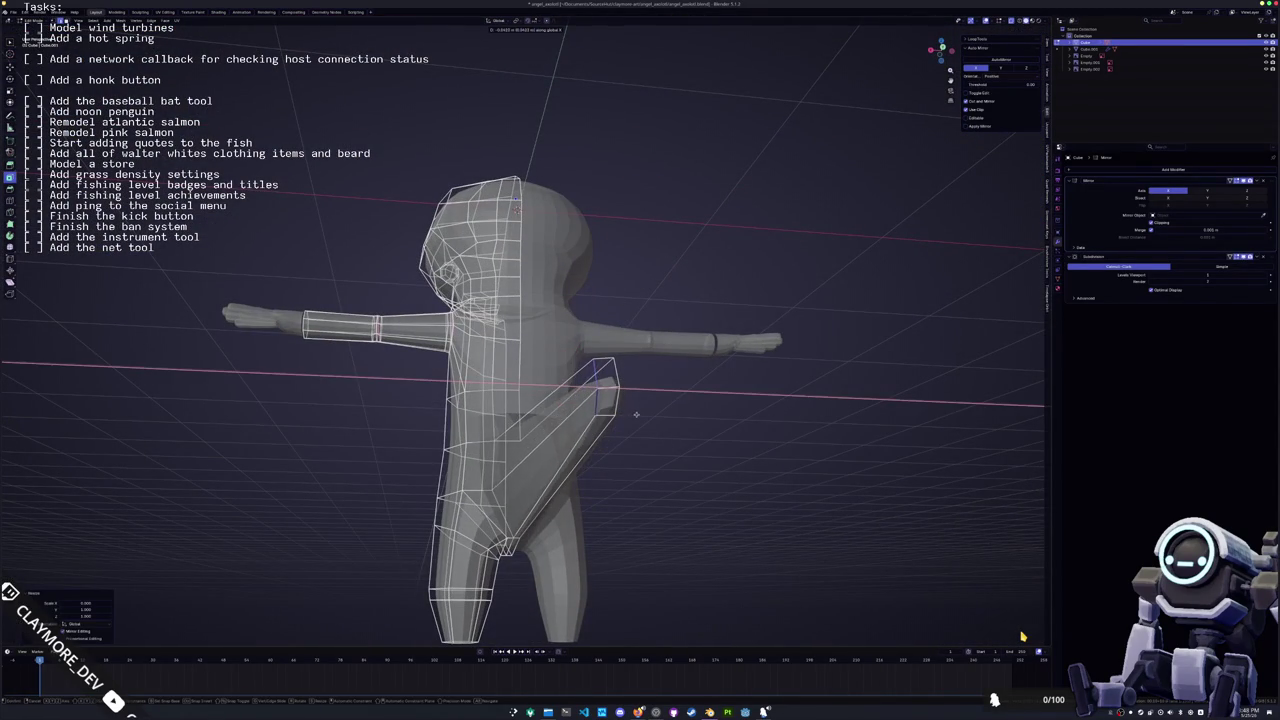
pyautogui.click(636, 414)
# Edge-slide a loop along the tail and slide a leg vertex into a smoother position
pyautogui.moveTo(636, 414)
pyautogui.mouseDown(button='middle')
pyautogui.moveTo(580, 440)
pyautogui.moveTo(520, 388)
pyautogui.moveTo(561, 346)
pyautogui.mouseUp(button='middle')
pyautogui.scroll(6, 566, 446)
pyautogui.press('g')
pyautogui.press('g')
pyautogui.click(570, 443)
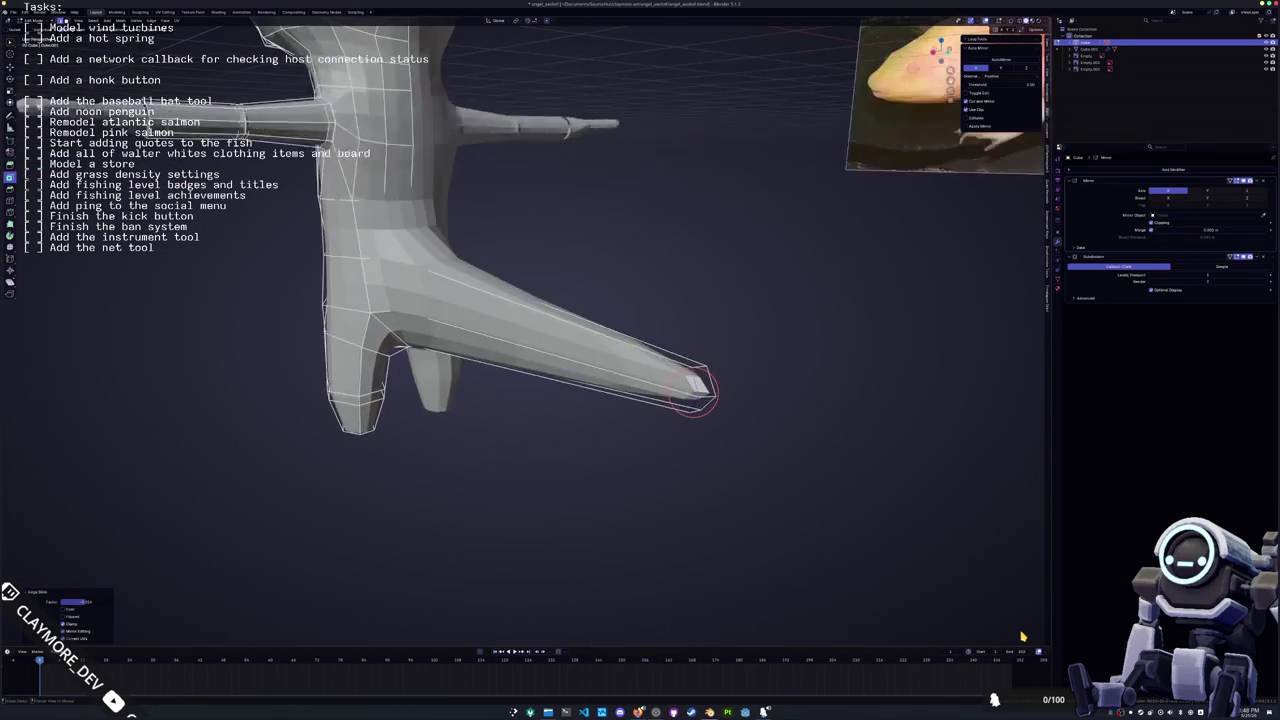
pyautogui.scroll(5, 561, 346)
pyautogui.moveTo(440, 248); pyautogui.dragTo(808, 267, button='middle')
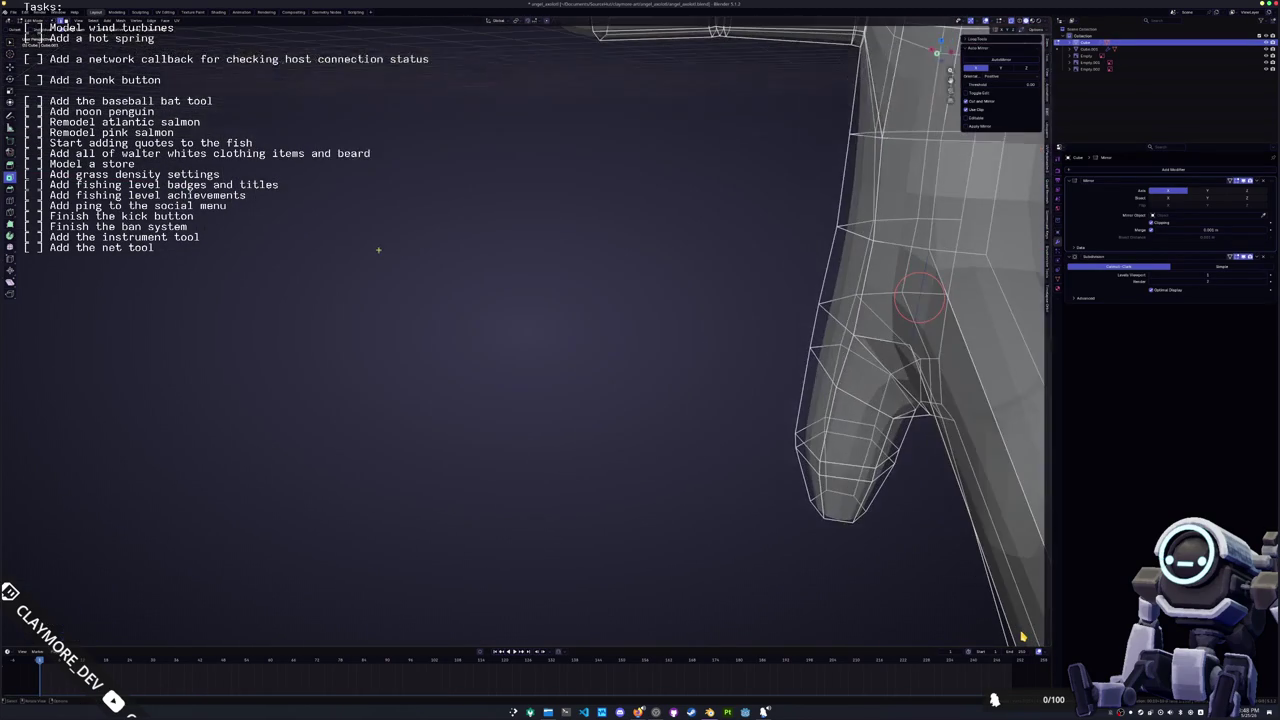
pyautogui.scroll(4, 695, 295)
pyautogui.scroll(-4, 695, 295)
pyautogui.moveTo(695, 295); pyautogui.dragTo(686, 314, button='middle')
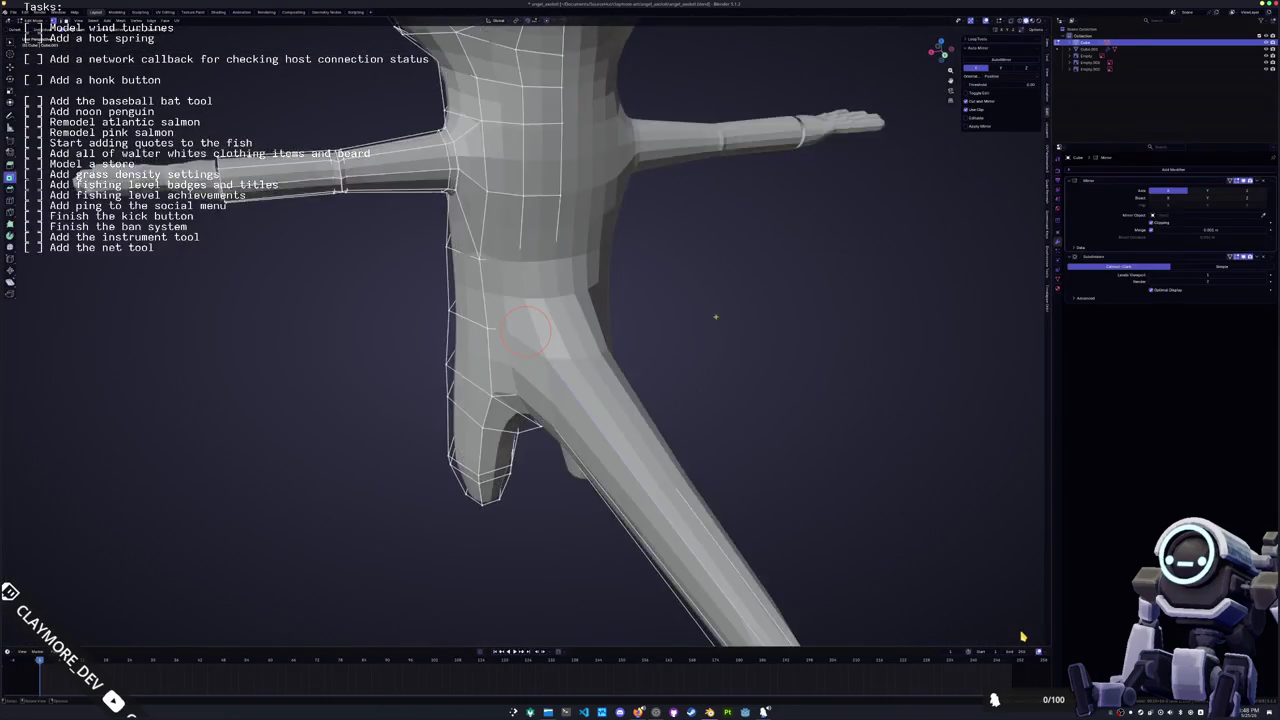
pyautogui.scroll(3, 686, 314)
pyautogui.hotkey('shift', 'v')
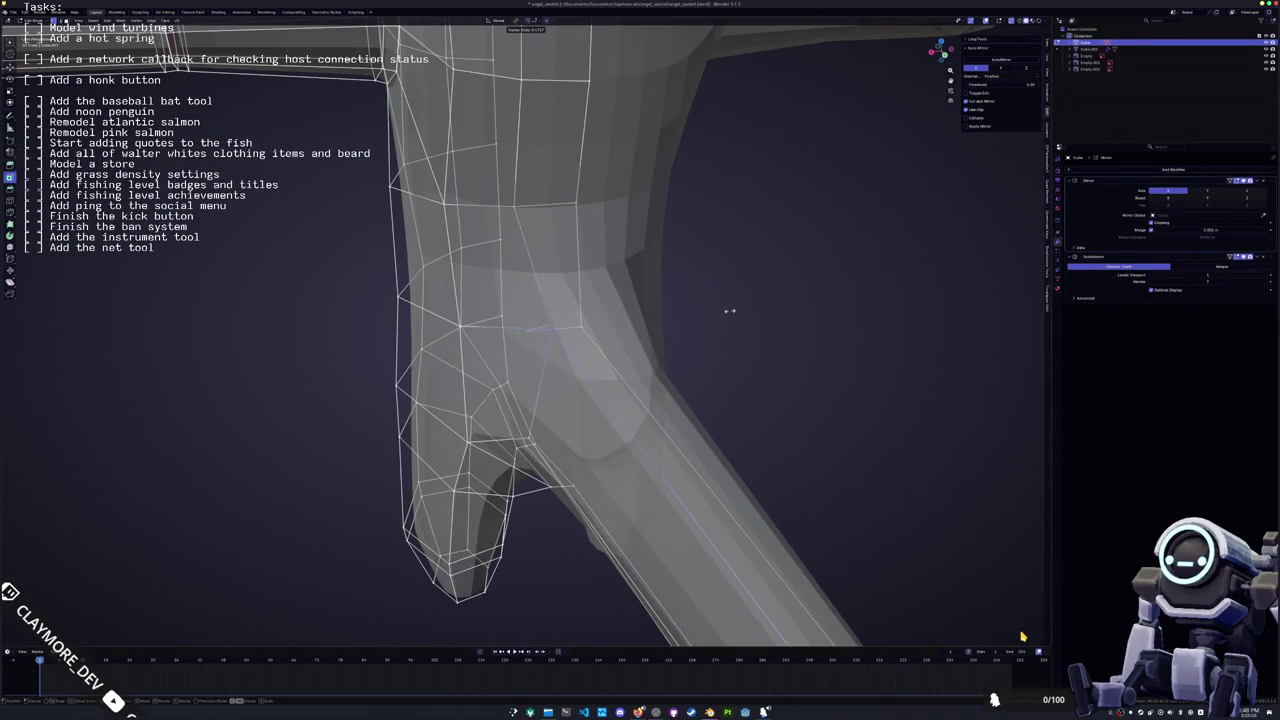
pyautogui.click(737, 309)
# Slide another tail edge and vertex, then turn on X-ray to reveal hidden edges
pyautogui.moveTo(737, 309); pyautogui.dragTo(700, 330, button='middle')
pyautogui.scroll(-3, 700, 330)
pyautogui.moveTo(572, 433); pyautogui.dragTo(708, 425, button='middle')
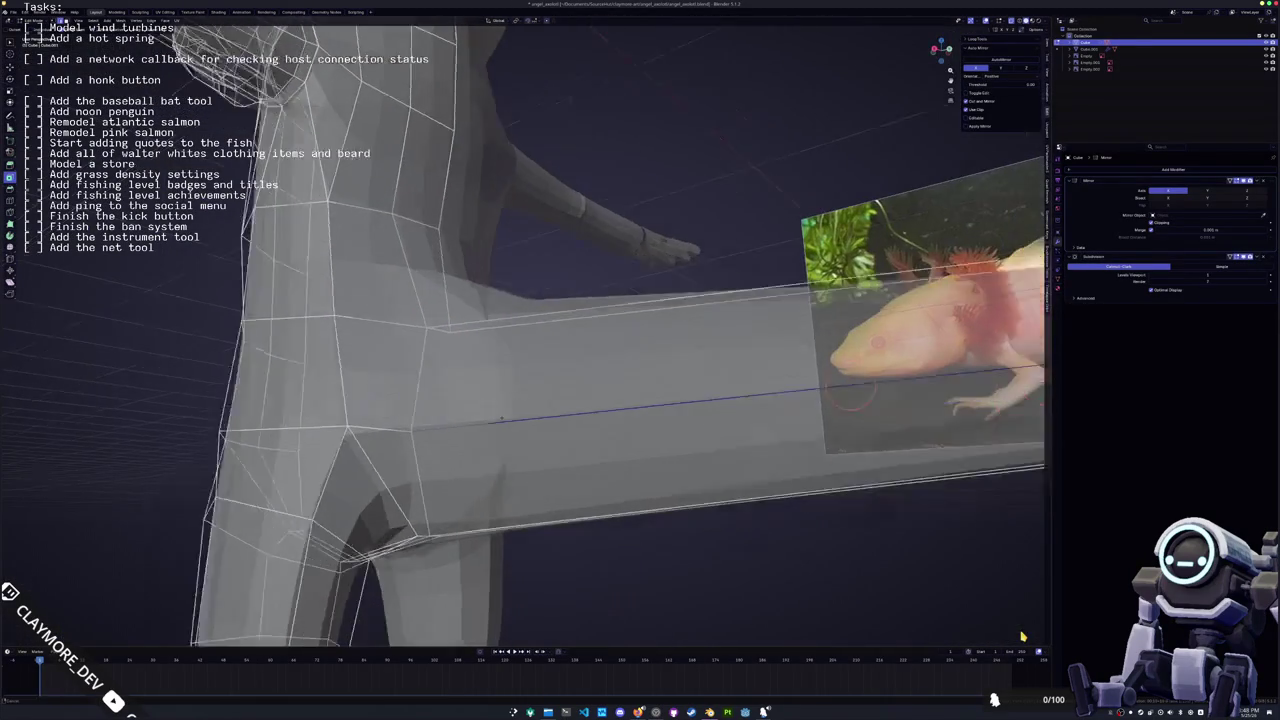
pyautogui.press('g')
pyautogui.press('g')
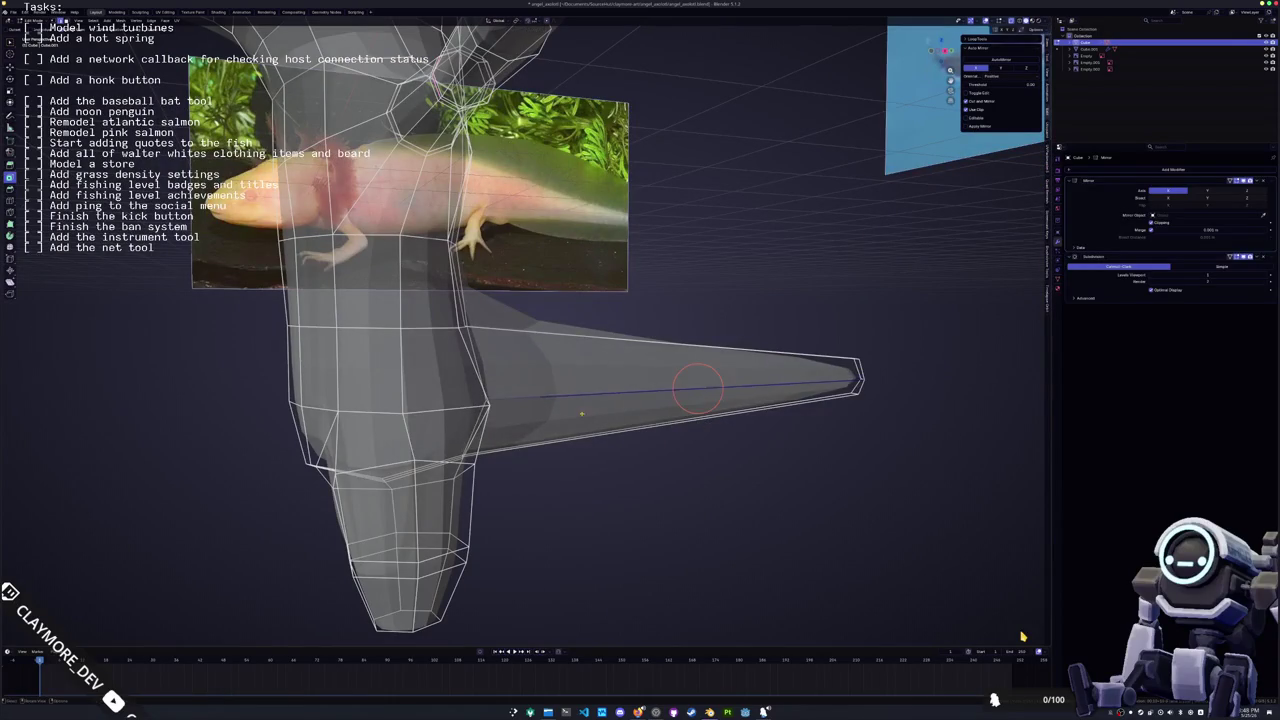
pyautogui.click(705, 410)
pyautogui.moveTo(705, 410); pyautogui.dragTo(701, 395, button='middle')
pyautogui.press('g')
pyautogui.press('g')
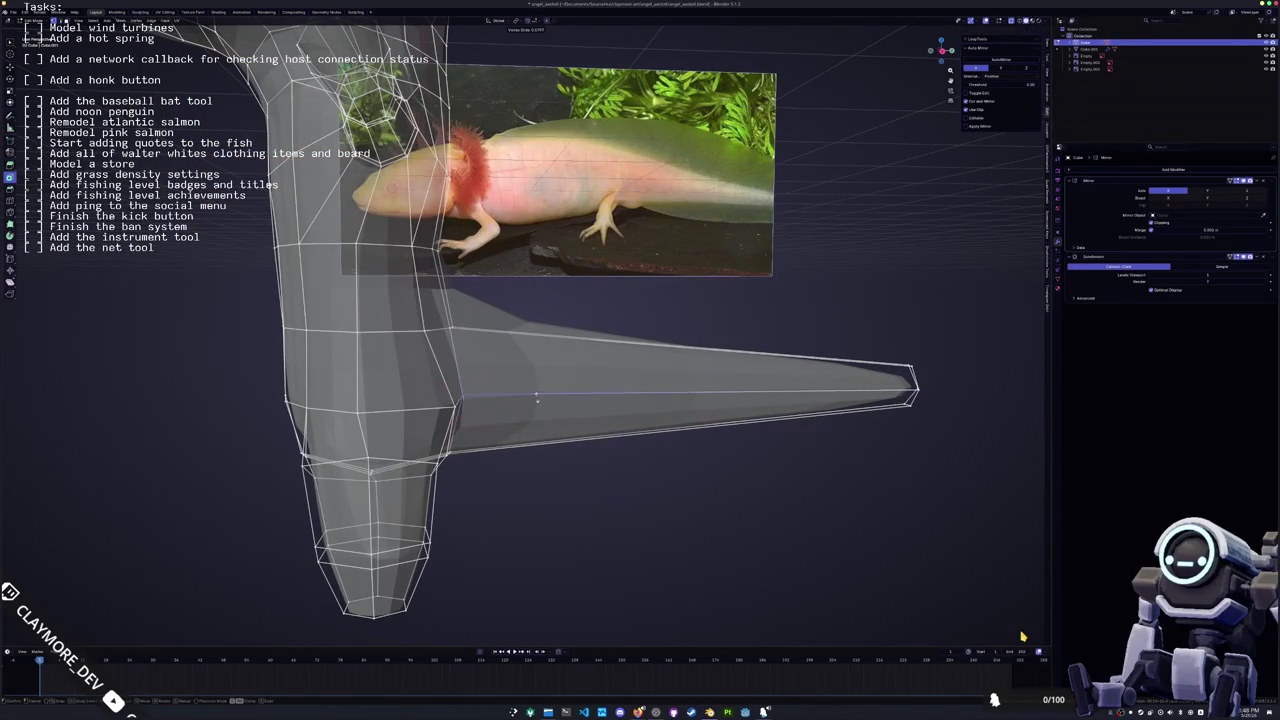
pyautogui.moveTo(535, 397)
pyautogui.mouseDown(button='middle')
pyautogui.moveTo(410, 424)
pyautogui.moveTo(453, 378)
pyautogui.mouseUp(button='middle')
pyautogui.click(402, 424)
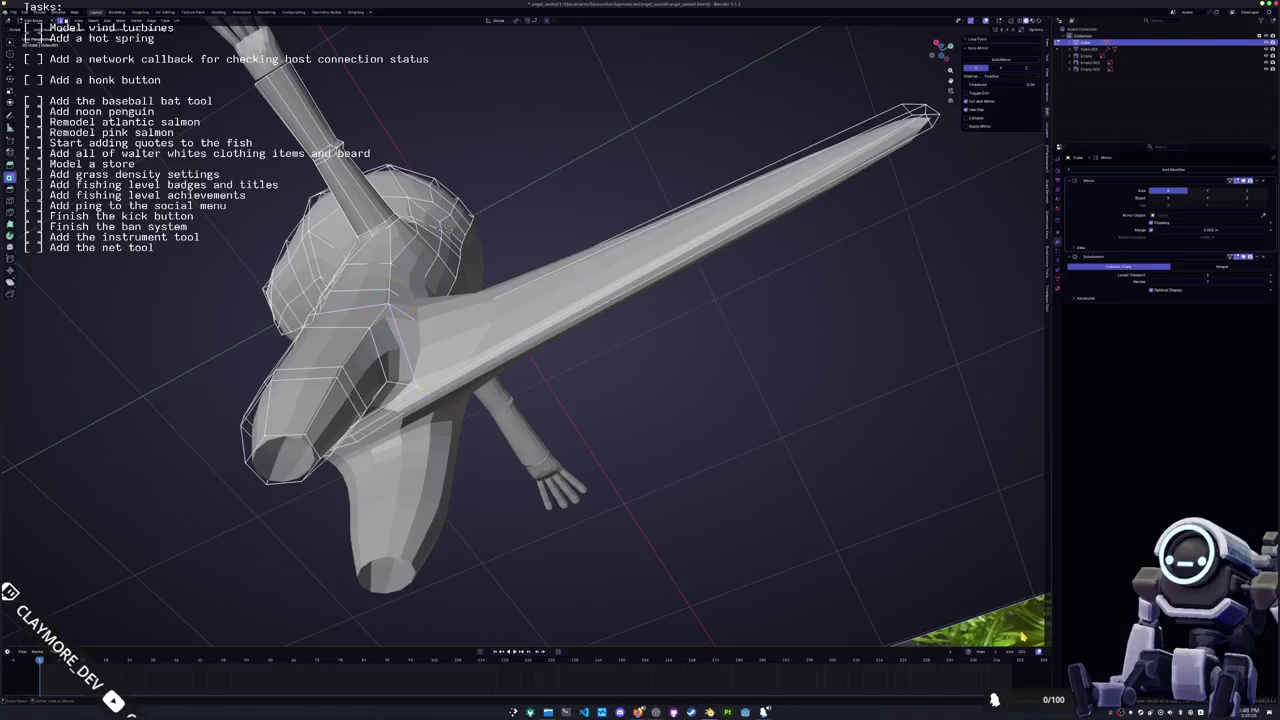
pyautogui.hotkey('alt', 'z')
pyautogui.moveTo(1022, 636); pyautogui.dragTo(1022, 636, button='middle')
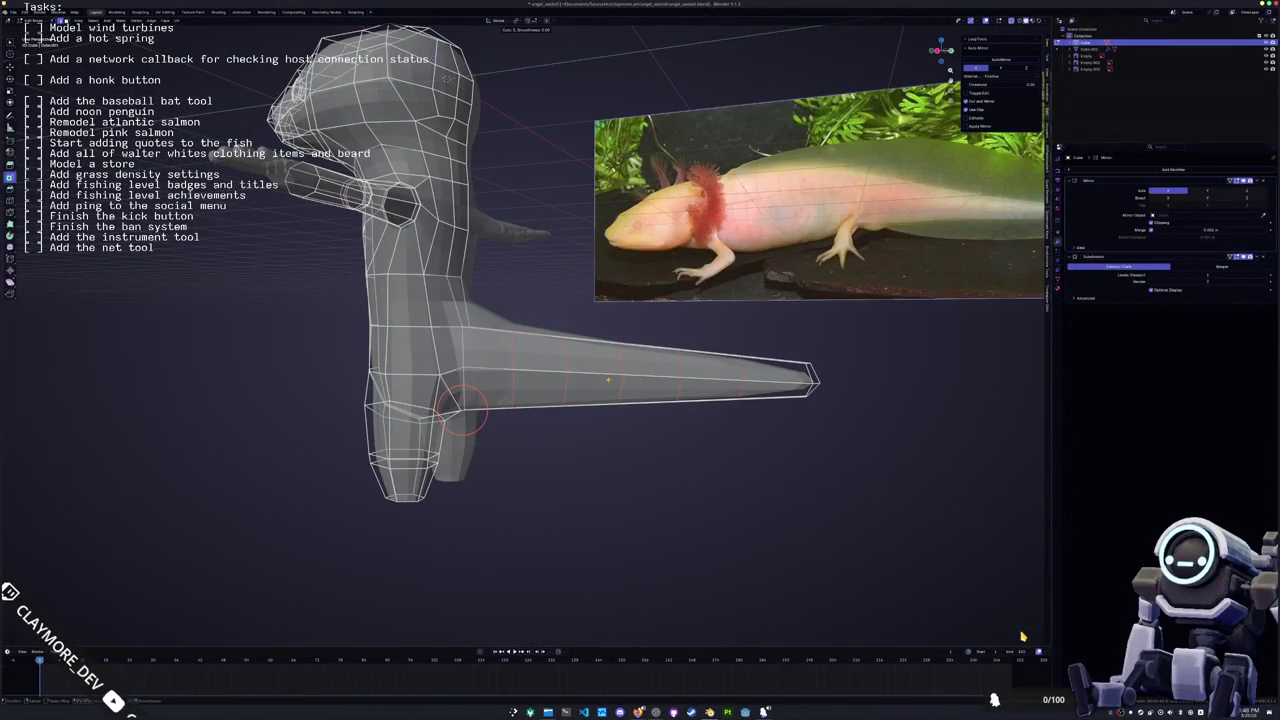
# Select the tail's bottom edge loop and slide it along the tail
pyautogui.click(607, 379)
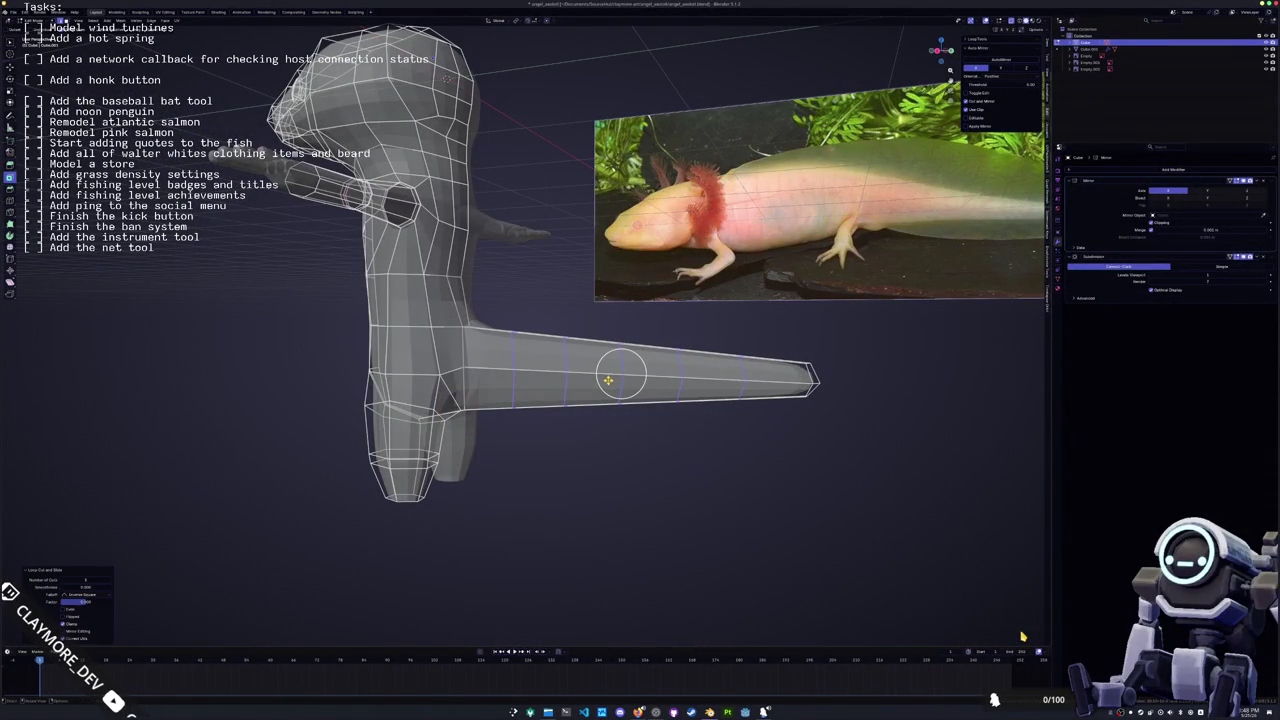
pyautogui.keyDown('alt'); pyautogui.click(608, 350); pyautogui.keyUp('alt')
pyautogui.moveTo(608, 350)
pyautogui.mouseDown(button='middle')
pyautogui.moveTo(579, 363)
pyautogui.moveTo(637, 440)
pyautogui.mouseUp(button='middle')
pyautogui.keyDown('alt'); pyautogui.click(637, 455); pyautogui.keyUp('alt')
pyautogui.press('g')
pyautogui.press('g')
pyautogui.click(468, 432)
pyautogui.scroll(-4, 468, 432)
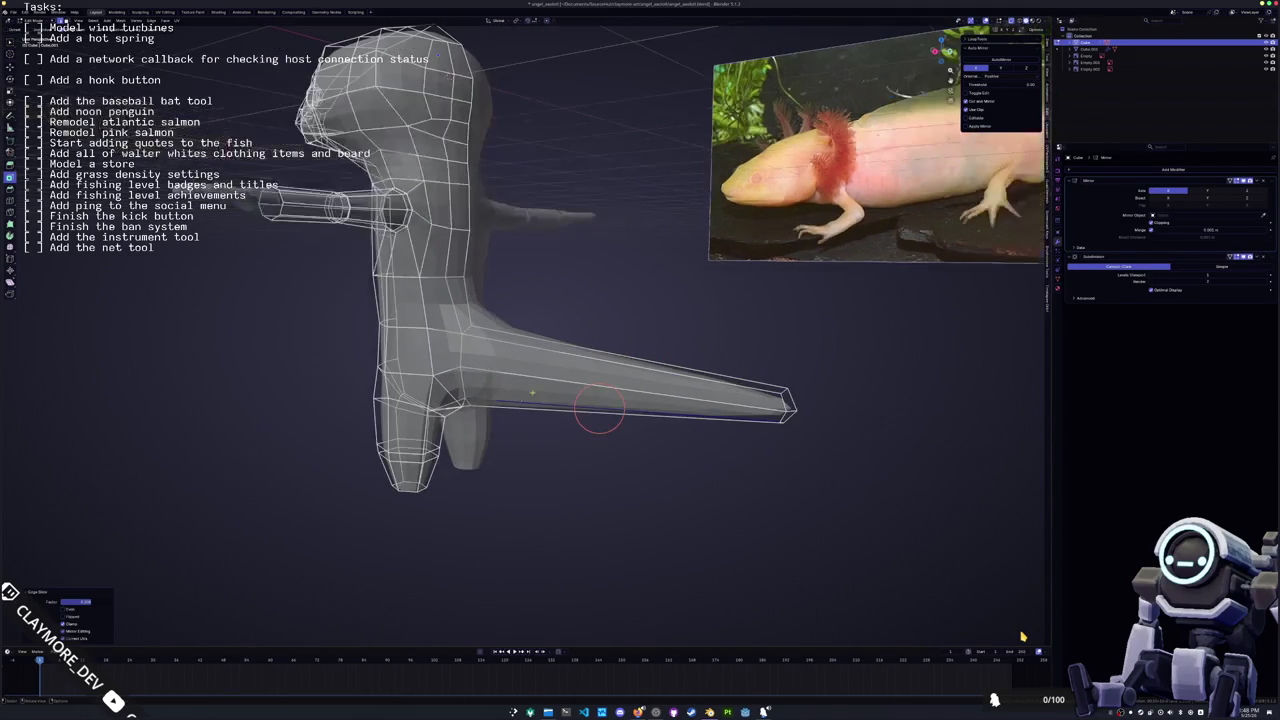
pyautogui.moveTo(468, 432); pyautogui.dragTo(523, 415, button='middle')
# Select the tail's face strip up into the torso, extrude it in place and push it outward
pyautogui.keyDown('alt'); pyautogui.click(530, 362); pyautogui.keyUp('alt')
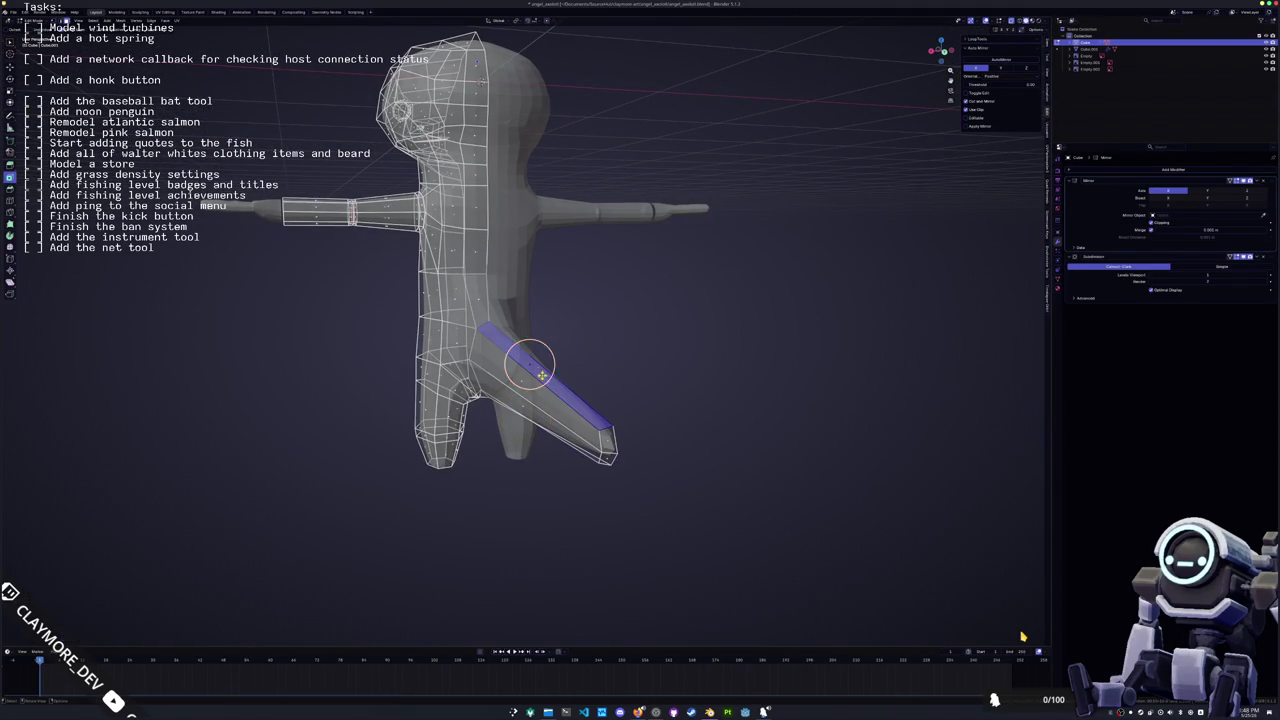
pyautogui.moveTo(530, 362)
pyautogui.mouseDown(button='middle')
pyautogui.moveTo(628, 230)
pyautogui.moveTo(570, 380)
pyautogui.mouseUp(button='middle')
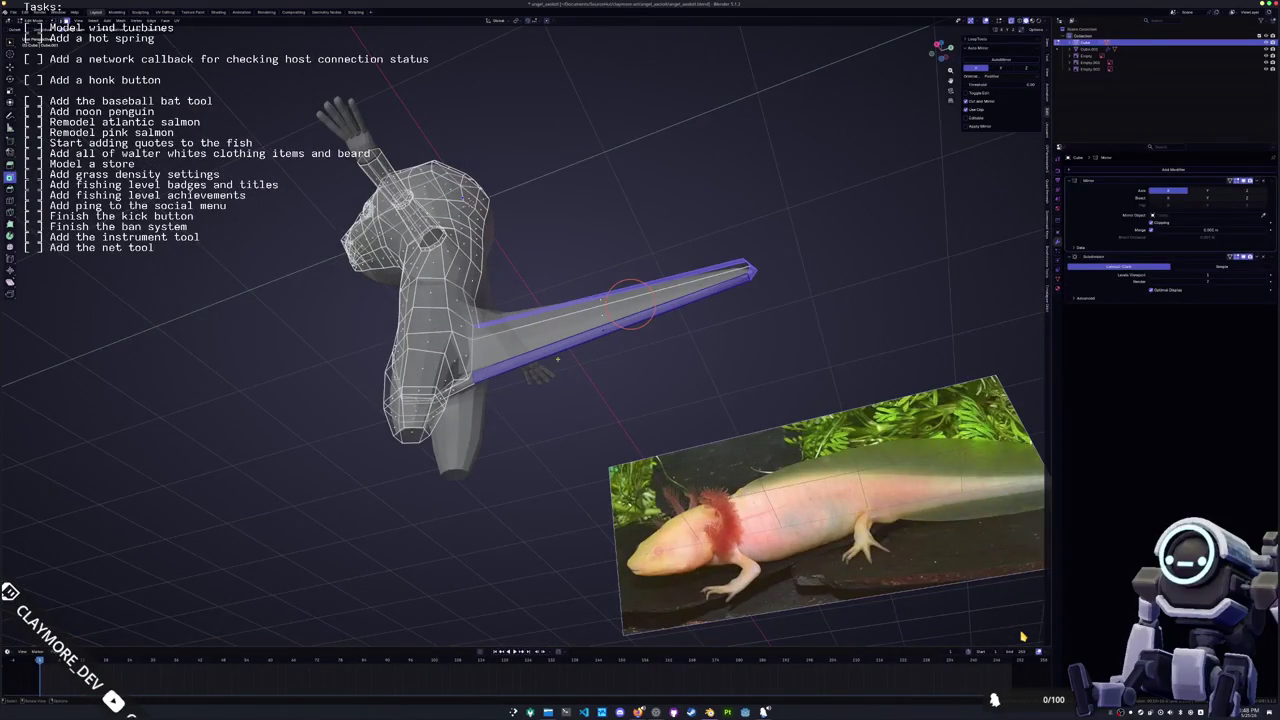
pyautogui.moveTo(630, 300)
pyautogui.mouseDown(button='middle')
pyautogui.moveTo(593, 398)
pyautogui.moveTo(593, 520)
pyautogui.mouseUp(button='middle')
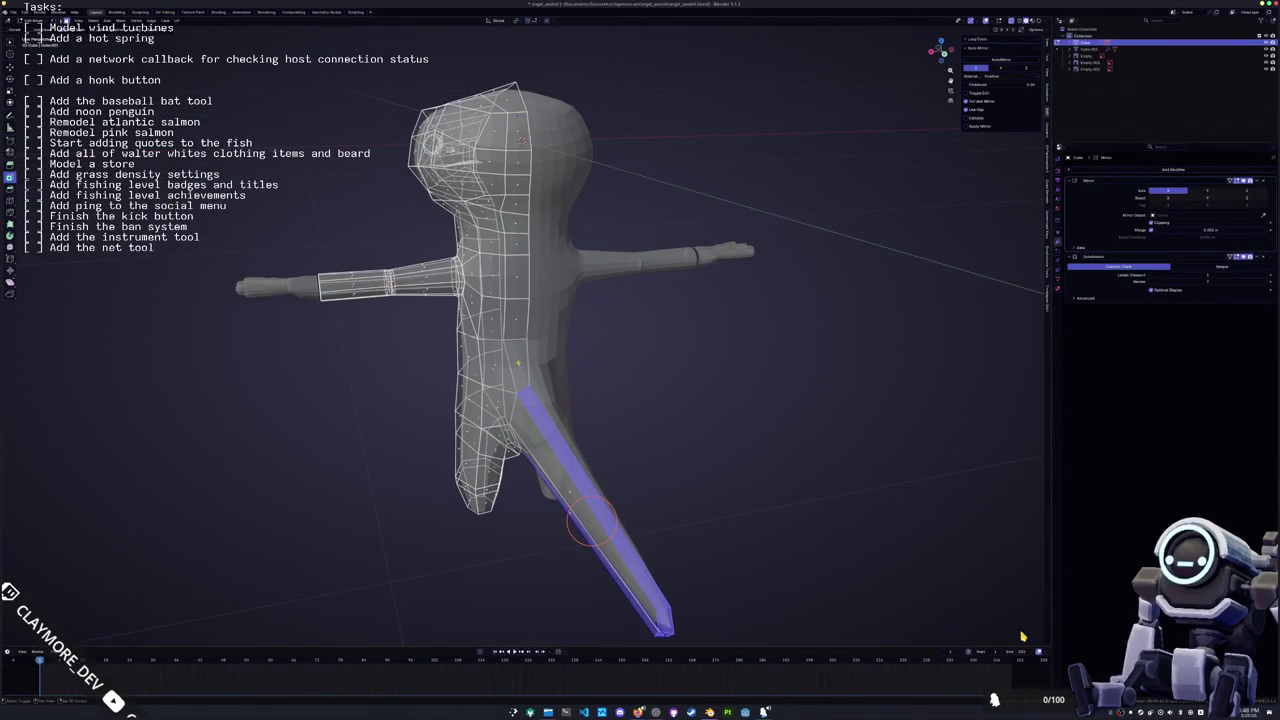
pyautogui.keyDown('ctrl'); pyautogui.click(520, 322); pyautogui.keyUp('ctrl')
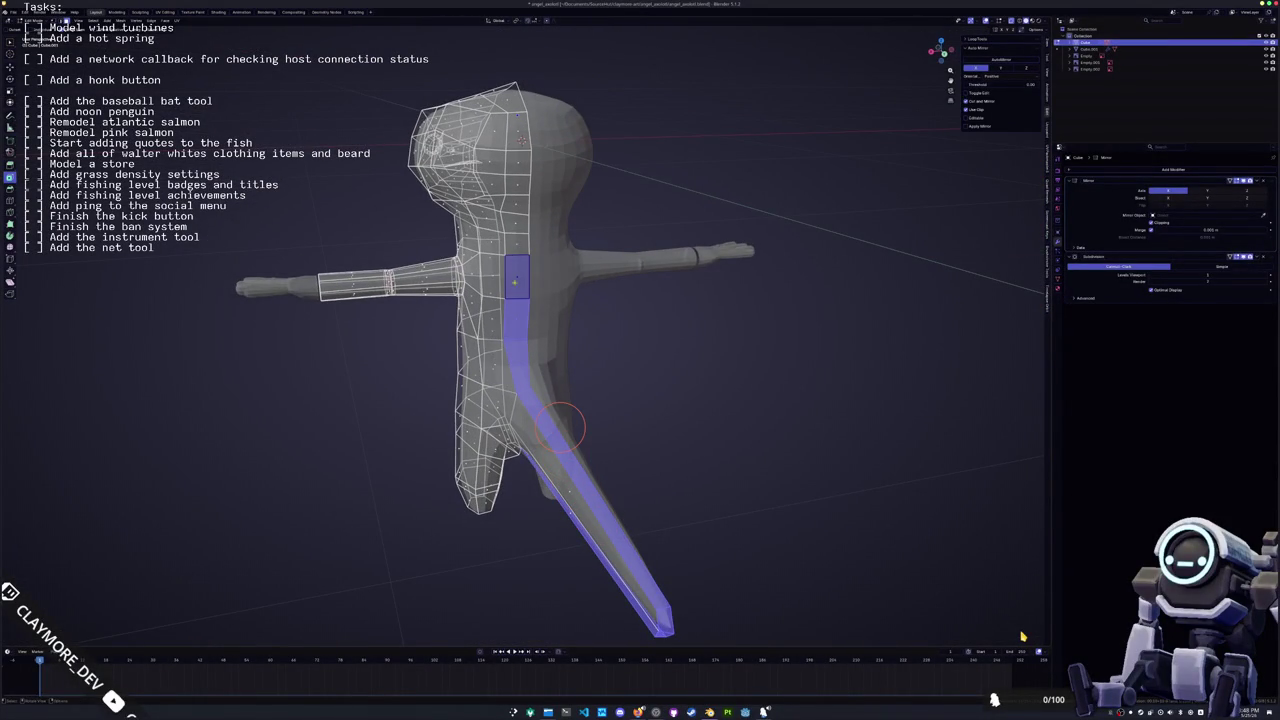
pyautogui.moveTo(563, 425); pyautogui.dragTo(628, 385, button='middle')
pyautogui.press('e')
pyautogui.rightClick(652, 329)
pyautogui.hotkey('alt', 'z')
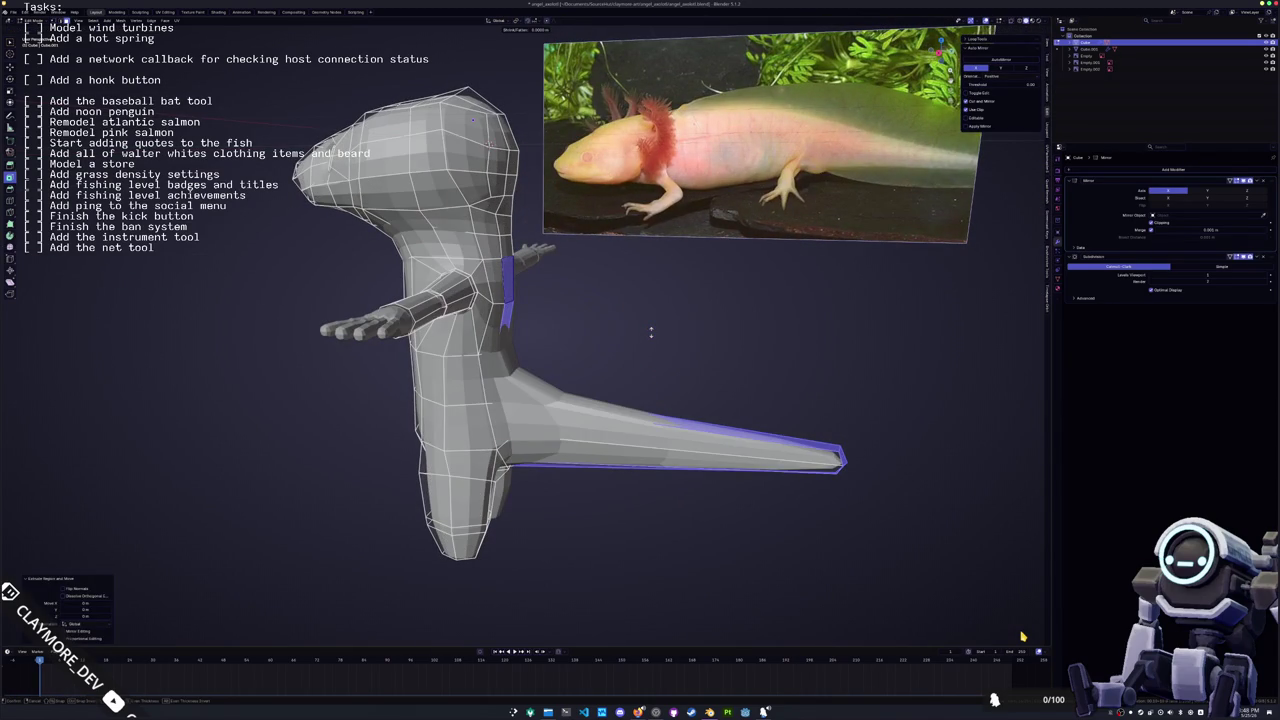
pyautogui.hotkey('alt', 'z')
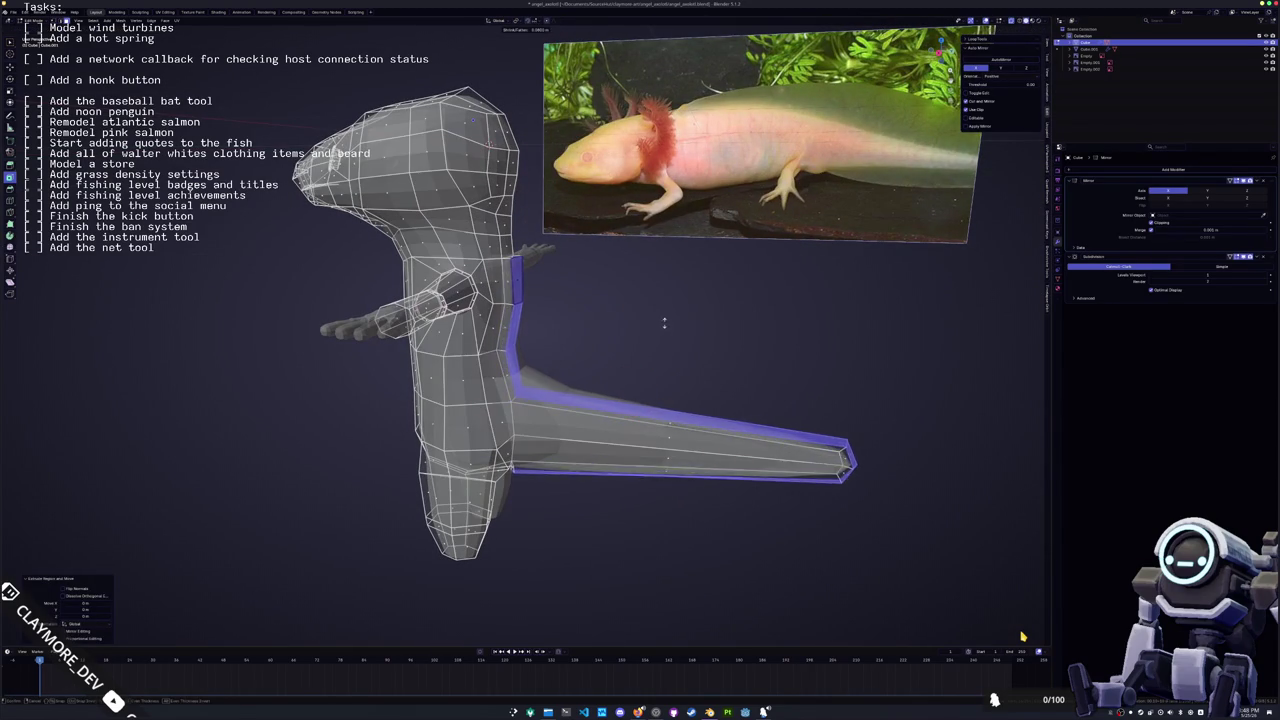
pyautogui.click(666, 311)
# Shift the selected tail faces sideways along the X axis
pyautogui.moveTo(666, 311); pyautogui.dragTo(640, 325, button='middle')
pyautogui.press('g')
pyautogui.press('x')
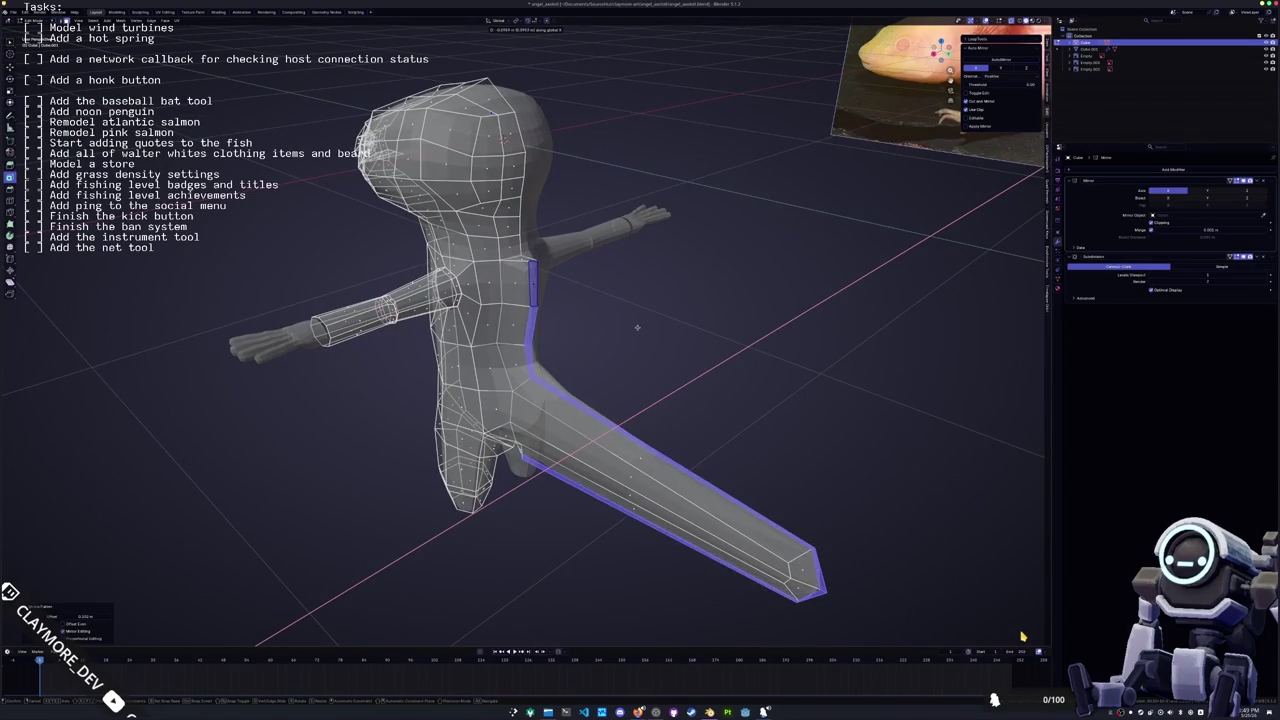
pyautogui.click(636, 327)
pyautogui.hotkey('alt', 'z')
pyautogui.moveTo(636, 327)
pyautogui.mouseDown(button='middle')
pyautogui.moveTo(632, 358)
pyautogui.moveTo(634, 297)
pyautogui.moveTo(660, 330)
pyautogui.mouseUp(button='middle')
pyautogui.scroll(5, 660, 330)
pyautogui.scroll(3, 751, 525)
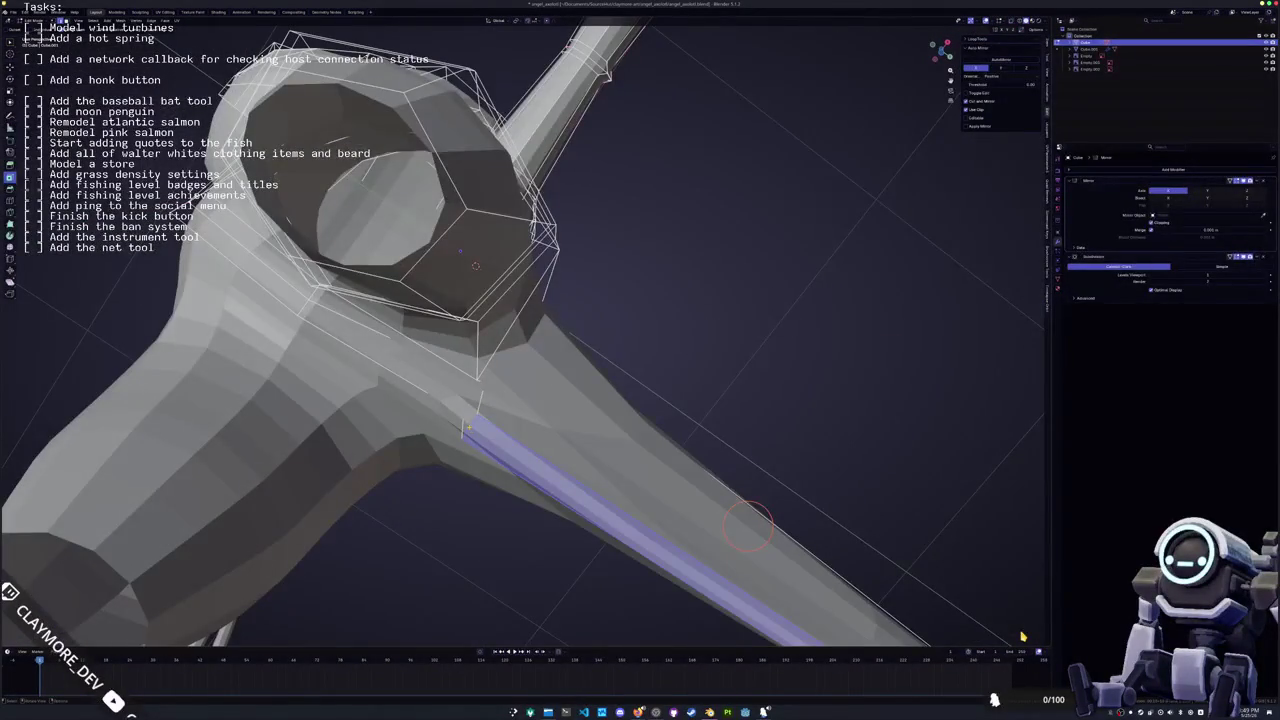
# Edge-slide the loops where the tail joins the lower body
pyautogui.press('g')
pyautogui.press('g')
pyautogui.click(1022, 636)
pyautogui.moveTo(1022, 636); pyautogui.dragTo(1022, 636, button='middle')
pyautogui.scroll(-3, 1022, 636)
pyautogui.press('g')
pyautogui.press('g')
pyautogui.click(1022, 636)
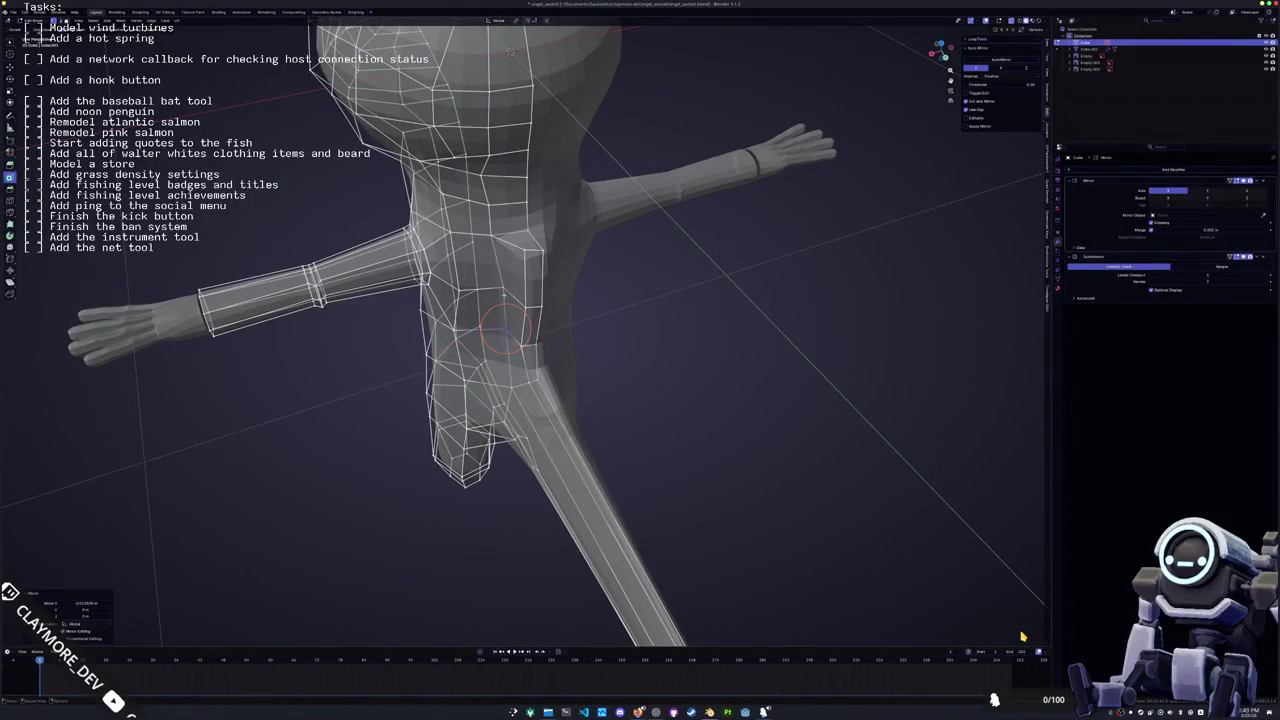
# Shift the selection along X, then pick a tail edge loop and slide it along the mesh
pyautogui.press('g')
pyautogui.press('x')
pyautogui.press('Return')
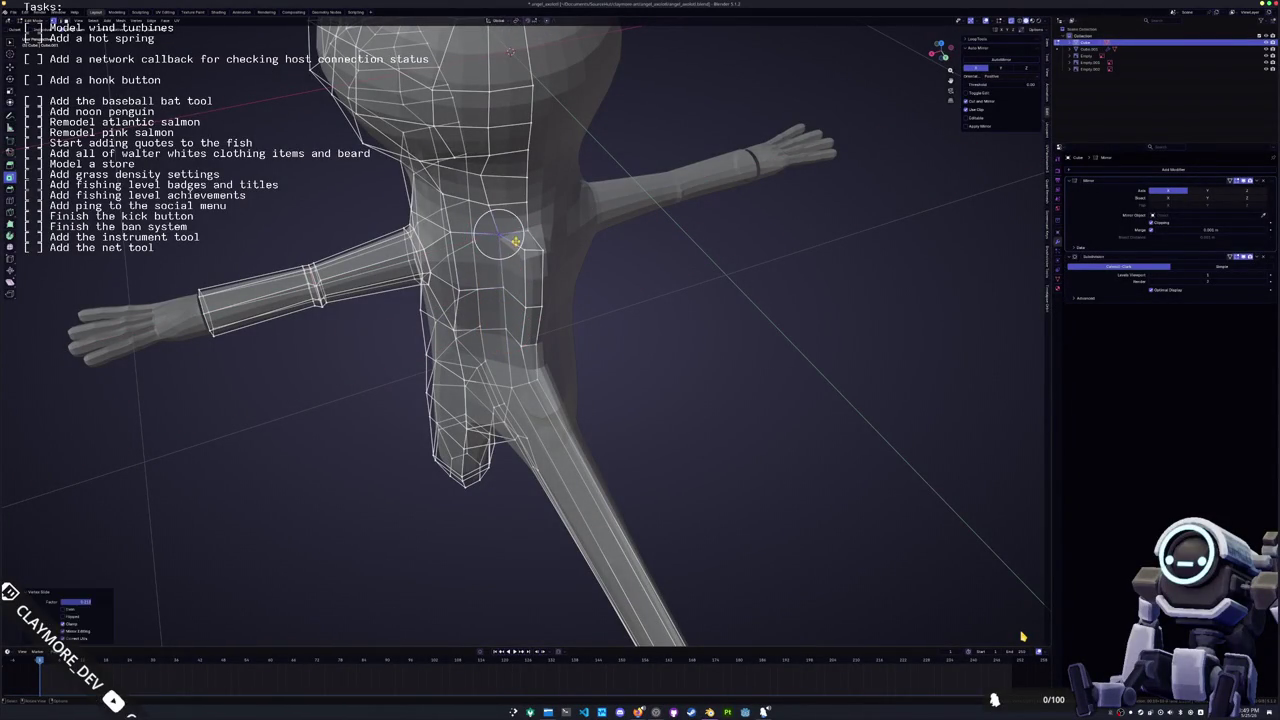
pyautogui.moveTo(1022, 636); pyautogui.dragTo(1022, 636, button='middle')
pyautogui.press('g')
pyautogui.press('g')
pyautogui.click(566, 233)
pyautogui.press('g')
pyautogui.press('g')
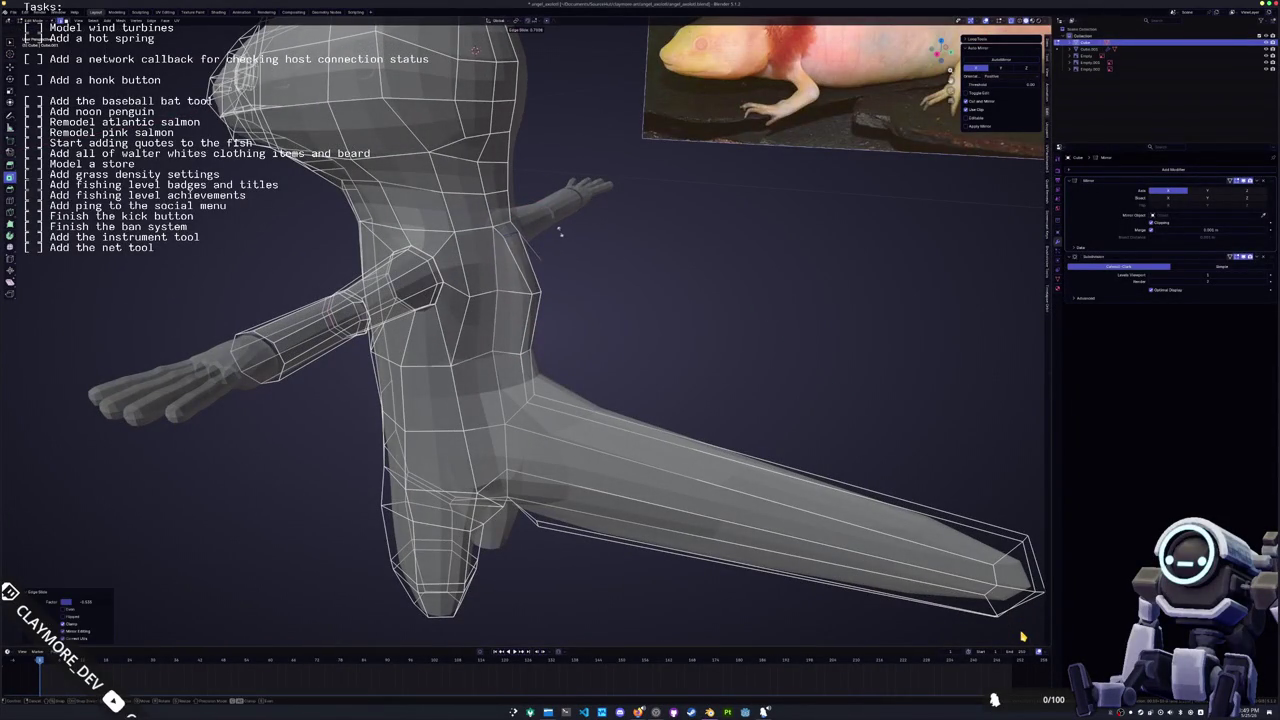
# In side ortho view, circle-select the tail-base vertices and move them to taper the top edge
pyautogui.press('c')
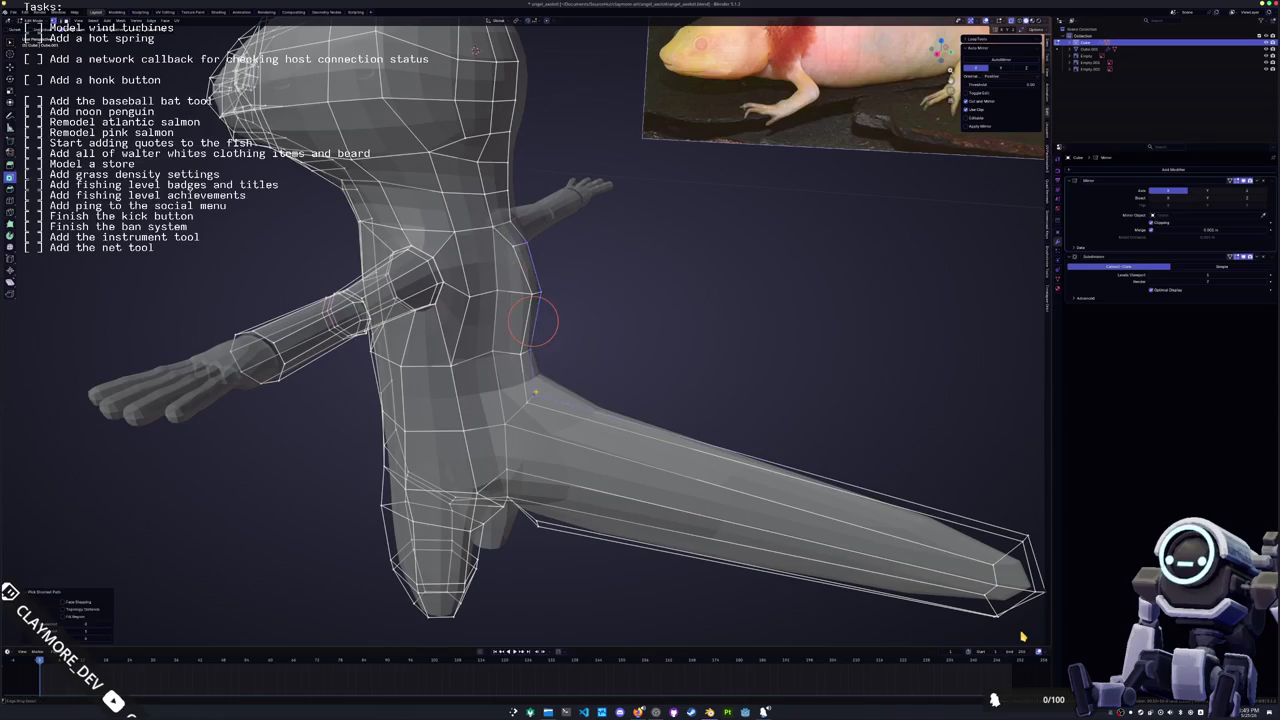
pyautogui.moveTo(530, 323); pyautogui.dragTo(530, 323, button='middle')
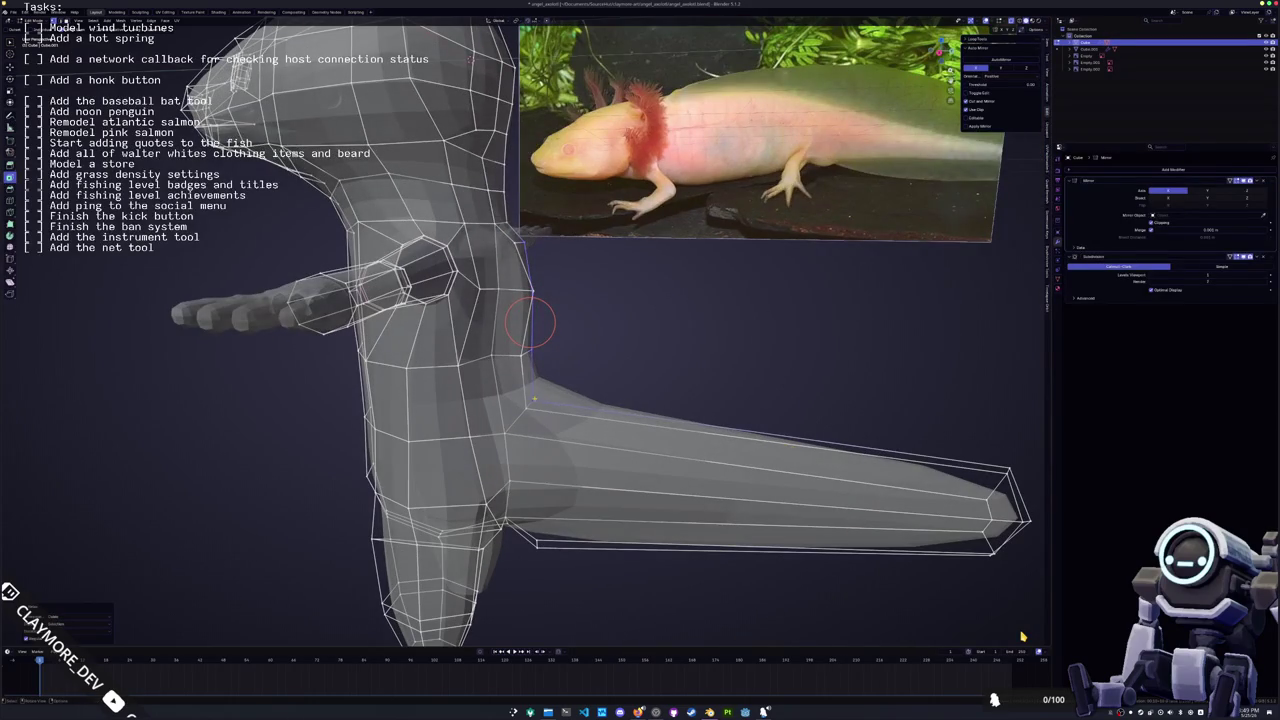
pyautogui.press('KP_3')
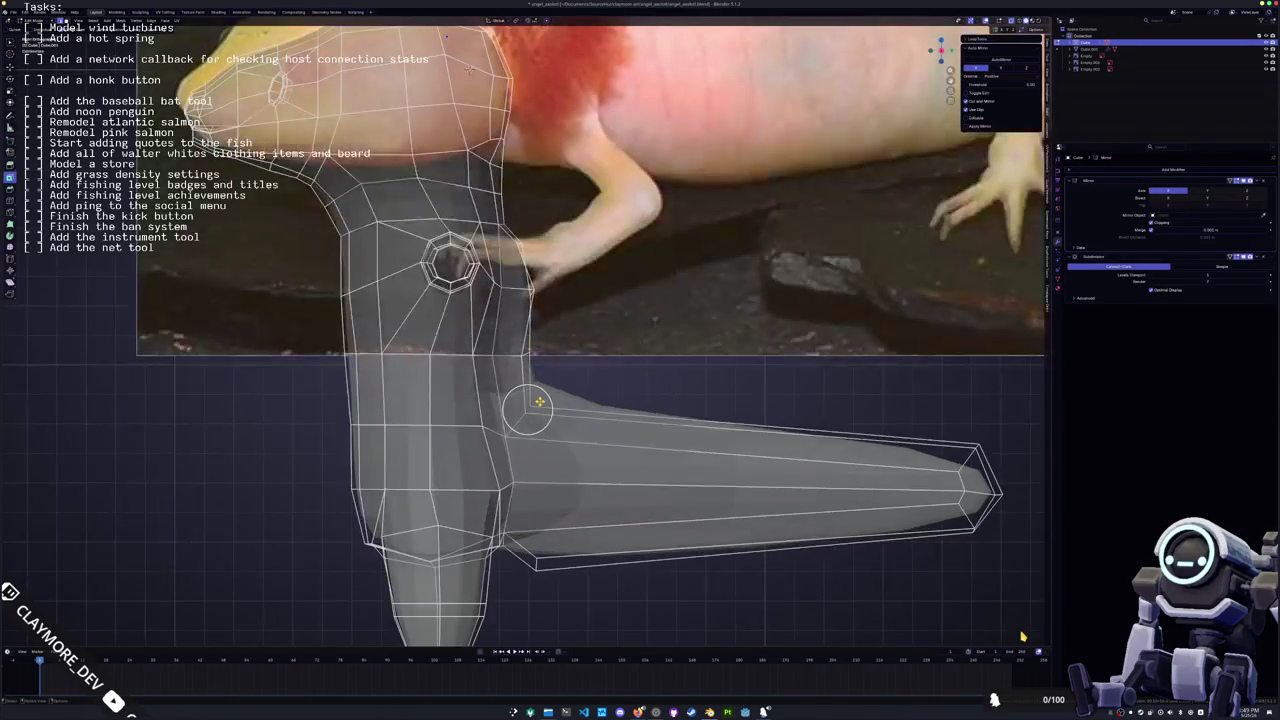
pyautogui.press('g')
pyautogui.click(594, 372)
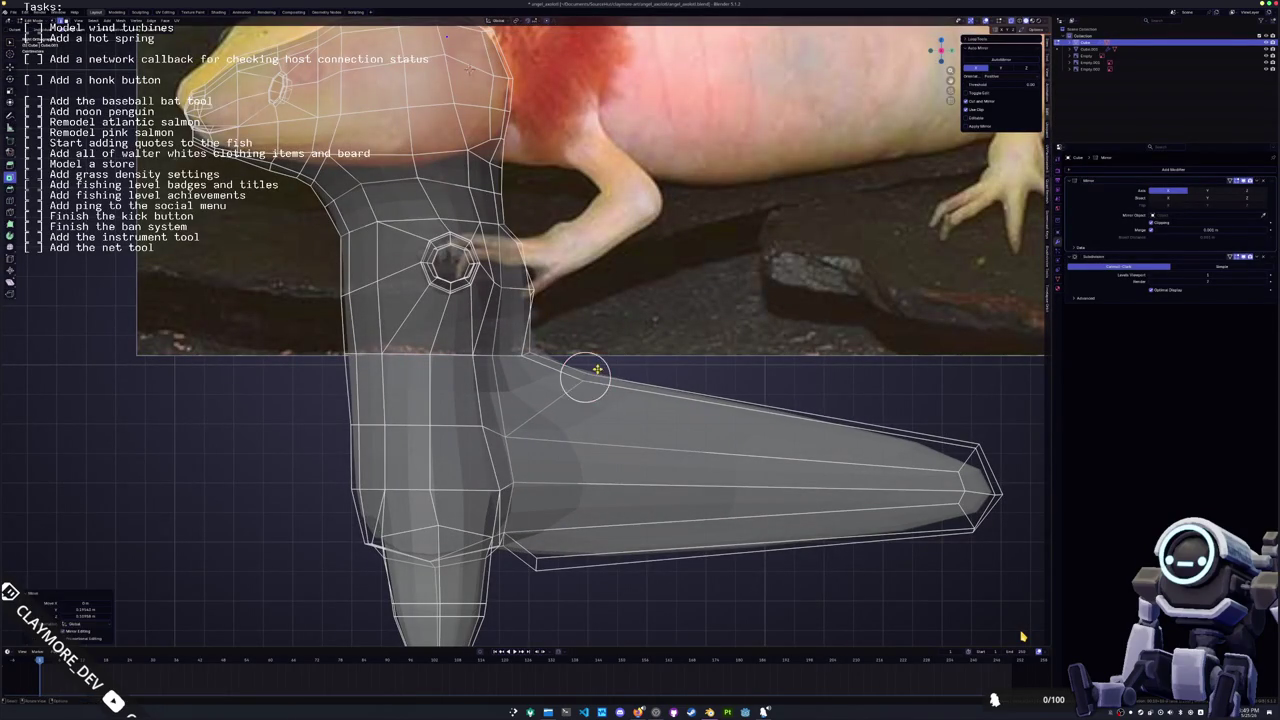
# Move a vertex on the tail's upper edge to refine the taper
pyautogui.click(528, 349)
pyautogui.press('g')
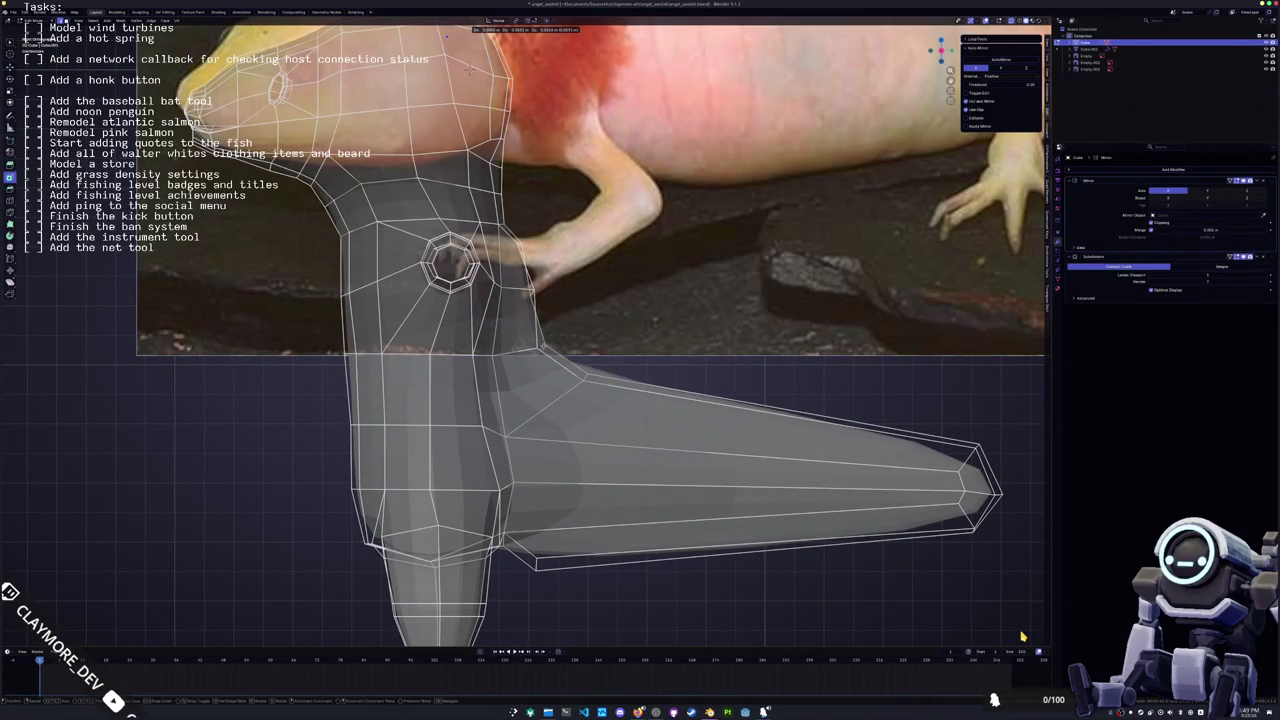
pyautogui.click(540, 350)
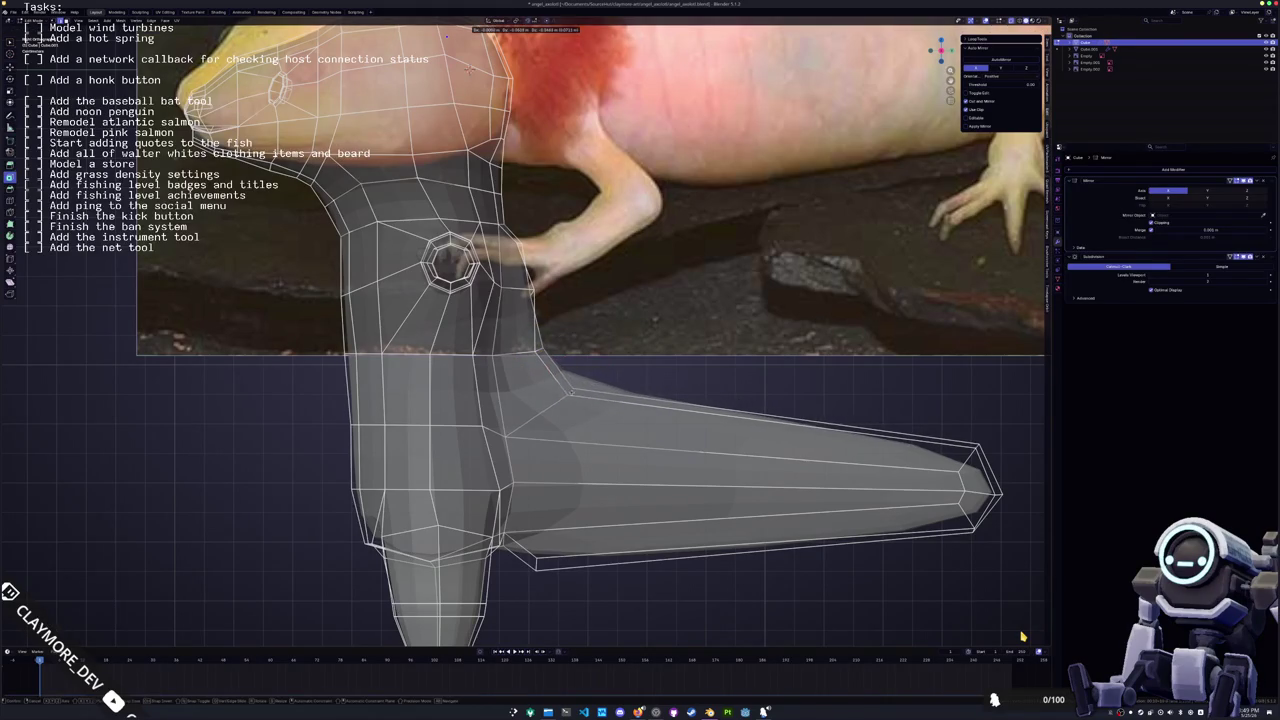
pyautogui.scroll(-2, 540, 350)
pyautogui.scroll(-3, 540, 350)
pyautogui.scroll(2, 540, 350)
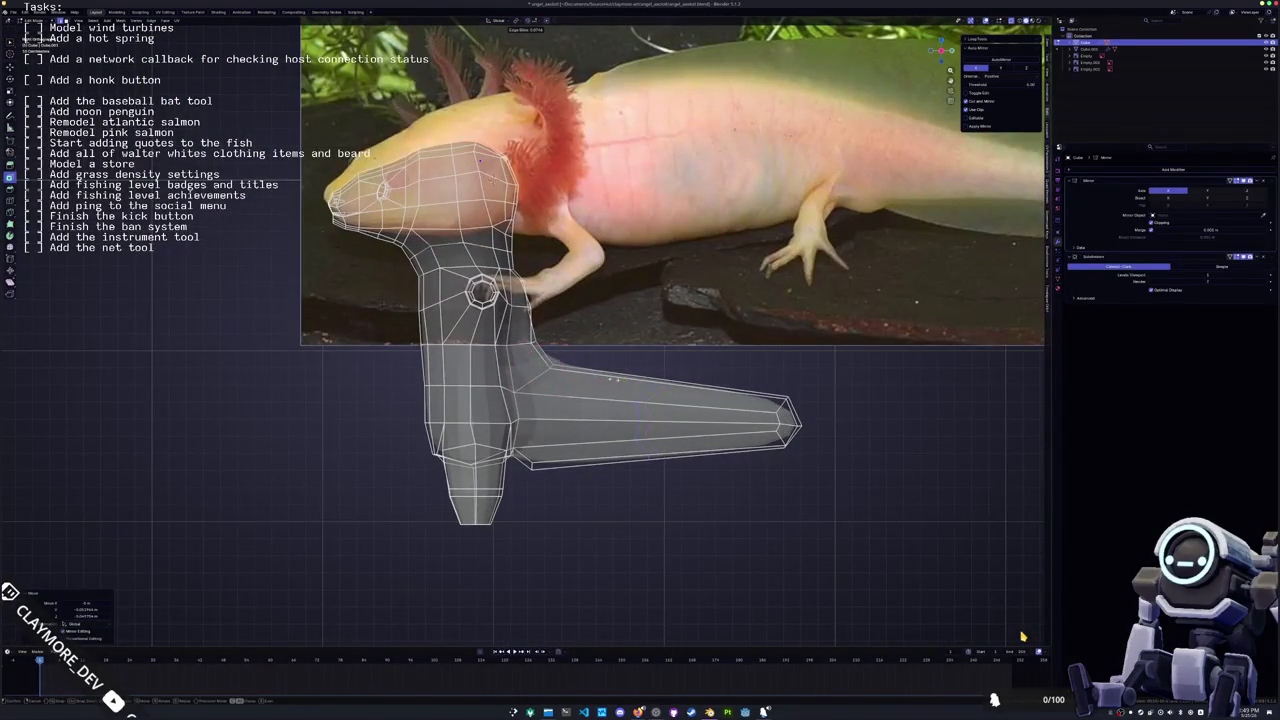
pyautogui.scroll(1, 540, 350)
pyautogui.scroll(2, 540, 350)
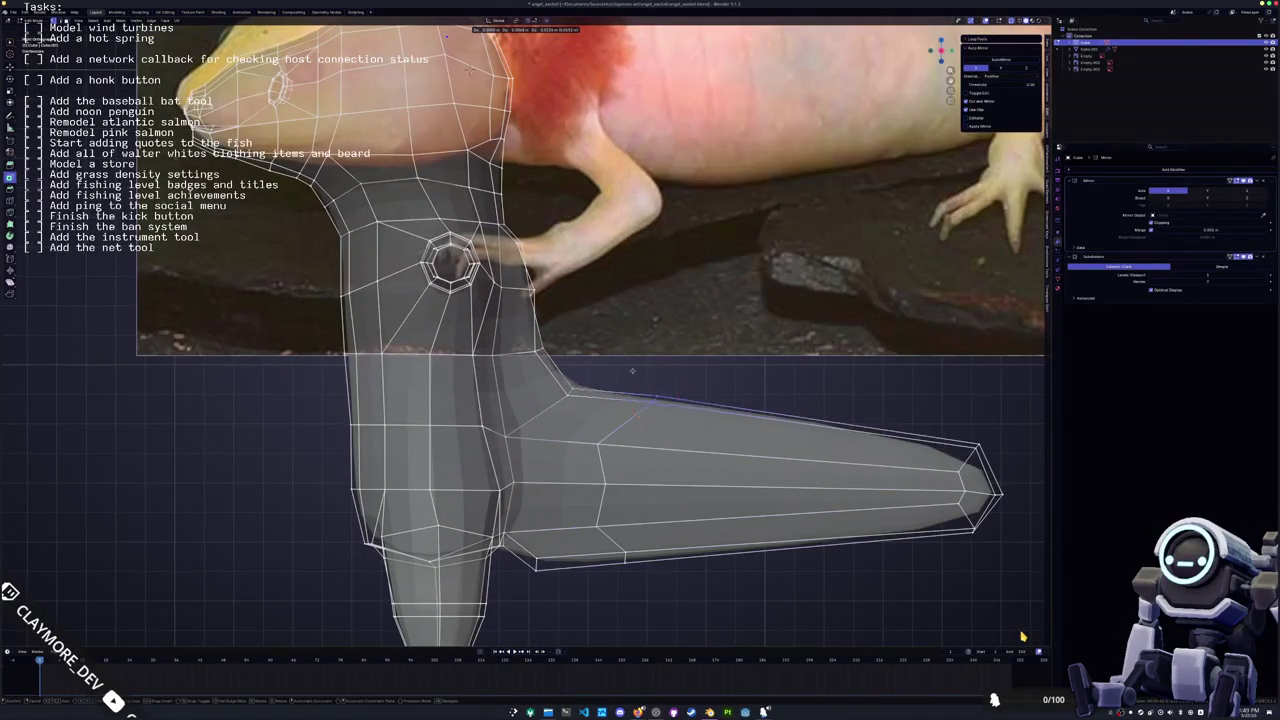
pyautogui.click(665, 362)
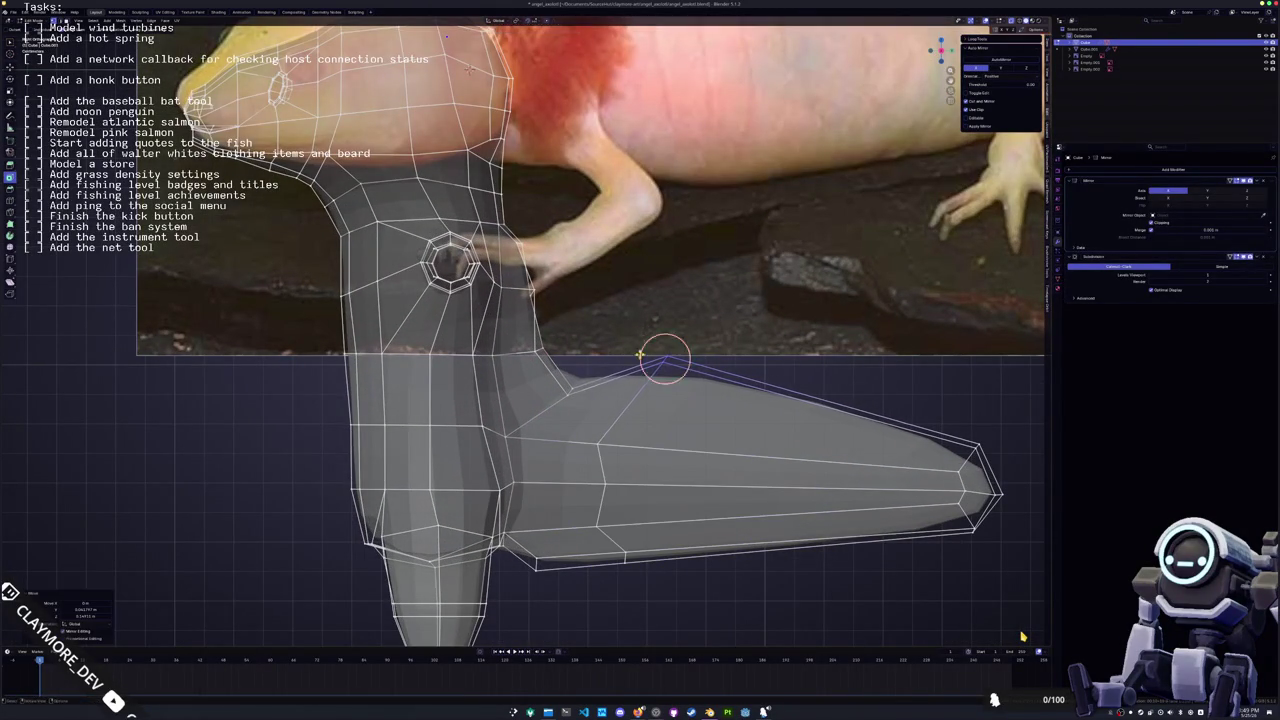
# Add a loop cut midway along the tail and lower its top vertices
pyautogui.keyDown('shift'); pyautogui.moveTo(665, 362); pyautogui.dragTo(637, 242, button='middle'); pyautogui.keyUp('shift')
pyautogui.click(596, 437)
pyautogui.keyDown('shift'); pyautogui.moveTo(600, 445); pyautogui.dragTo(490, 460, button='middle'); pyautogui.keyUp('shift')
pyautogui.click(490, 460)
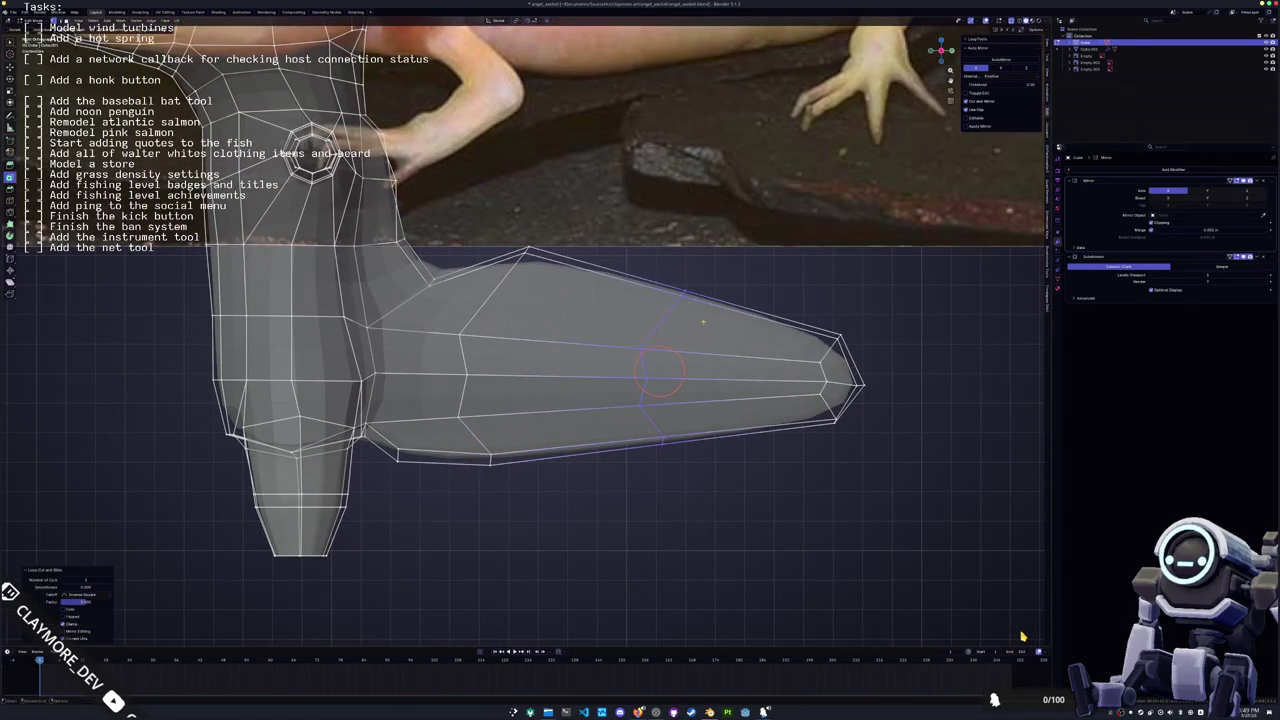
pyautogui.click(685, 285)
pyautogui.moveTo(527, 251); pyautogui.dragTo(516, 267)
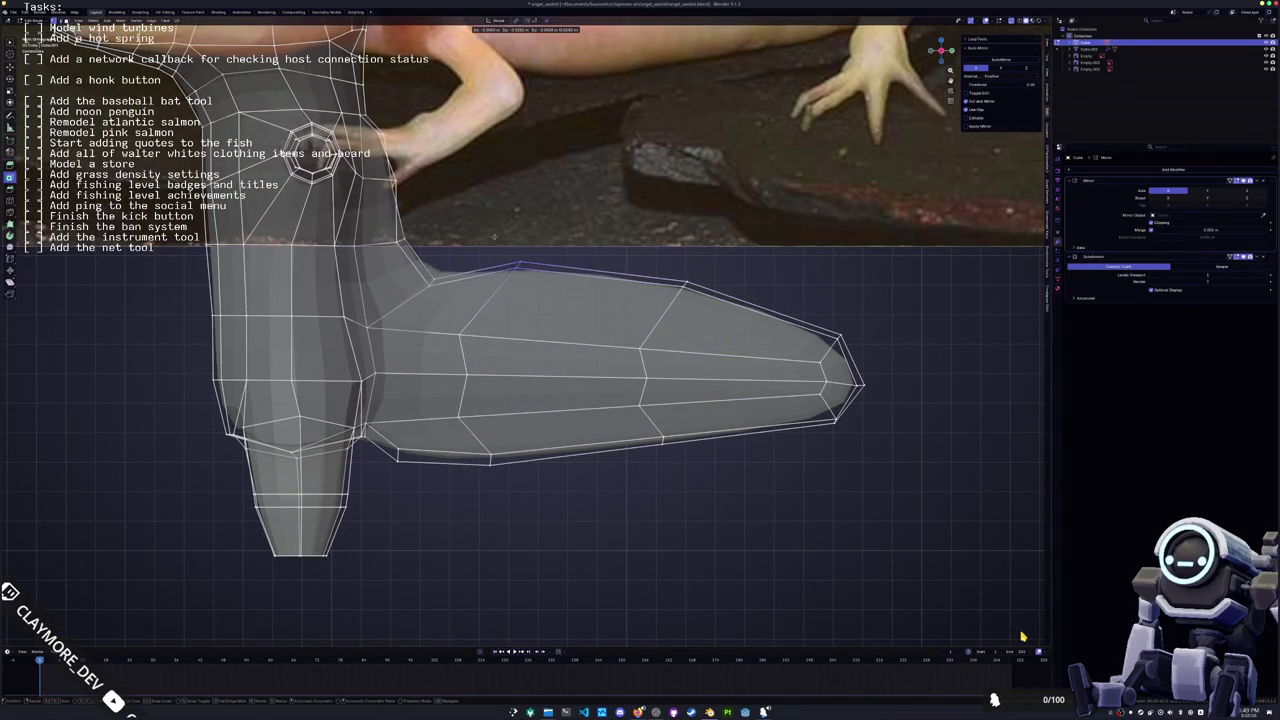
pyautogui.moveTo(685, 285); pyautogui.dragTo(639, 269)
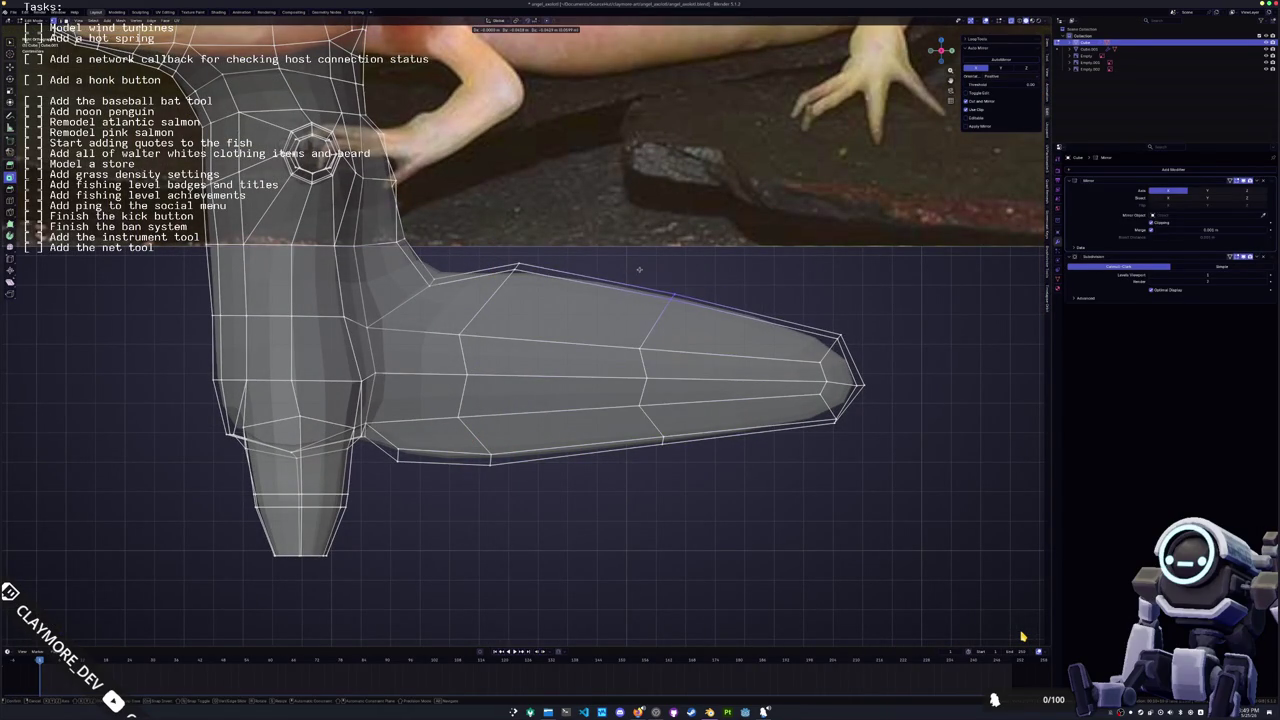
# Select the two lengthwise tail loops and give them full crease with Shift+E
pyautogui.moveTo(685, 293); pyautogui.dragTo(673, 317, button='middle')
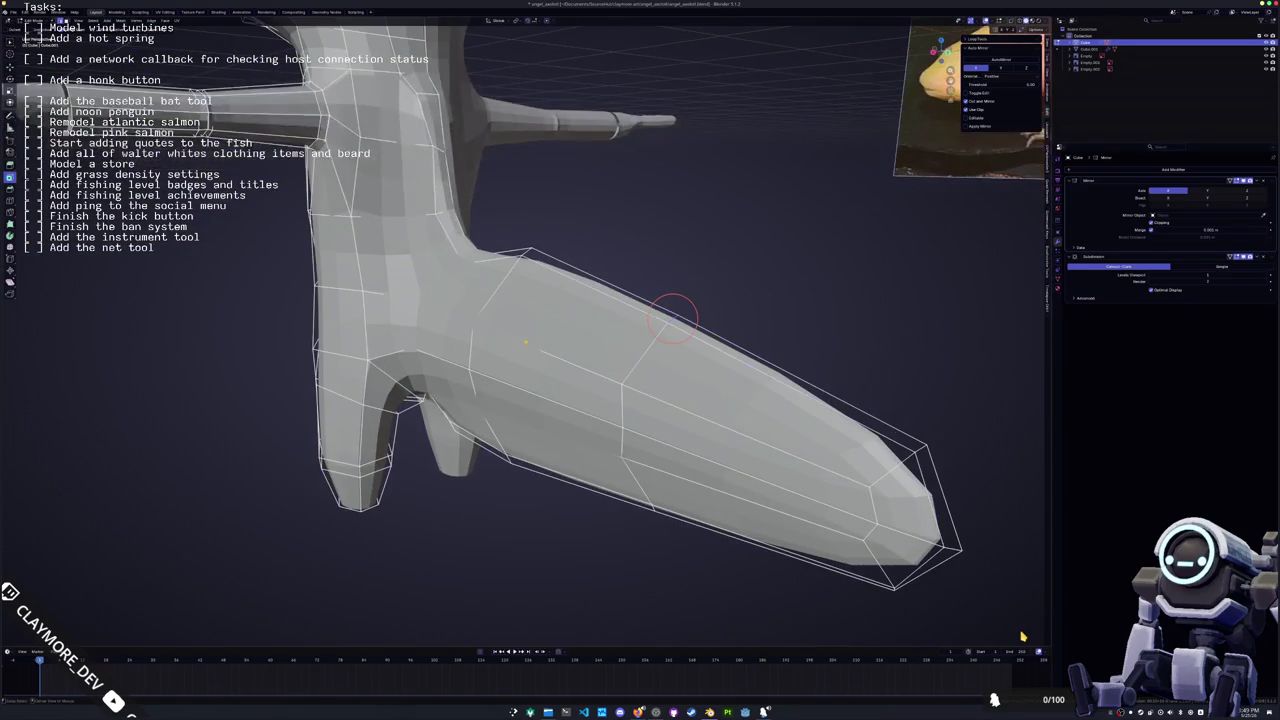
pyautogui.keyDown('alt'); pyautogui.click(557, 357); pyautogui.keyUp('alt')
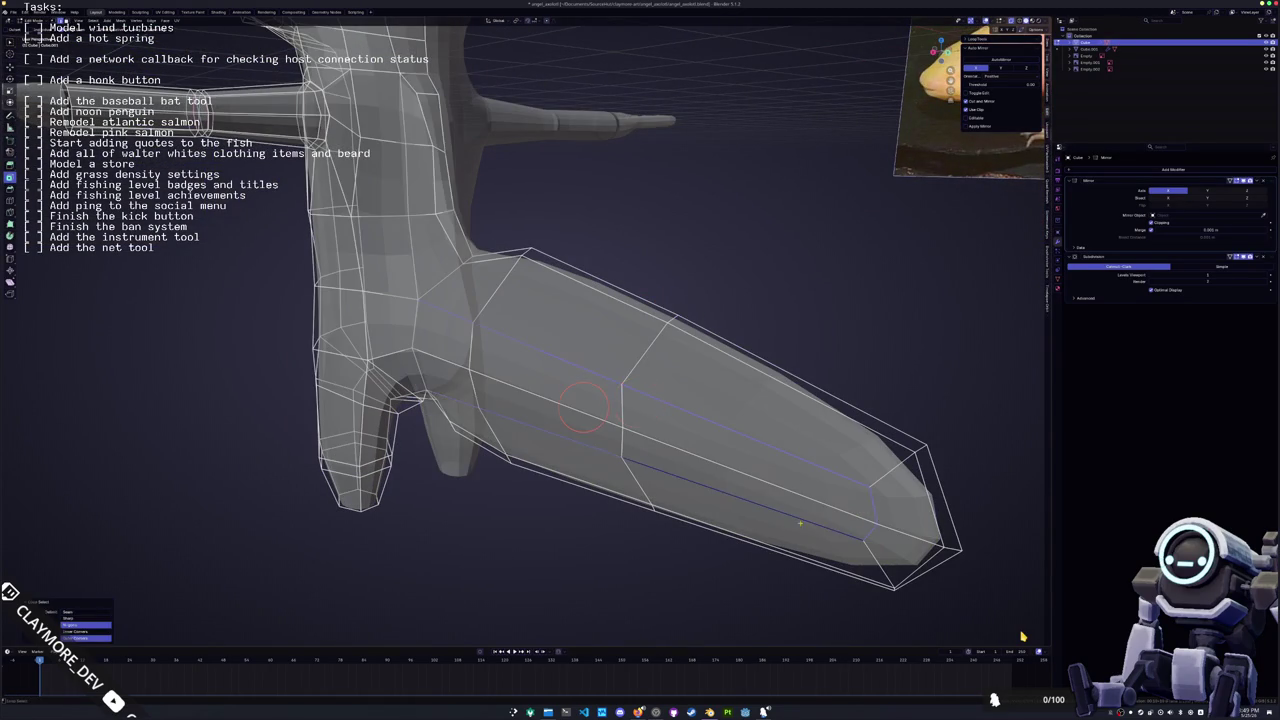
pyautogui.moveTo(583, 405); pyautogui.dragTo(722, 410, button='middle')
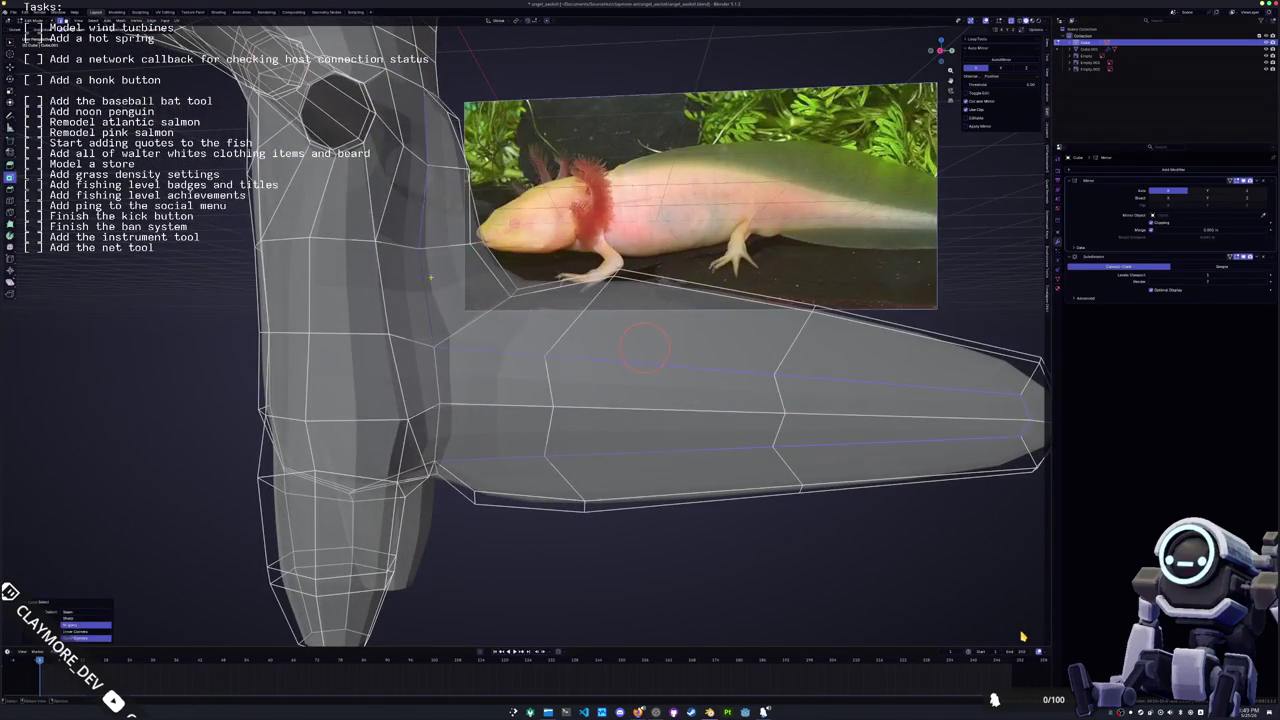
pyautogui.moveTo(644, 347); pyautogui.dragTo(720, 300, button='middle')
pyautogui.hotkey('shift', 'e')
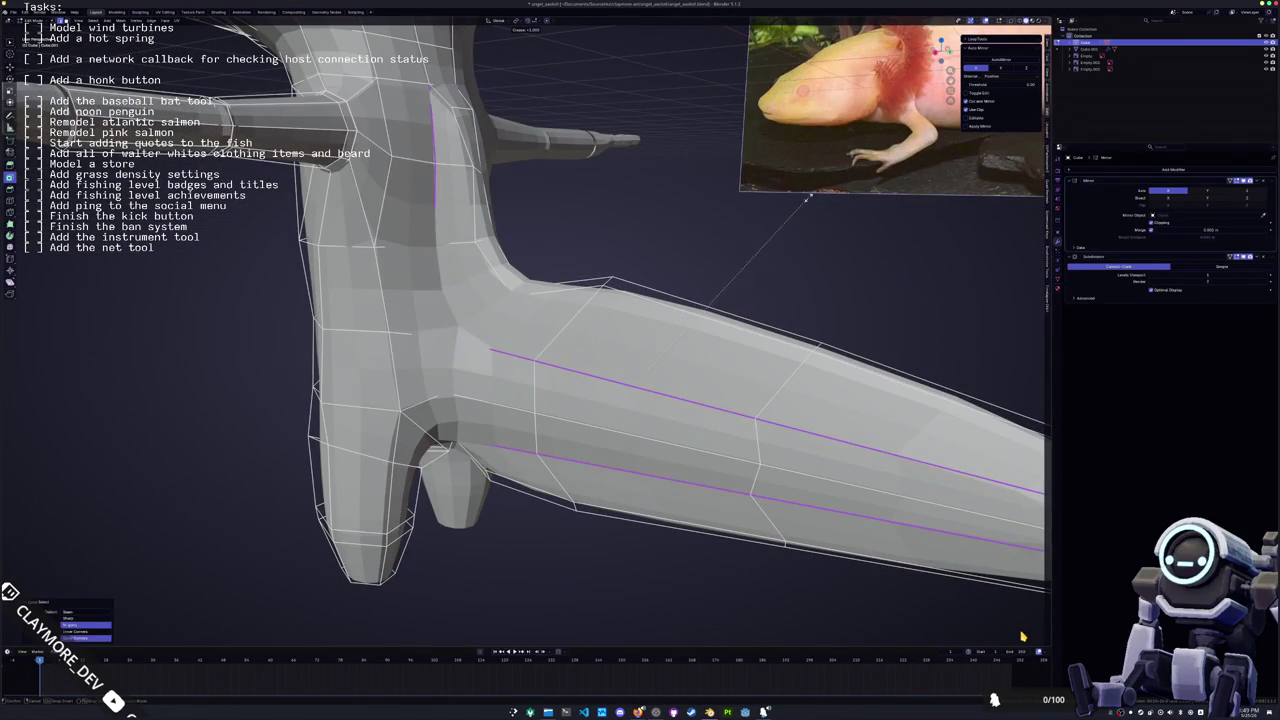
pyautogui.press('Return')
pyautogui.scroll(-5, 639, 309)
pyautogui.moveTo(560, 309); pyautogui.dragTo(639, 309, button='middle')
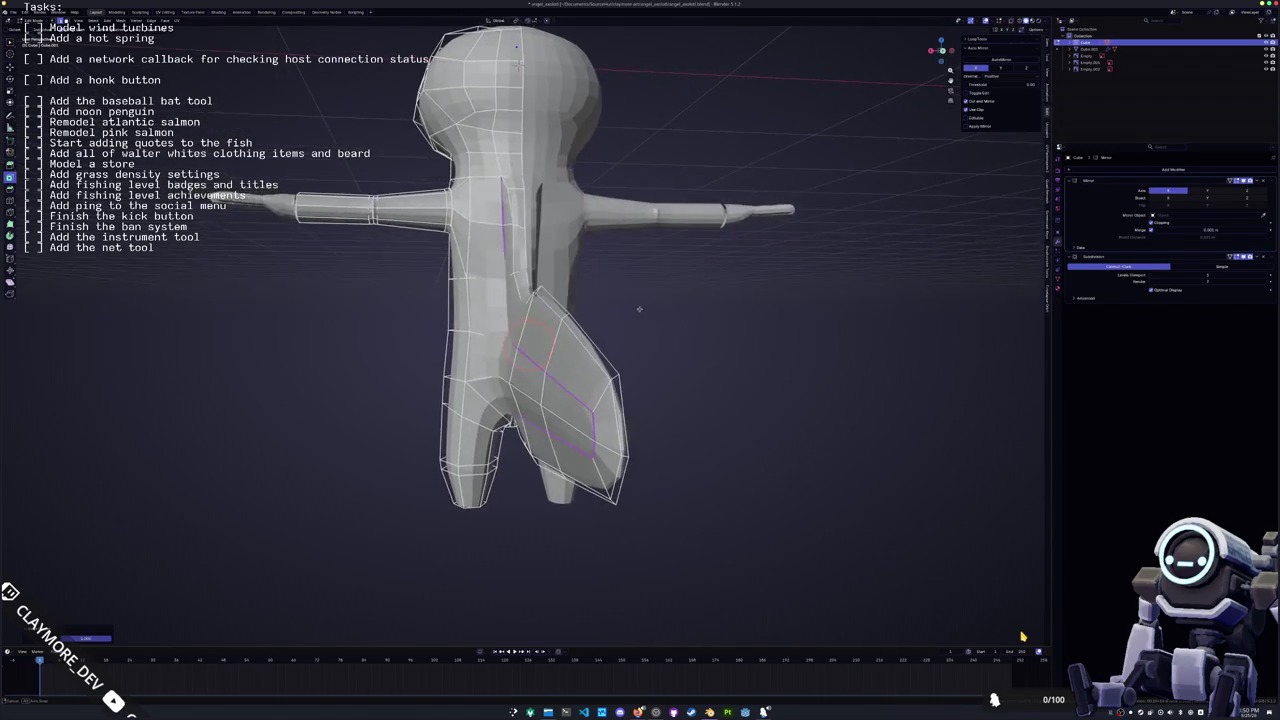
# Shift the torso selection along X and slide loops beneath the arm into place
pyautogui.press('g')
pyautogui.press('x')
pyautogui.press('Escape')
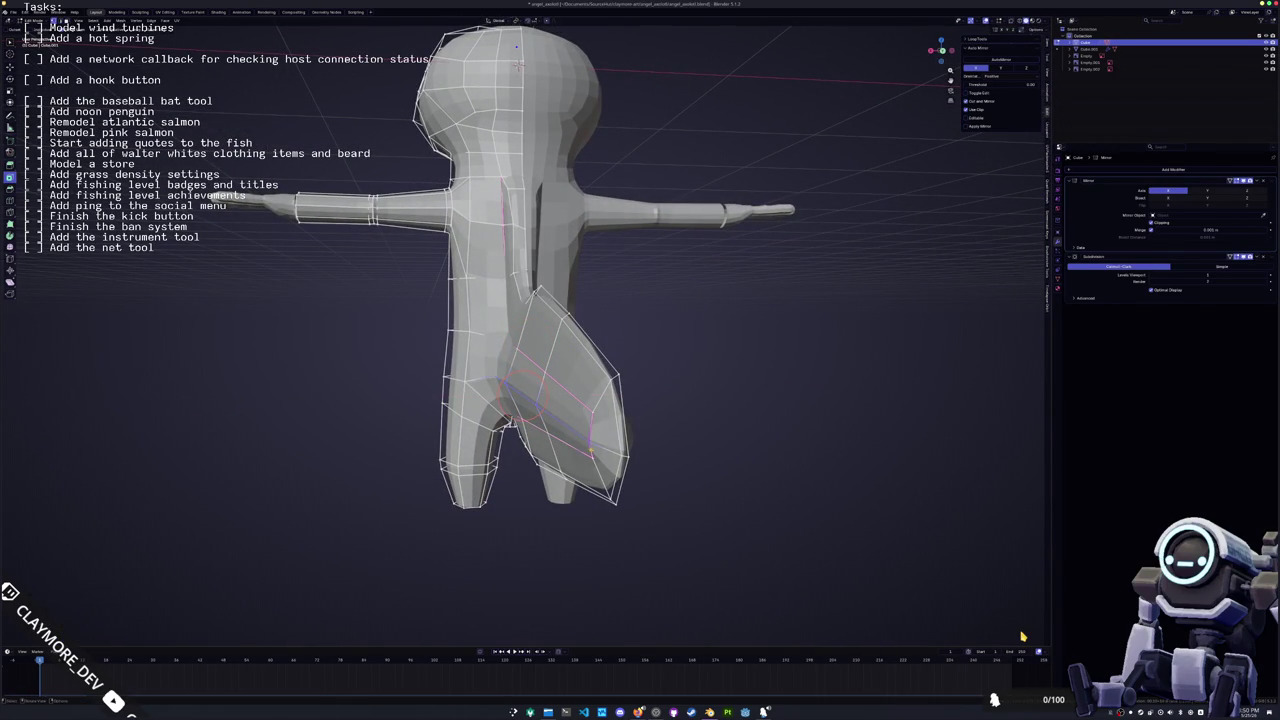
pyautogui.press('g')
pyautogui.press('x')
pyautogui.press('Return')
pyautogui.moveTo(520, 360); pyautogui.dragTo(600, 380, button='middle')
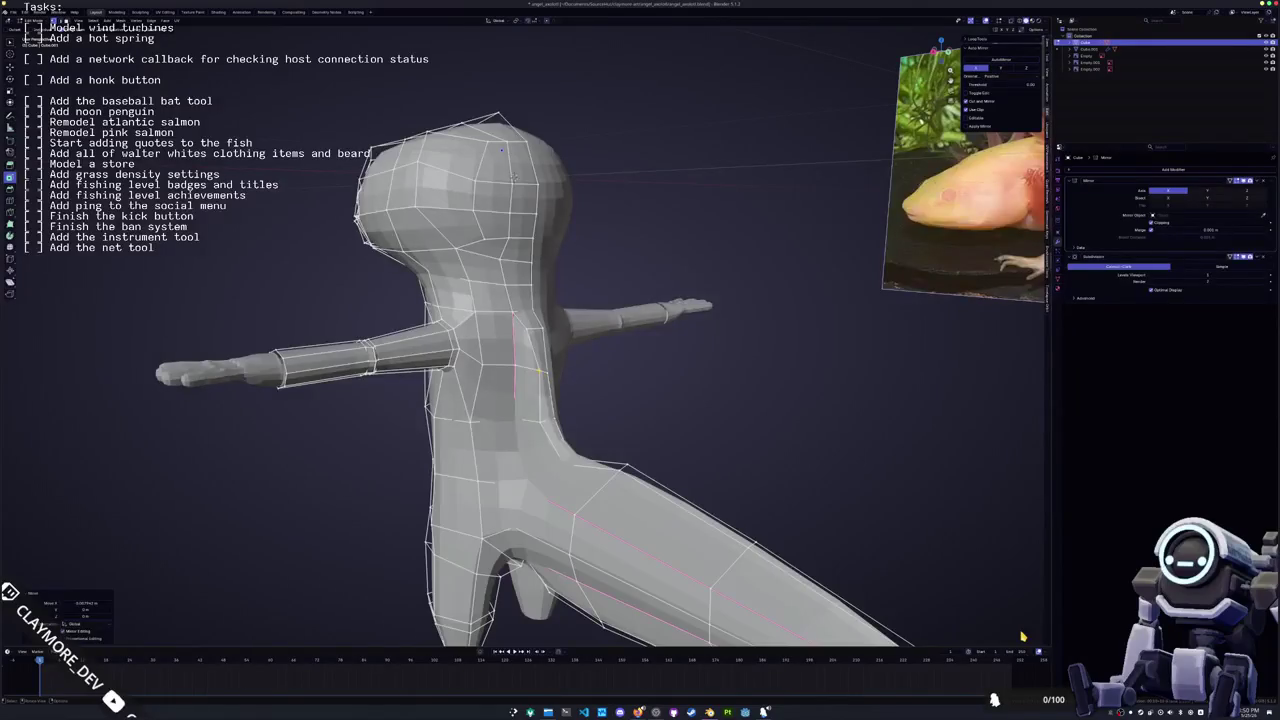
pyautogui.scroll(3, 540, 372)
pyautogui.click(592, 381)
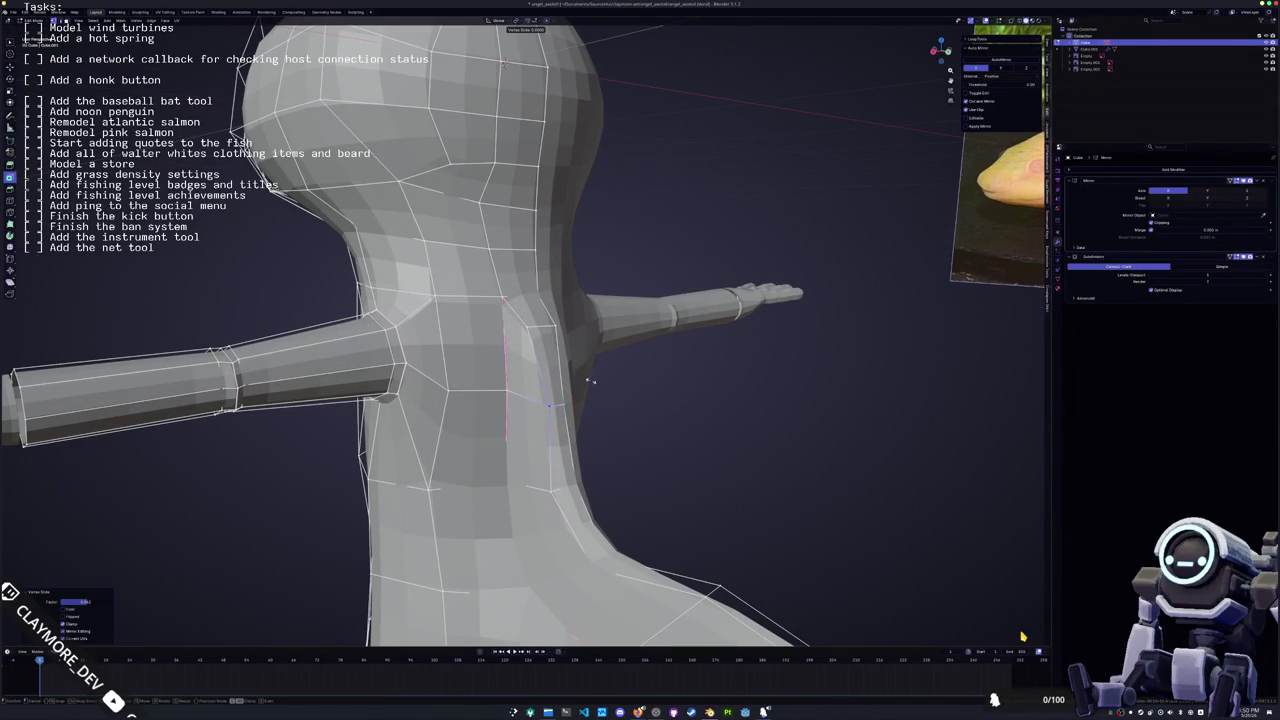
pyautogui.moveTo(578, 381); pyautogui.dragTo(544, 293, button='middle')
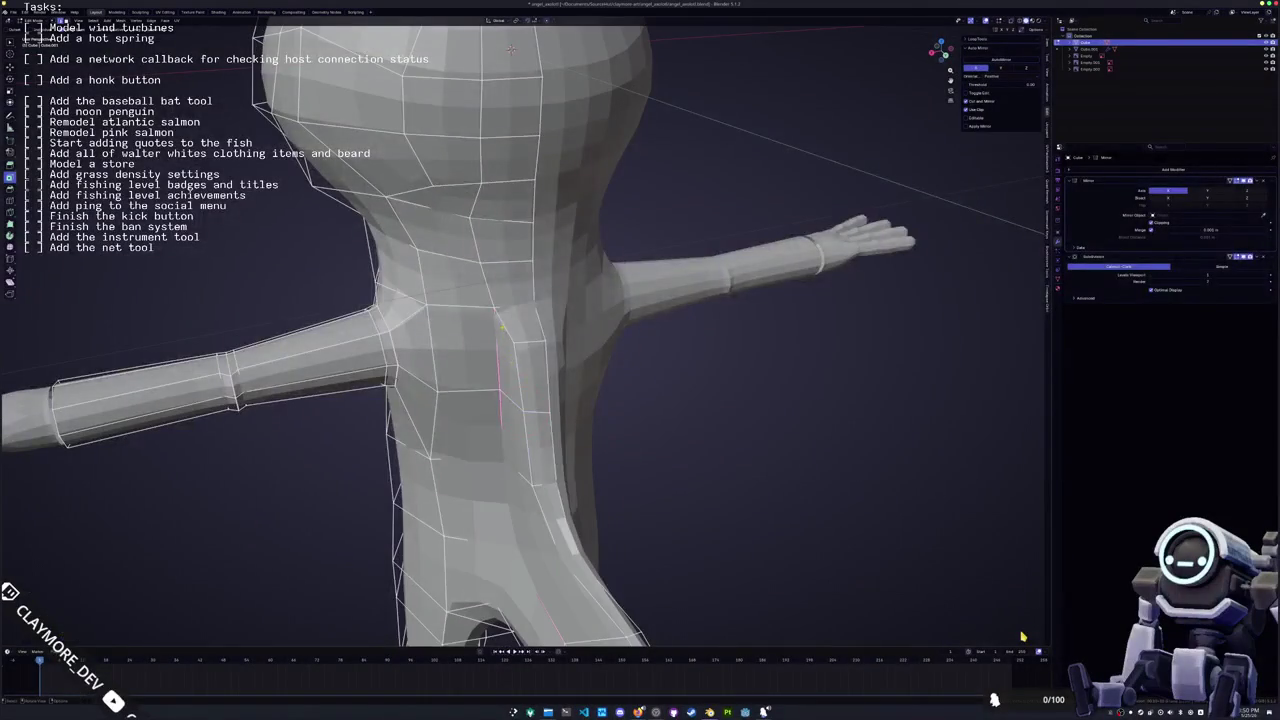
pyautogui.press('g')
pyautogui.press('g')
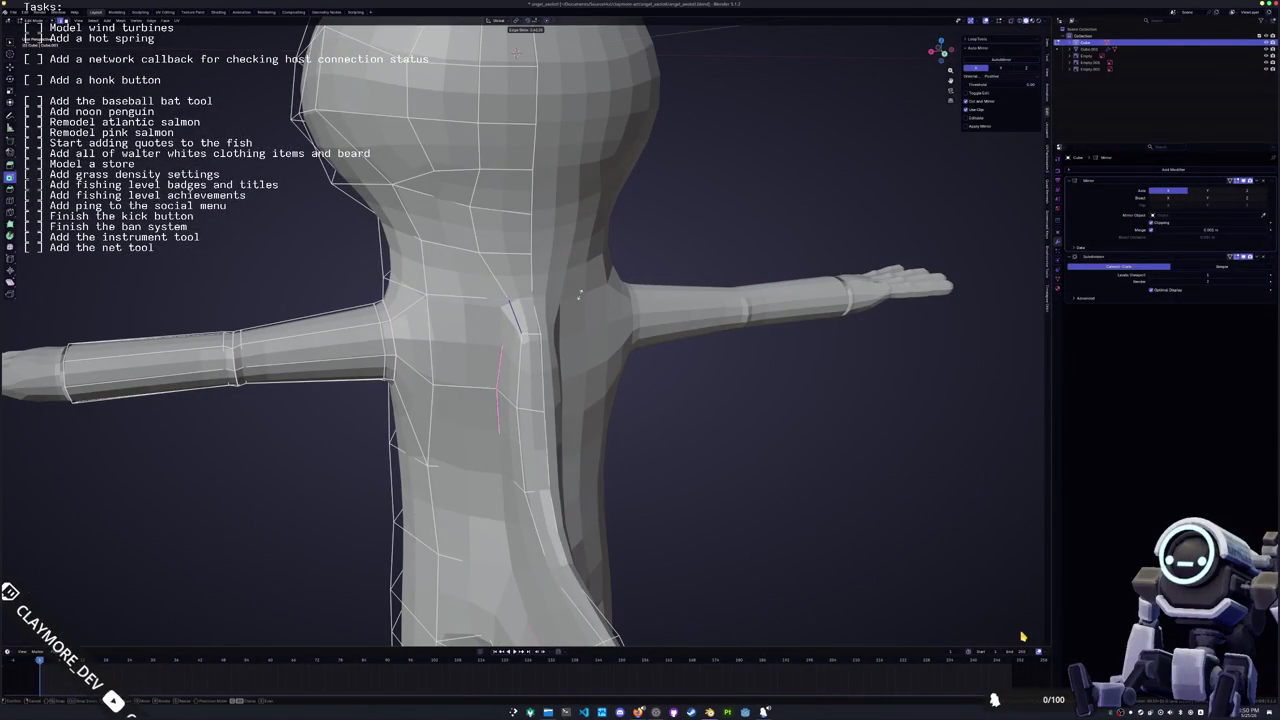
pyautogui.click(576, 295)
# Shift torso vertices sideways, slide another torso edge, and check the shape in Object Mode
pyautogui.press('g')
pyautogui.press('x')
pyautogui.click(517, 407)
pyautogui.moveTo(517, 407); pyautogui.dragTo(535, 370, button='middle')
pyautogui.press('g')
pyautogui.press('g')
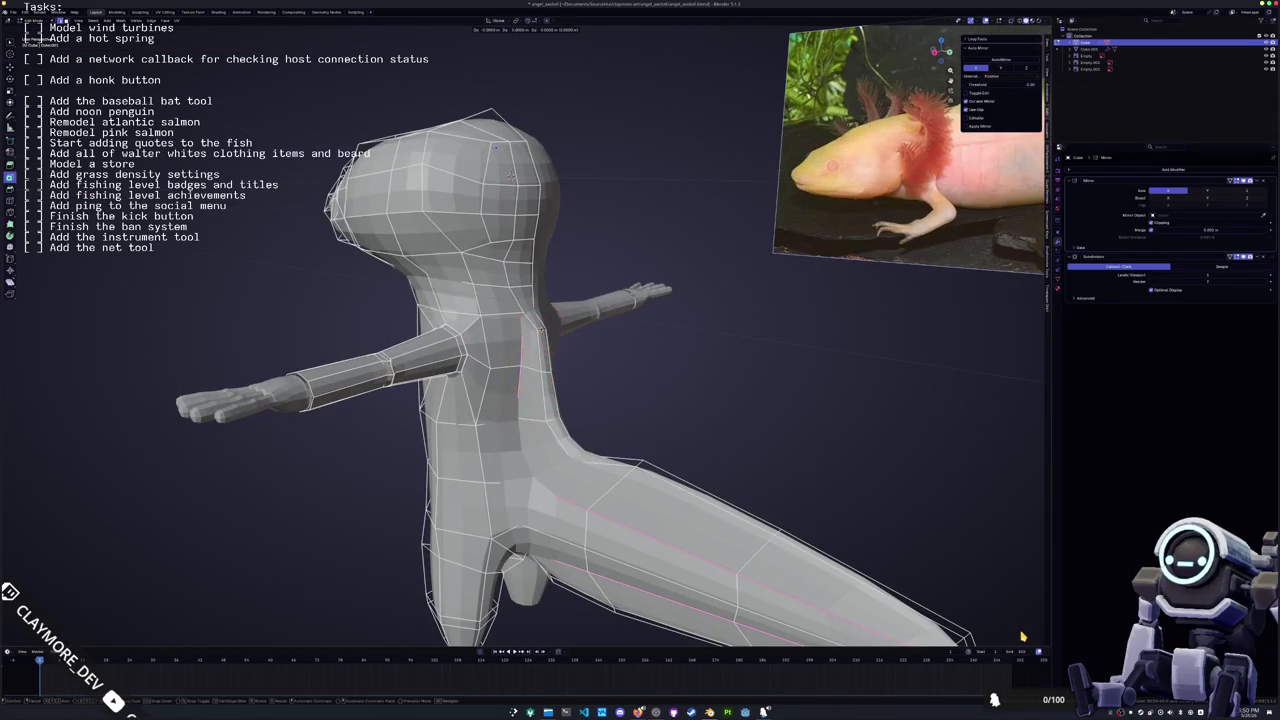
pyautogui.click(510, 175)
pyautogui.moveTo(510, 175)
pyautogui.mouseDown(button='middle')
pyautogui.moveTo(557, 357)
pyautogui.moveTo(645, 412)
pyautogui.moveTo(577, 484)
pyautogui.mouseUp(button='middle')
pyautogui.press('Tab')
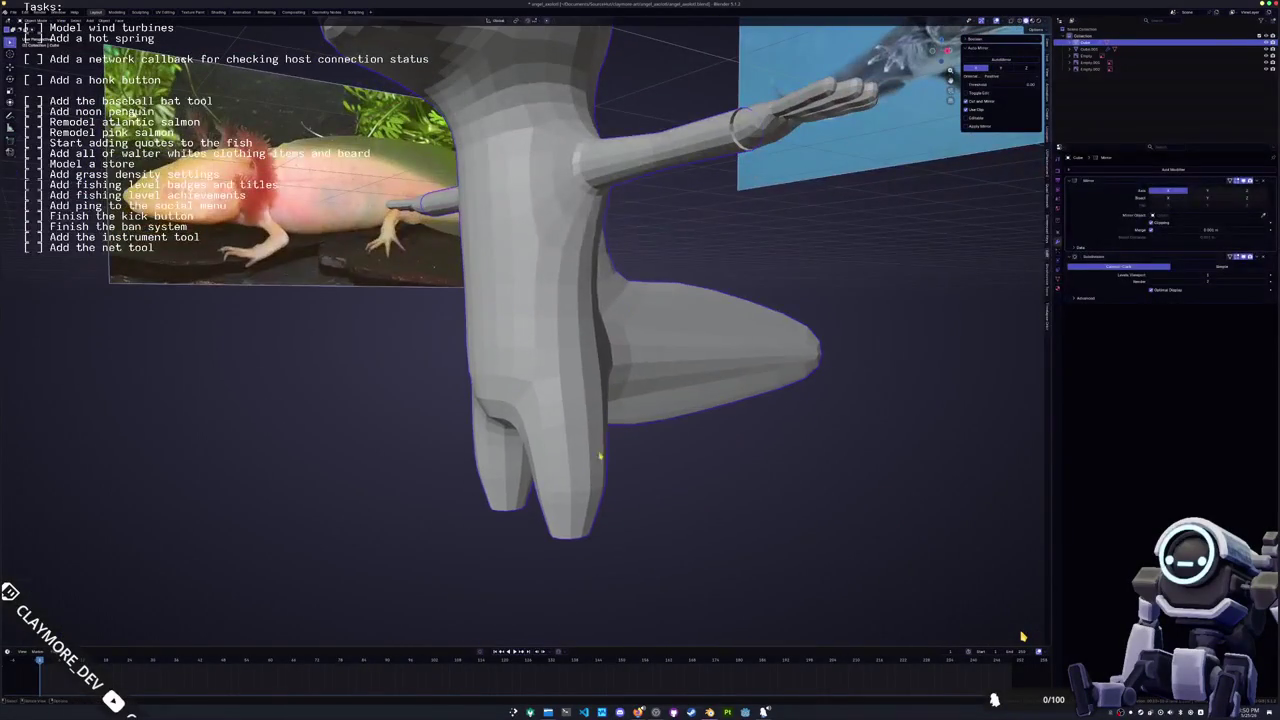
pyautogui.press('Tab')
# In front view, circle-select the leg's bottom loop and scale it narrower on X
pyautogui.press('KP_1')
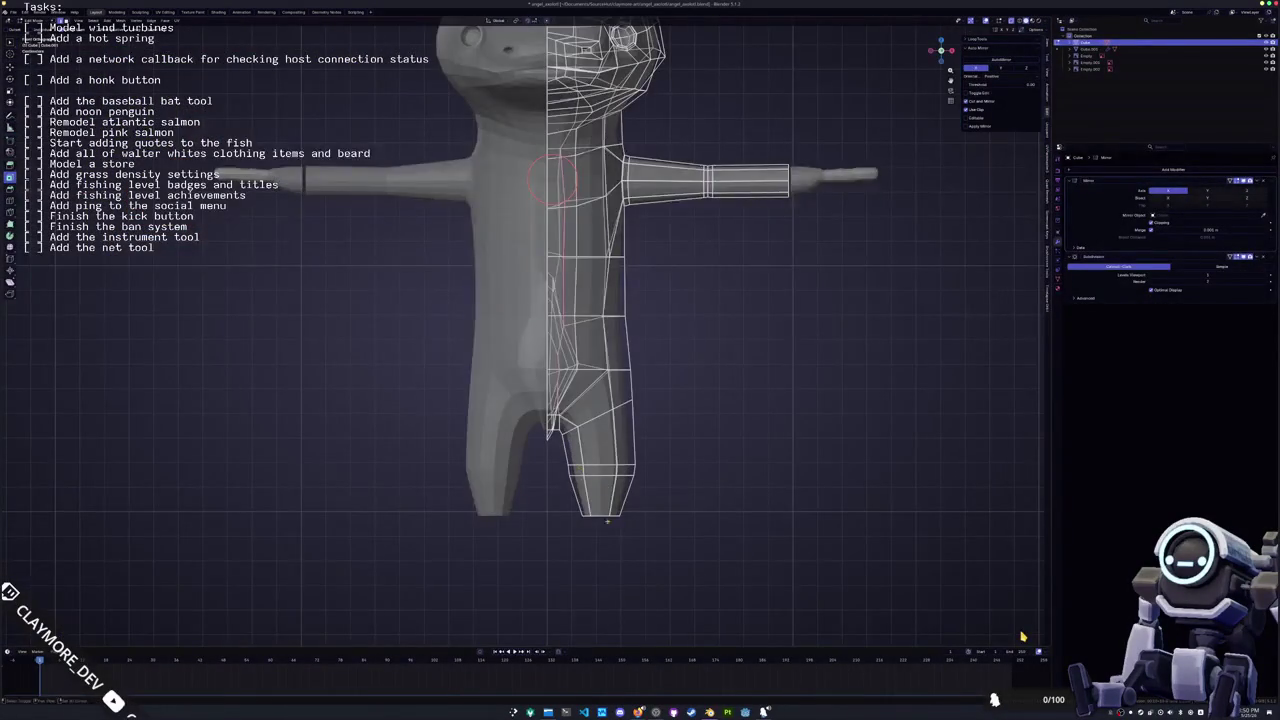
pyautogui.scroll(3, 616, 527)
pyautogui.press('c')
pyautogui.moveTo(600, 505); pyautogui.dragTo(640, 505)
pyautogui.press('s')
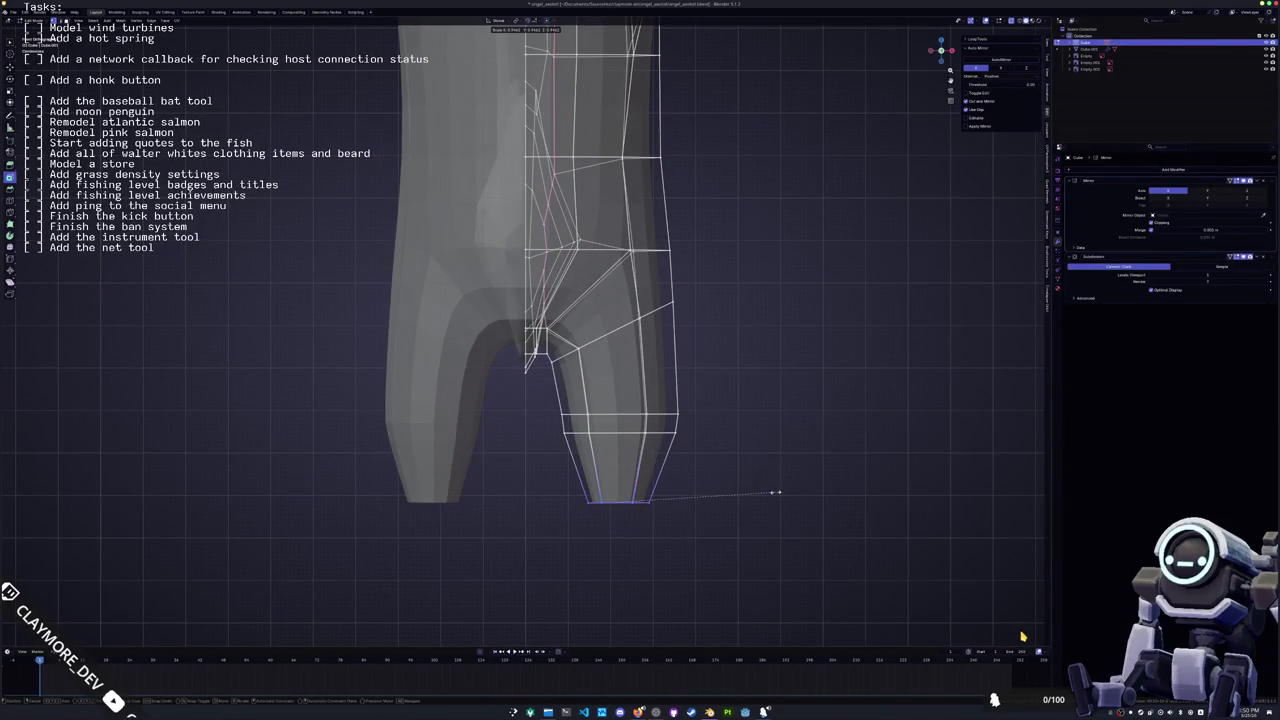
pyautogui.click(771, 491)
pyautogui.press('s')
pyautogui.press('x')
pyautogui.click(768, 491)
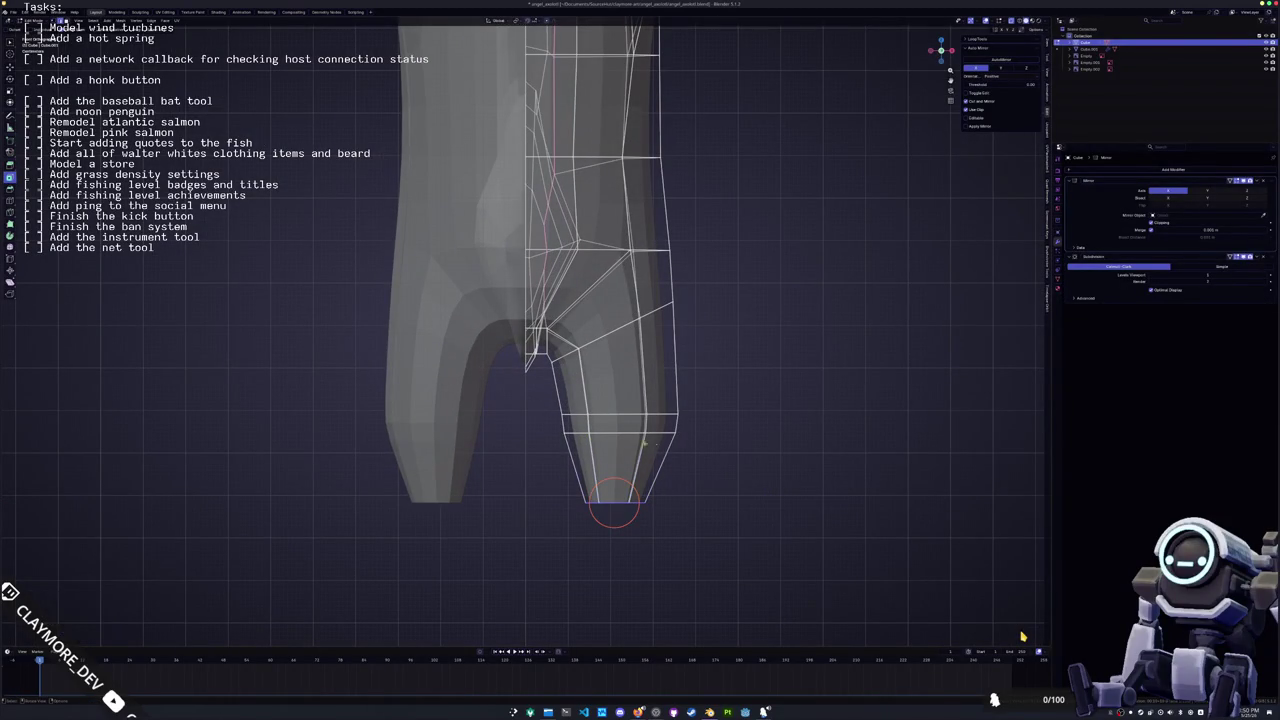
# Add a new loop near the leg bottom and narrow it on X
pyautogui.scroll(2, 770, 485)
pyautogui.press('g')
pyautogui.press('g')
pyautogui.click(770, 469)
pyautogui.press('c')
pyautogui.click(665, 462)
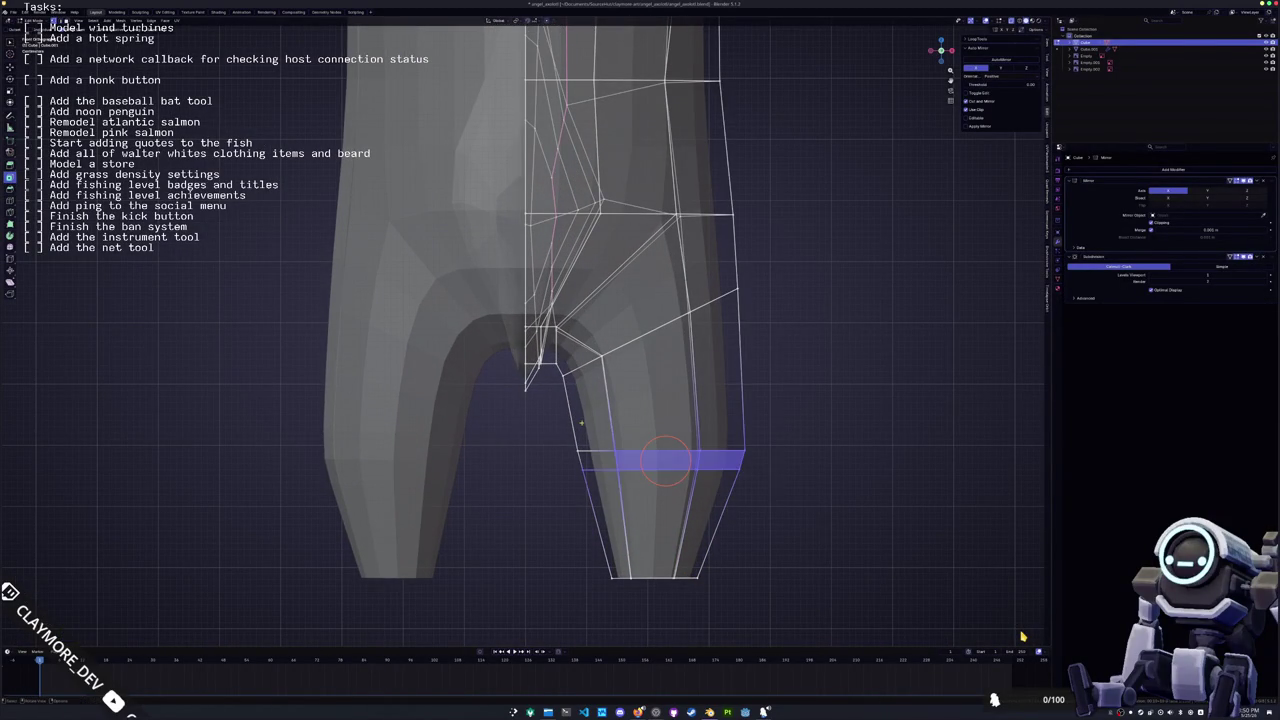
pyautogui.press('Escape')
pyautogui.press('s')
pyautogui.press('x')
pyautogui.click(777, 503)
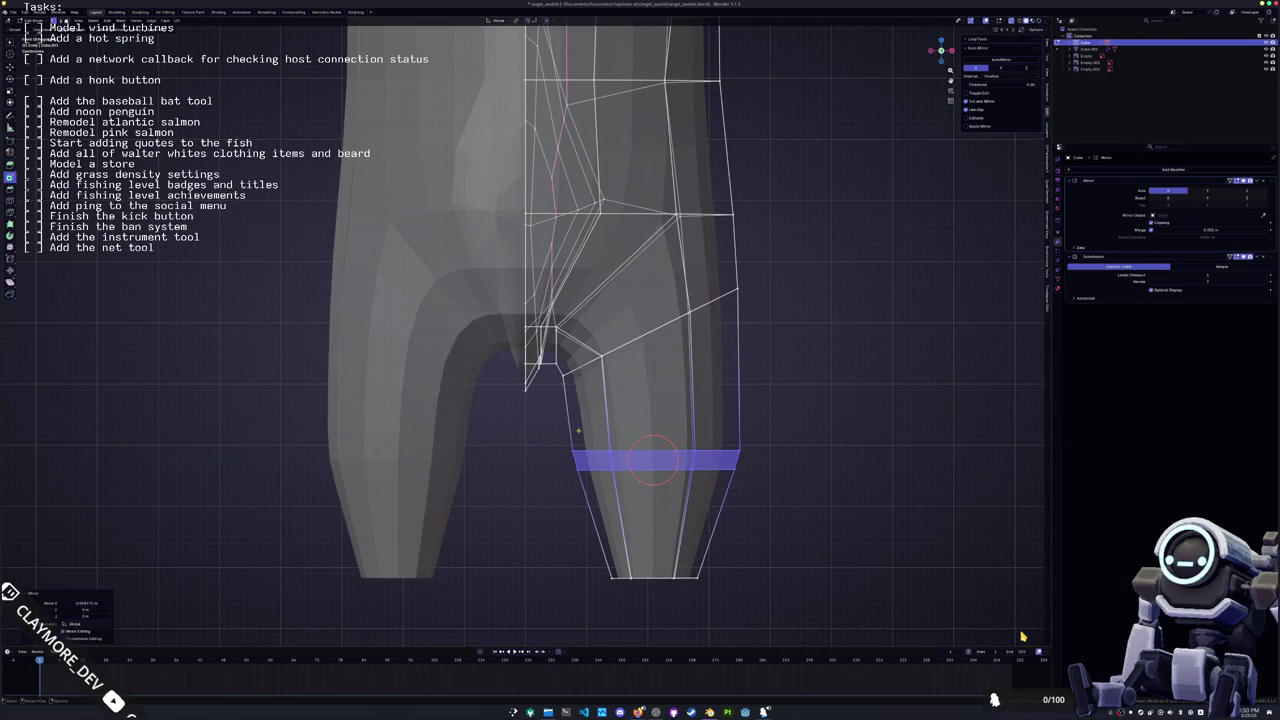
# Shift the leg's outer and inner lower vertices sideways along X to shape the ankle
pyautogui.hotkey('alt', 'a')
pyautogui.press('c')
pyautogui.click(737, 457)
pyautogui.press('Escape')
pyautogui.press('g')
pyautogui.press('x')
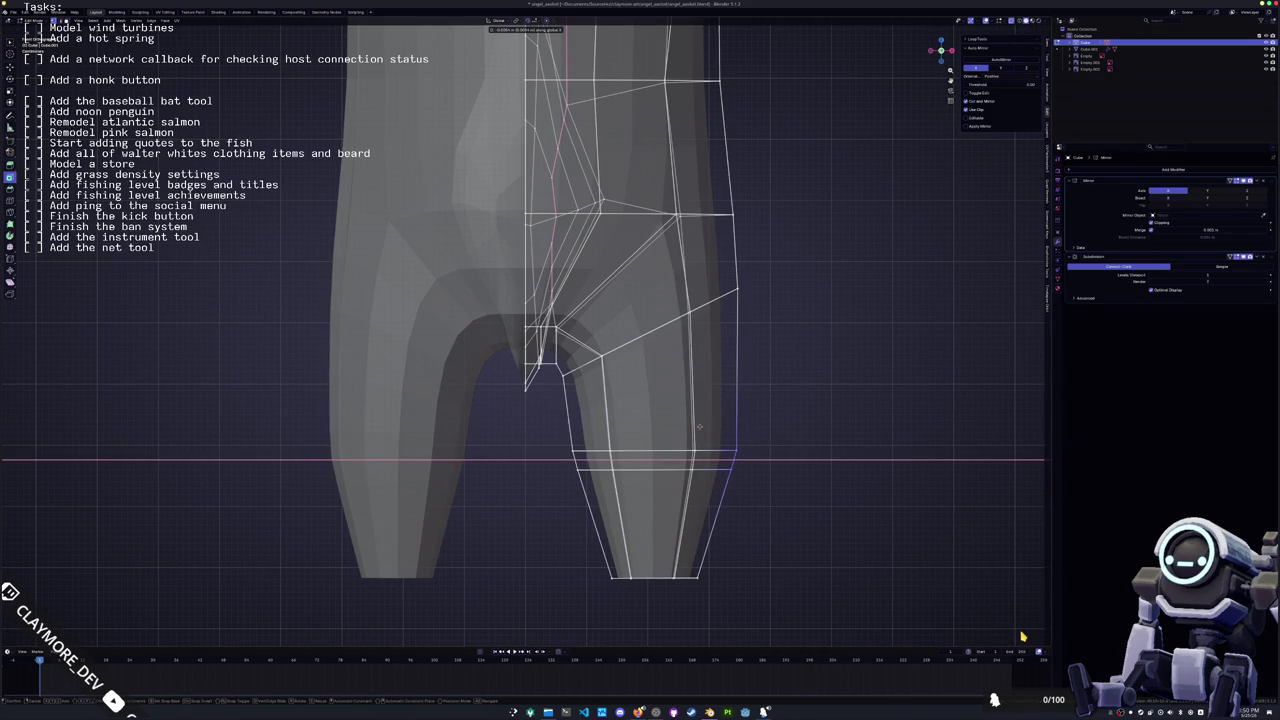
pyautogui.click(698, 425)
pyautogui.hotkey('alt', 'a')
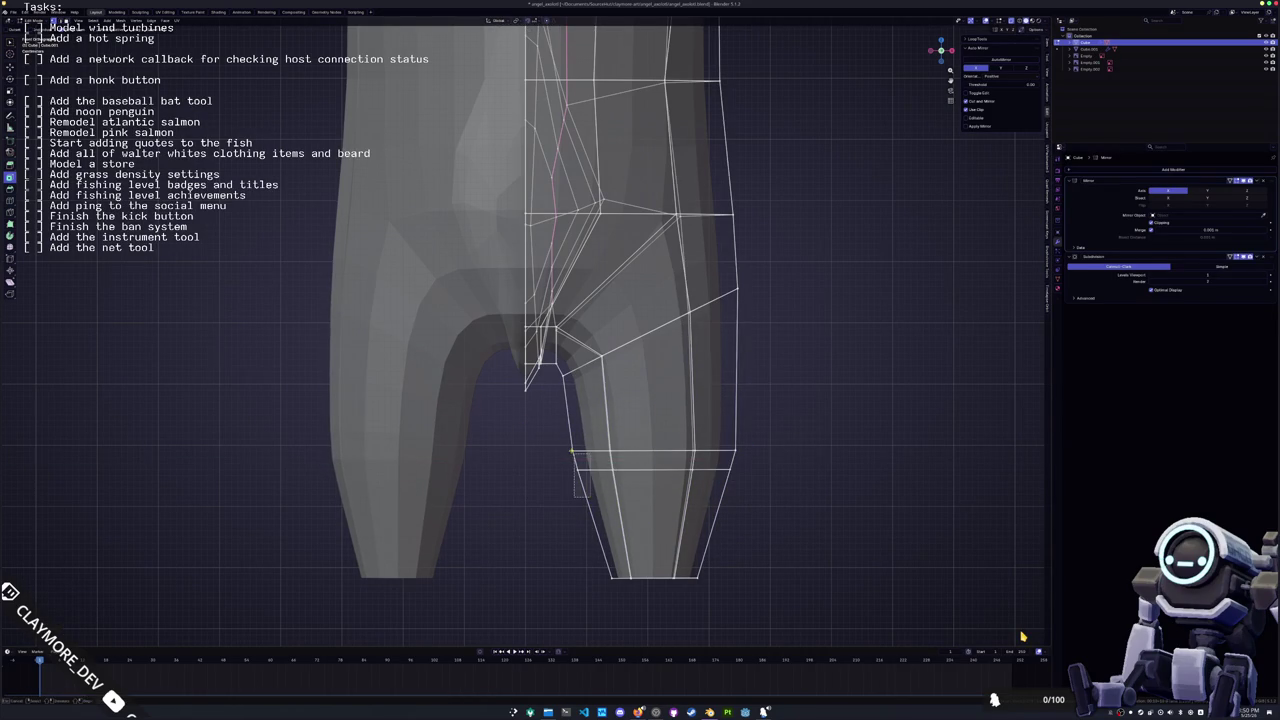
pyautogui.press('g')
pyautogui.press('x')
pyautogui.click(559, 432)
pyautogui.press('c')
pyautogui.keyDown('shift'); pyautogui.moveTo(571, 457); pyautogui.dragTo(529, 399, button='middle'); pyautogui.keyUp('shift')
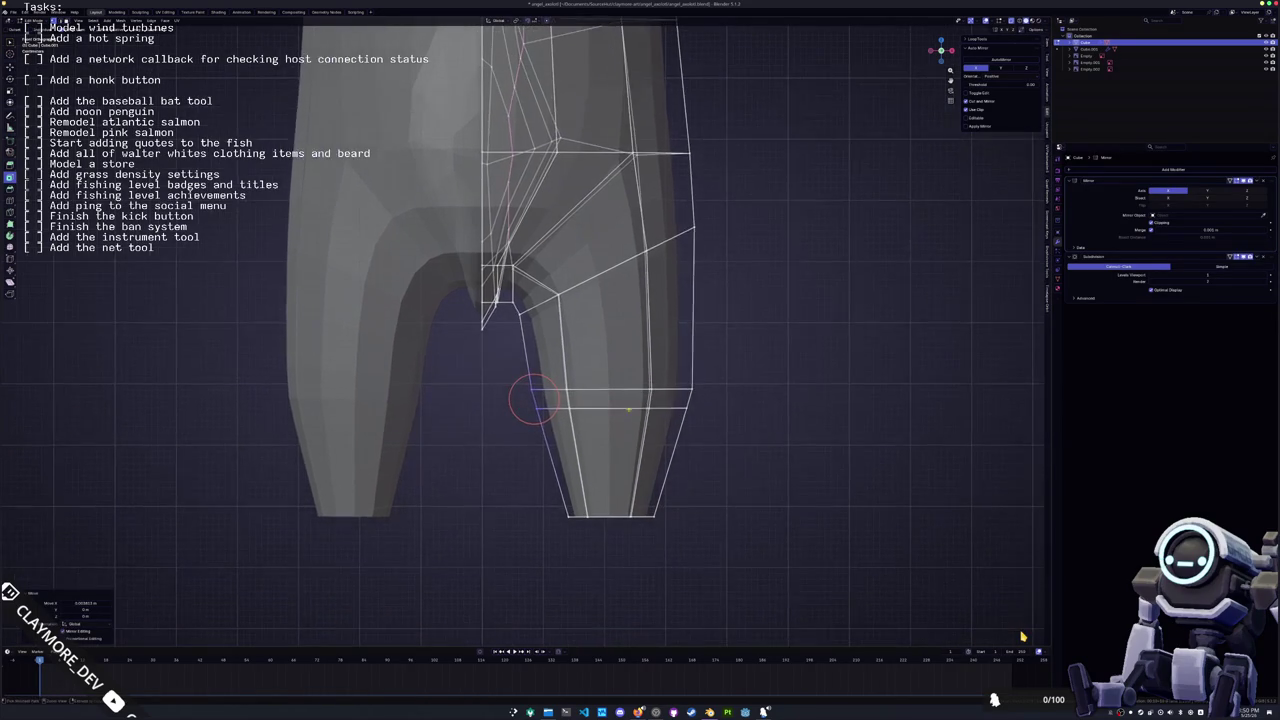
pyautogui.scroll(3, 521, 449)
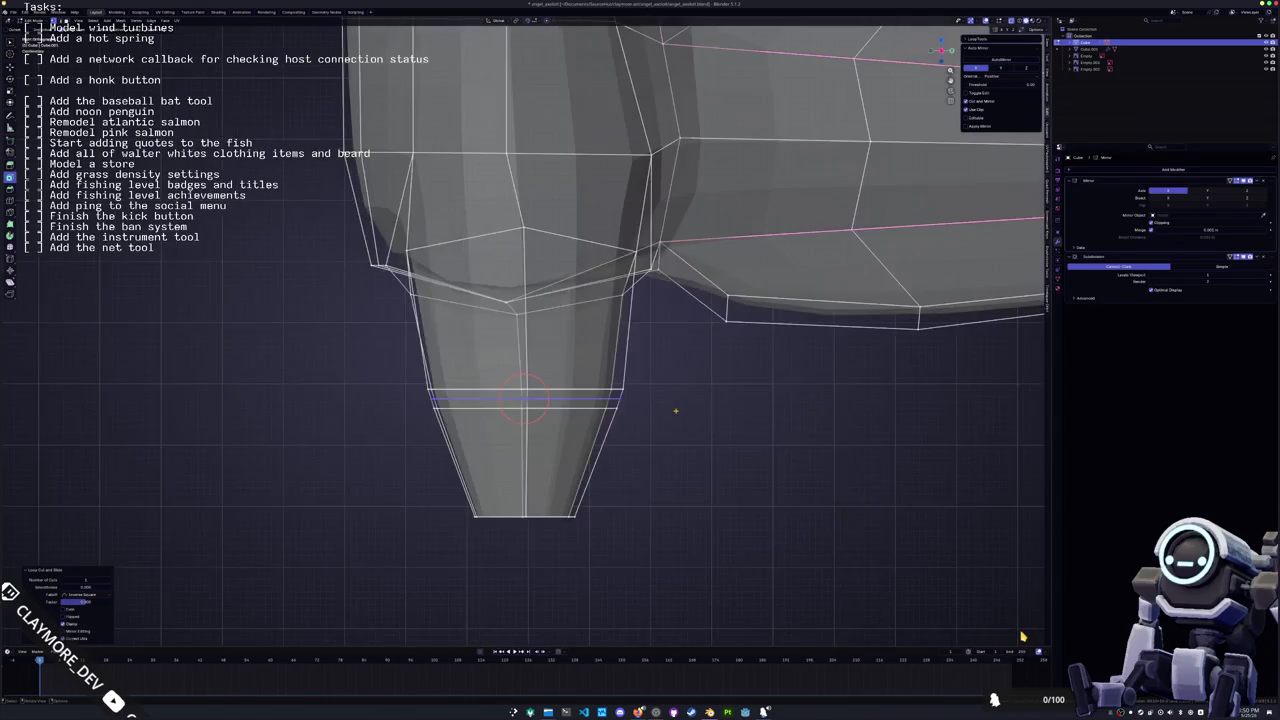
# Raise the new ankle loop along Z and tilt the lower loop with a rotation
pyautogui.scroll(2, 521, 449)
pyautogui.press('Escape')
pyautogui.press('g')
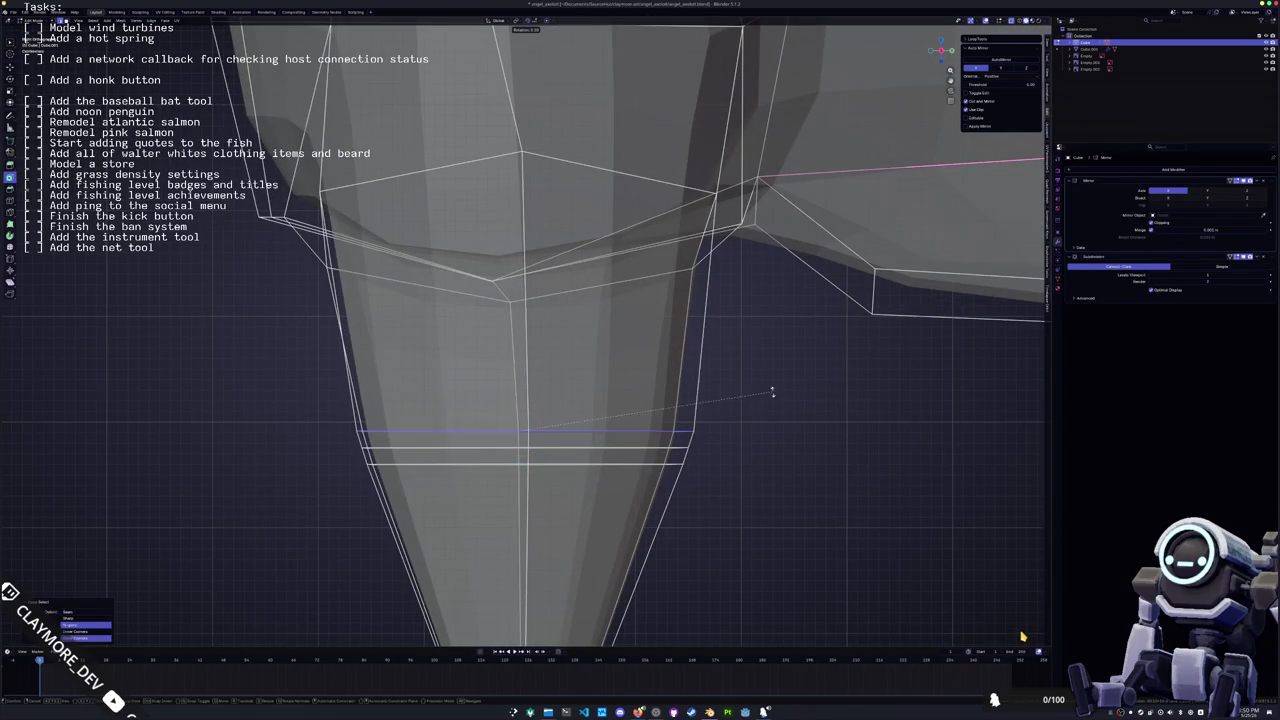
pyautogui.press('z')
pyautogui.click(522, 427)
pyautogui.press('c')
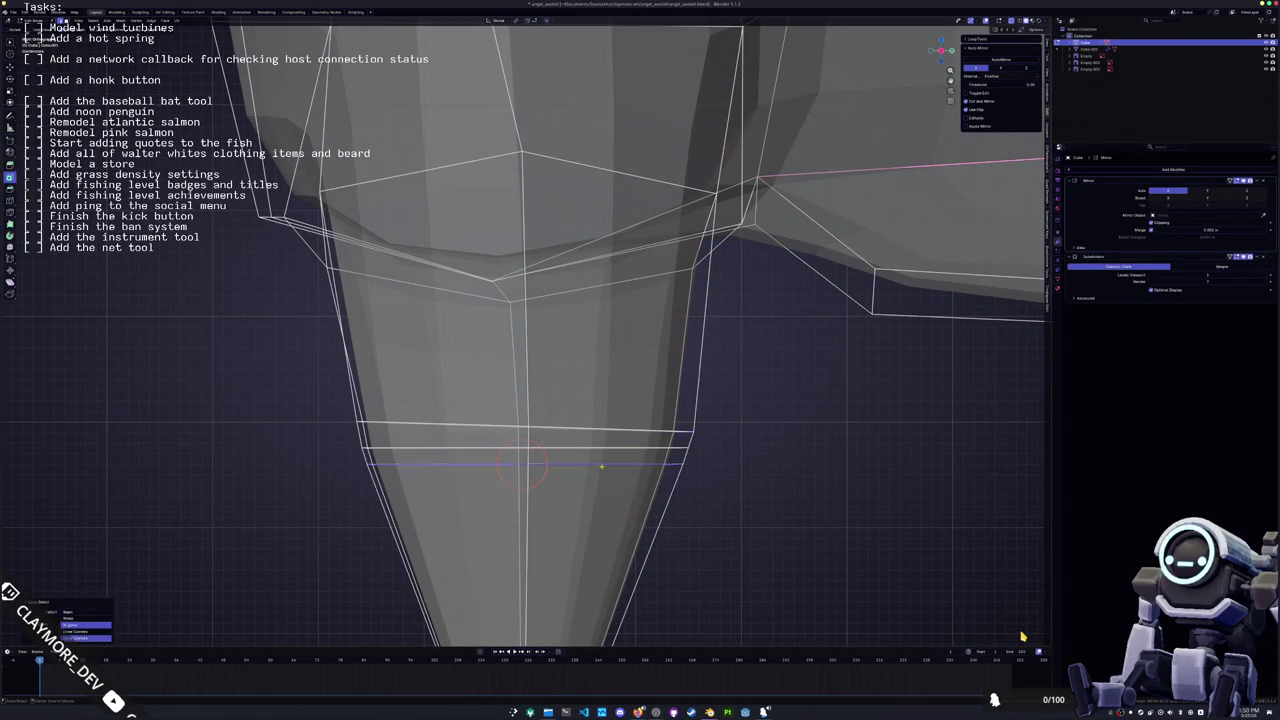
pyautogui.press('Escape')
pyautogui.keyDown('alt'); pyautogui.click(560, 463); pyautogui.keyUp('alt')
pyautogui.press('r')
pyautogui.click(731, 457)
# Shift the lower ankle loop along X, then move its vertices along Y
pyautogui.scroll(-2, 731, 457)
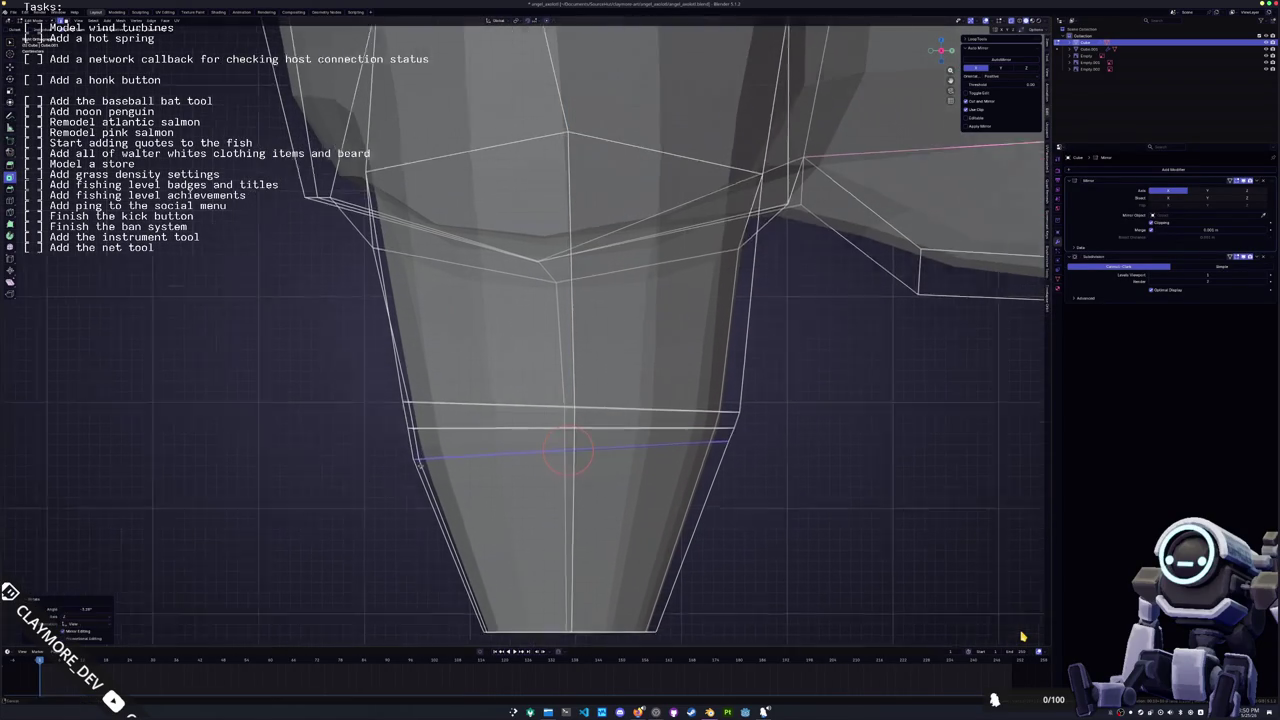
pyautogui.press('g')
pyautogui.press('x')
pyautogui.click(427, 399)
pyautogui.press('c')
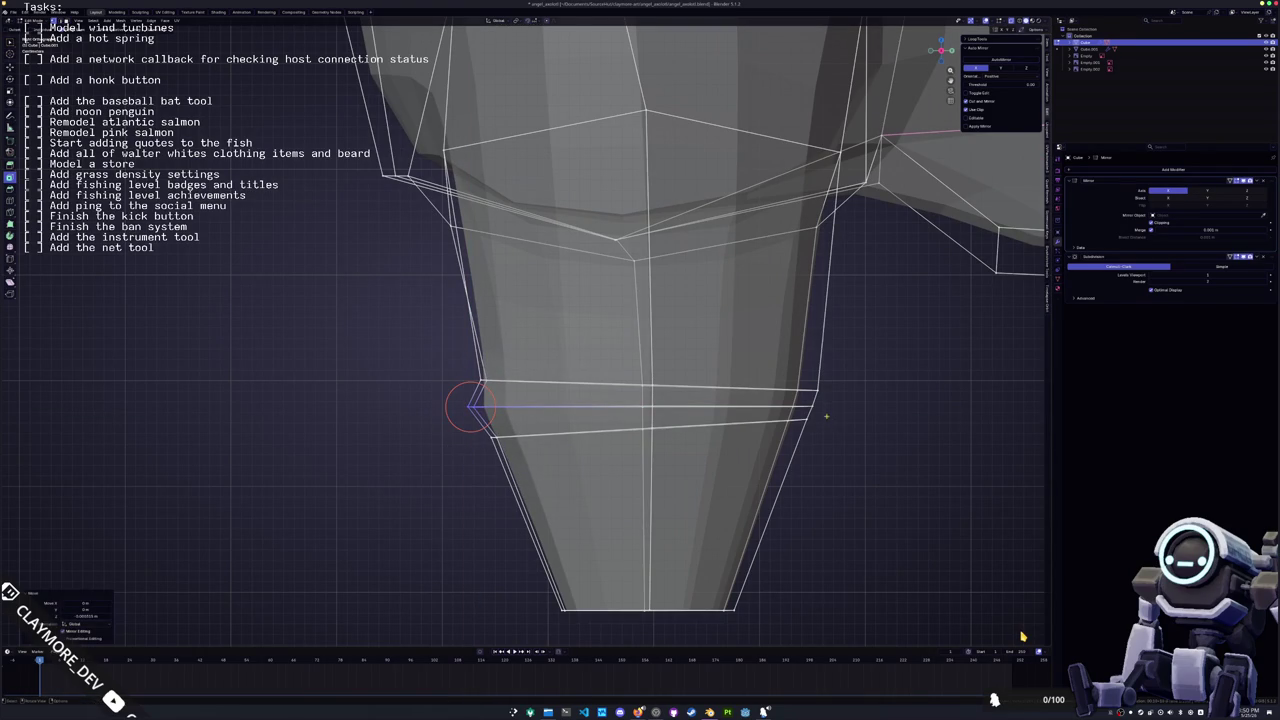
pyautogui.press('Escape')
pyautogui.press('g')
pyautogui.press('y')
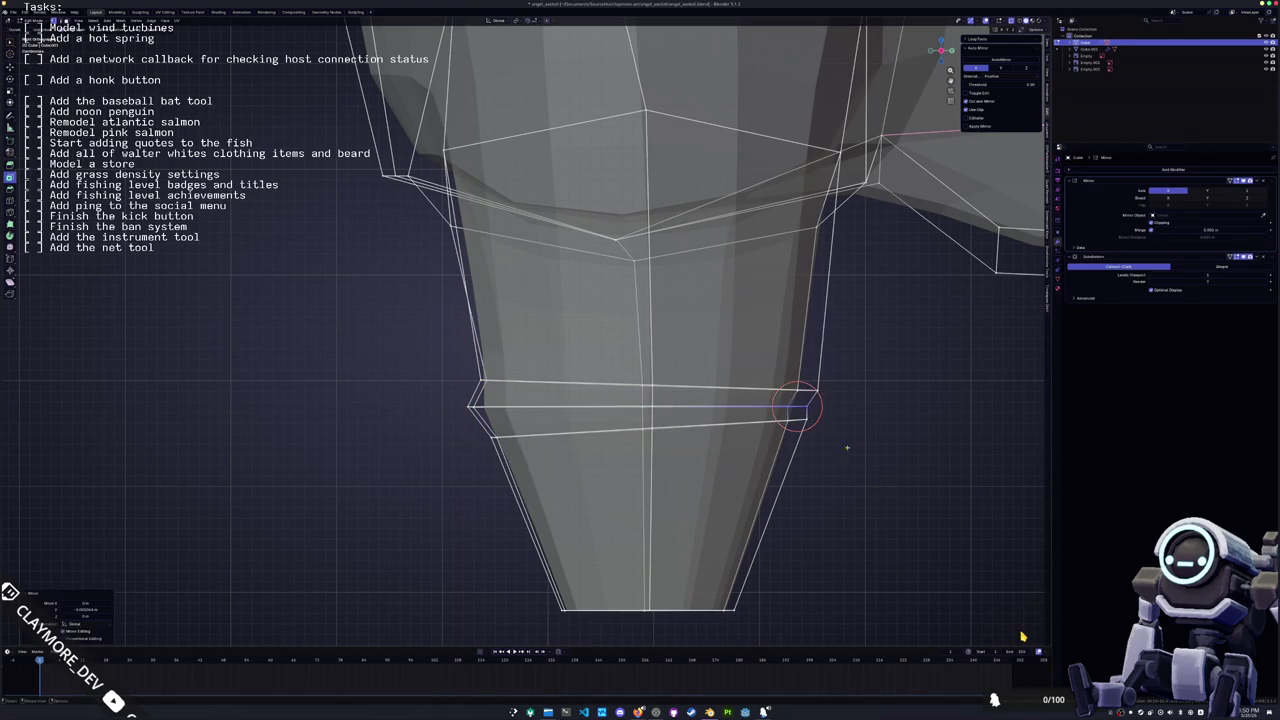
pyautogui.click(814, 414)
# Move the loop's right and left vertices front-to-back along Y
pyautogui.scroll(-2, 846, 453)
pyautogui.moveTo(687, 373); pyautogui.dragTo(688, 374)
pyautogui.press('g')
pyautogui.press('y')
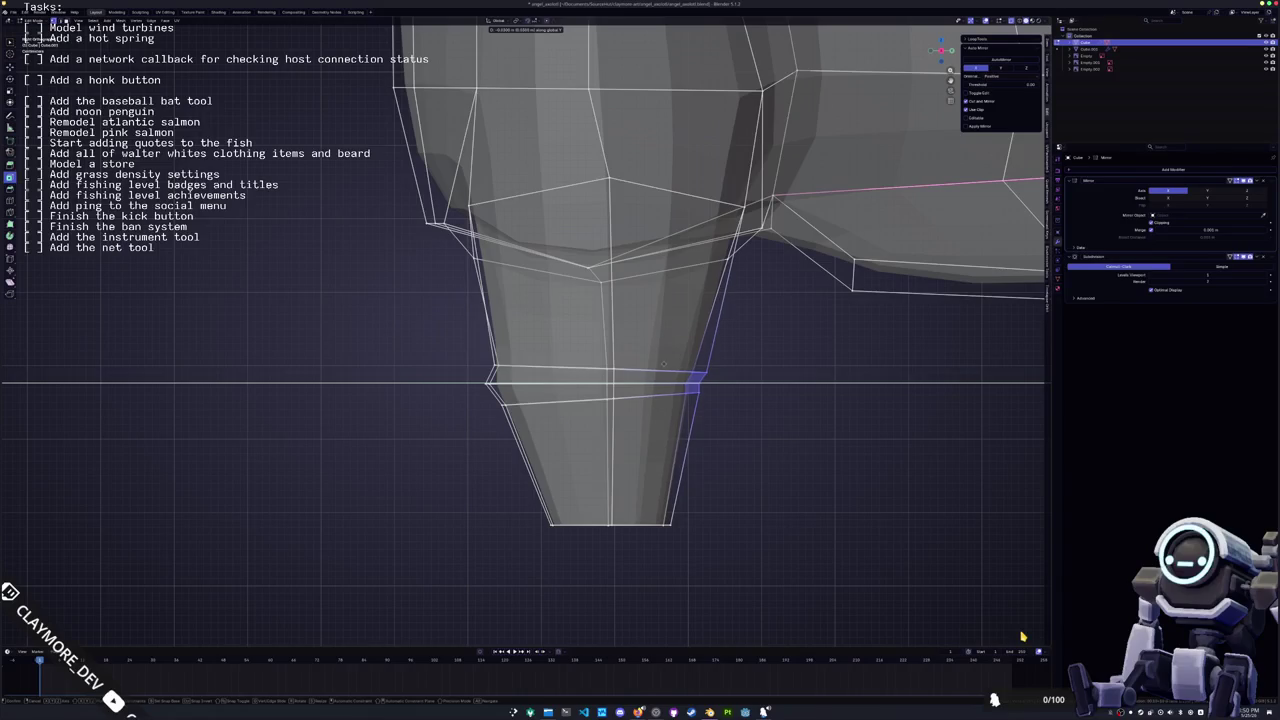
pyautogui.click(691, 380)
pyautogui.press('c')
pyautogui.keyDown('shift'); pyautogui.moveTo(691, 380); pyautogui.dragTo(707, 408, button='middle'); pyautogui.keyUp('shift')
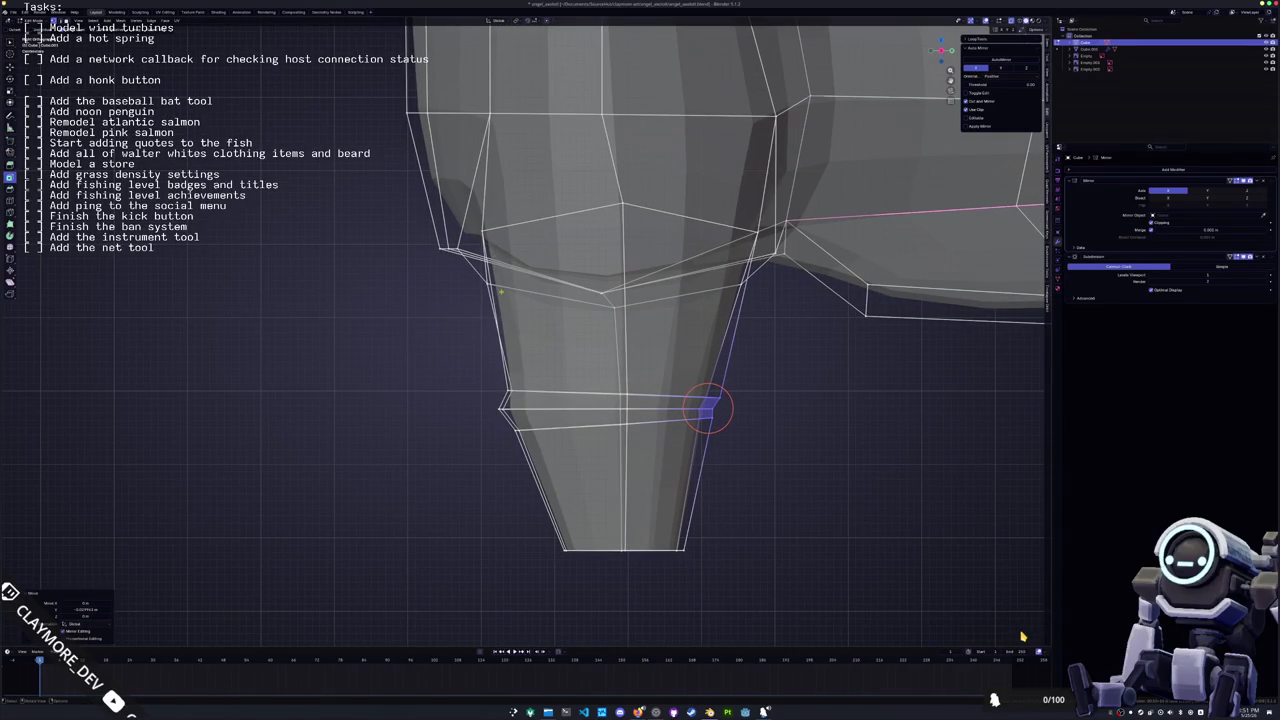
pyautogui.moveTo(465, 112); pyautogui.dragTo(465, 112)
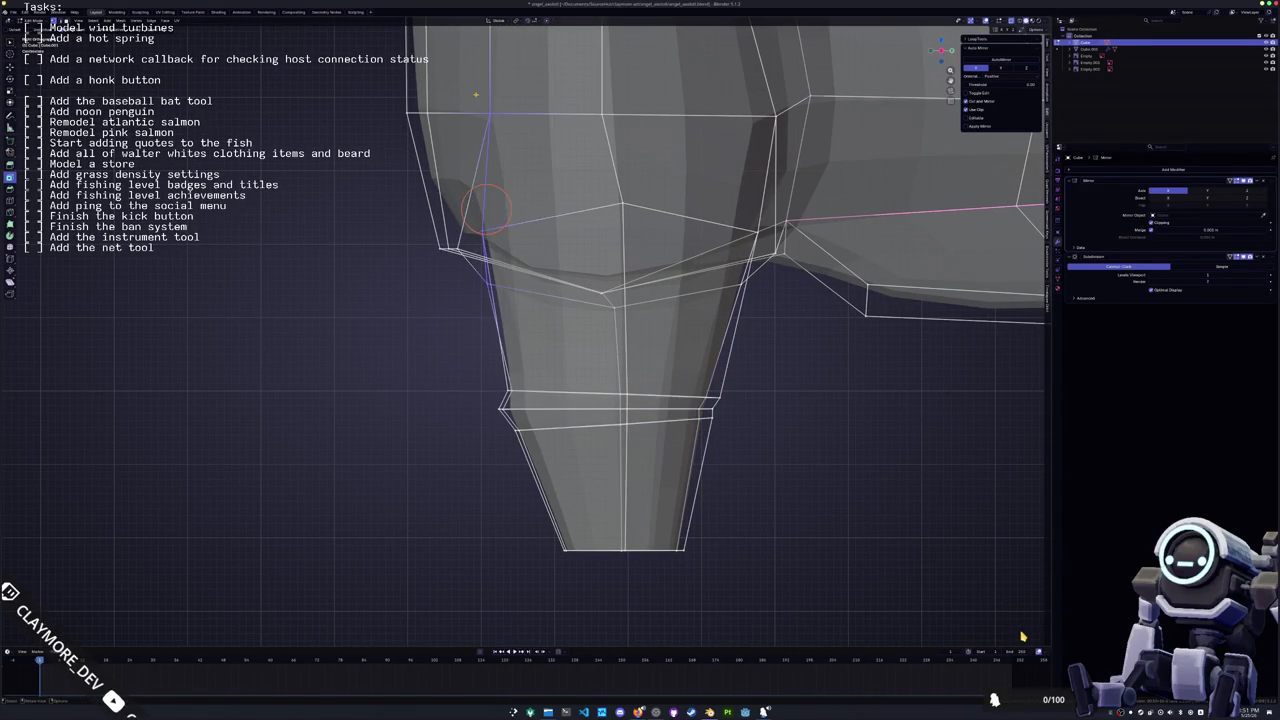
pyautogui.press('g')
pyautogui.press('y')
pyautogui.click(464, 95)
# Extrude the leg's bottom edge downward into a short foot stub and inspect it in Object Mode
pyautogui.press('c')
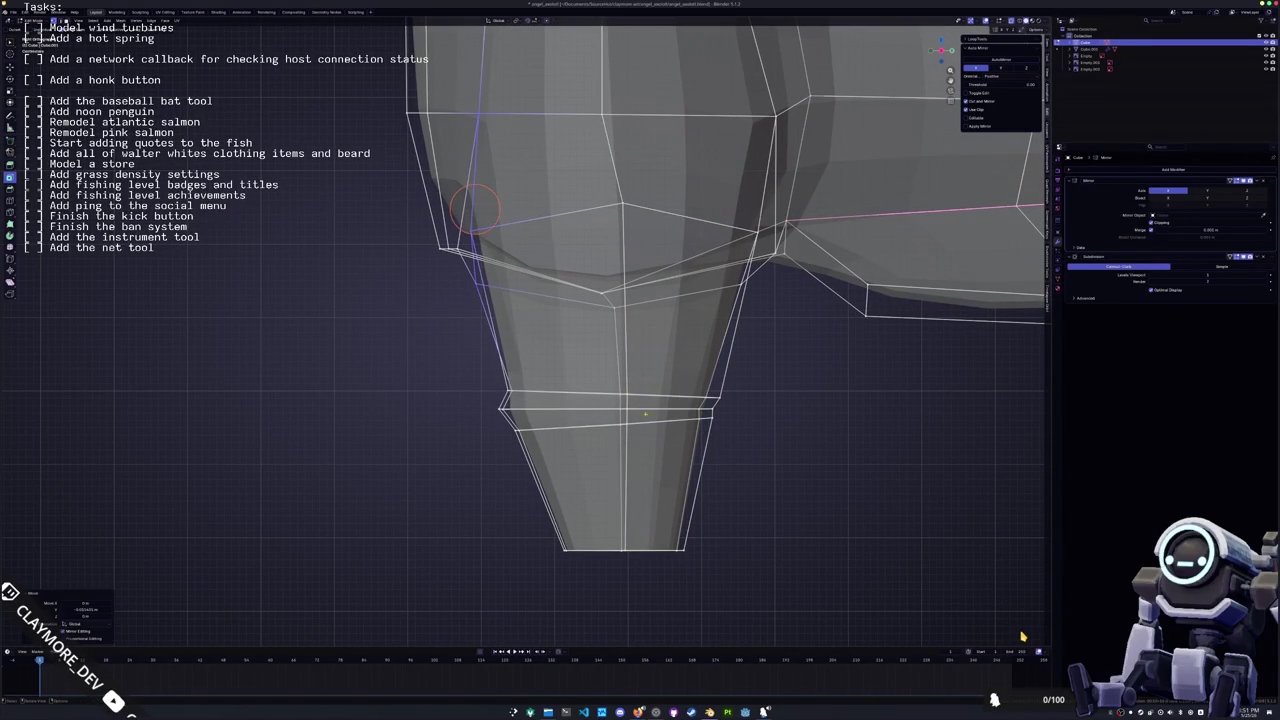
pyautogui.keyDown('shift'); pyautogui.moveTo(614, 557); pyautogui.dragTo(594, 478, button='middle'); pyautogui.keyUp('shift')
pyautogui.click(594, 470)
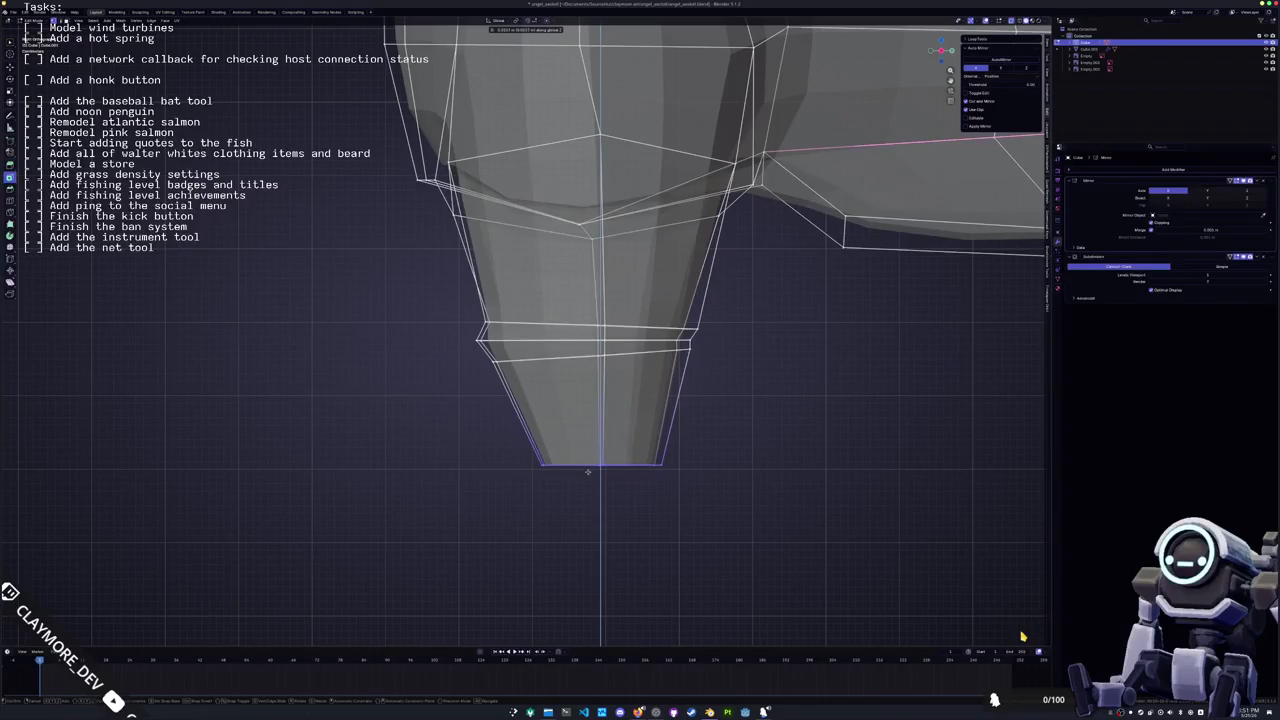
pyautogui.press('Escape')
pyautogui.press('e')
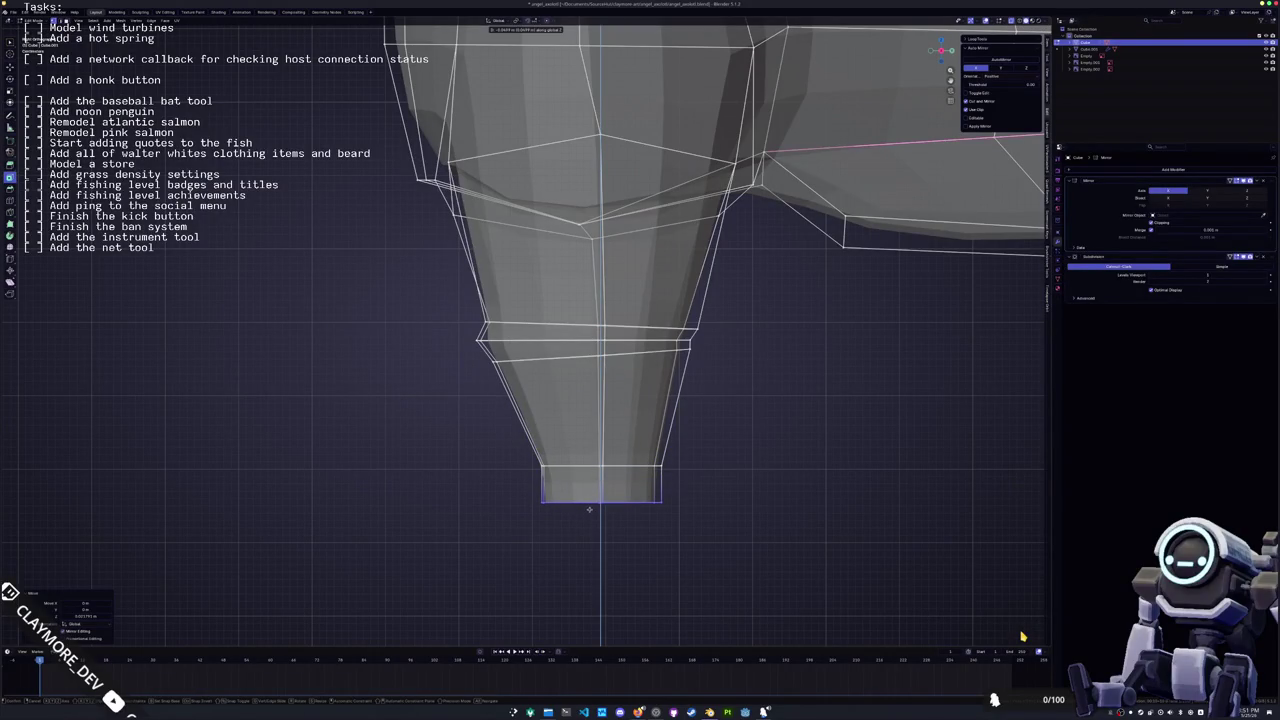
pyautogui.click(589, 509)
pyautogui.moveTo(589, 509); pyautogui.dragTo(605, 463, button='middle')
pyautogui.press('Tab')
pyautogui.moveTo(605, 462); pyautogui.dragTo(616, 517, button='middle')
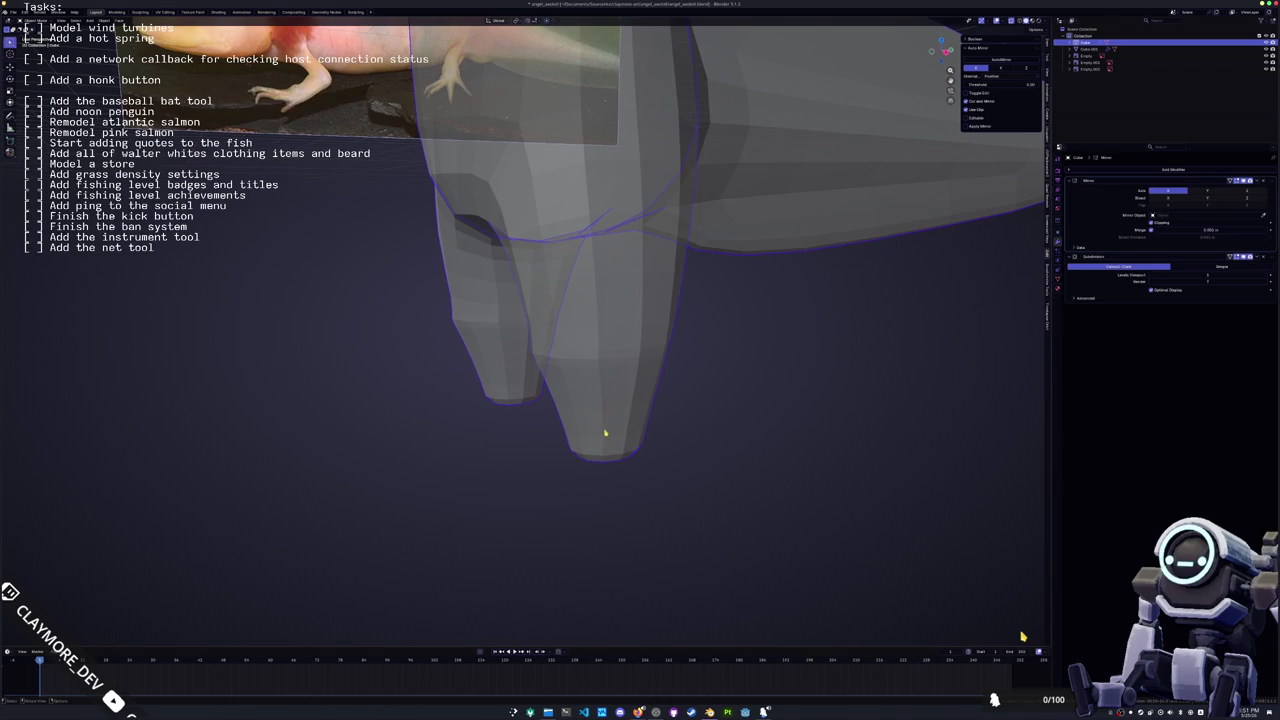
# Return to Edit Mode in front view and select the bottom face at the leg tip
pyautogui.moveTo(549, 268); pyautogui.dragTo(564, 369, button='middle')
pyautogui.press('Tab')
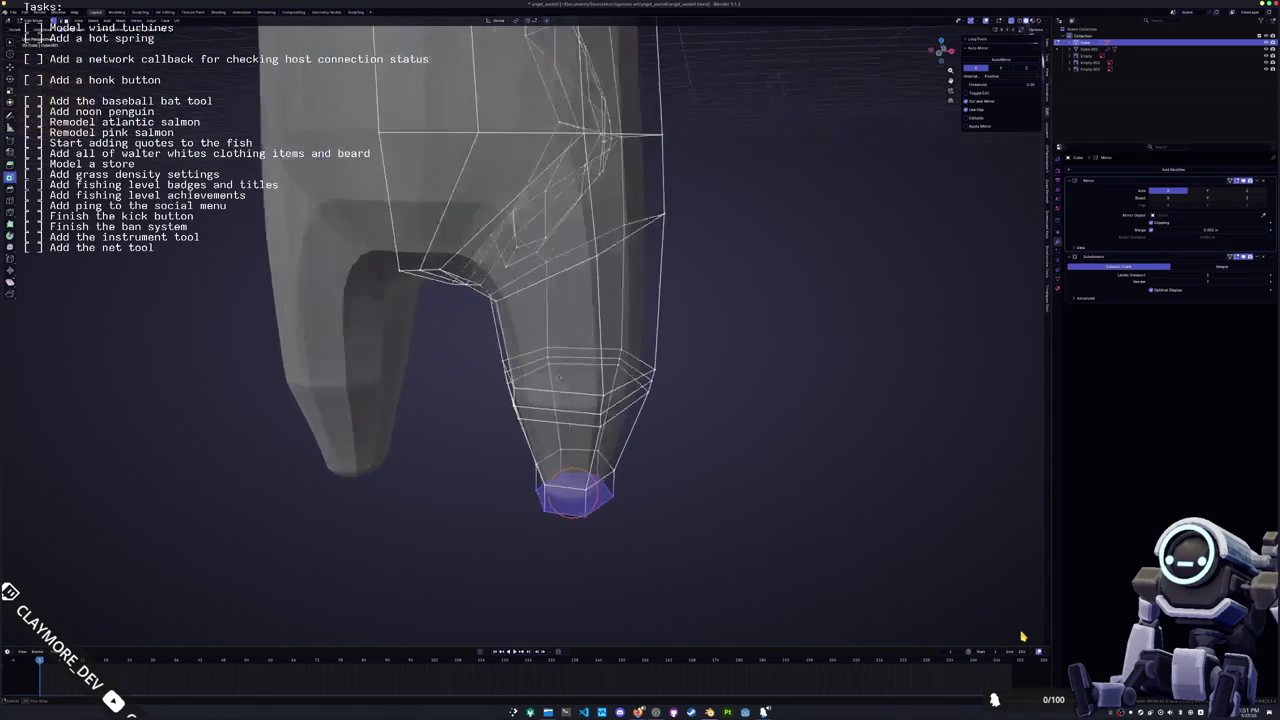
pyautogui.press('KP_1')
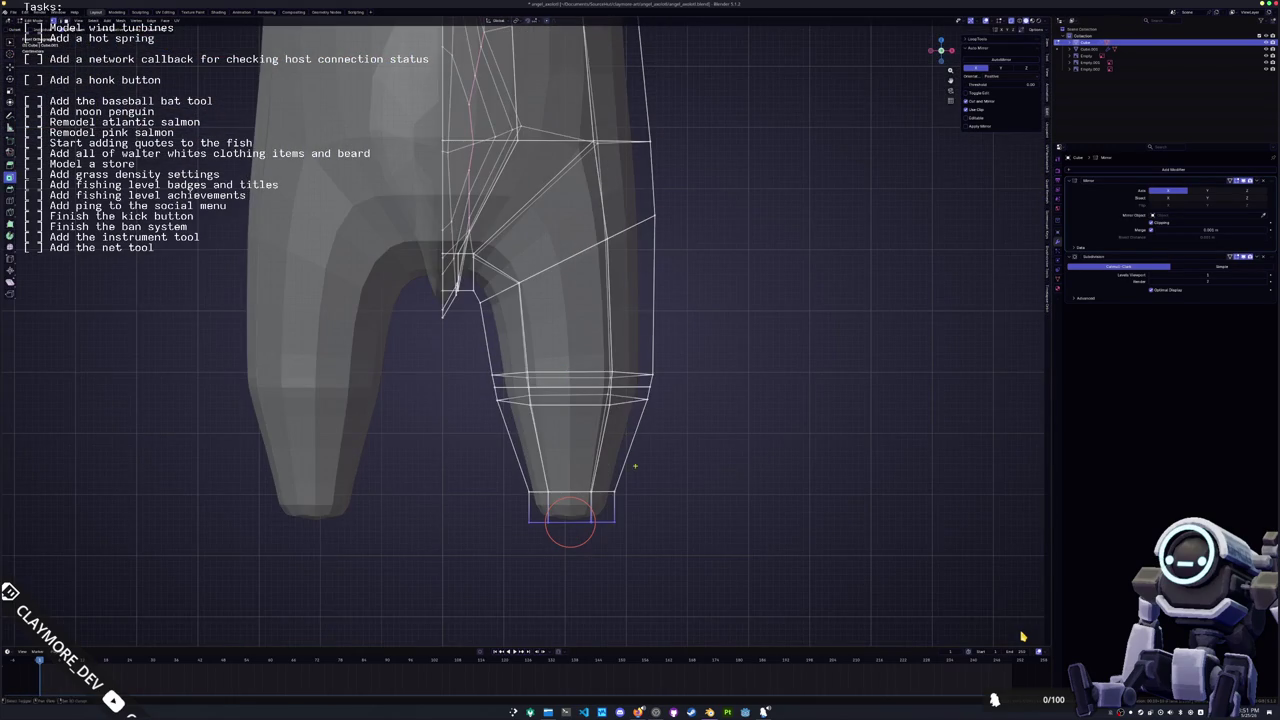
pyautogui.scroll(1, 570, 522)
pyautogui.scroll(2, 480, 414)
pyautogui.click(463, 423)
pyautogui.moveTo(463, 423)
pyautogui.keyDown('shift'); pyautogui.mouseDown(button='middle')
pyautogui.moveTo(502, 414)
pyautogui.moveTo(521, 444)
pyautogui.moveTo(432, 453)
pyautogui.moveTo(667, 432)
pyautogui.mouseUp(button='middle'); pyautogui.keyUp('shift')
pyautogui.scroll(2, 503, 414)
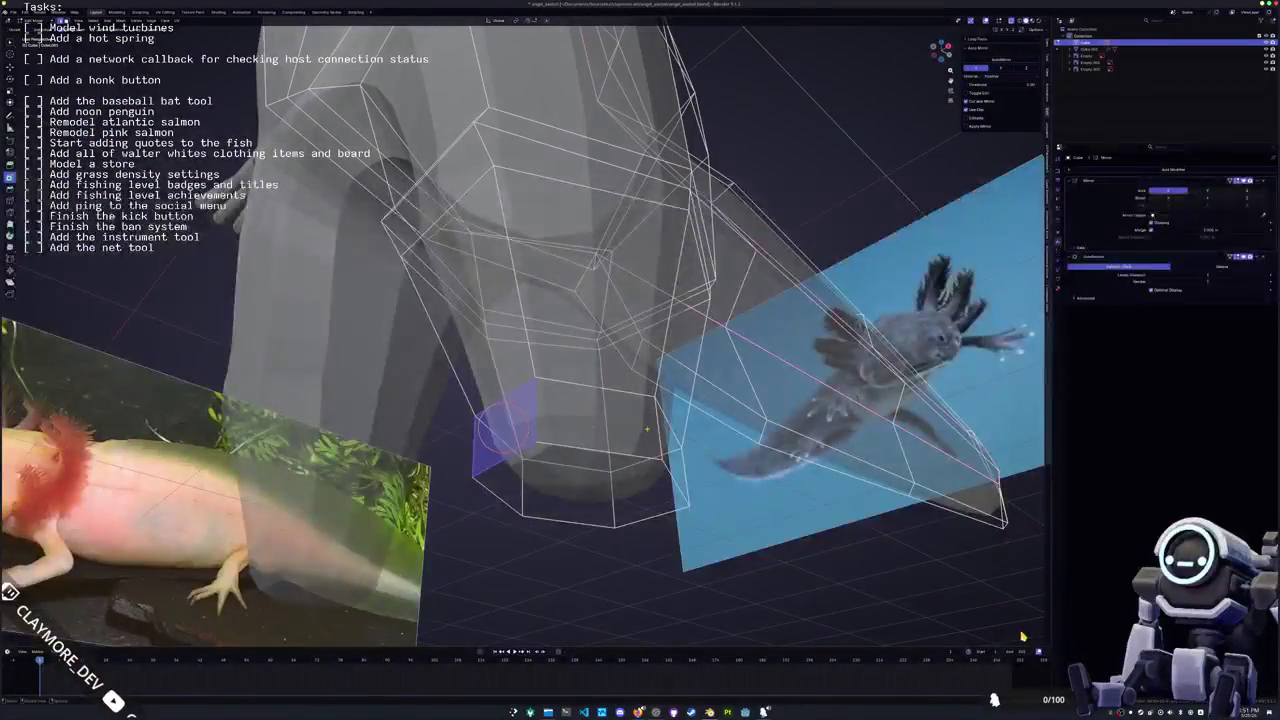
pyautogui.moveTo(525, 491)
pyautogui.mouseDown(button='middle')
pyautogui.moveTo(613, 476)
pyautogui.moveTo(569, 479)
pyautogui.moveTo(527, 442)
pyautogui.moveTo(524, 470)
pyautogui.mouseUp(button='middle')
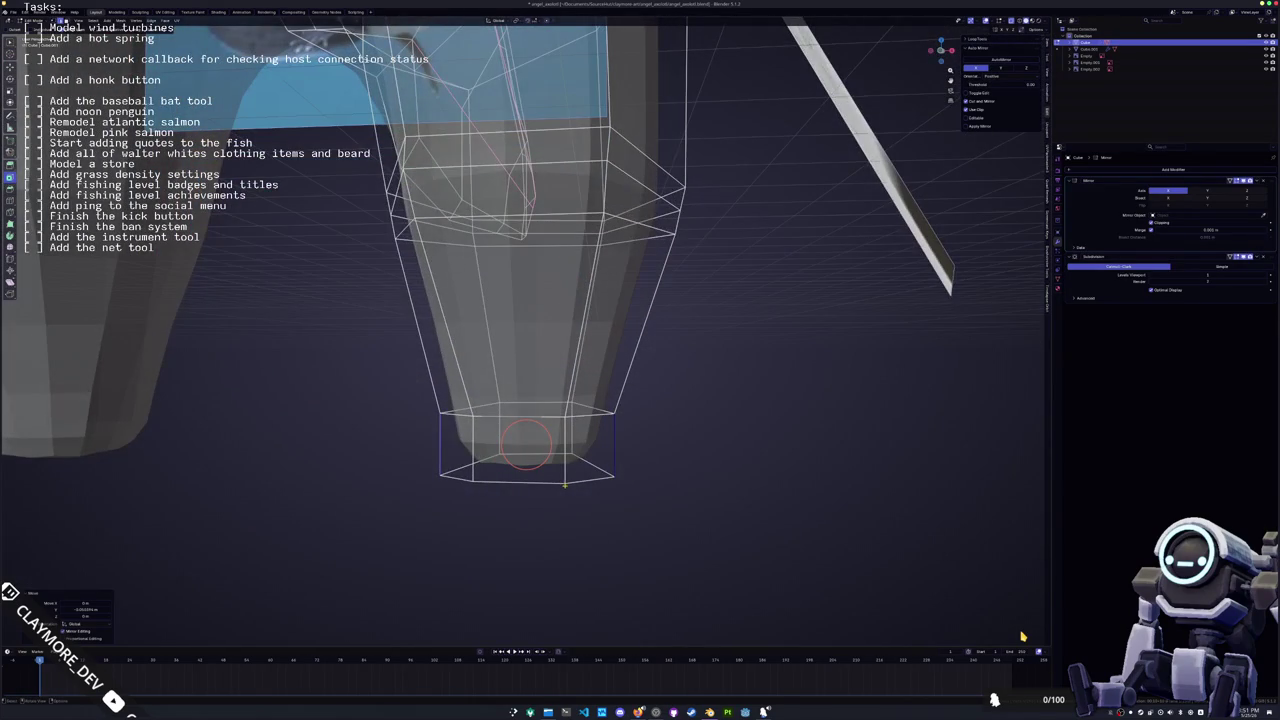
# Add an edge loop around the lower leg near the foot
pyautogui.hotkey('ctrl', 'r')
pyautogui.click(521, 415)
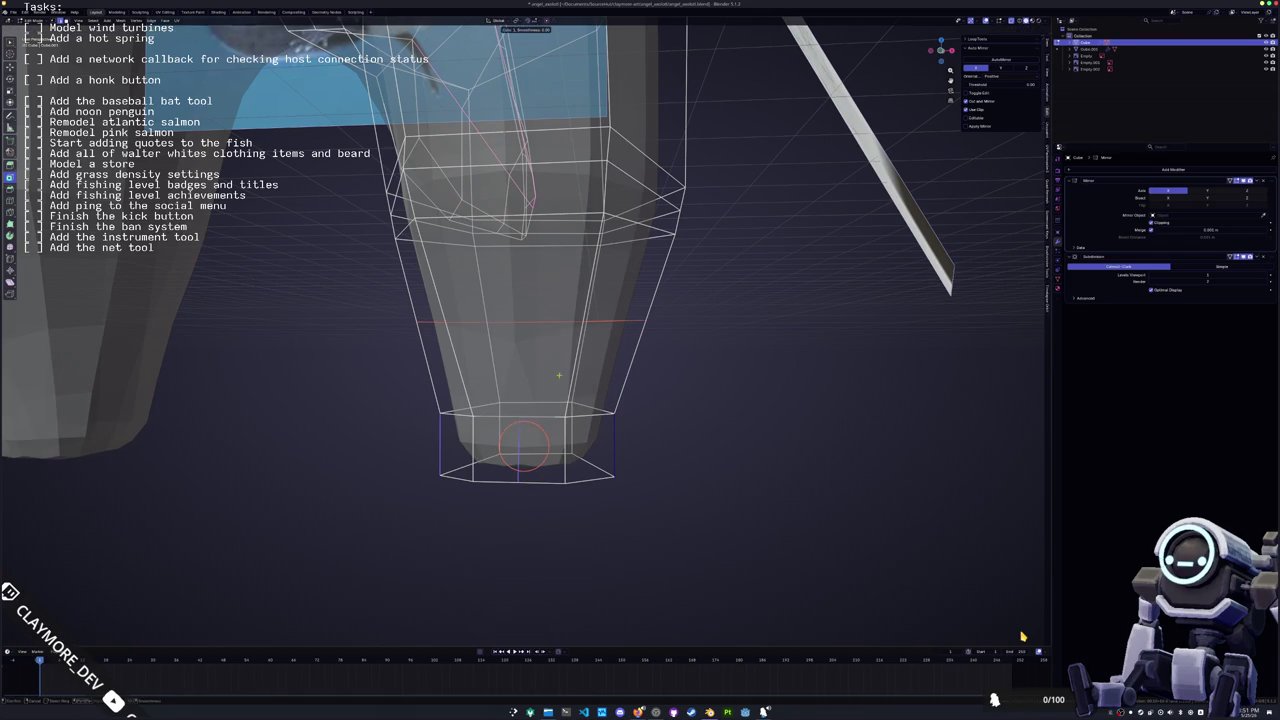
pyautogui.click(568, 452)
pyautogui.scroll(2, 557, 443)
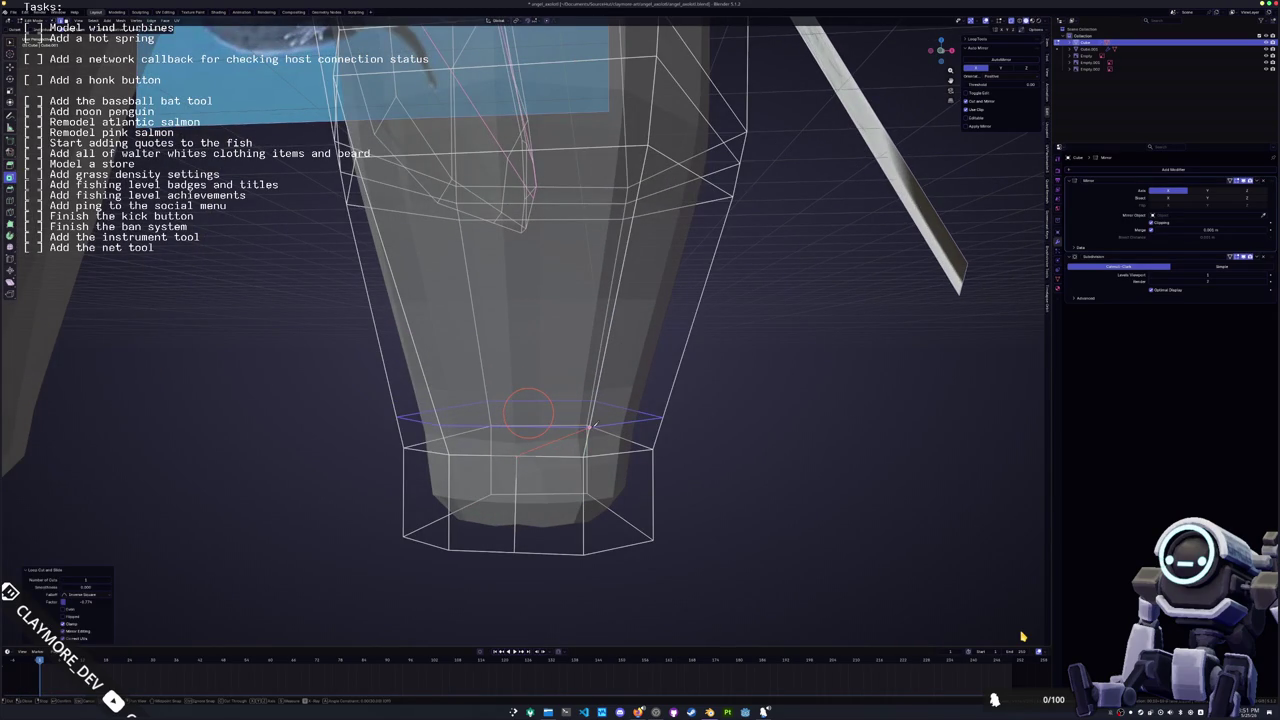
# Subdivide a lower-leg edge and slide the new vertex along its edge
pyautogui.click(440, 425)
pyautogui.moveTo(440, 425); pyautogui.dragTo(463, 291, button='middle')
pyautogui.moveTo(565, 312); pyautogui.dragTo(470, 318, button='middle')
pyautogui.click(464, 323)
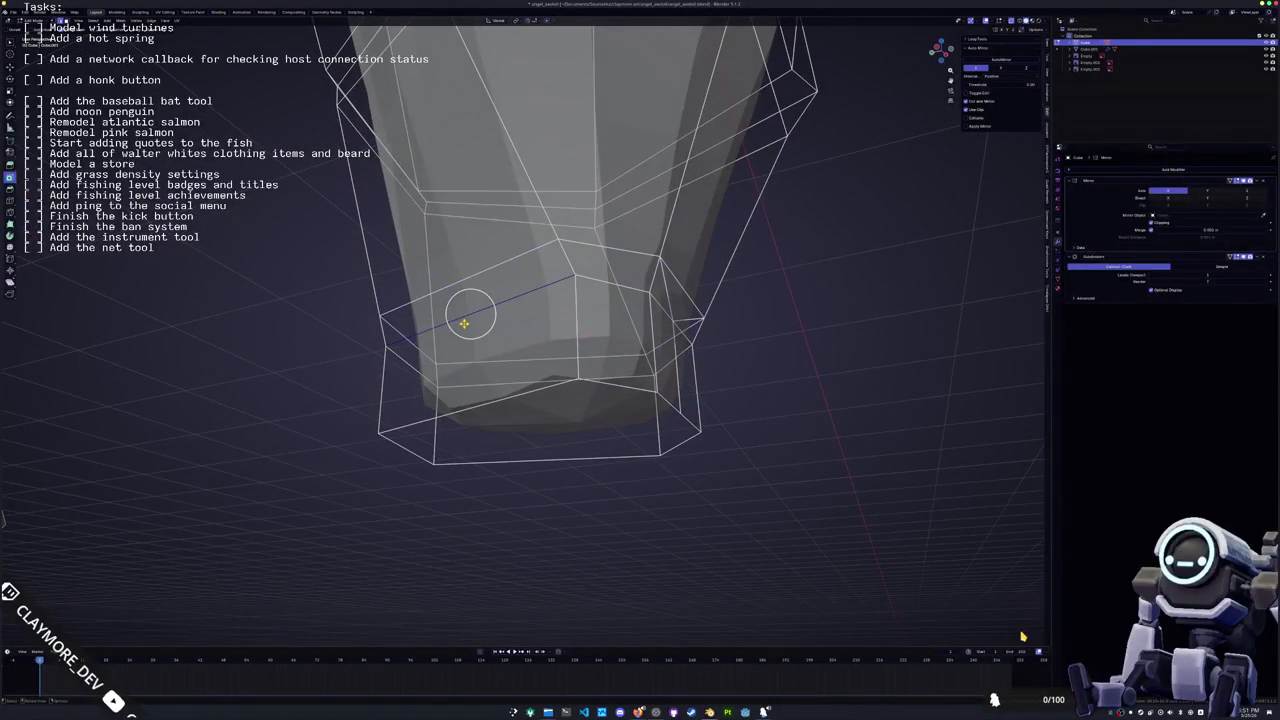
pyautogui.rightClick(467, 405)
pyautogui.click(455, 418)
pyautogui.moveTo(455, 418)
pyautogui.mouseDown(button='middle')
pyautogui.moveTo(487, 405)
pyautogui.moveTo(480, 457)
pyautogui.moveTo(452, 507)
pyautogui.mouseUp(button='middle')
pyautogui.hotkey('shift', 'v')
pyautogui.click(456, 437)
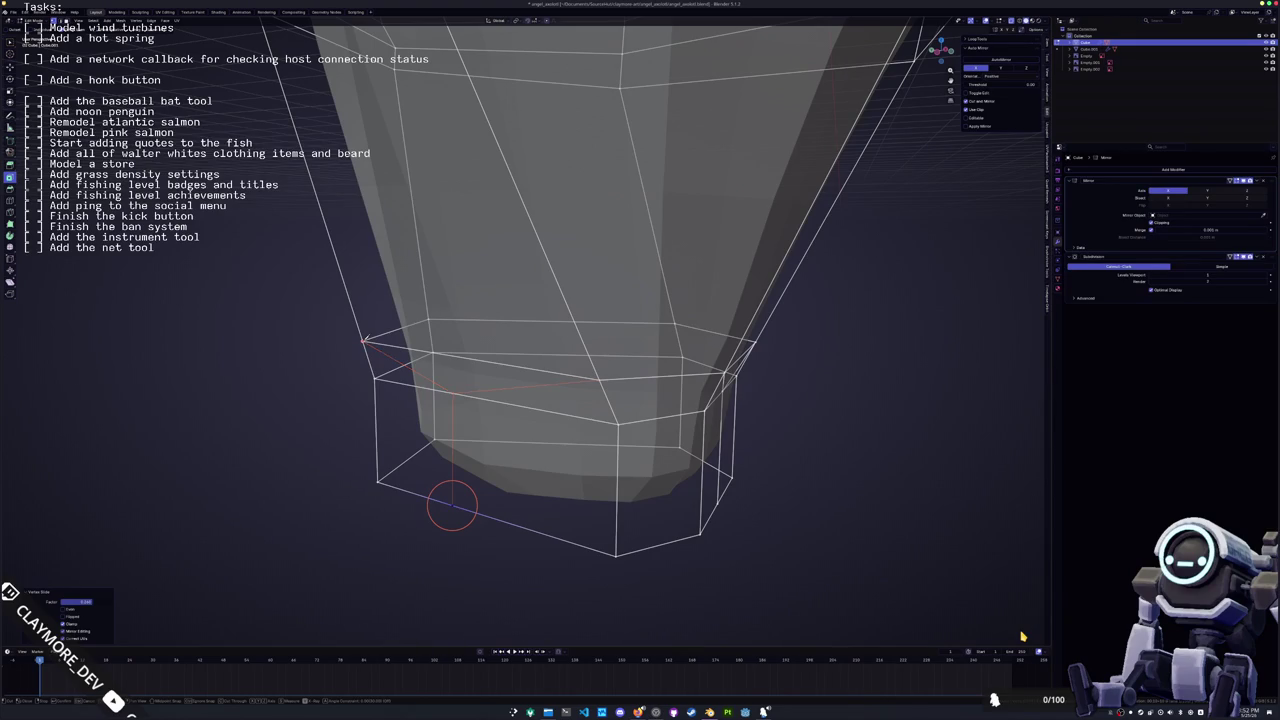
pyautogui.click(458, 405)
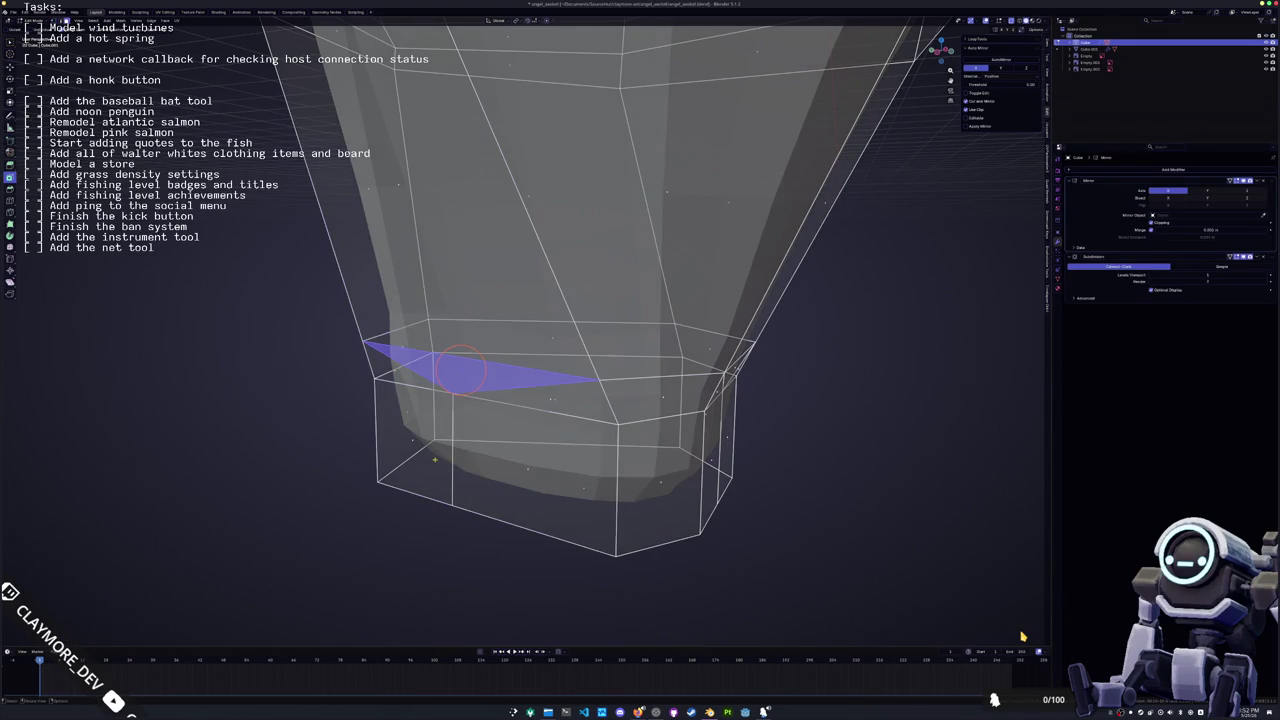
# Extrude a foot face into a box, then extrude its side face into a toe
pyautogui.click(414, 428)
pyautogui.moveTo(414, 428); pyautogui.dragTo(344, 467, button='middle')
pyautogui.press('e')
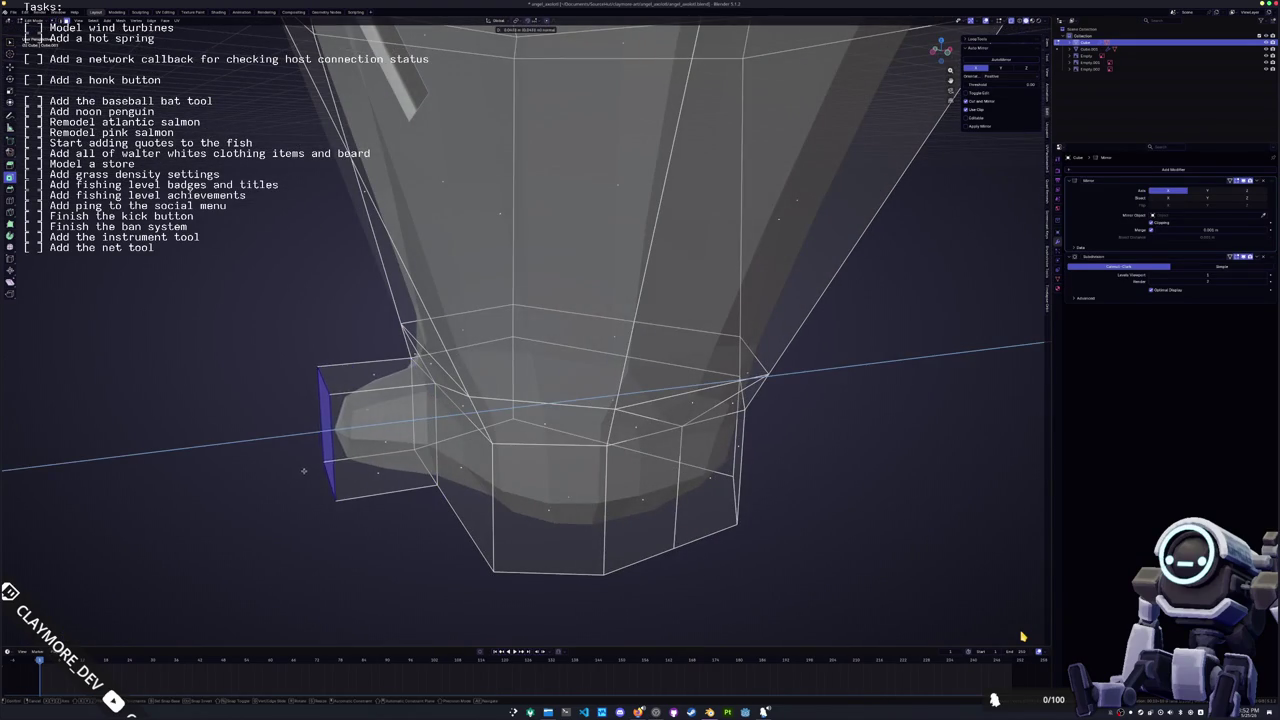
pyautogui.click(305, 432)
pyautogui.moveTo(300, 428); pyautogui.dragTo(371, 394, button='middle')
pyautogui.click(527, 461)
pyautogui.moveTo(527, 461); pyautogui.dragTo(470, 440, button='middle')
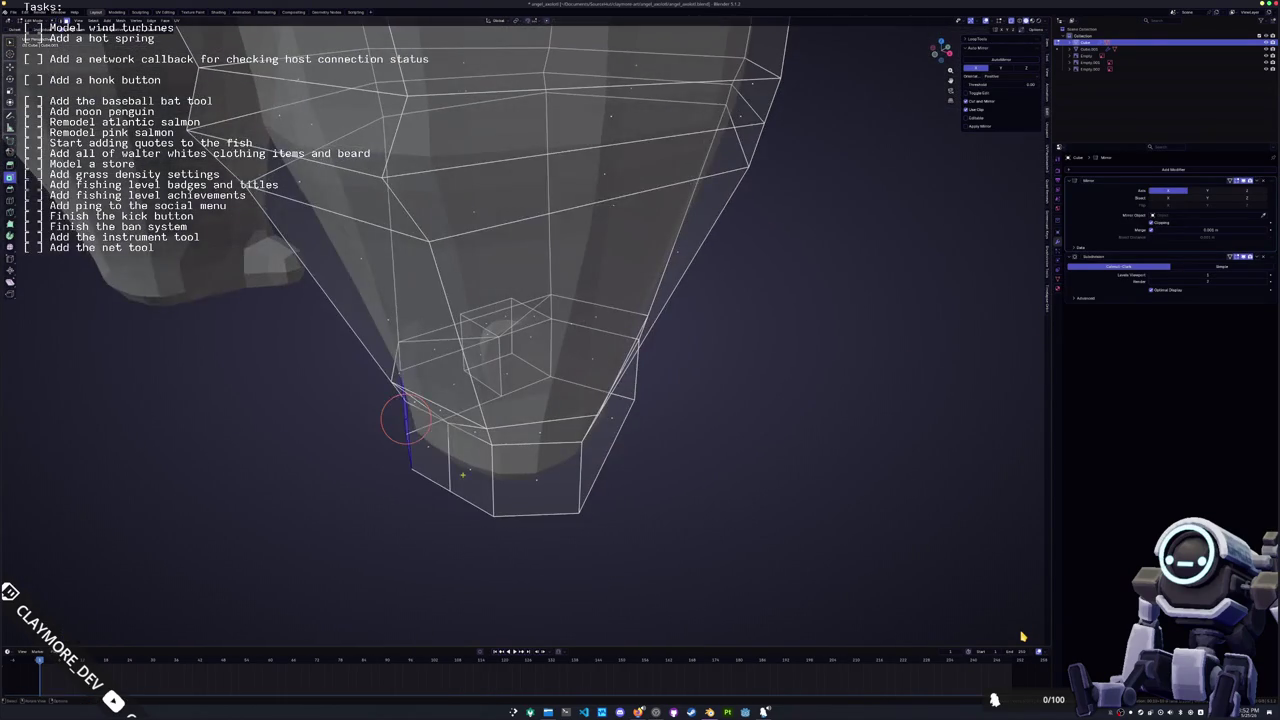
pyautogui.click(425, 445)
pyautogui.press('e')
pyautogui.click(390, 470)
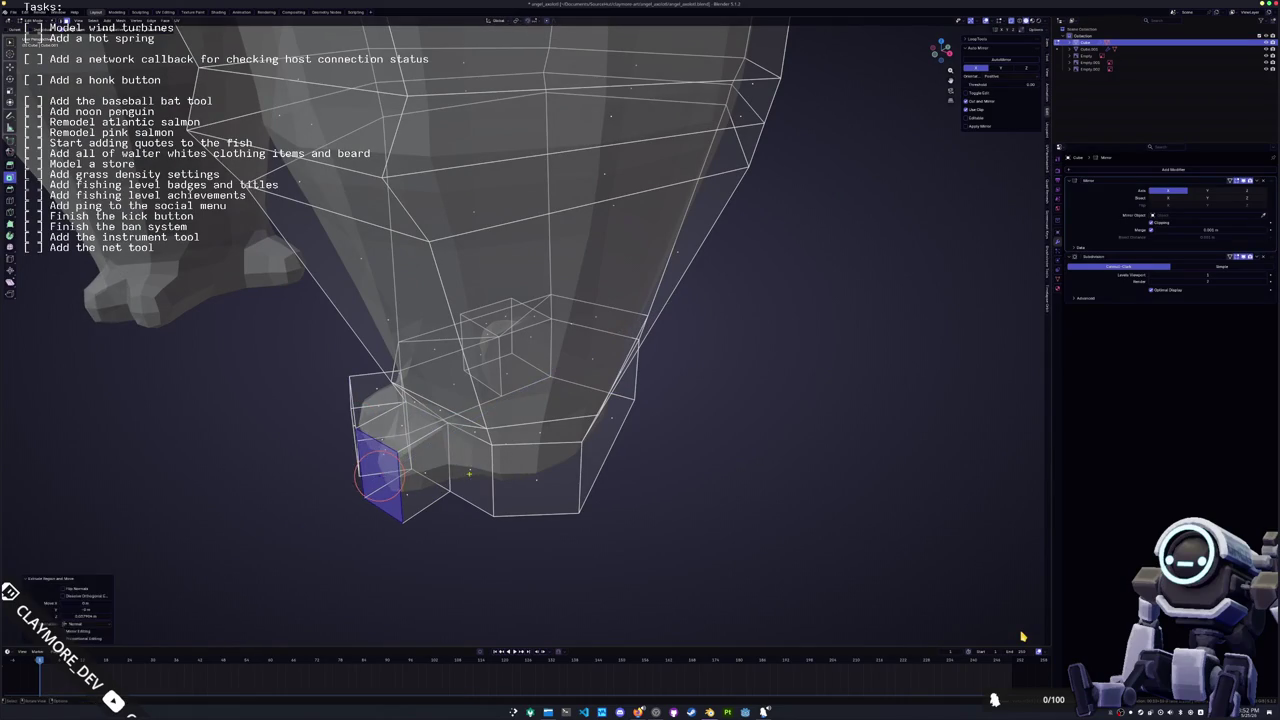
# Shrink the toe face and extrude another face beneath the foot
pyautogui.moveTo(390, 470)
pyautogui.mouseDown(button='middle')
pyautogui.moveTo(400, 440)
pyautogui.moveTo(540, 430)
pyautogui.mouseUp(button='middle')
pyautogui.press('s')
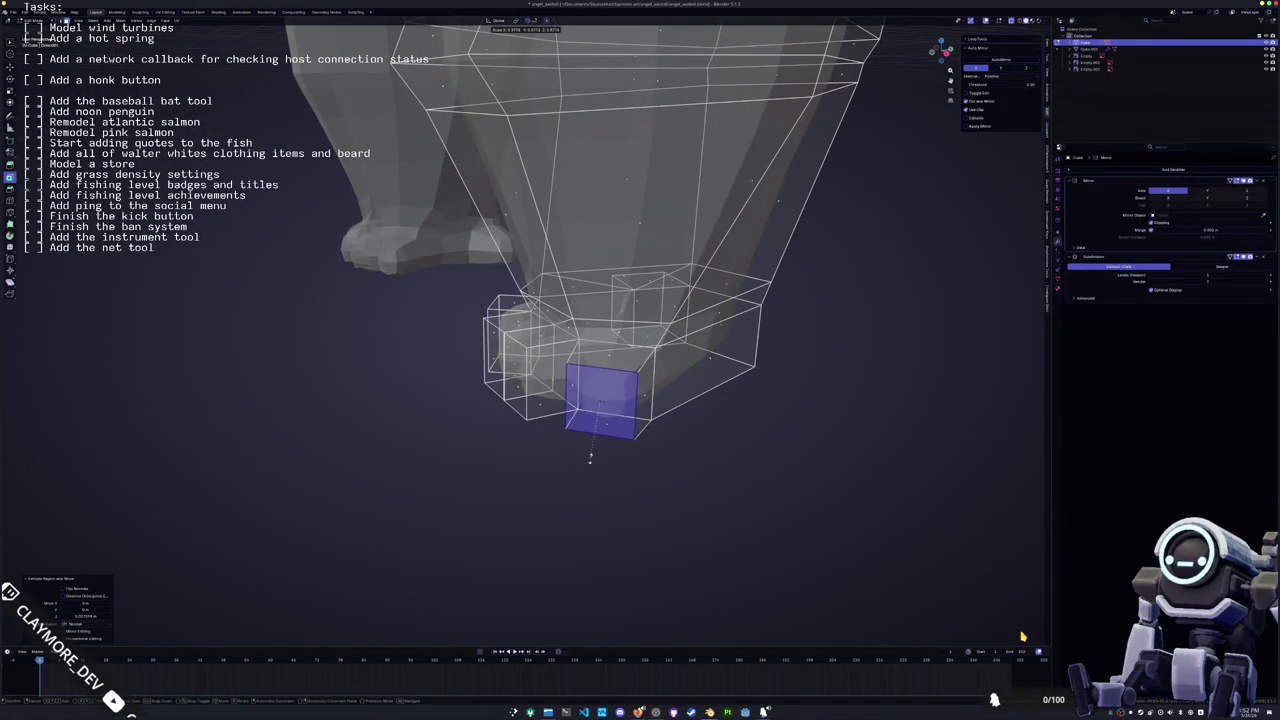
pyautogui.click(523, 420)
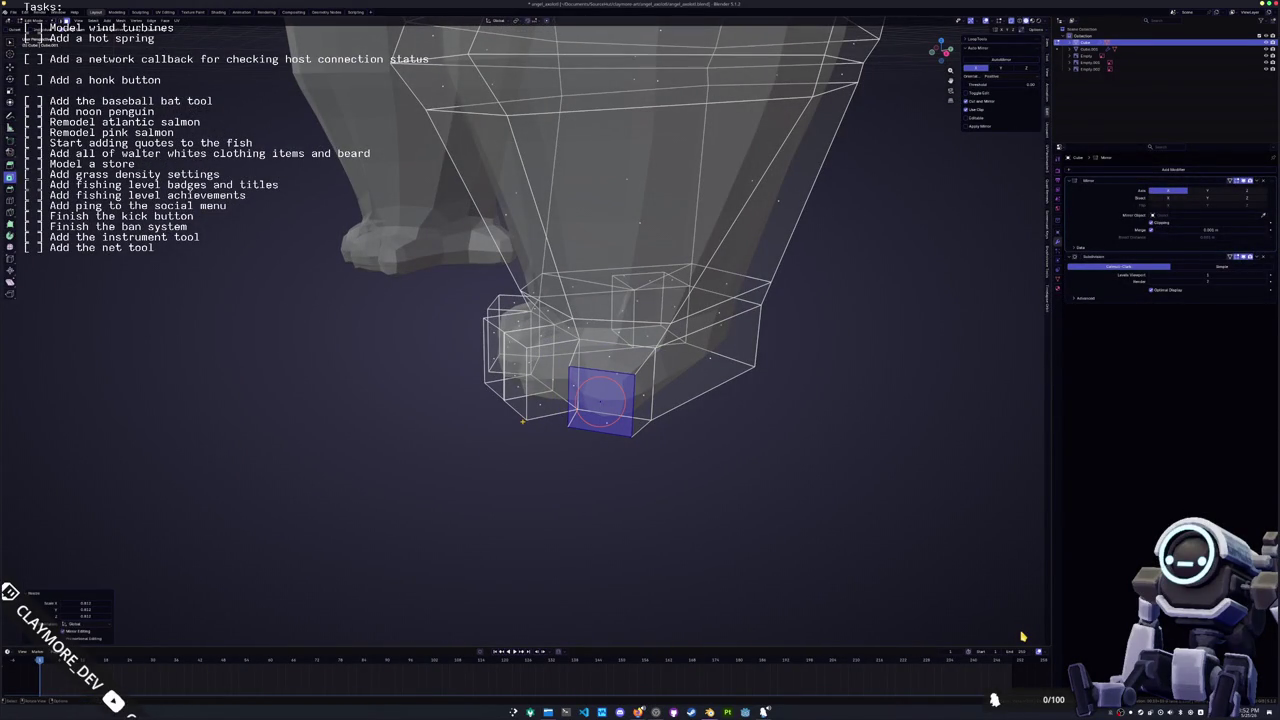
pyautogui.moveTo(523, 420); pyautogui.dragTo(580, 415, button='middle')
pyautogui.press('e')
pyautogui.click(608, 412)
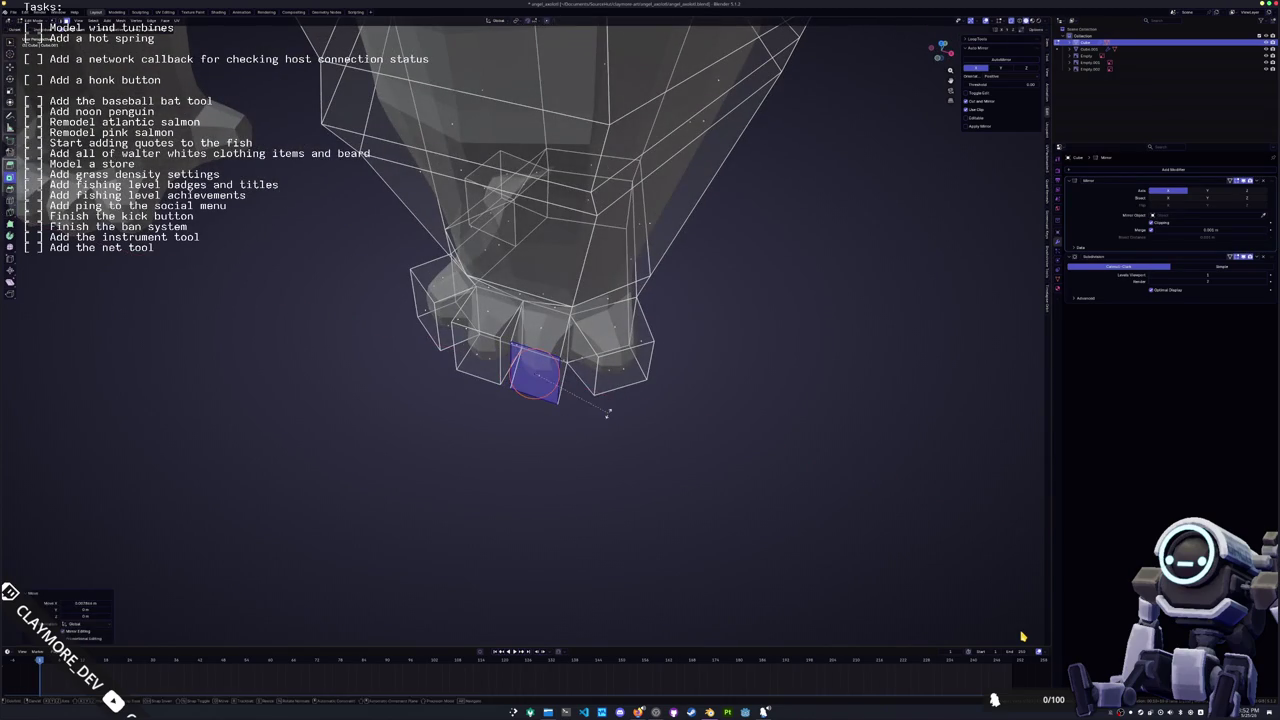
pyautogui.moveTo(610, 390)
pyautogui.mouseDown(button='middle')
pyautogui.moveTo(615, 345)
pyautogui.moveTo(530, 420)
pyautogui.mouseUp(button='middle')
# Delete the selected loop and bottom faces of the foot
pyautogui.click(622, 382)
pyautogui.keyDown('alt'); pyautogui.click(513, 420); pyautogui.keyUp('alt')
pyautogui.keyDown('alt'); pyautogui.click(528, 414); pyautogui.keyUp('alt')
pyautogui.press('x')
pyautogui.click(446, 330)
pyautogui.moveTo(446, 330)
pyautogui.mouseDown(button='middle')
pyautogui.moveTo(548, 444)
pyautogui.moveTo(528, 377)
pyautogui.mouseUp(button='middle')
pyautogui.press('x')
pyautogui.click(510, 325)
# Delete the remaining toe faces so the leg ends in a rounded stub
pyautogui.moveTo(510, 325); pyautogui.dragTo(510, 400, button='middle')
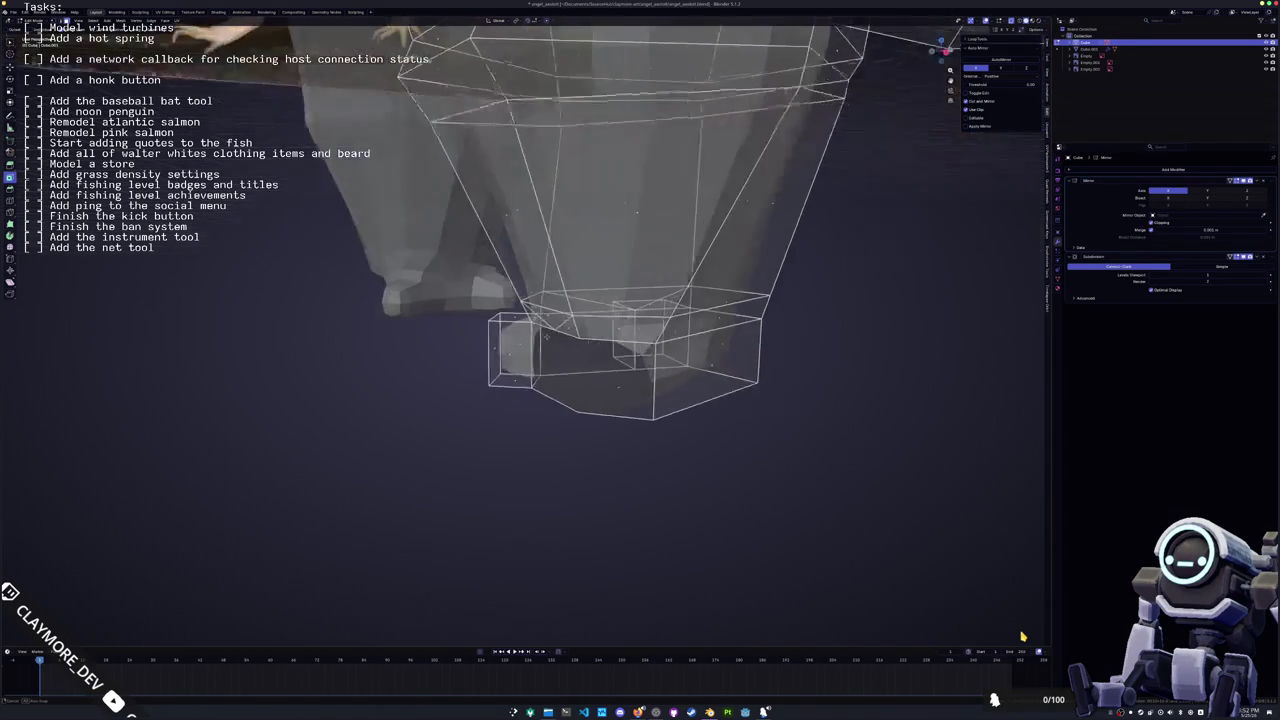
pyautogui.click(505, 335)
pyautogui.press('x')
pyautogui.click(505, 313)
pyautogui.moveTo(505, 313); pyautogui.dragTo(425, 345, button='middle')
pyautogui.click(416, 340)
pyautogui.press('x')
pyautogui.click(425, 345)
pyautogui.press('x')
pyautogui.click(391, 303)
pyautogui.click(427, 348)
pyautogui.press('x')
pyautogui.click(427, 350)
pyautogui.moveTo(427, 350)
pyautogui.mouseDown(button='middle')
pyautogui.moveTo(429, 373)
pyautogui.moveTo(544, 372)
pyautogui.mouseUp(button='middle')
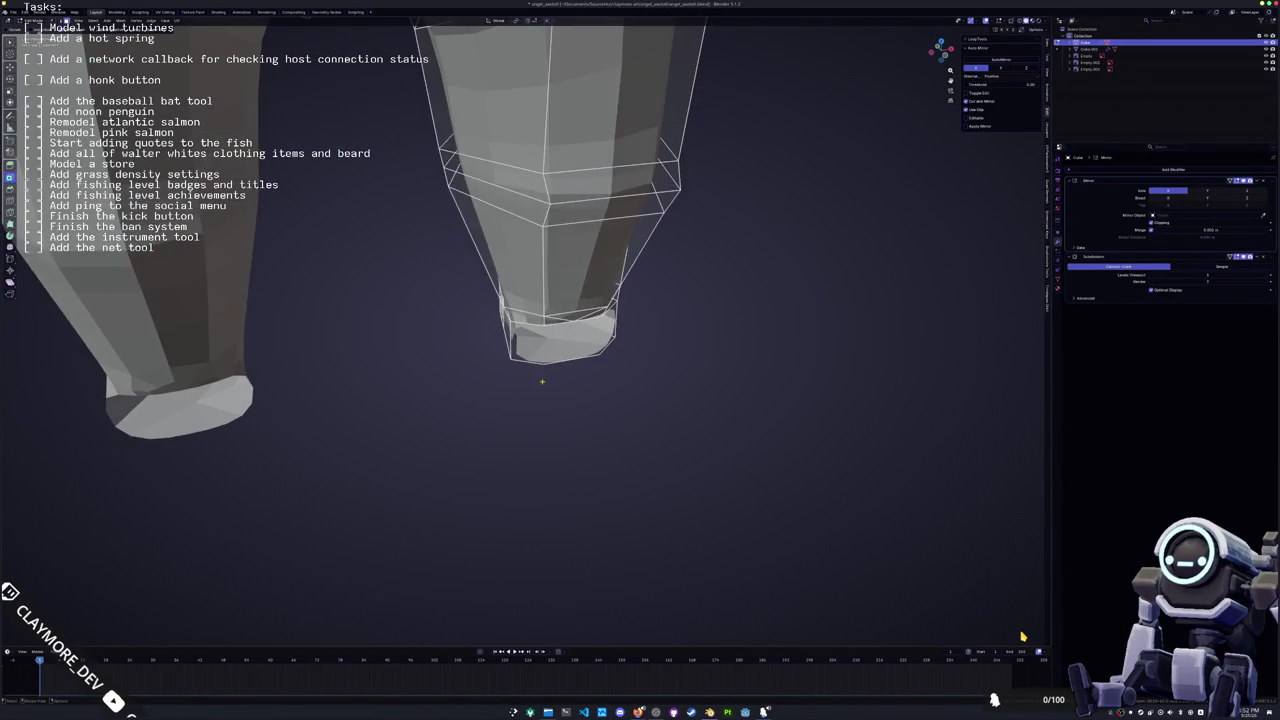
# Take the leg mesh out of edit mode and inspect the bottom of the leg
pyautogui.press('Tab')
pyautogui.press('Tab')
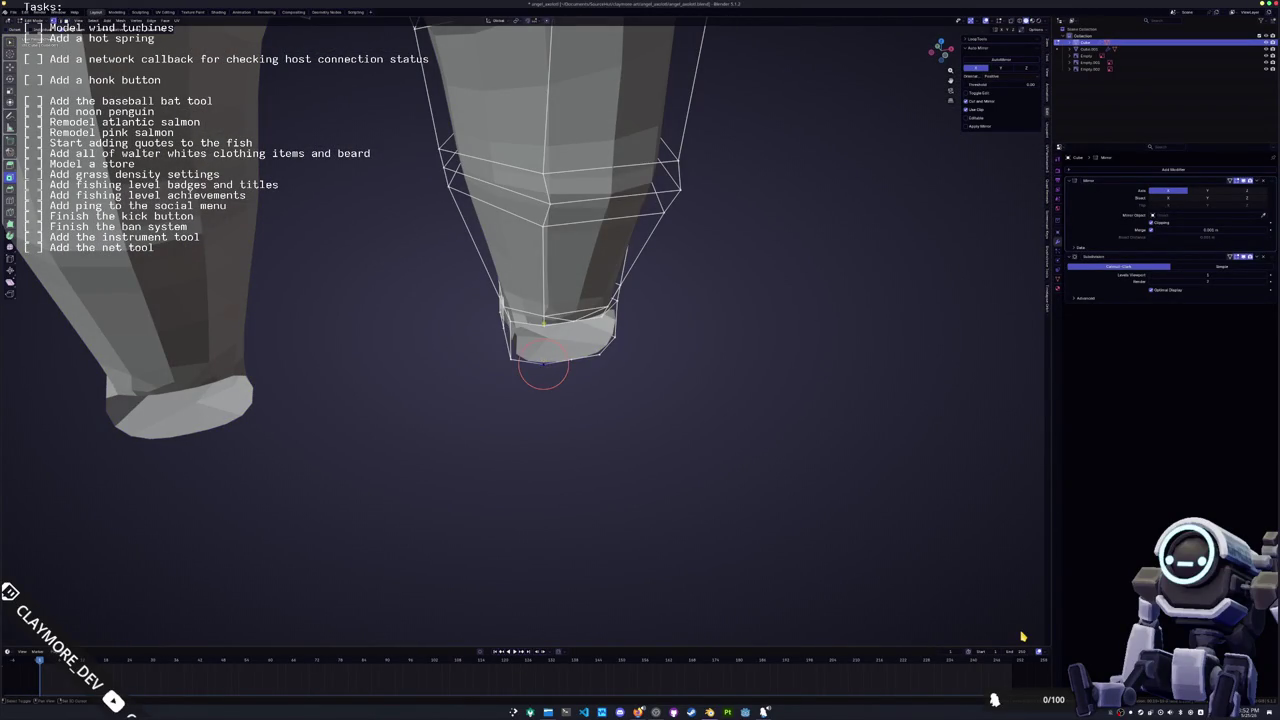
pyautogui.scroll(4, 554, 368)
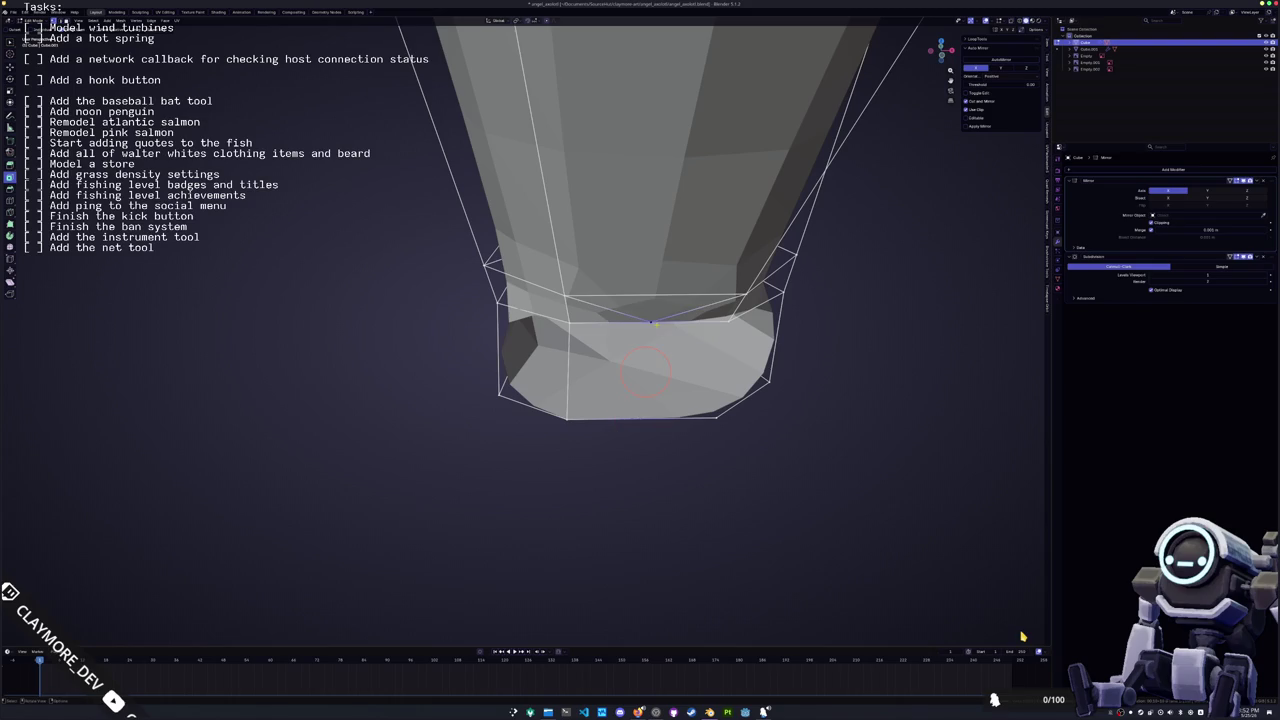
pyautogui.moveTo(725, 325)
pyautogui.mouseDown(button='middle')
pyautogui.moveTo(692, 400)
pyautogui.moveTo(649, 403)
pyautogui.moveTo(600, 380)
pyautogui.mouseUp(button='middle')
pyautogui.scroll(-2, 590, 369)
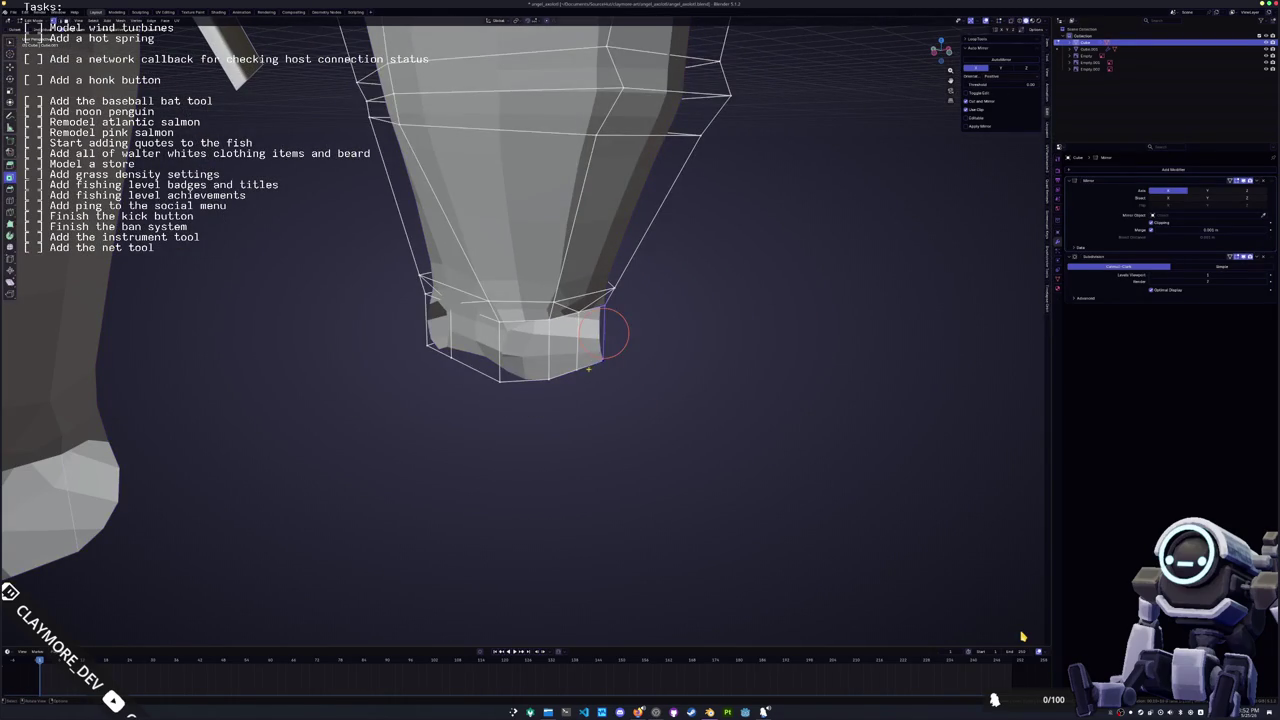
pyautogui.press('Tab')
# Add a cube, discarding a mistaken plane, and shrink it to toe size
pyautogui.hotkey('shift', 'a')
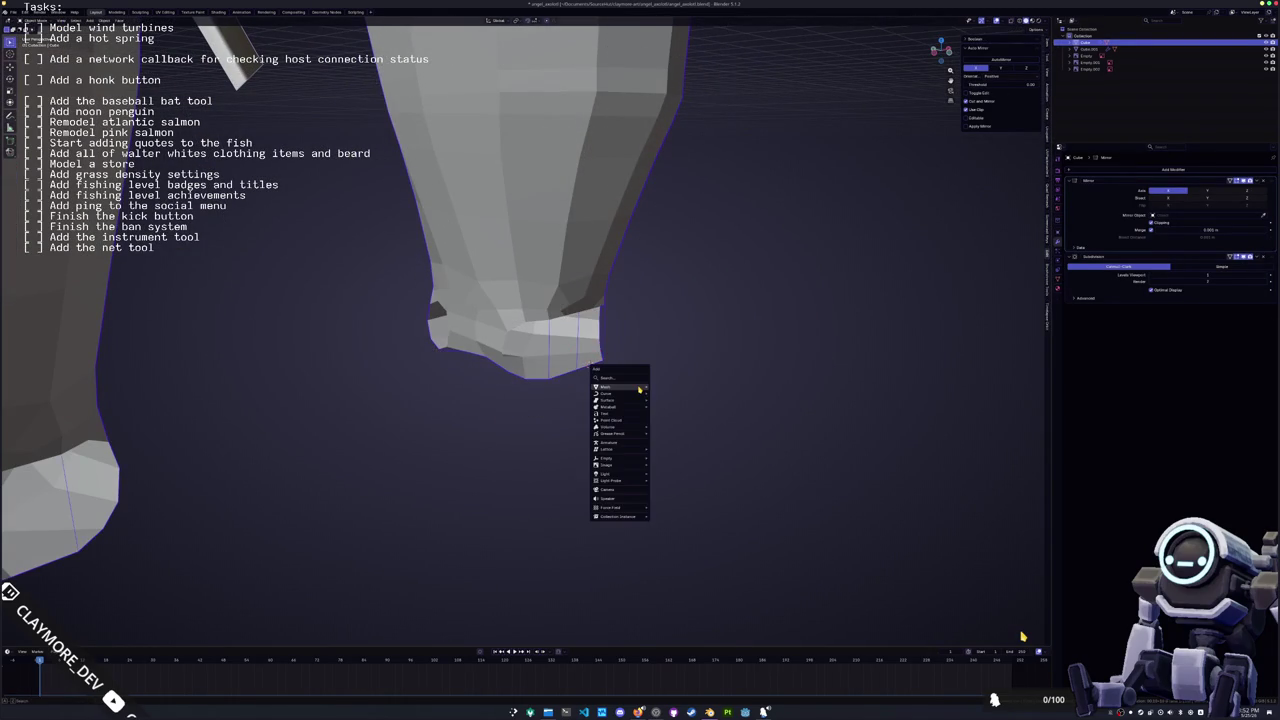
pyautogui.click(672, 391)
pyautogui.press('x')
pyautogui.click(672, 391)
pyautogui.hotkey('shift', 'a')
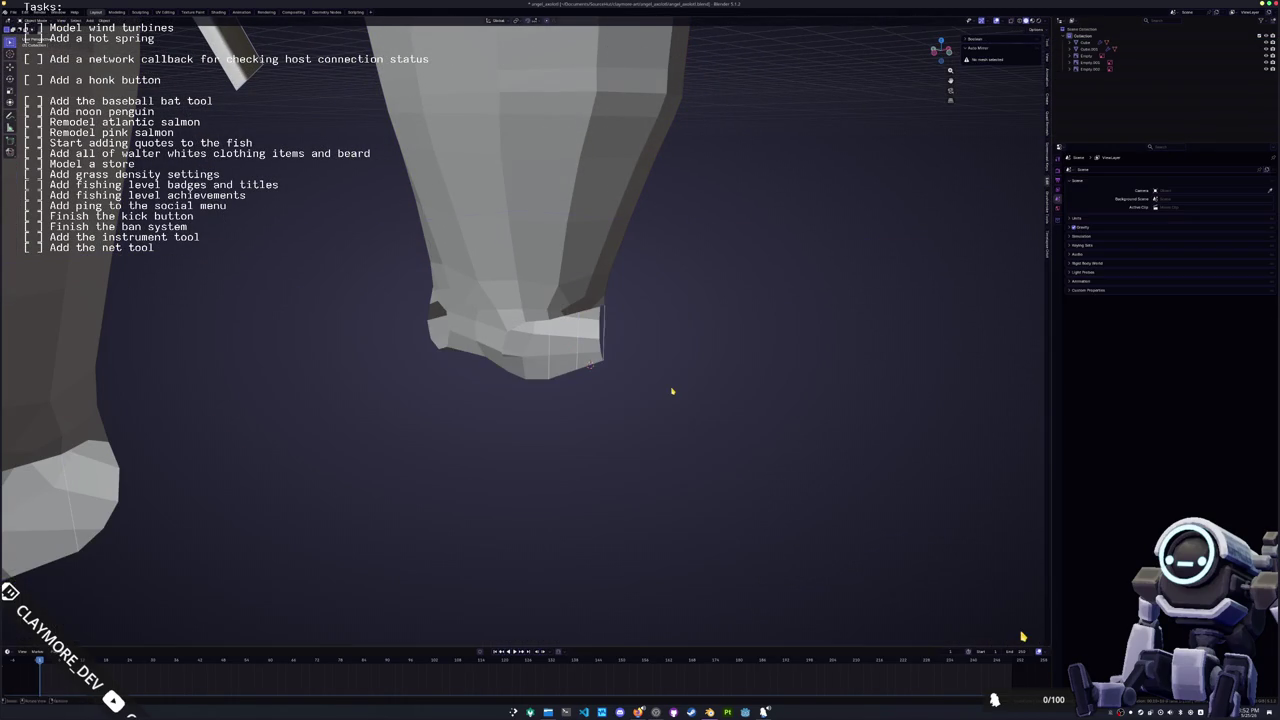
pyautogui.click(712, 398)
pyautogui.press('s')
pyautogui.click(748, 351)
pyautogui.press('s')
pyautogui.click(632, 350)
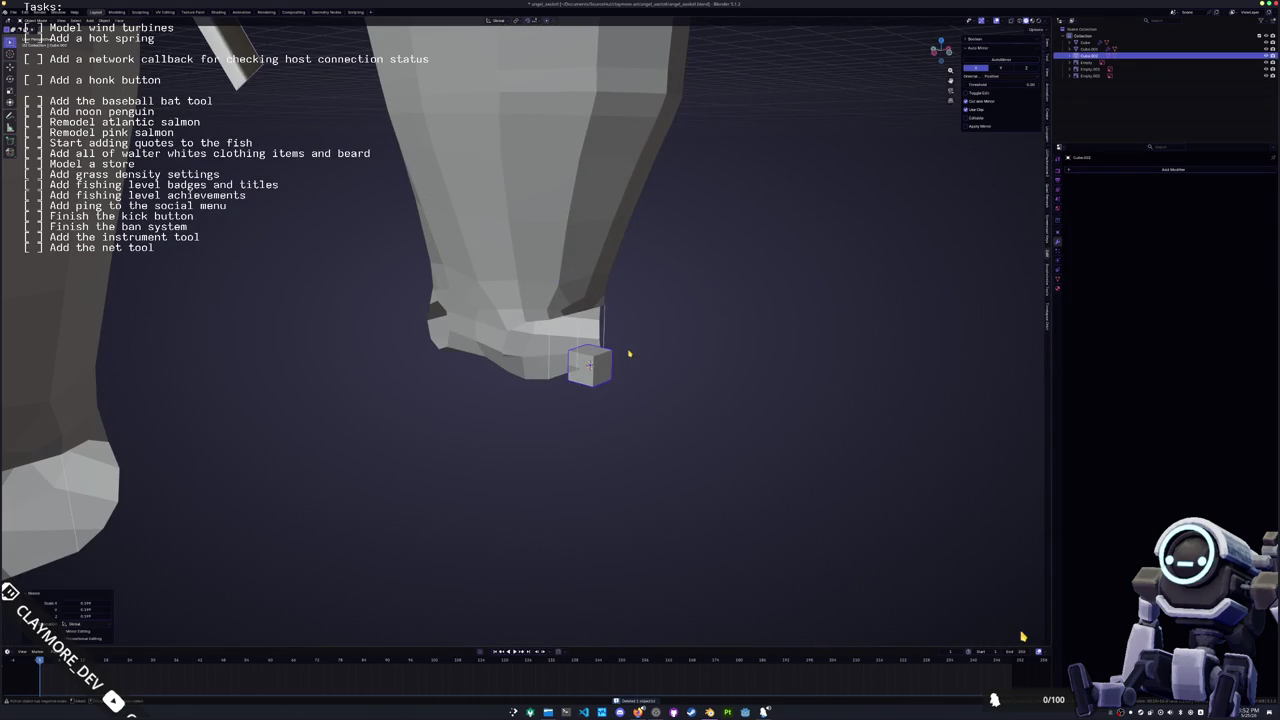
# Round the cube with a level-2 Subdivision Surface, rescale it and move it along X
pyautogui.hotkey('ctrl', '2')
pyautogui.moveTo(629, 380); pyautogui.dragTo(640, 372, button='middle')
pyautogui.press('s')
pyautogui.click(757, 373)
pyautogui.moveTo(757, 373); pyautogui.dragTo(620, 400, button='middle')
pyautogui.press('g')
pyautogui.press('x')
pyautogui.click(420, 441)
pyautogui.moveTo(420, 441); pyautogui.dragTo(420, 441, button='middle')
# Delete one side face of the cube in edit mode
pyautogui.press('Tab')
pyautogui.click(412, 405)
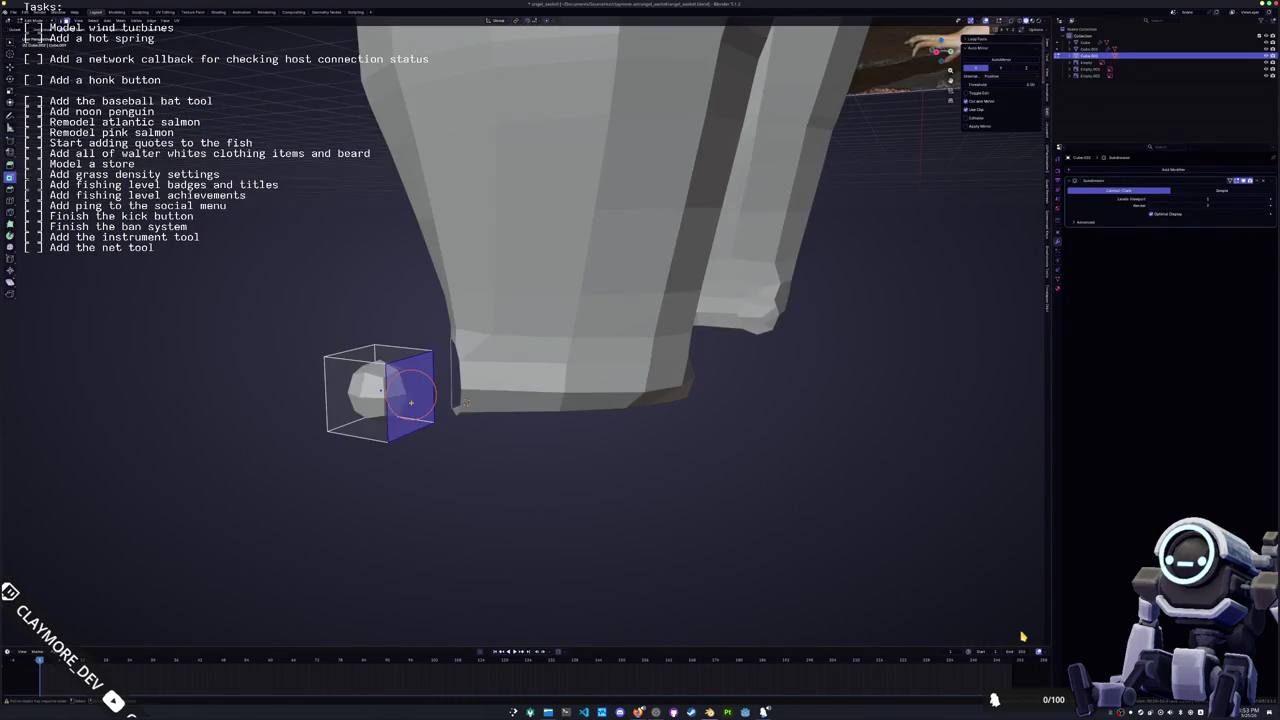
pyautogui.press('x')
pyautogui.click(398, 404)
pyautogui.moveTo(398, 404)
pyautogui.mouseDown(button='middle')
pyautogui.moveTo(547, 433)
pyautogui.moveTo(554, 408)
pyautogui.moveTo(625, 405)
pyautogui.mouseUp(button='middle')
# Mirror the cube along X and move it along Y and Z beside the right foot
pyautogui.press('a')
pyautogui.hotkey('ctrl', 'm')
pyautogui.press('x')
pyautogui.press('g')
pyautogui.press('y')
pyautogui.click(600, 405)
pyautogui.press('g')
pyautogui.press('z')
pyautogui.click(625, 405)
pyautogui.moveTo(638, 712)
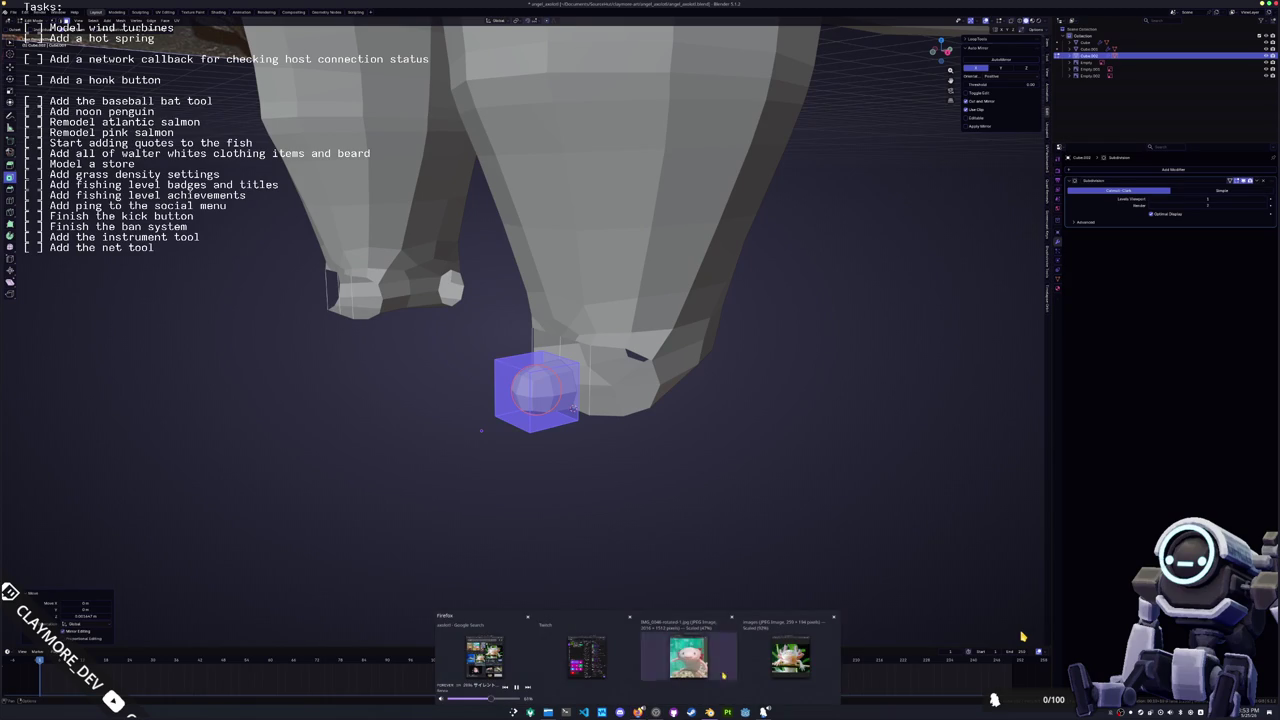
pyautogui.click(684, 664)
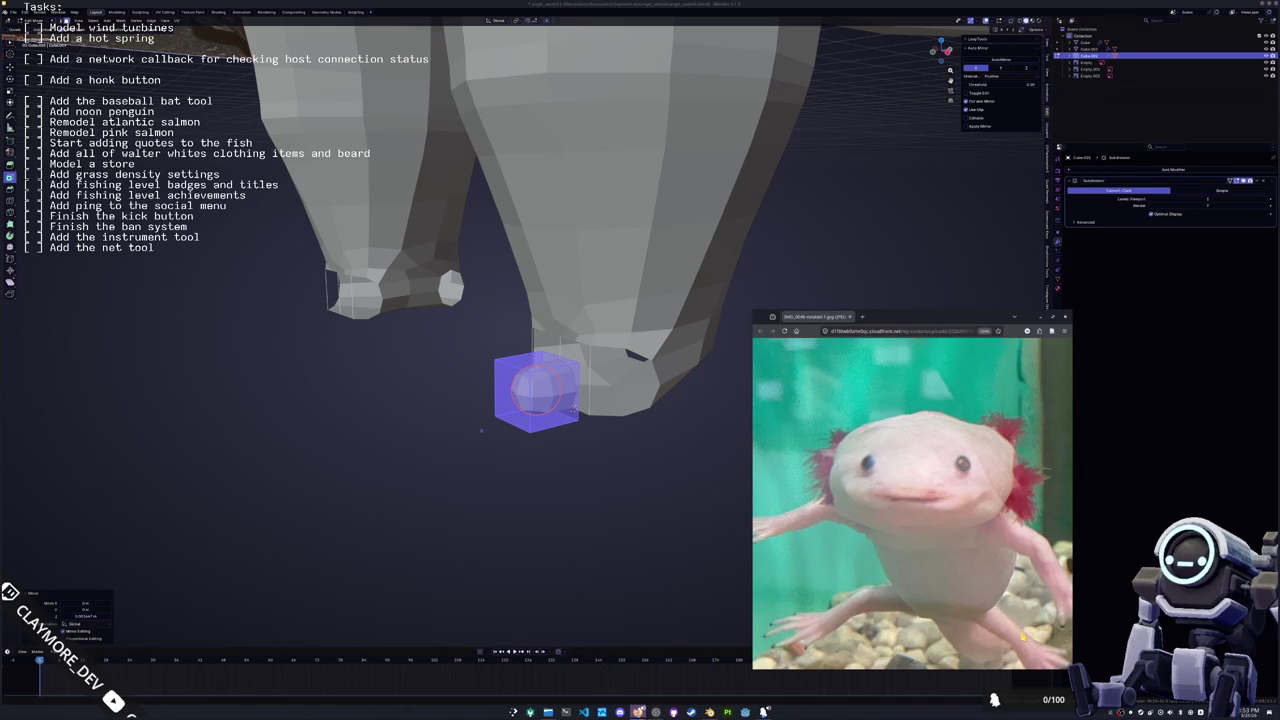
pyautogui.click(792, 660)
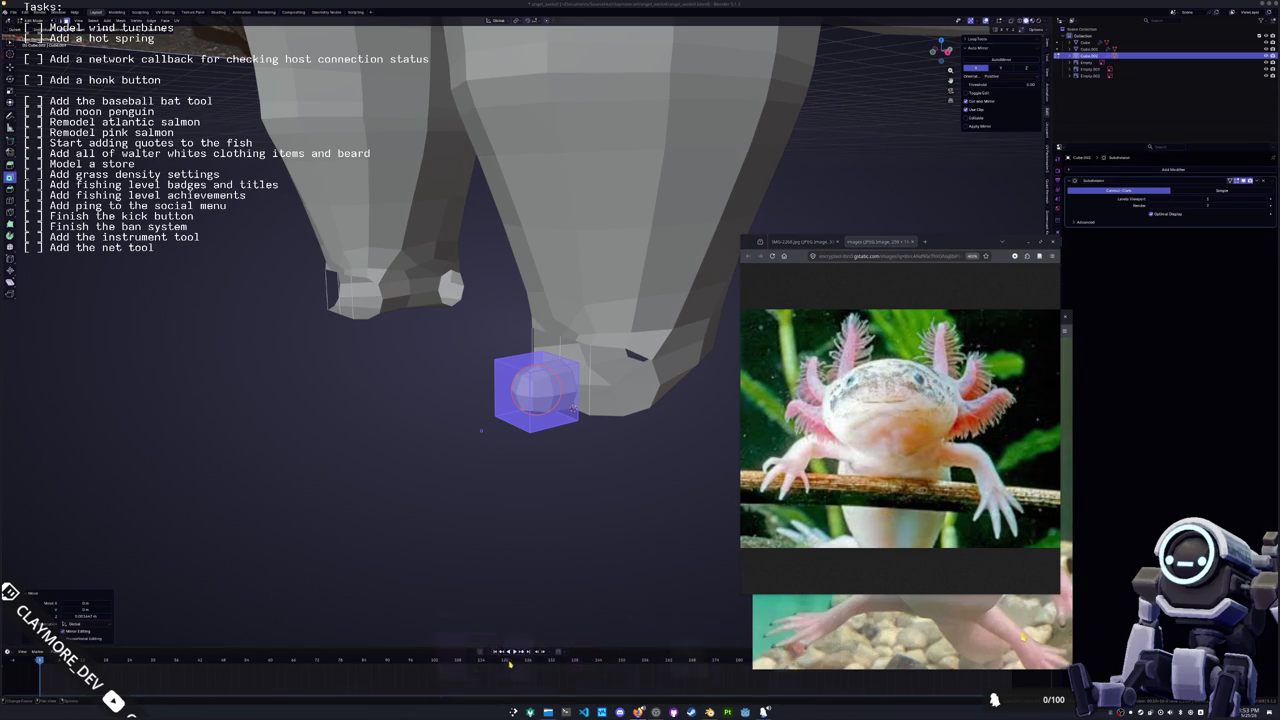
pyautogui.click(800, 241)
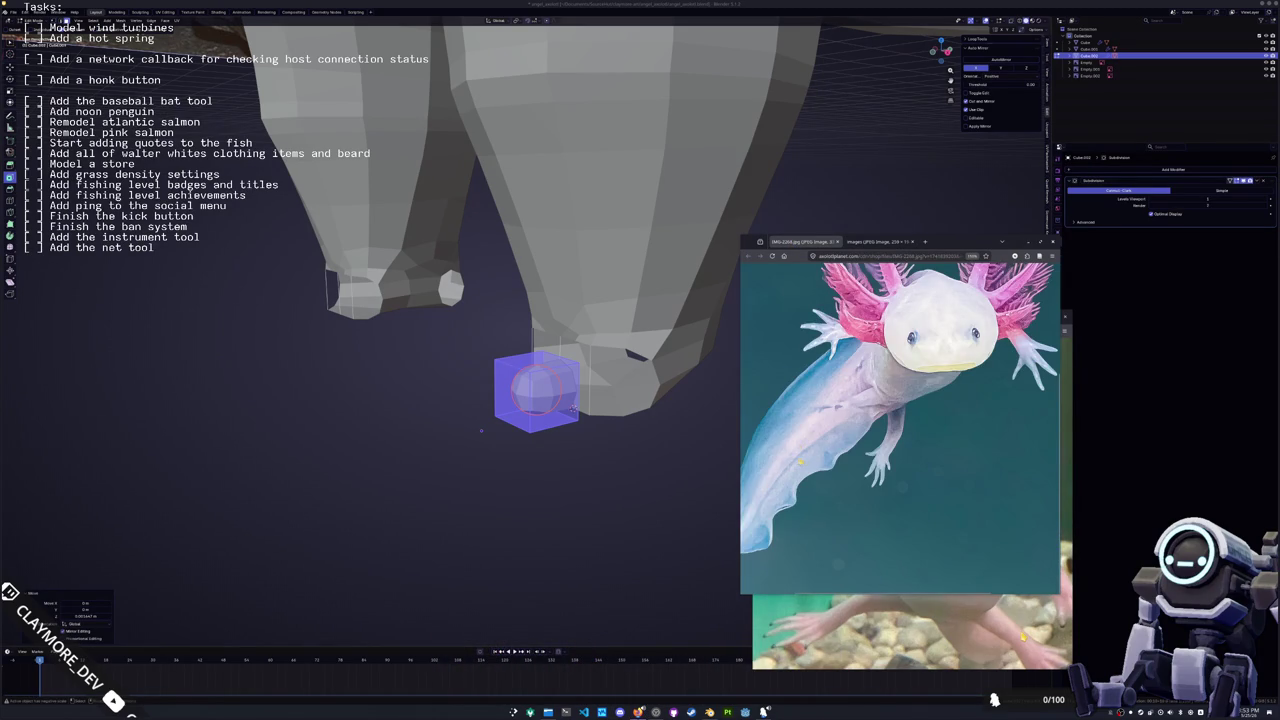
pyautogui.keyDown('ctrl'); pyautogui.scroll(2, 845, 463); pyautogui.keyUp('ctrl')
pyautogui.keyDown('ctrl'); pyautogui.scroll(2, 870, 440); pyautogui.keyUp('ctrl')
pyautogui.keyDown('ctrl'); pyautogui.scroll(1, 893, 407); pyautogui.keyUp('ctrl')
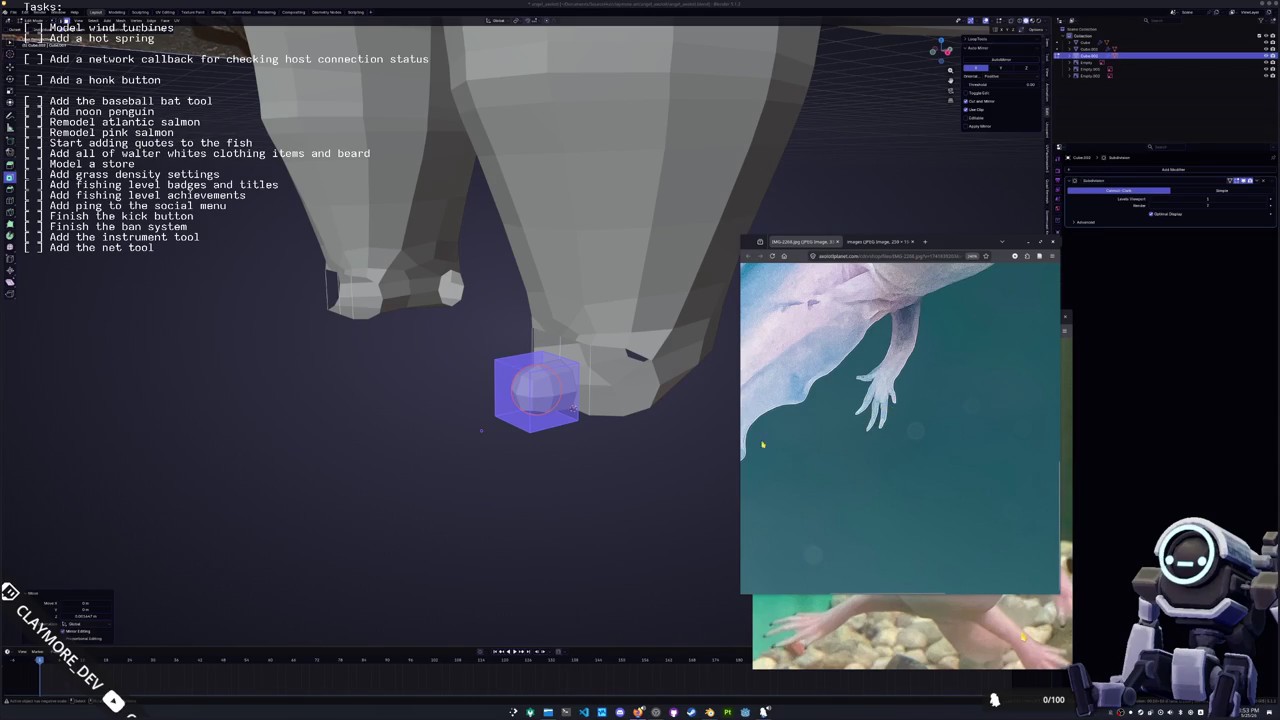
pyautogui.click(700, 500)
pyautogui.moveTo(700, 500); pyautogui.dragTo(900, 560, button='middle')
pyautogui.press('KP_1')
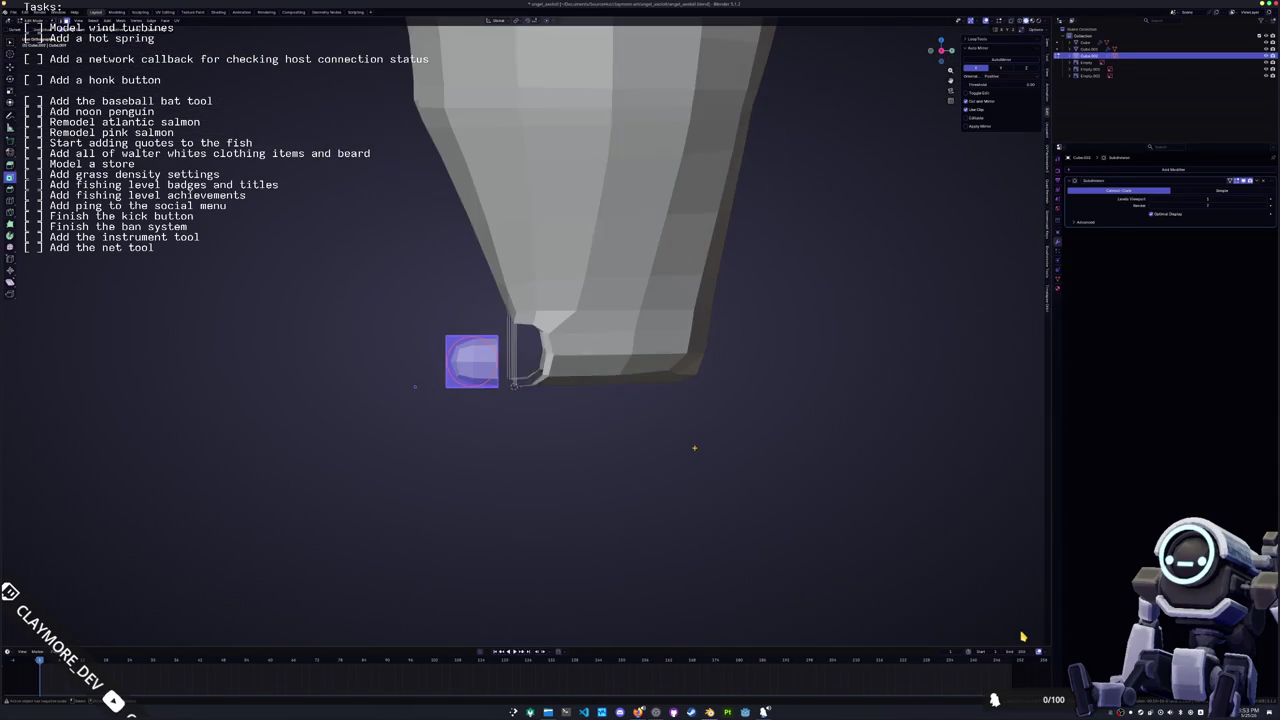
pyautogui.scroll(2, 543, 415)
pyautogui.press('Tab')
pyautogui.press('g')
pyautogui.press('y')
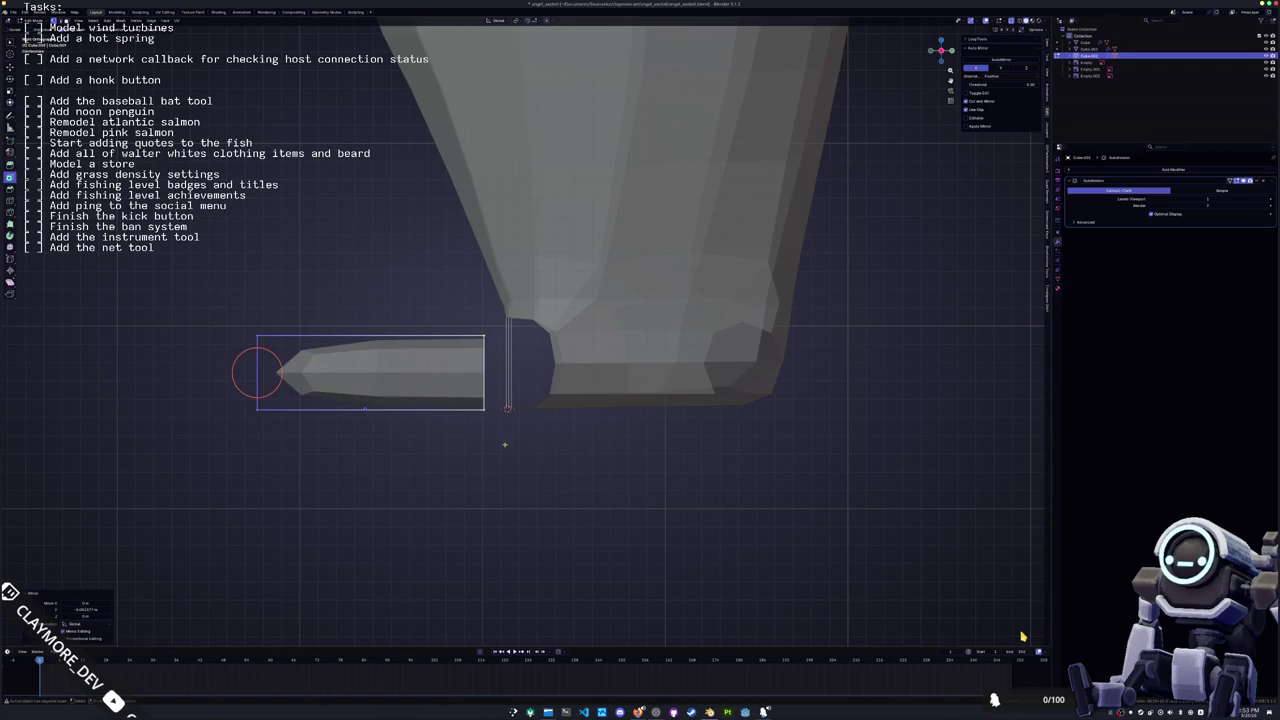
pyautogui.press('z')
pyautogui.press('Return')
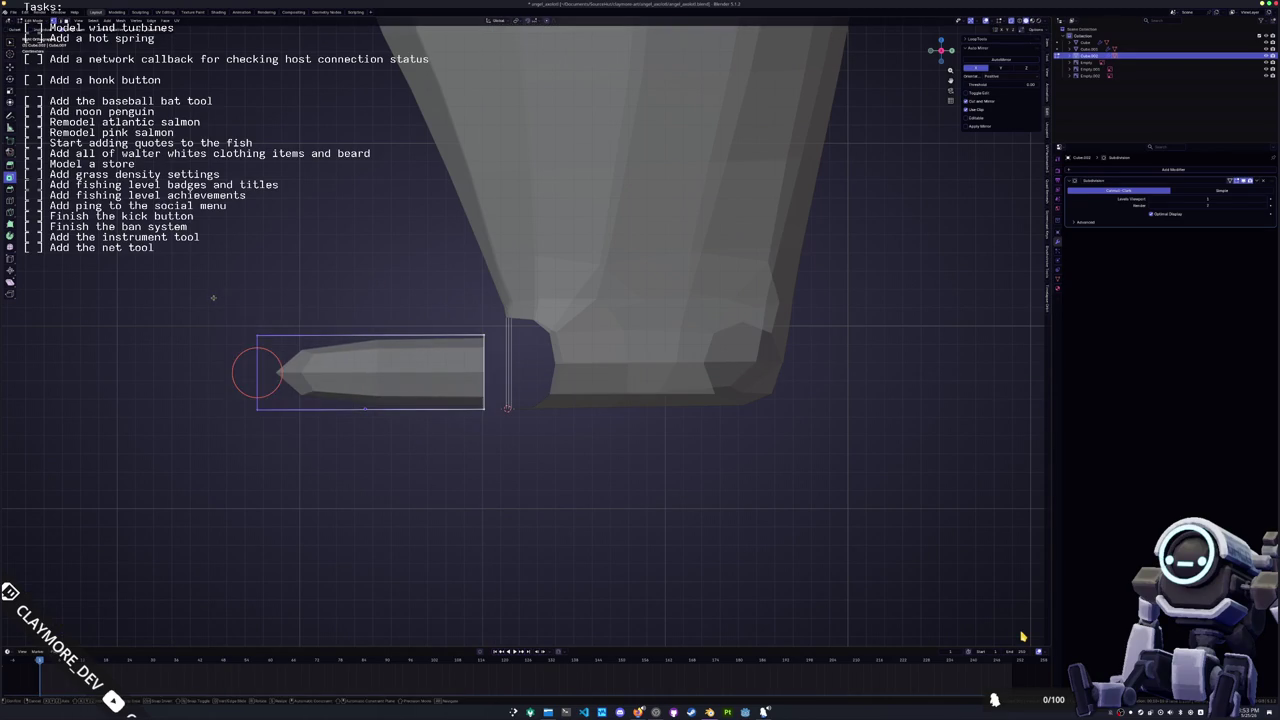
pyautogui.moveTo(520, 330); pyautogui.dragTo(600, 420, button='middle')
pyautogui.moveTo(269, 350)
pyautogui.mouseDown(button='middle')
pyautogui.moveTo(531, 375)
pyautogui.moveTo(620, 430)
pyautogui.mouseUp(button='middle')
pyautogui.hotkey('shift', 'd')
pyautogui.press('x')
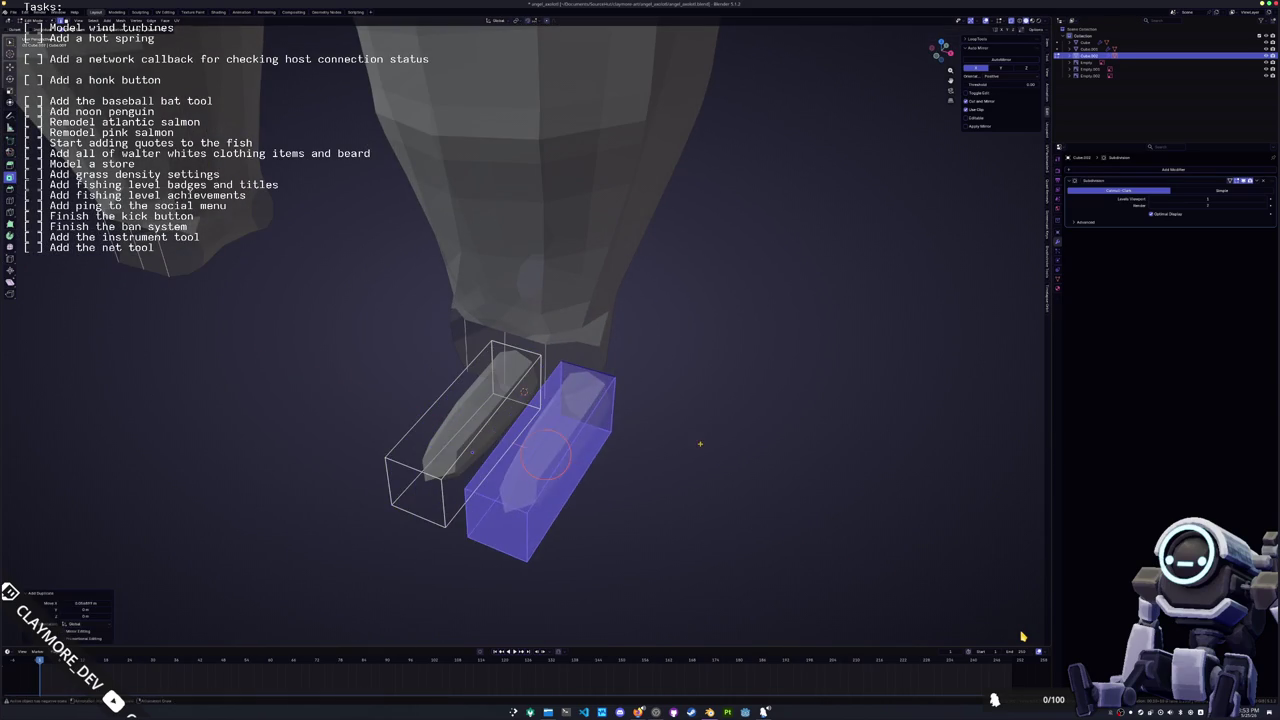
pyautogui.click(697, 443)
pyautogui.press('r')
pyautogui.press('z')
pyautogui.press('x')
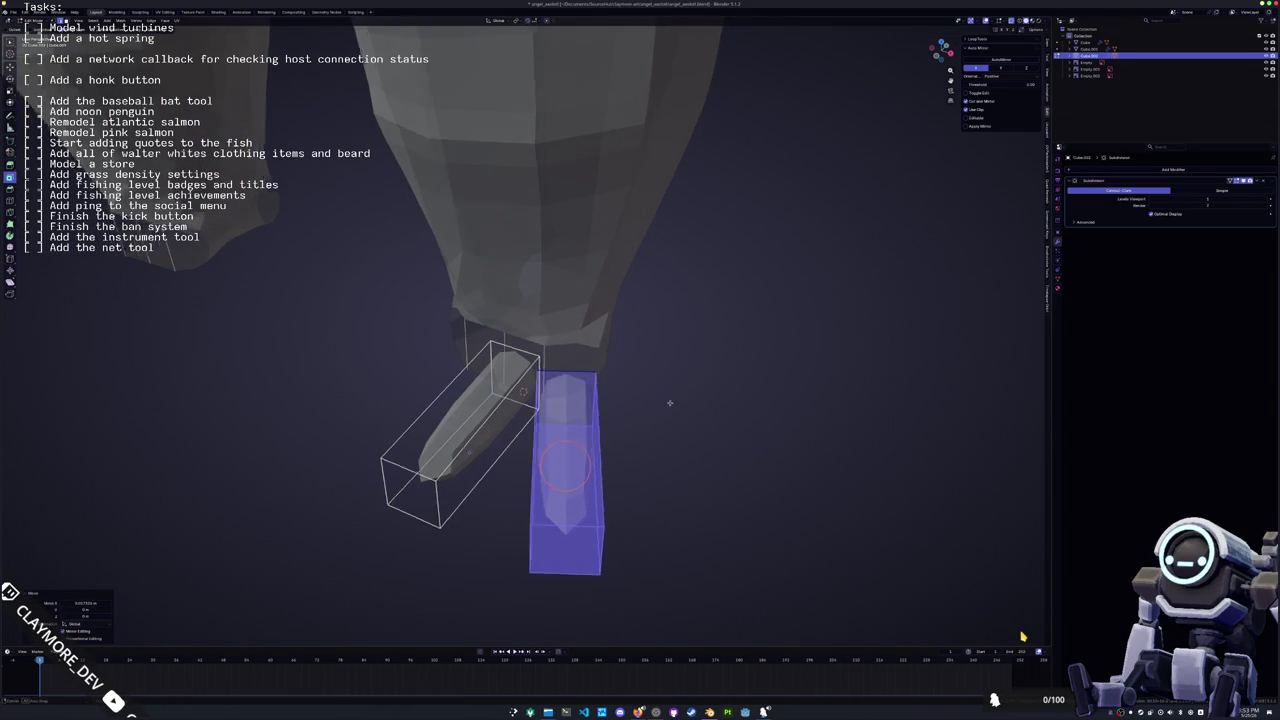
pyautogui.moveTo(656, 393); pyautogui.dragTo(628, 418, button='middle')
pyautogui.press('y')
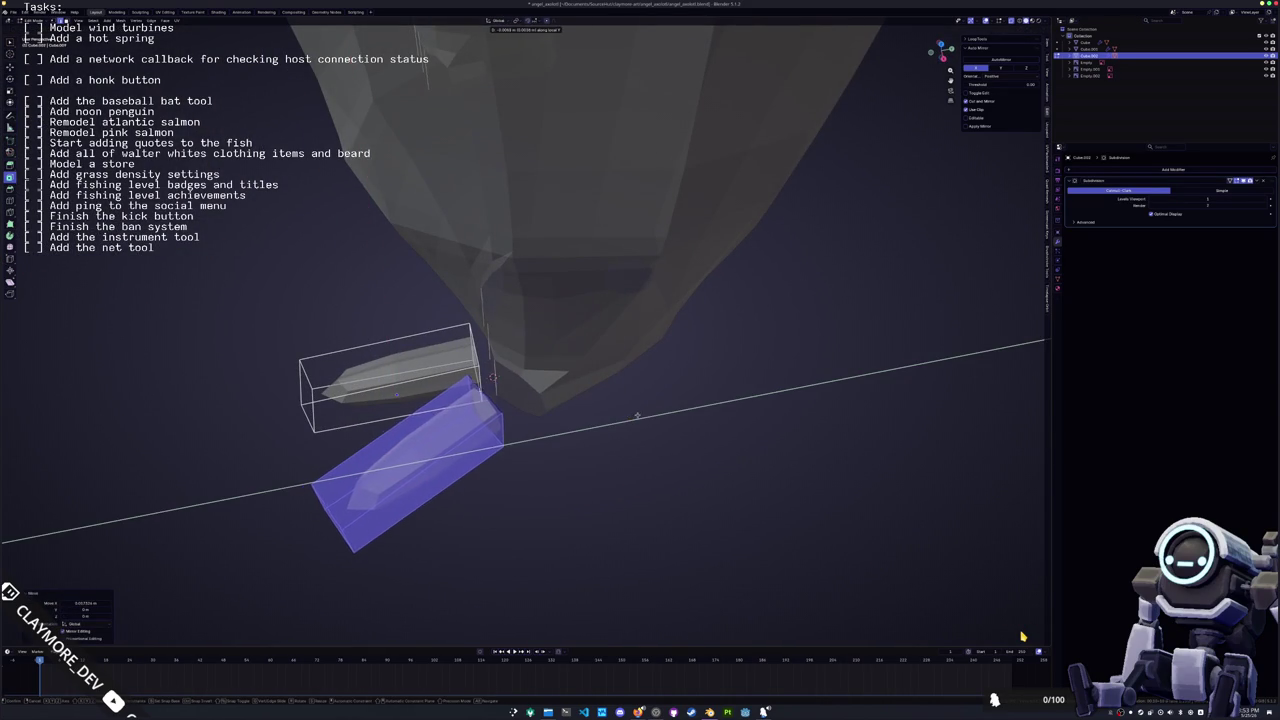
pyautogui.press('z')
pyautogui.click(652, 397)
pyautogui.moveTo(652, 397); pyautogui.dragTo(676, 368, button='middle')
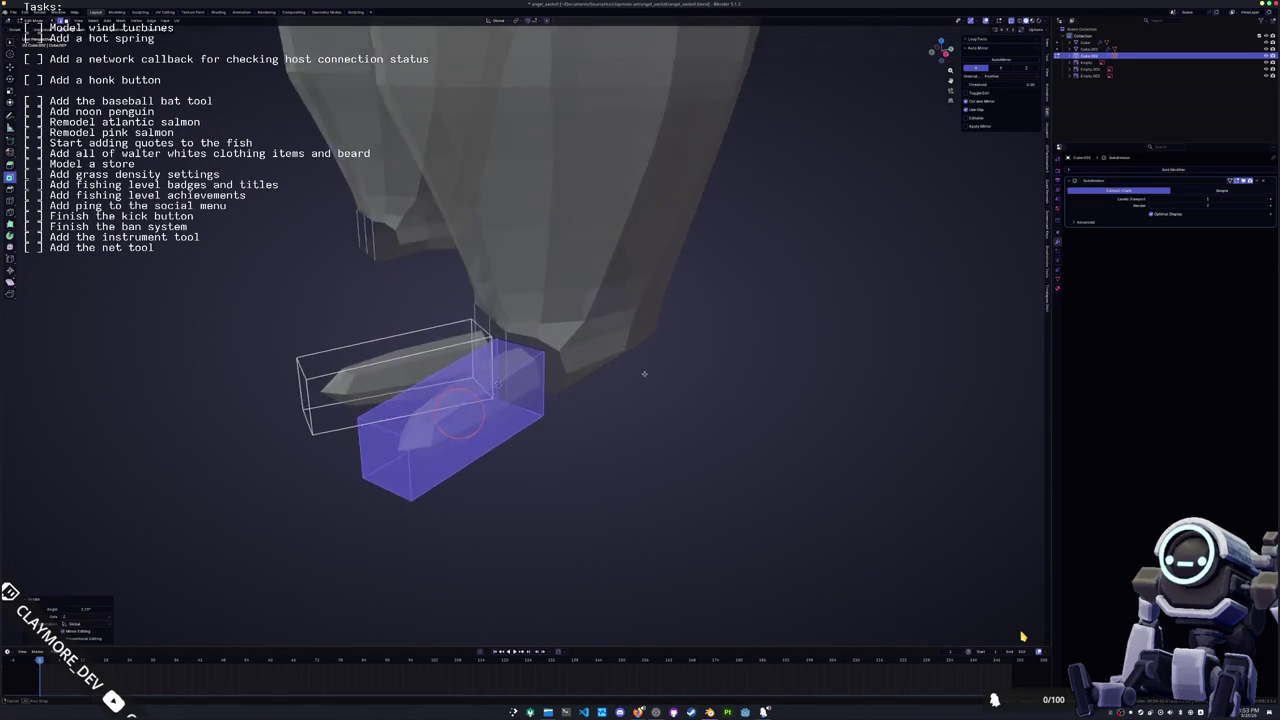
pyautogui.moveTo(590, 390); pyautogui.dragTo(528, 402, button='middle')
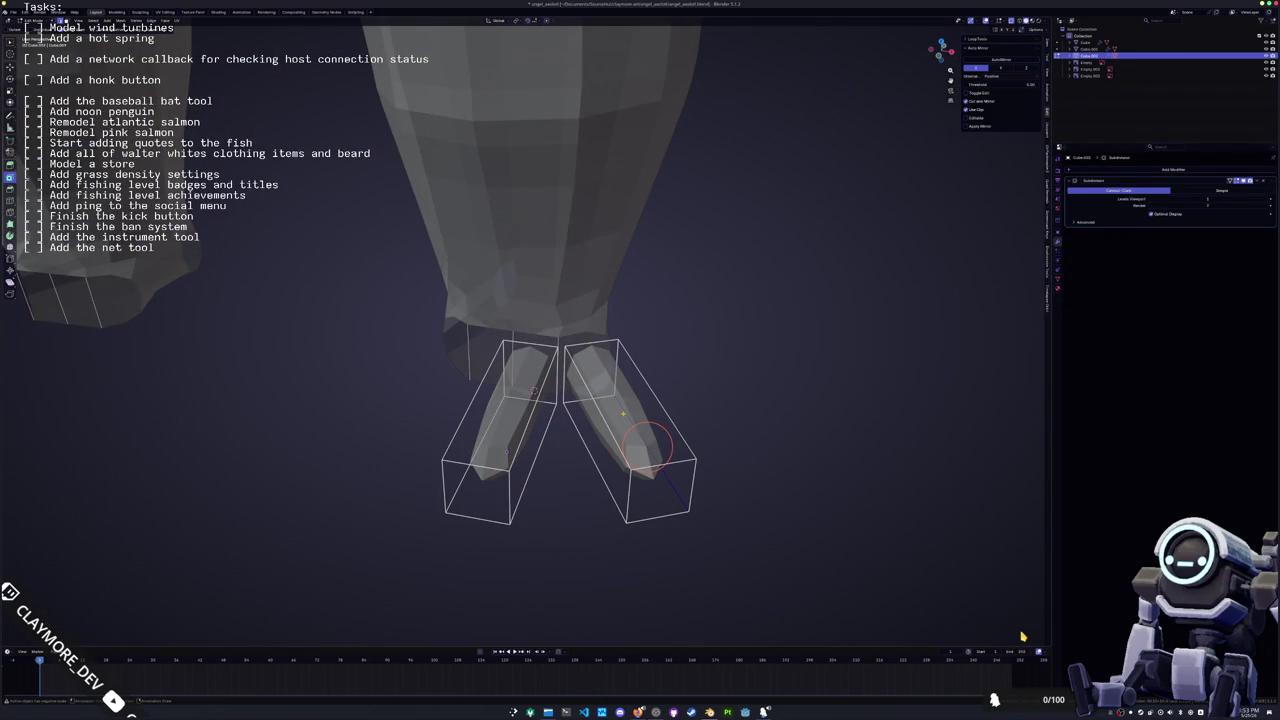
pyautogui.click(650, 448)
pyautogui.rightClick(648, 440)
pyautogui.click(600, 515)
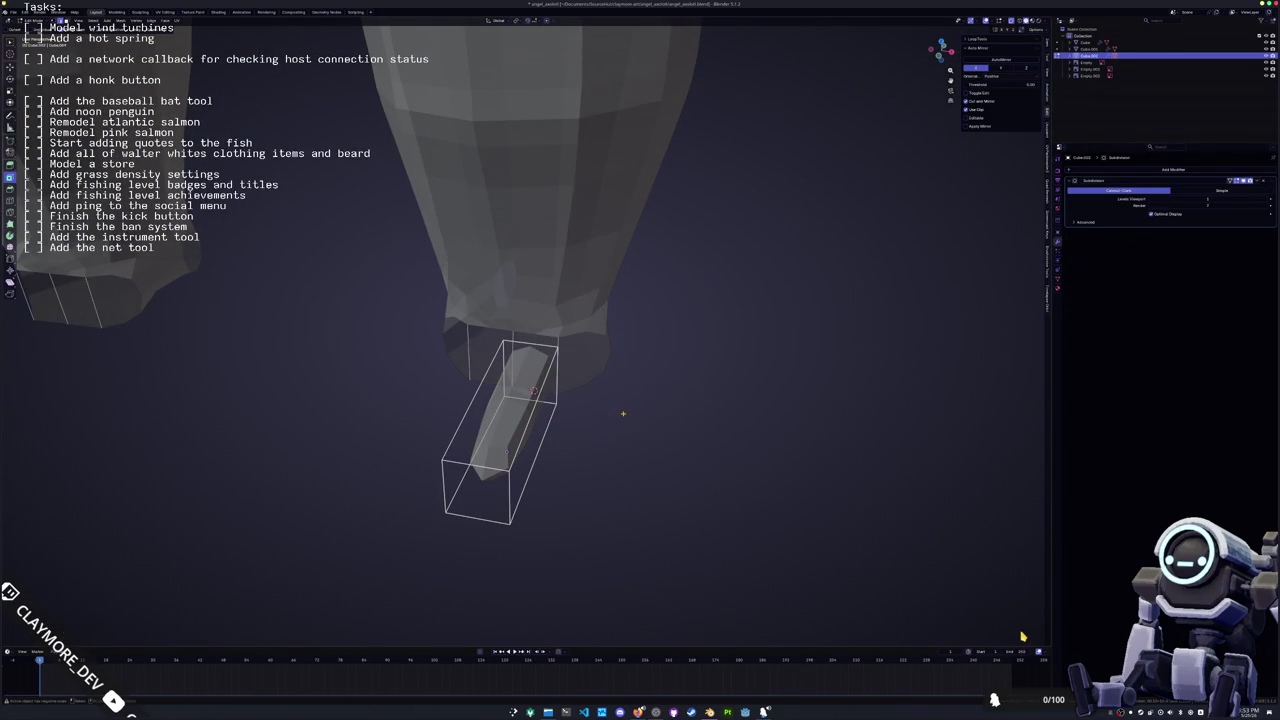
pyautogui.moveTo(630, 420); pyautogui.dragTo(583, 388, button='middle')
pyautogui.hotkey('ctrl', 'r')
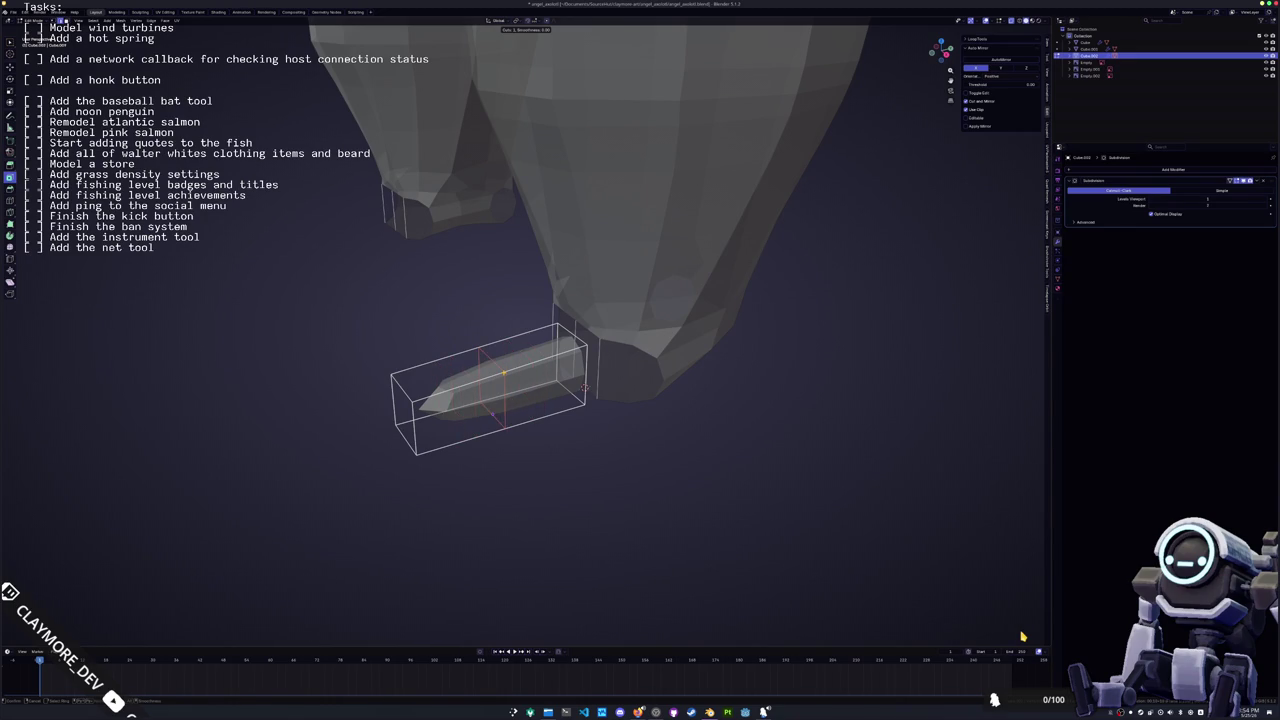
# Add two loop cuts across the leg box
pyautogui.click(584, 387)
pyautogui.moveTo(584, 387); pyautogui.dragTo(701, 404, button='middle')
pyautogui.hotkey('ctrl', 'r')
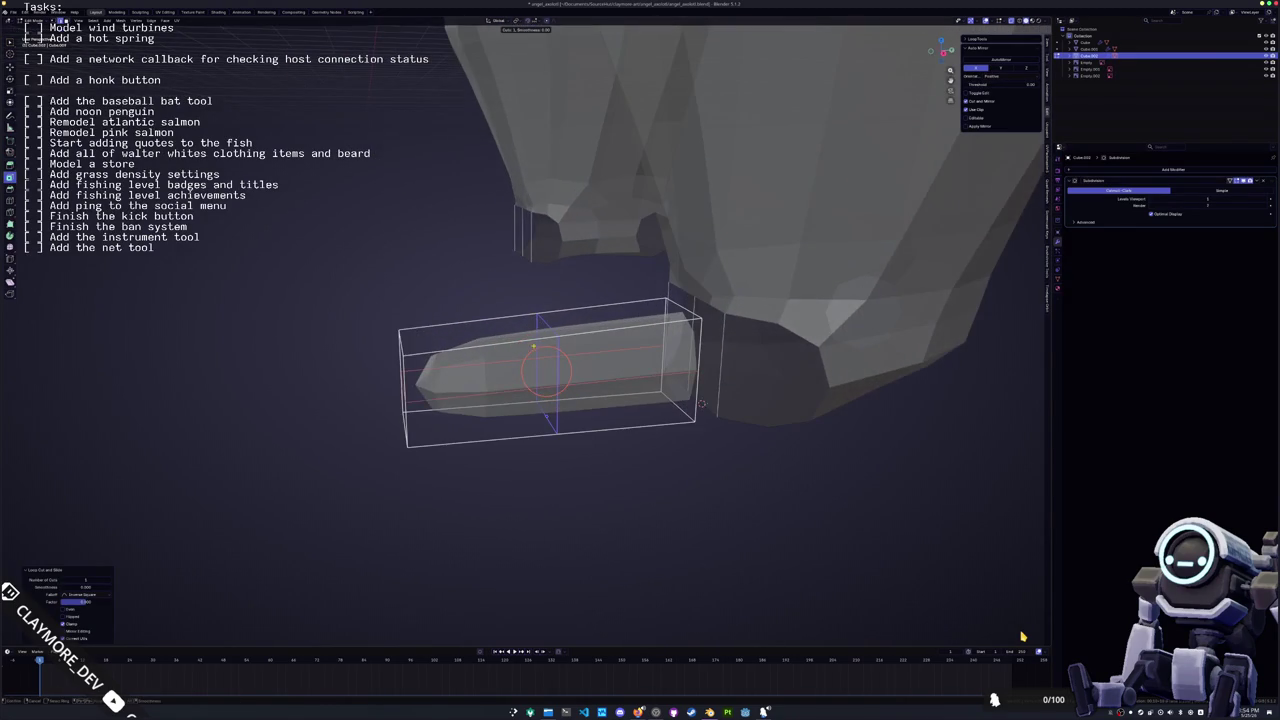
pyautogui.click(522, 340)
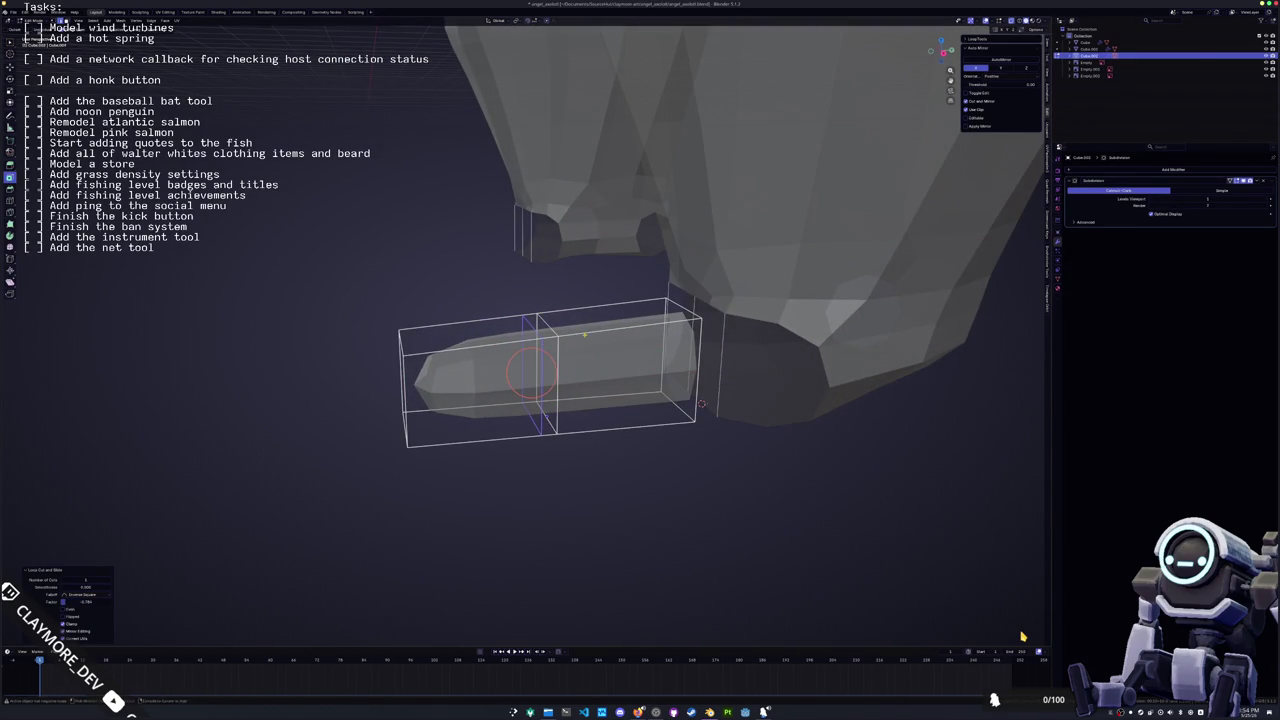
pyautogui.click(532, 345)
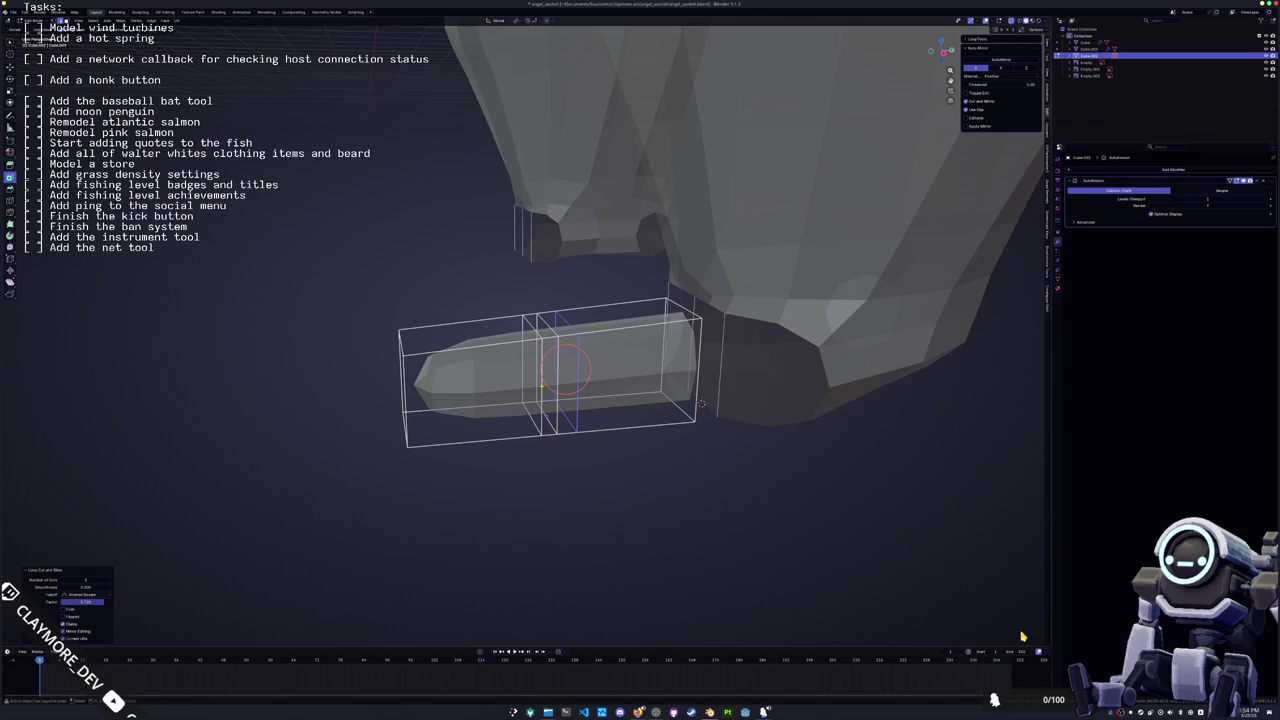
# Tilt the middle edge loop and raise it into a pointed knee peak
pyautogui.press('KP_8')
pyautogui.keyDown('alt'); pyautogui.click(487, 357); pyautogui.keyUp('alt')
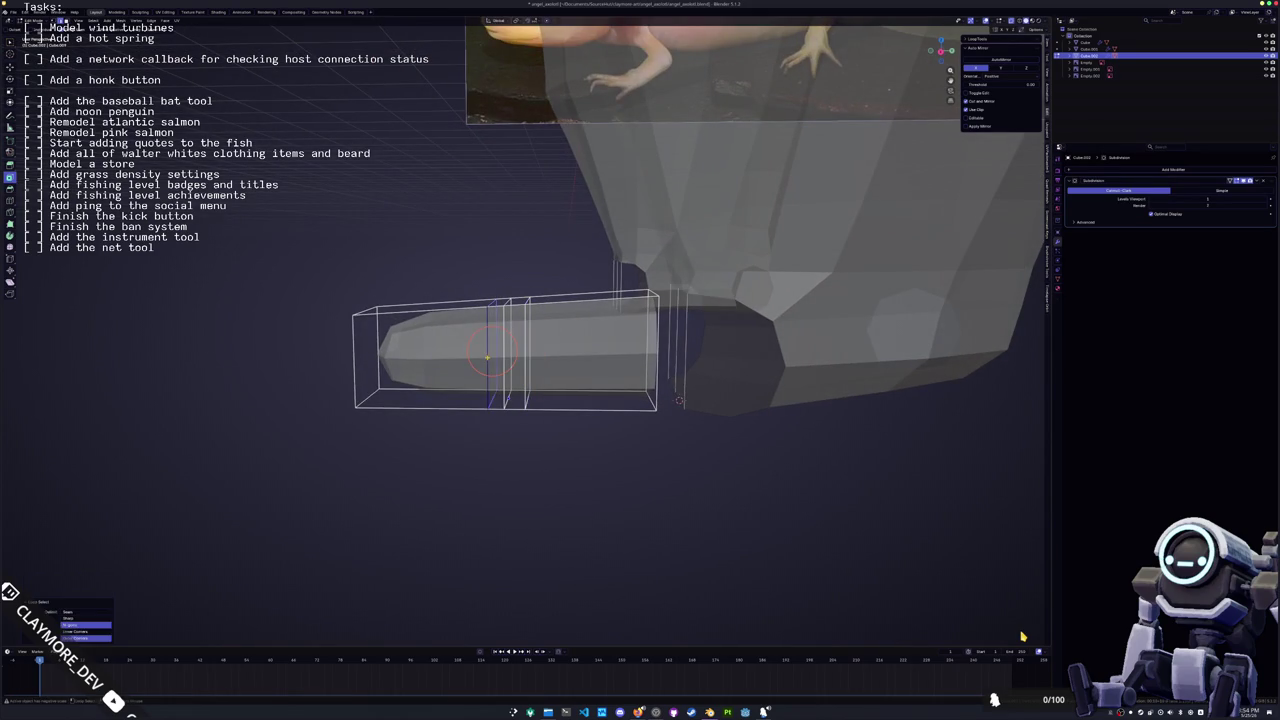
pyautogui.press('KP_3')
pyautogui.scroll(3, 560, 300)
pyautogui.press('r')
pyautogui.click(622, 248)
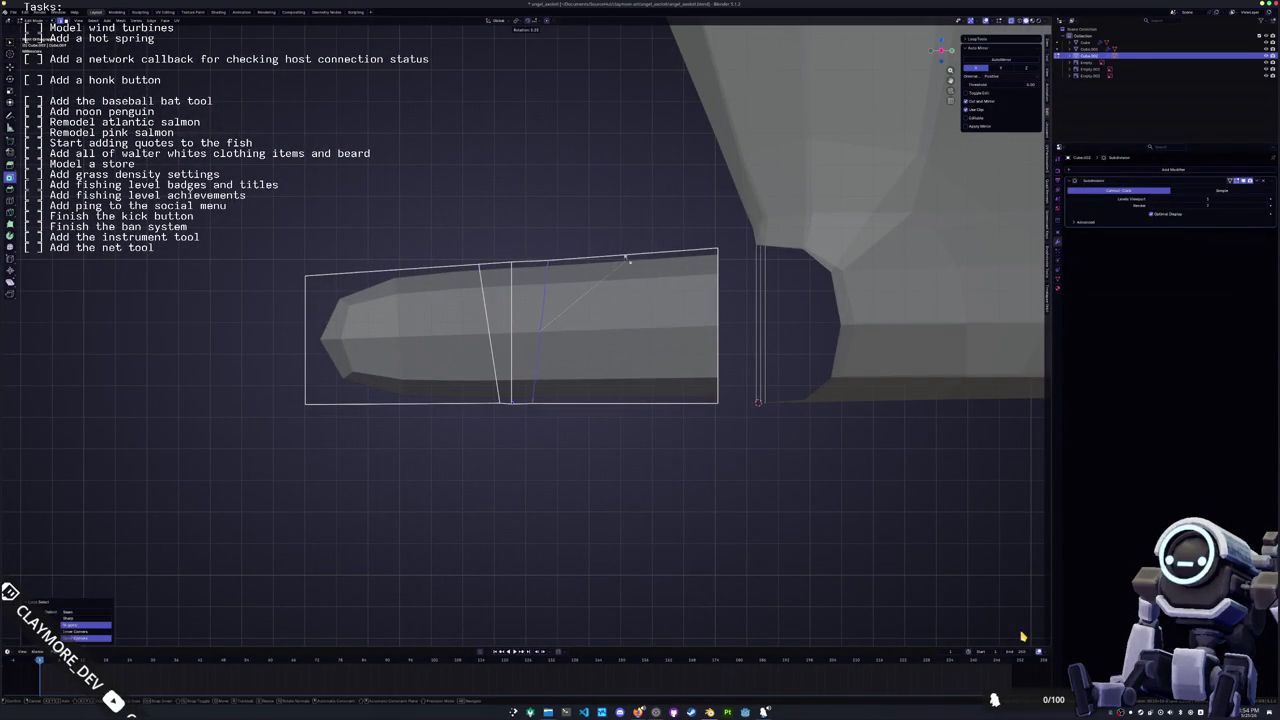
pyautogui.press('g')
pyautogui.press('y')
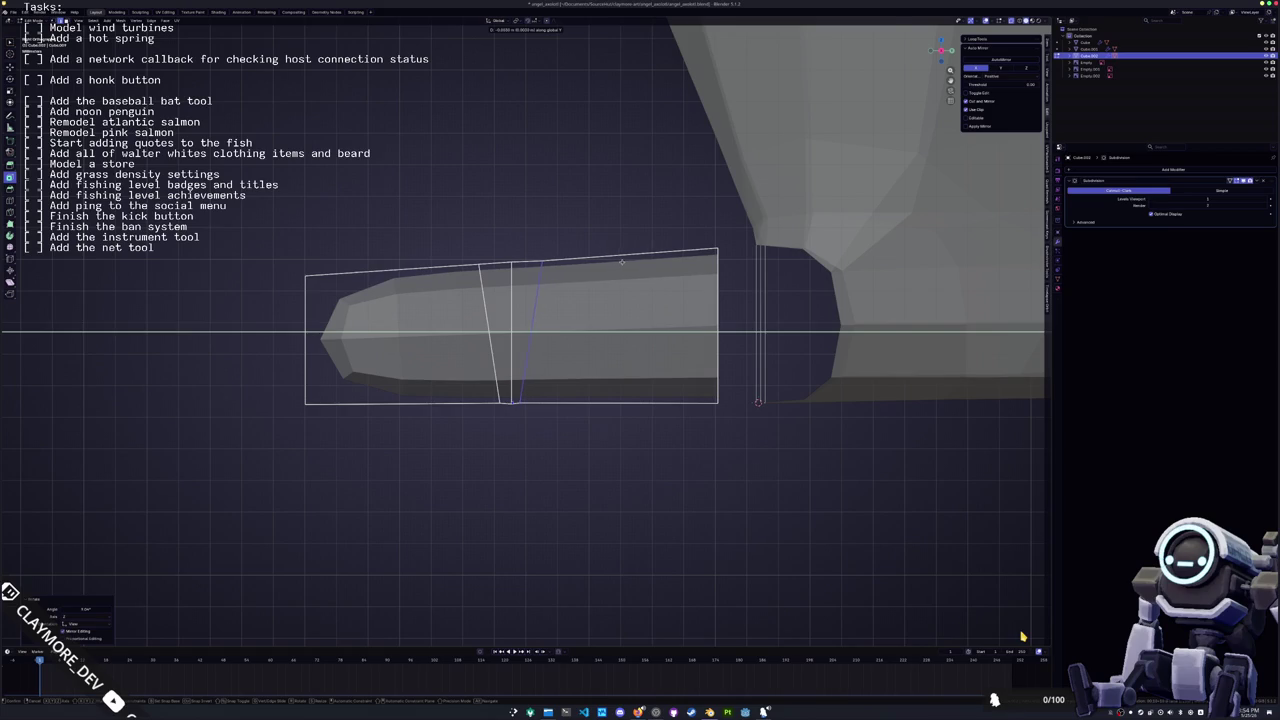
pyautogui.press('z')
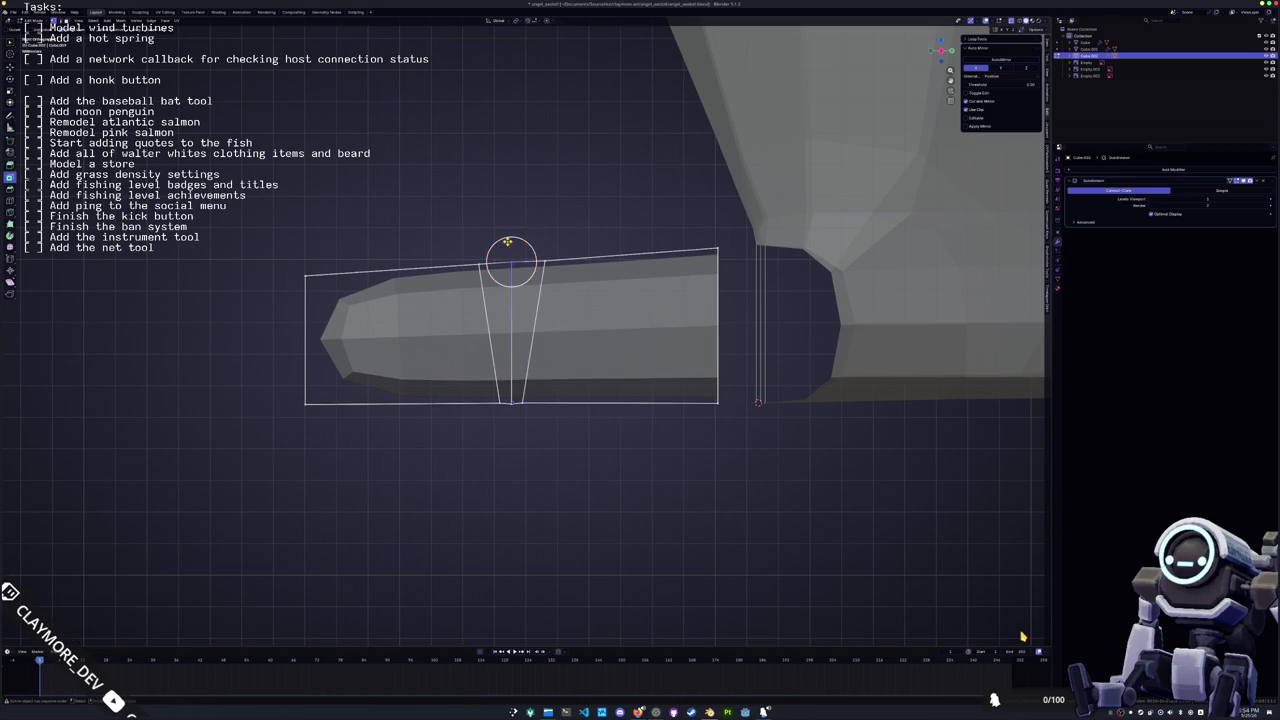
pyautogui.scroll(2, 515, 243)
pyautogui.click(509, 228)
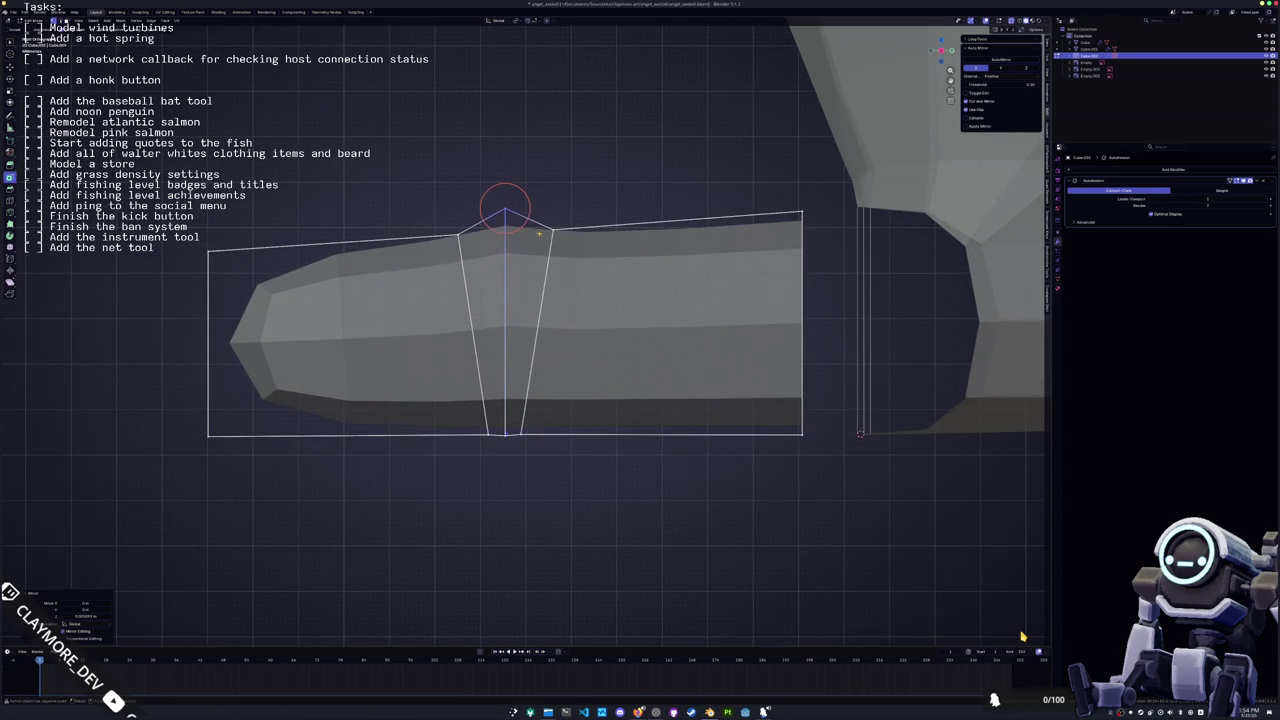
pyautogui.scroll(-1, 549, 264)
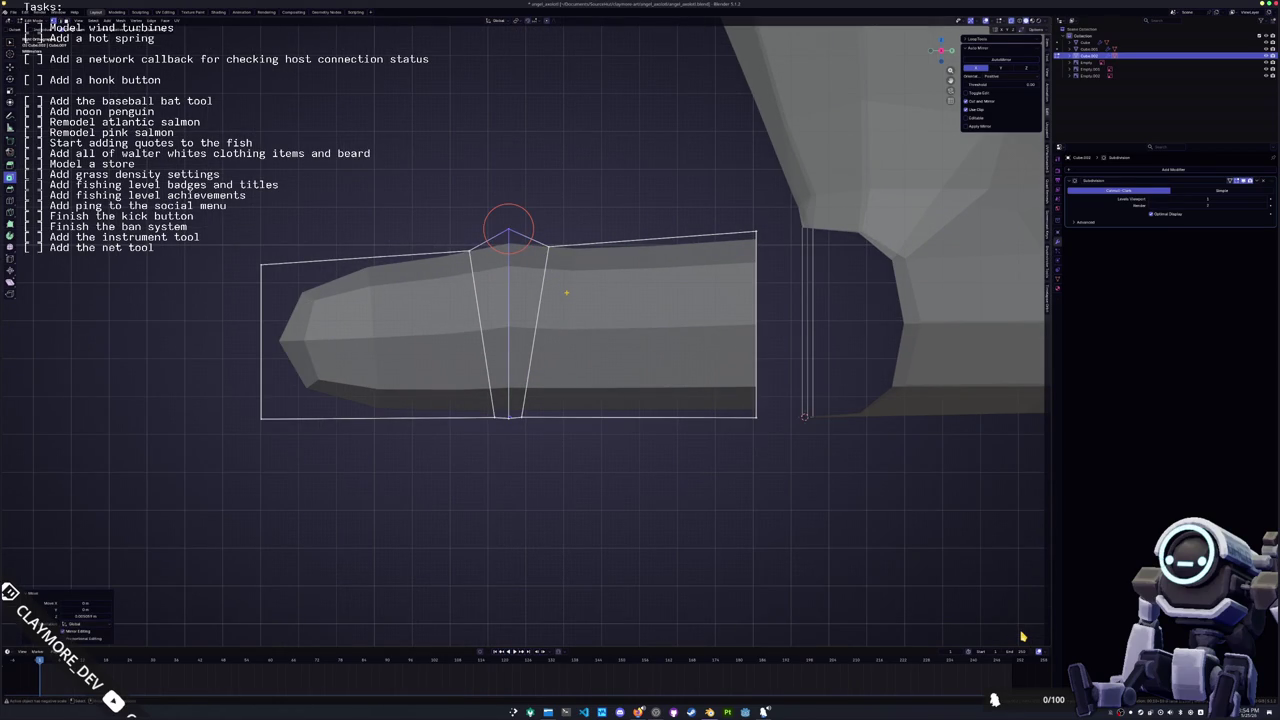
# Select the knee-peak vertex and try moving it vertically, then cancel
pyautogui.keyDown('shift'); pyautogui.rightClick(548, 250); pyautogui.keyUp('shift')
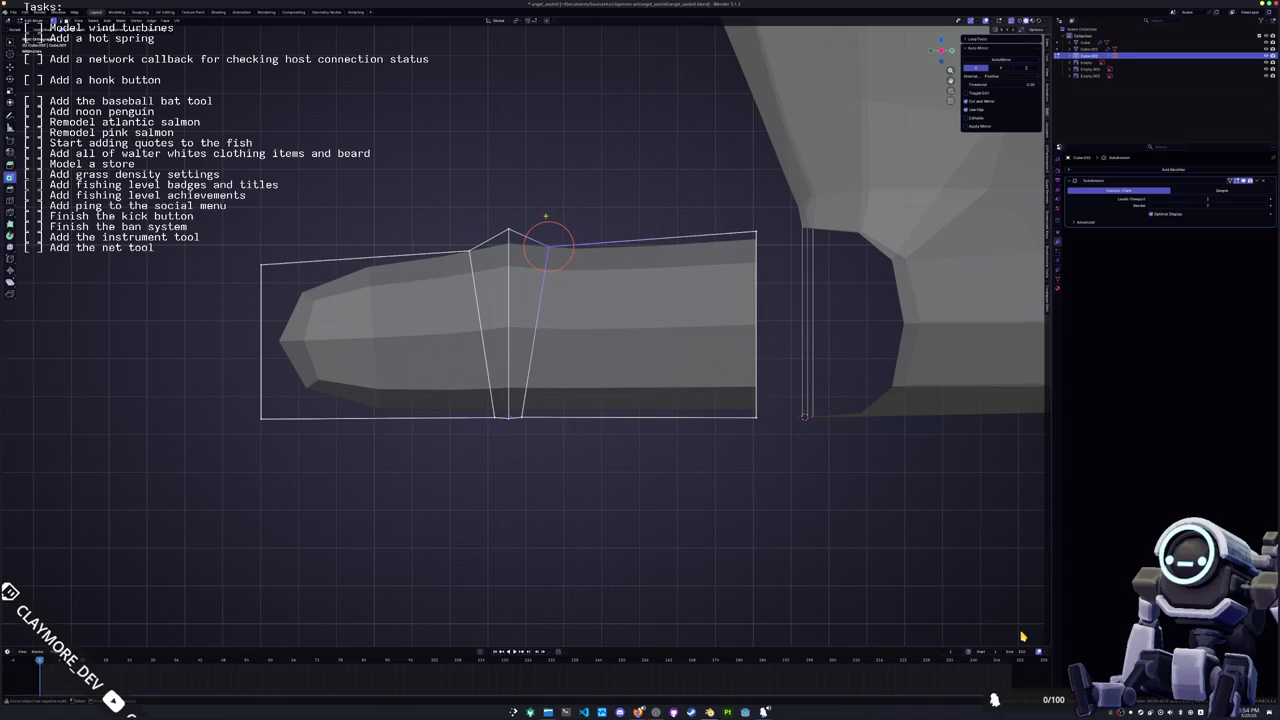
pyautogui.click(548, 246)
pyautogui.moveTo(482, 268); pyautogui.dragTo(455, 233)
pyautogui.moveTo(530, 254); pyautogui.dragTo(488, 195)
pyautogui.press('g')
pyautogui.press('z')
pyautogui.press('g')
pyautogui.press('z')
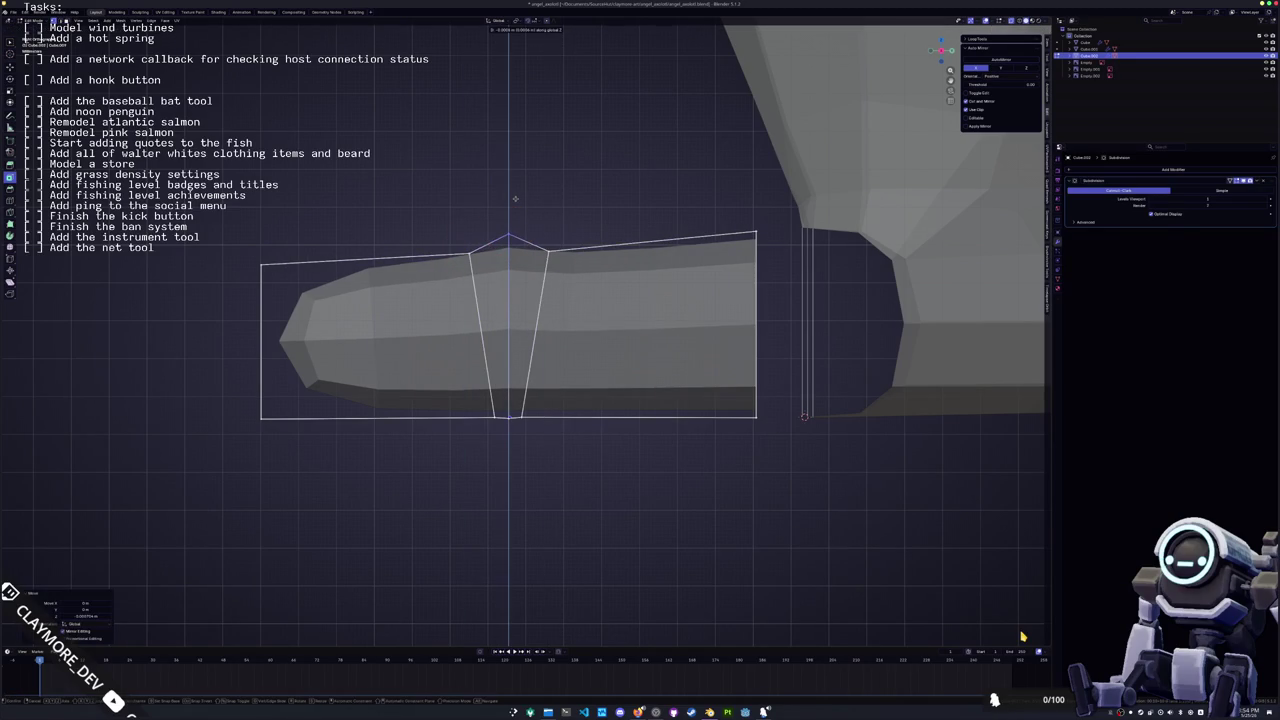
pyautogui.press('Escape')
pyautogui.keyDown('shift'); pyautogui.rightClick(517, 437); pyautogui.keyUp('shift')
pyautogui.moveTo(517, 437); pyautogui.dragTo(527, 393, button='middle')
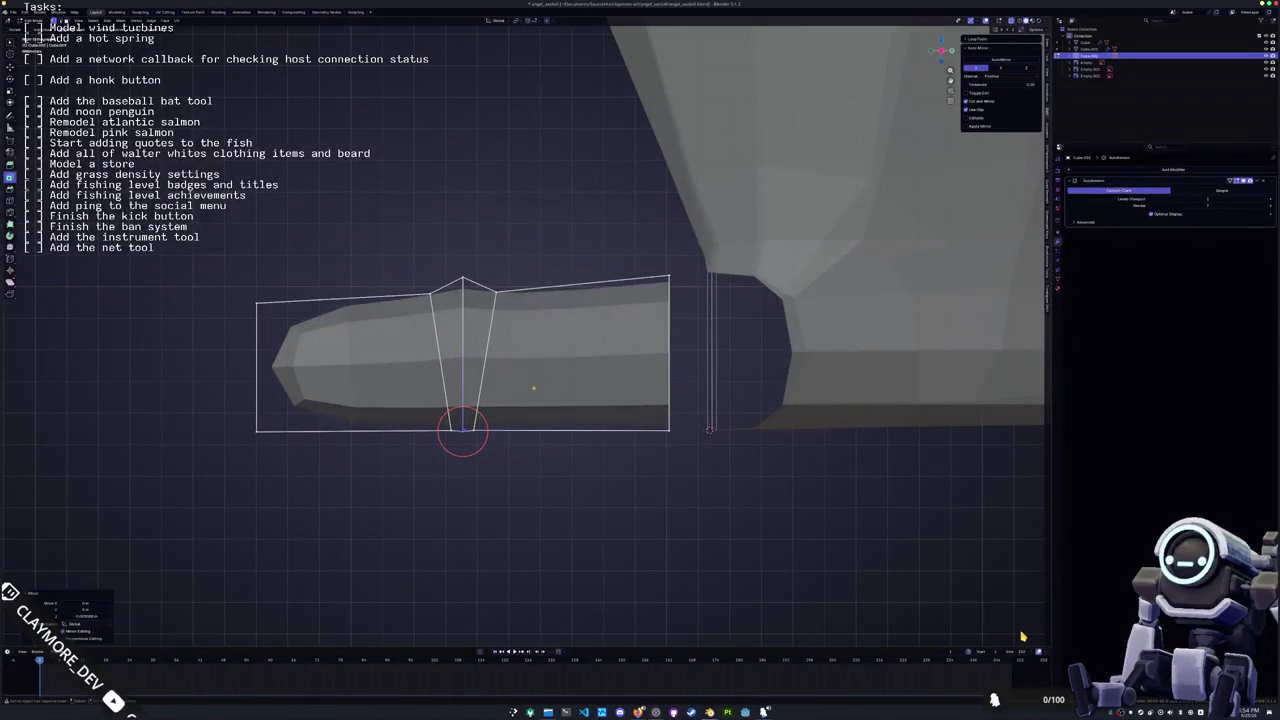
# Add another loop cut near the leg's tip
pyautogui.hotkey('ctrl', 'r')
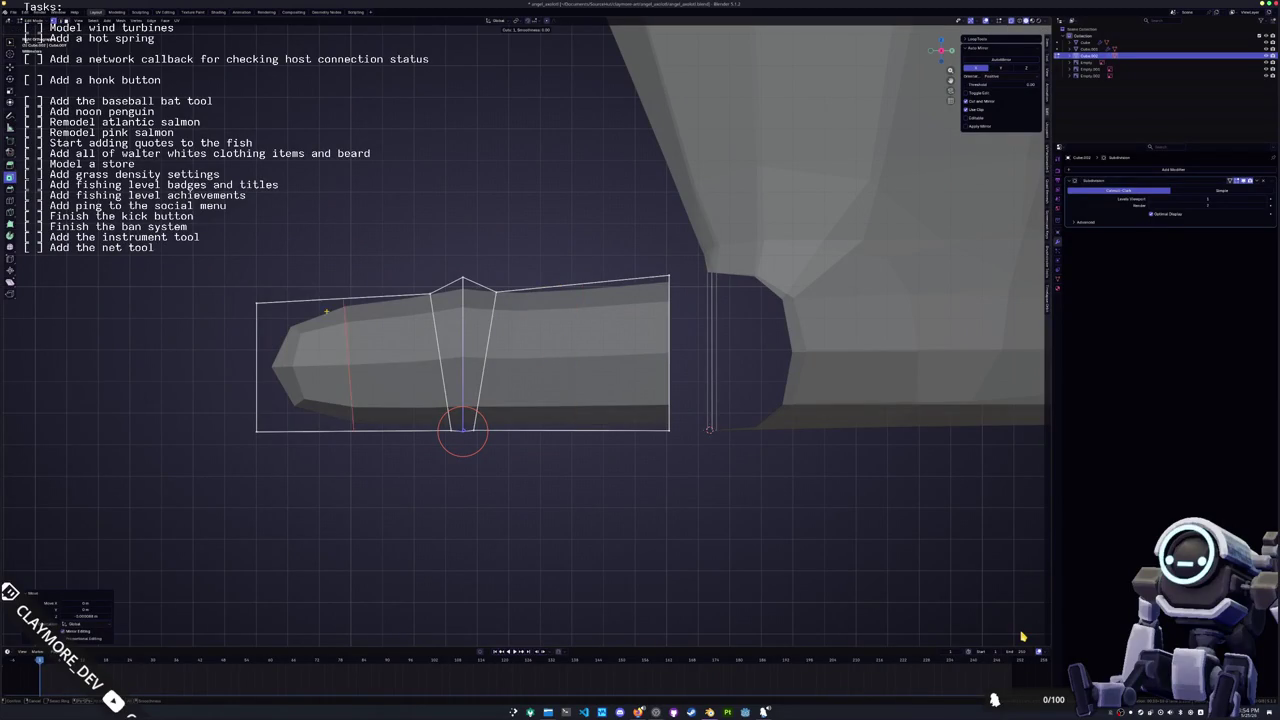
pyautogui.click(325, 312)
pyautogui.scroll(2, 325, 312)
pyautogui.press('e')
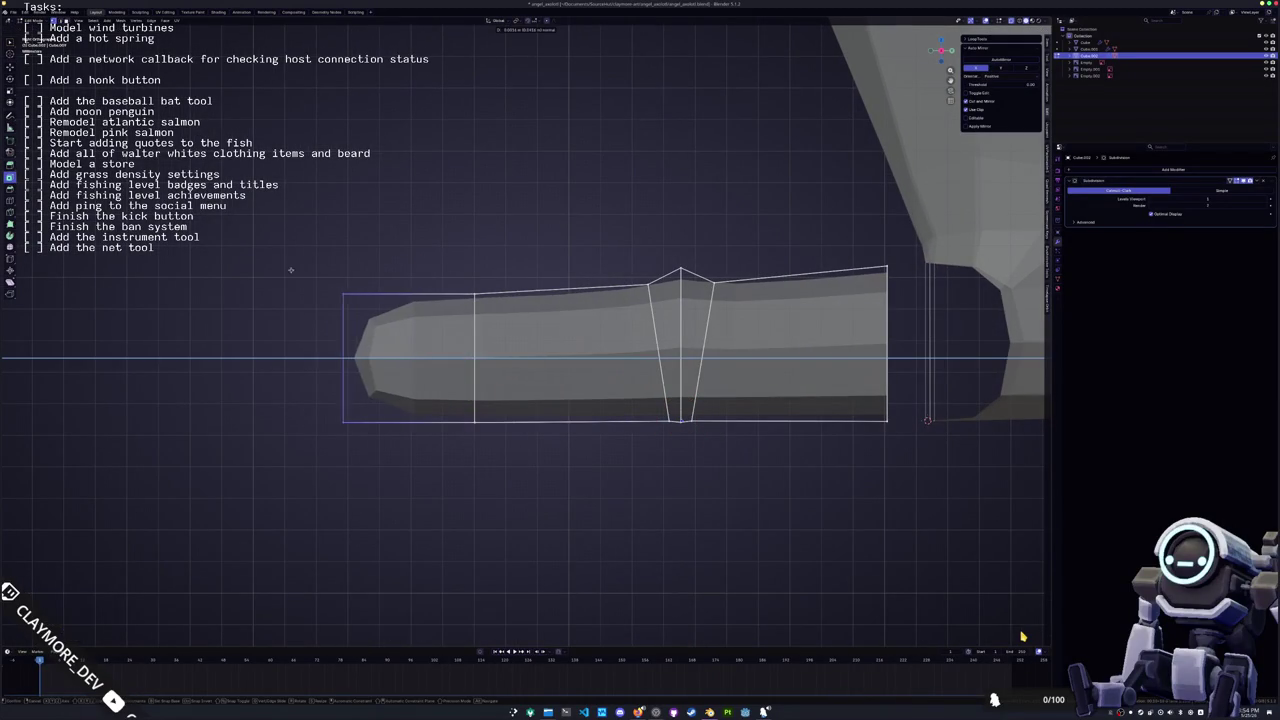
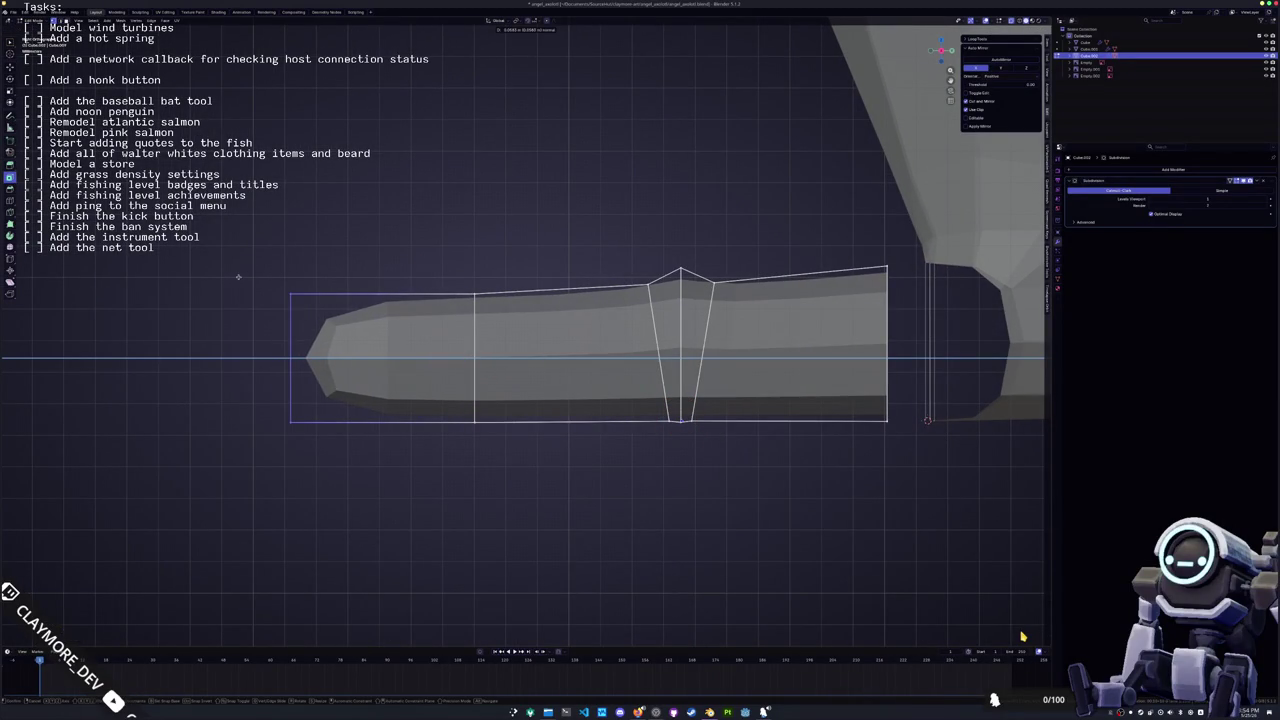
# Extrude the bar's tip, add an edge loop near it, and raise the loop's top vertex
pyautogui.click(266, 275)
pyautogui.hotkey('ctrl', 'r')
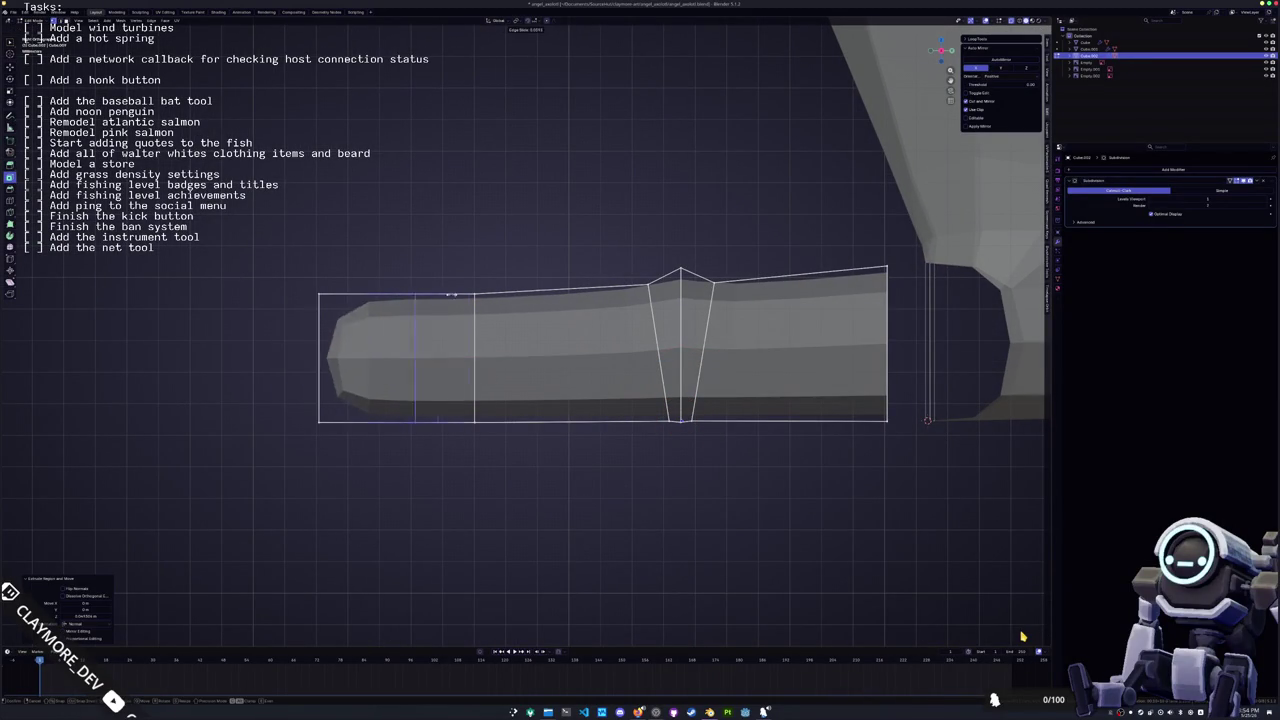
pyautogui.click(470, 297)
pyautogui.click(510, 285)
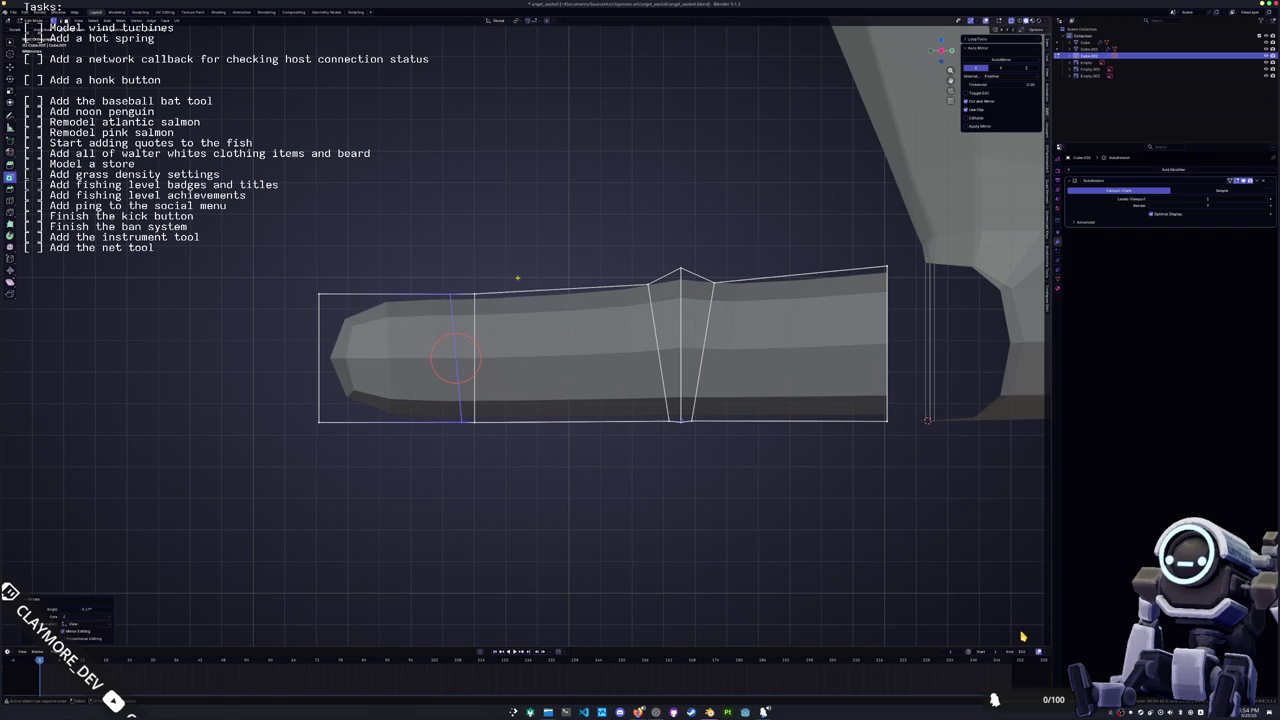
pyautogui.press('Escape')
pyautogui.hotkey('ctrl', 'z')
pyautogui.press('r')
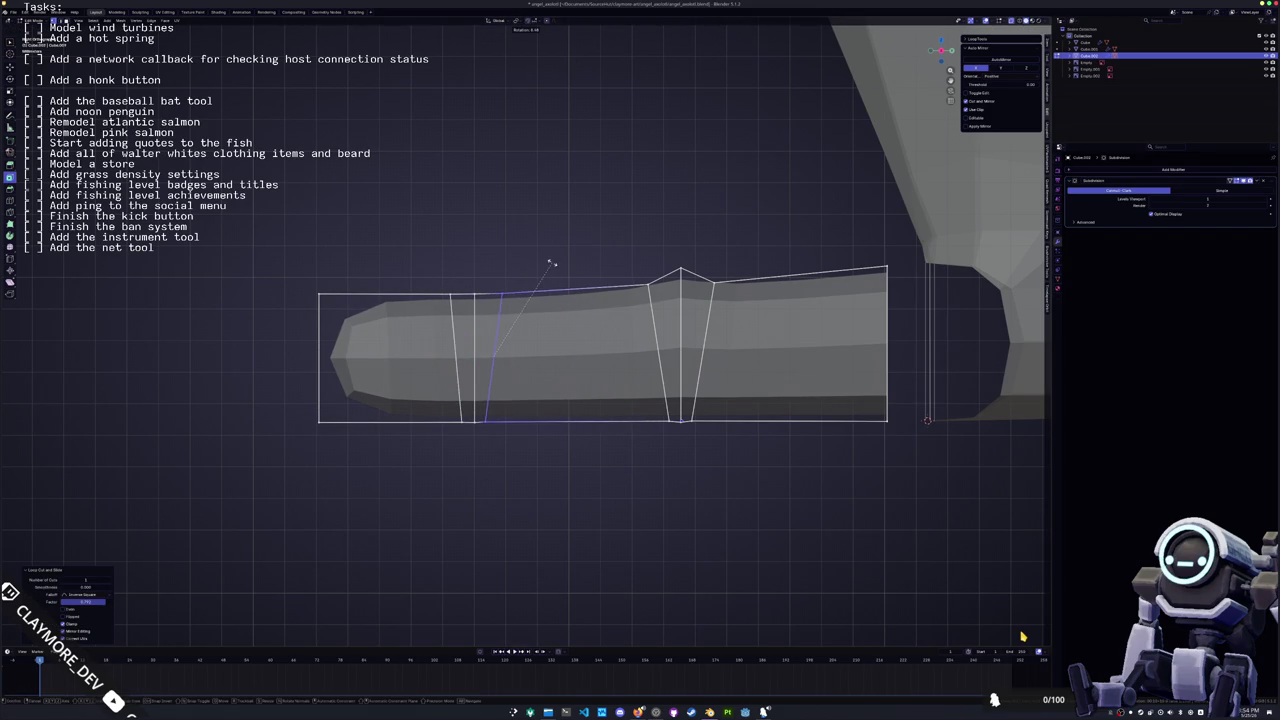
pyautogui.press('Escape')
pyautogui.press('z')
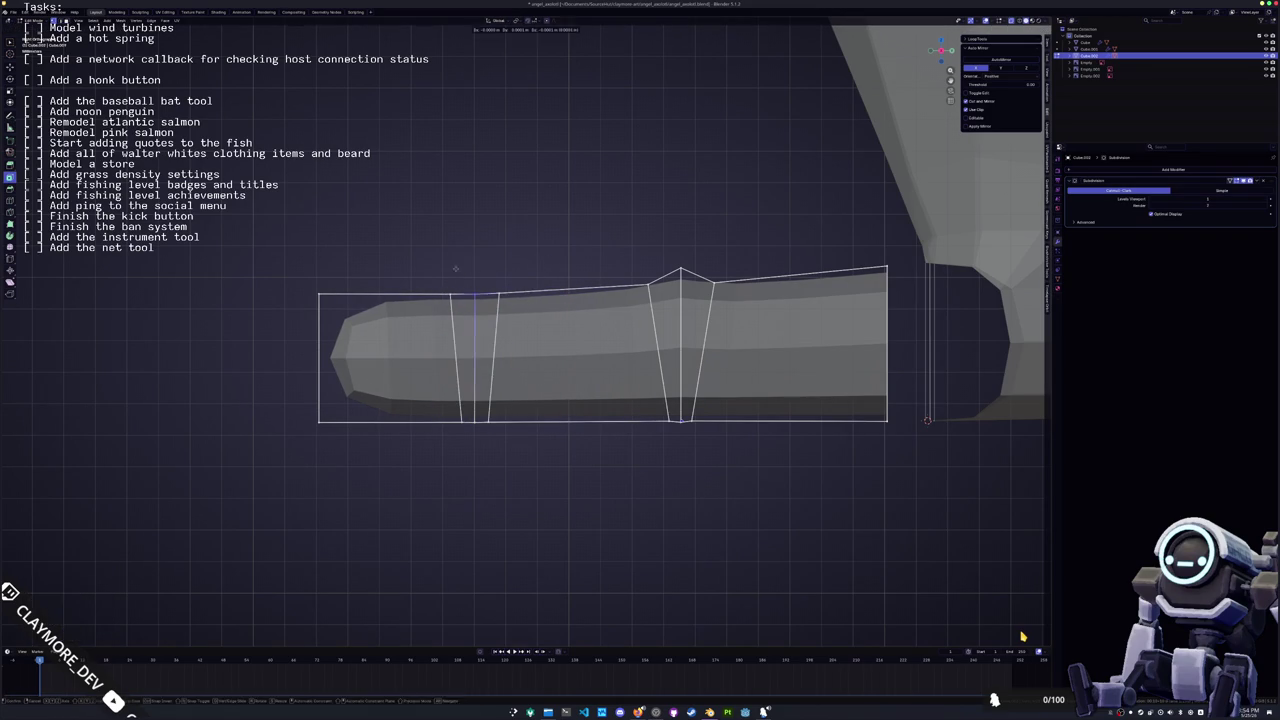
pyautogui.click(459, 252)
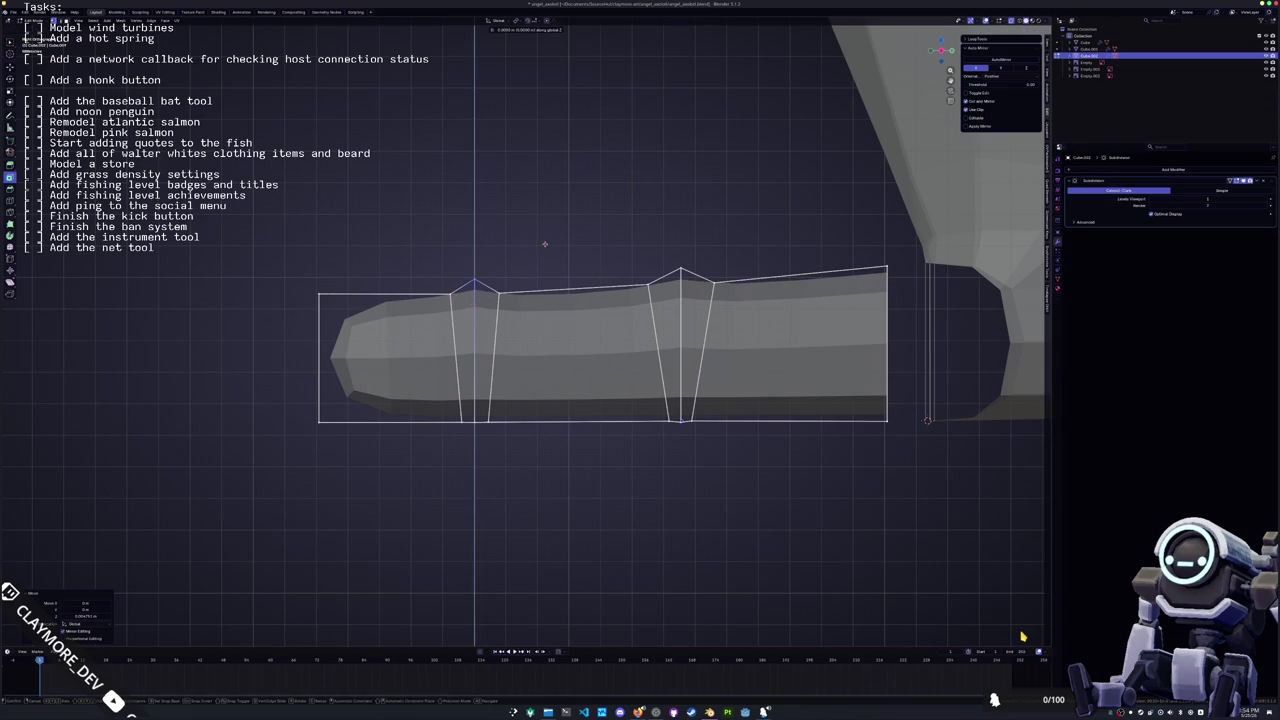
# Stretch the bar's bottom-left tip edge outward along the Y axis
pyautogui.keyDown('shift'); pyautogui.moveTo(474, 275); pyautogui.dragTo(534, 214, button='middle'); pyautogui.keyUp('shift')
pyautogui.click(381, 350)
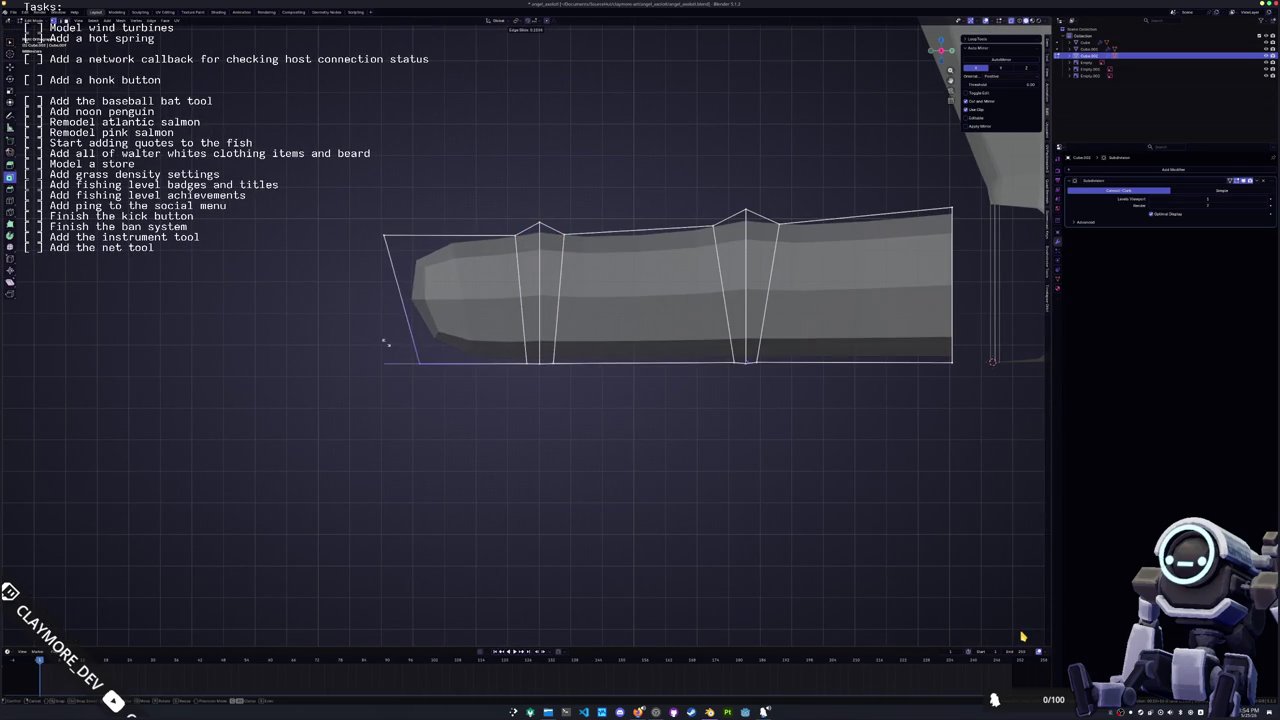
pyautogui.press('g')
pyautogui.press('y')
pyautogui.click(357, 292)
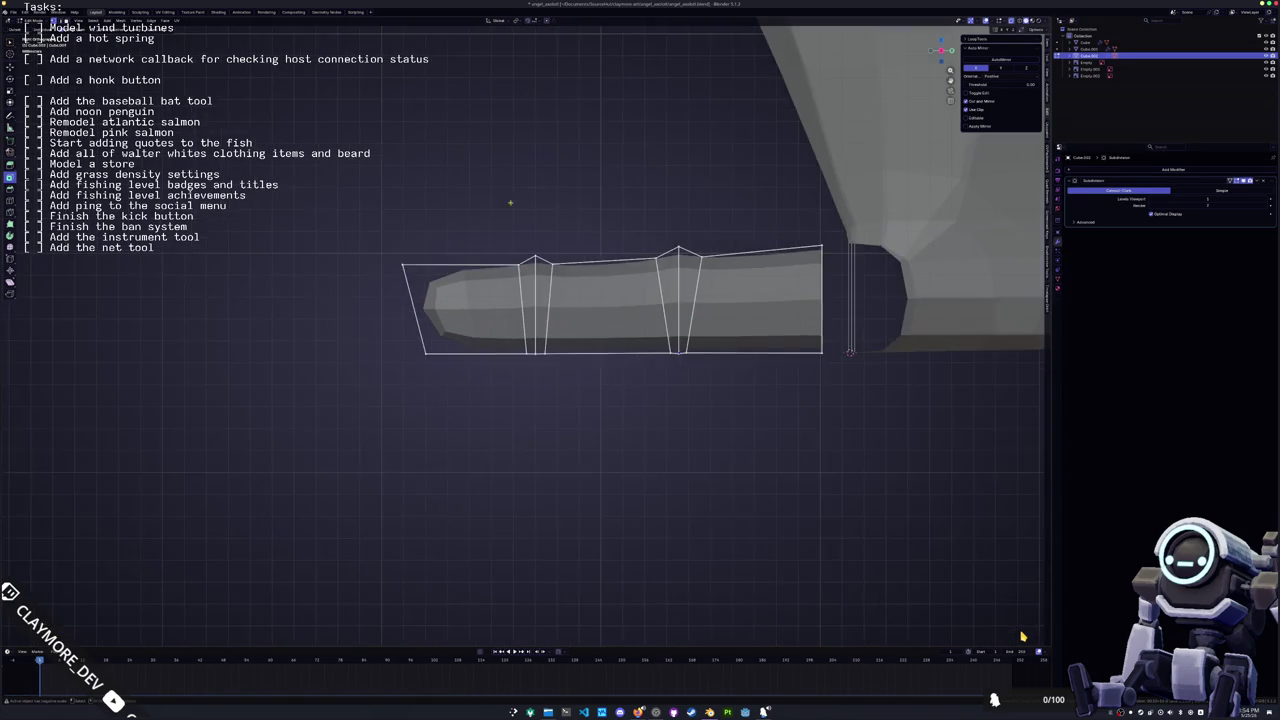
# Move the bottom edge near the bar's right end vertically along Z
pyautogui.moveTo(494, 197); pyautogui.dragTo(340, 243, button='middle')
pyautogui.scroll(2, 340, 243)
pyautogui.keyDown('shift'); pyautogui.moveTo(598, 342); pyautogui.dragTo(503, 382, button='middle'); pyautogui.keyUp('shift')
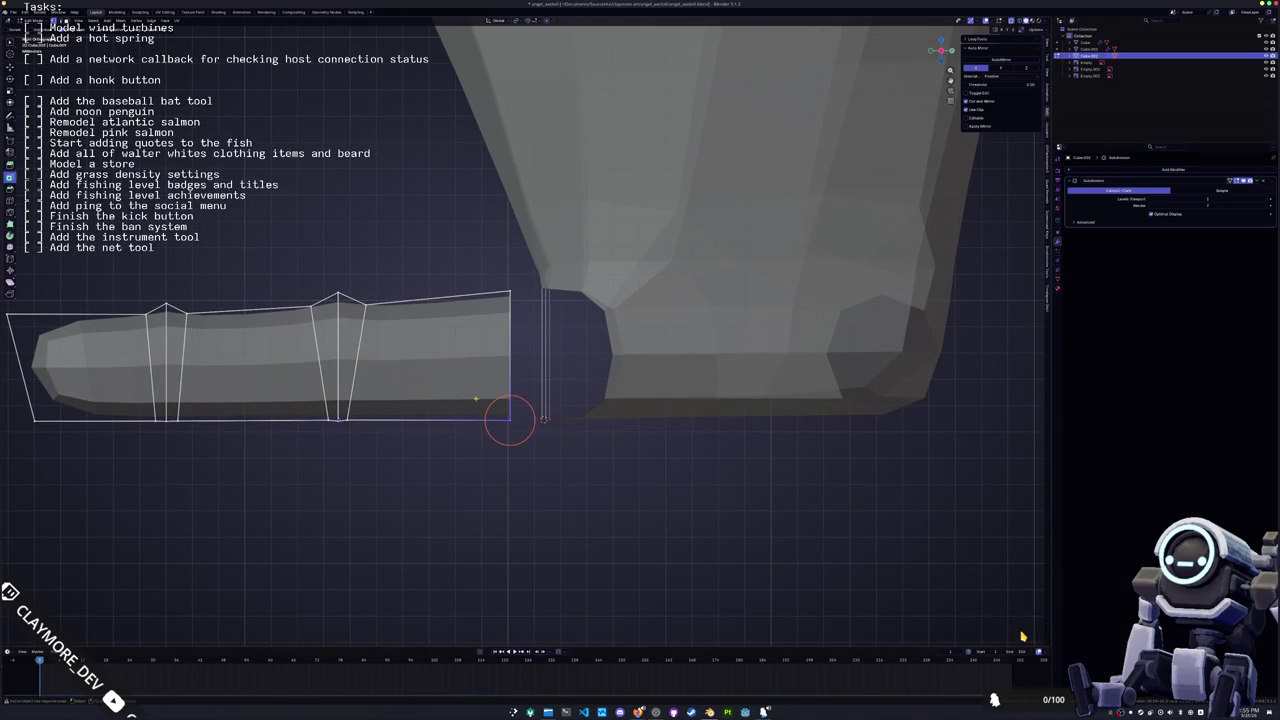
pyautogui.keyDown('shift'); pyautogui.moveTo(510, 420); pyautogui.dragTo(590, 403, button='middle'); pyautogui.keyUp('shift')
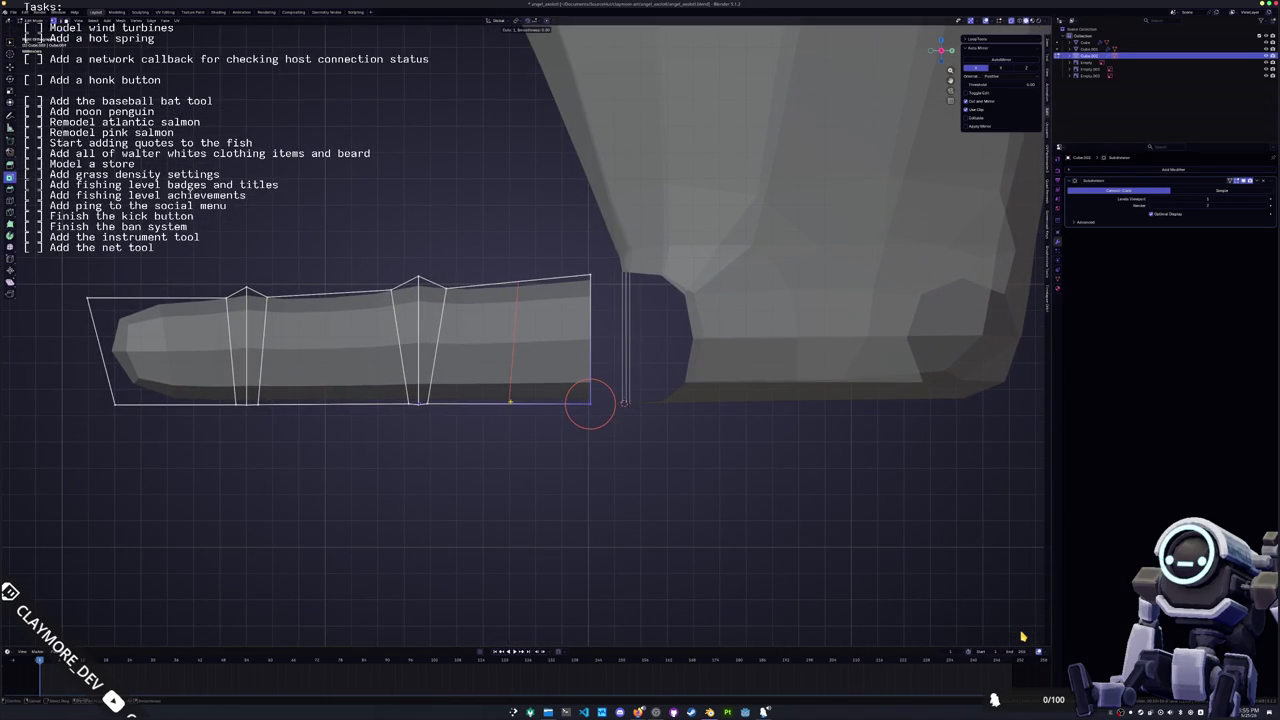
pyautogui.click(508, 402)
pyautogui.press('g')
pyautogui.press('z')
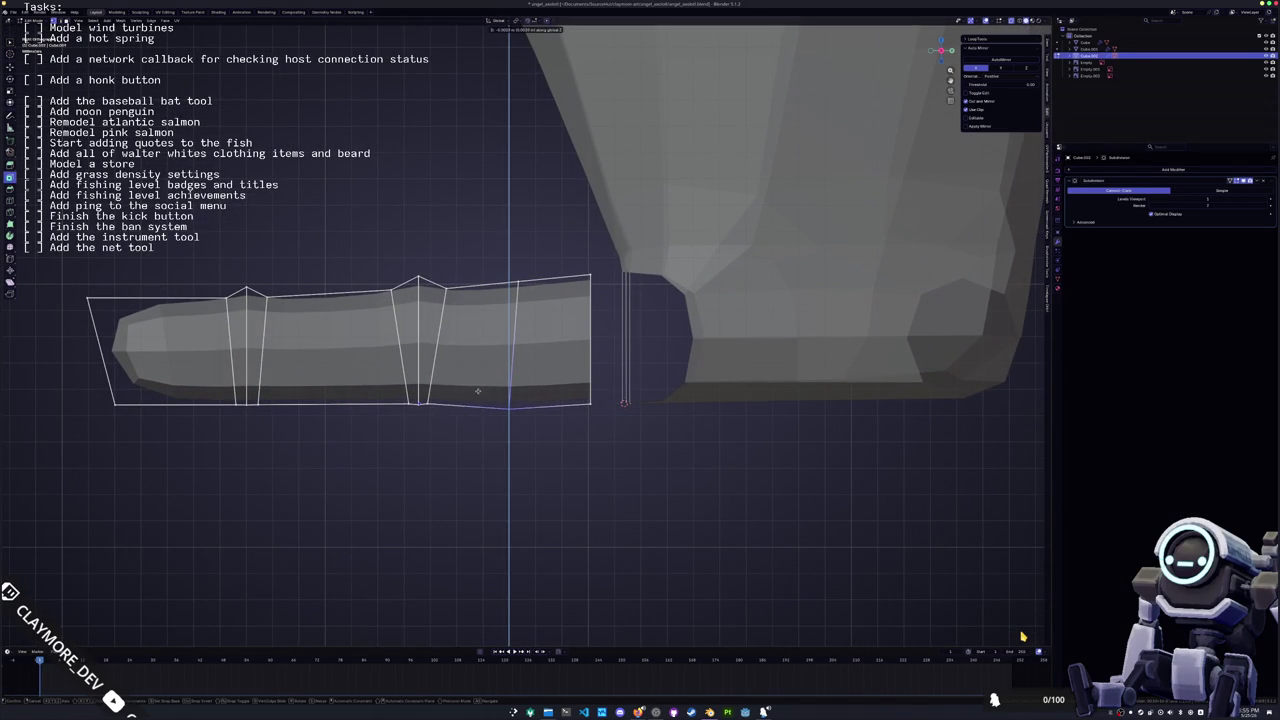
pyautogui.keyDown('shift'); pyautogui.moveTo(477, 390); pyautogui.dragTo(620, 370, button='middle'); pyautogui.keyUp('shift')
pyautogui.click(445, 372)
# Add another edge loop near the bar's left tip and leave edit mode
pyautogui.keyDown('shift'); pyautogui.moveTo(470, 380); pyautogui.dragTo(595, 363, button='middle'); pyautogui.keyUp('shift')
pyautogui.hotkey('ctrl', 'r')
pyautogui.click(432, 313)
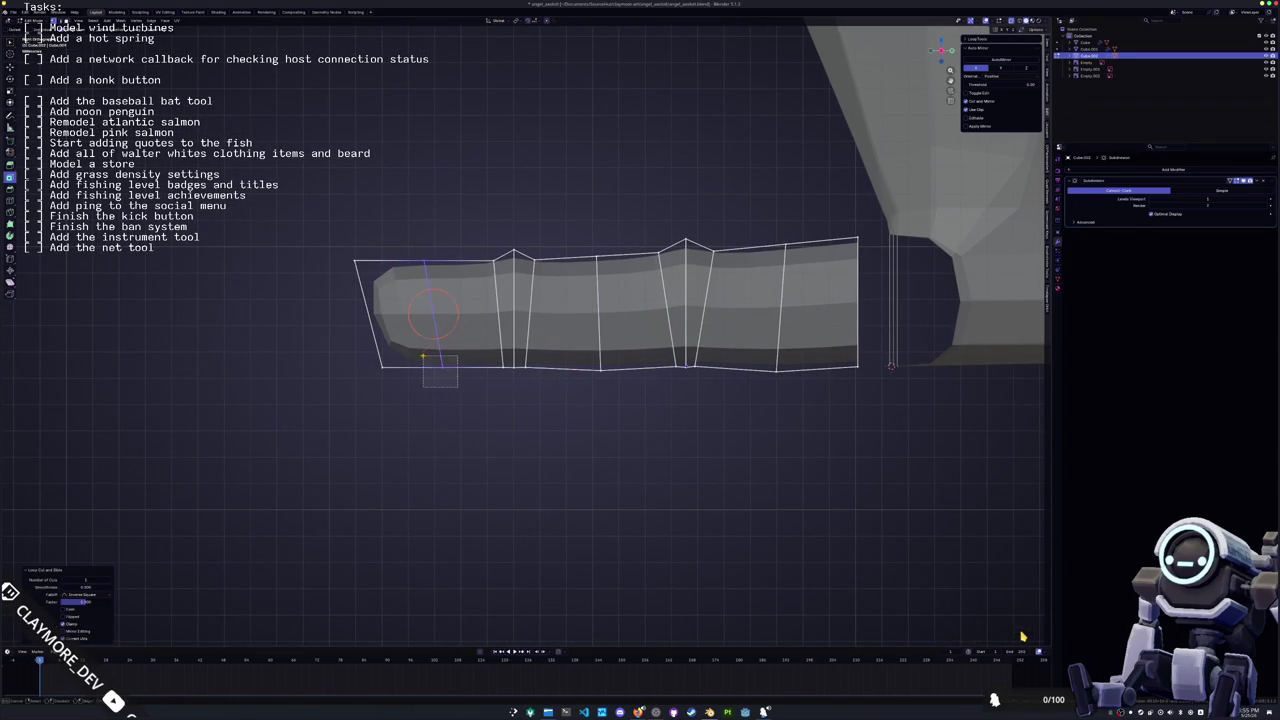
pyautogui.moveTo(432, 313)
pyautogui.mouseDown(button='middle')
pyautogui.moveTo(417, 394)
pyautogui.moveTo(517, 388)
pyautogui.moveTo(551, 423)
pyautogui.mouseUp(button='middle')
pyautogui.press('Tab')
pyautogui.press('Tab')
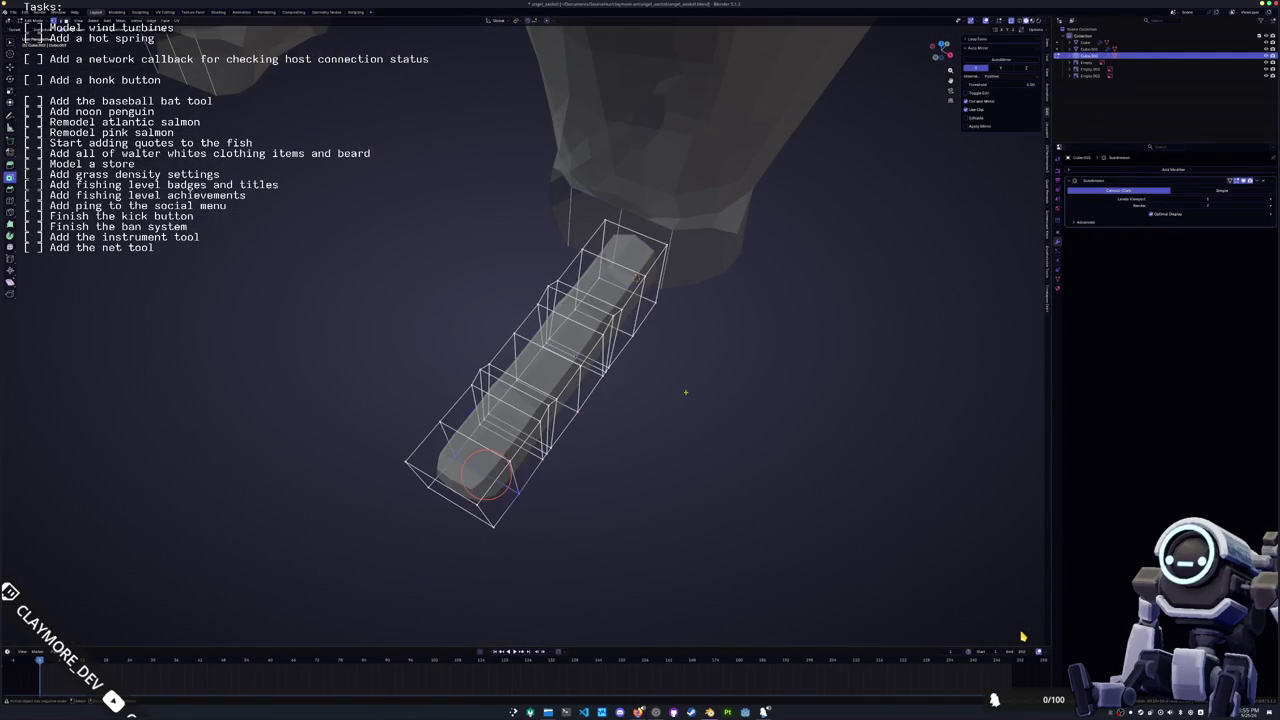
# Slim the whole bar with Shrink/Fatten and rotate its right end edge in top view to taper it
pyautogui.press('a')
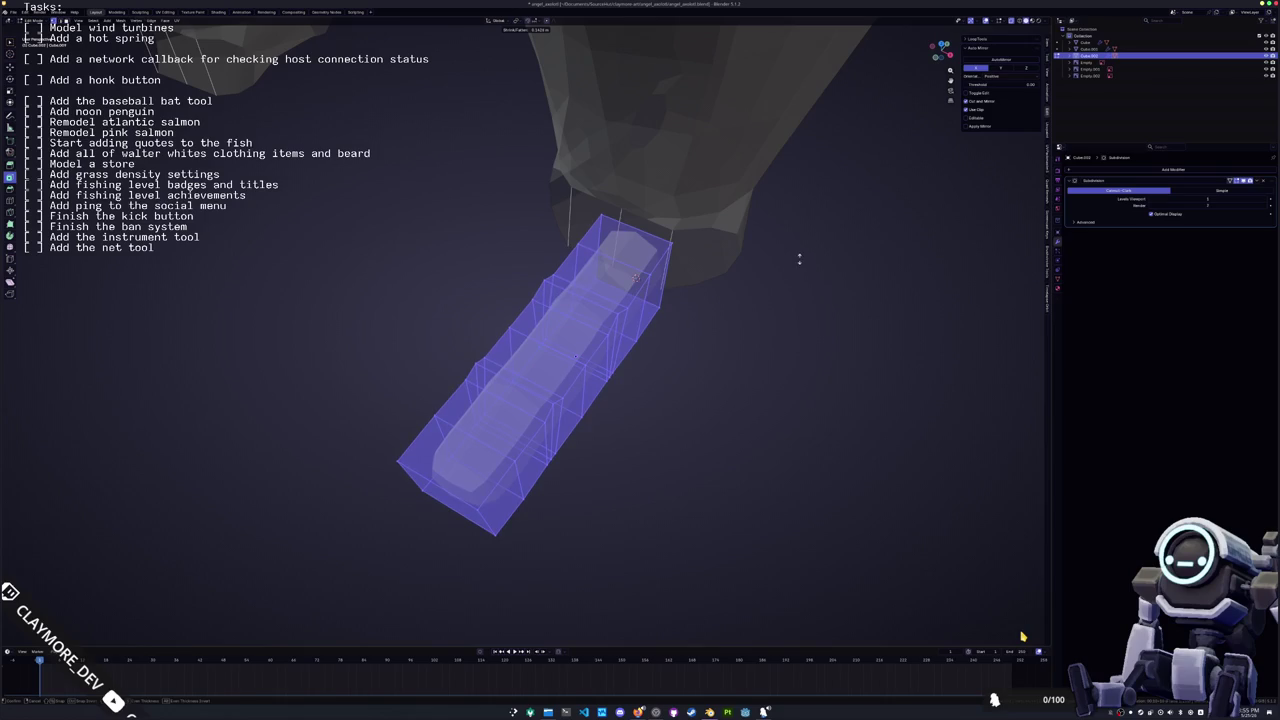
pyautogui.click(759, 289)
pyautogui.moveTo(759, 289); pyautogui.dragTo(660, 377, button='middle')
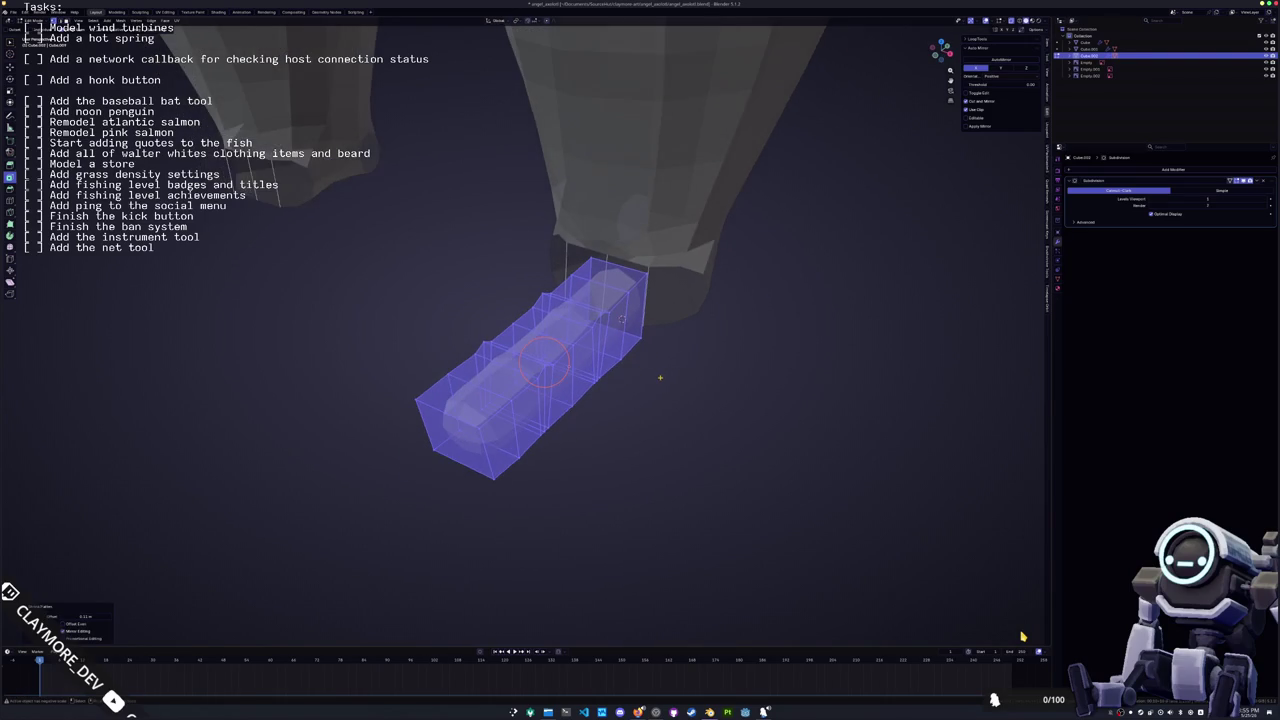
pyautogui.press('KP_7')
pyautogui.scroll(5, 657, 372)
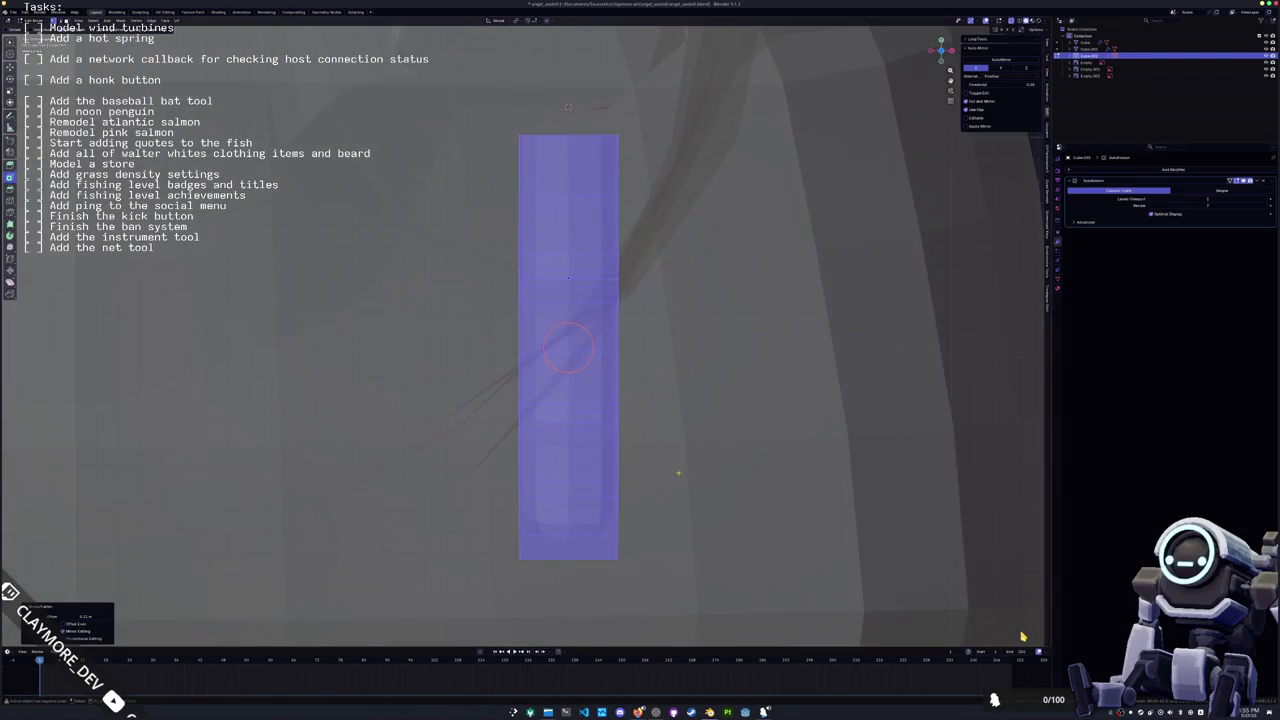
pyautogui.moveTo(620, 313); pyautogui.dragTo(600, 90)
pyautogui.press('r')
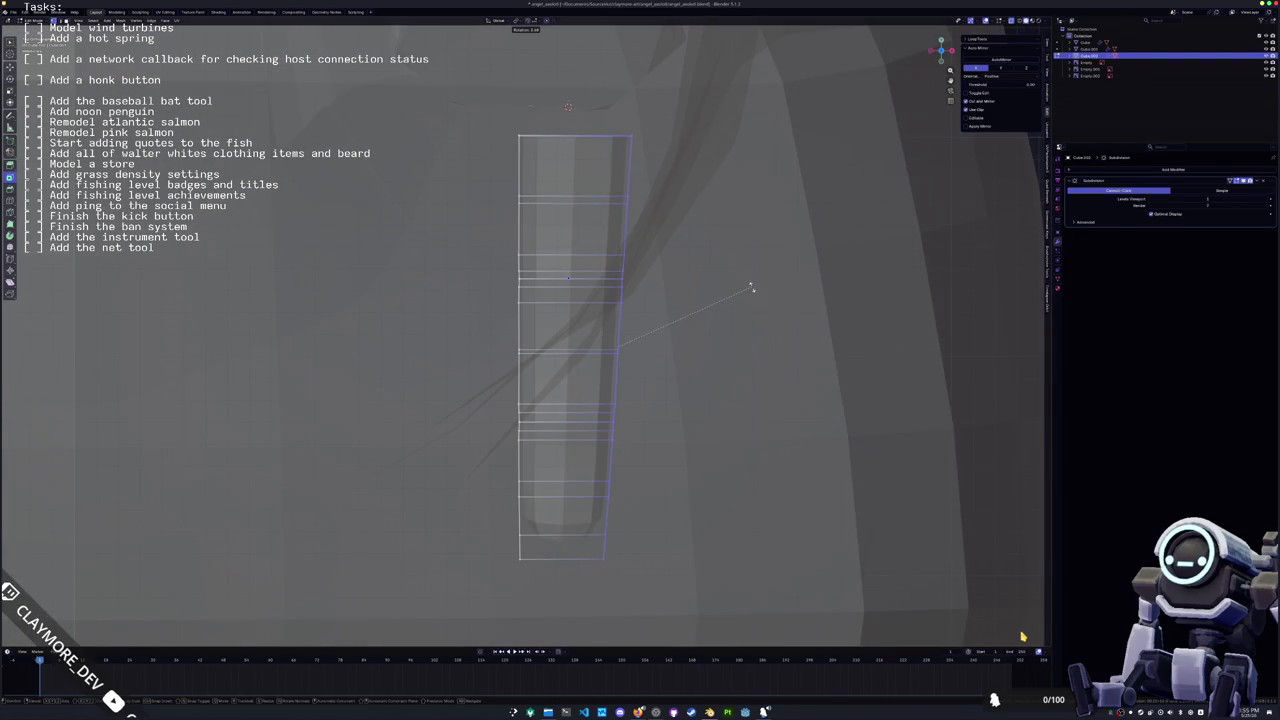
pyautogui.click(751, 284)
# Rotate the bar's left end edge inward and shift it along the X axis
pyautogui.moveTo(561, 578); pyautogui.dragTo(432, 64)
pyautogui.press('r')
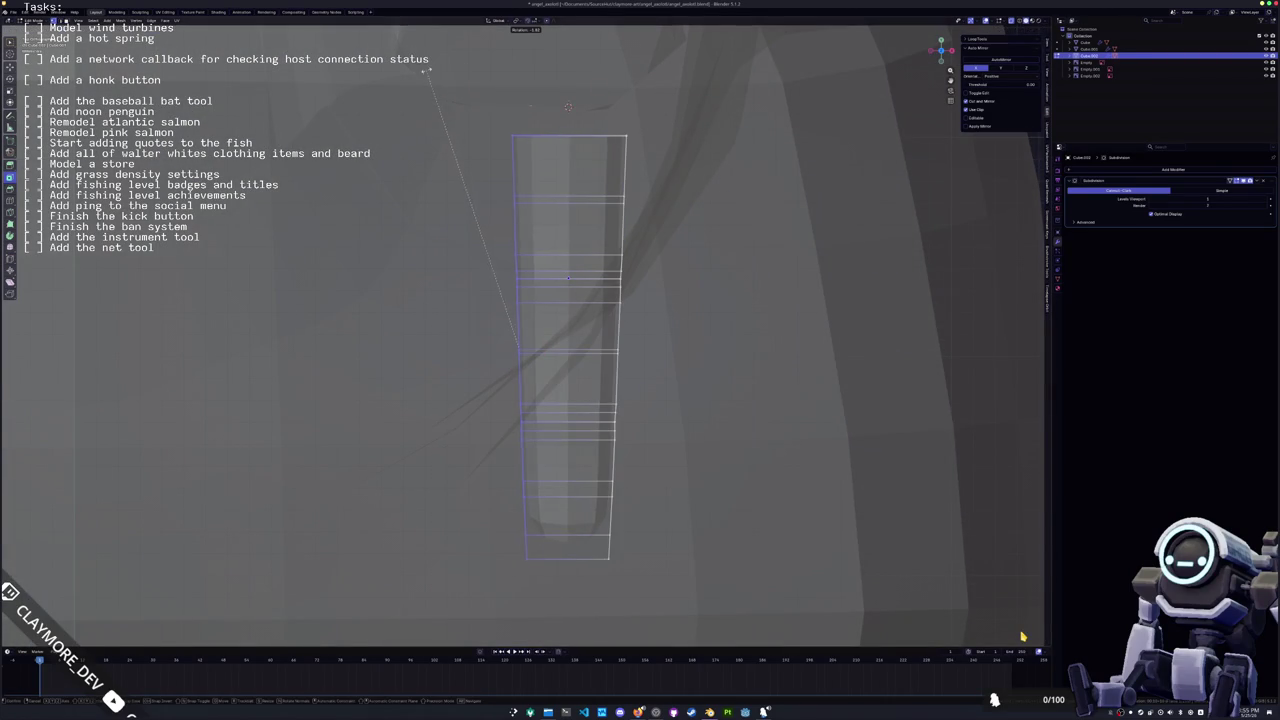
pyautogui.click(420, 75)
pyautogui.press('g')
pyautogui.press('x')
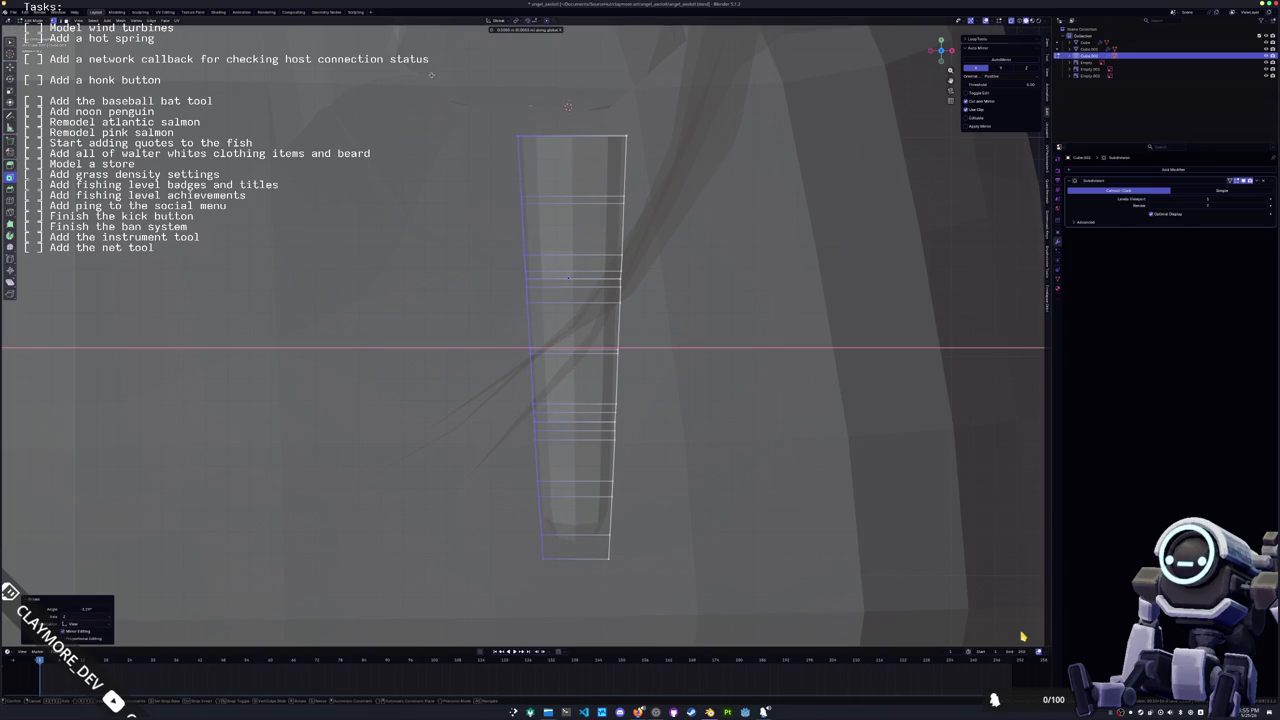
pyautogui.click(430, 75)
pyautogui.press('r')
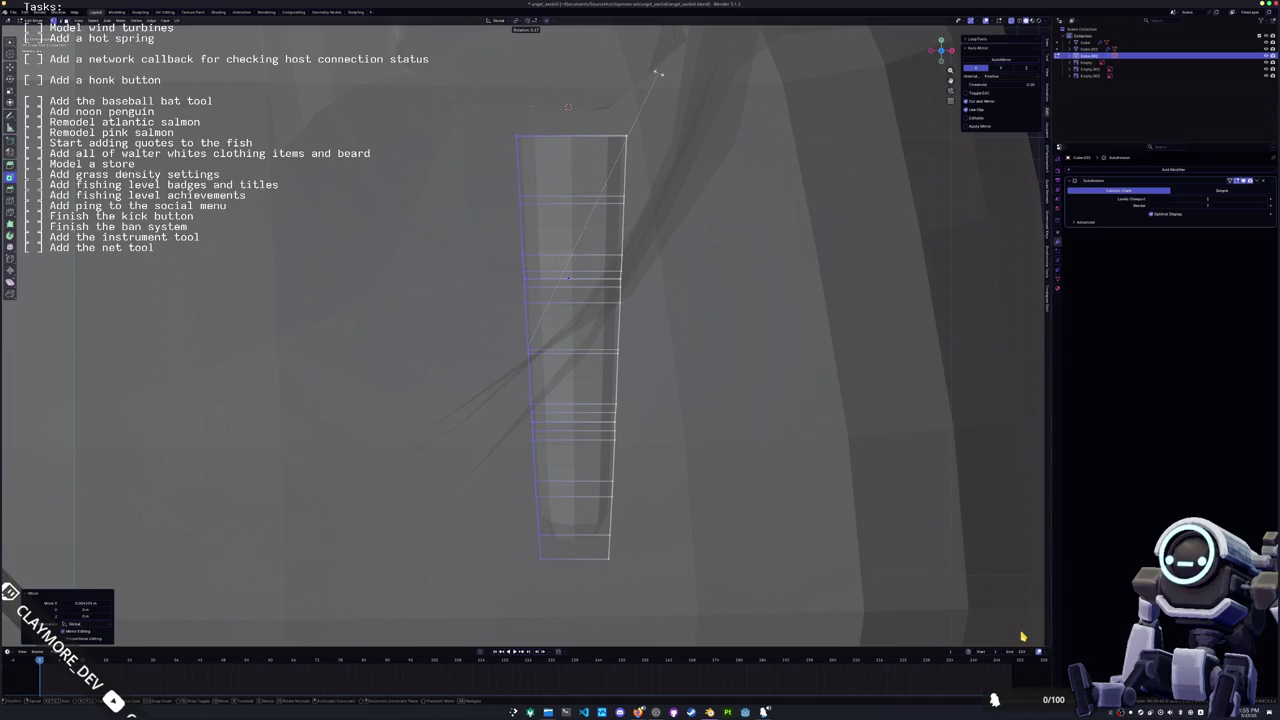
pyautogui.click(660, 73)
# Lower the bar's bottom edges along Z in side view and return to object mode
pyautogui.moveTo(660, 73); pyautogui.dragTo(565, 394, button='middle')
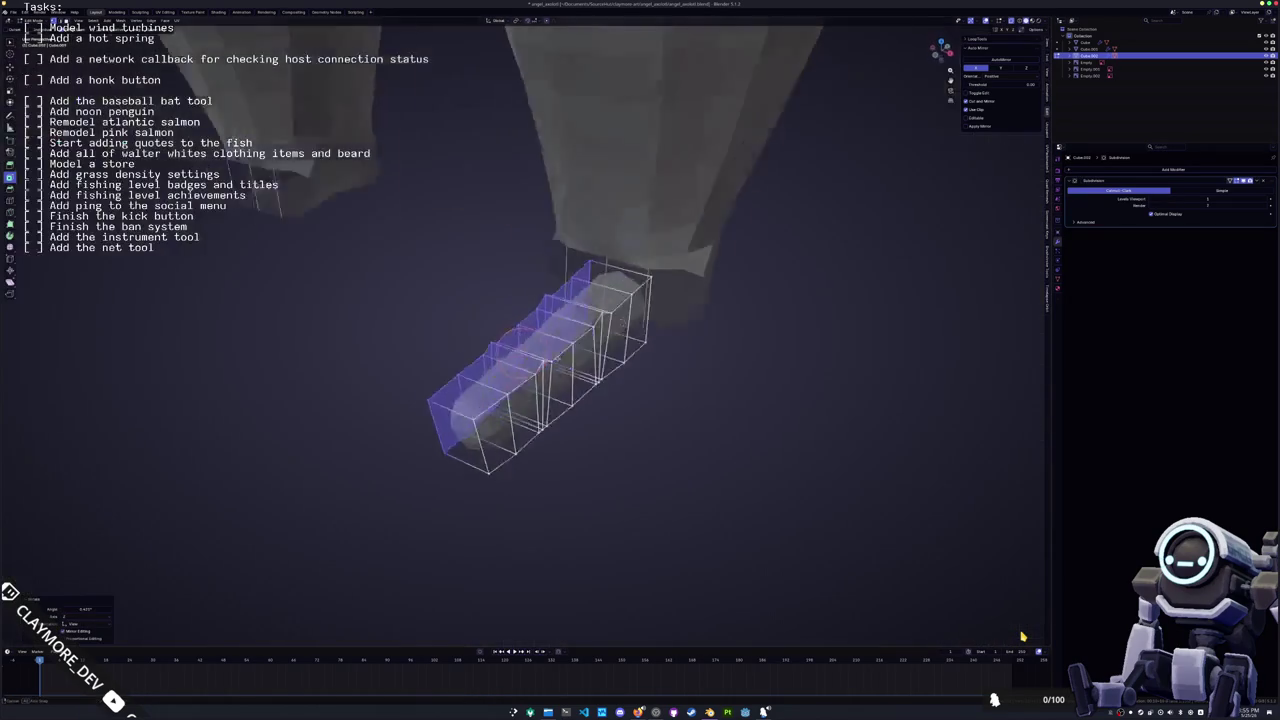
pyautogui.press('KP_3')
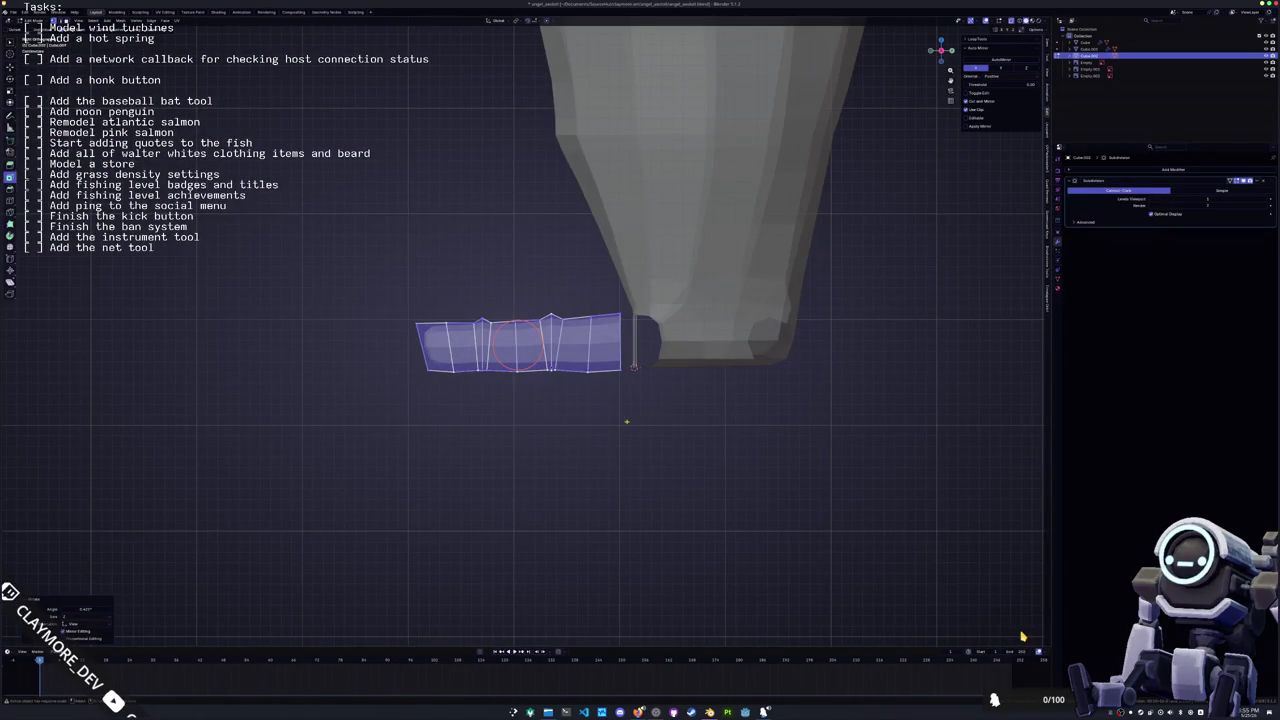
pyautogui.moveTo(682, 426); pyautogui.dragTo(366, 348)
pyautogui.scroll(2, 380, 400)
pyautogui.press('g')
pyautogui.press('z')
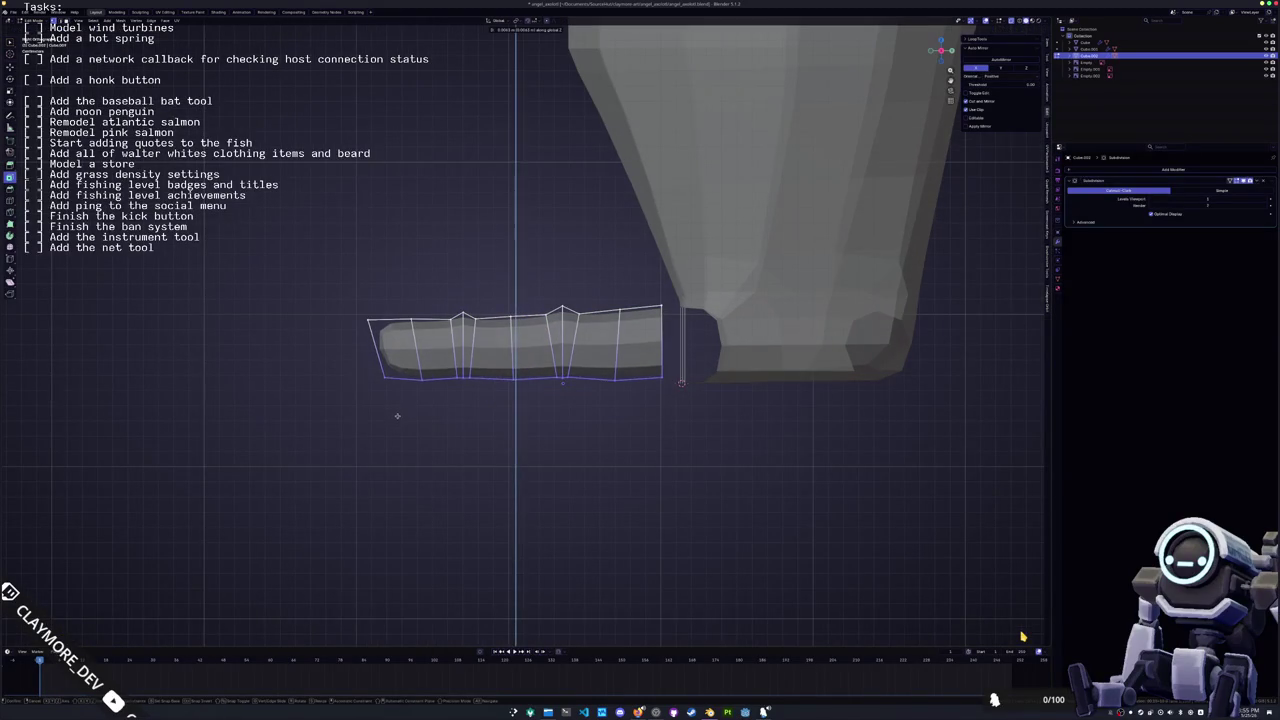
pyautogui.click(514, 380)
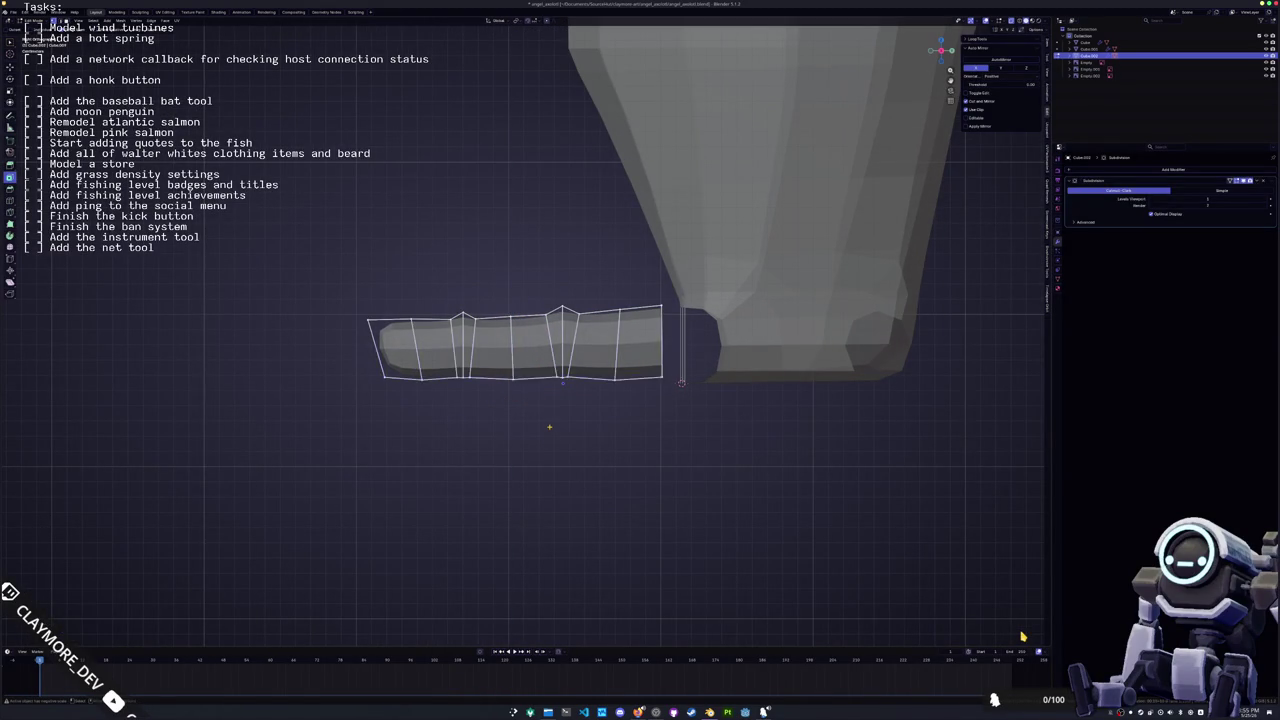
pyautogui.press('Tab')
pyautogui.press('s')
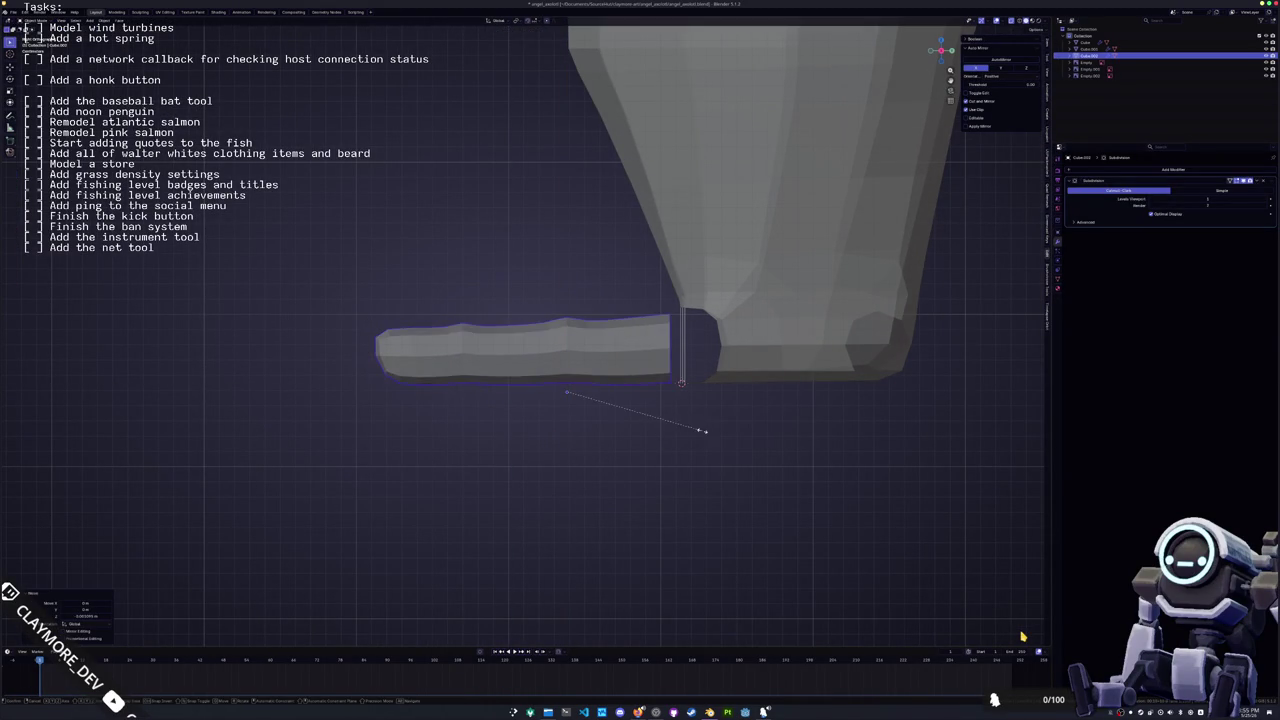
# Resize the toe bar and move it vertically under the leg
pyautogui.click(704, 430)
pyautogui.press('g')
pyautogui.press('z')
pyautogui.click(705, 430)
pyautogui.moveTo(657, 425)
pyautogui.mouseDown(button='middle')
pyautogui.moveTo(762, 404)
pyautogui.moveTo(748, 414)
pyautogui.mouseUp(button='middle')
# Narrow the bar along X and lower it slightly along Z
pyautogui.press('s')
pyautogui.press('x')
pyautogui.click(751, 402)
pyautogui.press('g')
pyautogui.press('z')
pyautogui.press('x')
pyautogui.press('z')
pyautogui.click(735, 423)
# Select the foot block, enter edit mode, and add a new loop on it
pyautogui.moveTo(735, 423); pyautogui.dragTo(700, 400, button='middle')
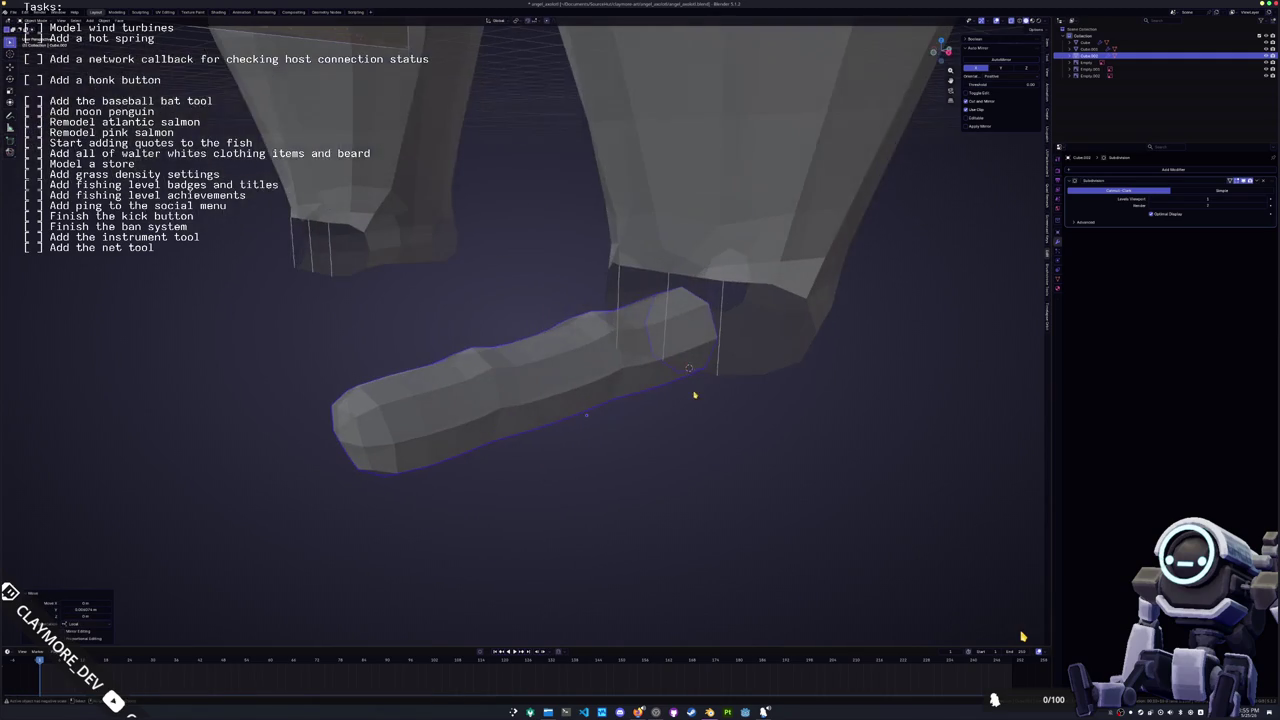
pyautogui.click(717, 348)
pyautogui.press('Tab')
pyautogui.moveTo(717, 348); pyautogui.dragTo(779, 364, button='middle')
pyautogui.press('g')
pyautogui.press('x')
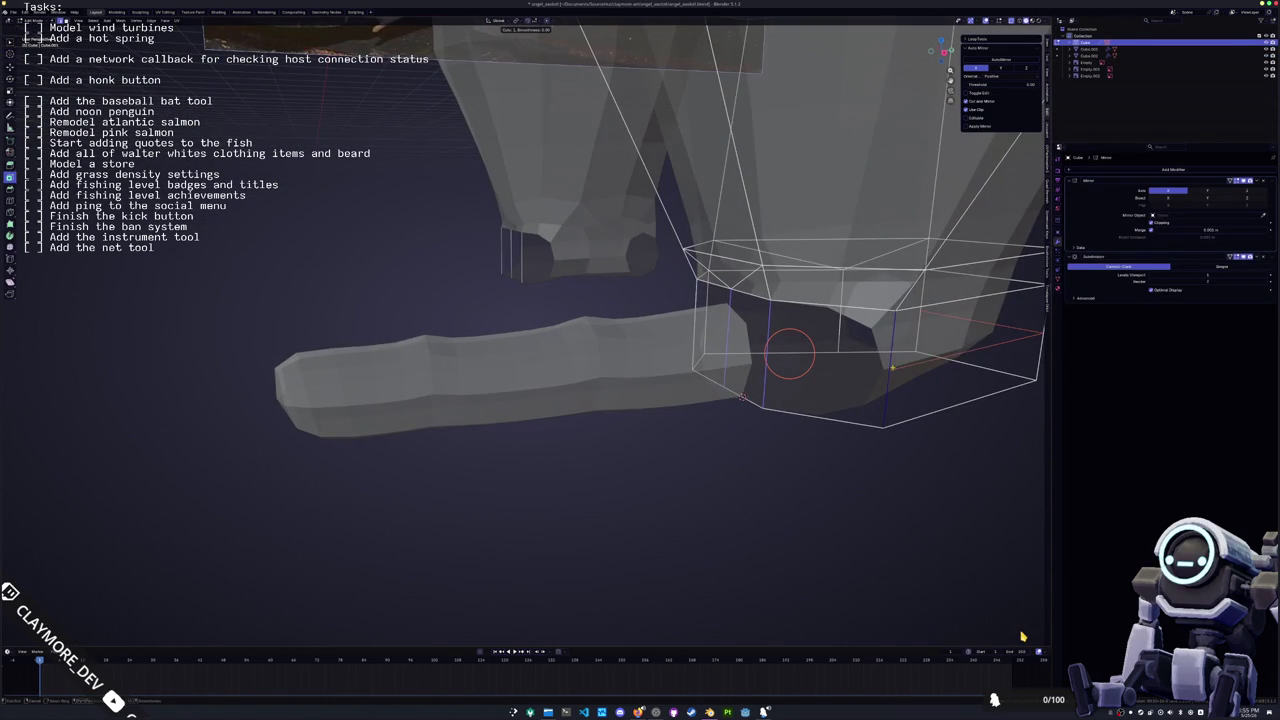
pyautogui.click(790, 355)
# Subdivide the selected edges of the foot block
pyautogui.moveTo(790, 355)
pyautogui.mouseDown(button='middle')
pyautogui.moveTo(442, 322)
pyautogui.moveTo(624, 428)
pyautogui.moveTo(549, 438)
pyautogui.moveTo(507, 378)
pyautogui.moveTo(645, 395)
pyautogui.mouseUp(button='middle')
pyautogui.click(624, 428)
pyautogui.hotkey('ctrl', 'e')
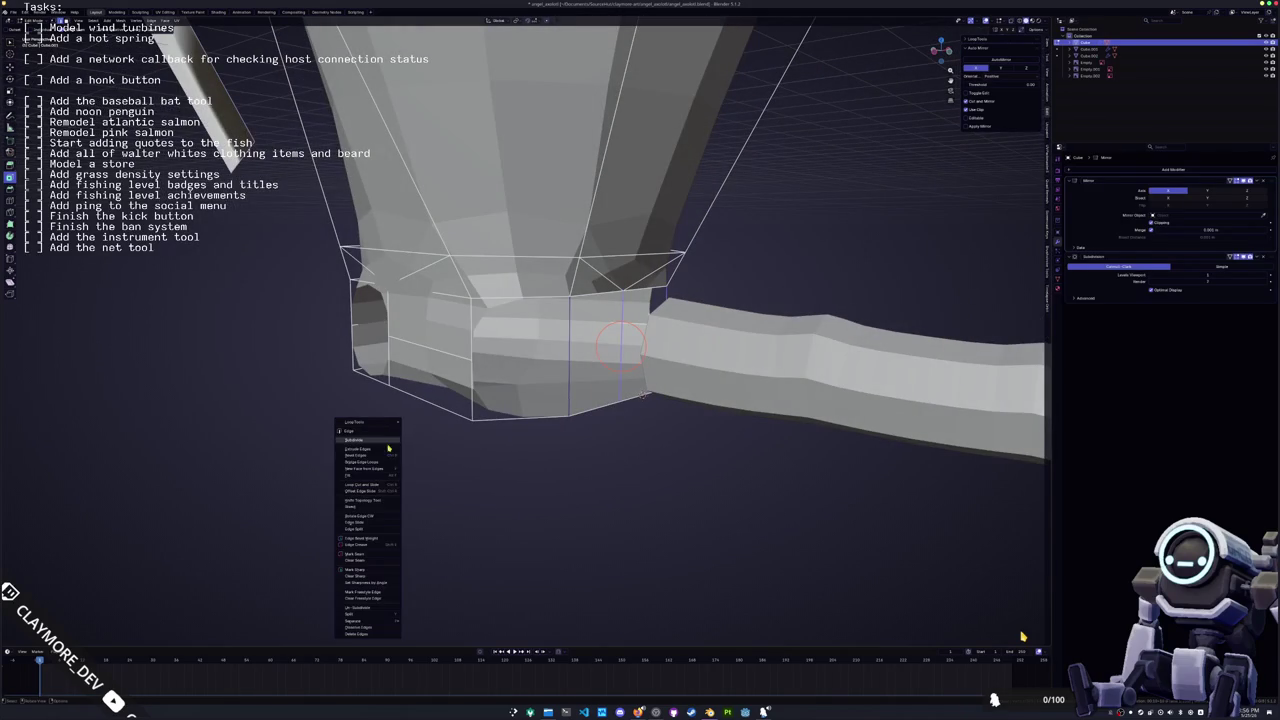
pyautogui.click(352, 444)
# Return to object mode and select the arm object
pyautogui.moveTo(352, 444)
pyautogui.mouseDown(button='middle')
pyautogui.moveTo(473, 429)
pyautogui.moveTo(543, 474)
pyautogui.mouseUp(button='middle')
pyautogui.press('Tab')
pyautogui.click(466, 432)
pyautogui.scroll(5, 543, 474)
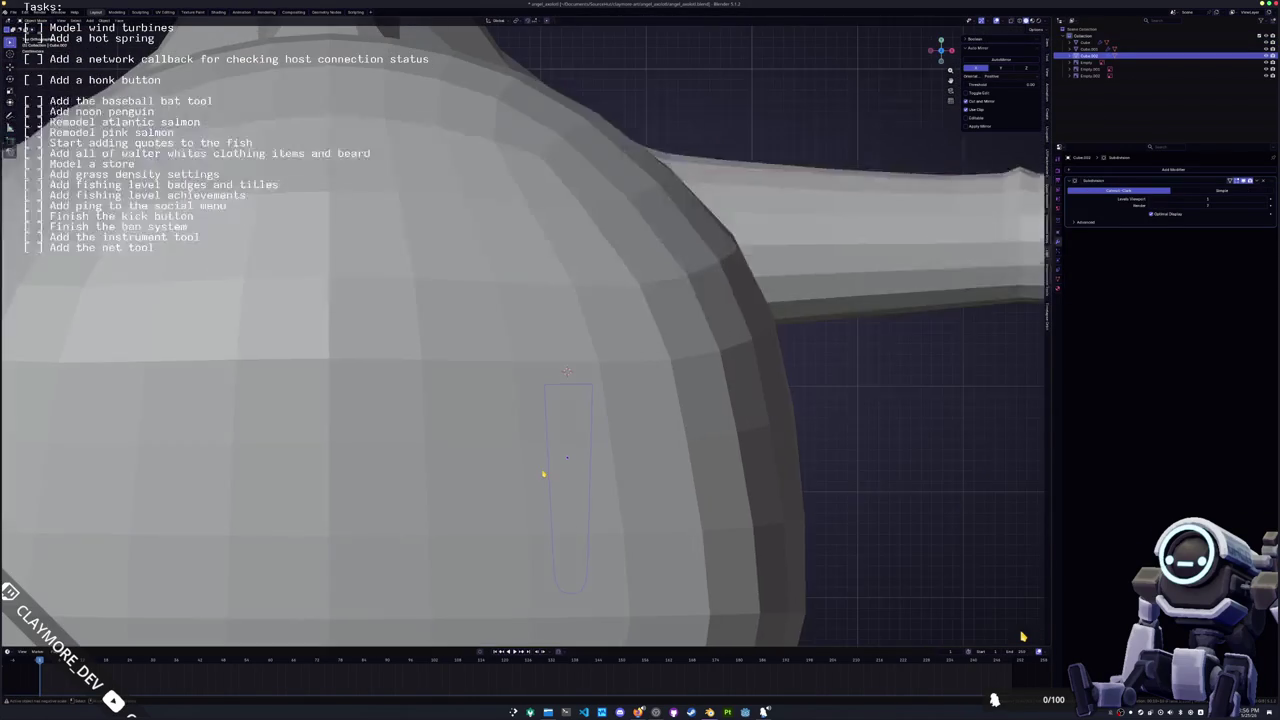
# From below, duplicate a finger, then tilt, resize and place the copy beside the original
pyautogui.press('ctrl+KP_7')
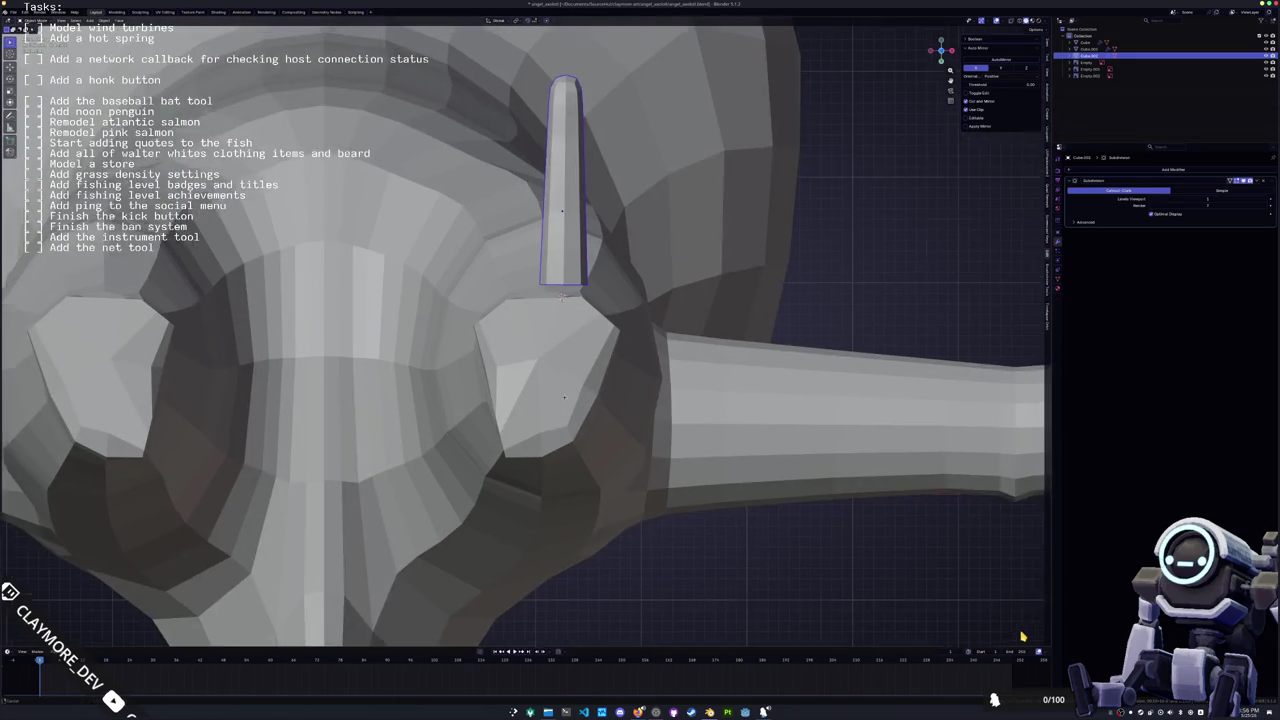
pyautogui.hotkey('shift', 'd')
pyautogui.press('r')
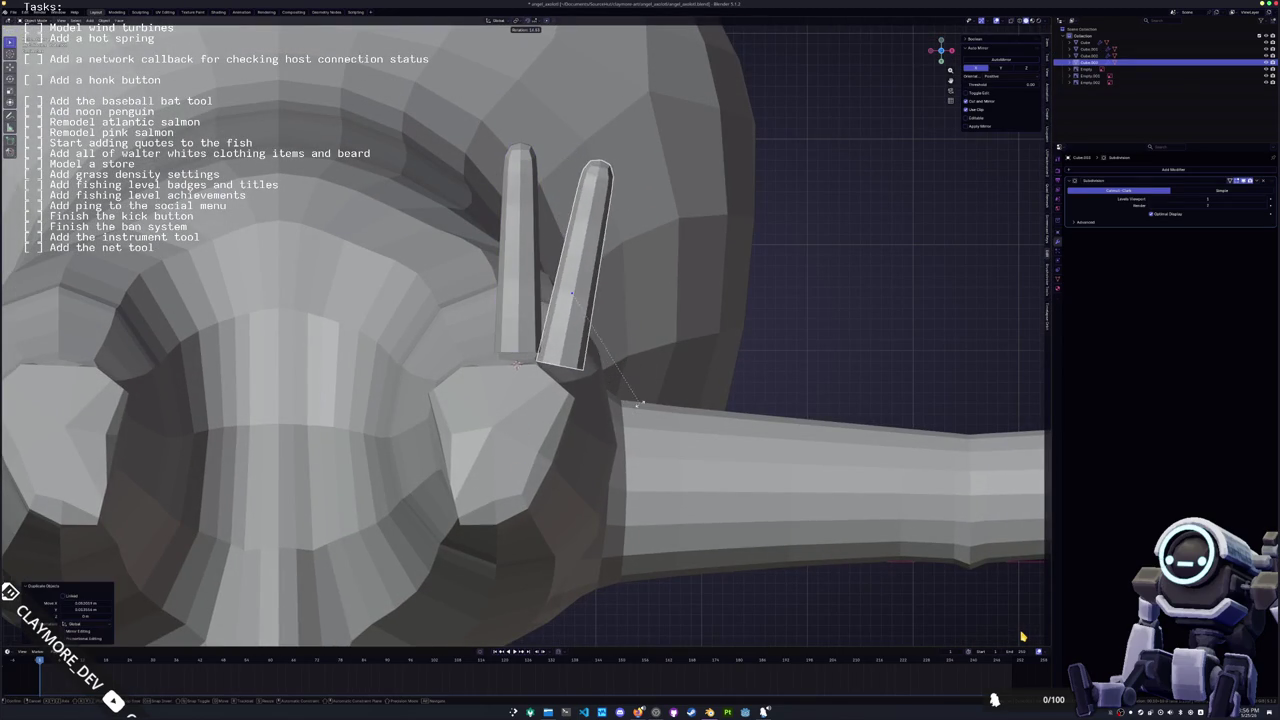
pyautogui.press('s')
pyautogui.click(612, 387)
pyautogui.press('r')
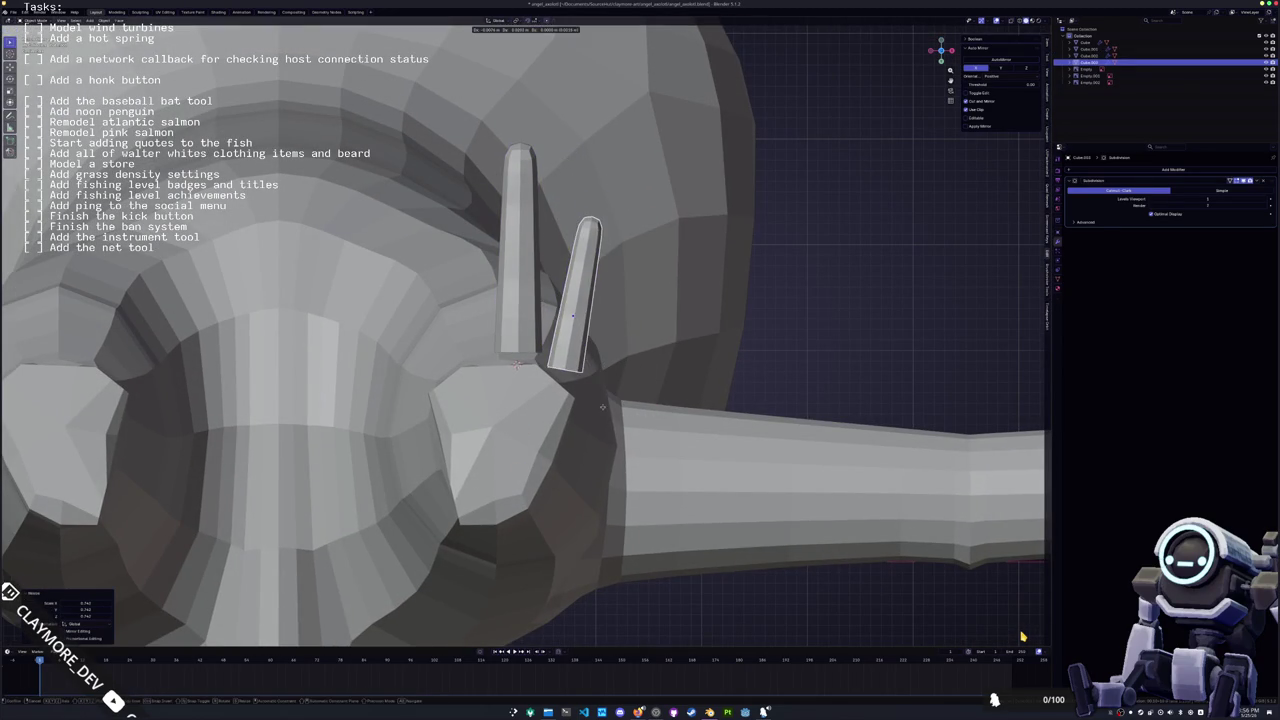
pyautogui.click(644, 446)
pyautogui.press('s')
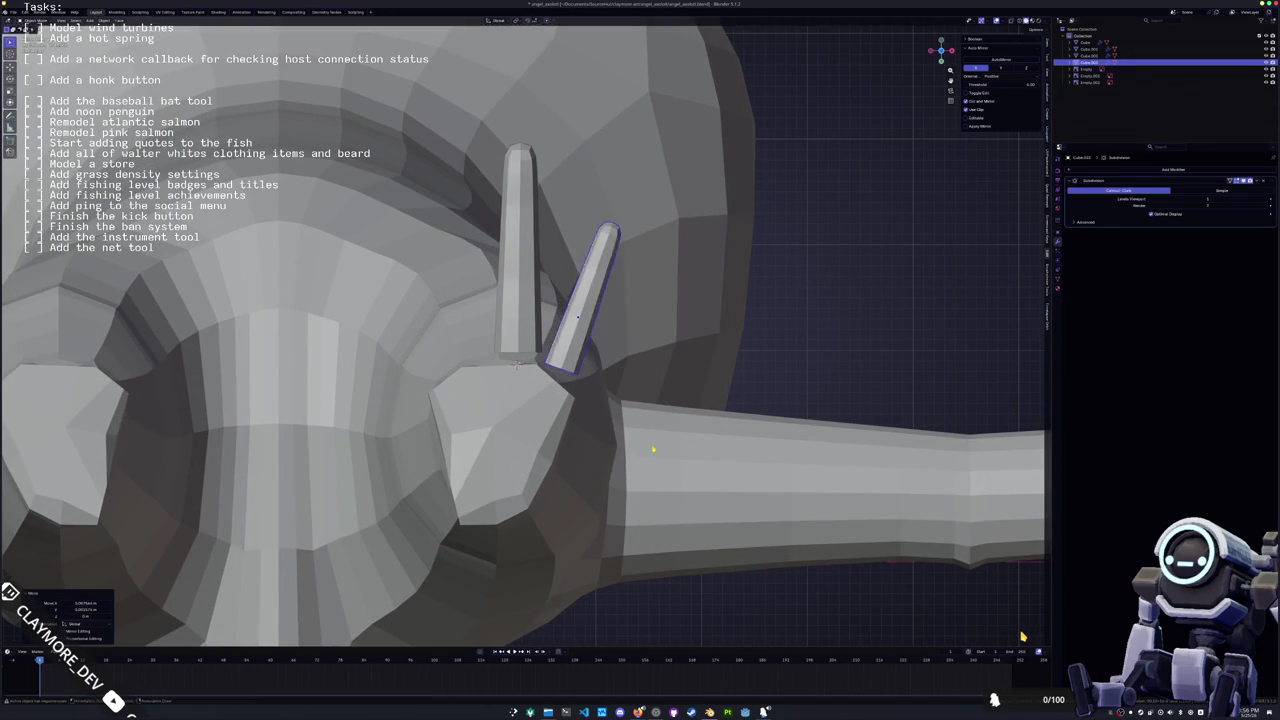
pyautogui.click(667, 471)
pyautogui.press('g')
pyautogui.click(674, 470)
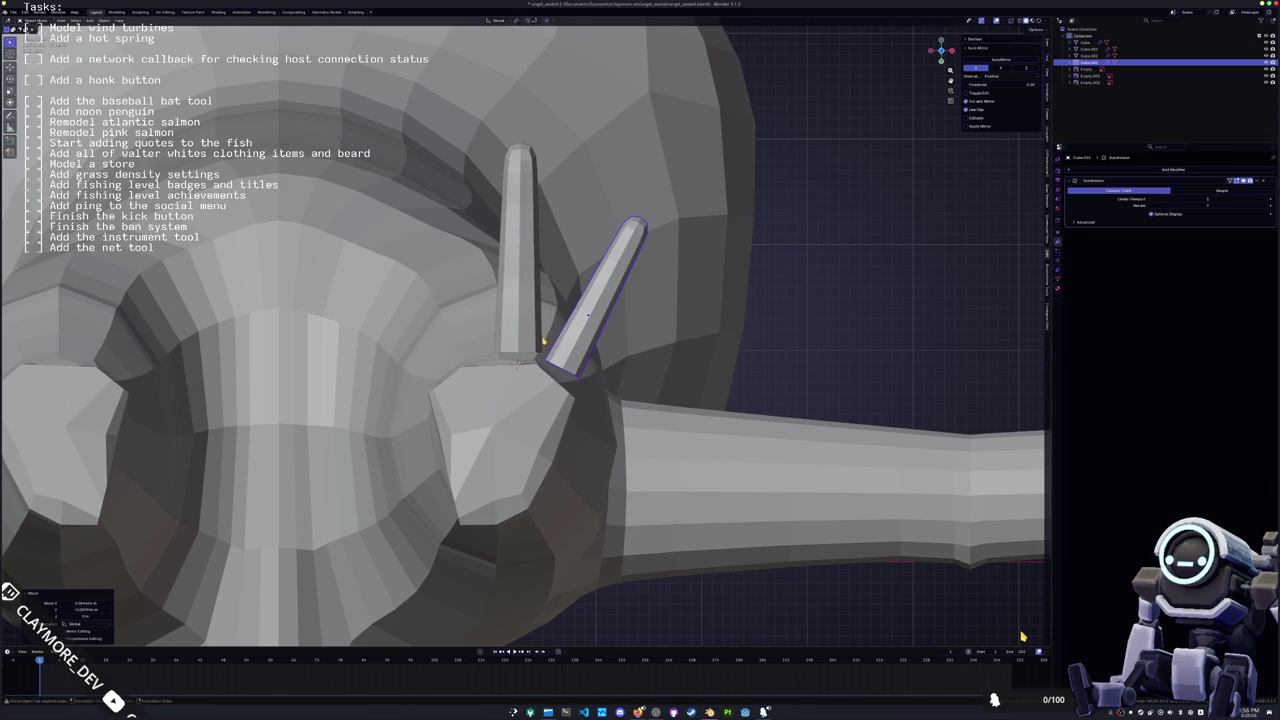
# Copy the upright finger to its left, tilt it slightly and lengthen it along its axis
pyautogui.click(521, 330)
pyautogui.press('g')
pyautogui.rightClick(521, 330)
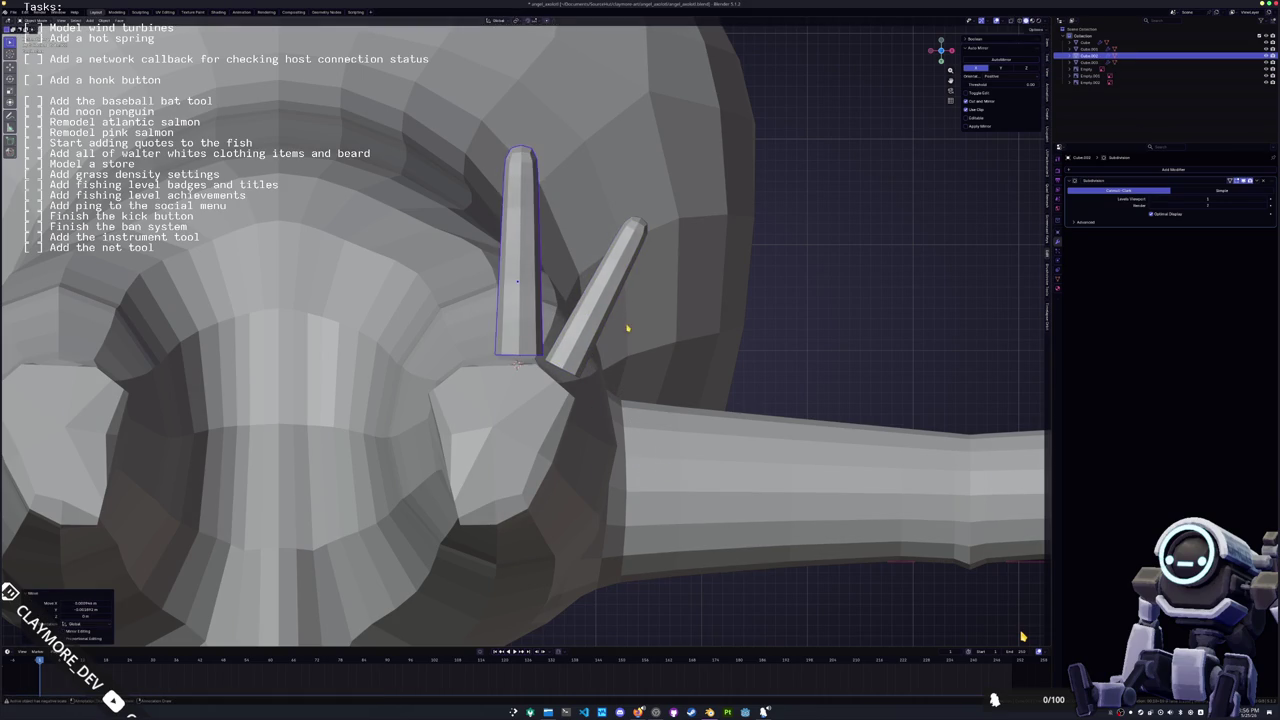
pyautogui.hotkey('shift', 'd')
pyautogui.click(584, 330)
pyautogui.press('r')
pyautogui.click(600, 312)
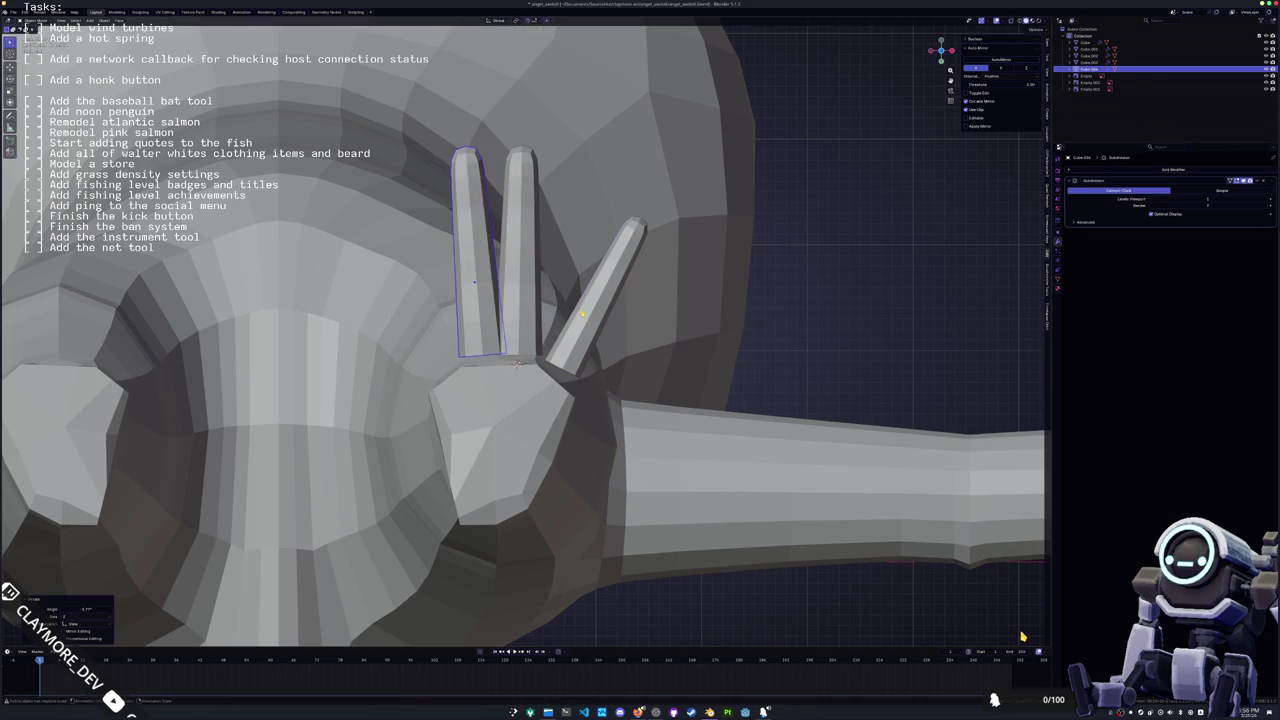
pyautogui.press('s')
pyautogui.press('x')
pyautogui.press('x')
pyautogui.press('y')
pyautogui.press('y')
pyautogui.click(608, 307)
# Reposition and rotate the middle finger into the fan
pyautogui.click(521, 250)
pyautogui.press('g')
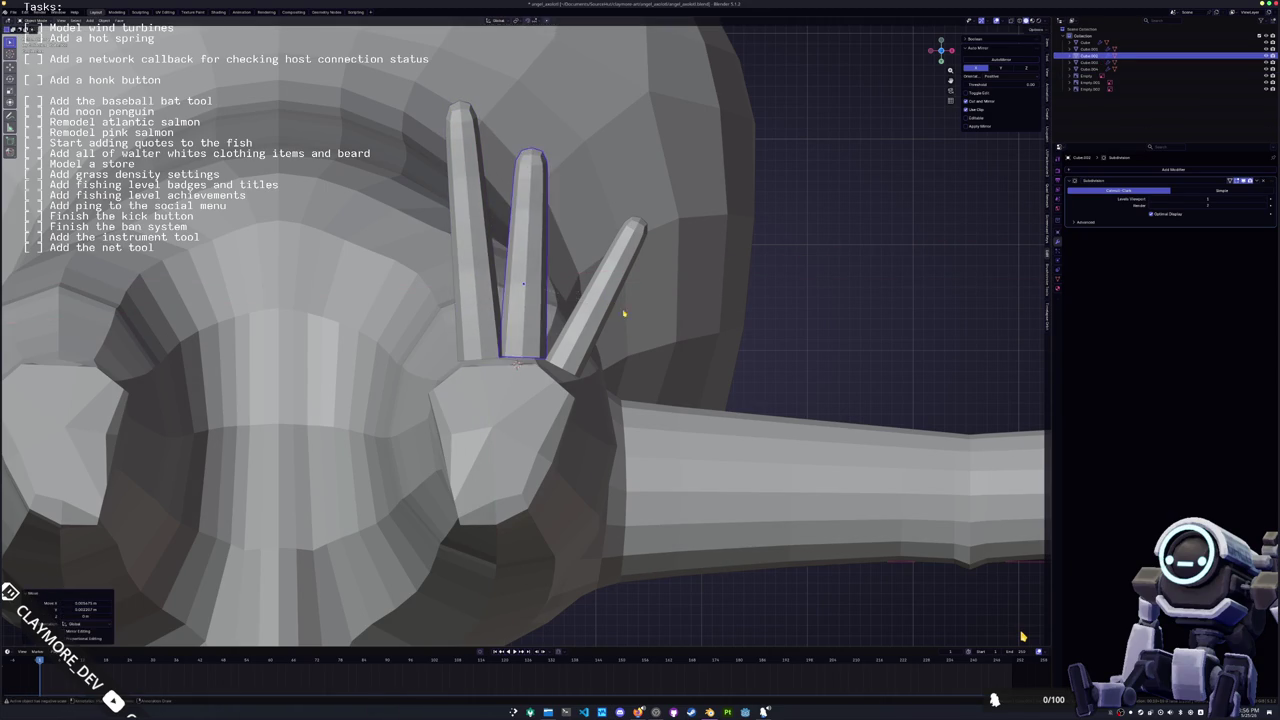
pyautogui.click(617, 314)
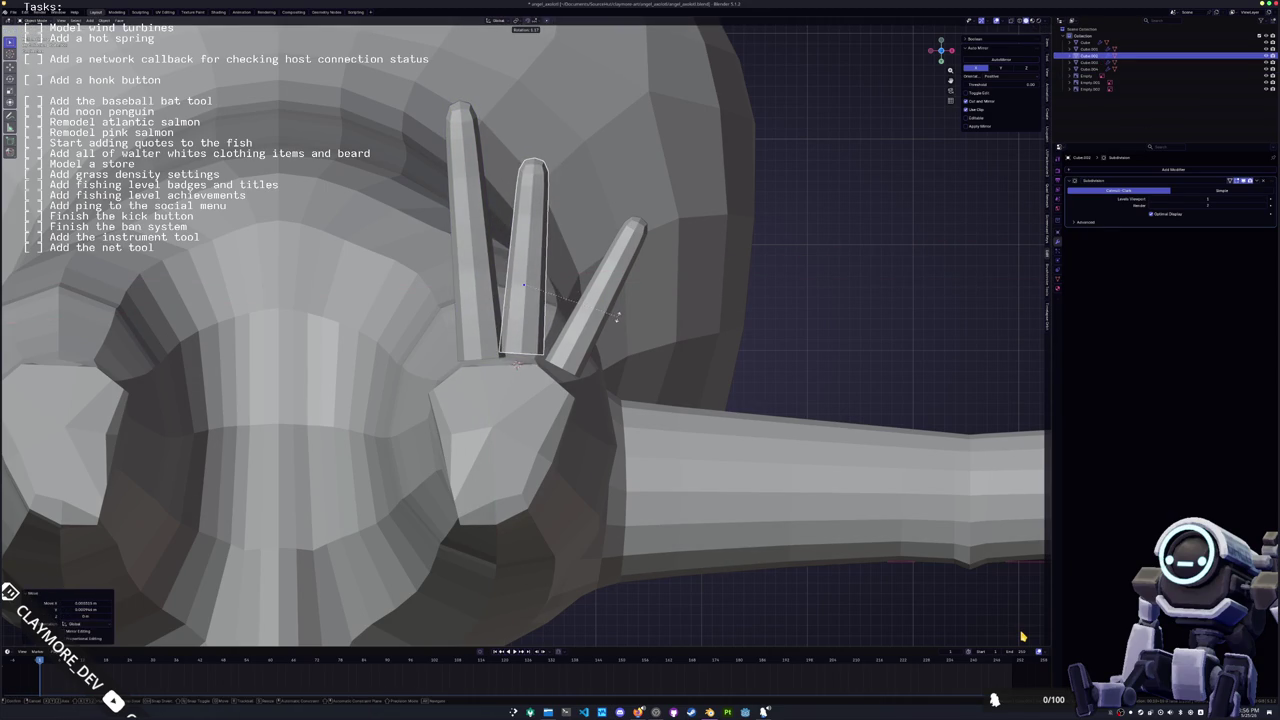
pyautogui.moveTo(617, 314); pyautogui.dragTo(580, 323, button='middle')
pyautogui.press('g')
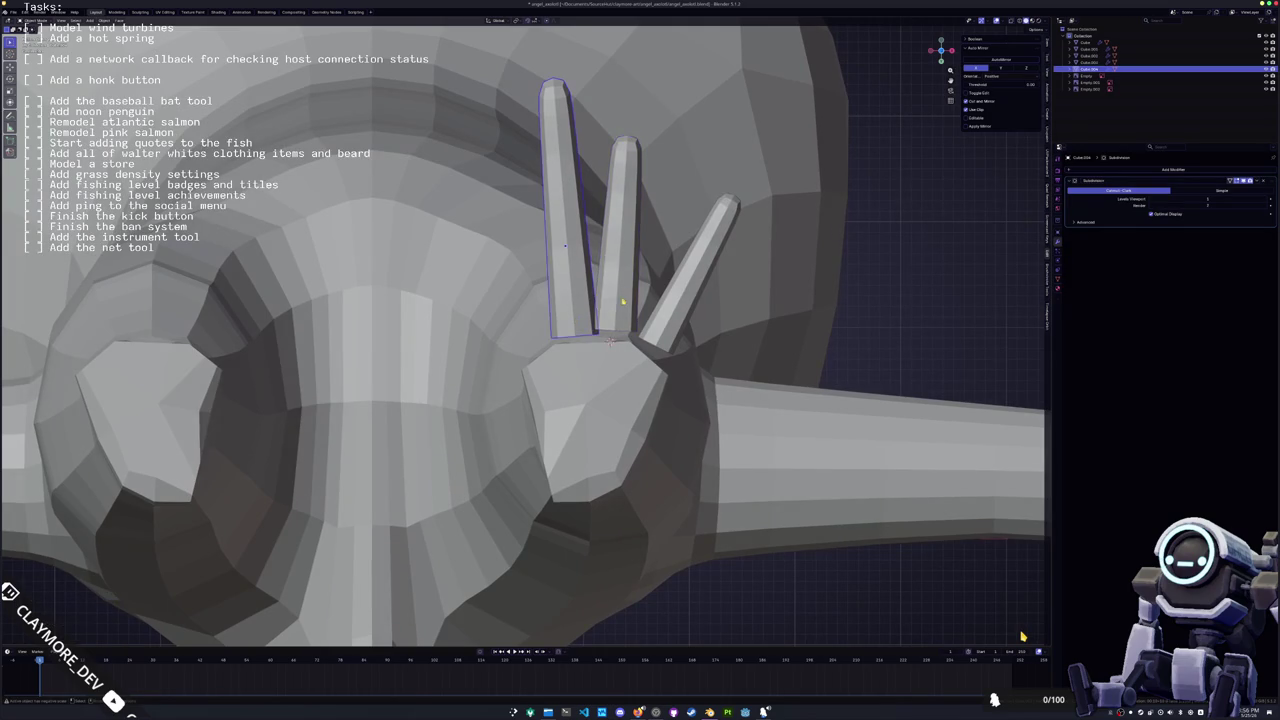
pyautogui.click(588, 318)
pyautogui.press('r')
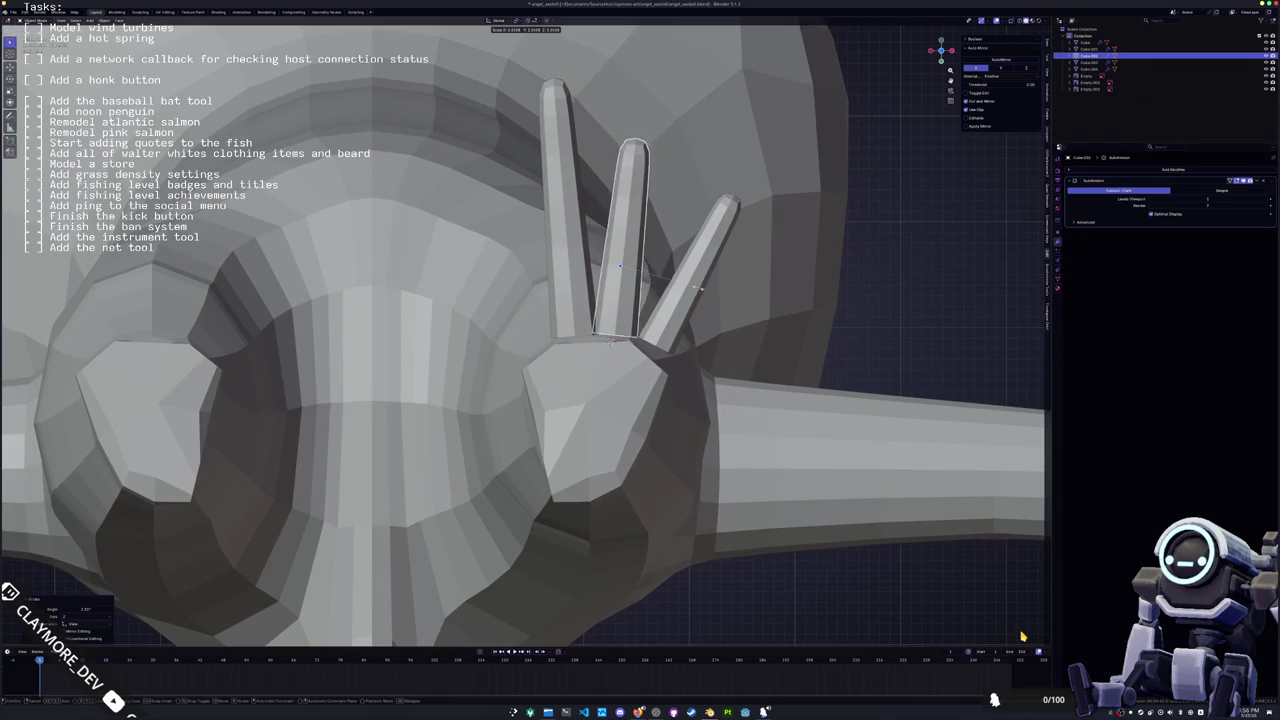
pyautogui.click(697, 288)
# Place the ring finger and make the ring and index fingers thinner
pyautogui.click(705, 300)
pyautogui.press('g')
pyautogui.click(705, 302)
pyautogui.press('s')
pyautogui.click(705, 310)
pyautogui.click(565, 245)
pyautogui.press('s')
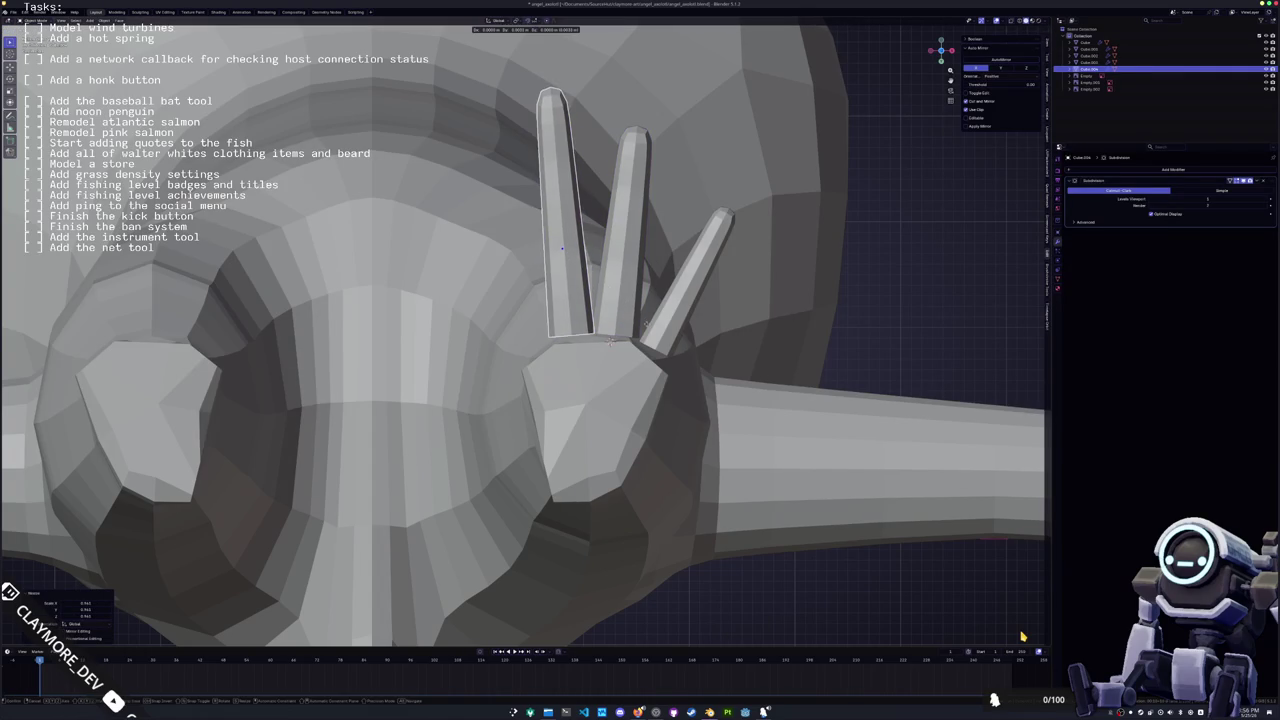
pyautogui.click(633, 335)
pyautogui.moveTo(633, 335); pyautogui.dragTo(650, 370, button='middle')
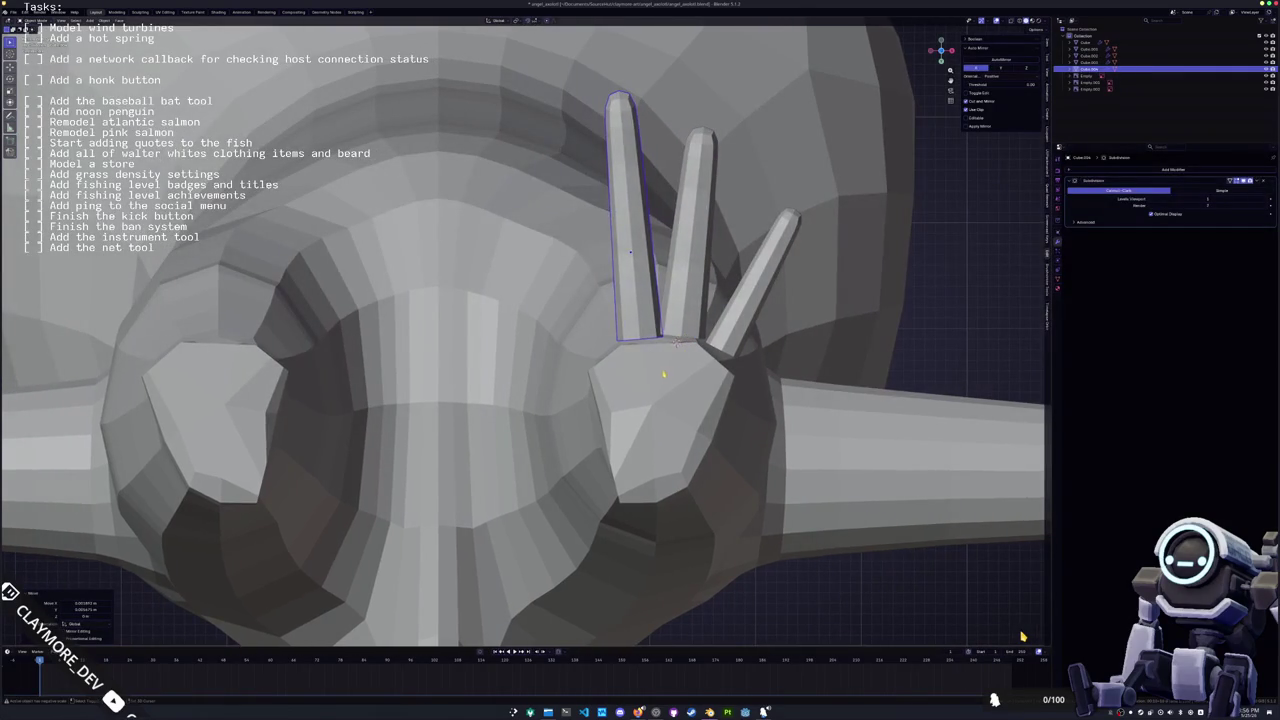
# Add an outer finger from an index copy, angled outward, and shorten it to match the reference
pyautogui.hotkey('shift', 'd')
pyautogui.press('r')
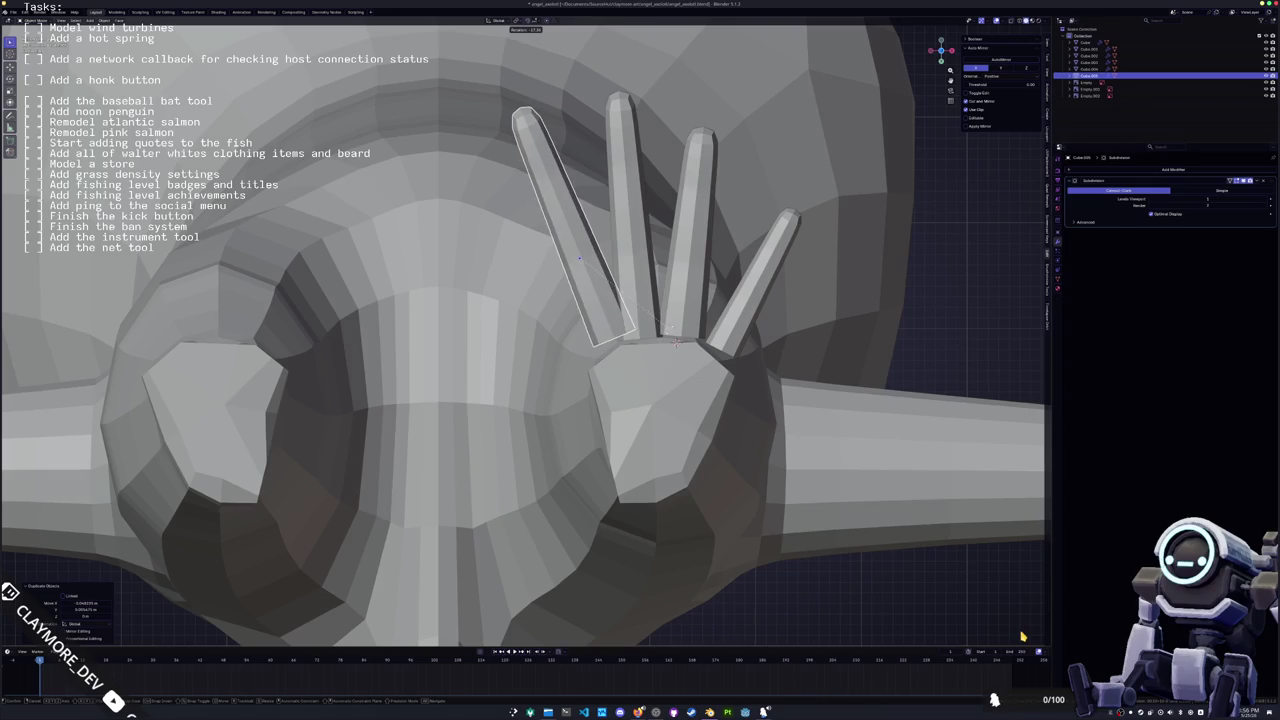
pyautogui.press('Return')
pyautogui.press('g')
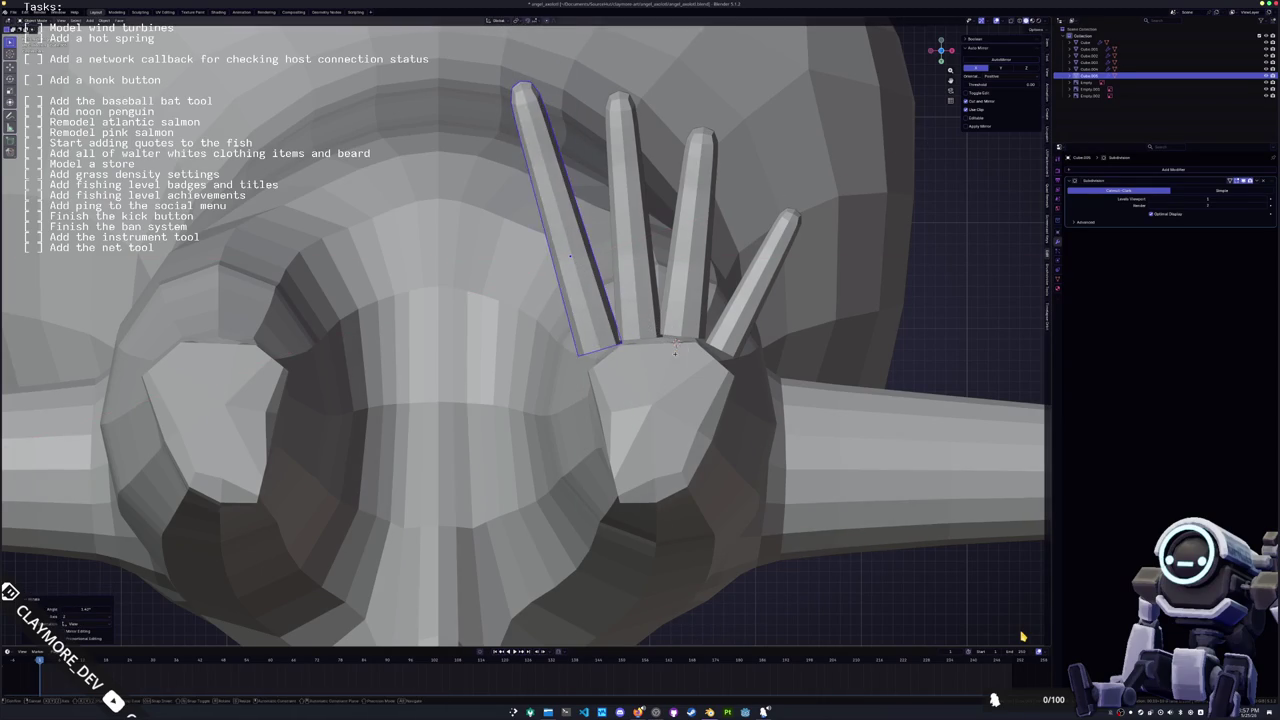
pyautogui.click(678, 354)
pyautogui.hotkey('alt', 'Tab')
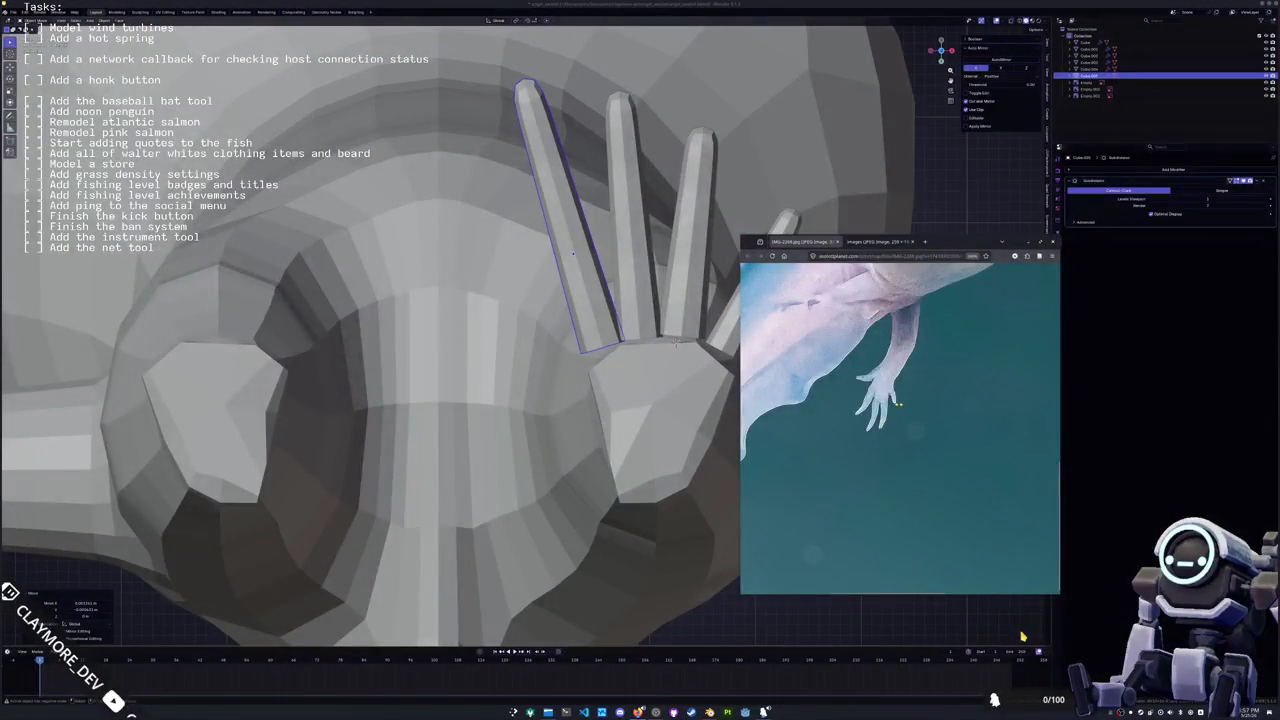
pyautogui.click(760, 280)
pyautogui.press('s')
pyautogui.press('x')
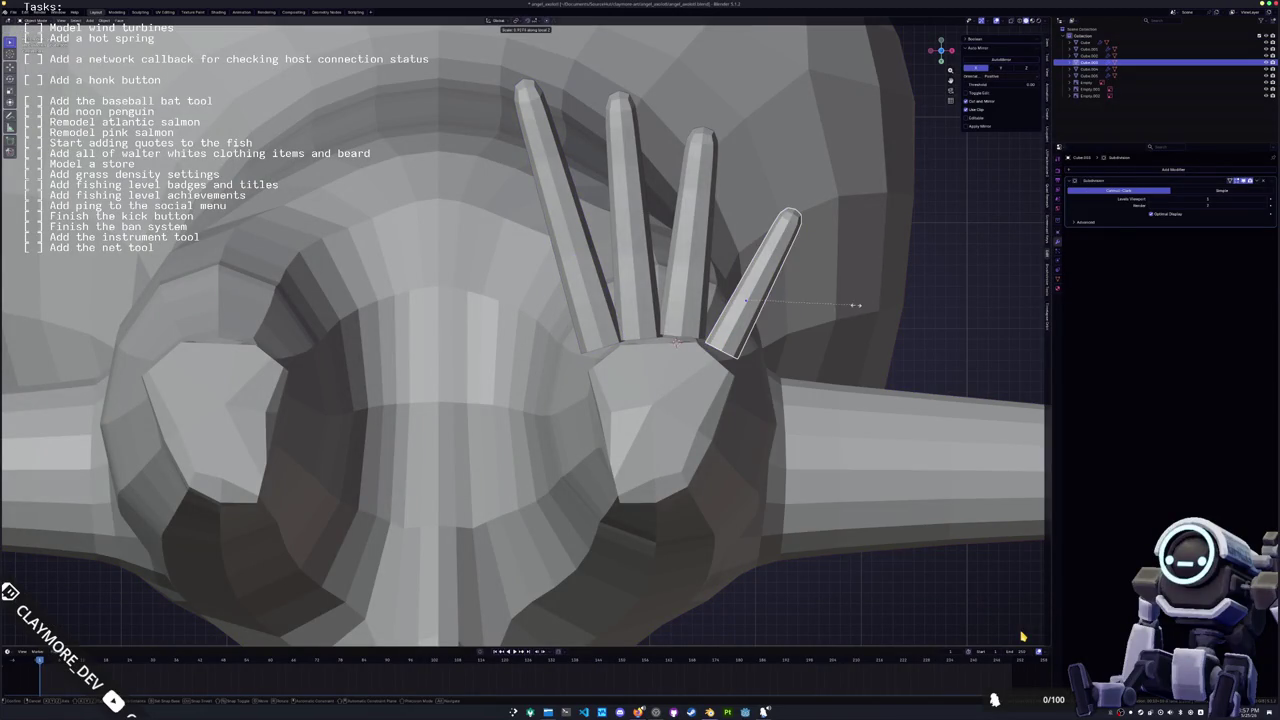
pyautogui.press('x')
pyautogui.click(834, 316)
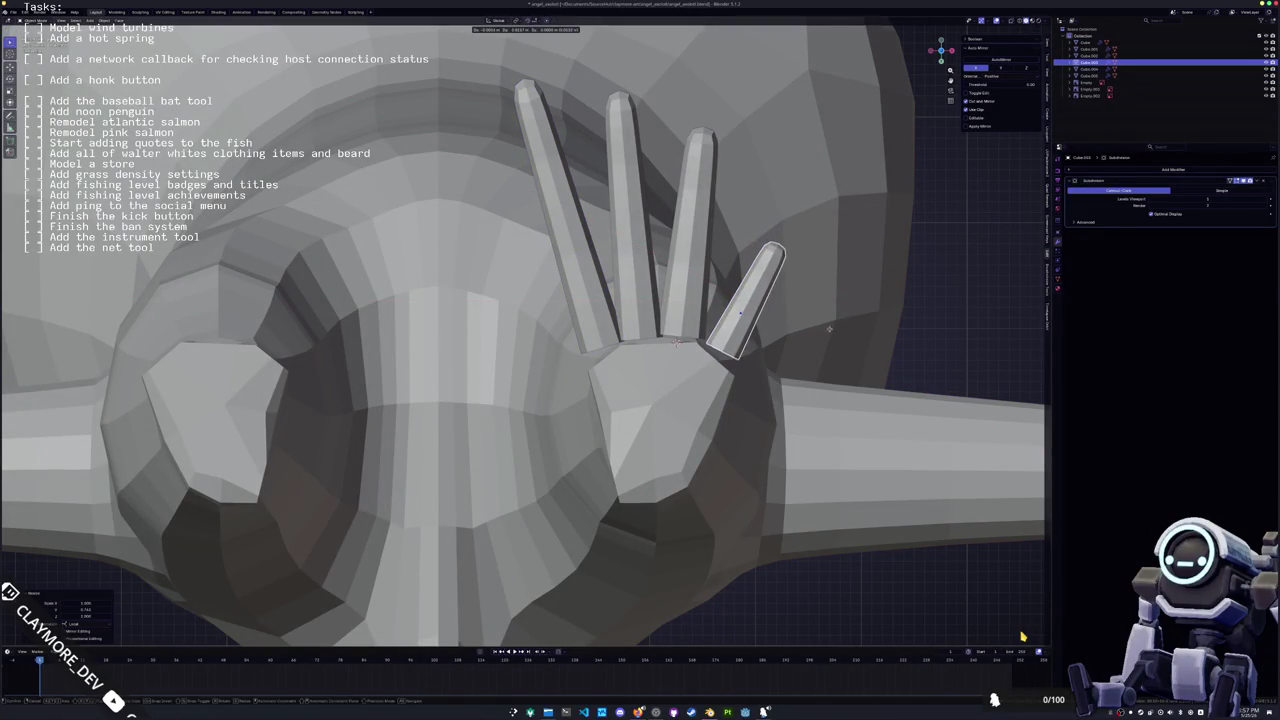
# Shorten the ring, middle and index fingers so the four lengths vary
pyautogui.click(700, 230)
pyautogui.press('s')
pyautogui.click(650, 320)
pyautogui.click(650, 320)
pyautogui.press('s')
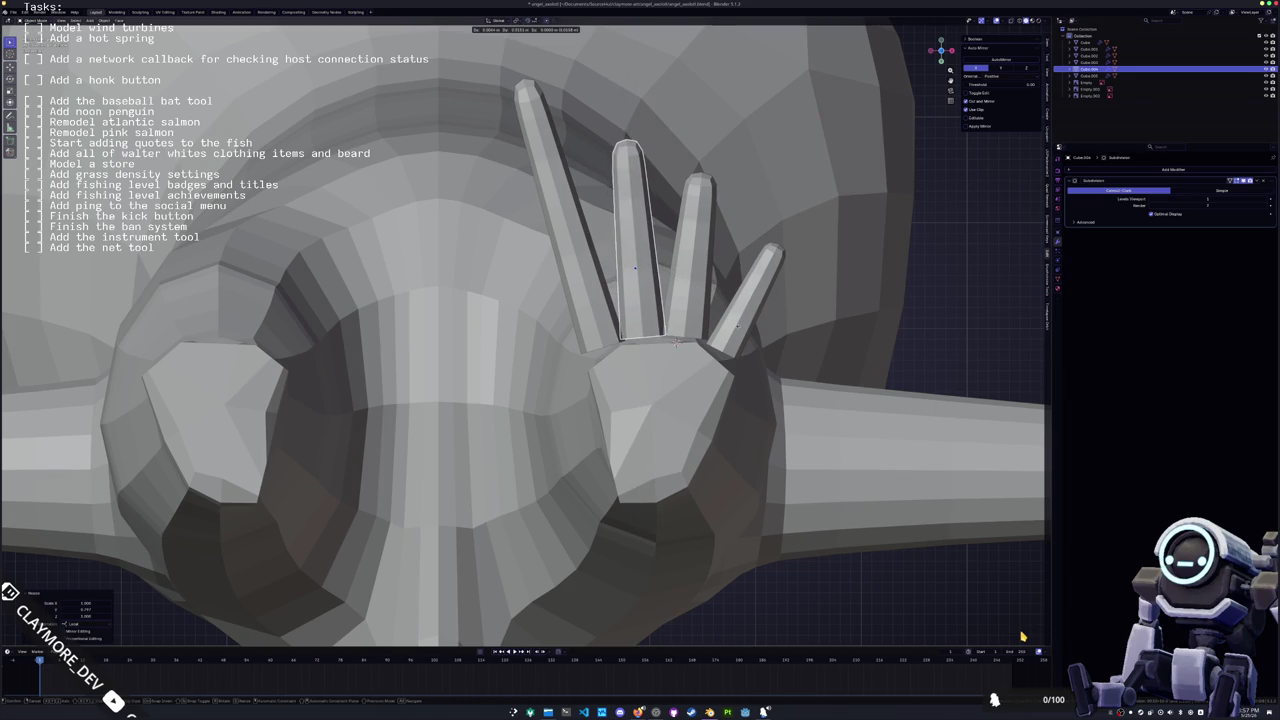
pyautogui.click(660, 335)
pyautogui.click(575, 240)
pyautogui.press('s')
pyautogui.press('y')
pyautogui.press('y')
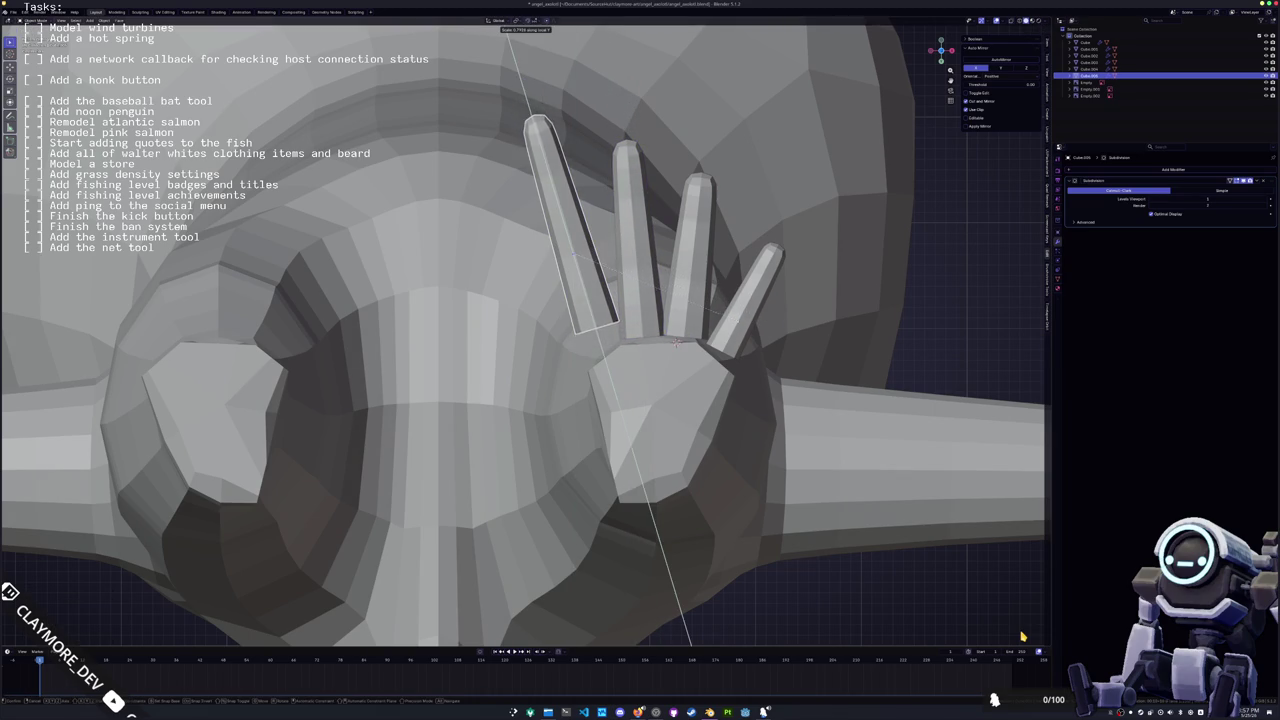
pyautogui.press('Return')
pyautogui.press('Return')
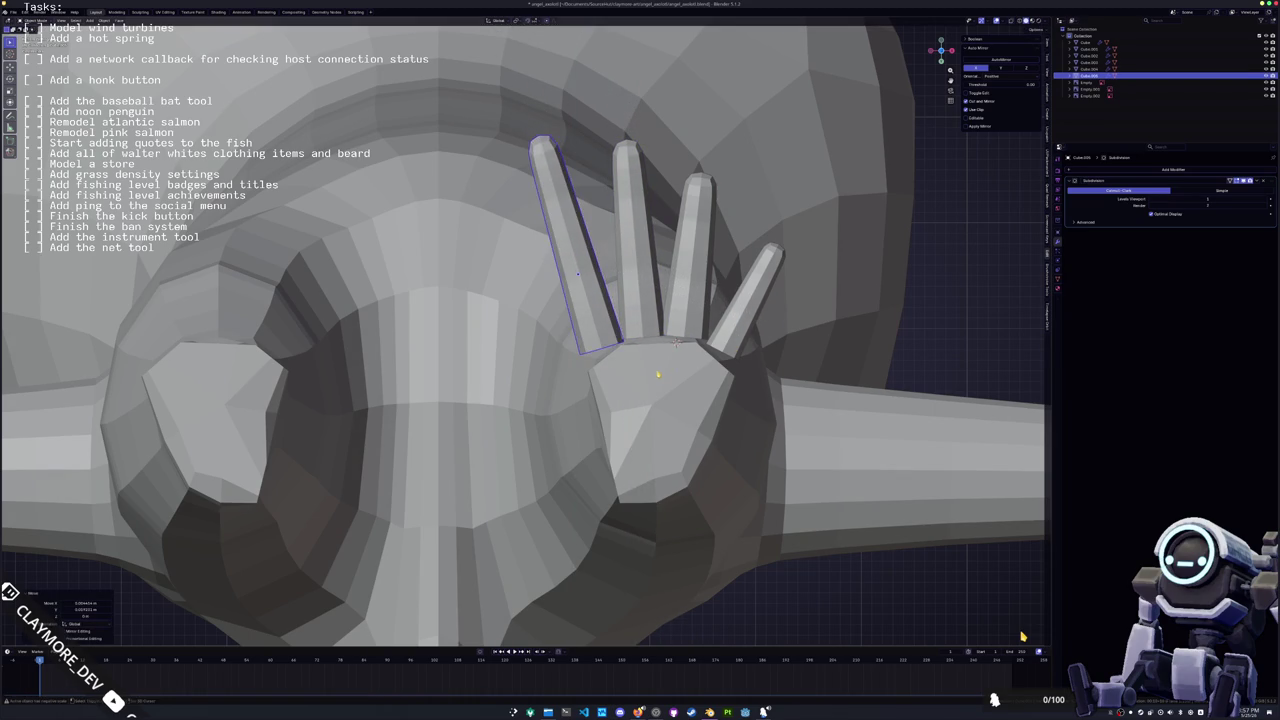
pyautogui.keyDown('shift'); pyautogui.moveTo(560, 340); pyautogui.dragTo(592, 278, button='middle'); pyautogui.keyUp('shift')
pyautogui.hotkey('shift', 'd')
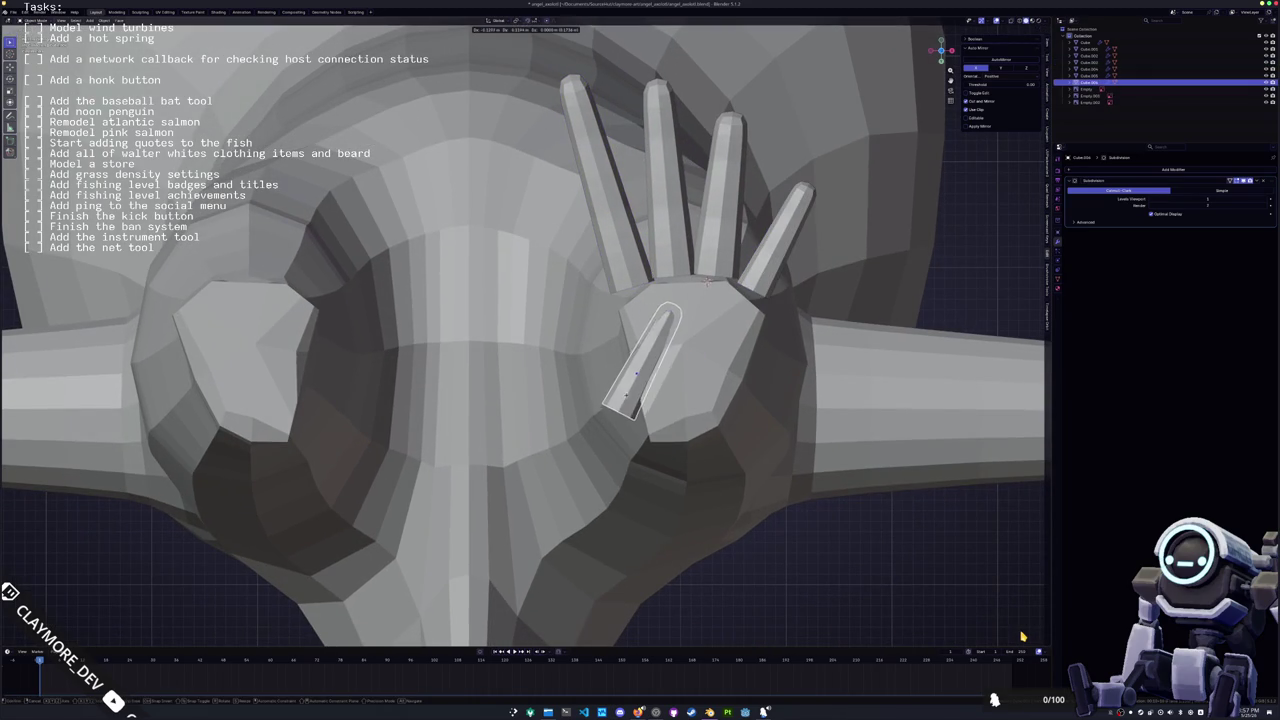
# Rotate the finger copy across the palm and shrink it into a short thumb
pyautogui.press('r')
pyautogui.press('Return')
pyautogui.press('s')
pyautogui.press('y')
pyautogui.press('y')
pyautogui.press('Return')
pyautogui.press('s')
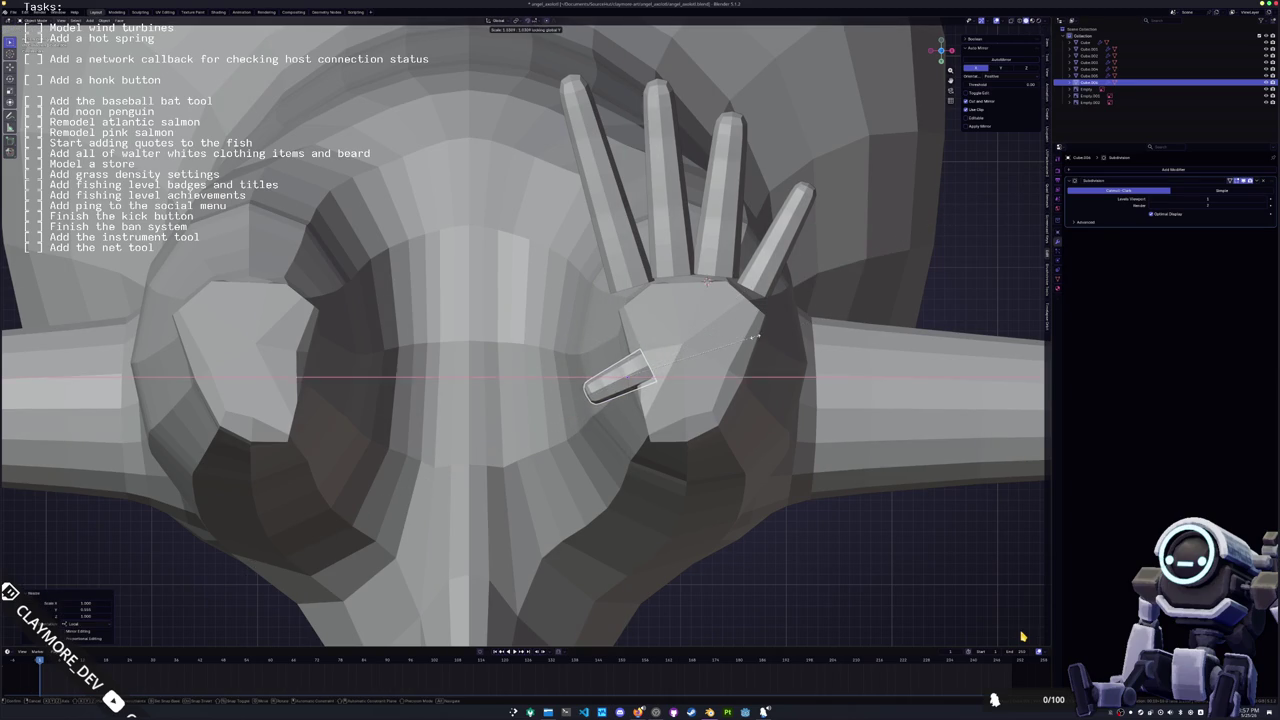
pyautogui.click(760, 394)
# Dissolve the thumb's extra edge loops in Edit Mode
pyautogui.moveTo(760, 394)
pyautogui.mouseDown(button='middle')
pyautogui.moveTo(705, 443)
pyautogui.moveTo(603, 440)
pyautogui.mouseUp(button='middle')
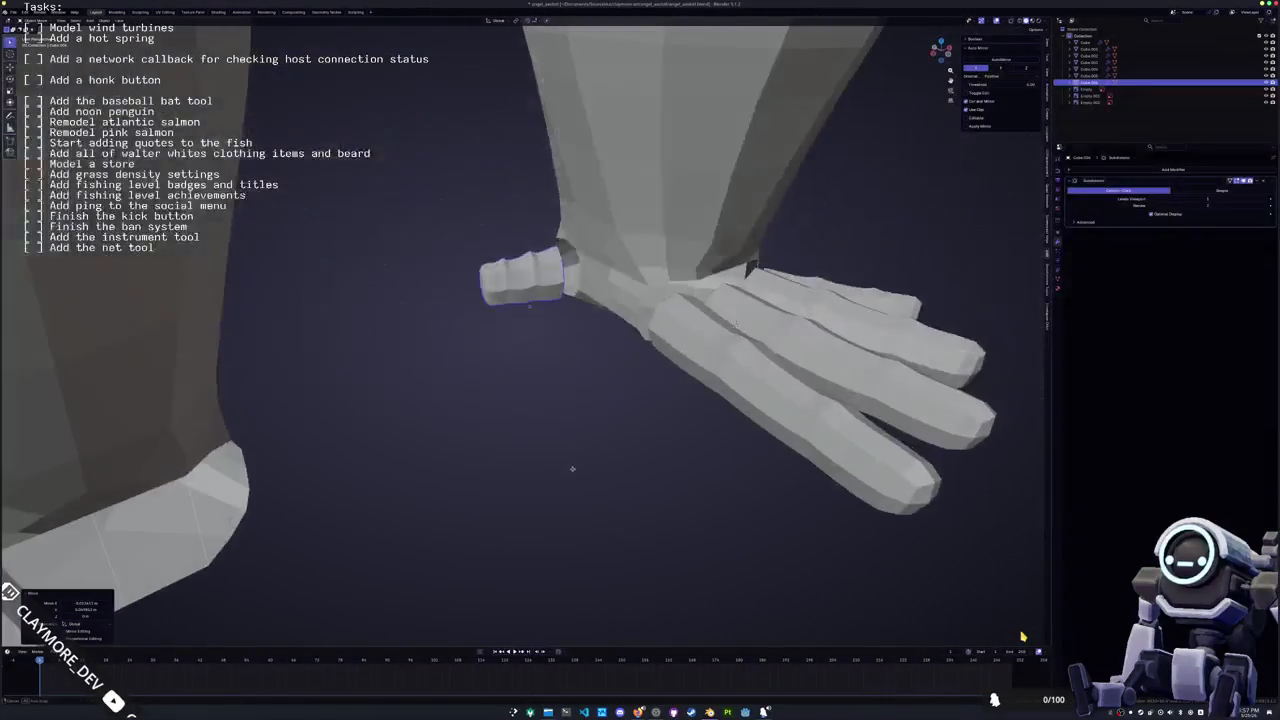
pyautogui.scroll(5, 534, 349)
pyautogui.press('Tab')
pyautogui.moveTo(534, 349)
pyautogui.mouseDown(button='middle')
pyautogui.moveTo(553, 385)
pyautogui.moveTo(615, 340)
pyautogui.mouseUp(button='middle')
pyautogui.keyDown('alt'); pyautogui.click(615, 340); pyautogui.keyUp('alt')
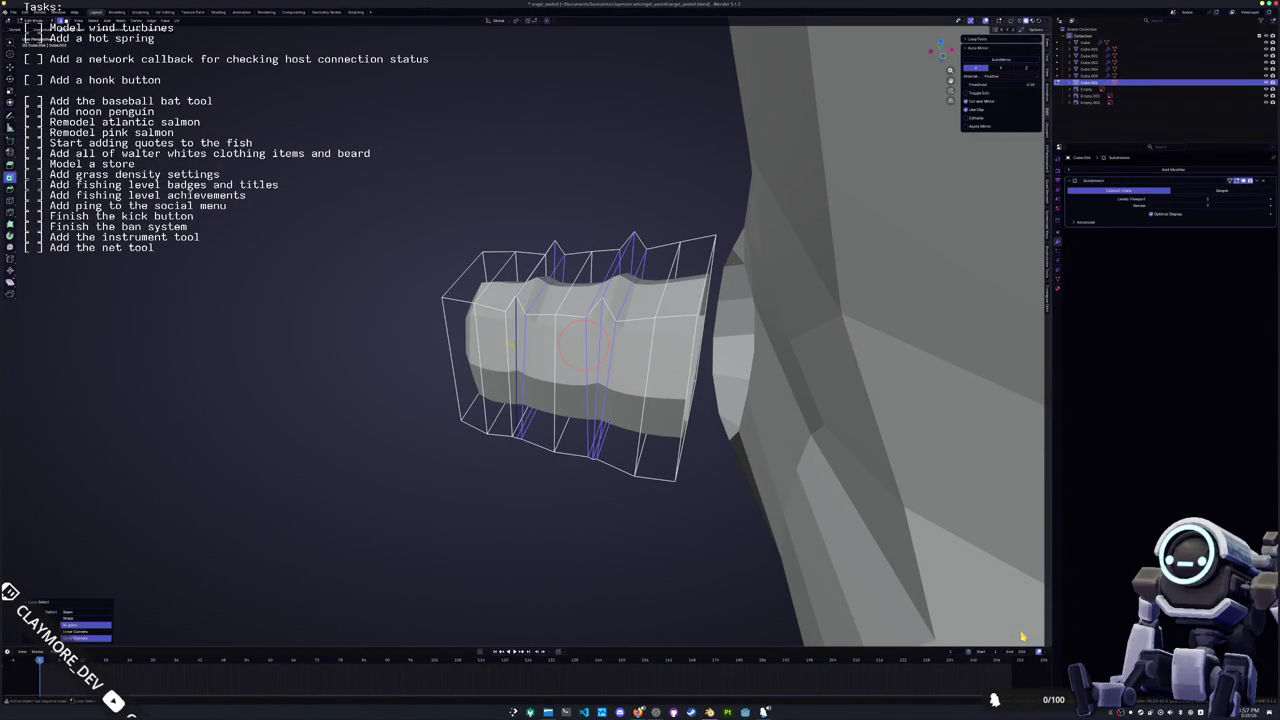
pyautogui.press('x')
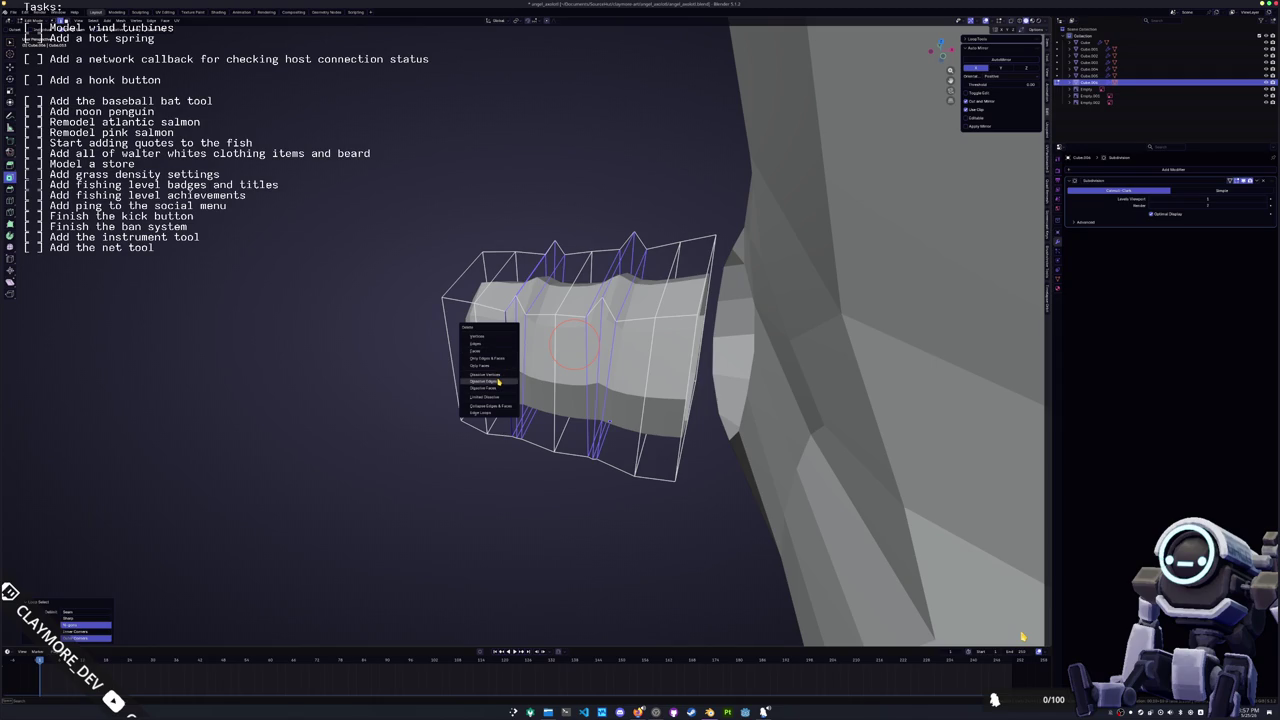
pyautogui.click(498, 382)
pyautogui.moveTo(498, 382)
pyautogui.mouseDown(button='middle')
pyautogui.moveTo(531, 371)
pyautogui.moveTo(427, 405)
pyautogui.moveTo(625, 389)
pyautogui.mouseUp(button='middle')
pyautogui.press('Tab')
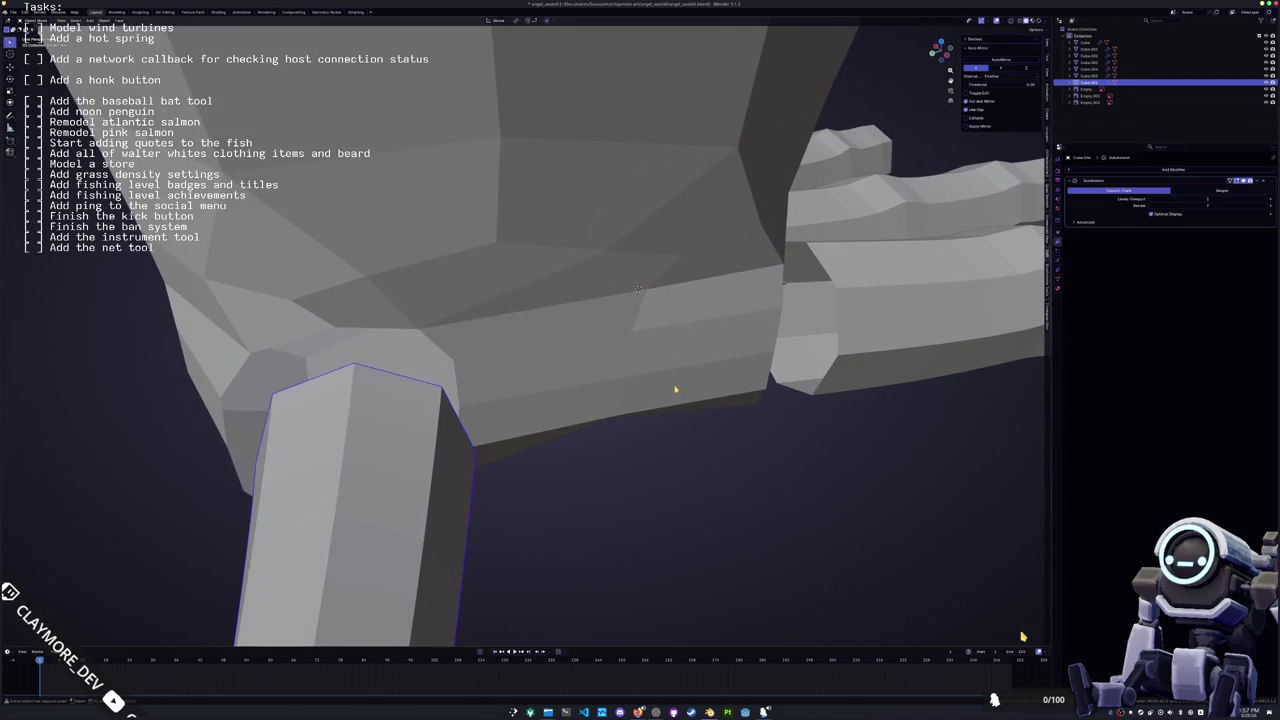
# Move the thumb against the palm and narrow it along the Y axis
pyautogui.press('g')
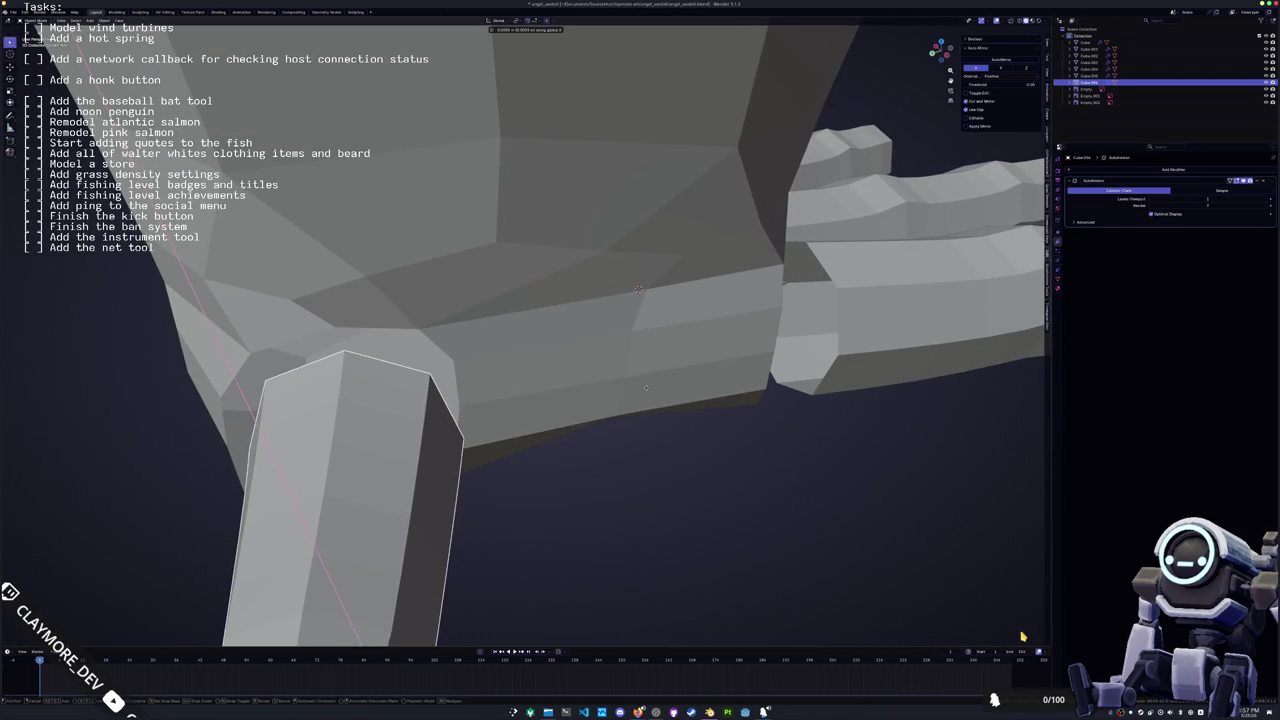
pyautogui.click(625, 389)
pyautogui.press('s')
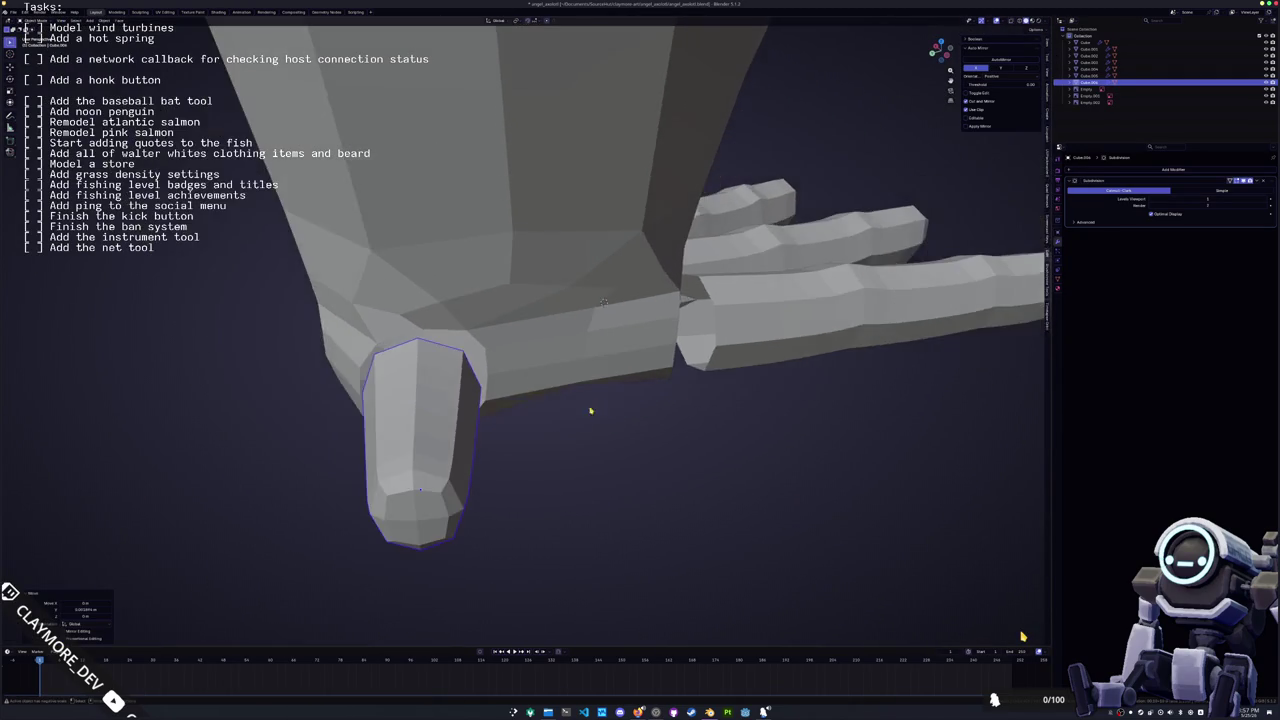
pyautogui.moveTo(625, 389); pyautogui.dragTo(738, 407, button='middle')
pyautogui.press('y')
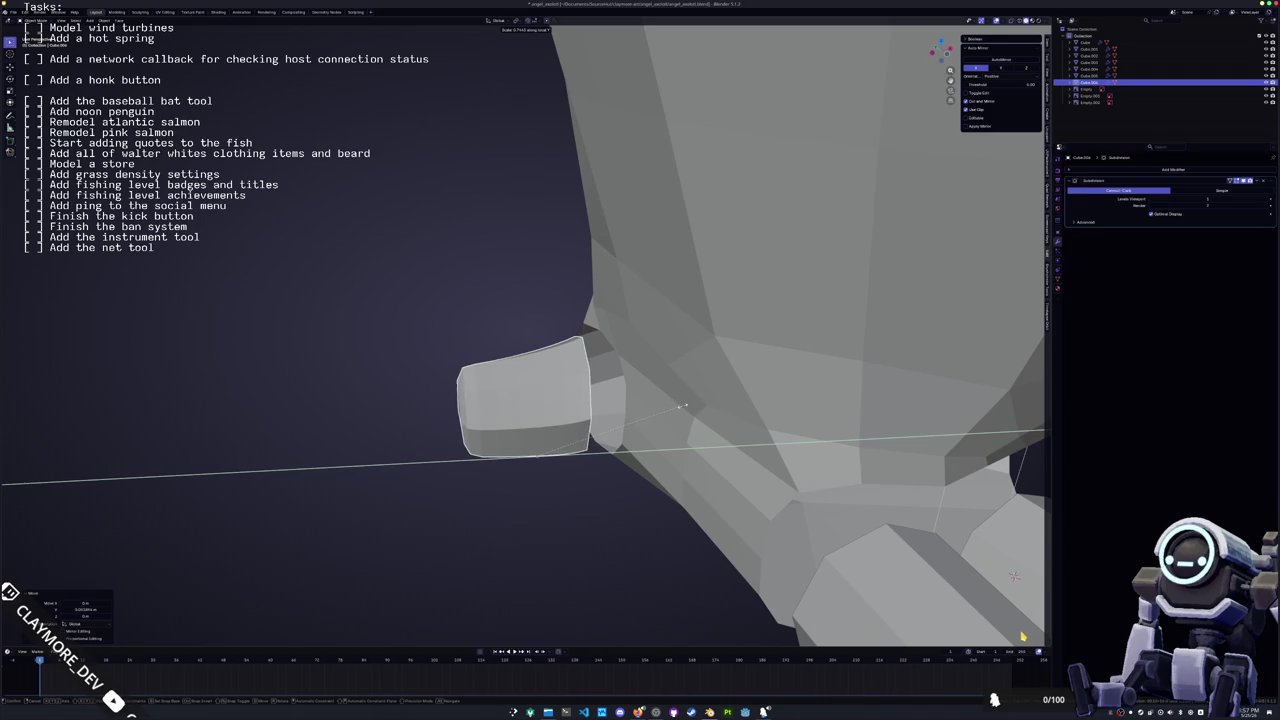
pyautogui.click(686, 407)
pyautogui.moveTo(686, 407); pyautogui.dragTo(885, 376, button='middle')
# Pick another thumb edge loop for deletion, then select the hand's finger pieces
pyautogui.press('Tab')
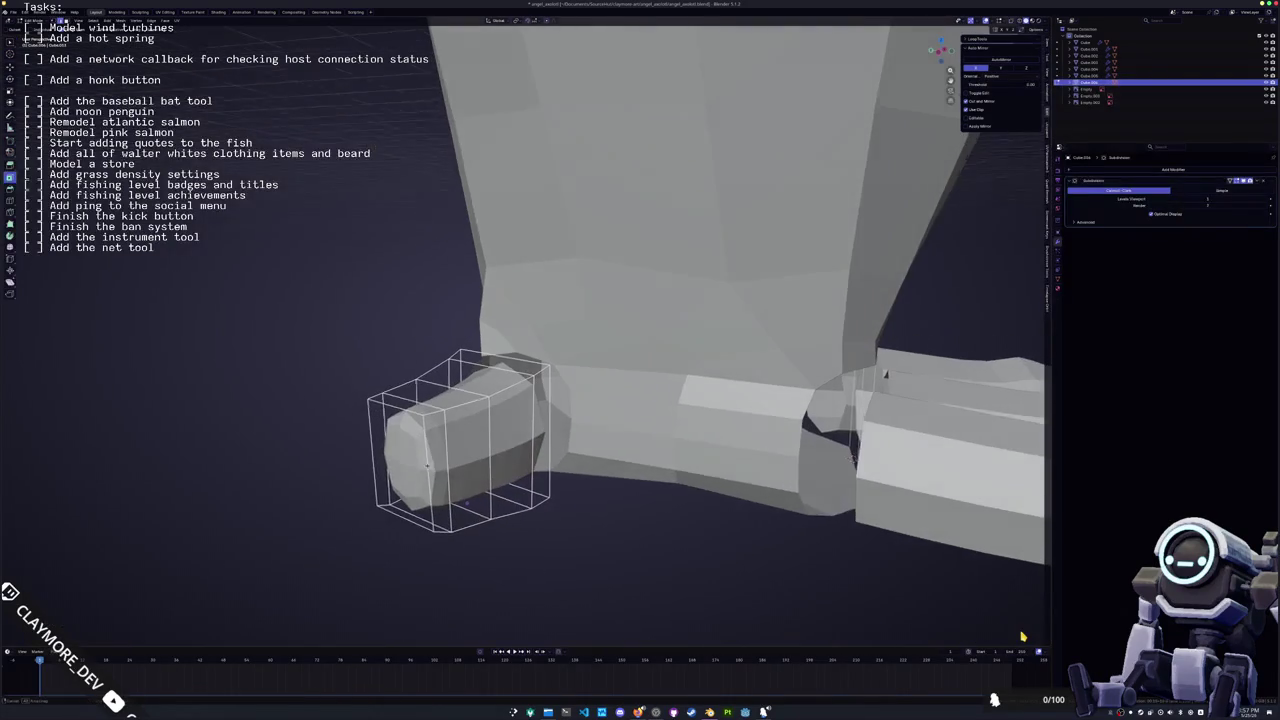
pyautogui.keyDown('alt'); pyautogui.click(443, 449); pyautogui.keyUp('alt')
pyautogui.press('x')
pyautogui.moveTo(1022, 636)
pyautogui.mouseDown(button='middle')
pyautogui.moveTo(609, 426)
pyautogui.moveTo(552, 490)
pyautogui.moveTo(580, 509)
pyautogui.moveTo(589, 500)
pyautogui.mouseUp(button='middle')
pyautogui.press('Tab')
pyautogui.click(552, 500)
pyautogui.keyDown('shift'); pyautogui.click(565, 500); pyautogui.keyUp('shift')
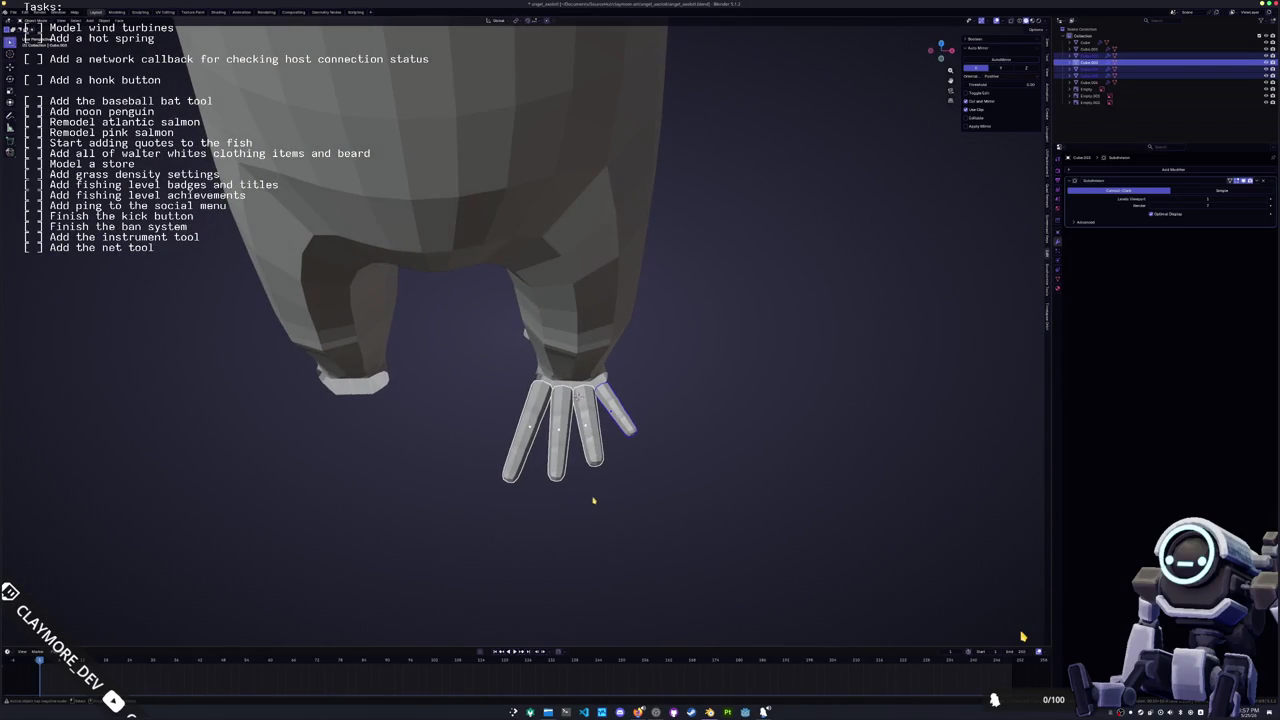
# Confirm the finger rotation, then try moving the hand along X and cancel
pyautogui.click(690, 476)
pyautogui.moveTo(690, 476)
pyautogui.mouseDown(button='middle')
pyautogui.moveTo(640, 455)
pyautogui.moveTo(632, 408)
pyautogui.mouseUp(button='middle')
pyautogui.press('g')
pyautogui.press('x')
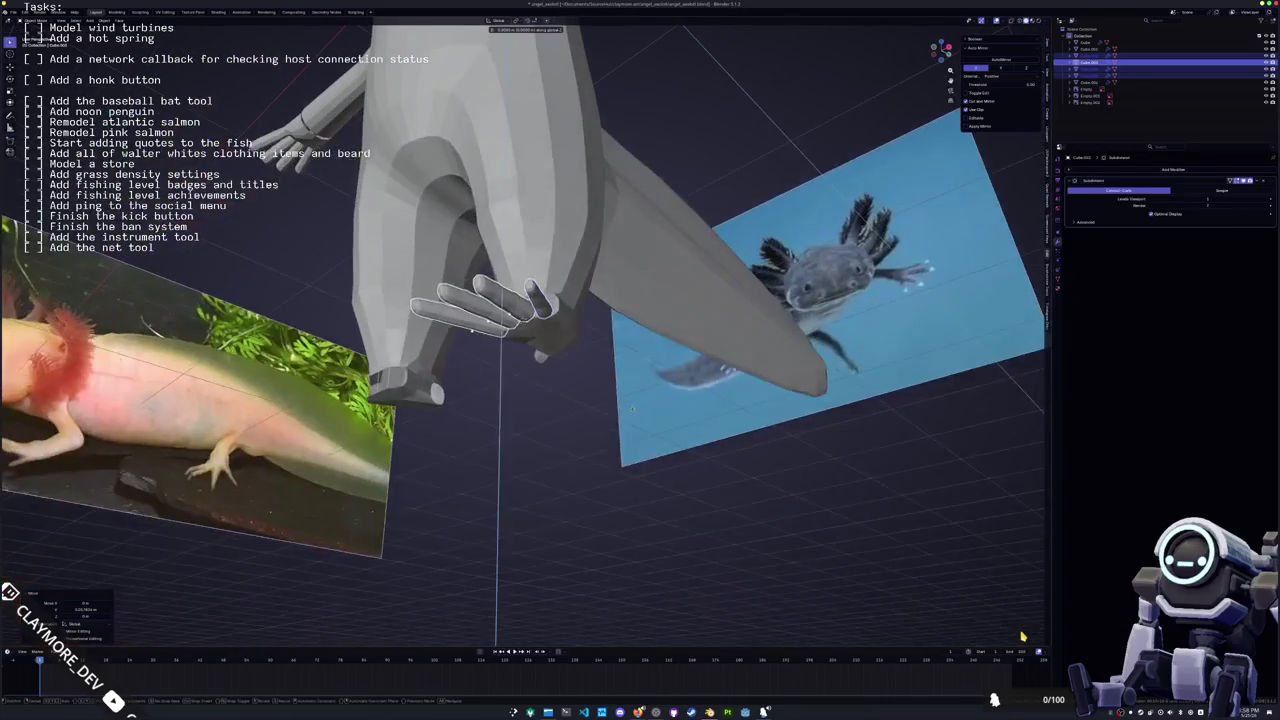
pyautogui.rightClick(632, 408)
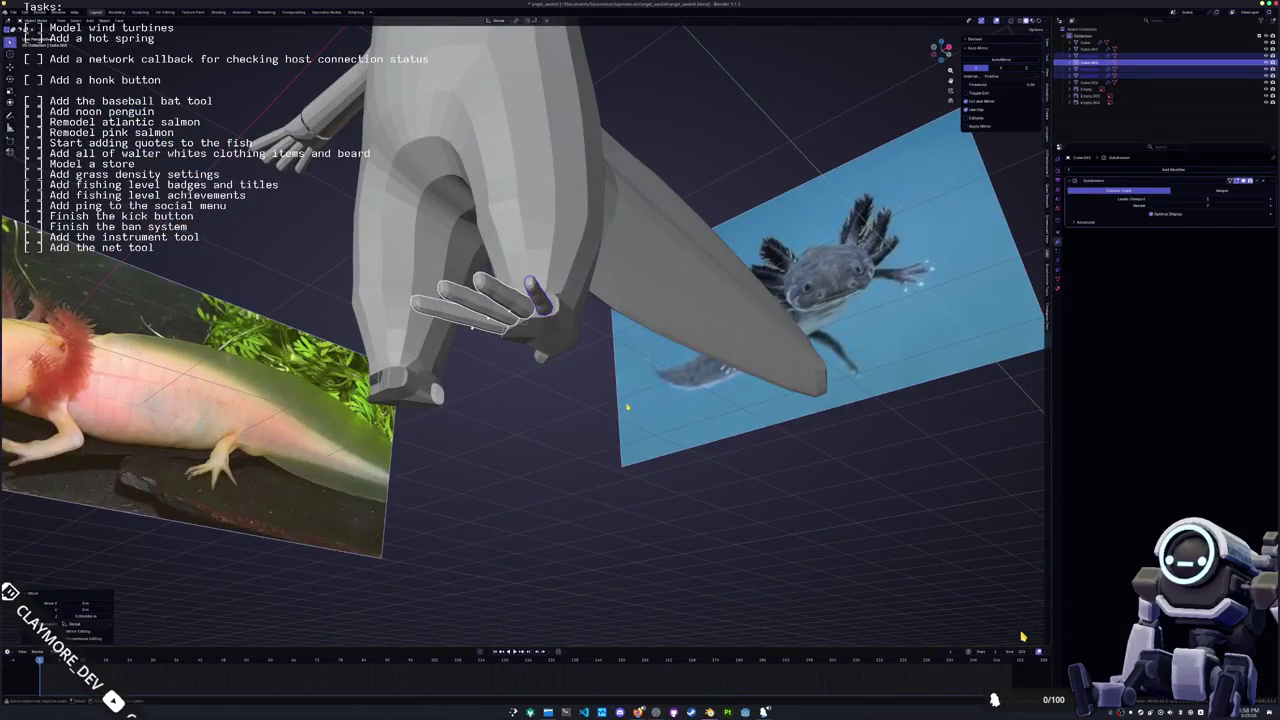
# In front view, rotate the thumb twice to a new angle beside the fingers
pyautogui.press('KP_1')
pyautogui.scroll(2, 615, 370)
pyautogui.scroll(2, 605, 342)
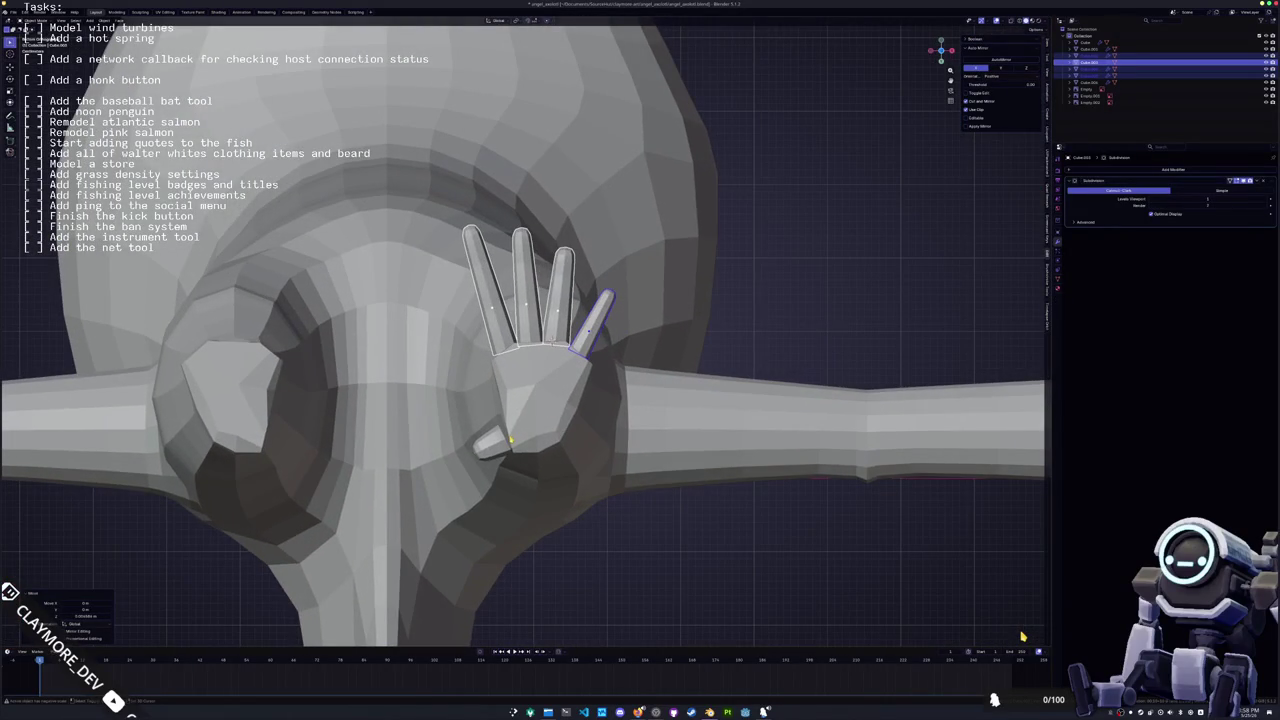
pyautogui.click(497, 451)
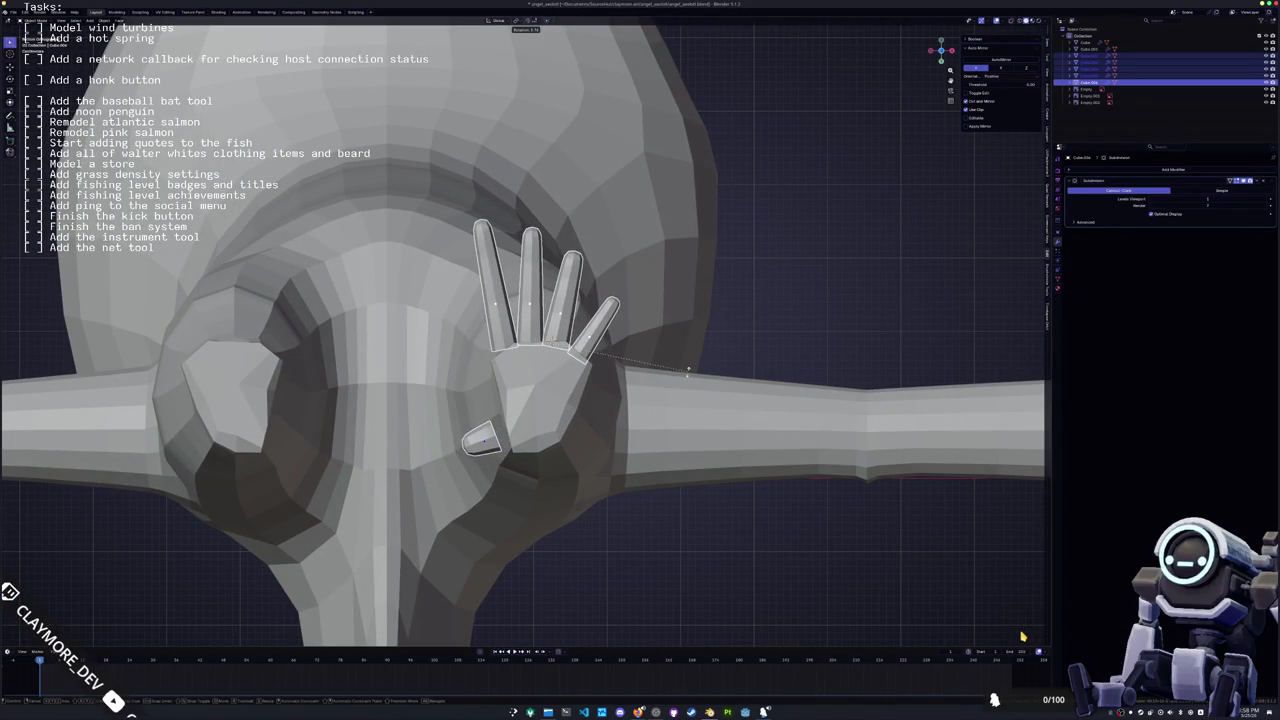
pyautogui.press('r')
pyautogui.click(700, 386)
pyautogui.press('r')
pyautogui.click(700, 378)
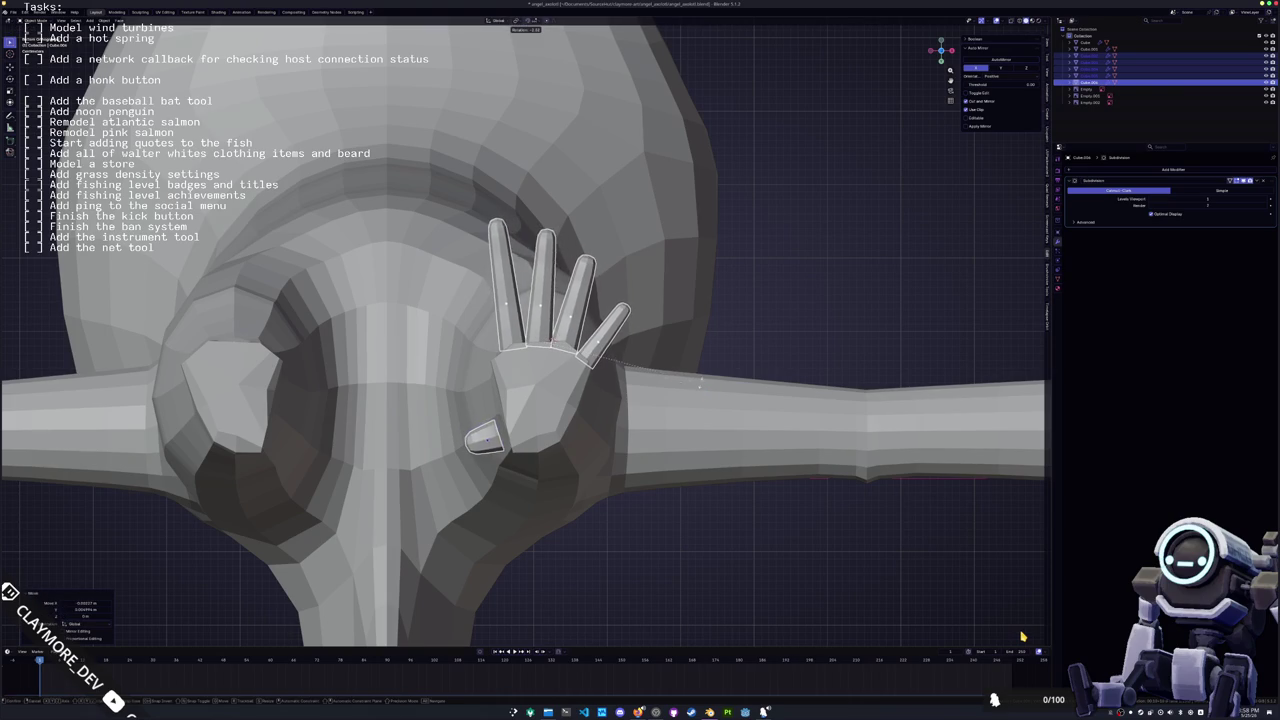
pyautogui.hotkey('ctrl', 'Tab')
pyautogui.hotkey('ctrl', 'Tab')
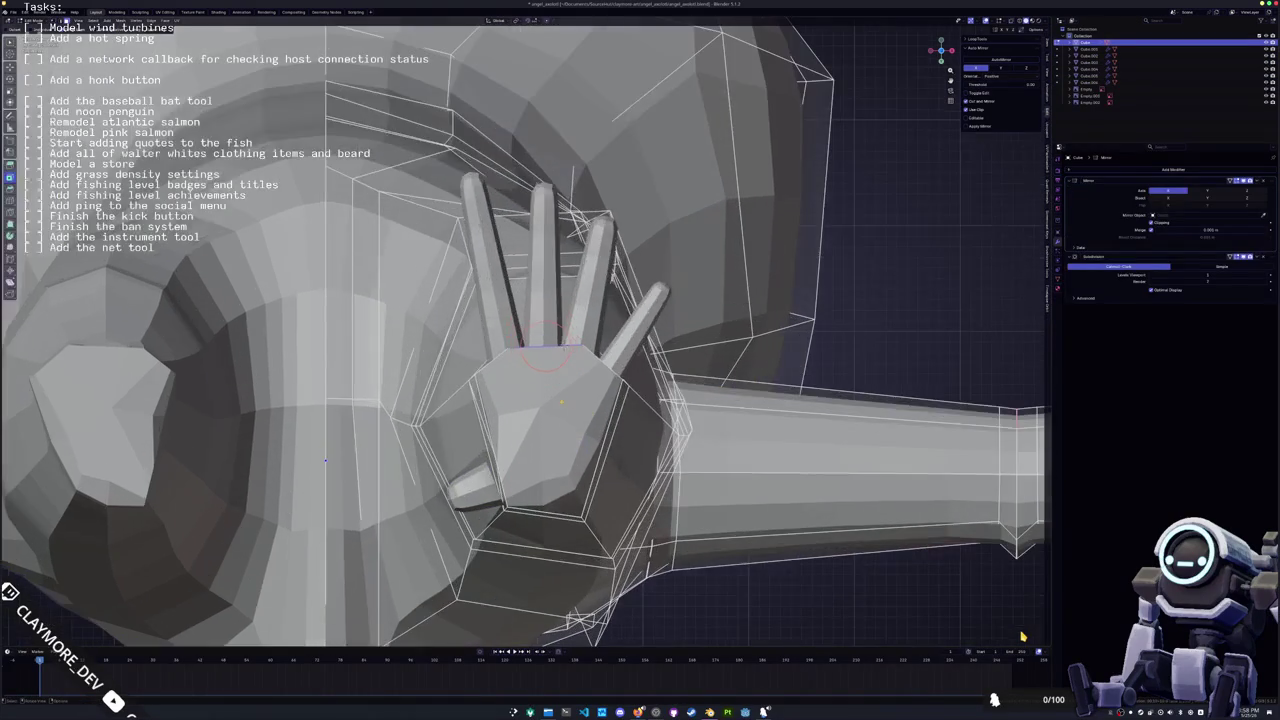
# In X-ray, box-select the bottom faces of the foot from a front view
pyautogui.hotkey('alt', 'z')
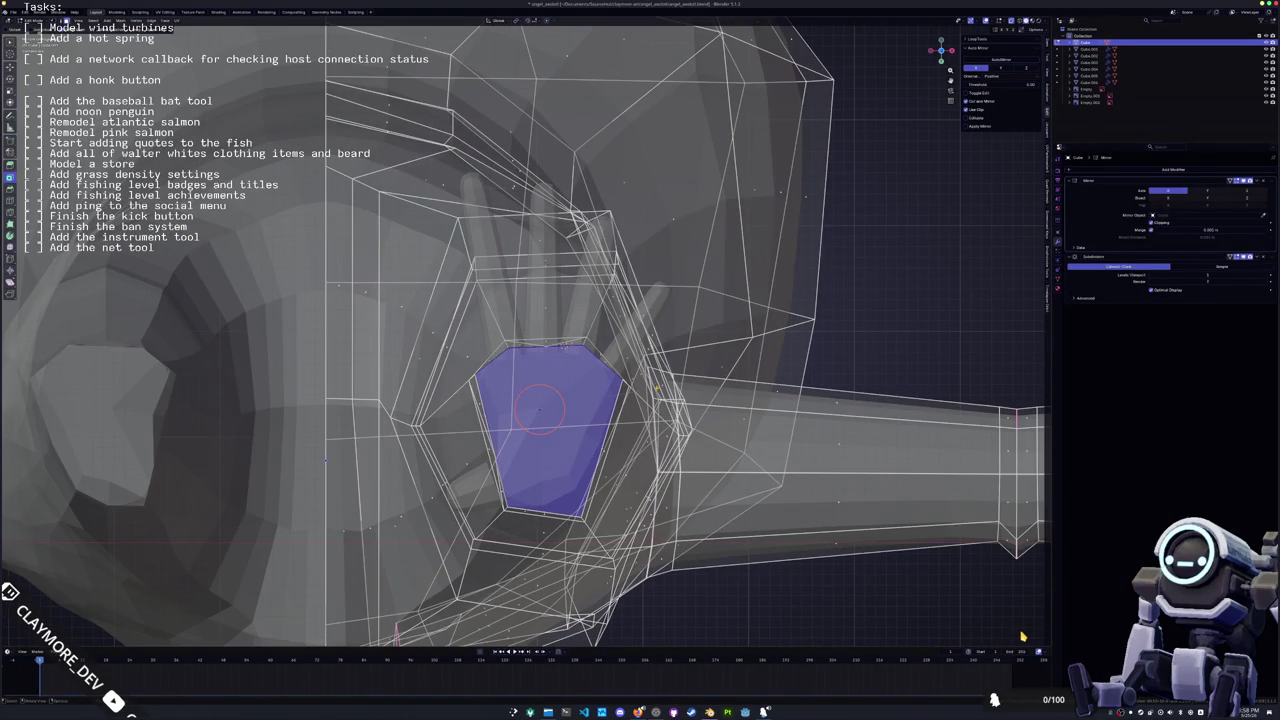
pyautogui.hotkey('alt', 'z')
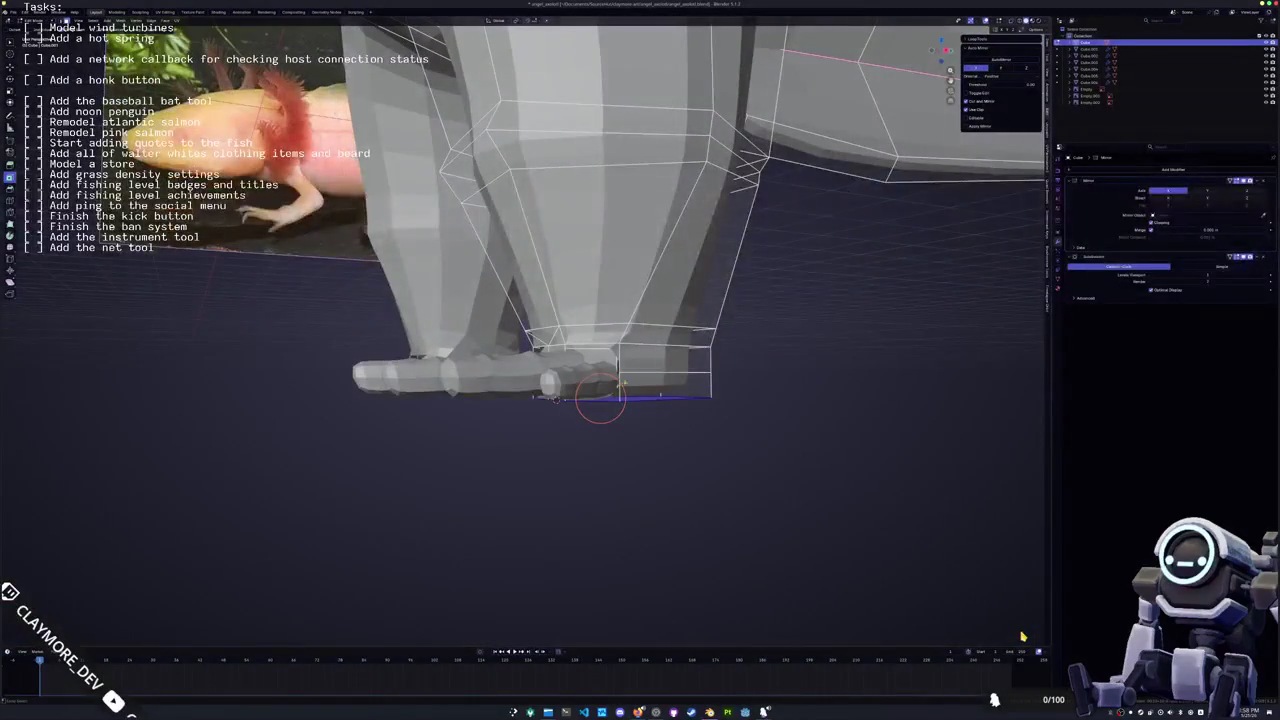
pyautogui.moveTo(620, 388); pyautogui.dragTo(602, 452, button='middle')
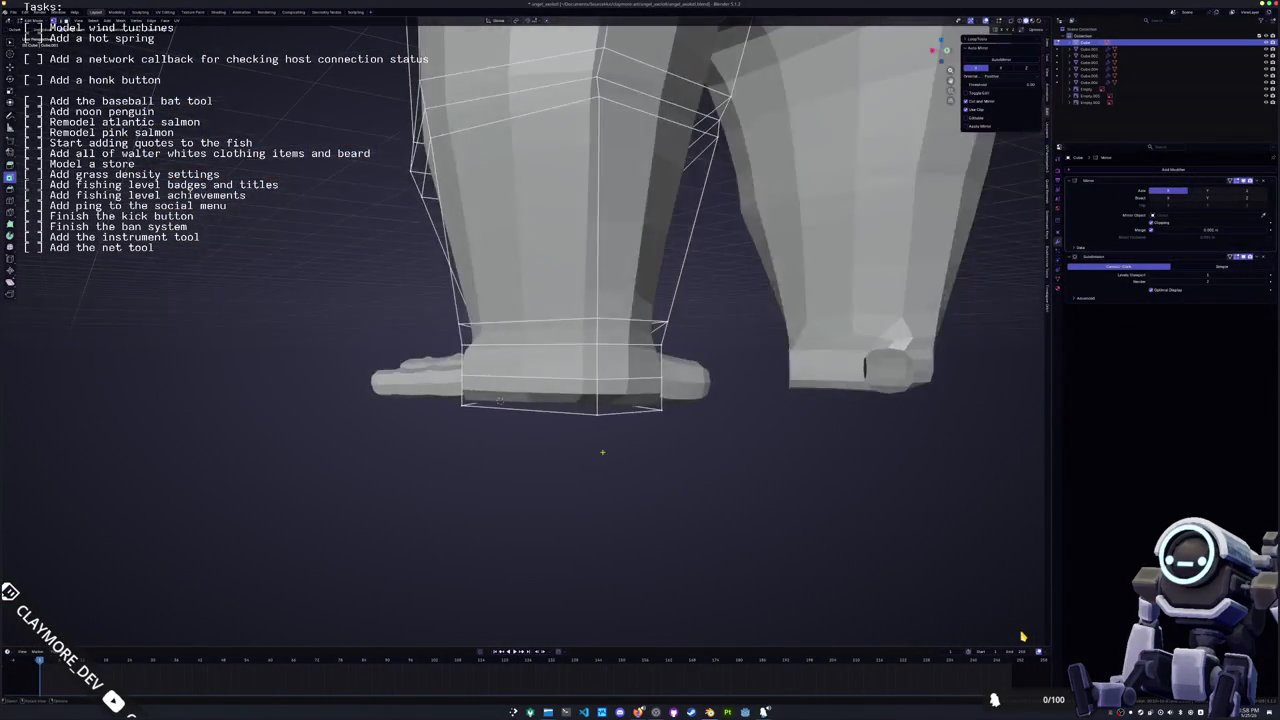
pyautogui.hotkey('alt', 'z')
pyautogui.moveTo(691, 454); pyautogui.dragTo(404, 353)
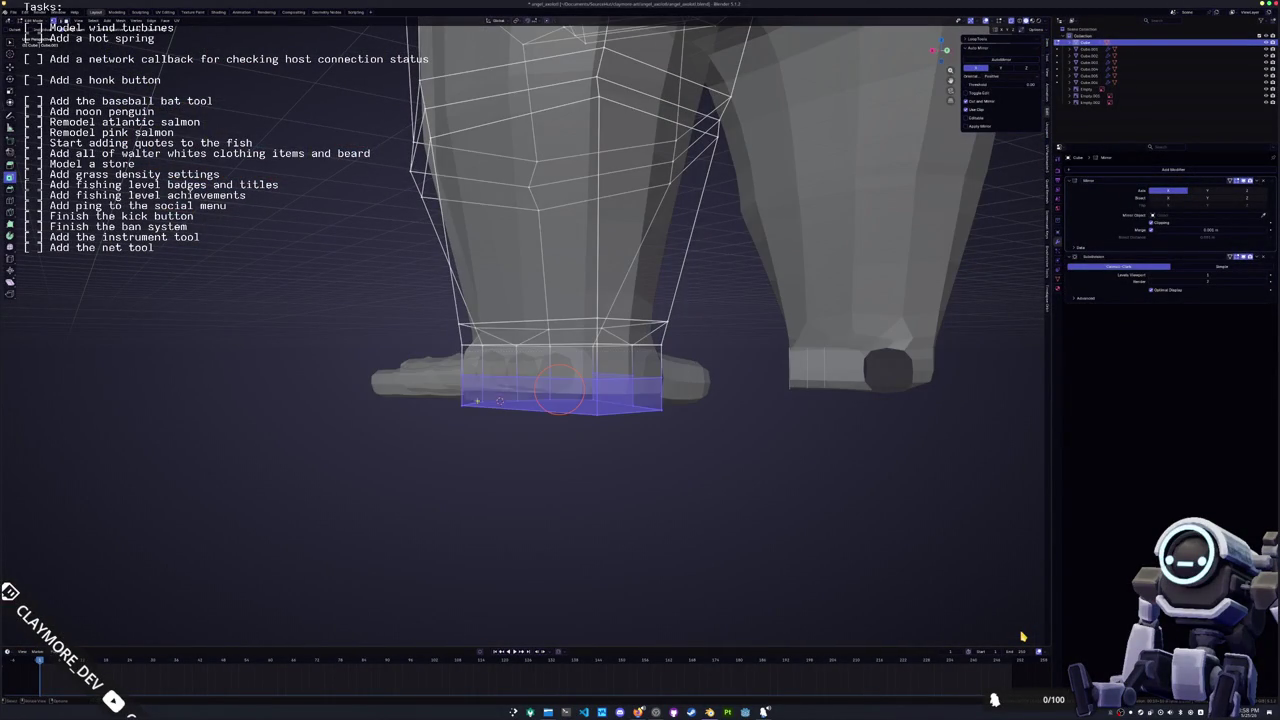
pyautogui.moveTo(697, 462); pyautogui.dragTo(401, 348)
pyautogui.moveTo(401, 348); pyautogui.dragTo(669, 433, button='middle')
# Select the whole foot and rotate it about the Z axis
pyautogui.moveTo(580, 401); pyautogui.dragTo(369, 347)
pyautogui.moveTo(369, 347); pyautogui.dragTo(675, 427, button='middle')
pyautogui.moveTo(675, 427); pyautogui.dragTo(383, 351)
pyautogui.moveTo(383, 351)
pyautogui.mouseDown(button='middle')
pyautogui.moveTo(721, 425)
pyautogui.moveTo(614, 413)
pyautogui.mouseUp(button='middle')
pyautogui.press('r')
pyautogui.press('z')
pyautogui.click(719, 410)
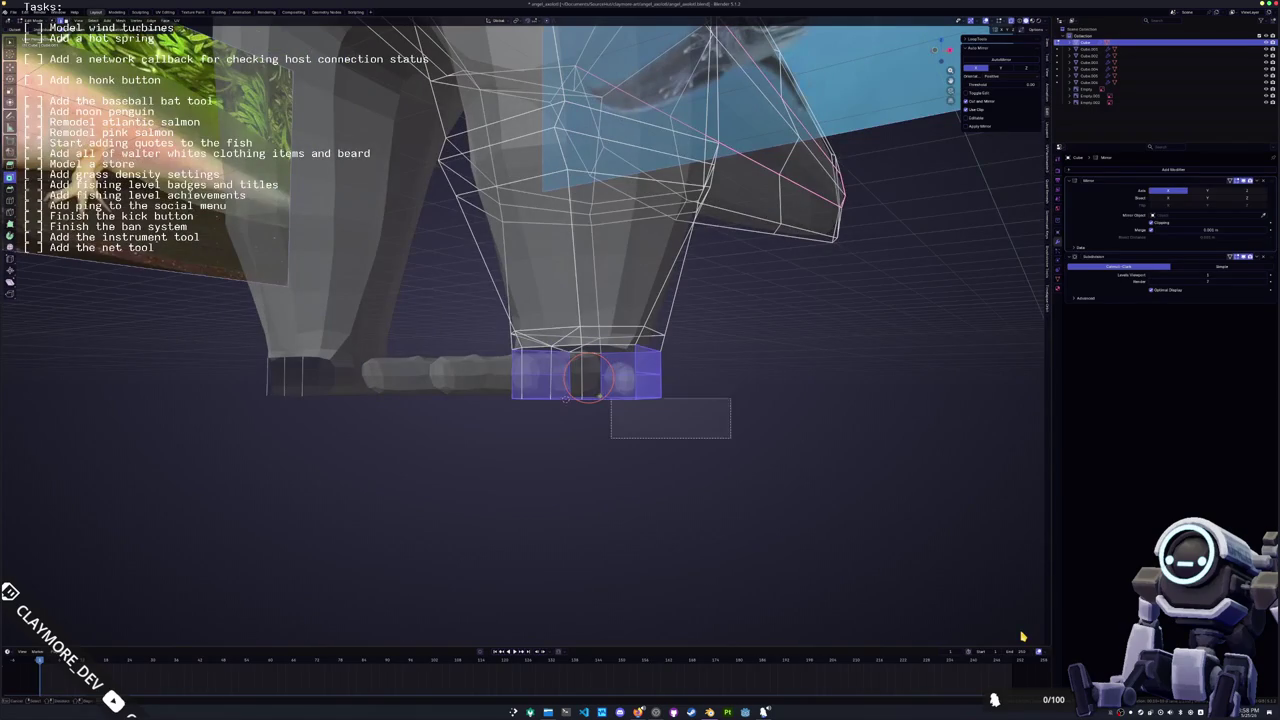
# Select part of the foot and rotate it further about Z
pyautogui.moveTo(667, 412); pyautogui.dragTo(463, 351)
pyautogui.moveTo(463, 351)
pyautogui.mouseDown(button='middle')
pyautogui.moveTo(604, 399)
pyautogui.moveTo(720, 395)
pyautogui.mouseUp(button='middle')
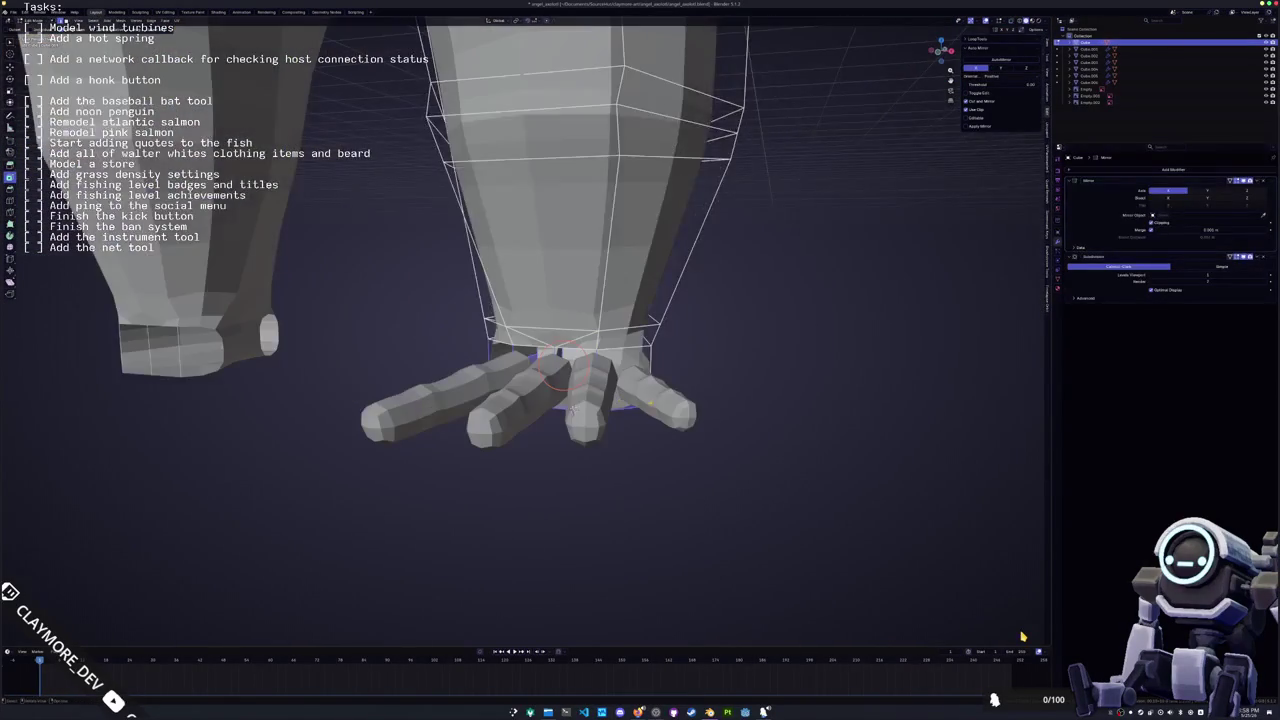
pyautogui.press('r')
pyautogui.press('z')
pyautogui.click(742, 378)
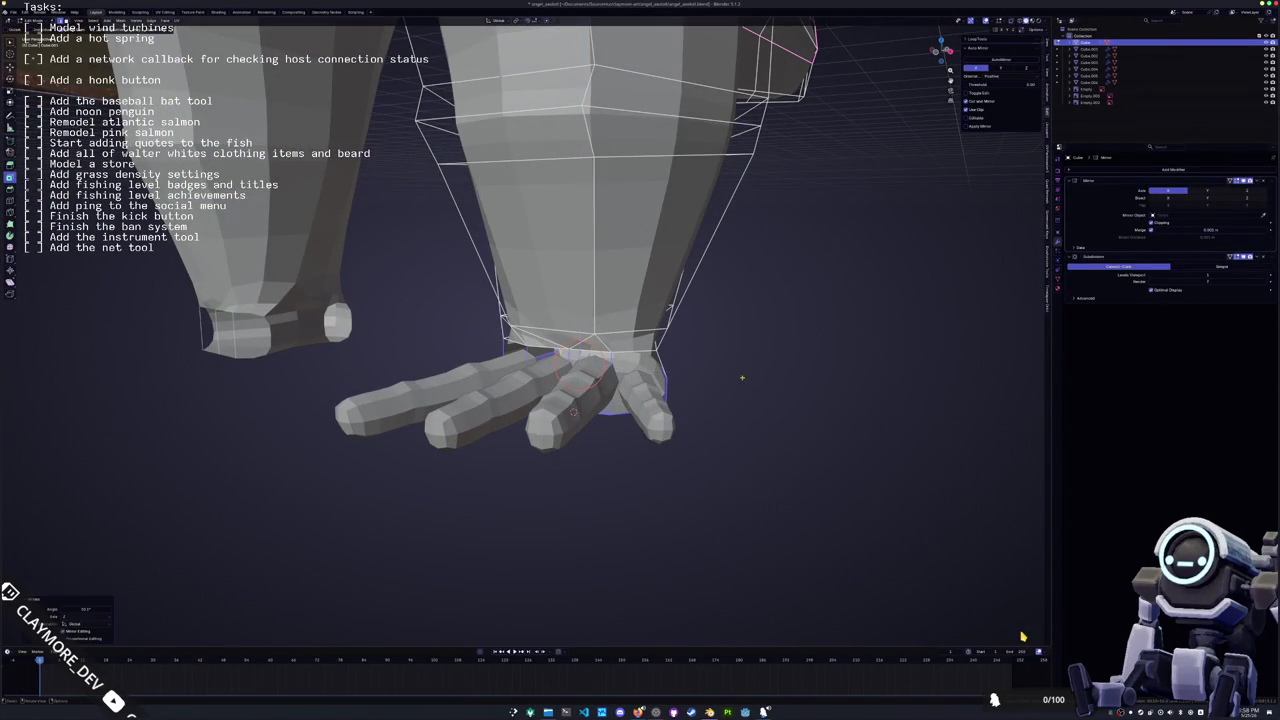
# Rotate the ankle edge loop about Z and leave Edit Mode
pyautogui.keyDown('alt'); pyautogui.click(574, 410); pyautogui.keyUp('alt')
pyautogui.moveTo(574, 410)
pyautogui.mouseDown(button='middle')
pyautogui.moveTo(554, 397)
pyautogui.moveTo(528, 405)
pyautogui.mouseUp(button='middle')
pyautogui.moveTo(556, 349)
pyautogui.mouseDown(button='middle')
pyautogui.moveTo(715, 340)
pyautogui.moveTo(660, 380)
pyautogui.moveTo(641, 419)
pyautogui.moveTo(628, 370)
pyautogui.moveTo(706, 390)
pyautogui.moveTo(655, 370)
pyautogui.moveTo(525, 372)
pyautogui.moveTo(590, 290)
pyautogui.mouseUp(button='middle')
pyautogui.press('r')
pyautogui.press('z')
pyautogui.click(722, 326)
pyautogui.press('Tab')
pyautogui.press('Tab')
# Reposition the foot with two vertical moves along Z and one sideways move along X
pyautogui.press('g')
pyautogui.press('z')
pyautogui.click(665, 385)
pyautogui.press('g')
pyautogui.press('z')
pyautogui.click(684, 384)
pyautogui.press('g')
pyautogui.press('x')
pyautogui.click(569, 365)
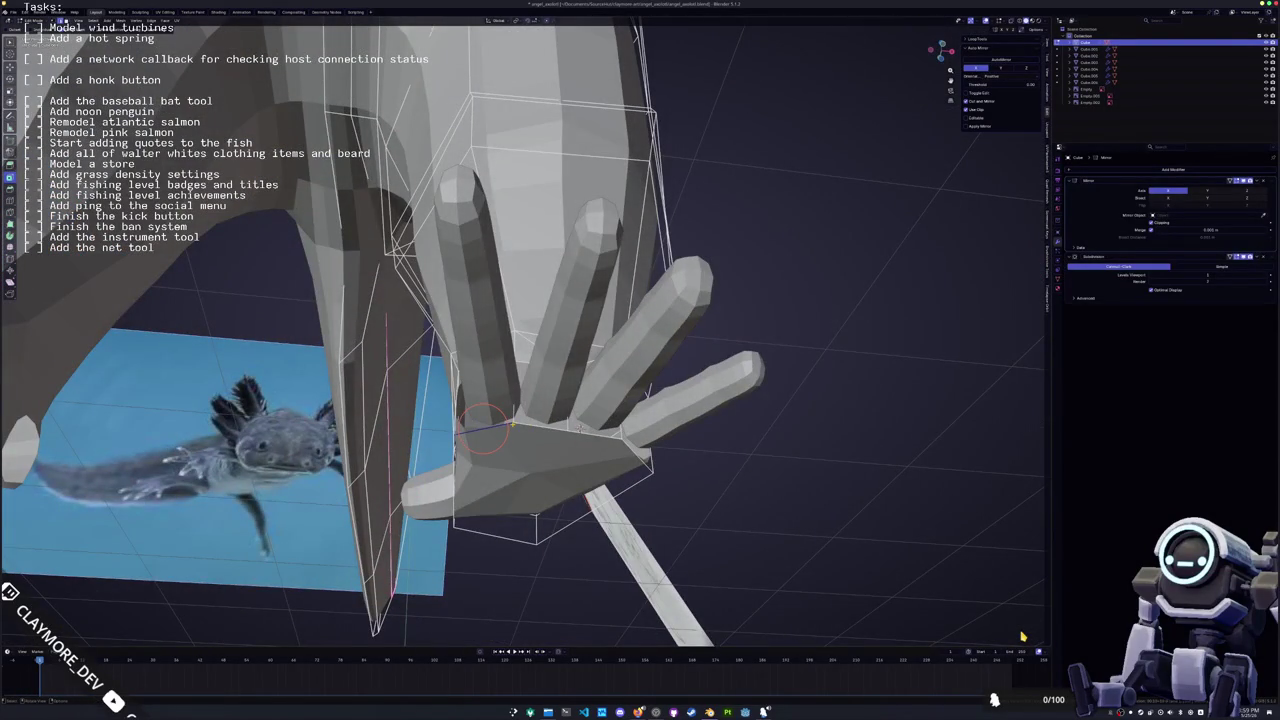
# Fine-tune the foot vertex position with small nudges, then exit Edit Mode
pyautogui.press('g')
pyautogui.press('Return')
pyautogui.moveTo(512, 397); pyautogui.dragTo(523, 449, button='middle')
pyautogui.press('g')
pyautogui.press('Return')
pyautogui.press('Tab')
# Select the toe objects and the leg and join them into one mesh with Ctrl+J
pyautogui.click(666, 392)
pyautogui.moveTo(666, 392); pyautogui.dragTo(652, 432, button='middle')
pyautogui.keyDown('shift'); pyautogui.click(548, 426); pyautogui.keyUp('shift')
pyautogui.moveTo(548, 426)
pyautogui.mouseDown(button='middle')
pyautogui.moveTo(457, 380)
pyautogui.moveTo(486, 371)
pyautogui.moveTo(471, 371)
pyautogui.moveTo(604, 433)
pyautogui.mouseUp(button='middle')
pyautogui.keyDown('shift'); pyautogui.click(456, 352); pyautogui.keyUp('shift')
pyautogui.hotkey('ctrl', 'j')
pyautogui.press('Tab')
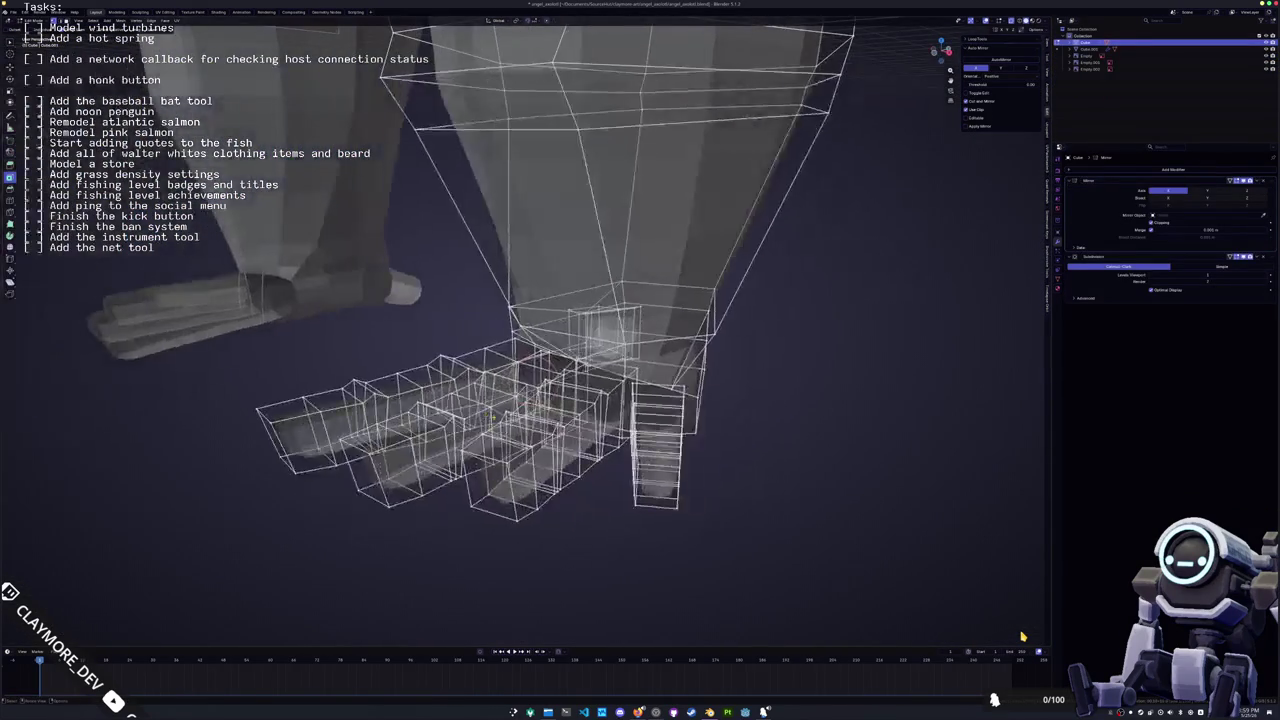
# In Edit Mode on the joined foot, shift the selected vertices along X
pyautogui.press('Tab')
pyautogui.press('Tab')
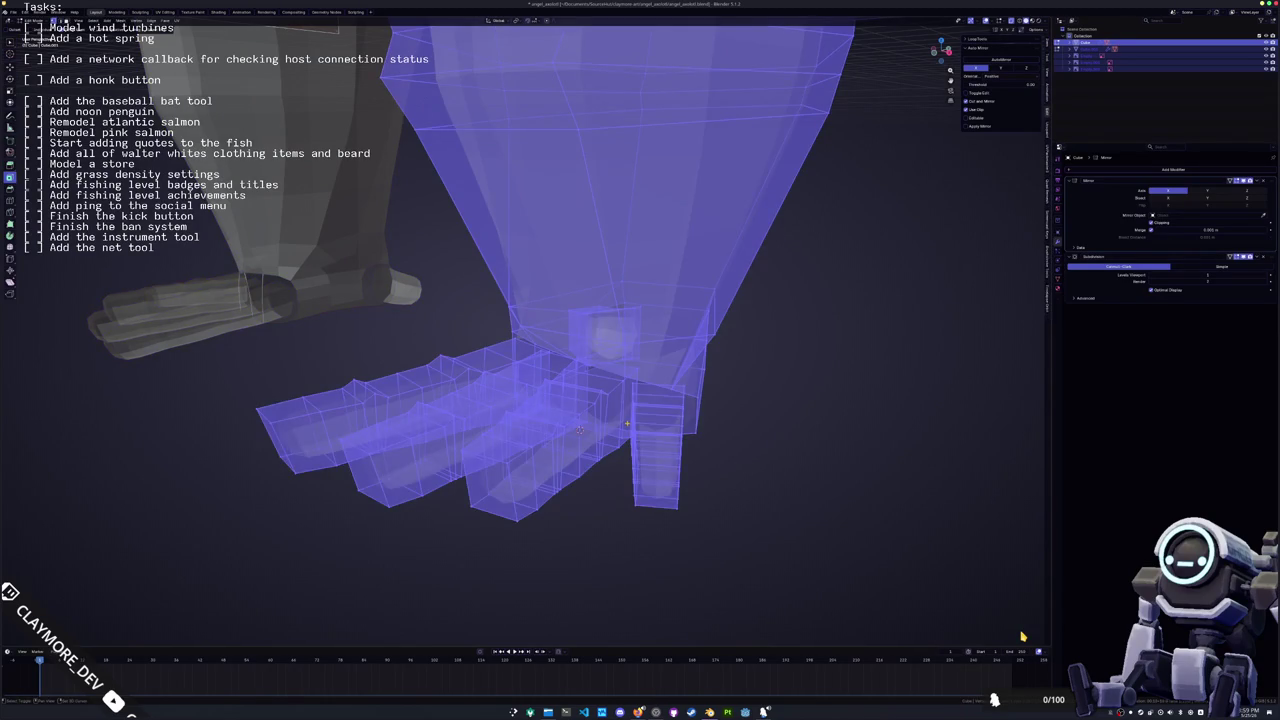
pyautogui.press('Tab')
pyautogui.moveTo(579, 430)
pyautogui.mouseDown(button='middle')
pyautogui.moveTo(706, 457)
pyautogui.moveTo(614, 394)
pyautogui.moveTo(632, 404)
pyautogui.mouseUp(button='middle')
pyautogui.press('Tab')
pyautogui.press('Tab')
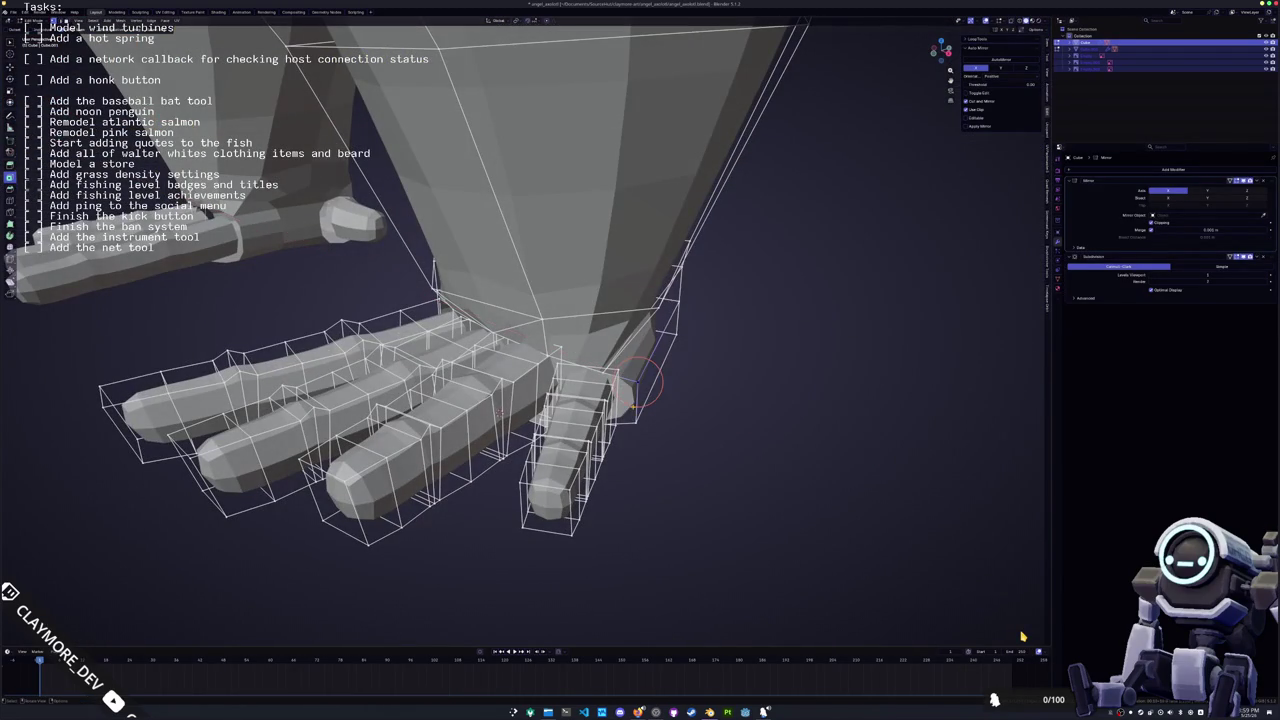
pyautogui.press('g')
pyautogui.press('x')
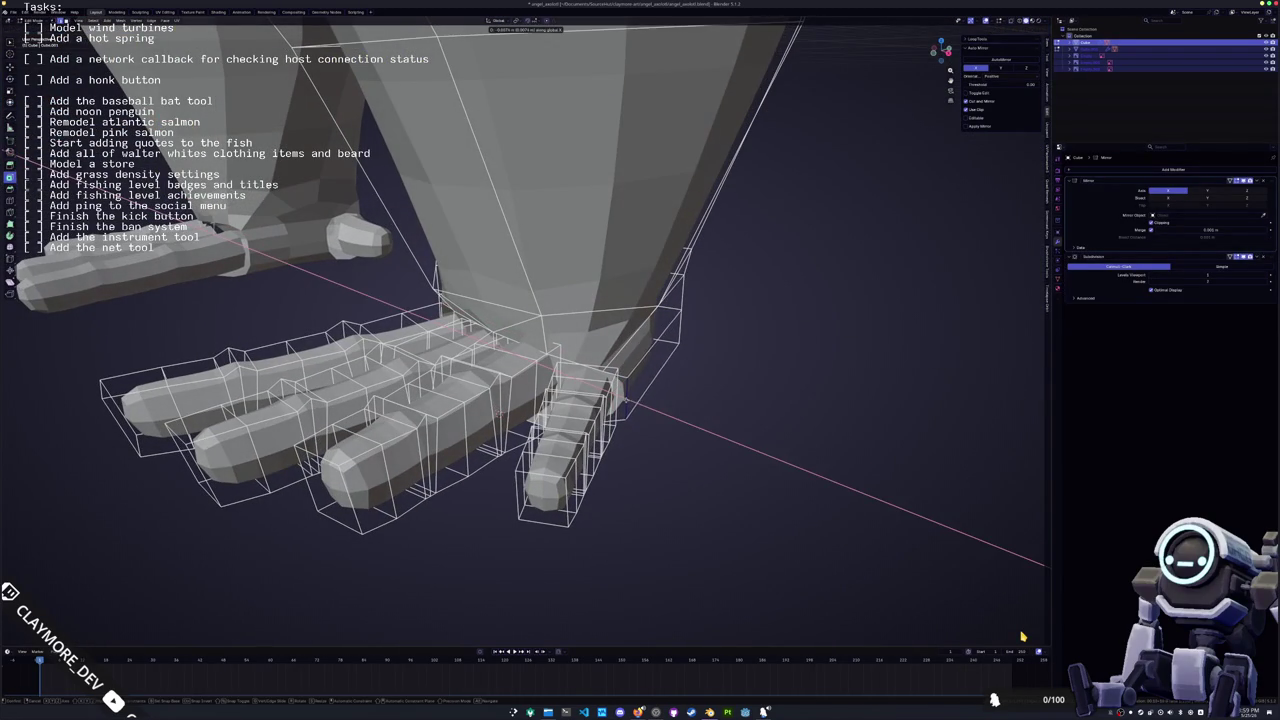
pyautogui.click(623, 400)
# Move the vertices again, then along X, so the toes sit under the leg
pyautogui.moveTo(623, 400); pyautogui.dragTo(701, 372, button='middle')
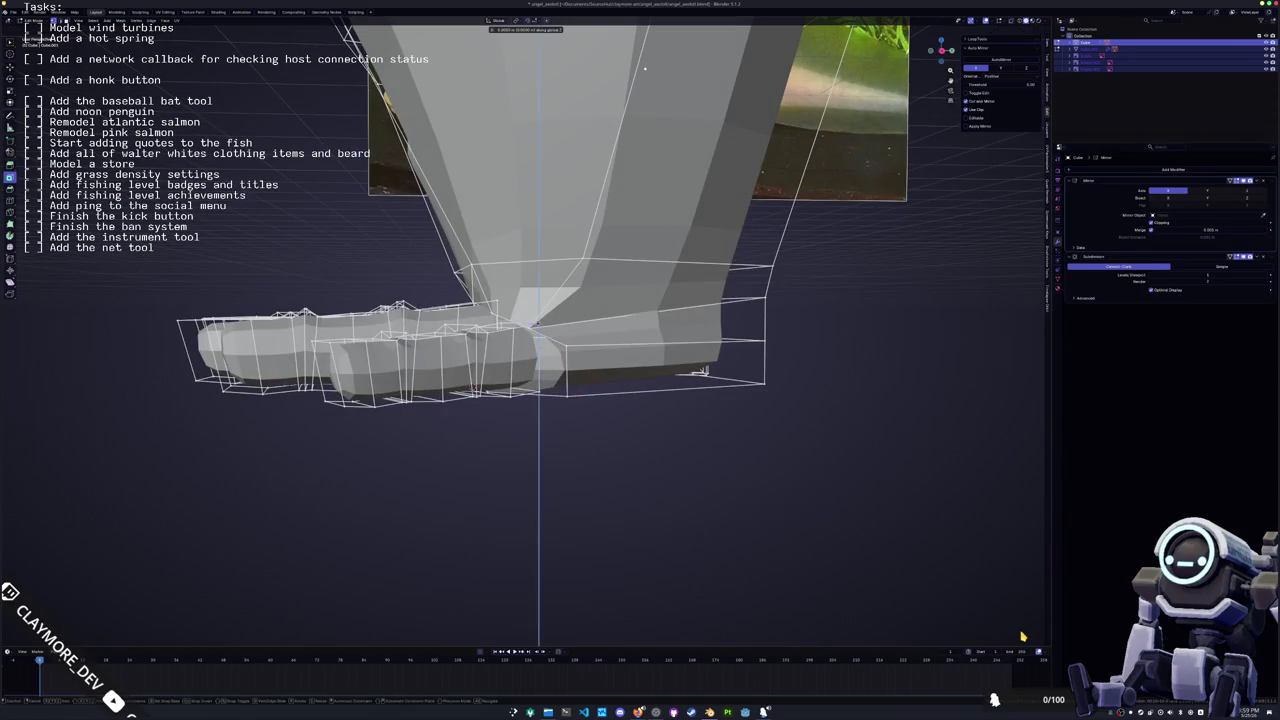
pyautogui.moveTo(539, 323); pyautogui.dragTo(552, 352, button='middle')
pyautogui.press('g')
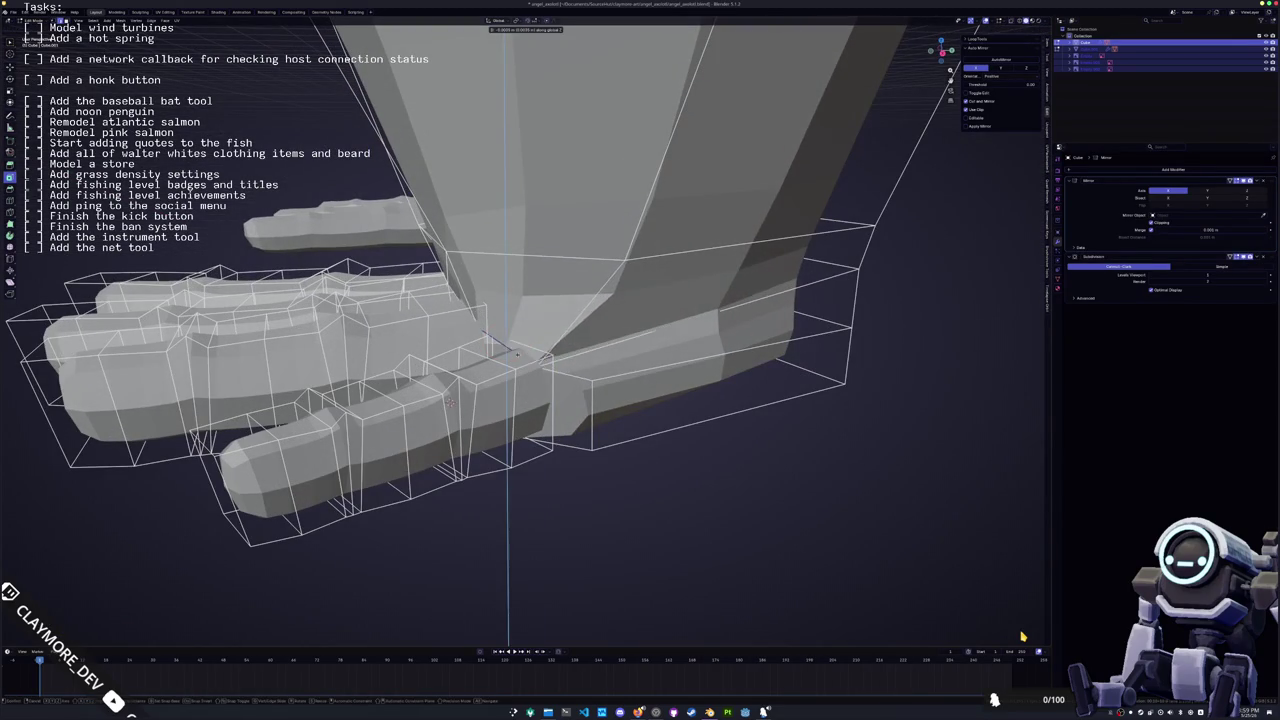
pyautogui.click(449, 405)
pyautogui.moveTo(449, 405)
pyautogui.mouseDown(button='middle')
pyautogui.moveTo(597, 310)
pyautogui.moveTo(700, 330)
pyautogui.mouseUp(button='middle')
pyautogui.press('g')
pyautogui.press('x')
pyautogui.click(449, 413)
# Select the edge loop at the wrist
pyautogui.click(708, 336)
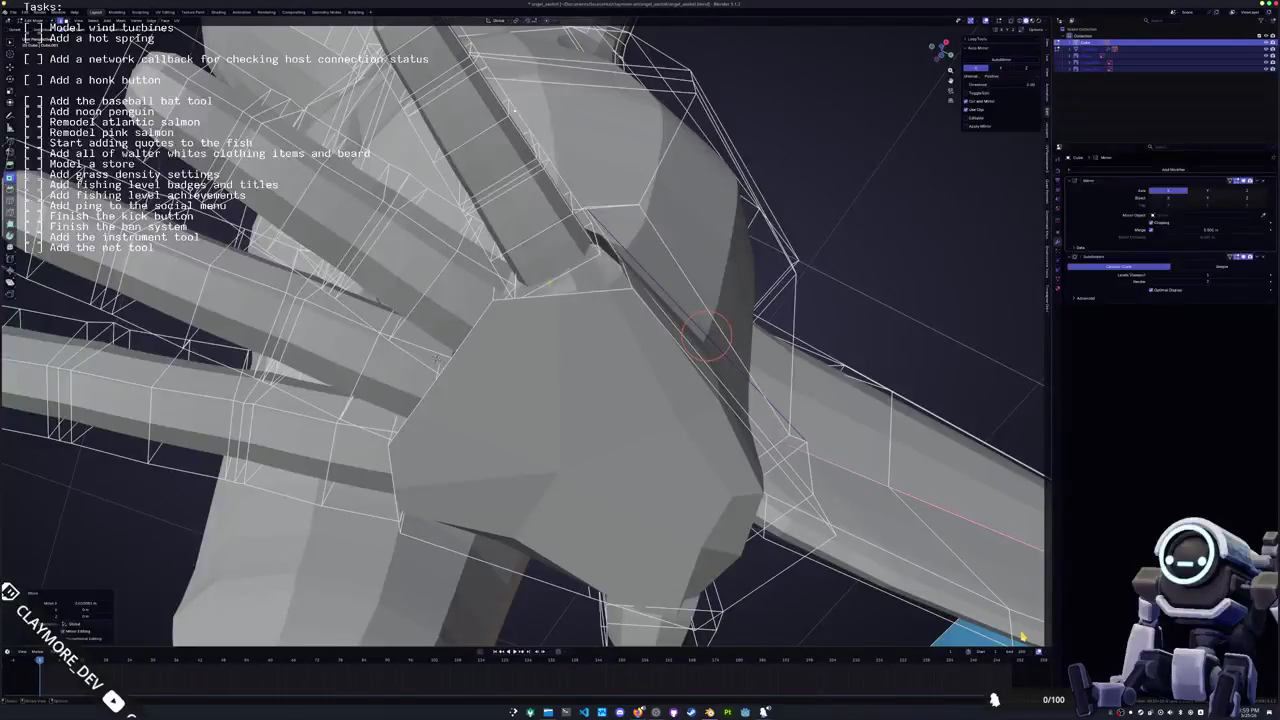
pyautogui.moveTo(565, 285); pyautogui.dragTo(597, 343, button='middle')
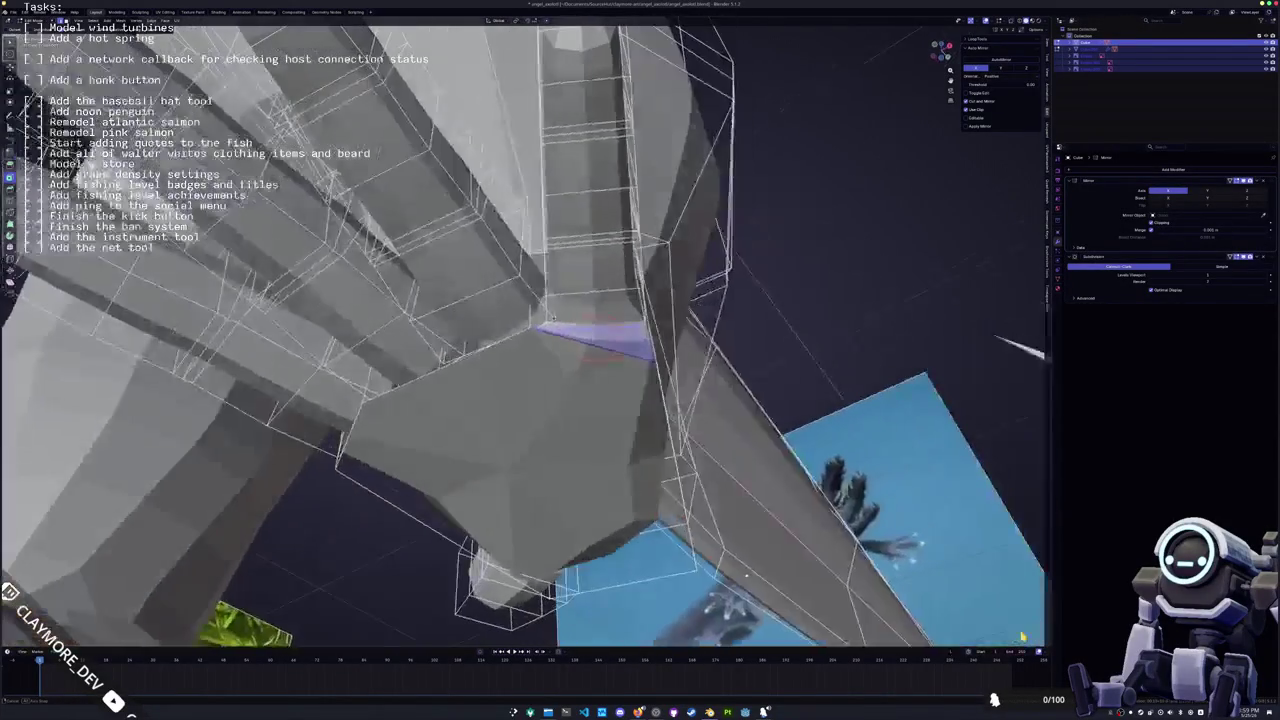
pyautogui.moveTo(535, 283); pyautogui.dragTo(503, 293, button='middle')
pyautogui.click(503, 293)
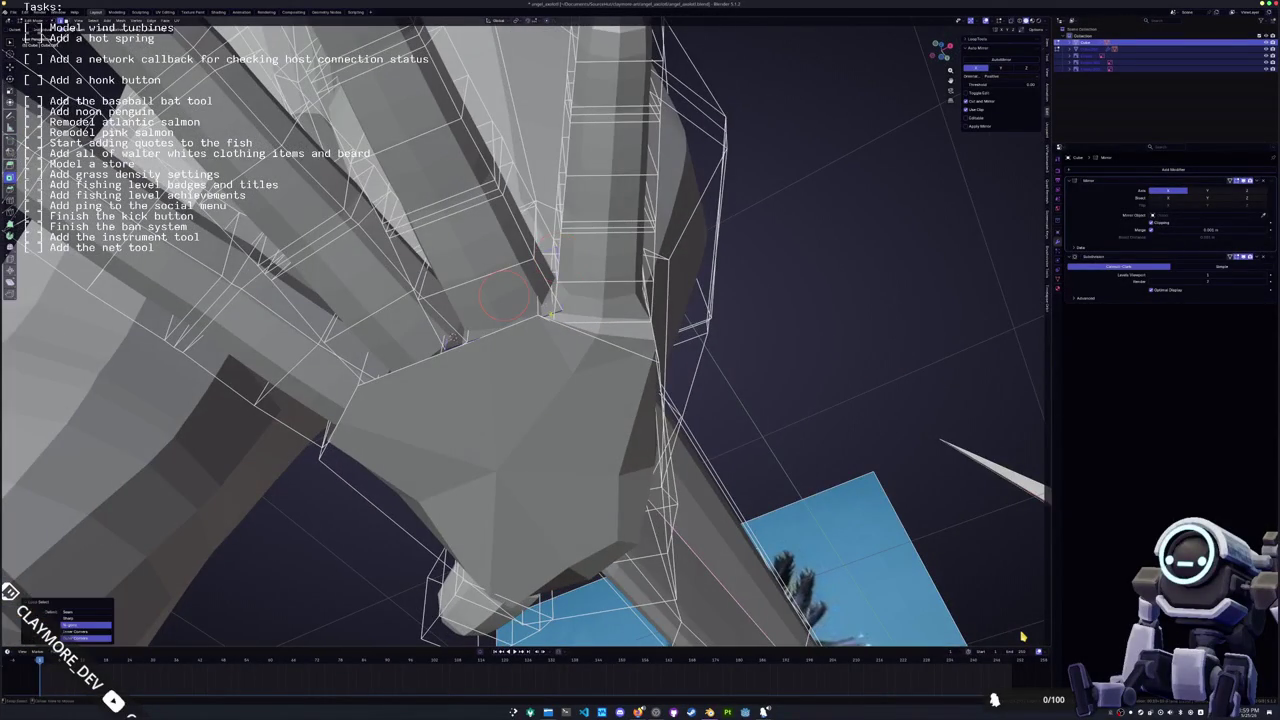
# Edge-slide the wrist edge loop along the mesh while checking the hand from several angles
pyautogui.press('g')
pyautogui.press('g')
pyautogui.click(453, 338)
pyautogui.moveTo(453, 338)
pyautogui.mouseDown(button='middle')
pyautogui.moveTo(486, 251)
pyautogui.moveTo(521, 304)
pyautogui.moveTo(536, 436)
pyautogui.moveTo(929, 405)
pyautogui.moveTo(907, 548)
pyautogui.mouseUp(button='middle')
pyautogui.moveTo(1022, 636); pyautogui.dragTo(1022, 636, button='middle')
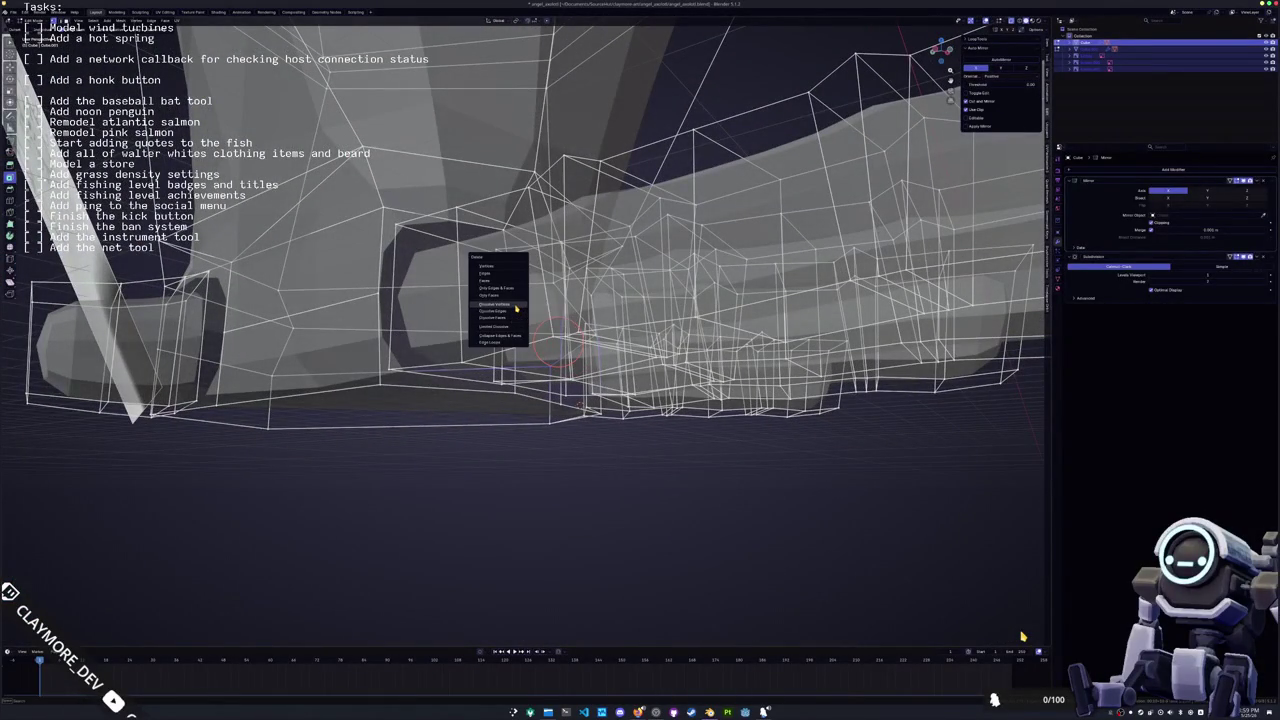
pyautogui.moveTo(516, 311); pyautogui.dragTo(516, 311, button='middle')
pyautogui.moveTo(1022, 636); pyautogui.dragTo(1022, 636, button='middle')
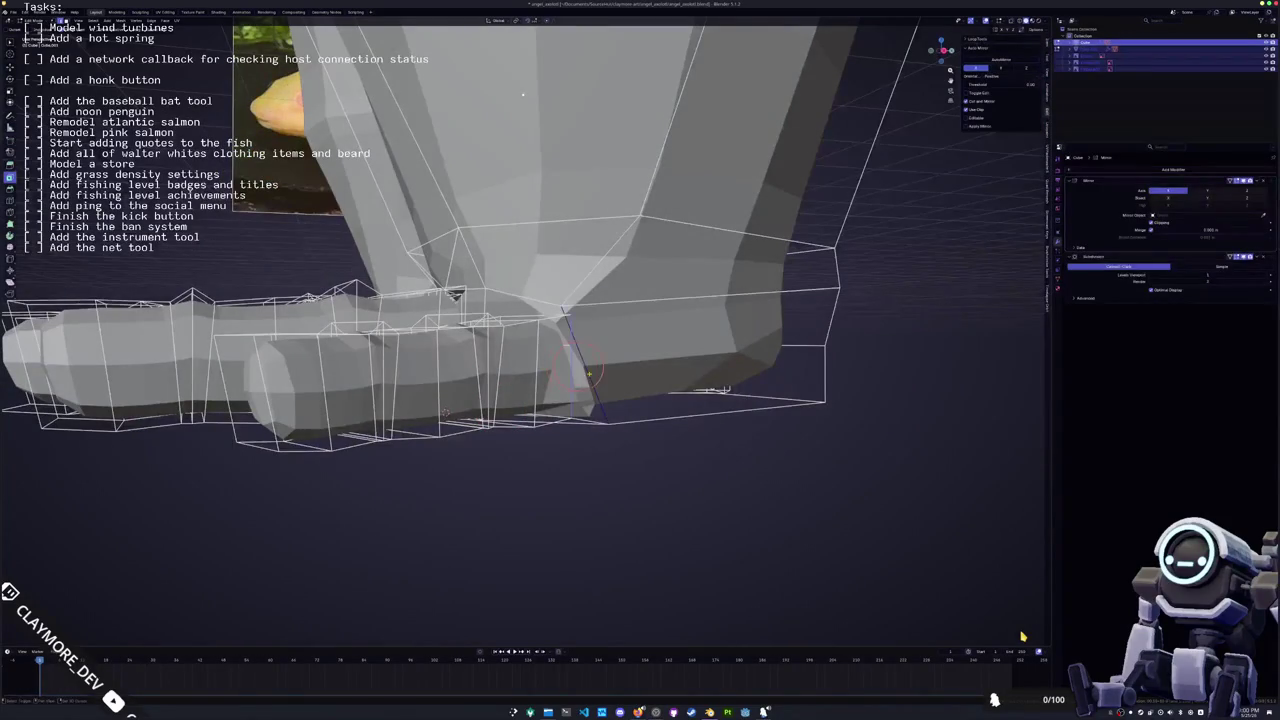
pyautogui.moveTo(1022, 636); pyautogui.dragTo(1022, 636, button='middle')
# In X-ray, slide the wrist edges again and shift them along X
pyautogui.hotkey('alt', 'z')
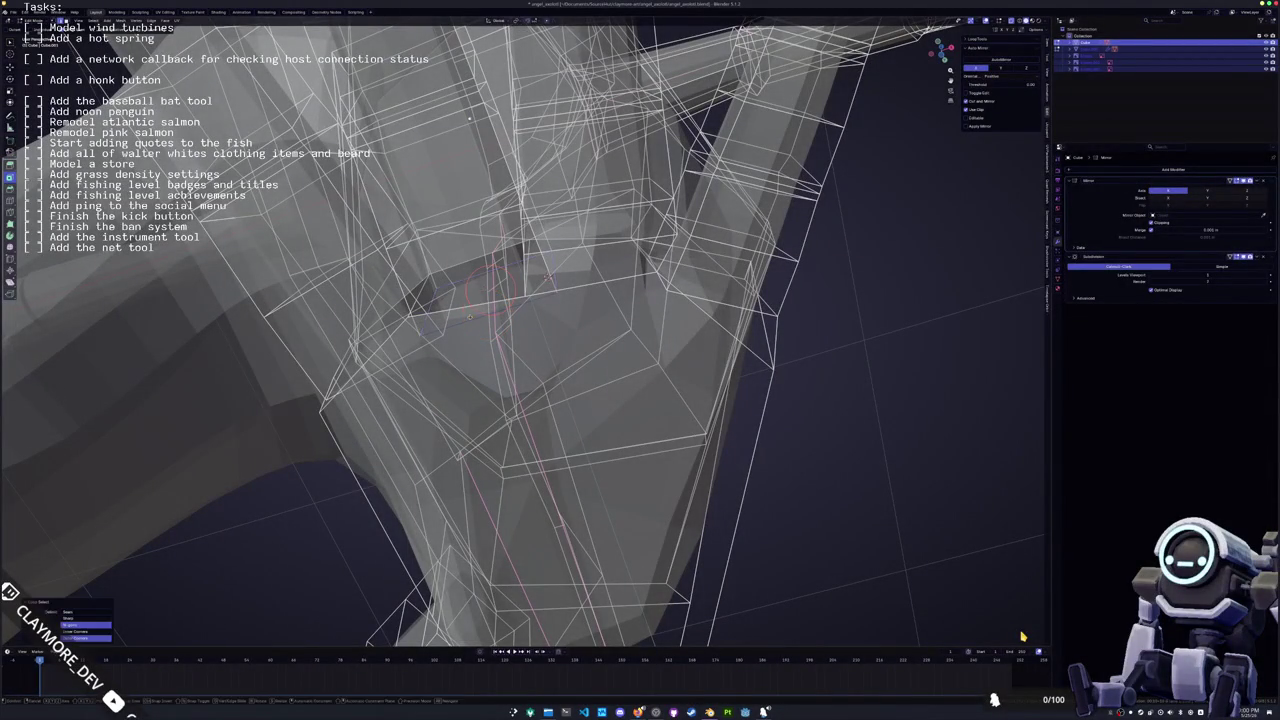
pyautogui.press('g')
pyautogui.press('g')
pyautogui.click(462, 300)
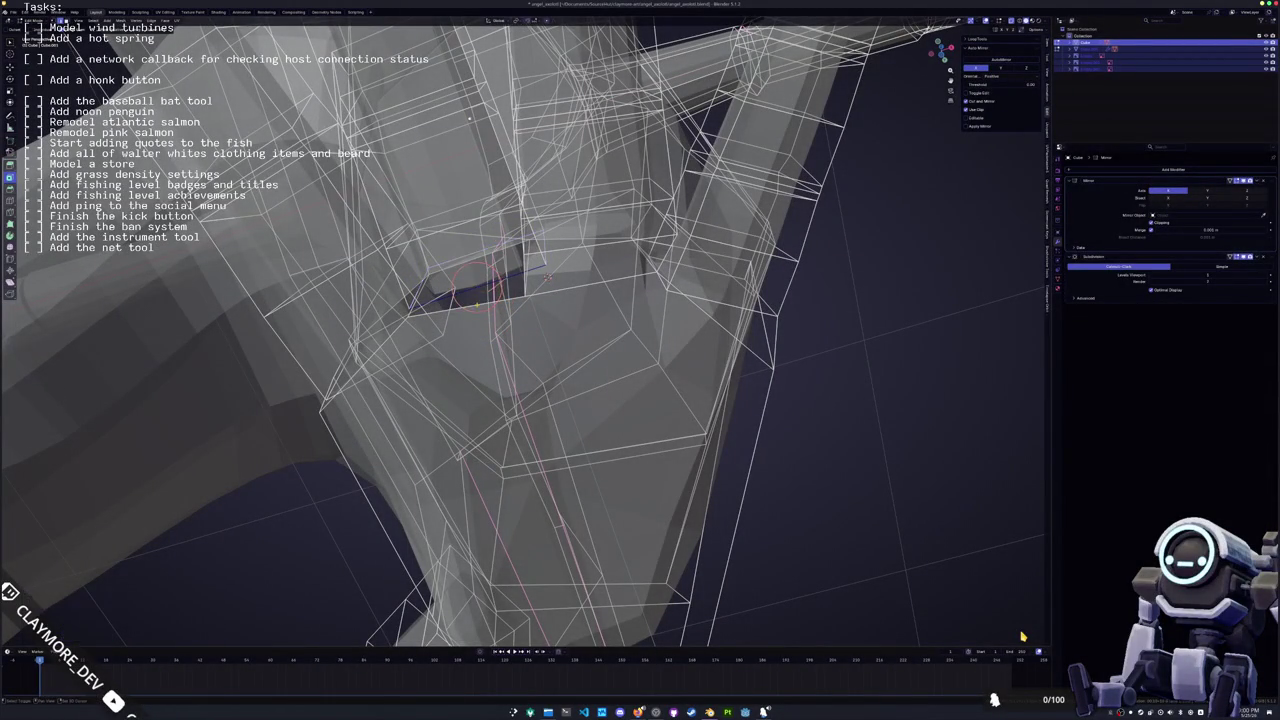
pyautogui.moveTo(481, 303); pyautogui.dragTo(503, 300, button='middle')
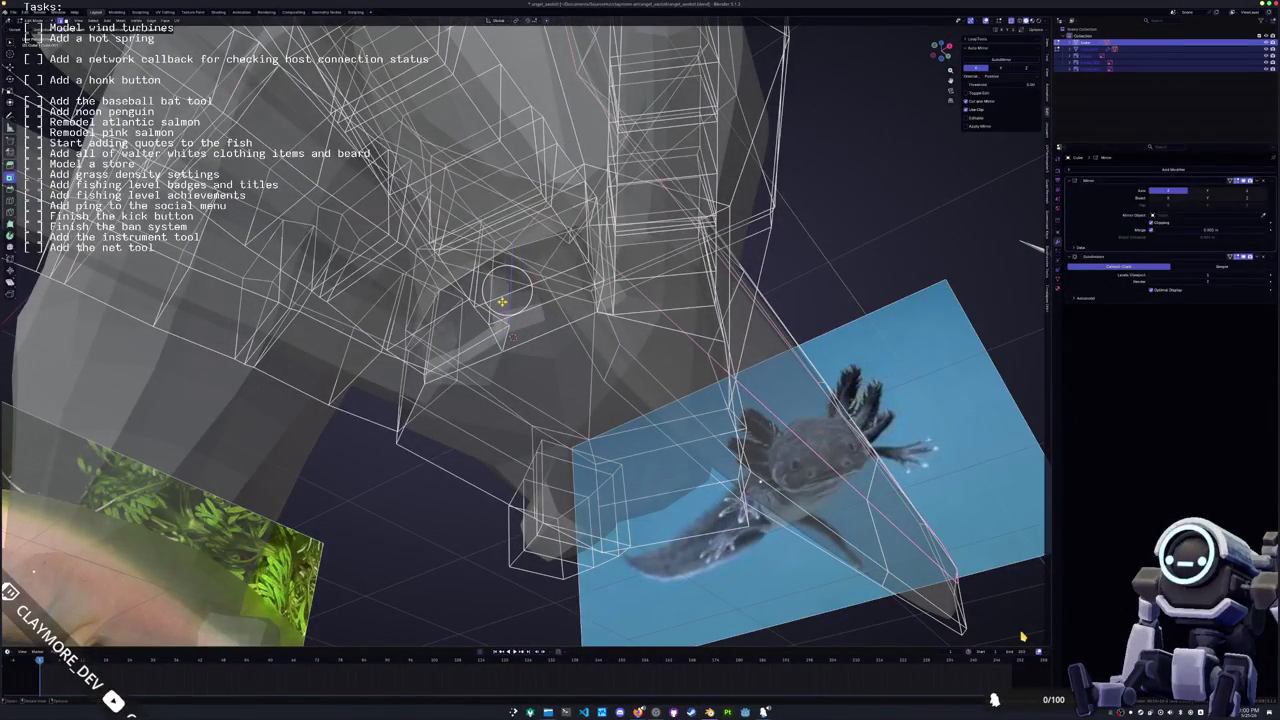
pyautogui.moveTo(508, 303)
pyautogui.mouseDown(button='middle')
pyautogui.moveTo(550, 250)
pyautogui.moveTo(540, 300)
pyautogui.mouseUp(button='middle')
pyautogui.press('g')
pyautogui.press('x')
pyautogui.click(540, 283)
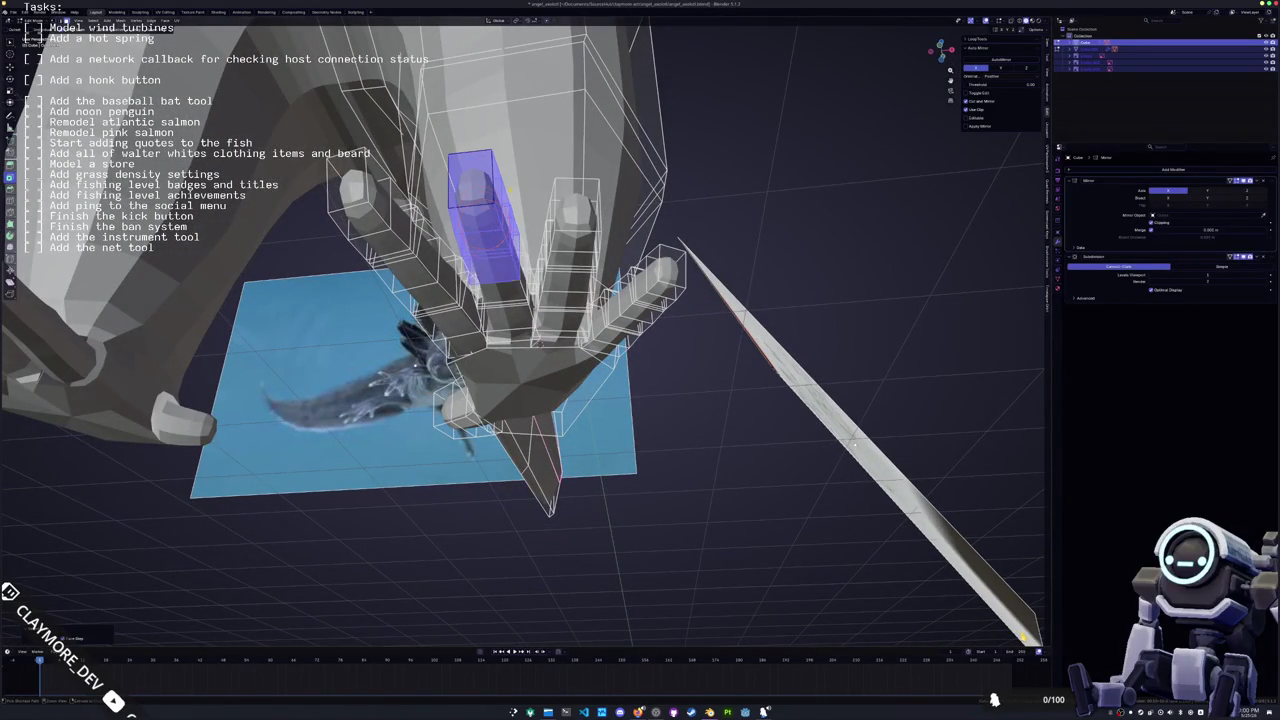
# Zoom in on the hand in X-ray and place the 3D cursor at the finger base
pyautogui.moveTo(508, 188); pyautogui.dragTo(590, 202, button='middle')
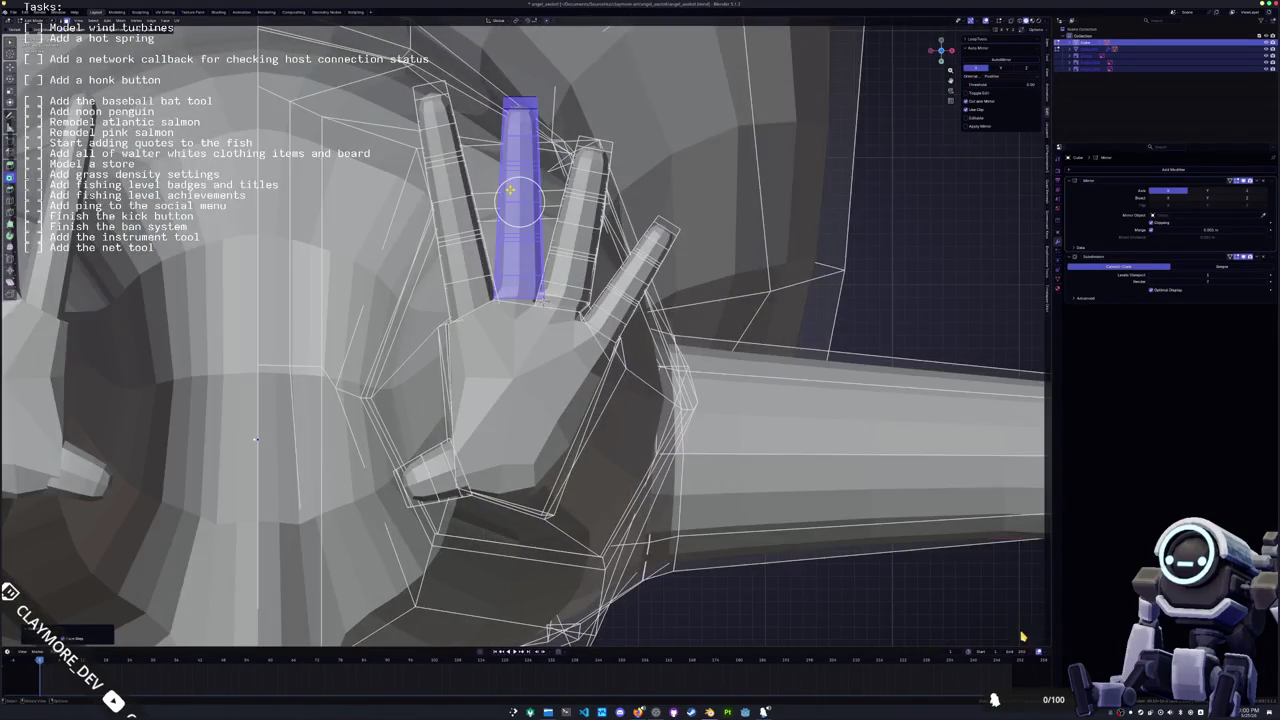
pyautogui.scroll(2, 590, 202)
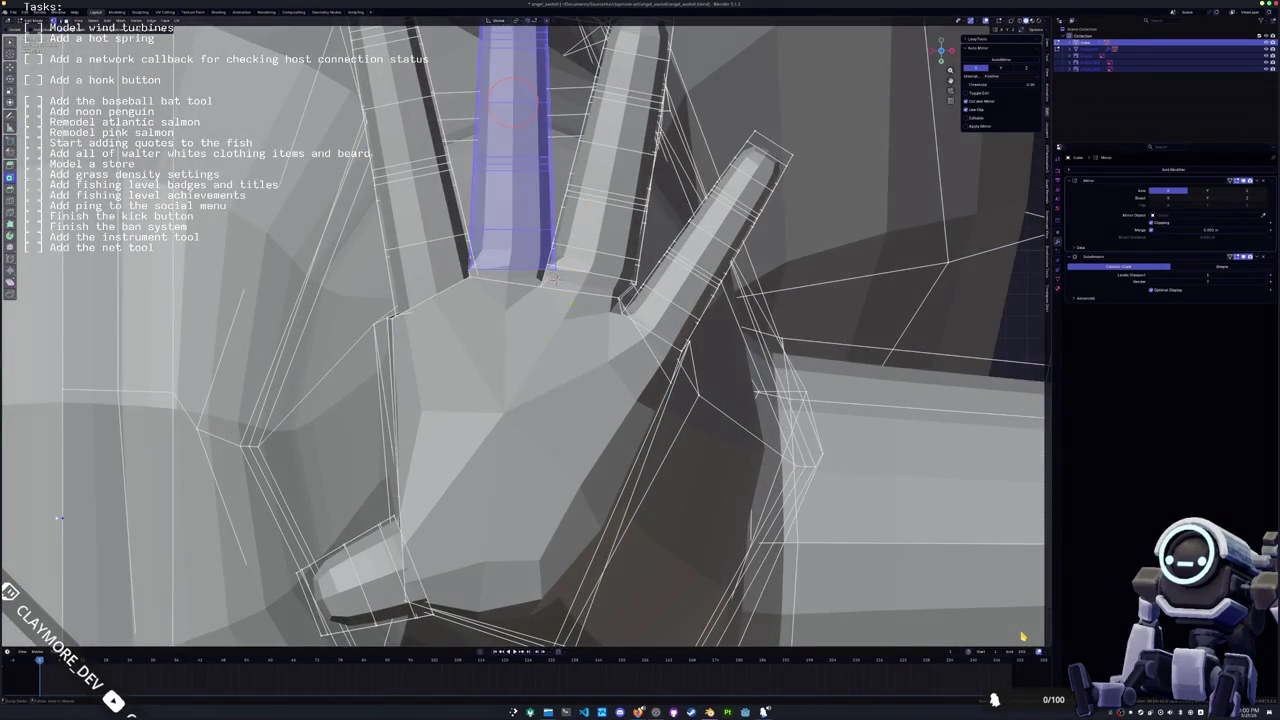
pyautogui.hotkey('alt', 'z')
pyautogui.keyDown('shift'); pyautogui.rightClick(529, 283); pyautogui.keyUp('shift')
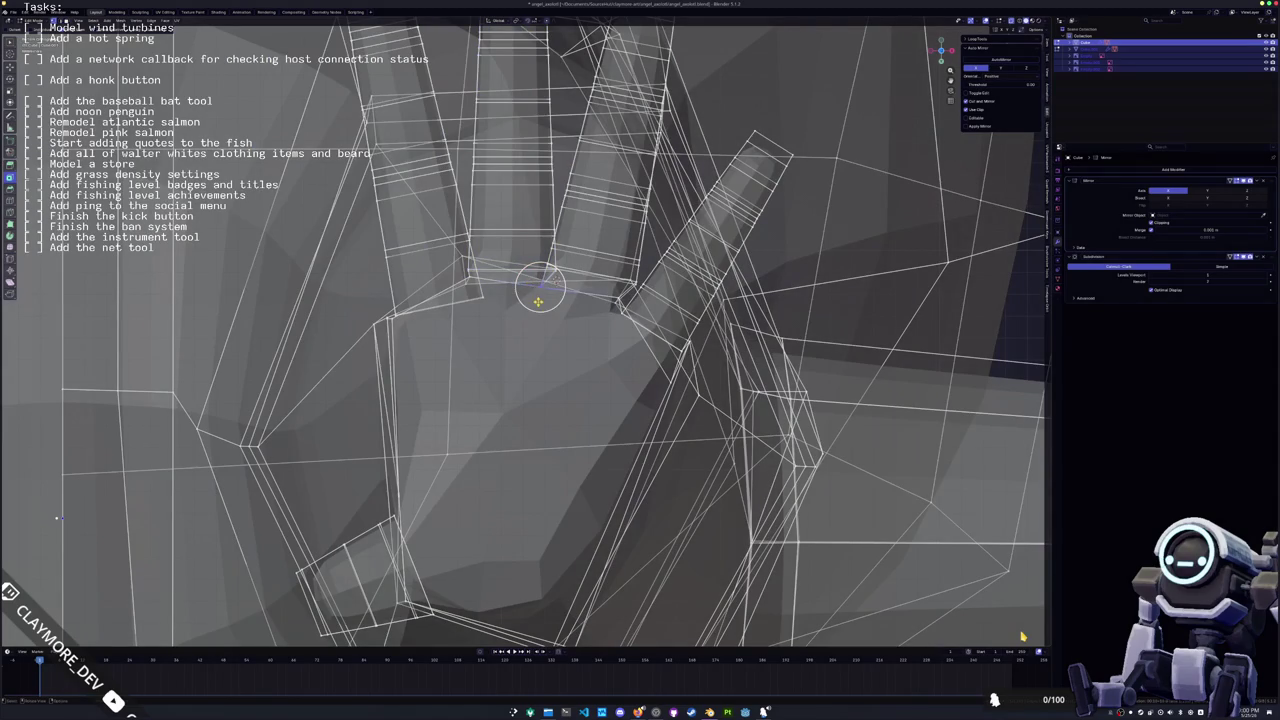
pyautogui.press('g')
pyautogui.press('Escape')
# Shift the selected geometry inside the tunnel along X
pyautogui.moveTo(547, 302)
pyautogui.mouseDown(button='middle')
pyautogui.moveTo(530, 310)
pyautogui.moveTo(427, 530)
pyautogui.mouseUp(button='middle')
pyautogui.scroll(3, 529, 316)
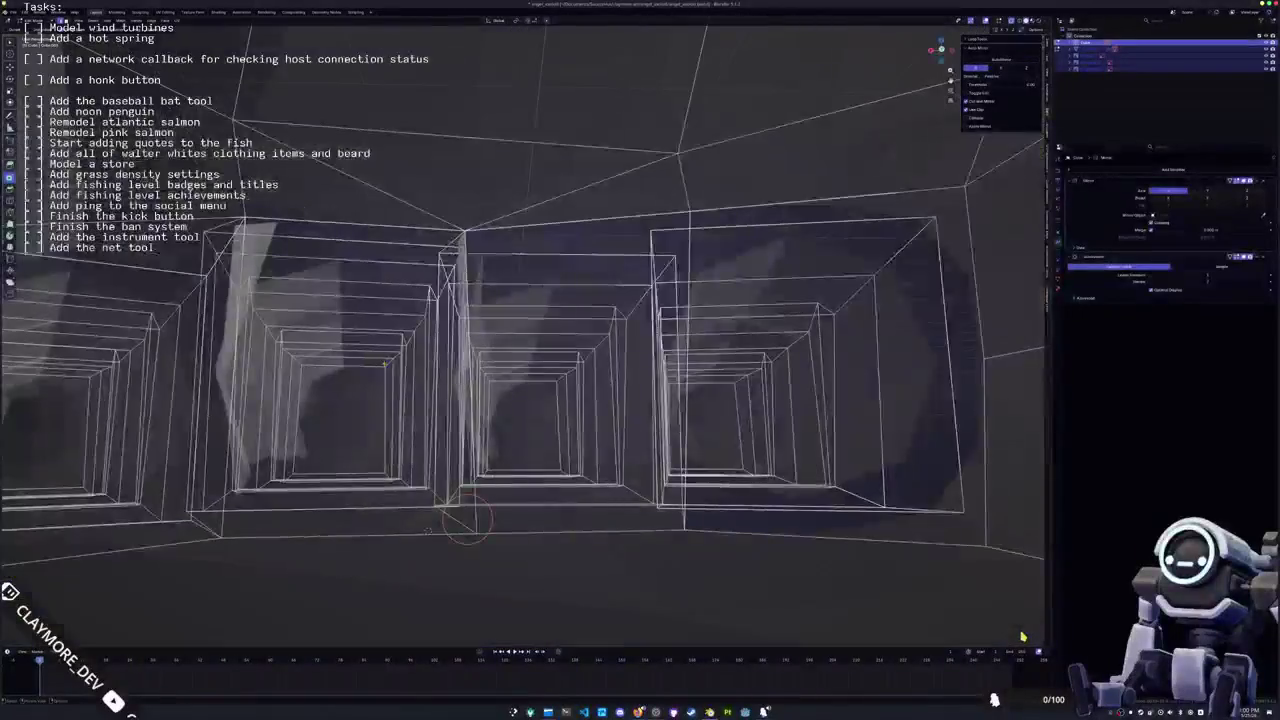
pyautogui.hotkey('shift', 'z')
pyautogui.scroll(5, 455, 560)
pyautogui.moveTo(482, 598); pyautogui.dragTo(430, 340, button='middle')
pyautogui.press('g')
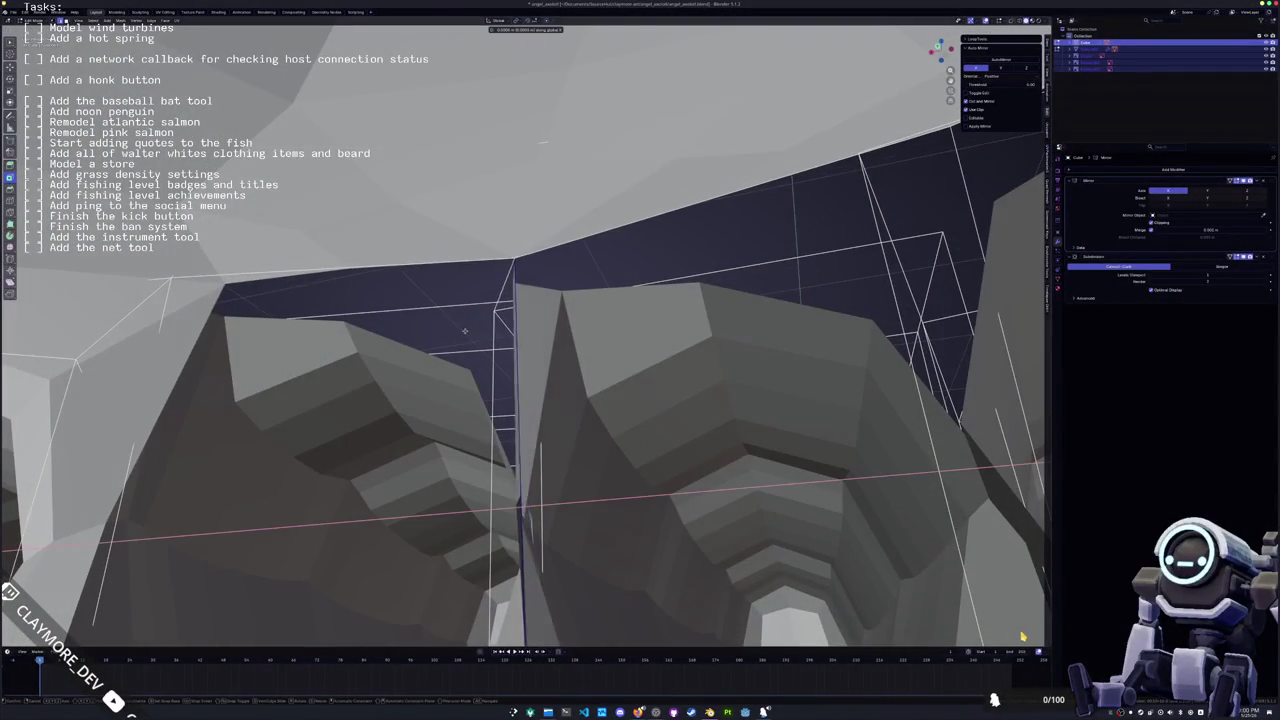
pyautogui.press('x')
pyautogui.click(432, 330)
pyautogui.moveTo(432, 330); pyautogui.dragTo(634, 336, button='middle')
# Select the rectangular face frame around the tunnel, move it along X and rotate about Z
pyautogui.click(594, 362)
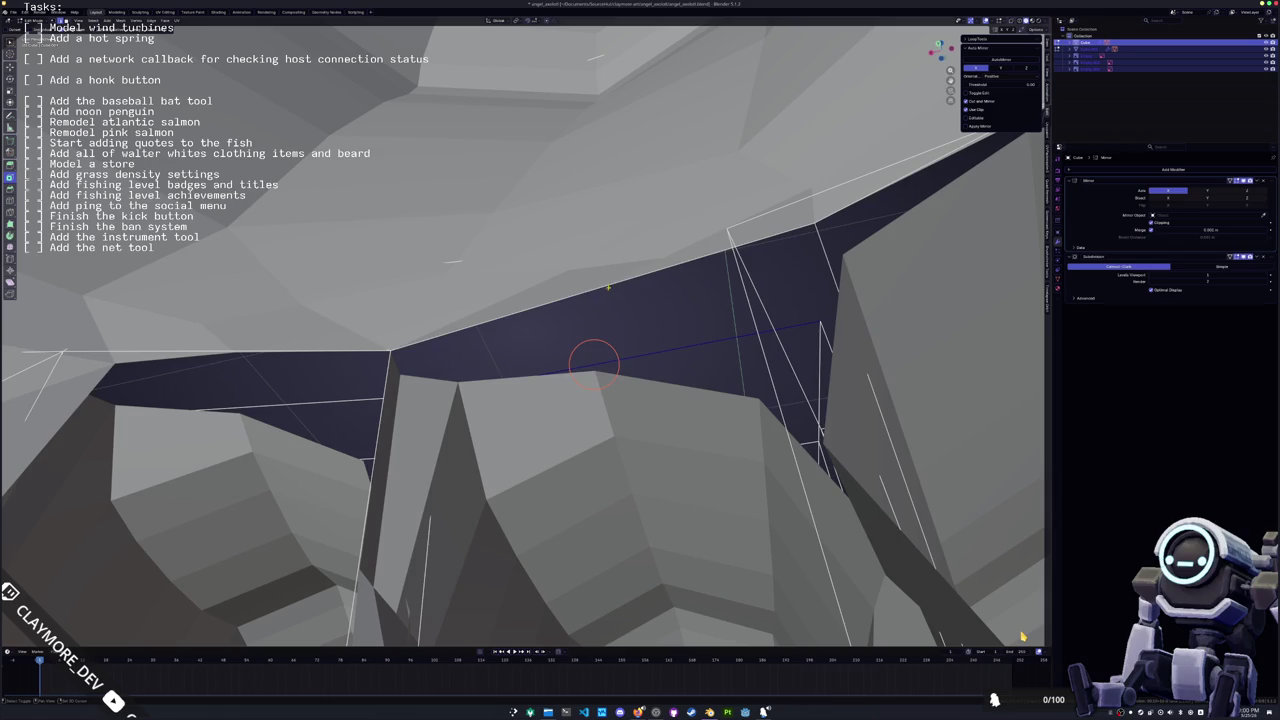
pyautogui.moveTo(608, 287); pyautogui.dragTo(666, 330, button='middle')
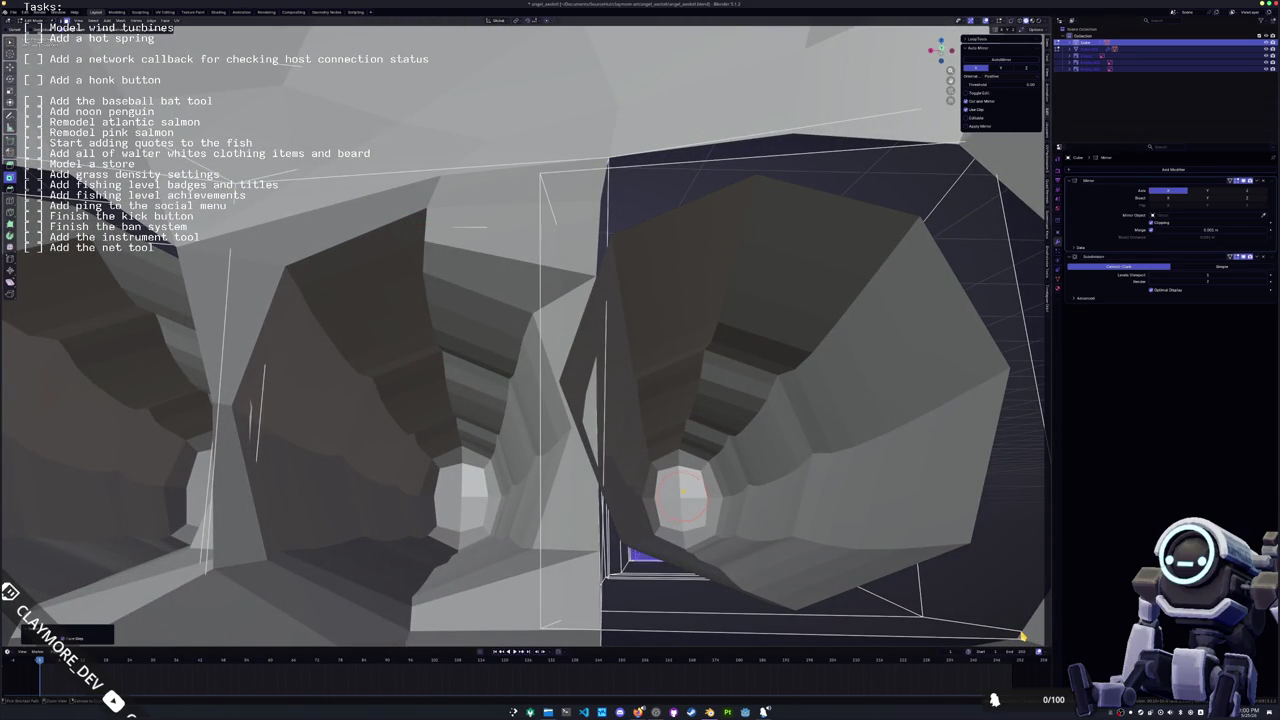
pyautogui.click(700, 477)
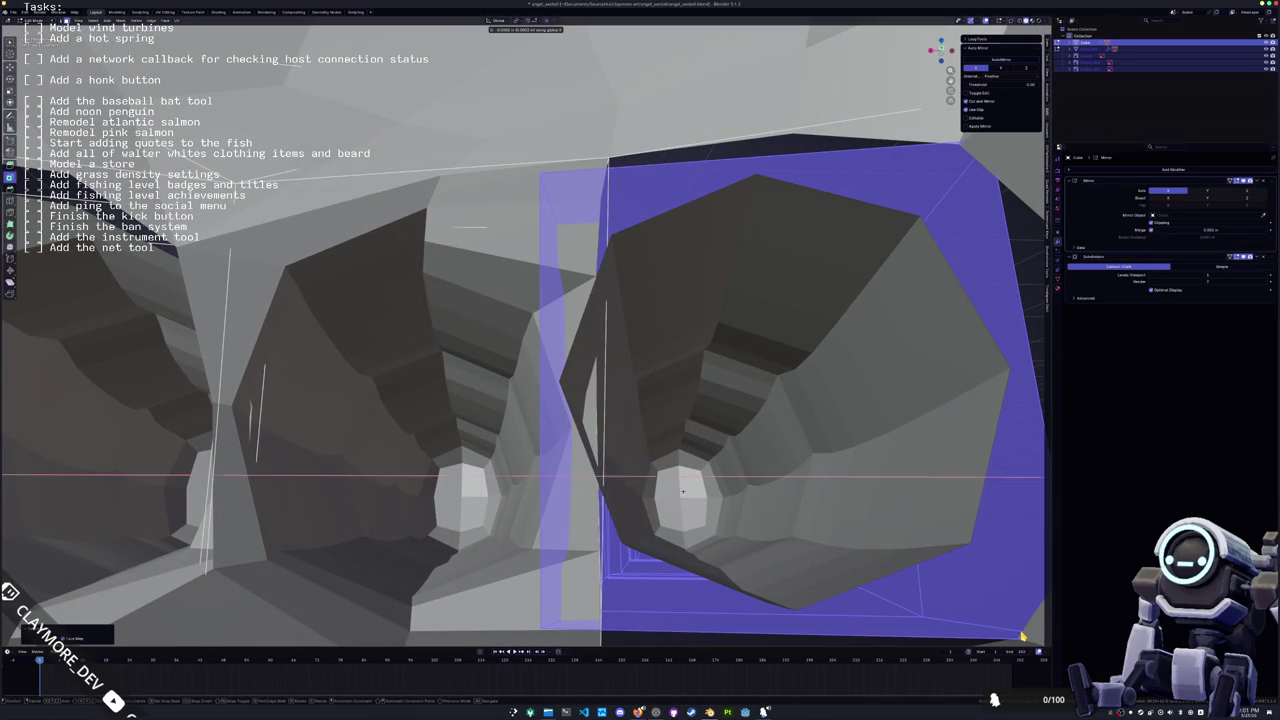
pyautogui.press('g')
pyautogui.press('x')
pyautogui.click(713, 486)
pyautogui.moveTo(713, 486)
pyautogui.mouseDown(button='middle')
pyautogui.moveTo(604, 445)
pyautogui.moveTo(660, 450)
pyautogui.mouseUp(button='middle')
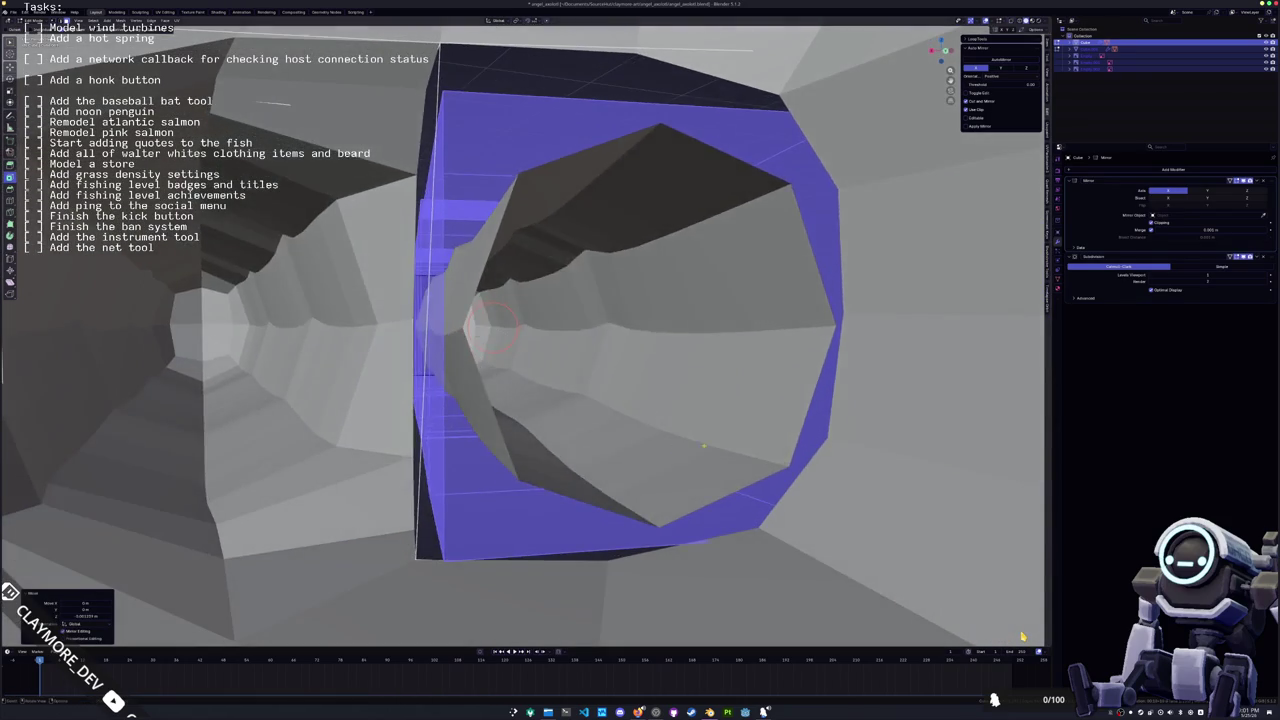
pyautogui.press('r')
pyautogui.press('z')
pyautogui.click(709, 449)
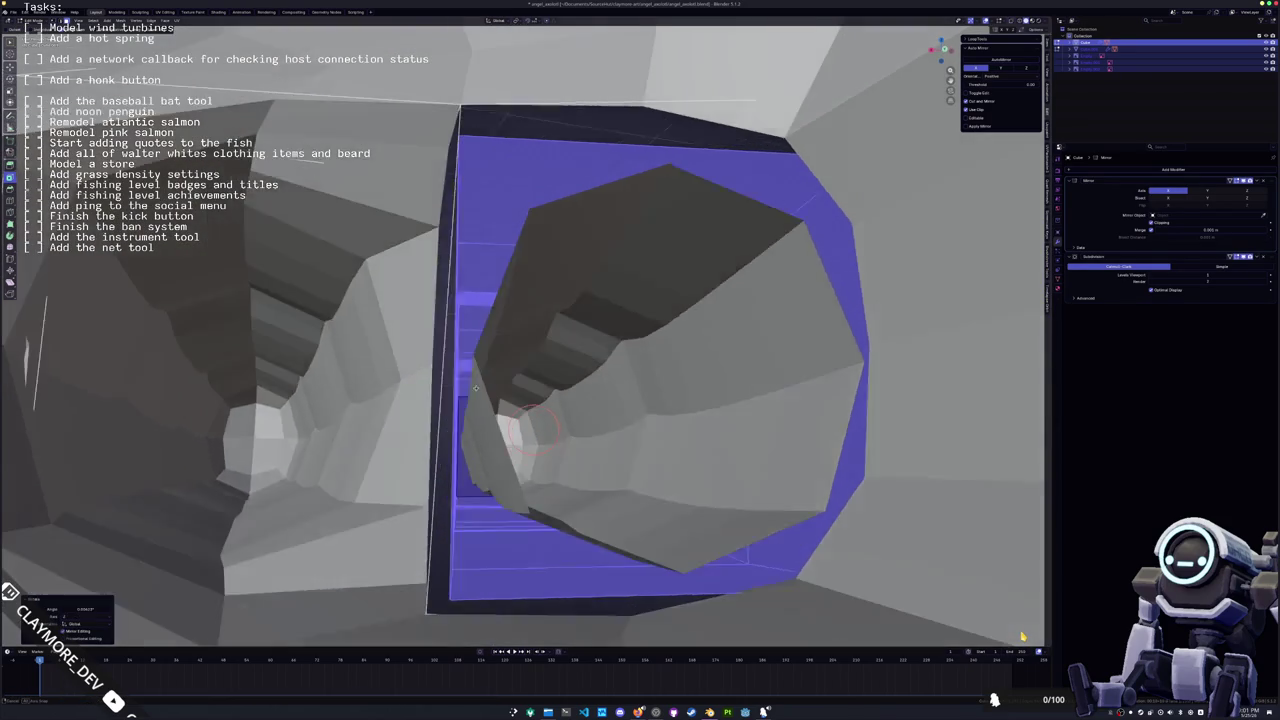
# Slide the arch loop along the surface and select the face strip along the arch top
pyautogui.moveTo(709, 449); pyautogui.dragTo(426, 392, button='middle')
pyautogui.moveTo(690, 443)
pyautogui.mouseDown(button='middle')
pyautogui.moveTo(600, 400)
pyautogui.moveTo(528, 400)
pyautogui.mouseUp(button='middle')
pyautogui.press('g')
pyautogui.press('g')
pyautogui.click(528, 400)
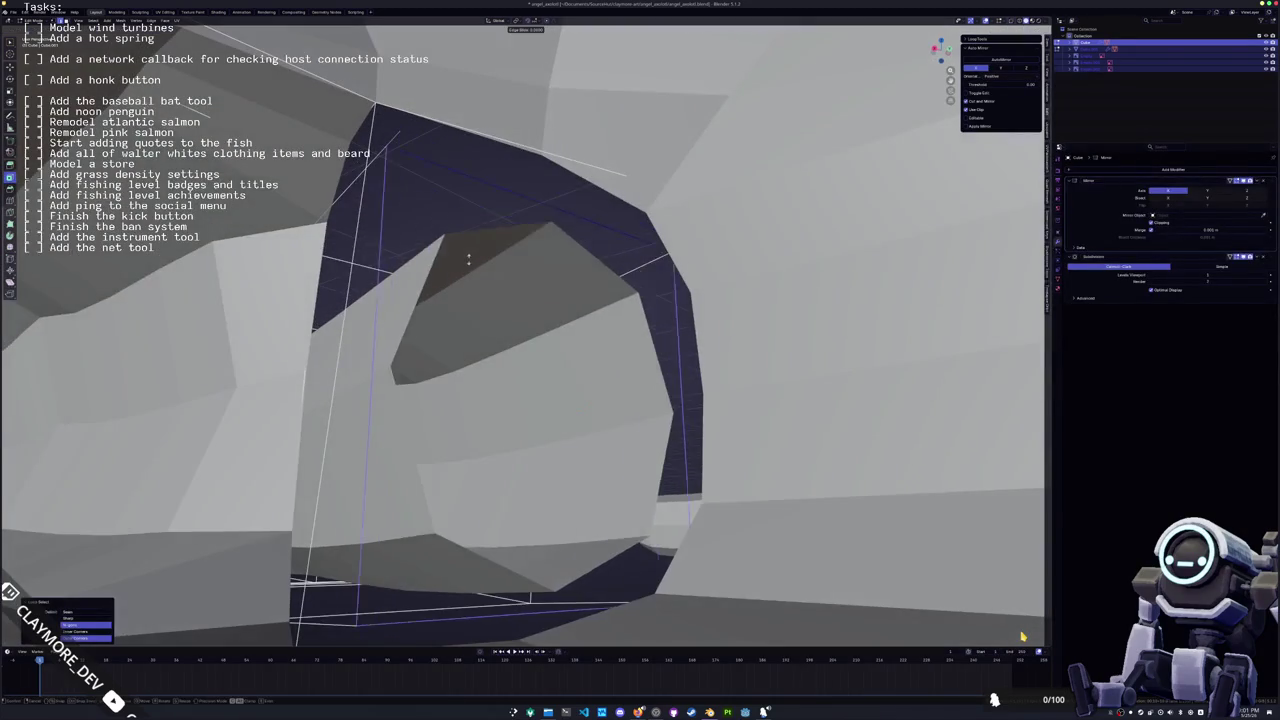
pyautogui.keyDown('alt'); pyautogui.click(530, 220); pyautogui.keyUp('alt')
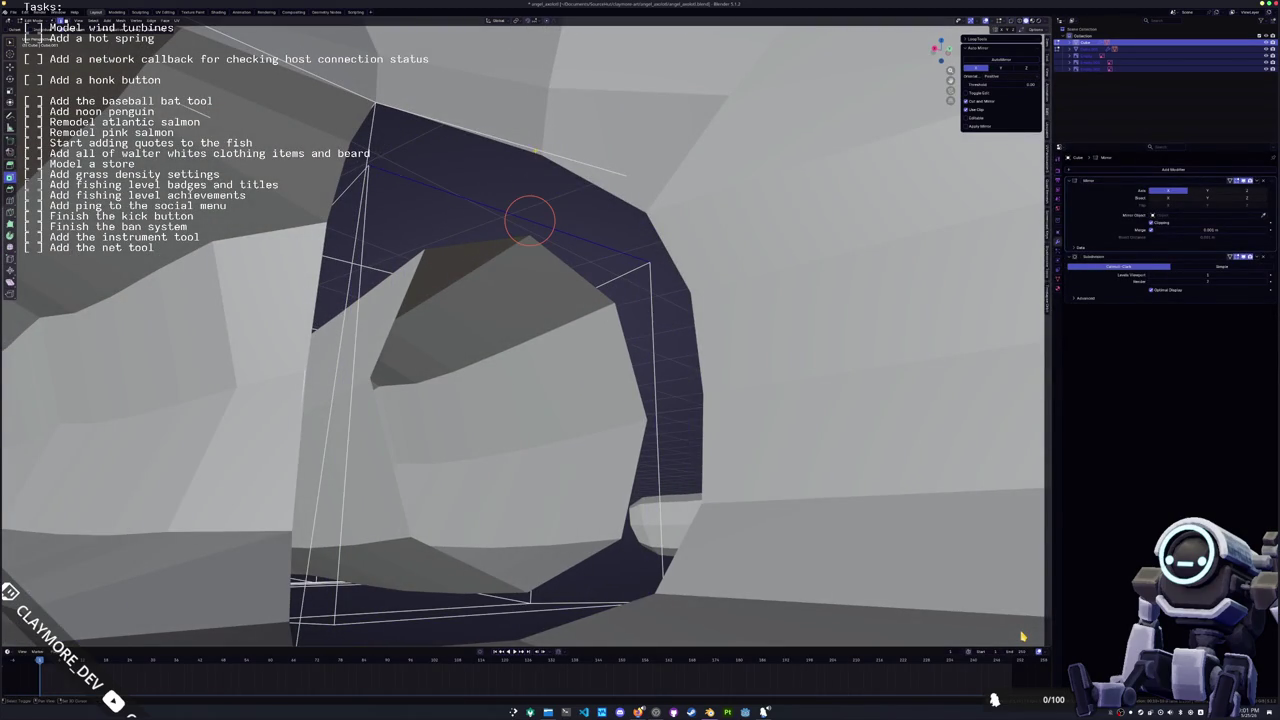
pyautogui.press('f')
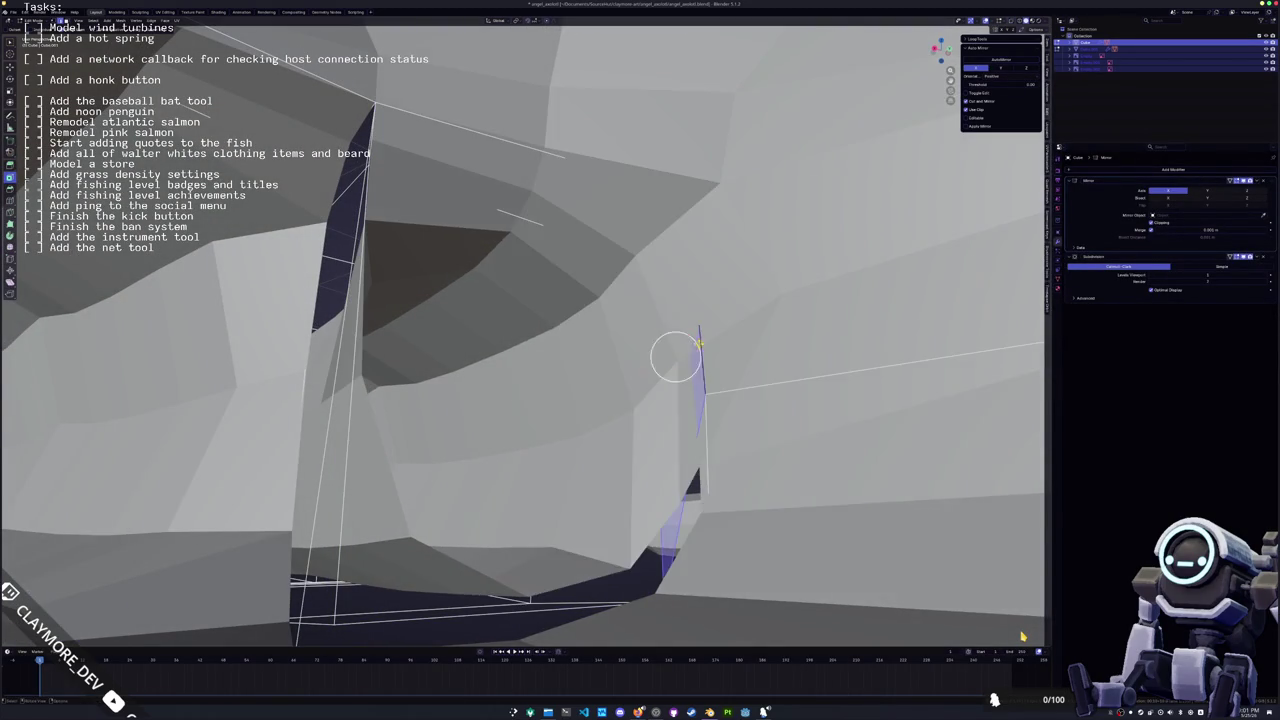
# Select the vertical edge at the centre seam
pyautogui.moveTo(600, 400); pyautogui.dragTo(640, 340, button='middle')
pyautogui.moveTo(631, 449)
pyautogui.mouseDown(button='middle')
pyautogui.moveTo(565, 461)
pyautogui.moveTo(557, 380)
pyautogui.mouseUp(button='middle')
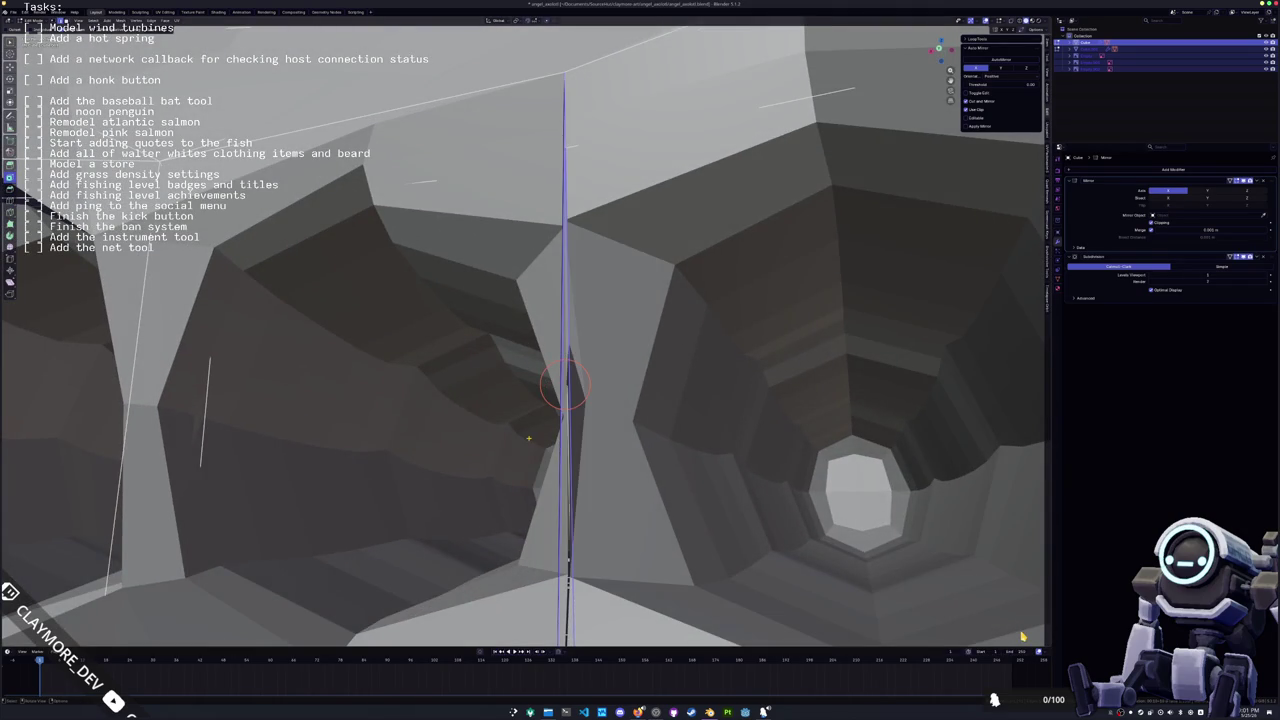
pyautogui.moveTo(528, 437); pyautogui.dragTo(307, 481, button='middle')
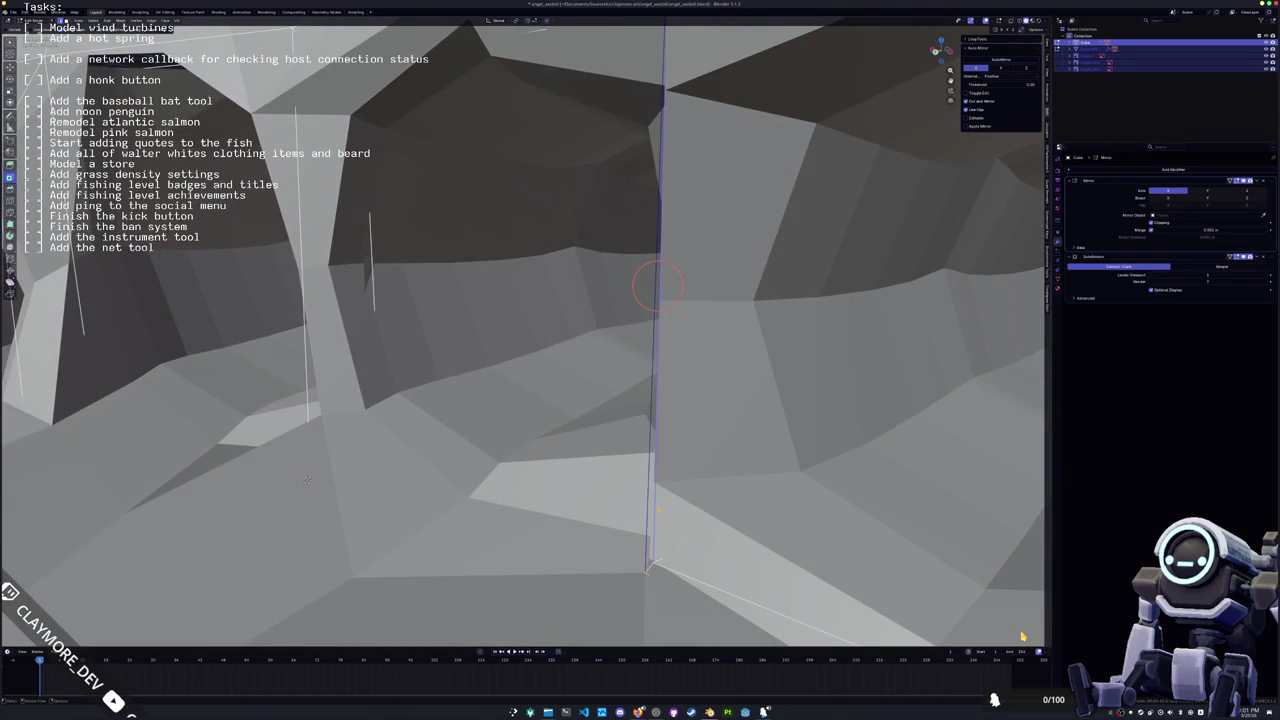
pyautogui.click(657, 290)
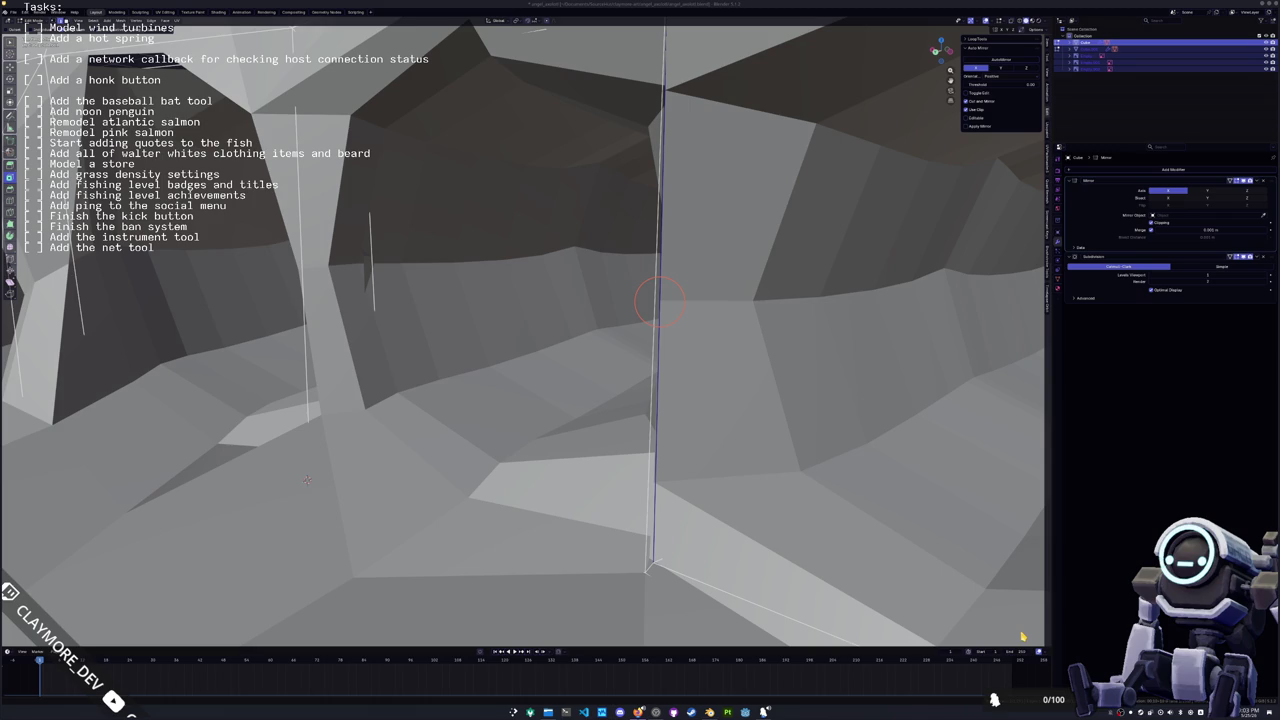
pyautogui.moveTo(837, 391)
pyautogui.mouseDown(button='middle')
pyautogui.moveTo(757, 400)
pyautogui.moveTo(807, 359)
pyautogui.mouseUp(button='middle')
pyautogui.hotkey('ctrl', 'alt', 't')
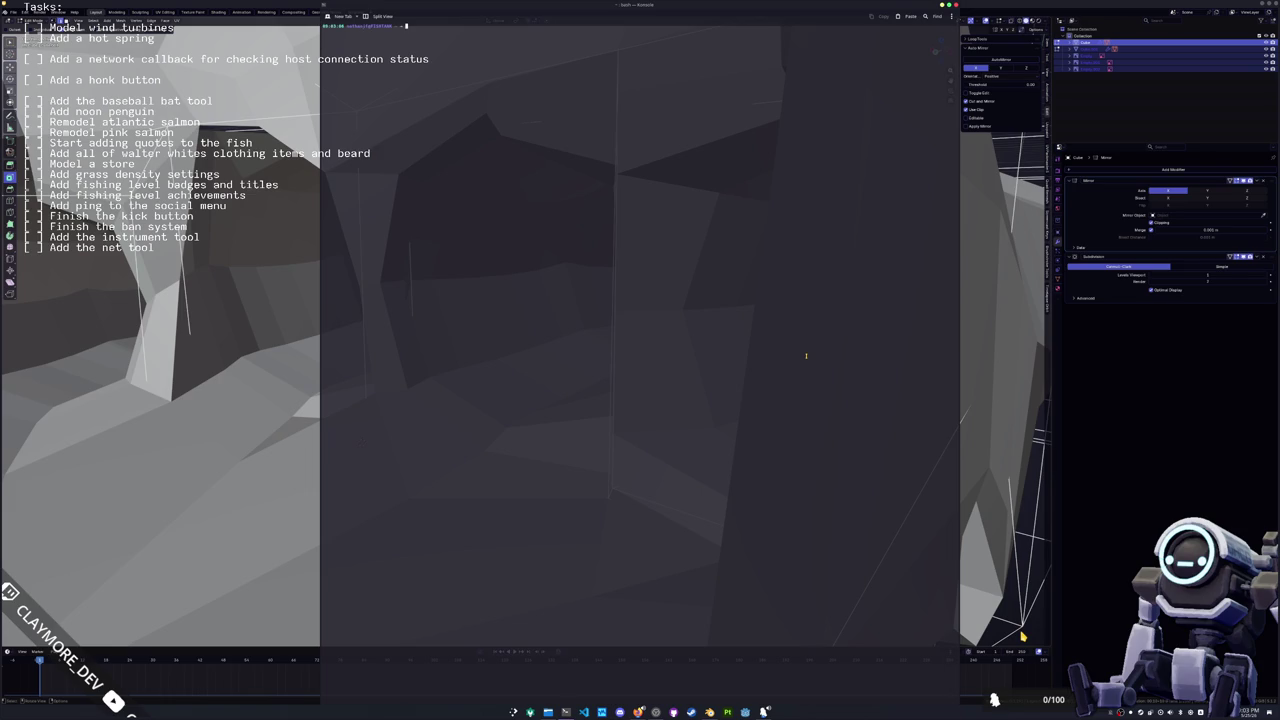
pyautogui.write('fastf')
pyautogui.write('etch')
pyautogui.press('Return')
pyautogui.hotkey('ctrl', '+')
pyautogui.hotkey('ctrl', '+')
pyautogui.hotkey('ctrl', '+')
pyautogui.hotkey('ctrl', '+')
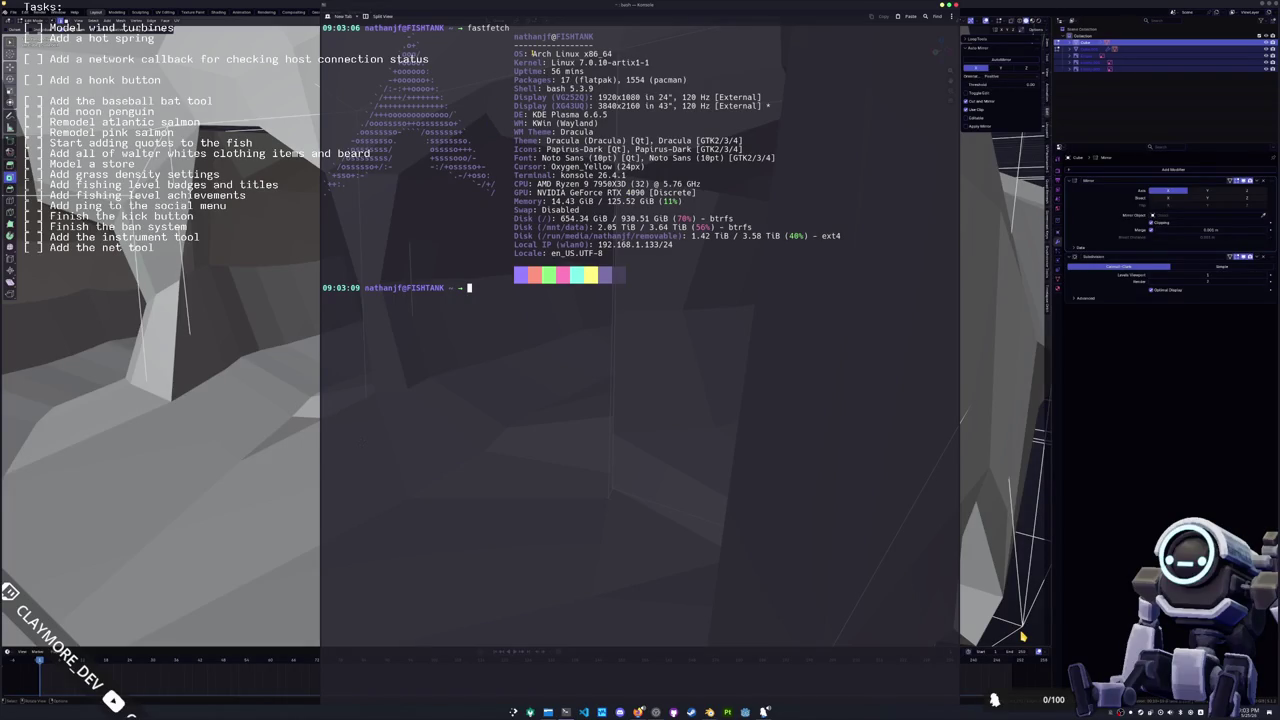
pyautogui.moveTo(648, 63); pyautogui.dragTo(552, 63)
pyautogui.click(508, 133)
pyautogui.write('clear')
pyautogui.press('Return')
pyautogui.hotkey('ctrl', 'd')
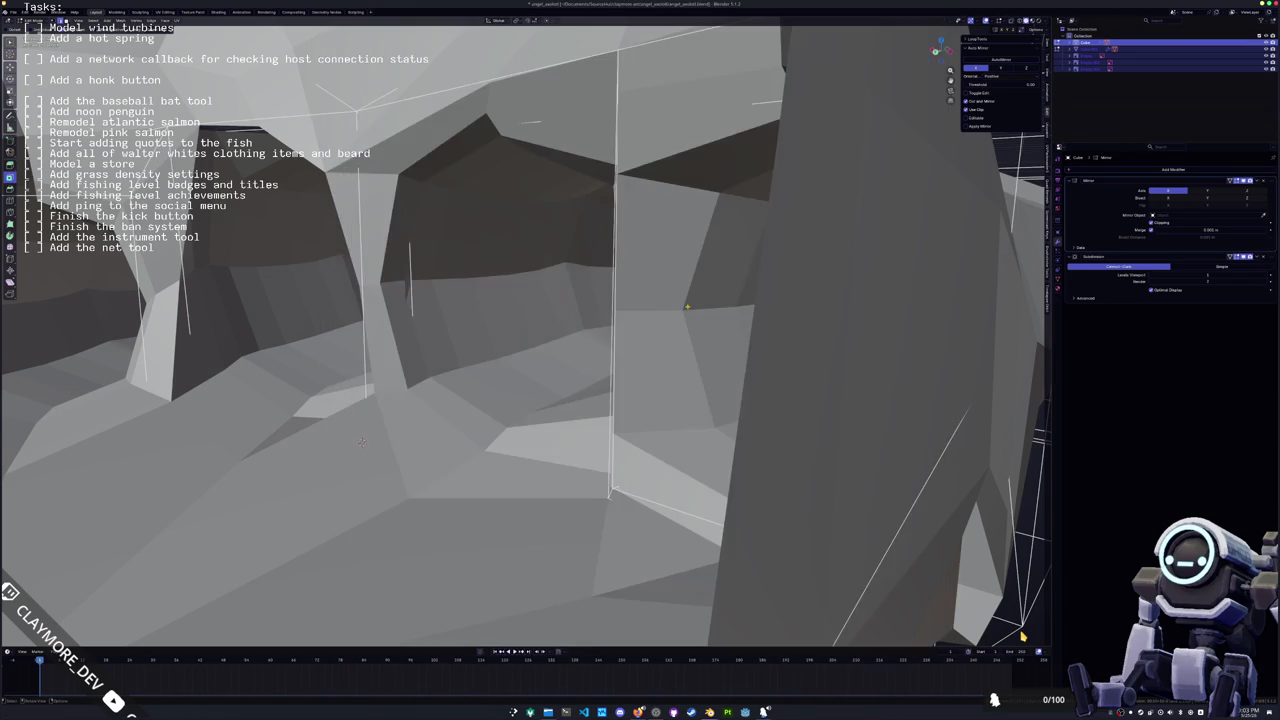
# Slide two vertices along their edges near the leg seam with Shift+V
pyautogui.moveTo(643, 286); pyautogui.dragTo(735, 465, button='middle')
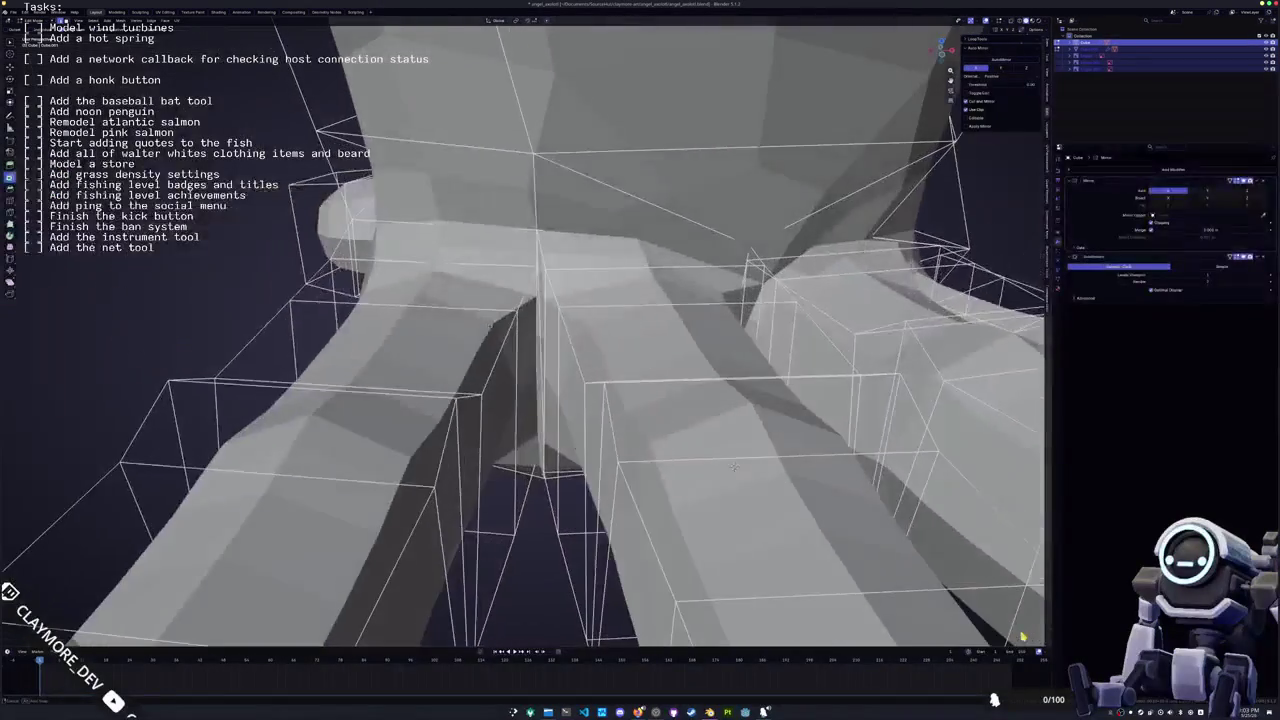
pyautogui.scroll(3, 735, 465)
pyautogui.scroll(3, 735, 465)
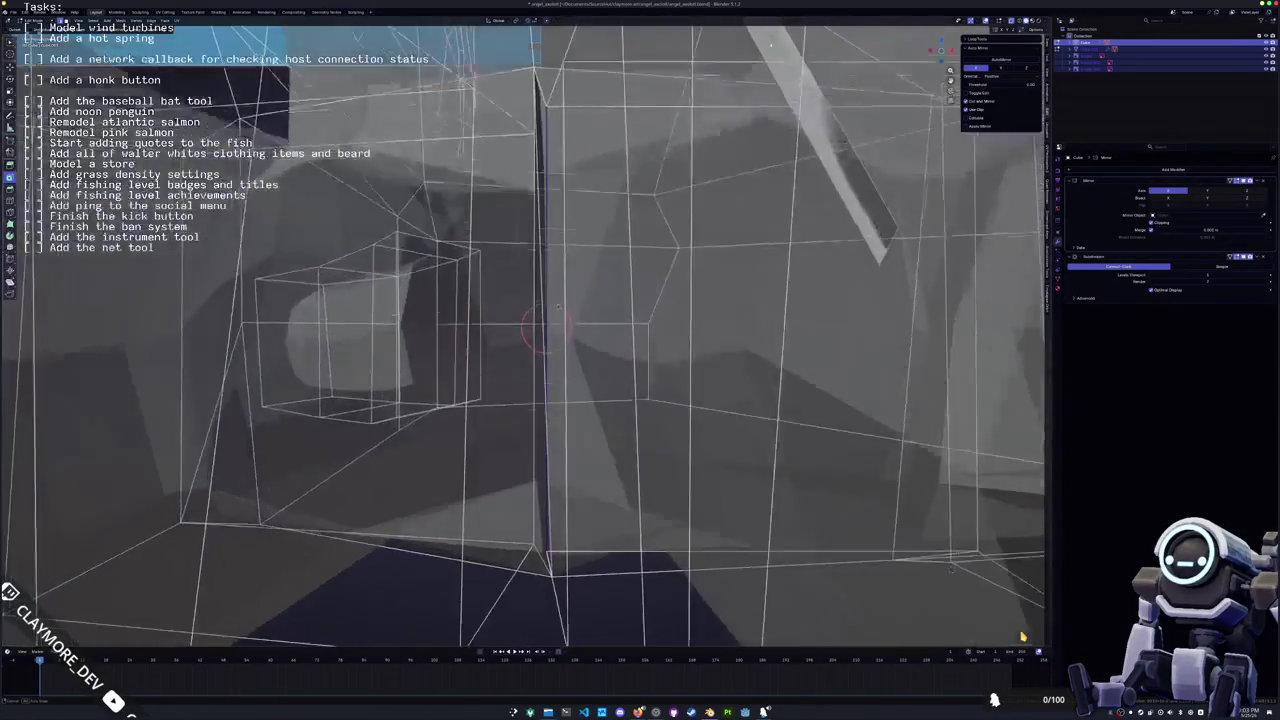
pyautogui.moveTo(1022, 636); pyautogui.dragTo(1022, 636, button='middle')
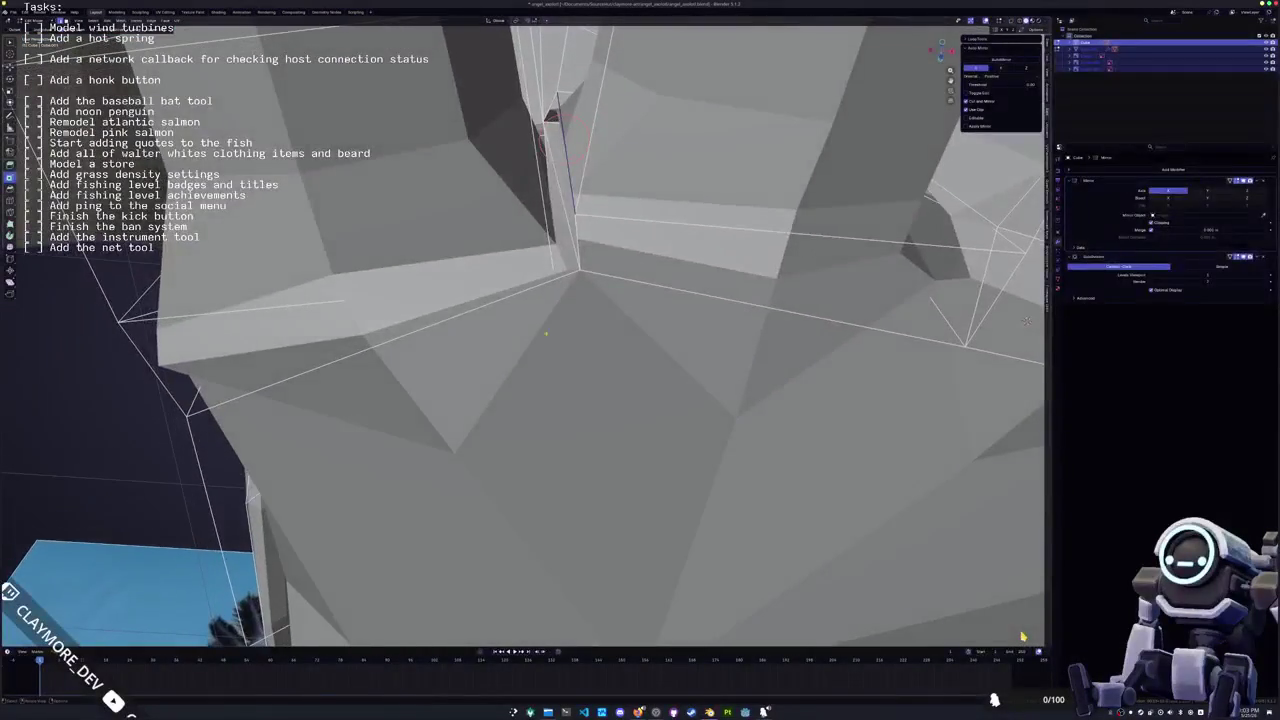
pyautogui.moveTo(1022, 636); pyautogui.dragTo(1022, 636, button='middle')
pyautogui.hotkey('shift', 'v')
pyautogui.click(1022, 636)
pyautogui.hotkey('shift', 'v')
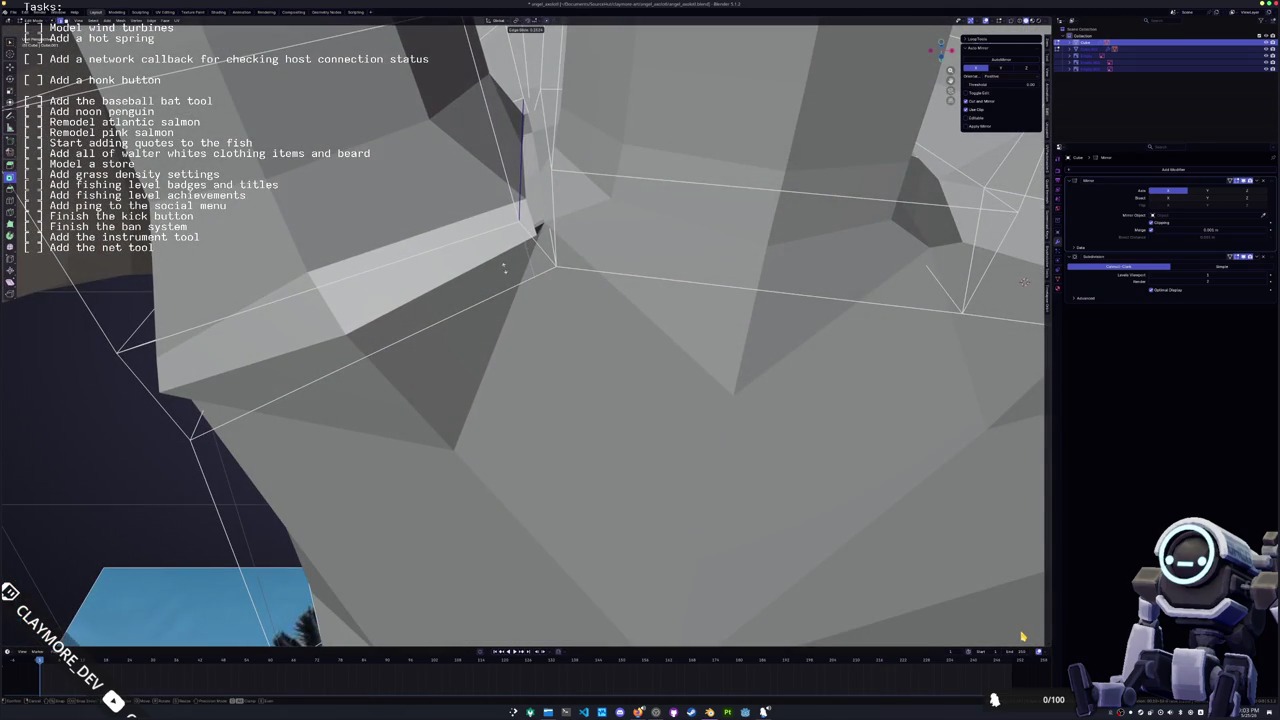
pyautogui.click(1022, 636)
# Dissolve the horizontal edge on the leg, after undoing an accidental face deletion
pyautogui.moveTo(1022, 636); pyautogui.dragTo(1022, 636, button='middle')
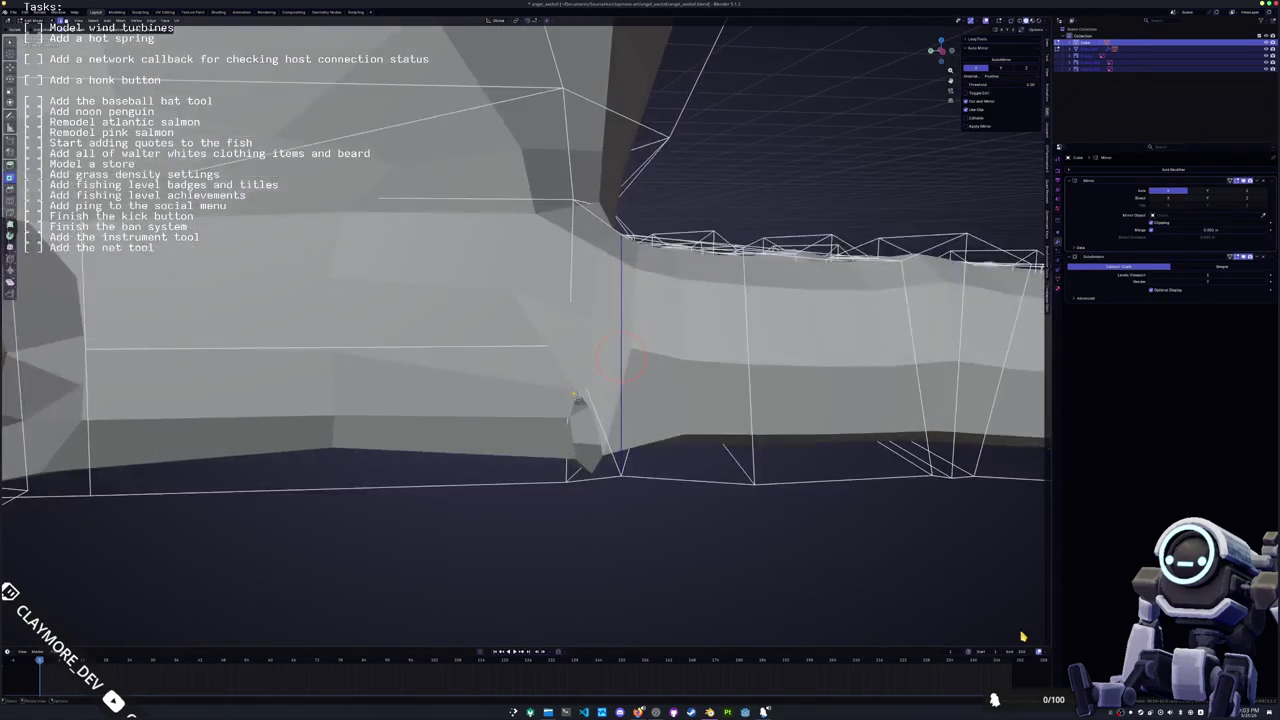
pyautogui.hotkey('alt', 'z')
pyautogui.click(300, 347)
pyautogui.hotkey('alt', 'z')
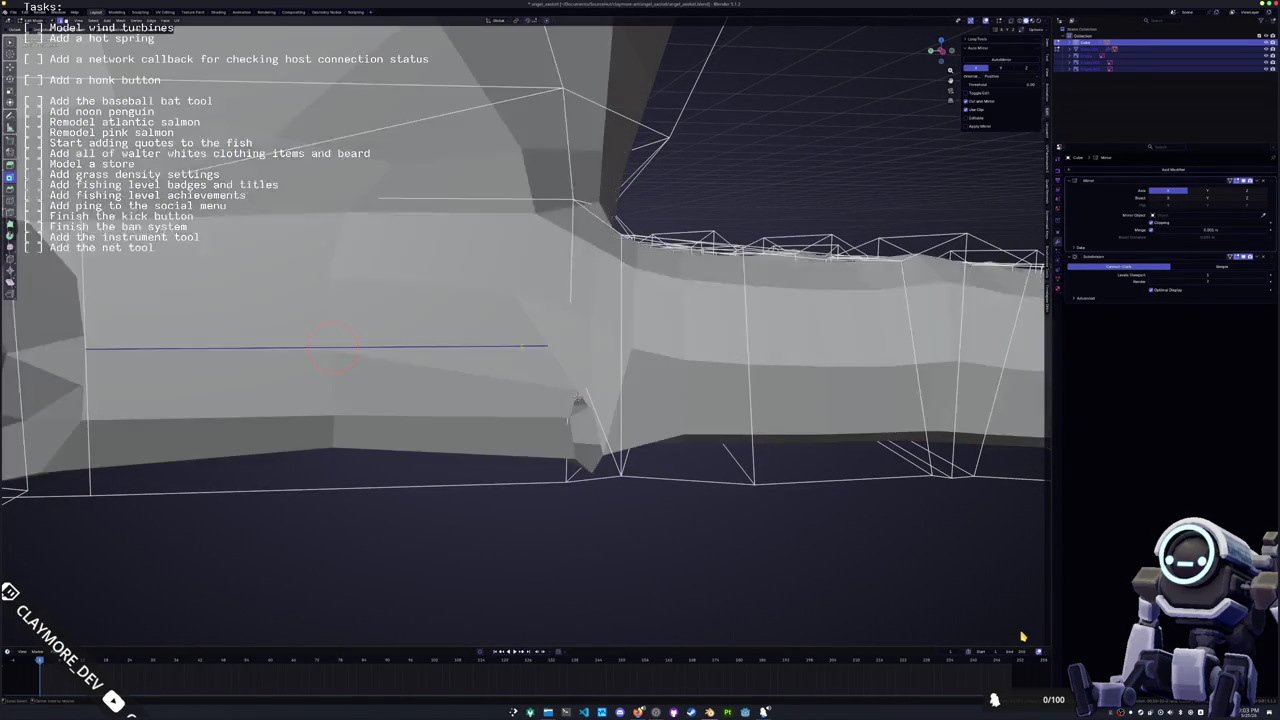
pyautogui.moveTo(300, 347); pyautogui.dragTo(494, 365, button='middle')
pyautogui.press('x')
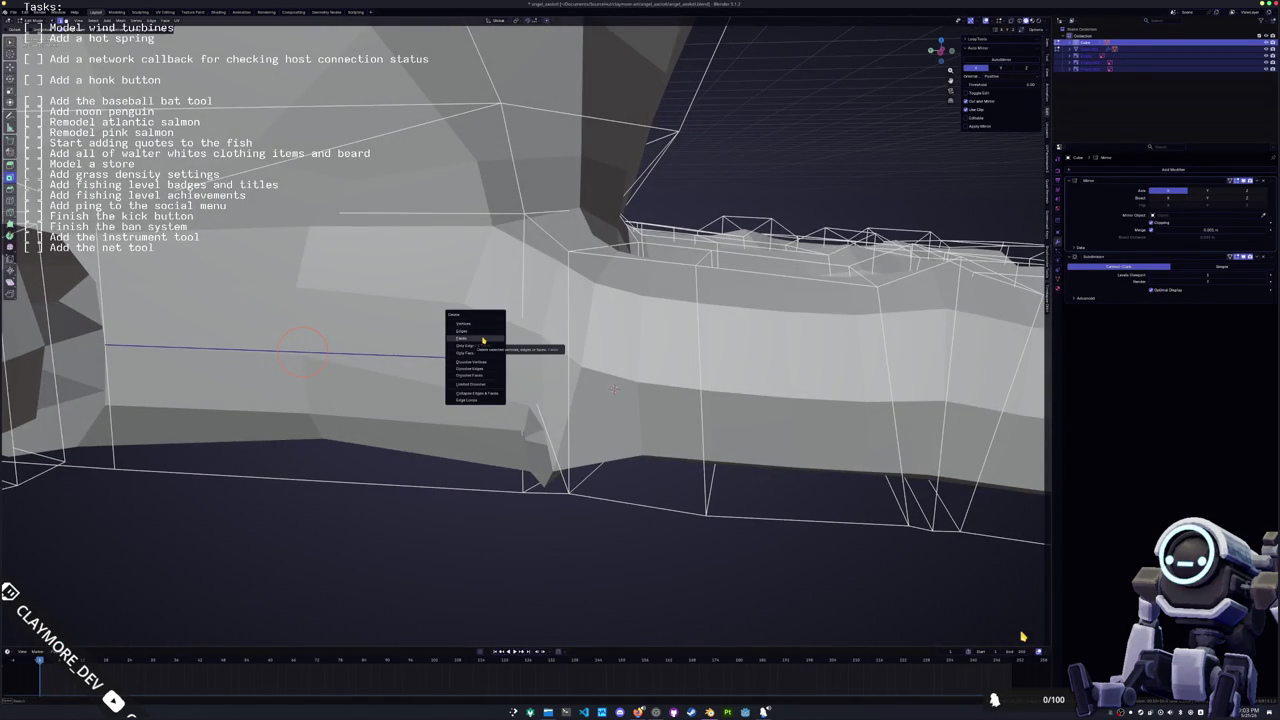
pyautogui.click(483, 339)
pyautogui.moveTo(483, 339); pyautogui.dragTo(485, 389, button='middle')
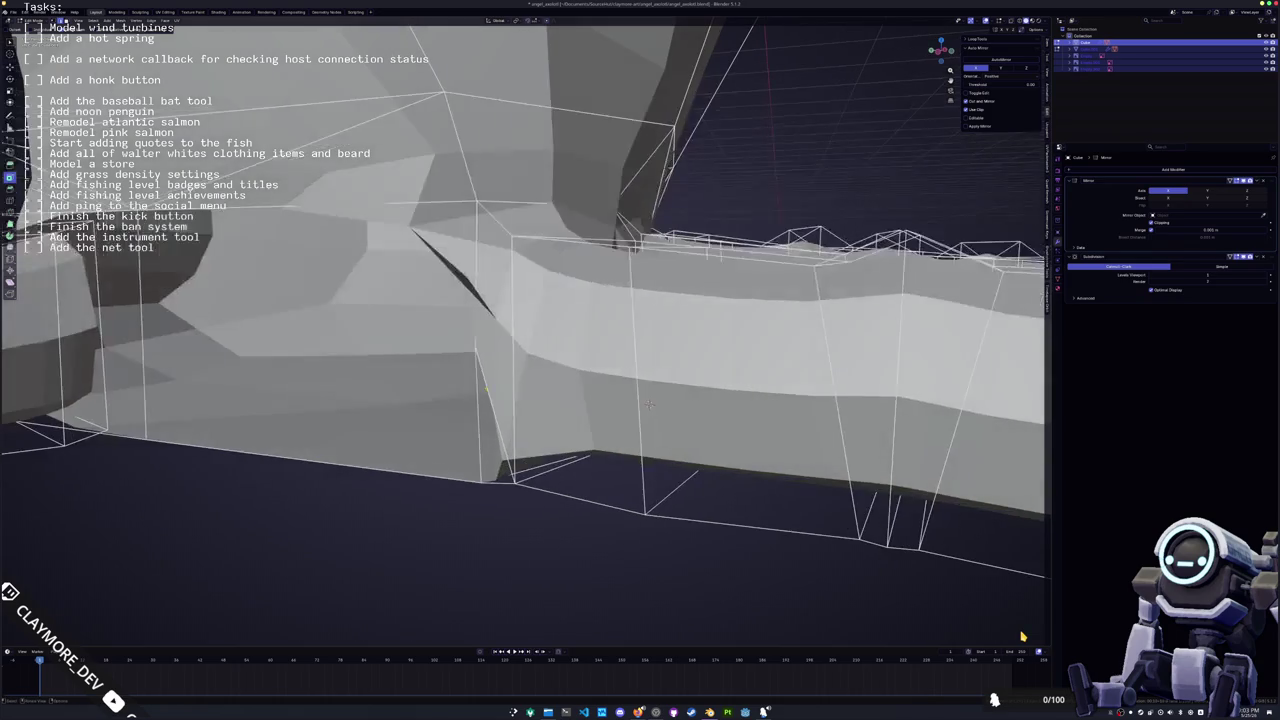
pyautogui.hotkey('ctrl', 'z')
pyautogui.press('x')
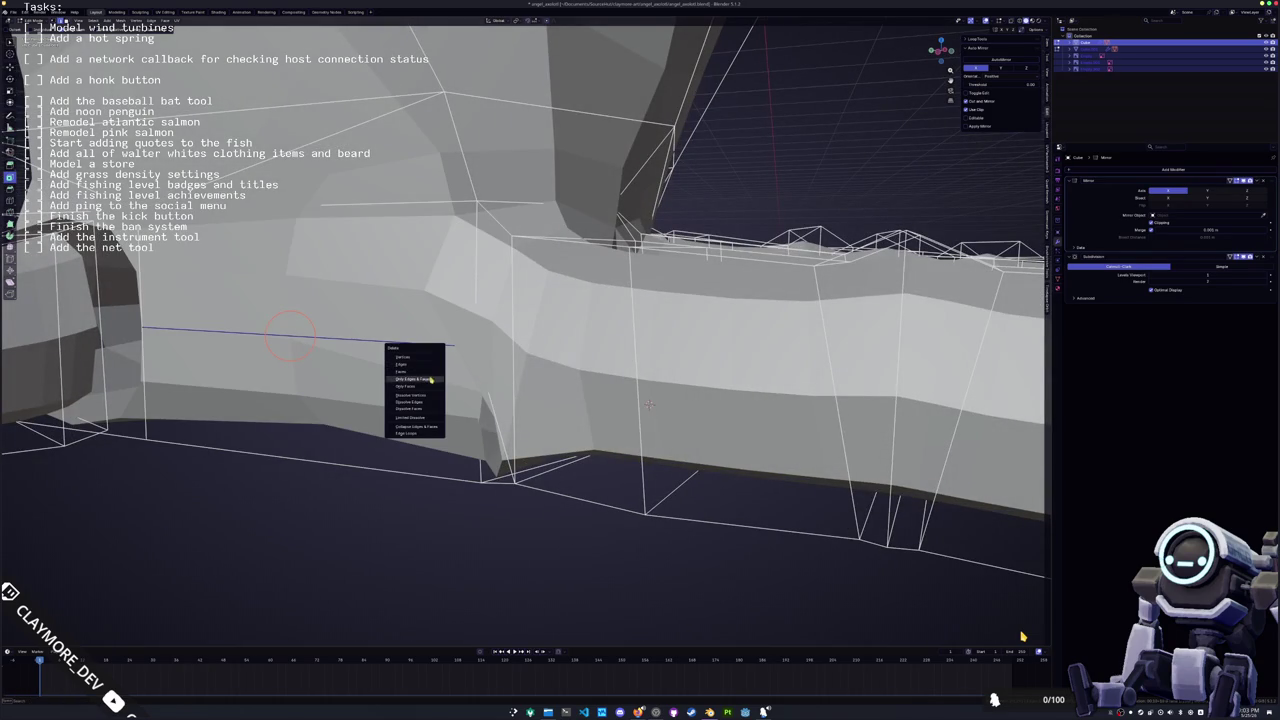
pyautogui.click(424, 403)
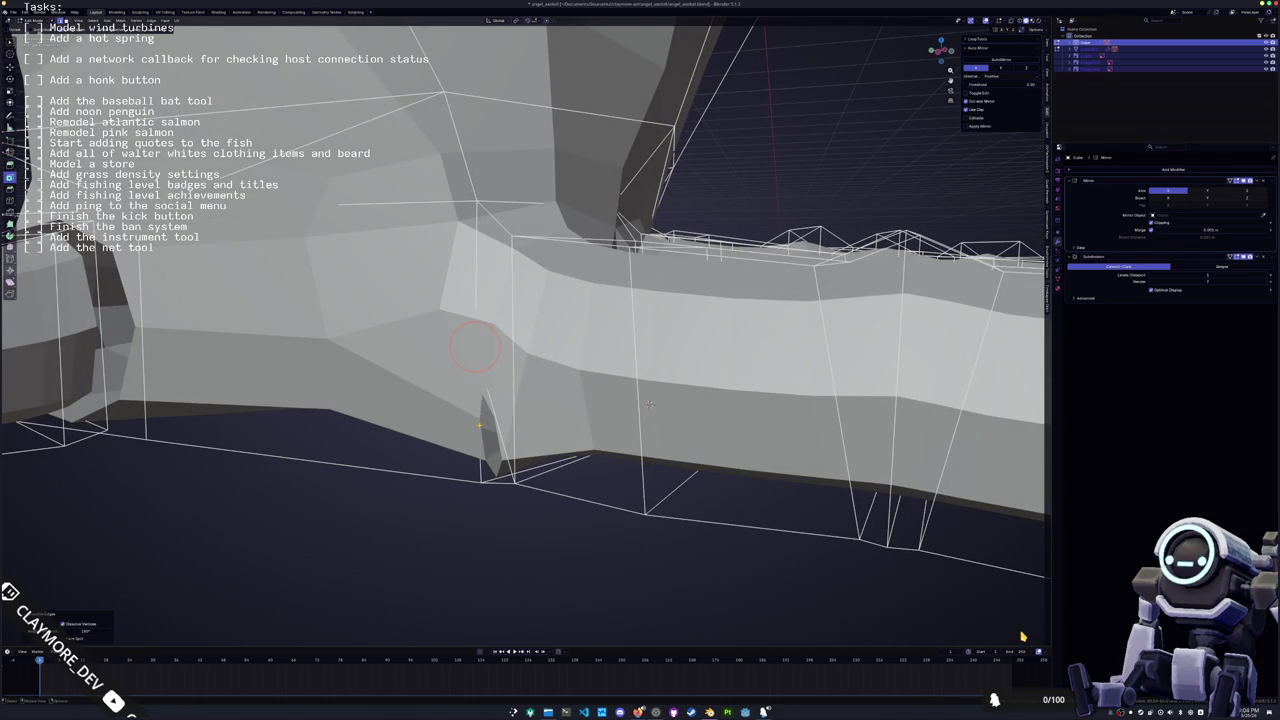
# Dissolve the next edge on the leg in X-ray view
pyautogui.hotkey('alt', 'z')
pyautogui.click(471, 414)
pyautogui.press('x')
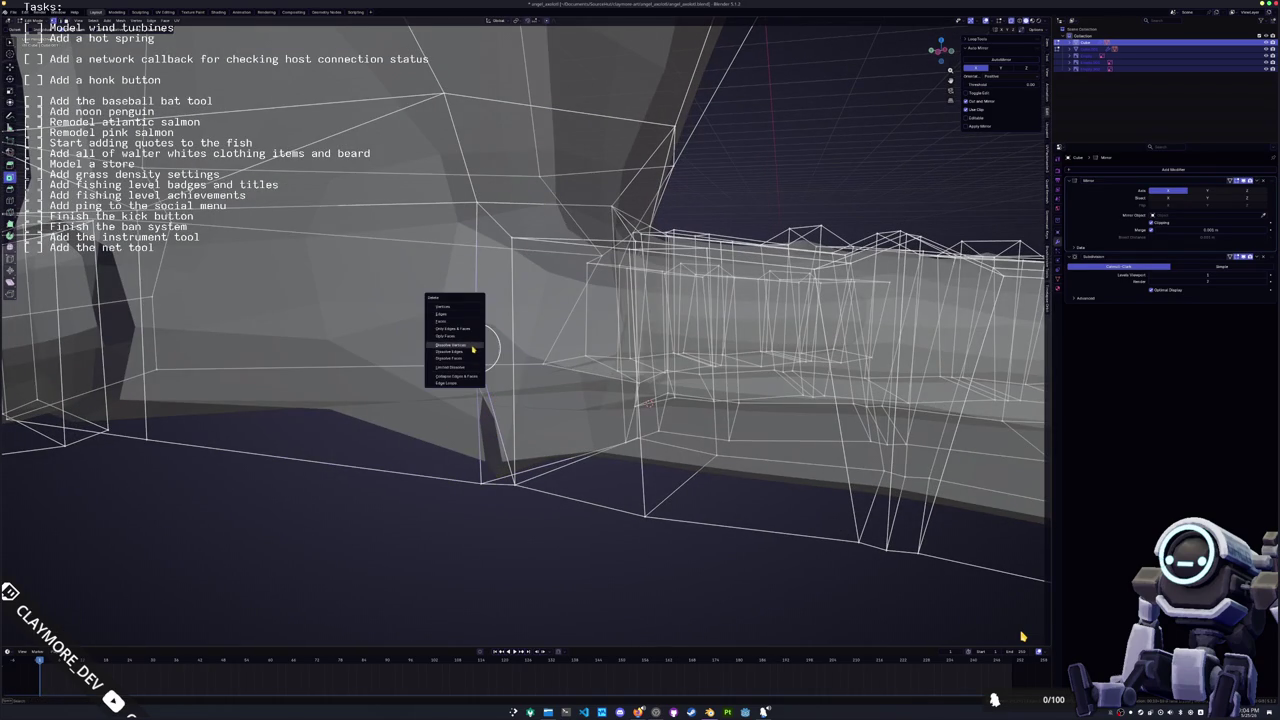
pyautogui.click(474, 352)
# Knife-cut a new edge between the lower and upper seam vertices
pyautogui.scroll(3, 514, 485)
pyautogui.moveTo(514, 485)
pyautogui.mouseDown(button='middle')
pyautogui.moveTo(580, 323)
pyautogui.moveTo(553, 212)
pyautogui.moveTo(630, 357)
pyautogui.moveTo(618, 408)
pyautogui.mouseUp(button='middle')
pyautogui.click(553, 211)
pyautogui.keyDown('alt'); pyautogui.click(630, 357); pyautogui.keyUp('alt')
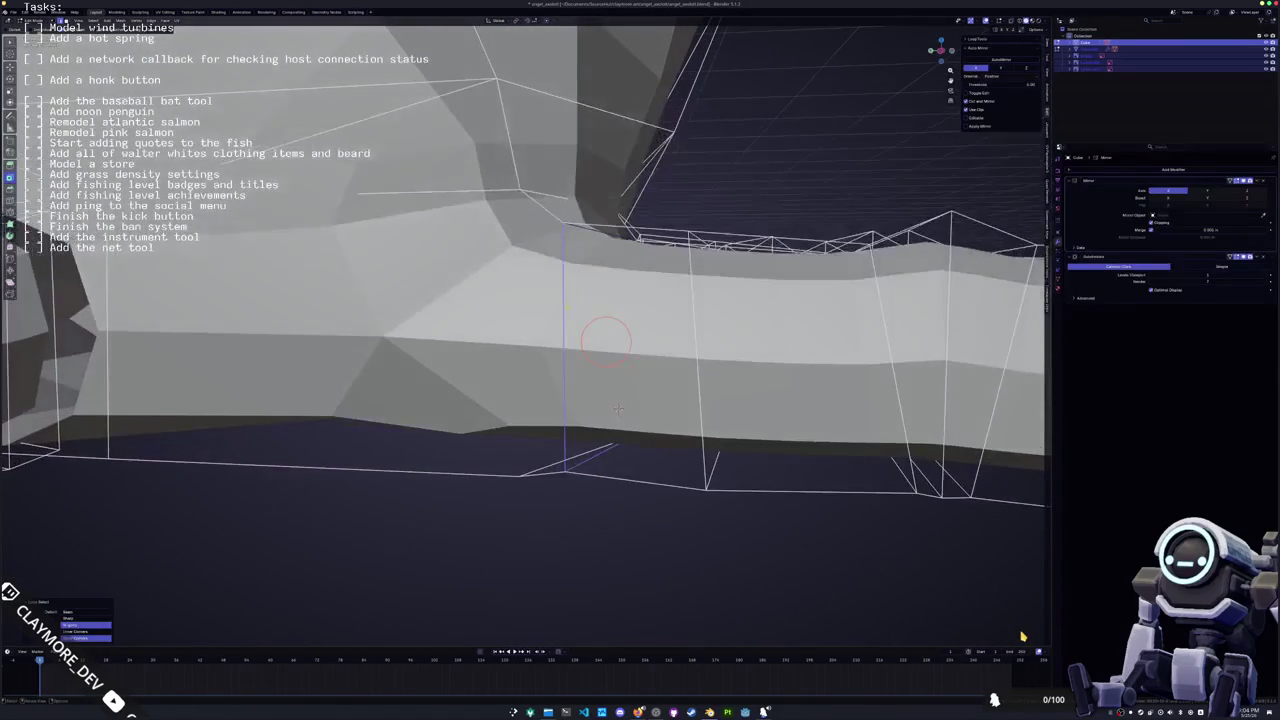
pyautogui.press('k')
pyautogui.click(519, 475)
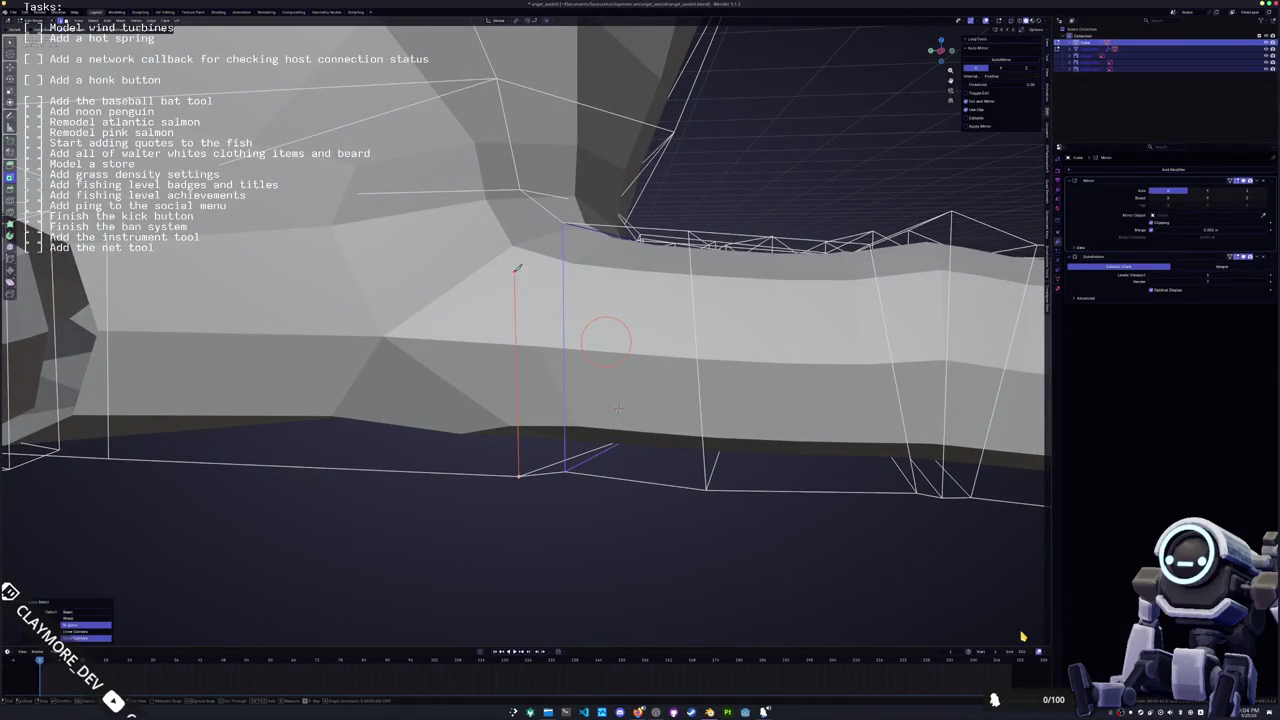
pyautogui.click(520, 188)
pyautogui.press('Return')
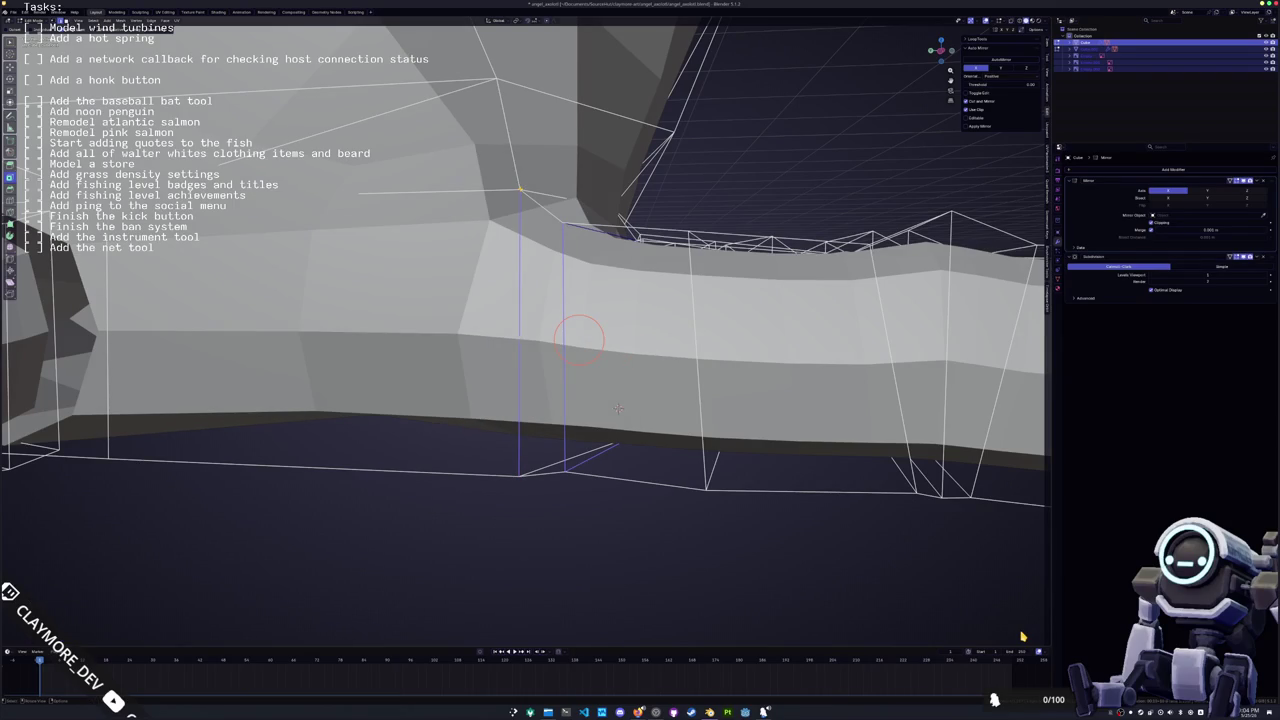
# Select the whole index finger and move it into place under the palm
pyautogui.moveTo(618, 408)
pyautogui.mouseDown(button='middle')
pyautogui.moveTo(719, 424)
pyautogui.moveTo(690, 515)
pyautogui.moveTo(625, 292)
pyautogui.mouseUp(button='middle')
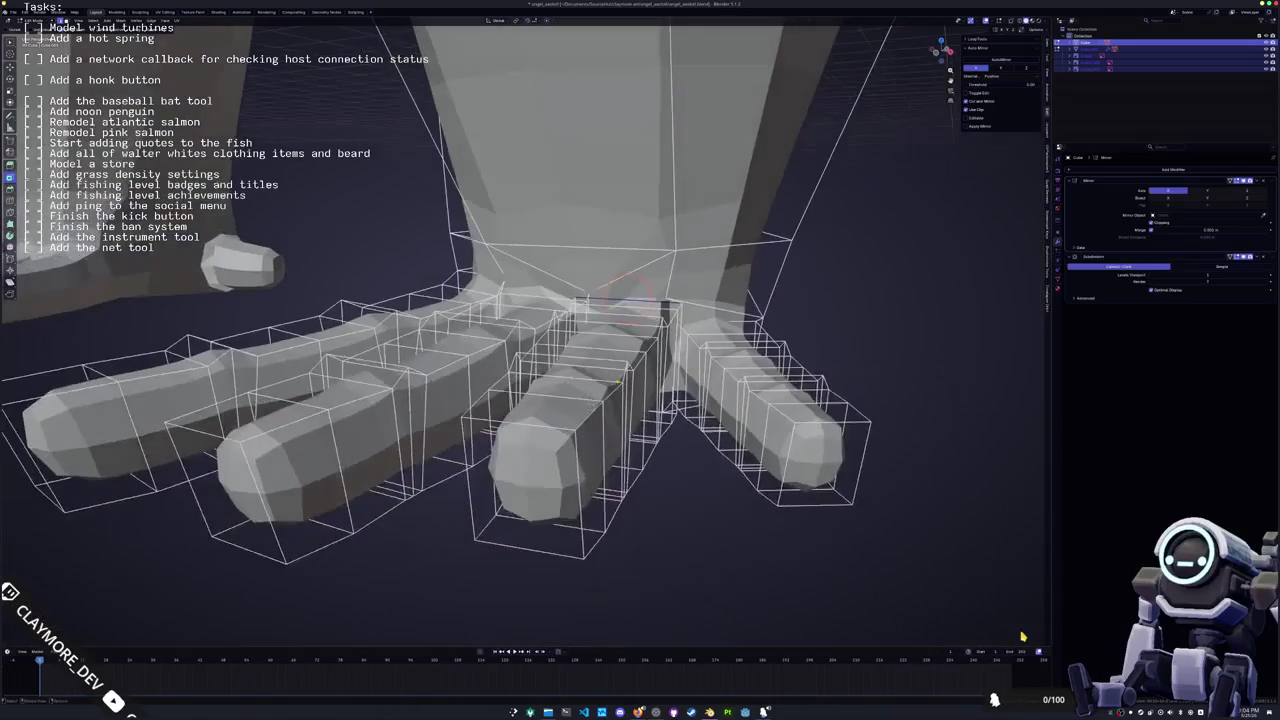
pyautogui.click(520, 480)
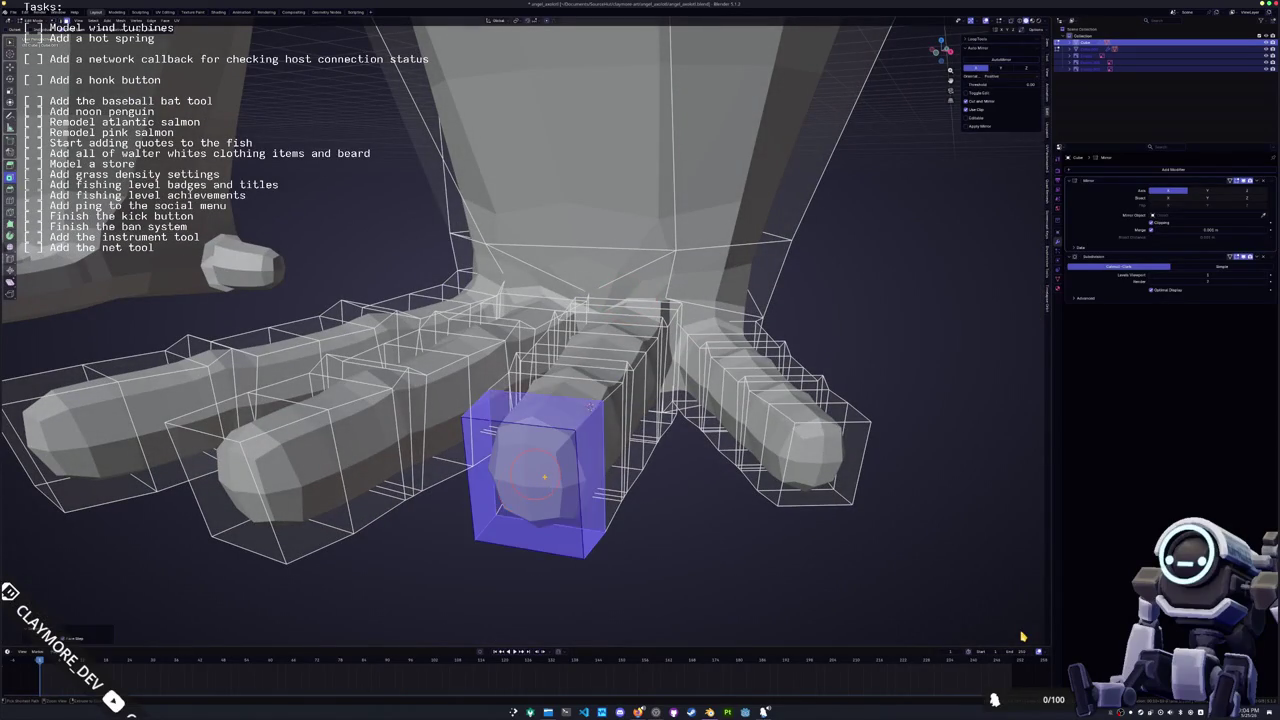
pyautogui.press('l')
pyautogui.press('l')
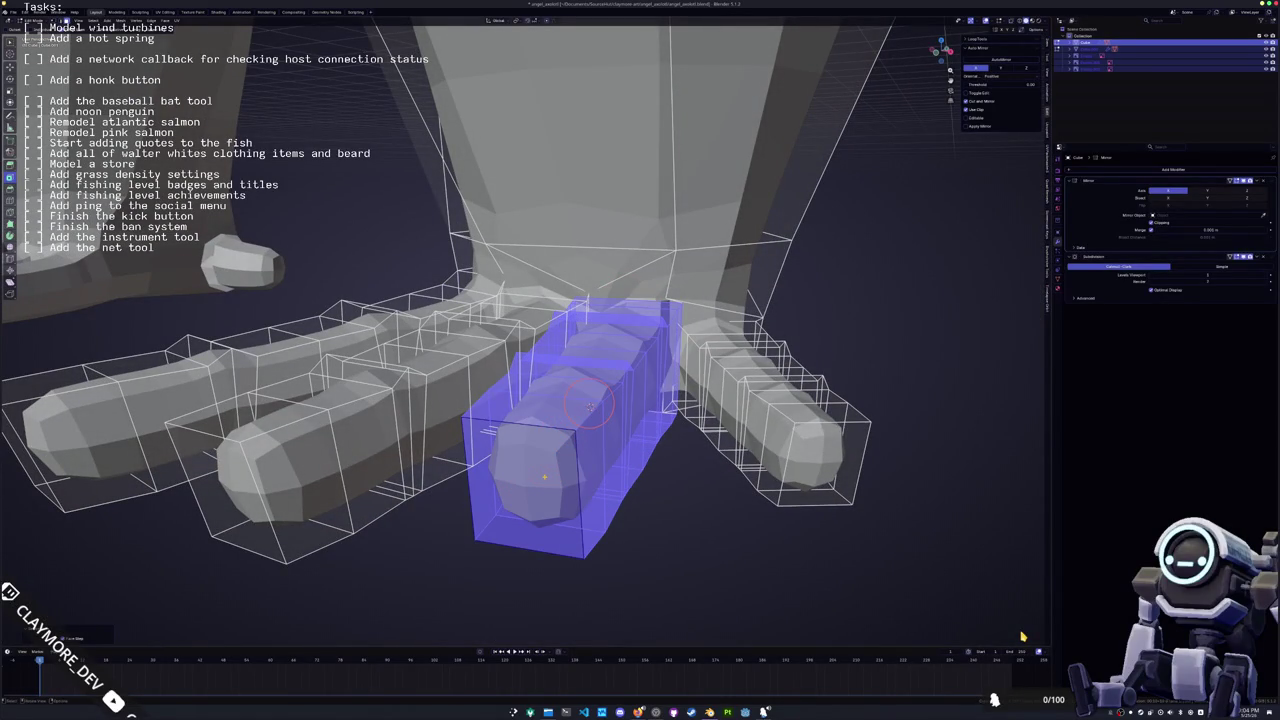
pyautogui.press('ctrl+KP_7')
pyautogui.moveTo(520, 340); pyautogui.dragTo(600, 320, button='middle')
pyautogui.press('g')
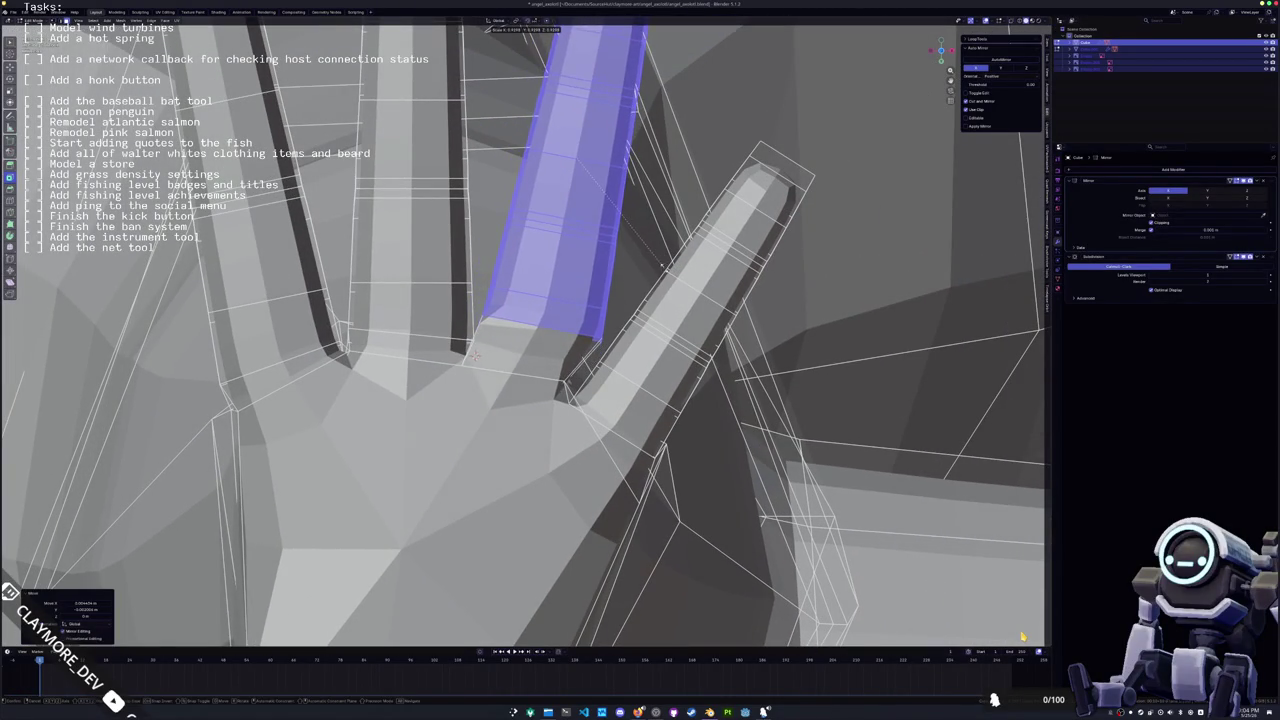
pyautogui.click(530, 340)
# Move and rotate the selected finger boxes so the finger splays outward
pyautogui.moveTo(530, 340)
pyautogui.mouseDown(button='middle')
pyautogui.moveTo(497, 390)
pyautogui.moveTo(650, 420)
pyautogui.moveTo(600, 480)
pyautogui.mouseUp(button='middle')
pyautogui.click(686, 430)
pyautogui.click(543, 512)
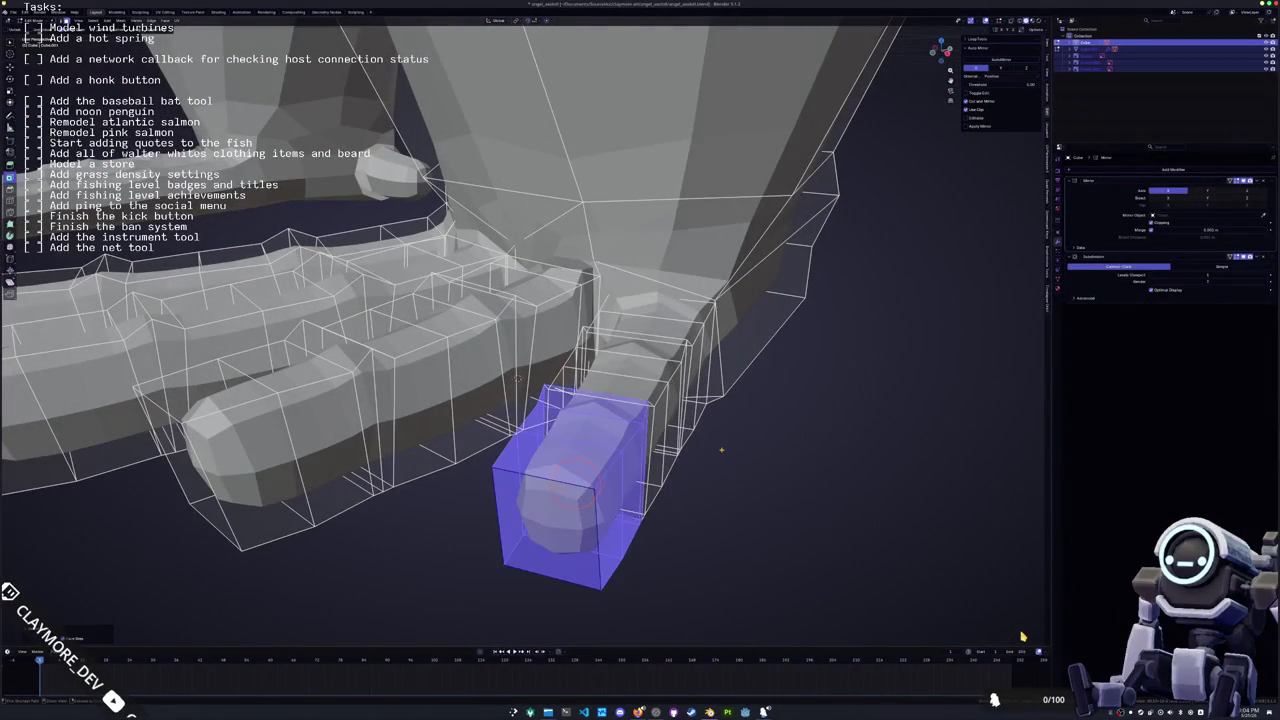
pyautogui.keyDown('shift'); pyautogui.click(592, 458); pyautogui.keyUp('shift')
pyautogui.keyDown('shift'); pyautogui.click(614, 425); pyautogui.keyUp('shift')
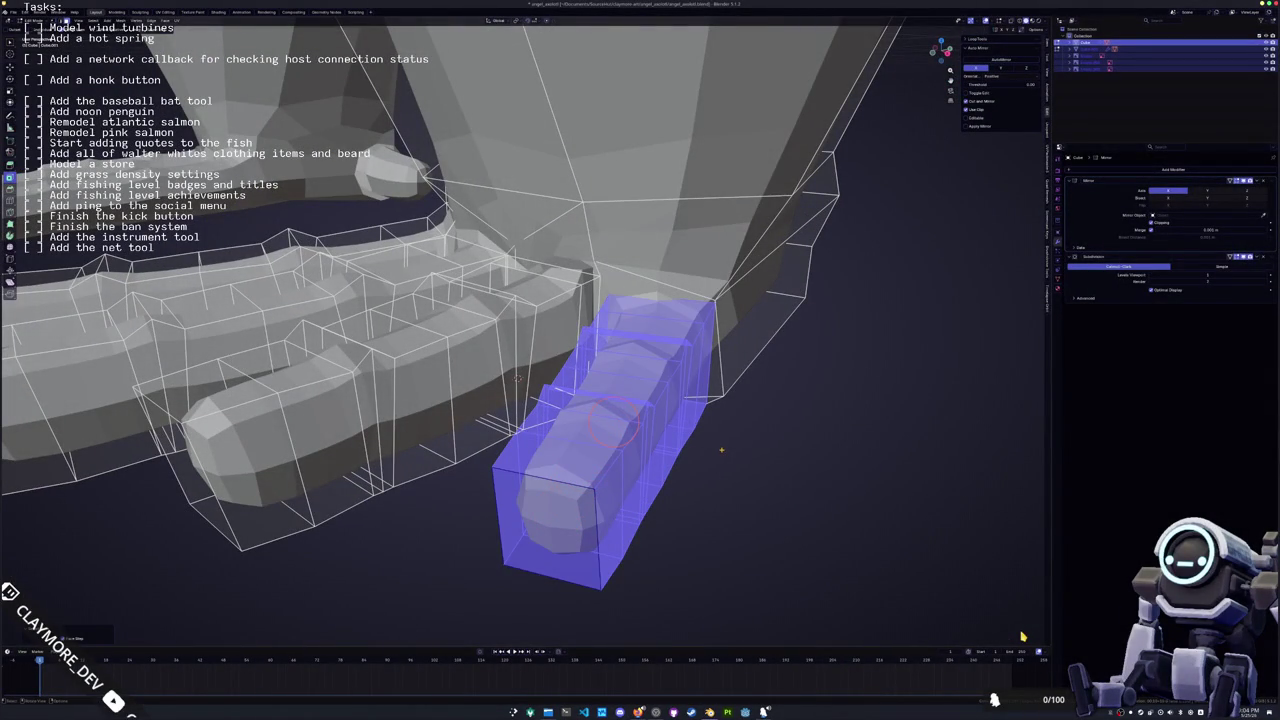
pyautogui.press('KP_Decimal')
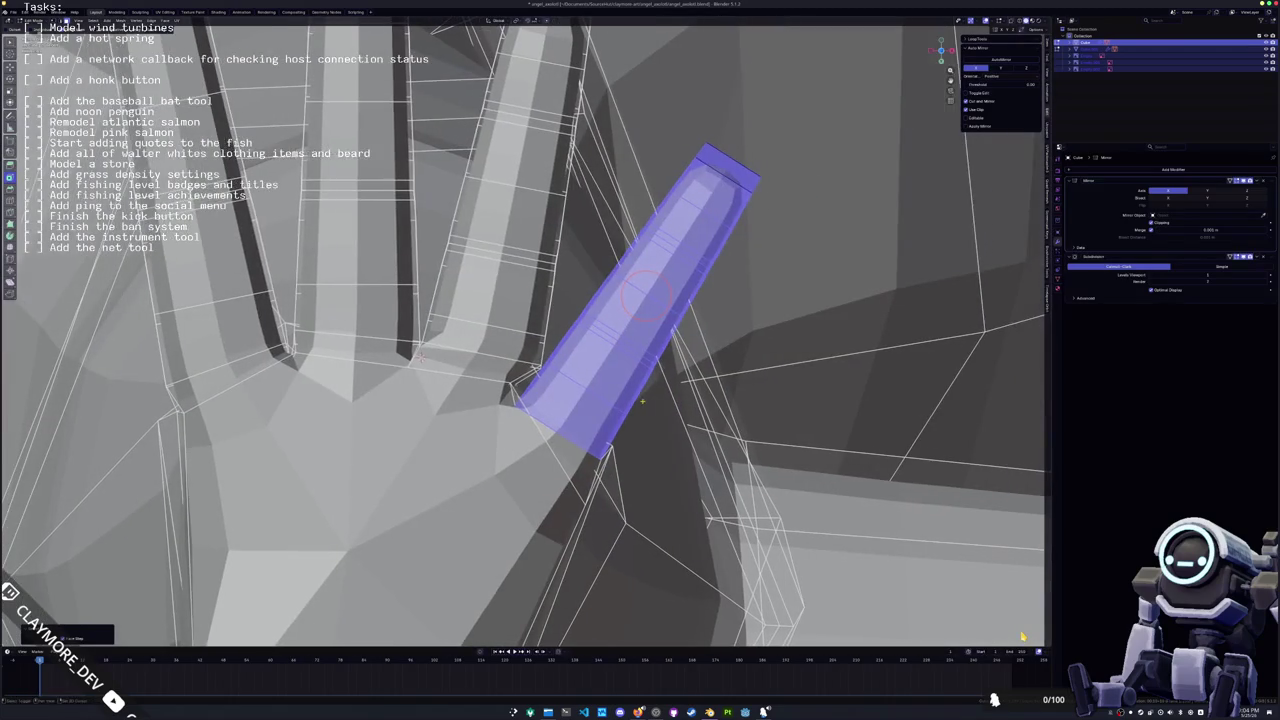
pyautogui.press('g')
pyautogui.press('Return')
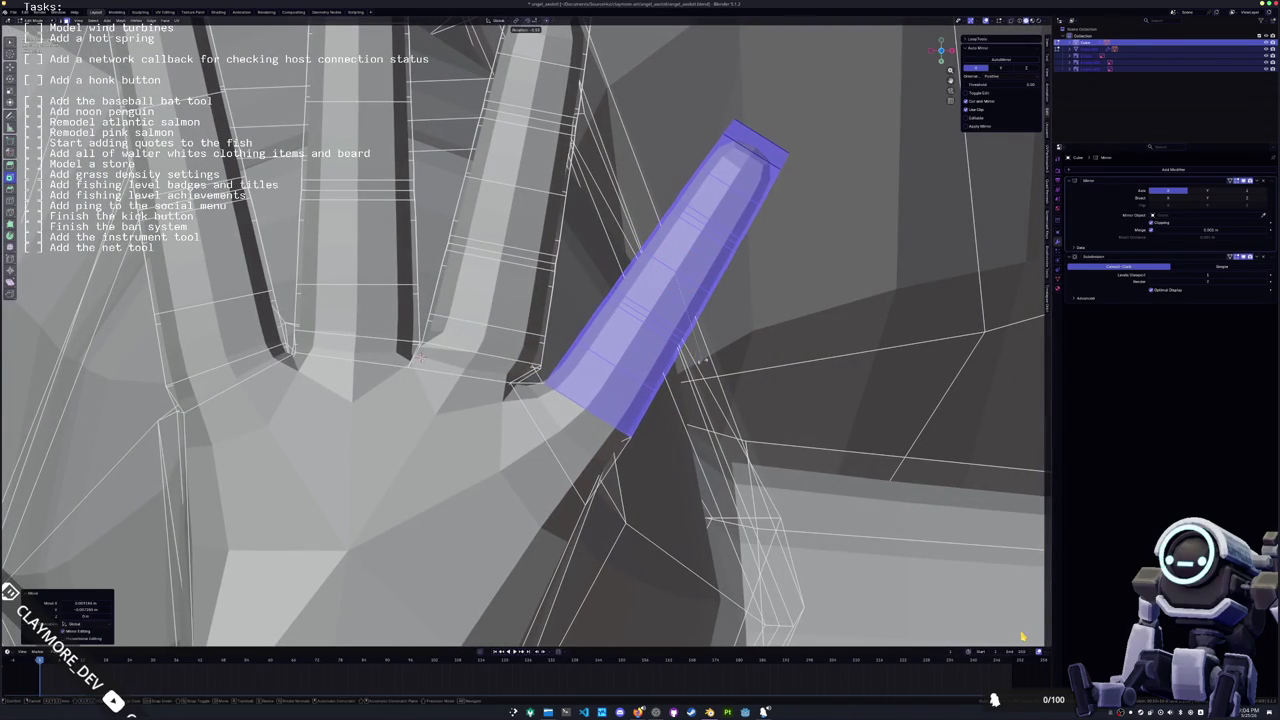
pyautogui.press('Return')
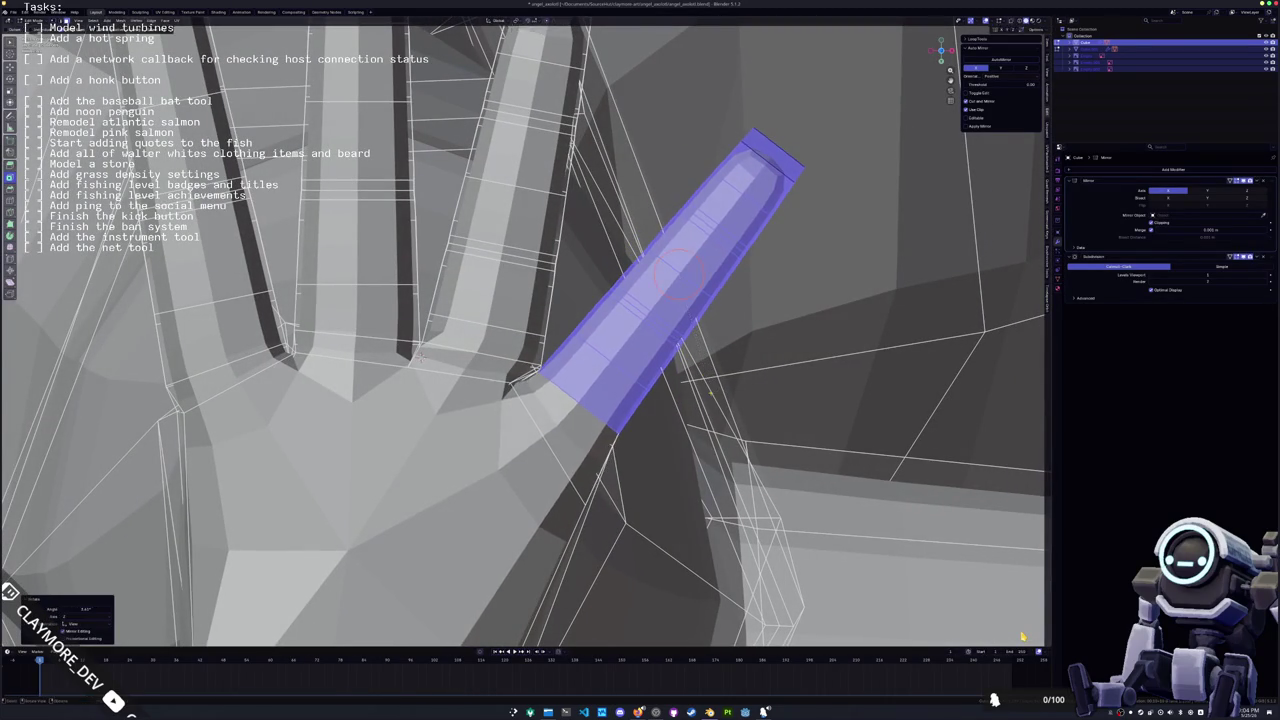
pyautogui.press('g')
pyautogui.press('Return')
# Fine-tune the finger's position and check the palm in X-ray view
pyautogui.scroll(2, 1022, 636)
pyautogui.scroll(2, 1022, 636)
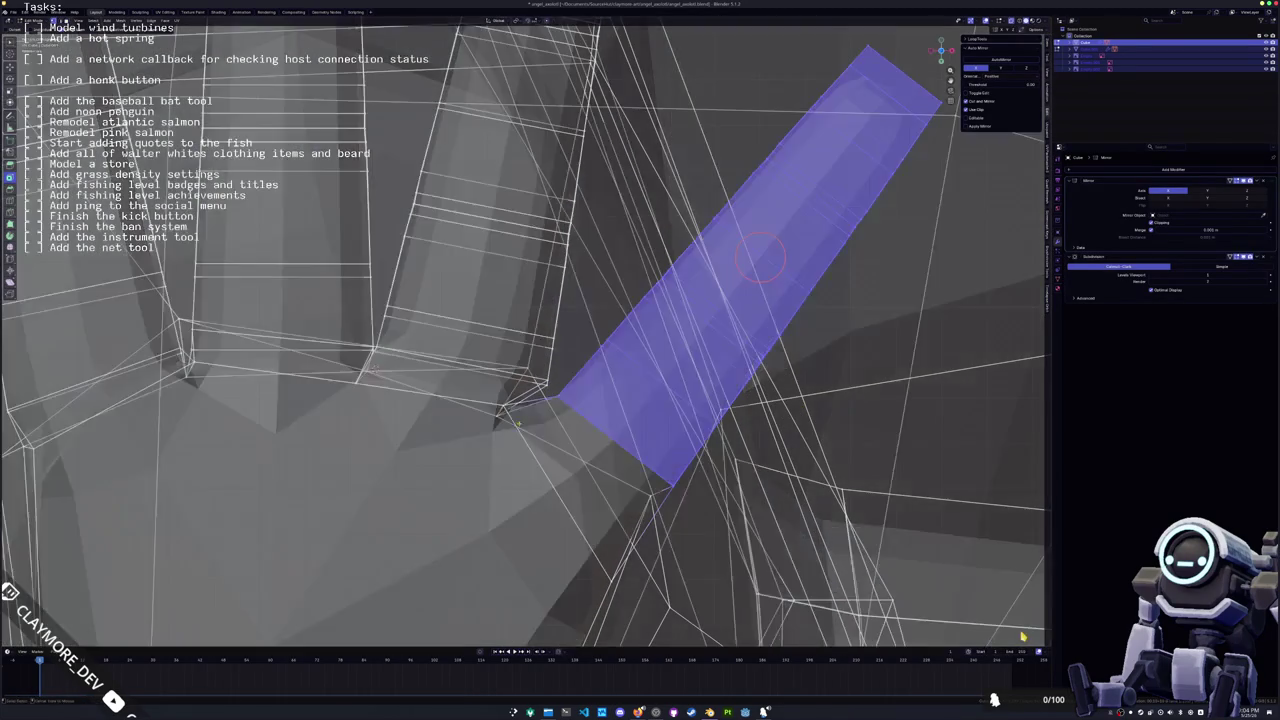
pyautogui.scroll(2, 1022, 636)
pyautogui.moveTo(1022, 636); pyautogui.dragTo(1022, 636, button='middle')
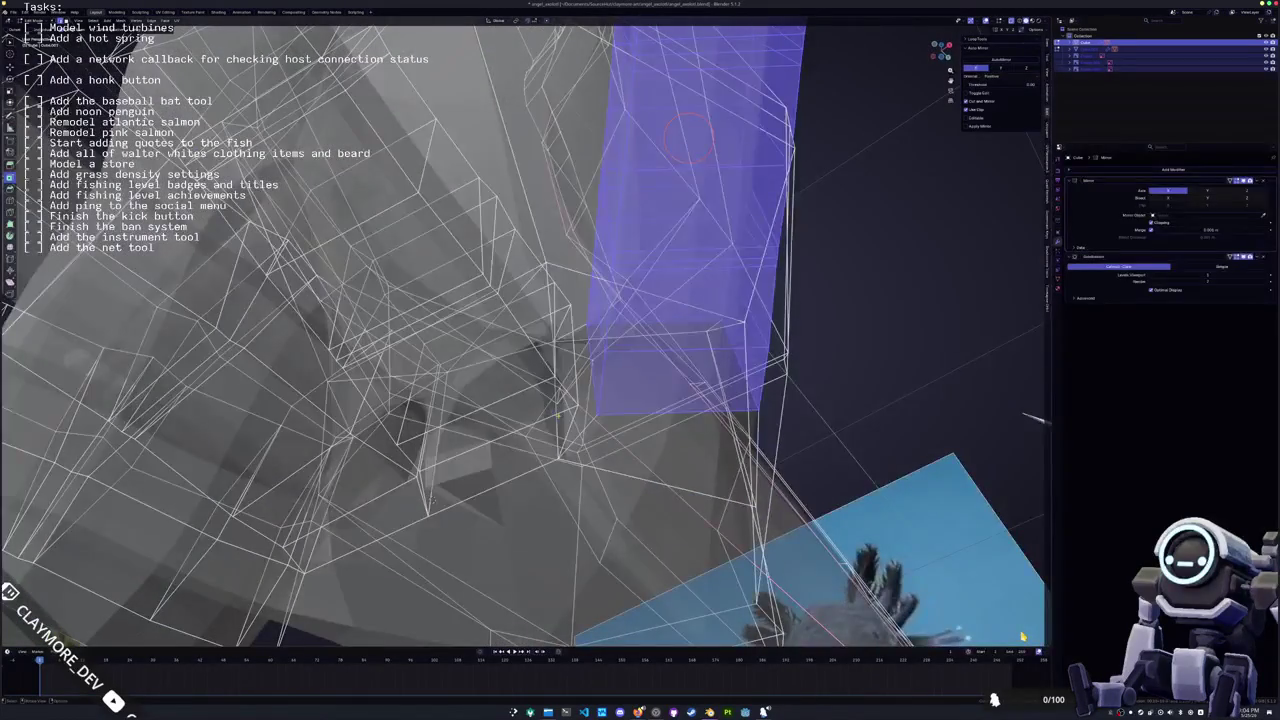
pyautogui.scroll(-3, 1022, 636)
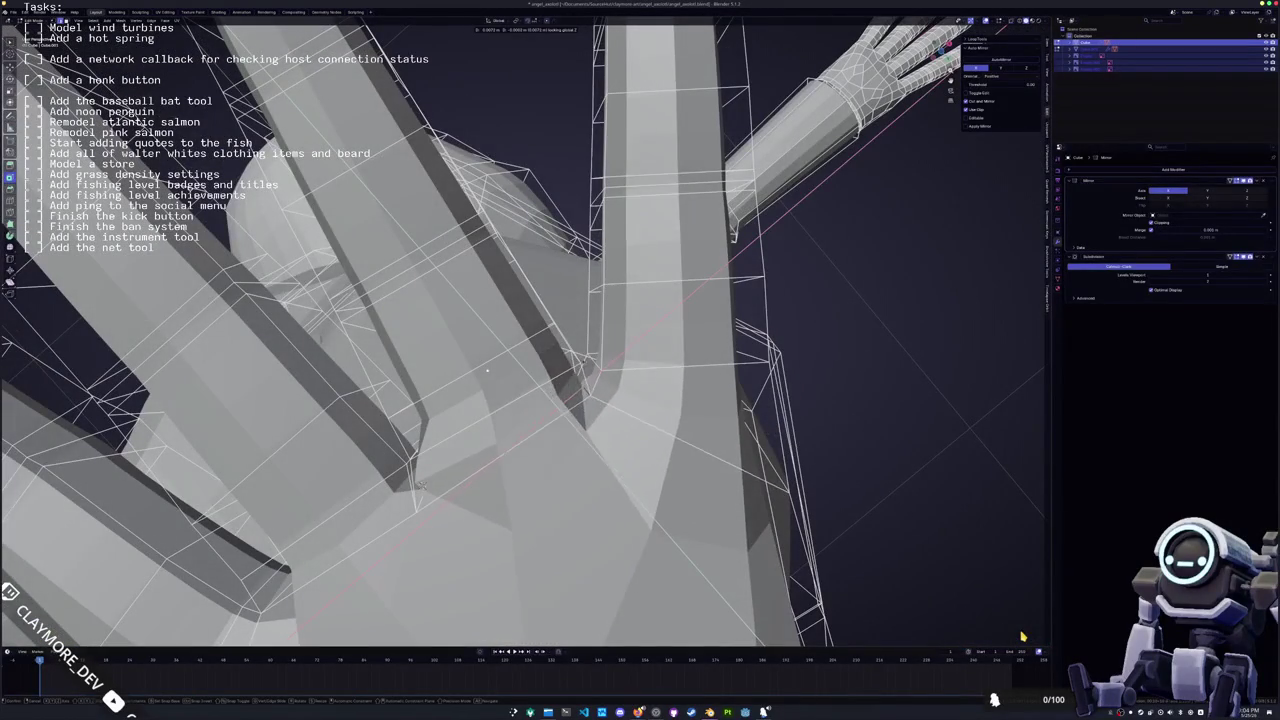
pyautogui.press('Return')
pyautogui.moveTo(1022, 636); pyautogui.dragTo(1022, 636, button='middle')
pyautogui.hotkey('alt', 'z')
pyautogui.scroll(-4, 1022, 636)
pyautogui.hotkey('alt', 'z')
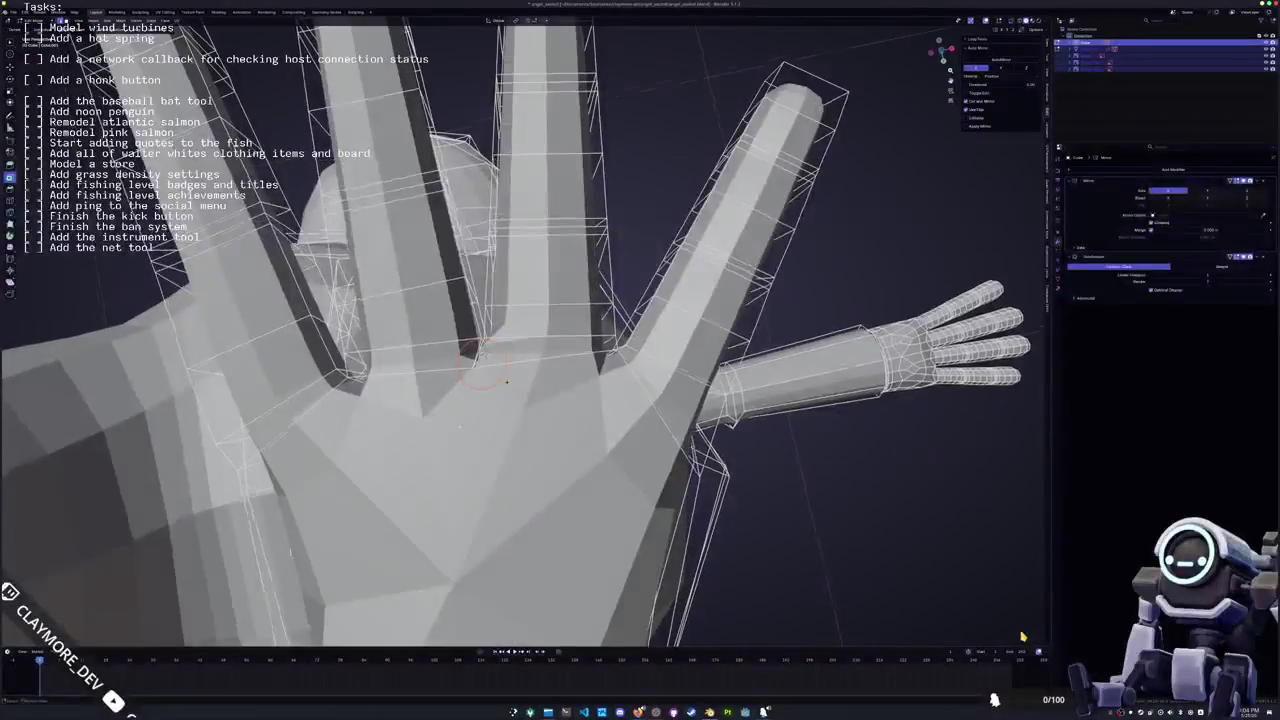
pyautogui.moveTo(1022, 636); pyautogui.dragTo(1022, 636, button='middle')
pyautogui.hotkey('alt', 'z')
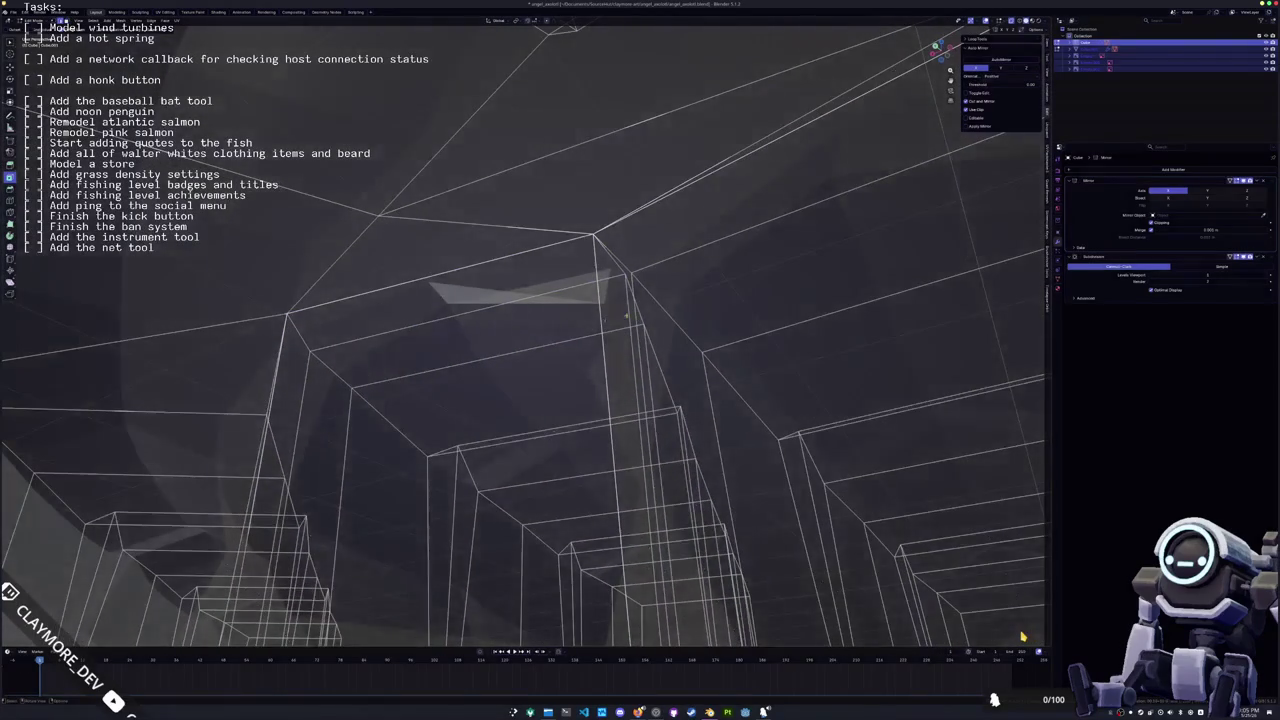
# Select the sliver edge between the fingers and dissolve it from the right-click menu
pyautogui.click(714, 457)
pyautogui.moveTo(714, 457)
pyautogui.mouseDown(button='middle')
pyautogui.moveTo(690, 470)
pyautogui.moveTo(700, 465)
pyautogui.mouseUp(button='middle')
pyautogui.hotkey('alt', 'z')
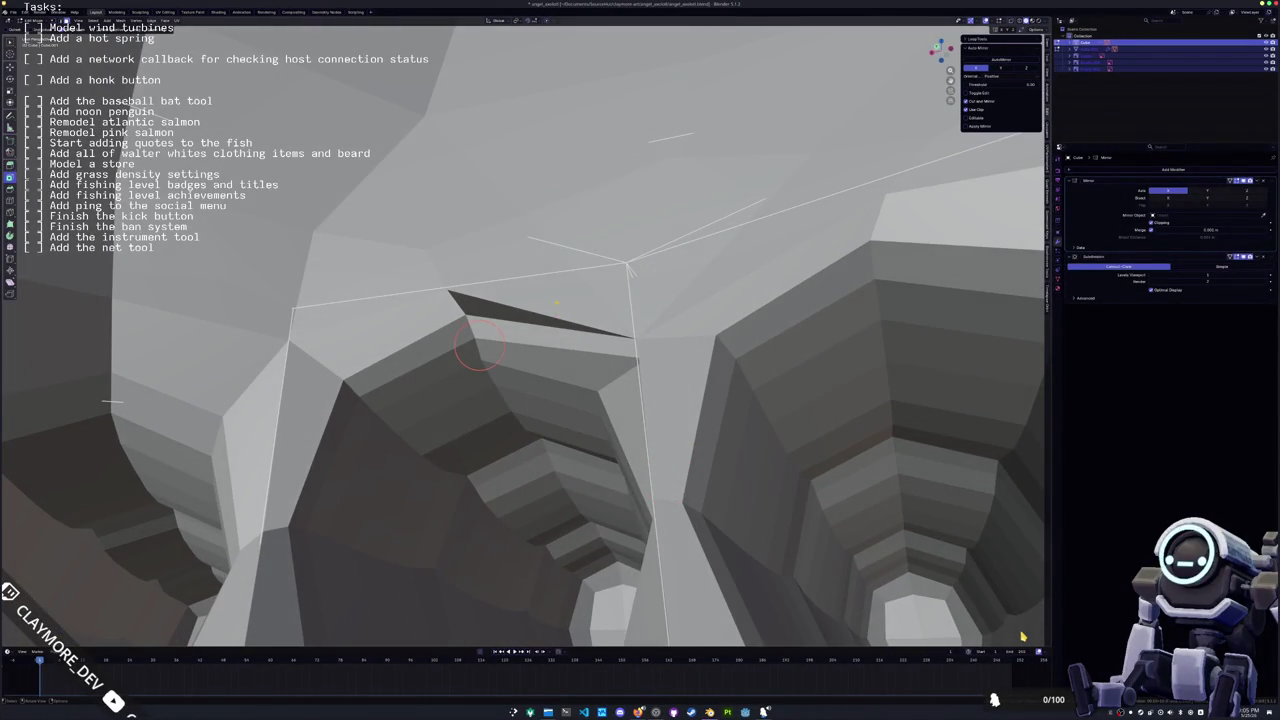
pyautogui.click(480, 345)
pyautogui.hotkey('alt', 'z')
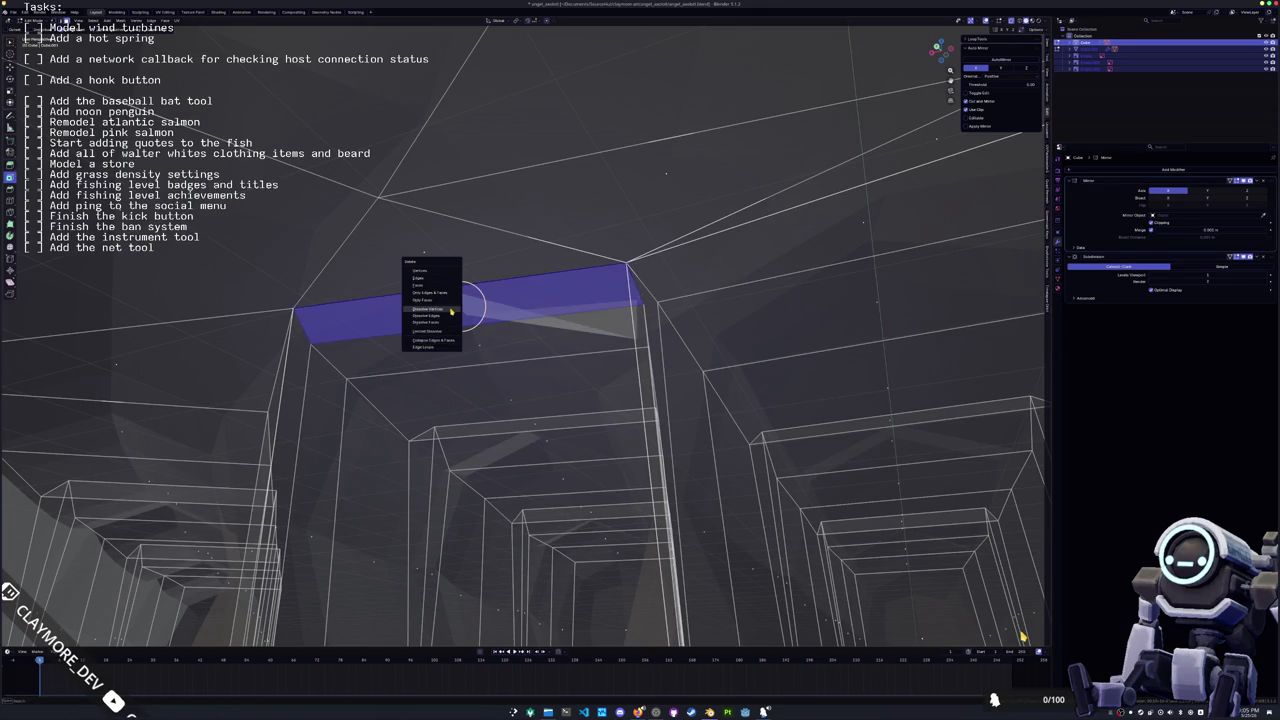
pyautogui.hotkey('alt', 'z')
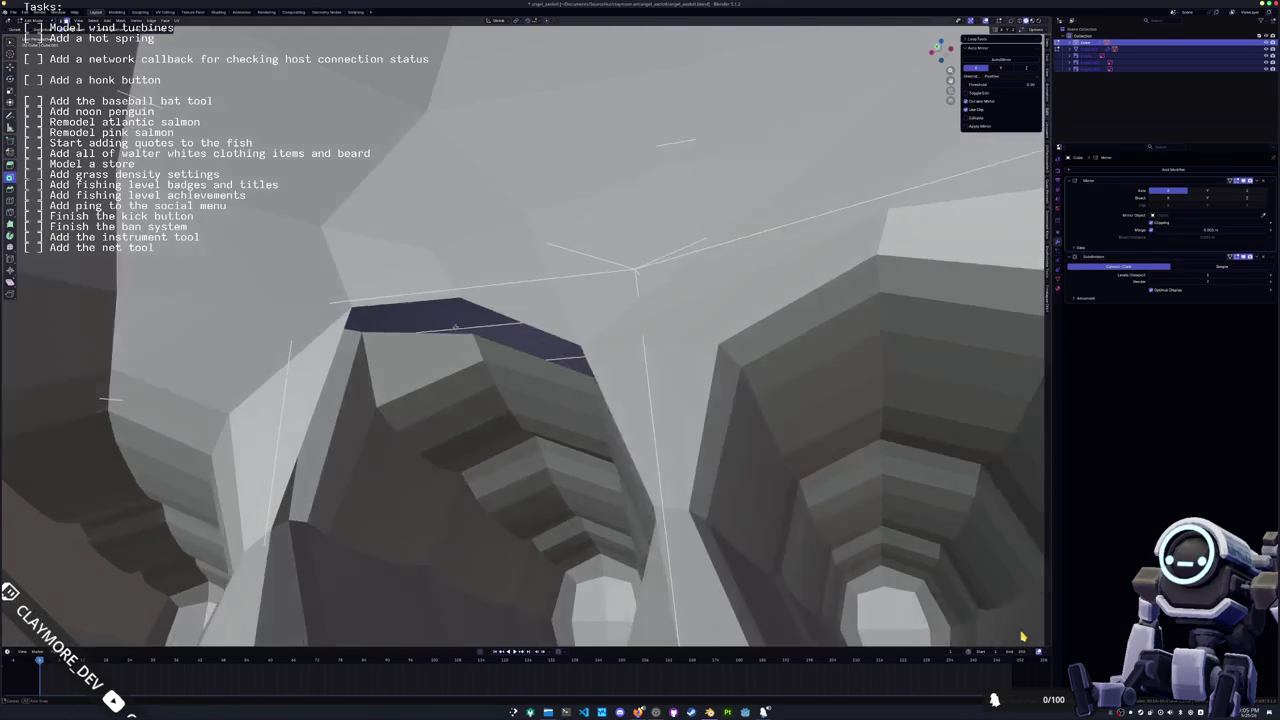
pyautogui.moveTo(447, 304); pyautogui.dragTo(614, 376, button='middle')
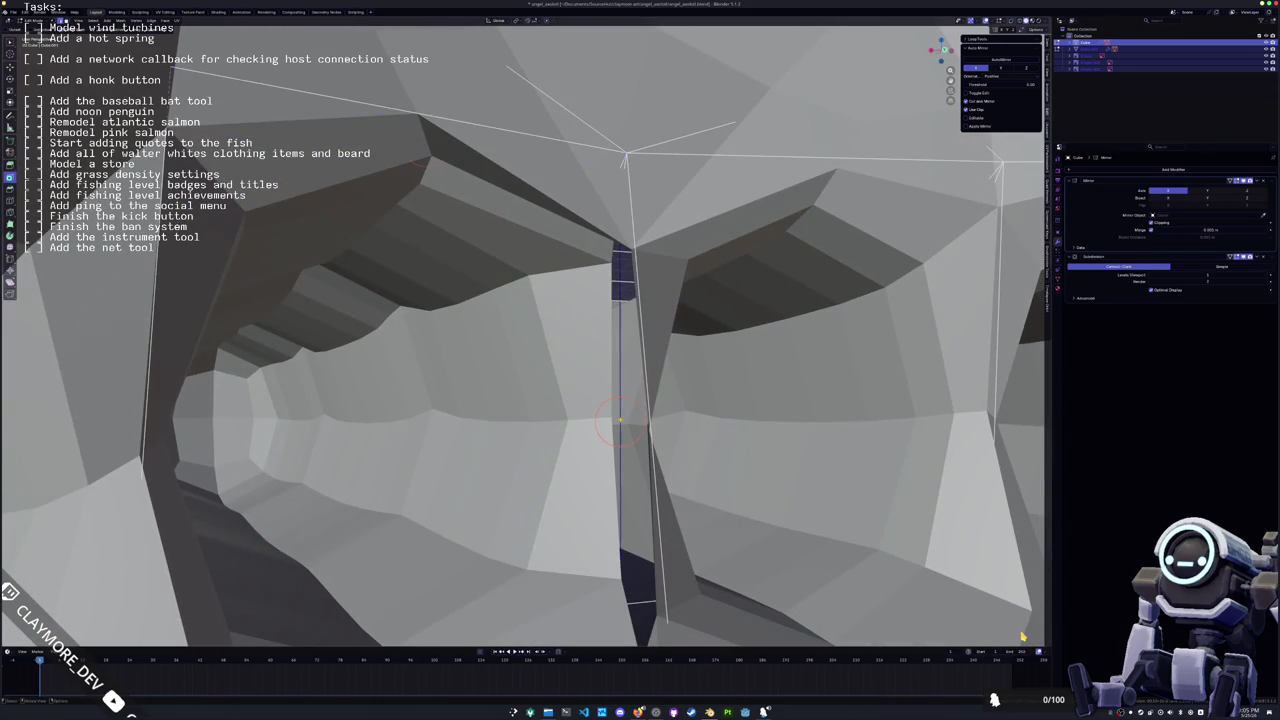
pyautogui.moveTo(640, 421)
pyautogui.mouseDown(button='middle')
pyautogui.moveTo(620, 426)
pyautogui.moveTo(612, 398)
pyautogui.mouseUp(button='middle')
pyautogui.hotkey('alt', 'z')
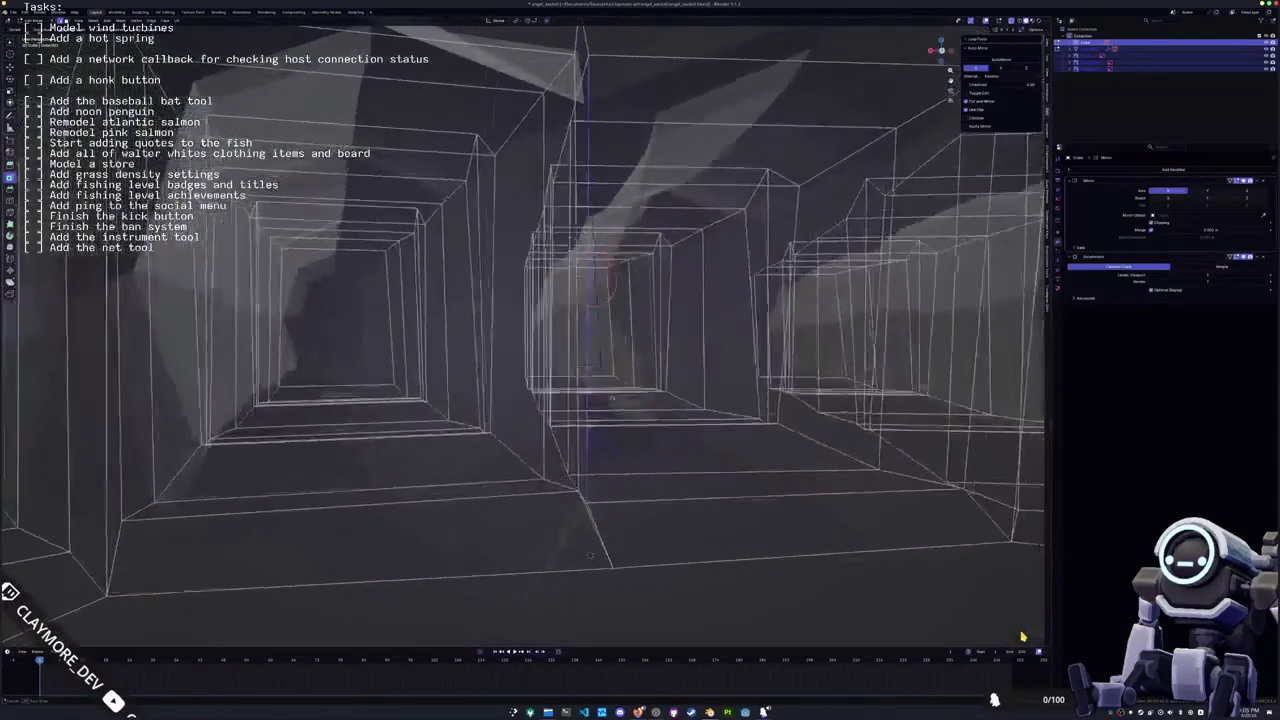
pyautogui.moveTo(590, 556)
pyautogui.mouseDown(button='middle')
pyautogui.moveTo(489, 573)
pyautogui.moveTo(588, 520)
pyautogui.mouseUp(button='middle')
pyautogui.hotkey('alt', 'z')
pyautogui.rightClick(618, 313)
pyautogui.click(610, 320)
# Slide the vertical connecting edge along the faces in wireframe view
pyautogui.moveTo(610, 320)
pyautogui.mouseDown(button='middle')
pyautogui.moveTo(498, 297)
pyautogui.moveTo(516, 304)
pyautogui.mouseUp(button='middle')
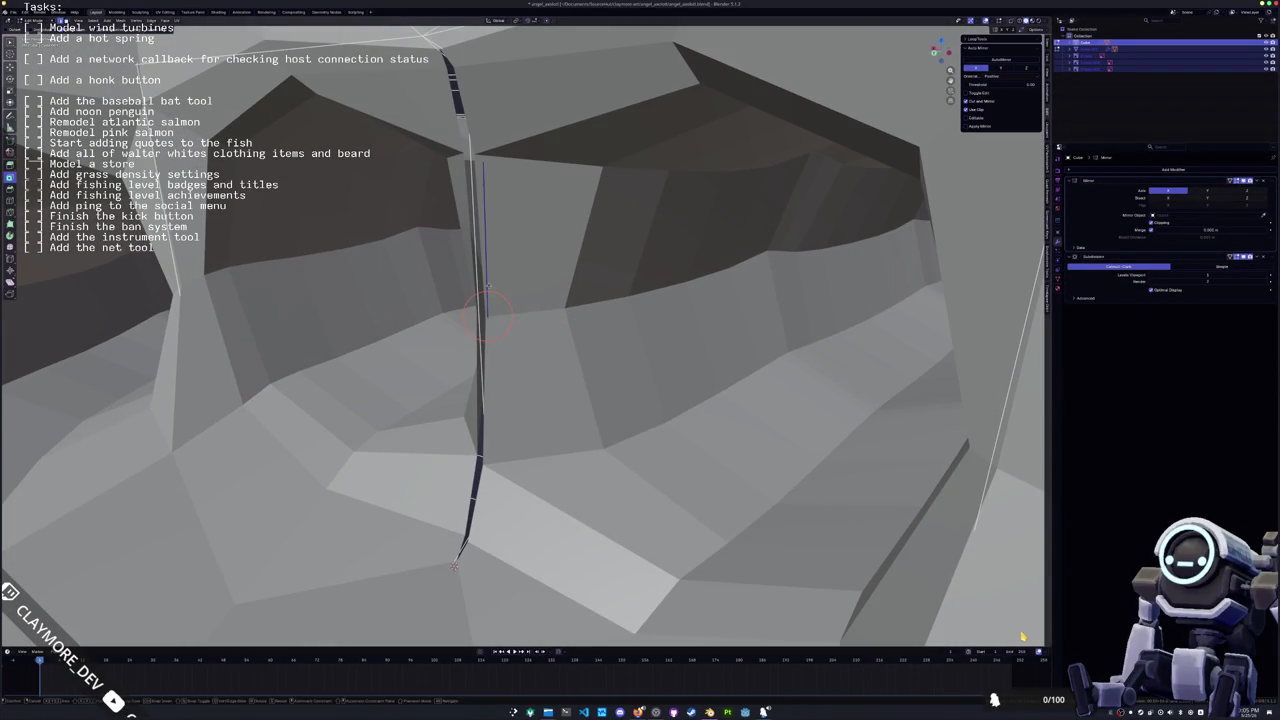
pyautogui.hotkey('shift', 'z')
pyautogui.moveTo(489, 284); pyautogui.dragTo(530, 302, button='middle')
pyautogui.press('g')
pyautogui.press('g')
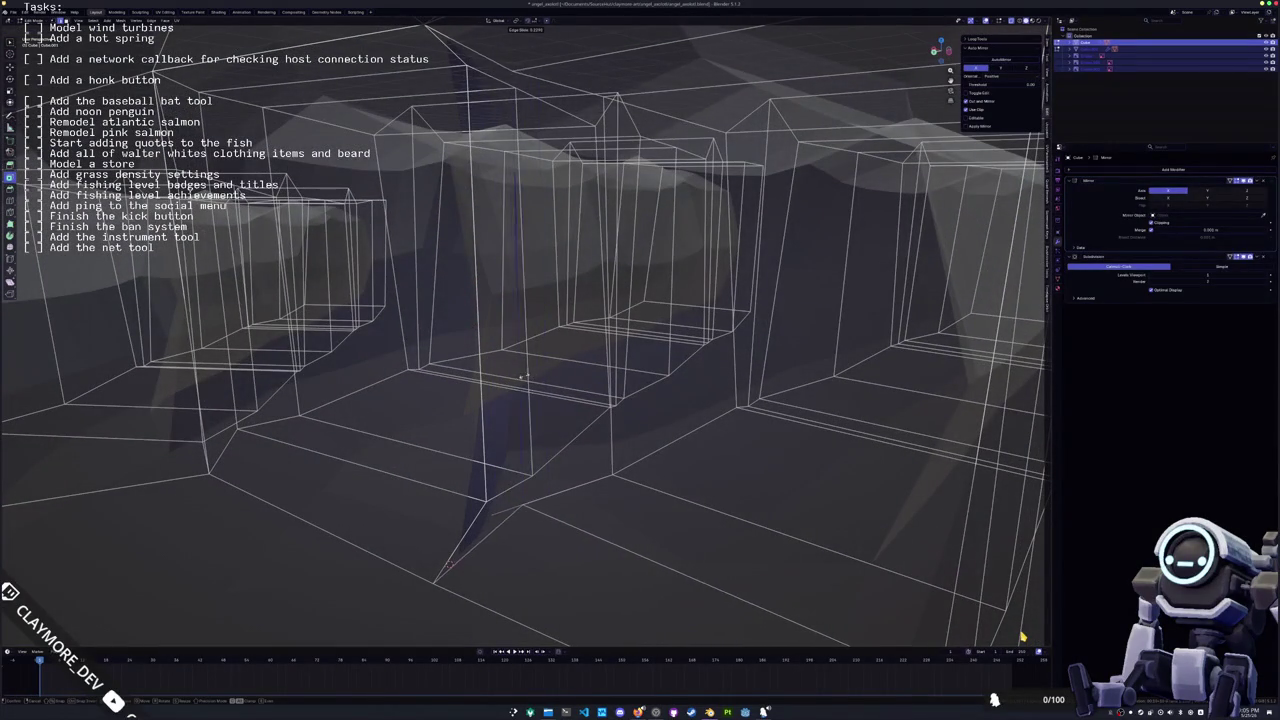
pyautogui.click(503, 303)
pyautogui.moveTo(503, 303); pyautogui.dragTo(508, 310, button='middle')
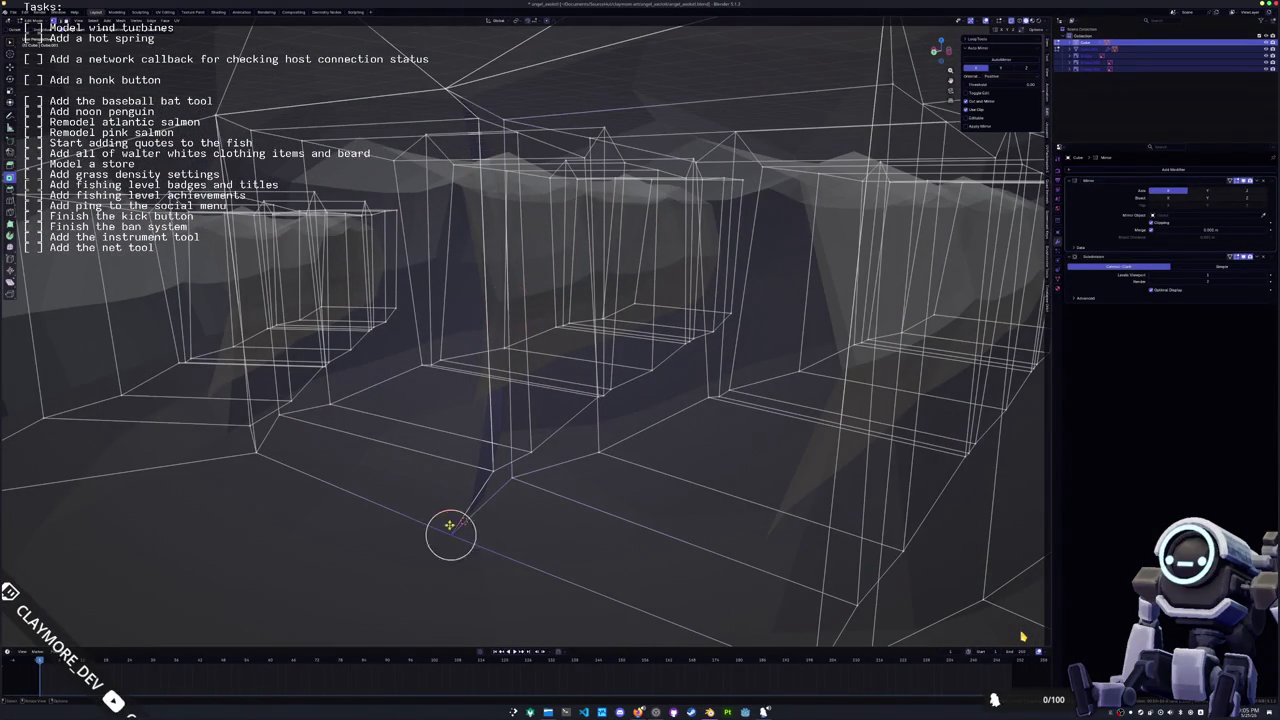
pyautogui.hotkey('shift', 'z')
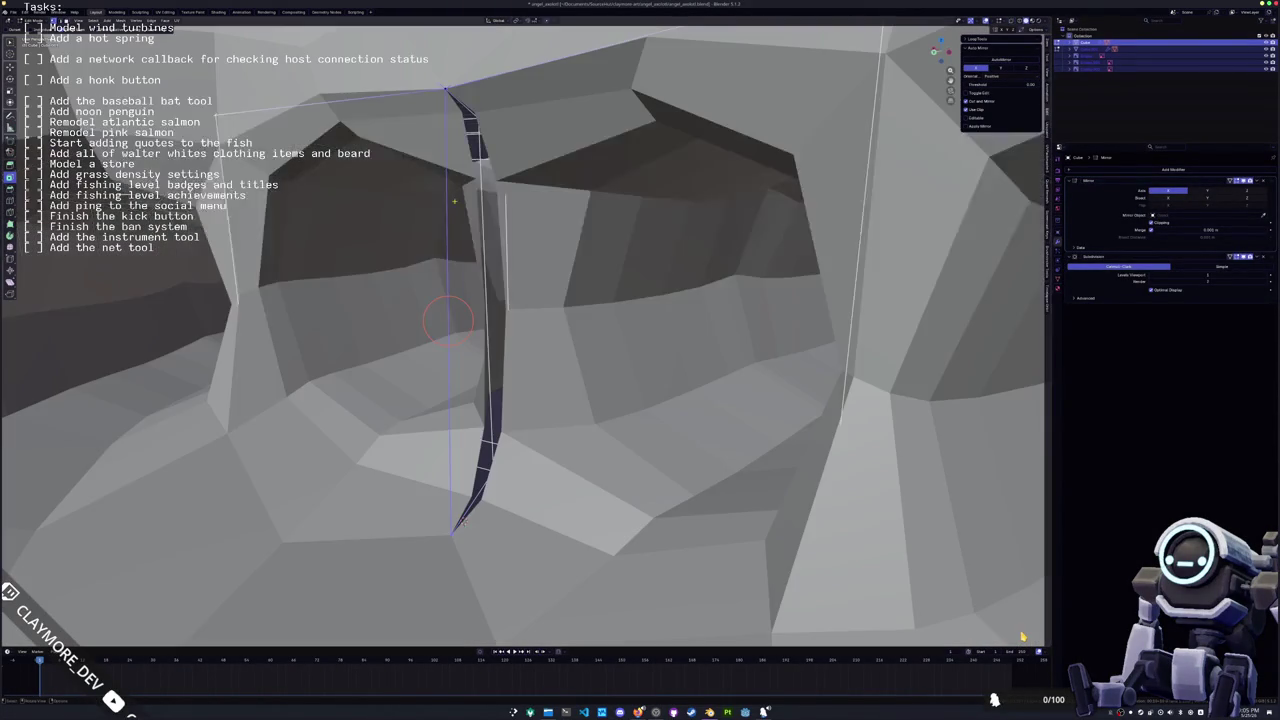
pyautogui.moveTo(462, 522)
pyautogui.mouseDown(button='middle')
pyautogui.moveTo(601, 515)
pyautogui.moveTo(565, 527)
pyautogui.moveTo(381, 459)
pyautogui.moveTo(378, 294)
pyautogui.moveTo(557, 354)
pyautogui.moveTo(289, 346)
pyautogui.moveTo(482, 371)
pyautogui.moveTo(448, 260)
pyautogui.moveTo(422, 238)
pyautogui.mouseUp(button='middle')
pyautogui.hotkey('shift', 'z')
pyautogui.hotkey('shift', 'z')
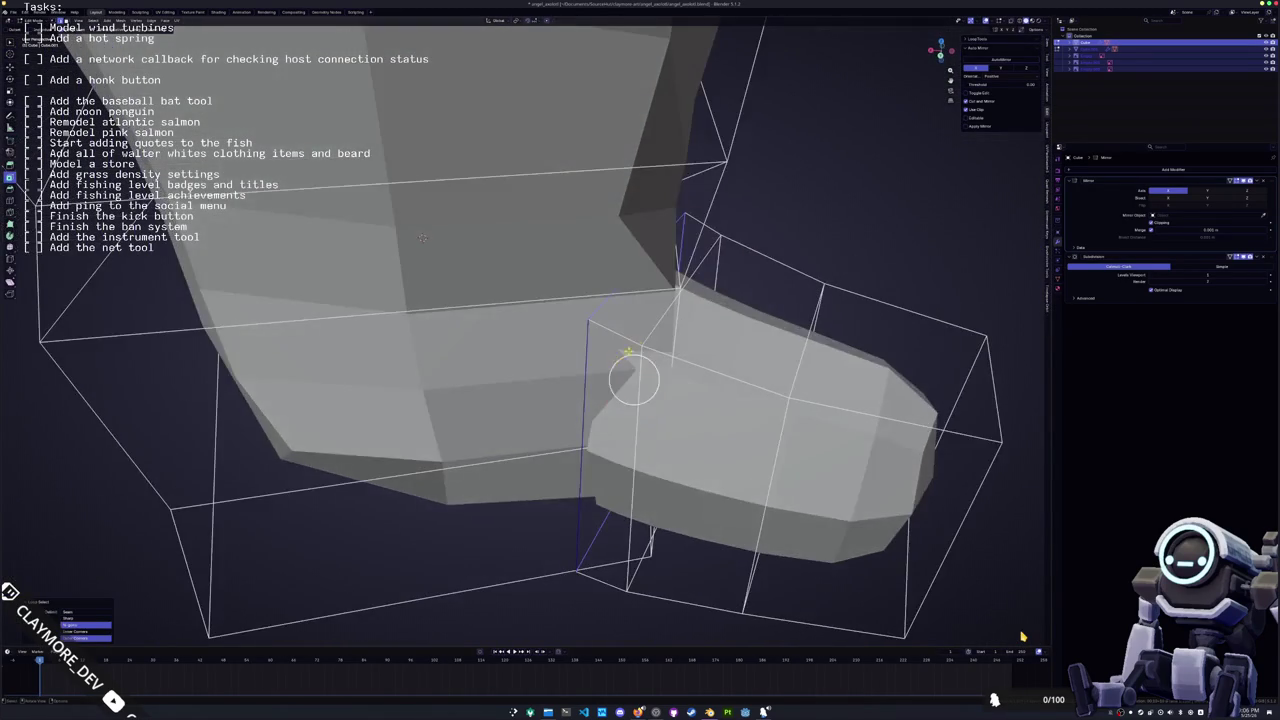
# Shift the whole foot along X and check it outside Edit Mode
pyautogui.moveTo(636, 378); pyautogui.dragTo(940, 440)
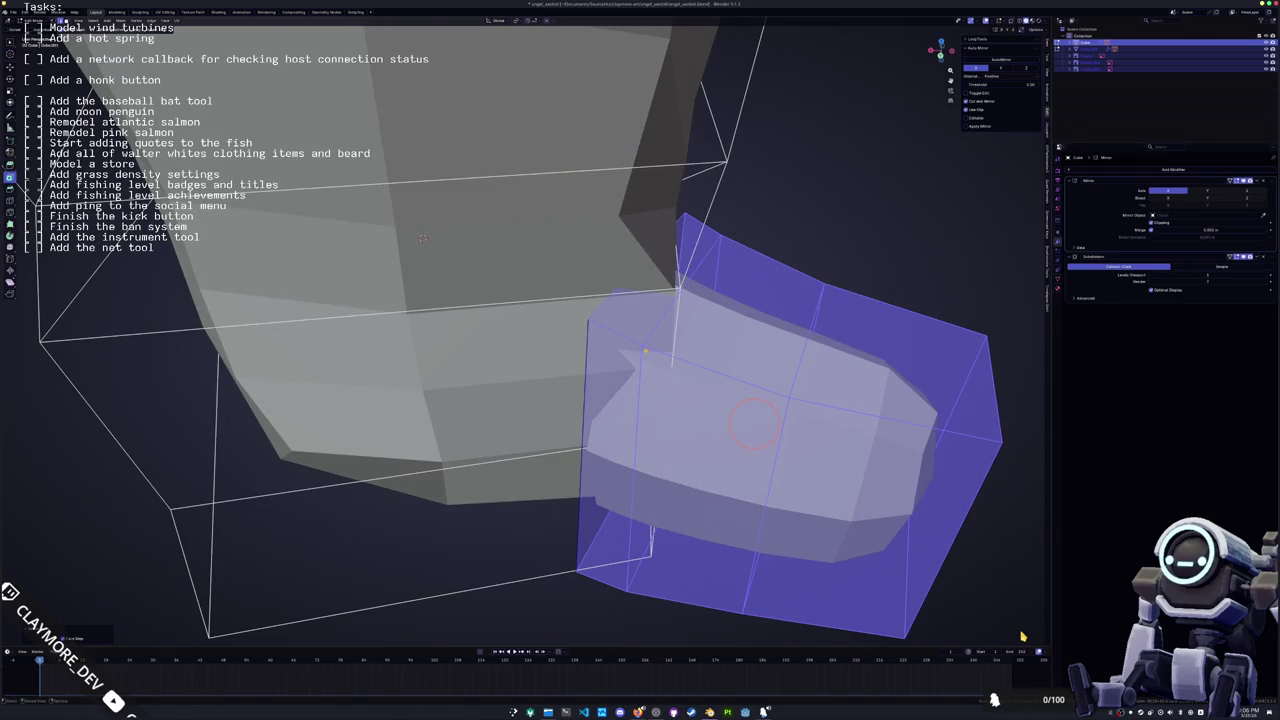
pyautogui.scroll(-5, 940, 440)
pyautogui.press('g')
pyautogui.press('x')
pyautogui.click(680, 330)
pyautogui.moveTo(680, 330)
pyautogui.mouseDown(button='middle')
pyautogui.moveTo(660, 342)
pyautogui.moveTo(600, 300)
pyautogui.mouseUp(button='middle')
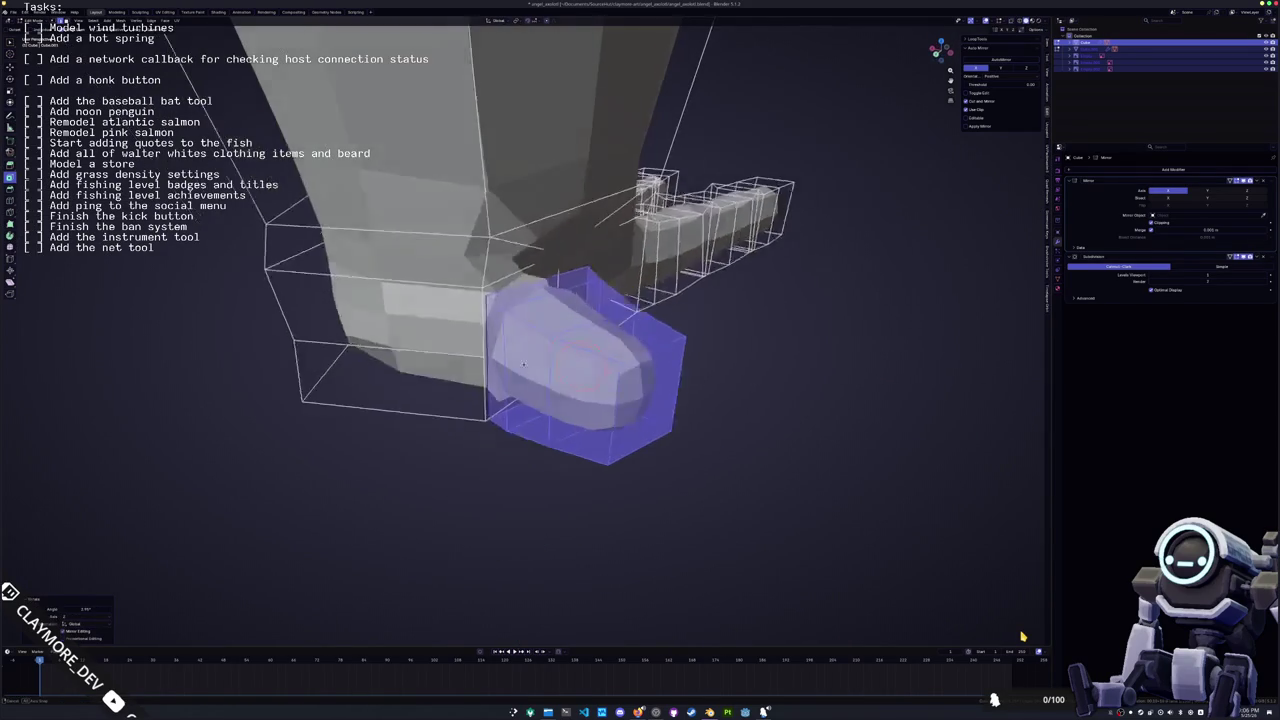
pyautogui.press('Tab')
pyautogui.press('Tab')
pyautogui.hotkey('alt', 'a')
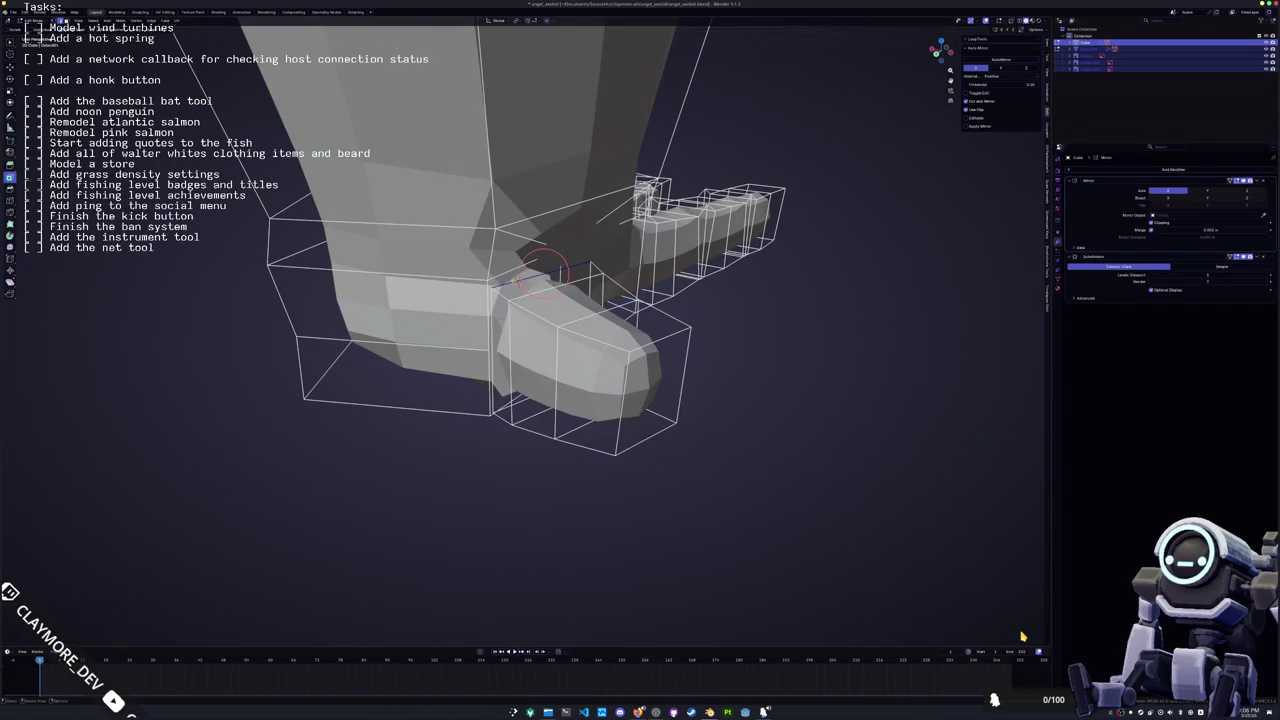
# Dissolve the strip of faces where the foot meets the leg
pyautogui.moveTo(534, 269); pyautogui.dragTo(530, 274)
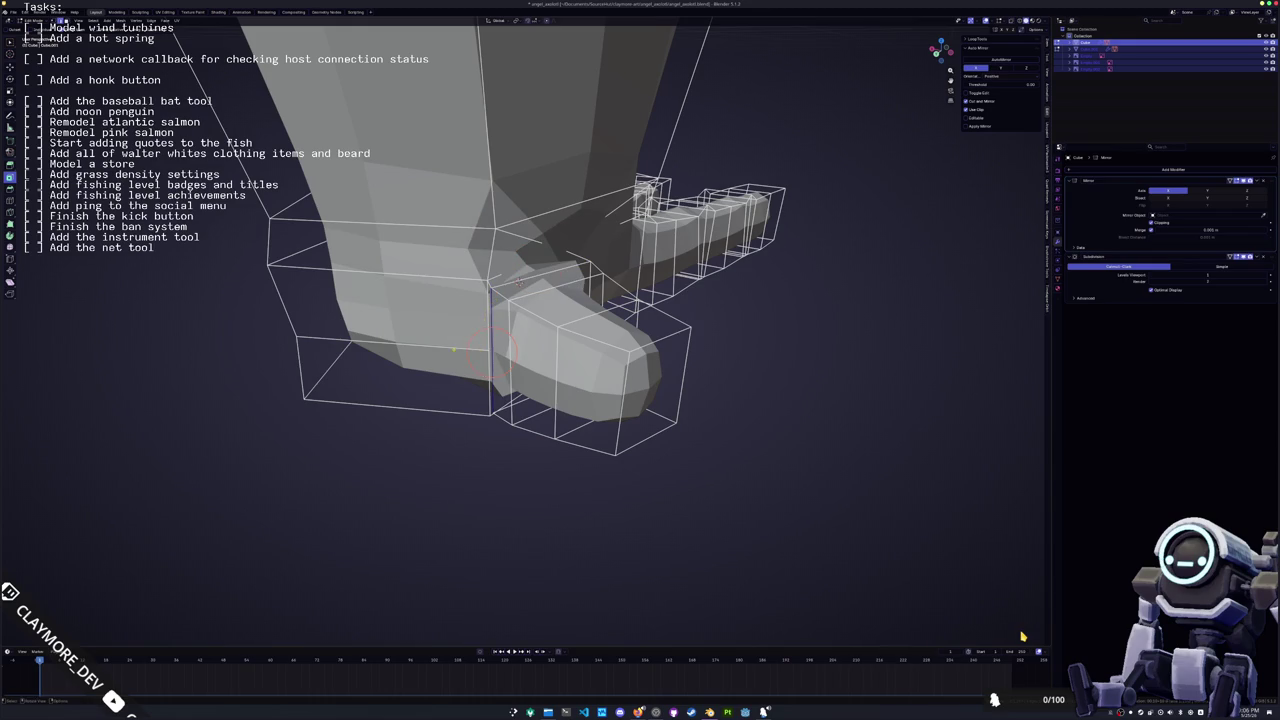
pyautogui.moveTo(390, 345)
pyautogui.mouseDown(button='middle')
pyautogui.moveTo(466, 352)
pyautogui.moveTo(463, 270)
pyautogui.mouseUp(button='middle')
pyautogui.press('x')
pyautogui.click(453, 380)
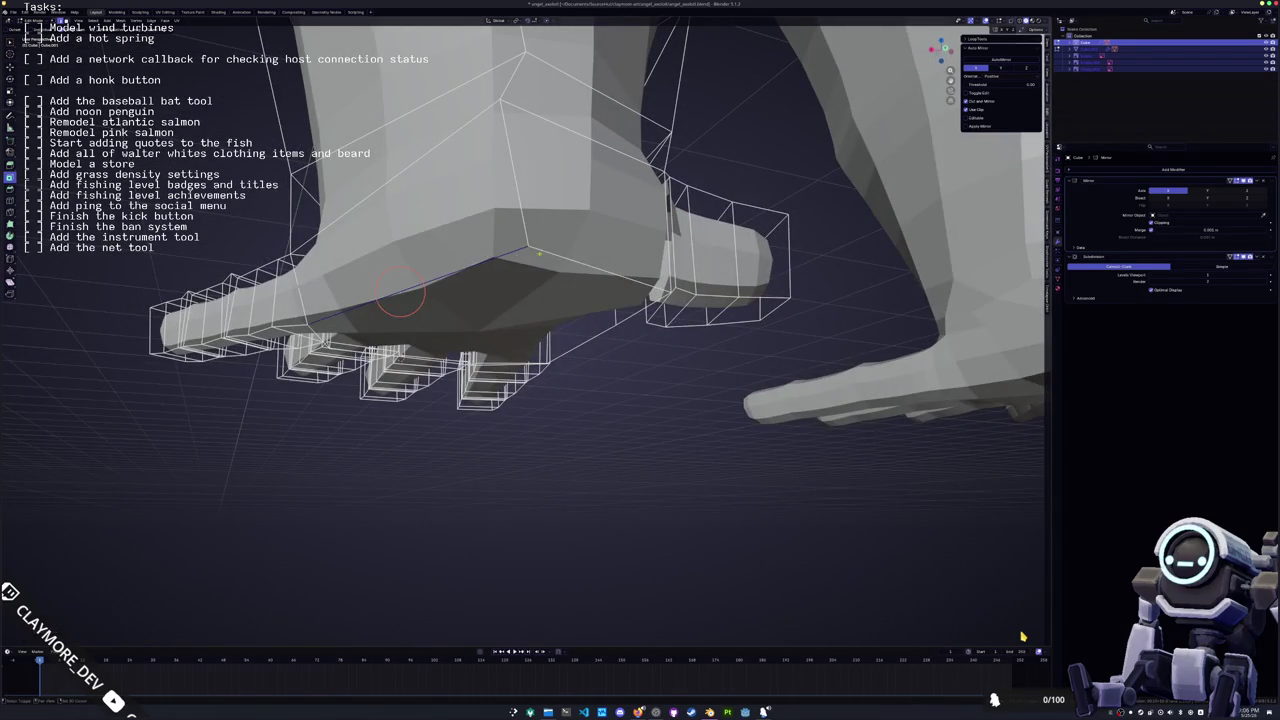
pyautogui.hotkey('shift', 'e')
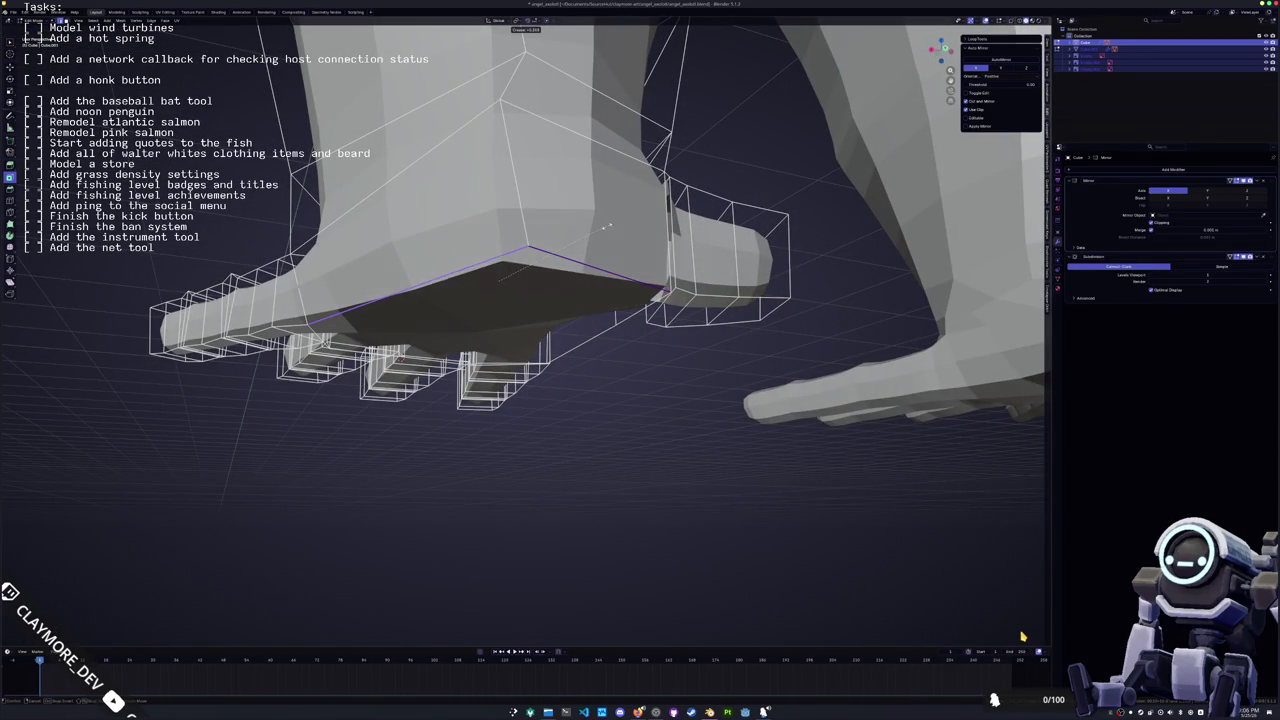
# Pull a corner vertex of the foot along X, then inspect the wrist
pyautogui.moveTo(450, 300); pyautogui.dragTo(397, 294, button='middle')
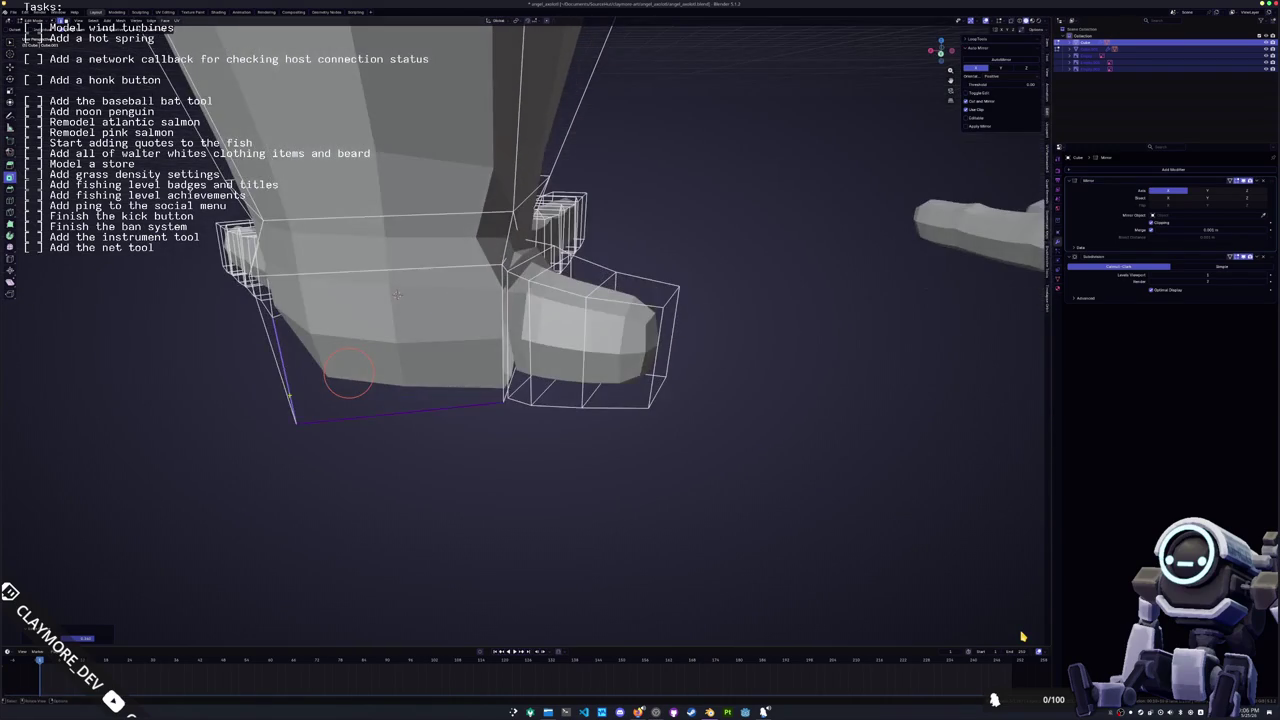
pyautogui.press('g')
pyautogui.press('x')
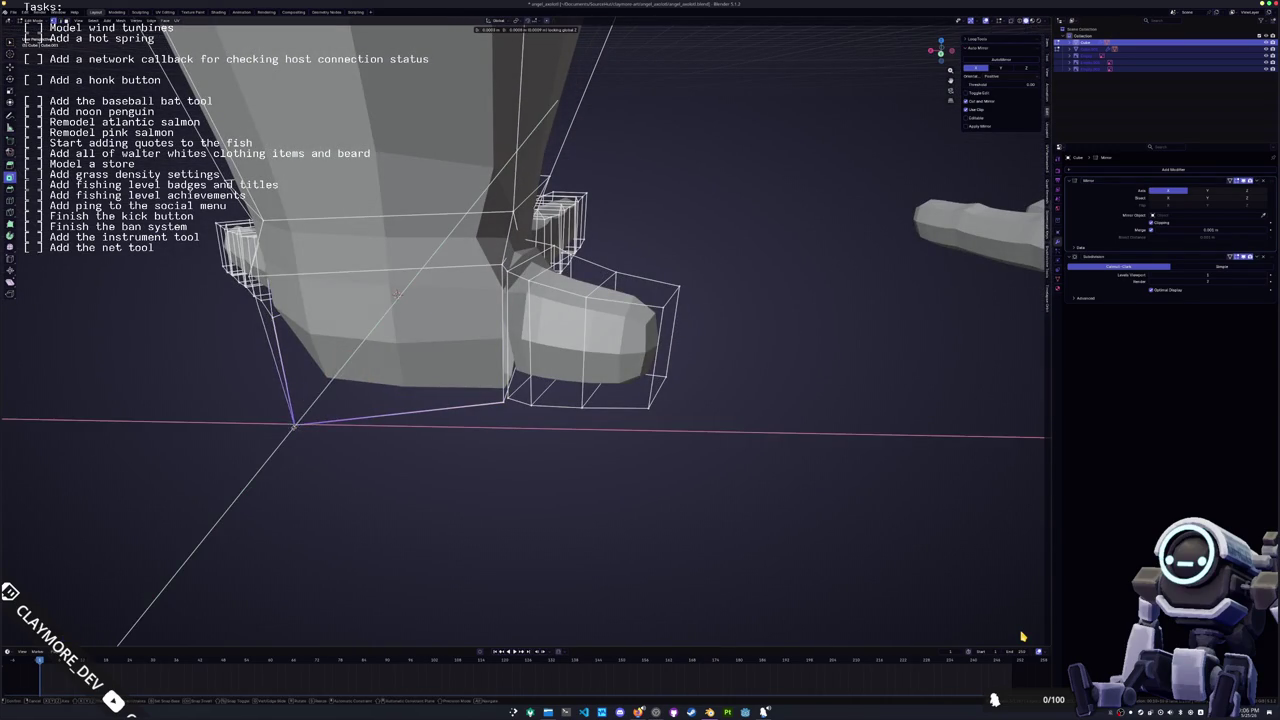
pyautogui.click(203, 446)
pyautogui.moveTo(200, 449)
pyautogui.mouseDown(button='middle')
pyautogui.moveTo(166, 377)
pyautogui.moveTo(405, 313)
pyautogui.moveTo(400, 280)
pyautogui.moveTo(436, 131)
pyautogui.mouseUp(button='middle')
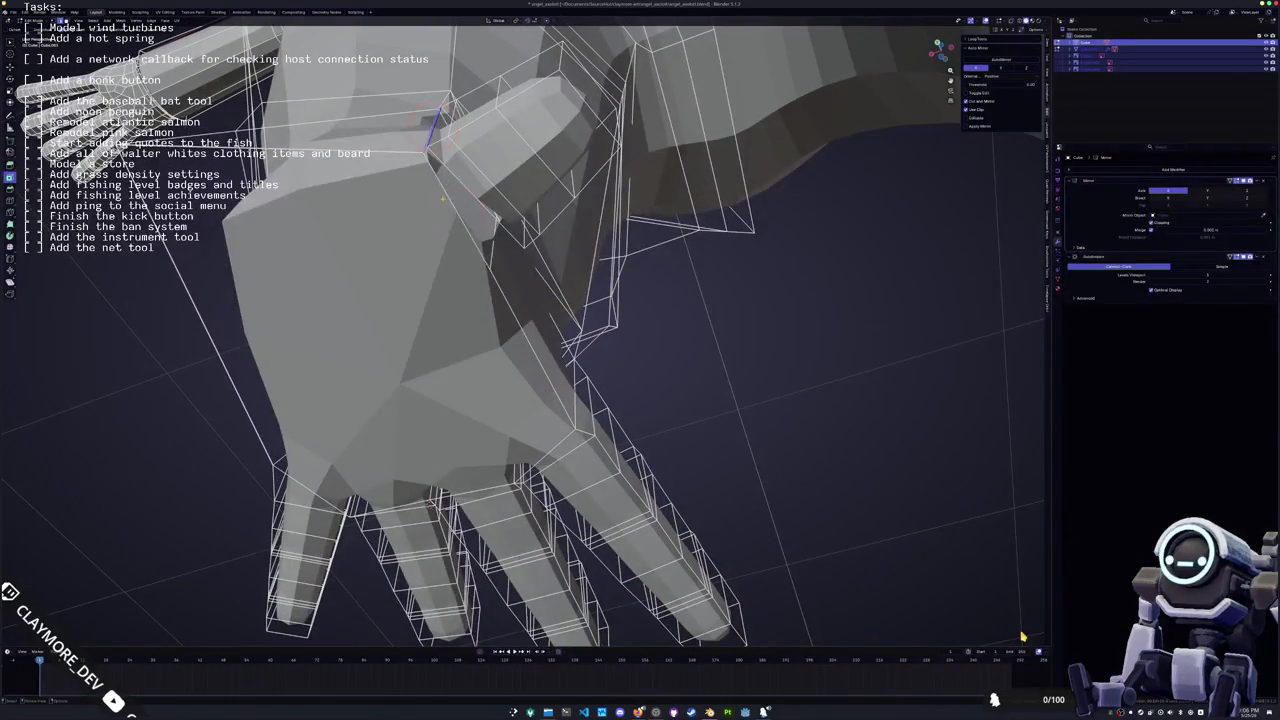
pyautogui.moveTo(458, 215); pyautogui.dragTo(428, 357, button='middle')
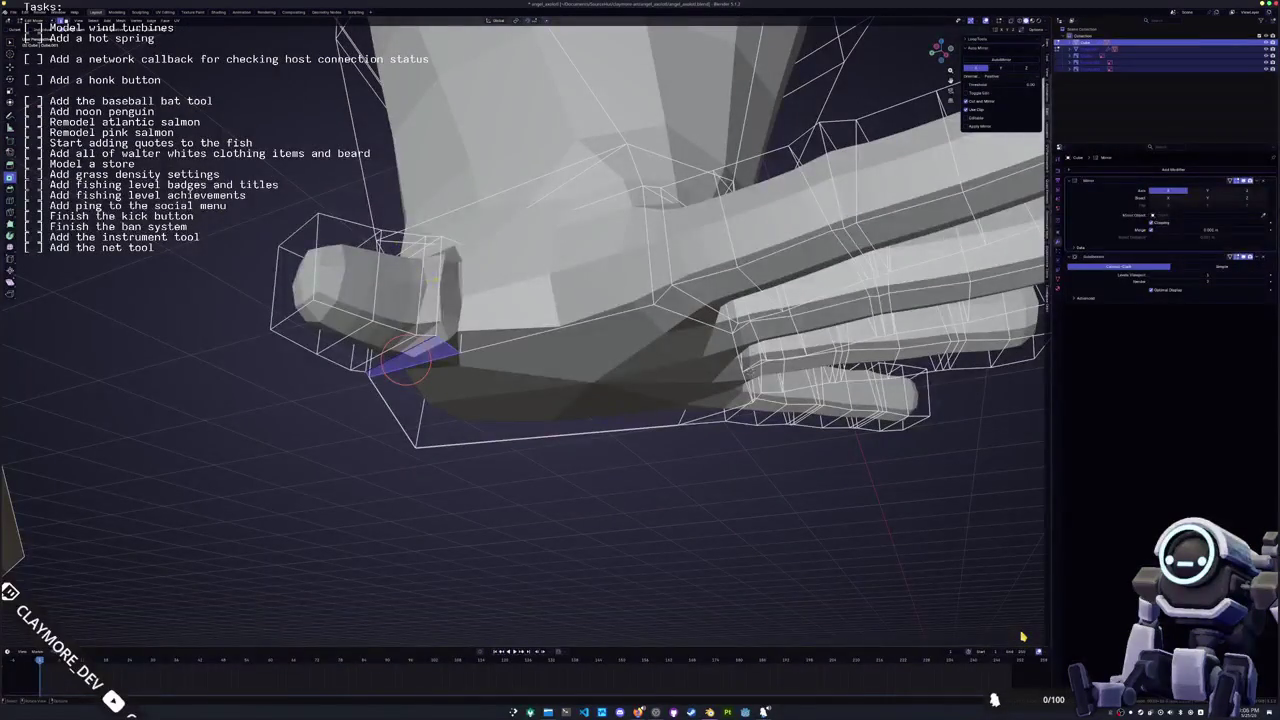
pyautogui.scroll(3, 467, 292)
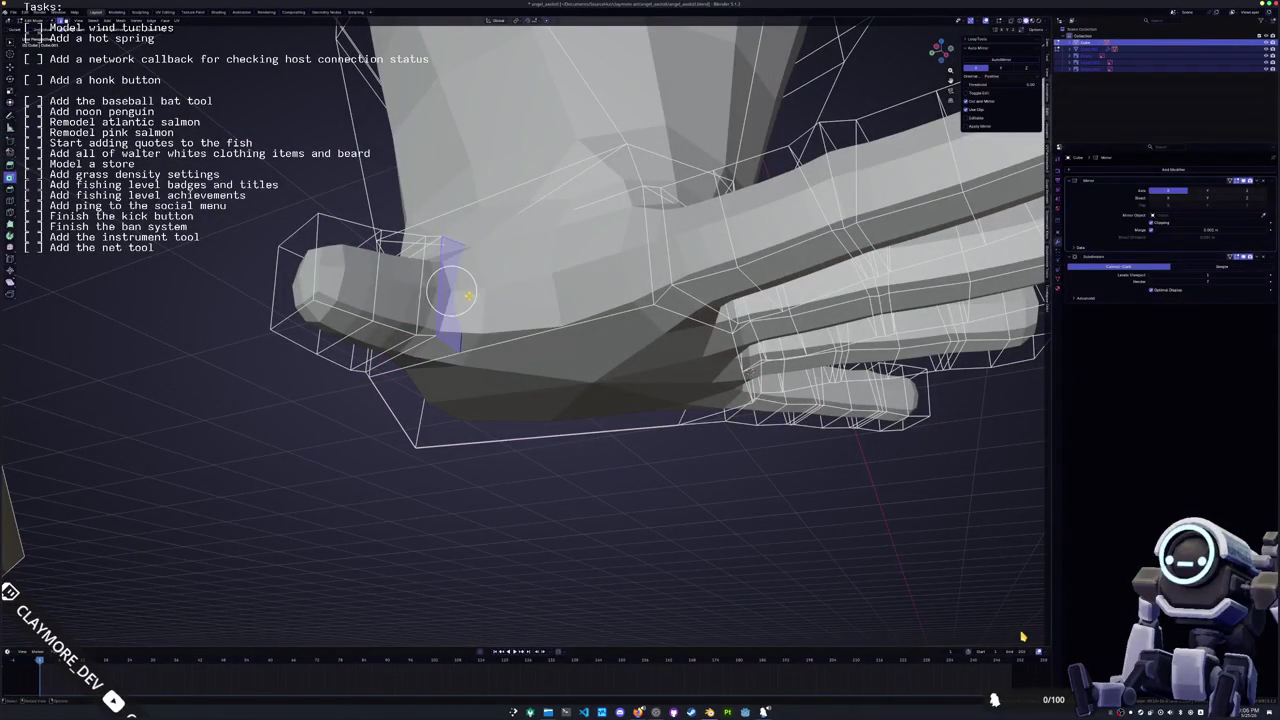
pyautogui.moveTo(467, 292); pyautogui.dragTo(470, 260, button='middle')
pyautogui.scroll(-3, 621, 407)
pyautogui.moveTo(600, 400)
pyautogui.mouseDown(button='middle')
pyautogui.moveTo(621, 407)
pyautogui.moveTo(605, 330)
pyautogui.moveTo(480, 338)
pyautogui.mouseUp(button='middle')
pyautogui.scroll(2, 621, 407)
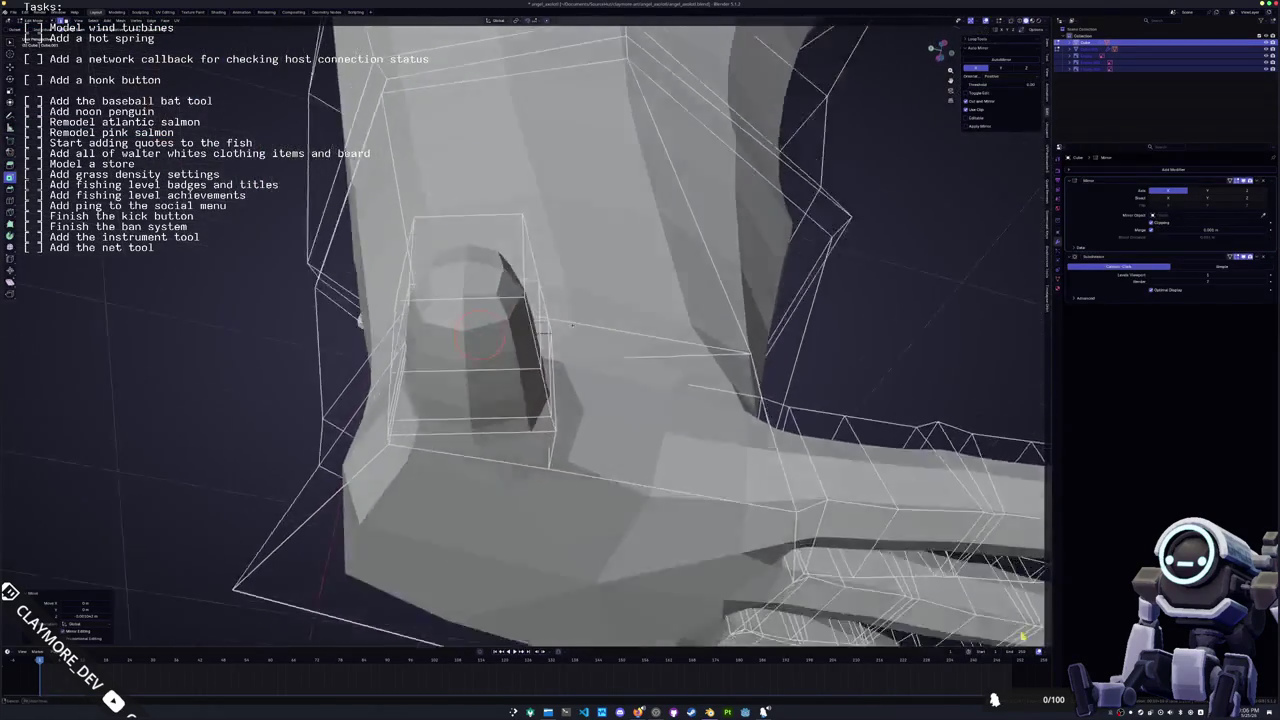
# Dissolve the selected stray edges at the foot joint
pyautogui.moveTo(572, 324); pyautogui.dragTo(546, 113, button='middle')
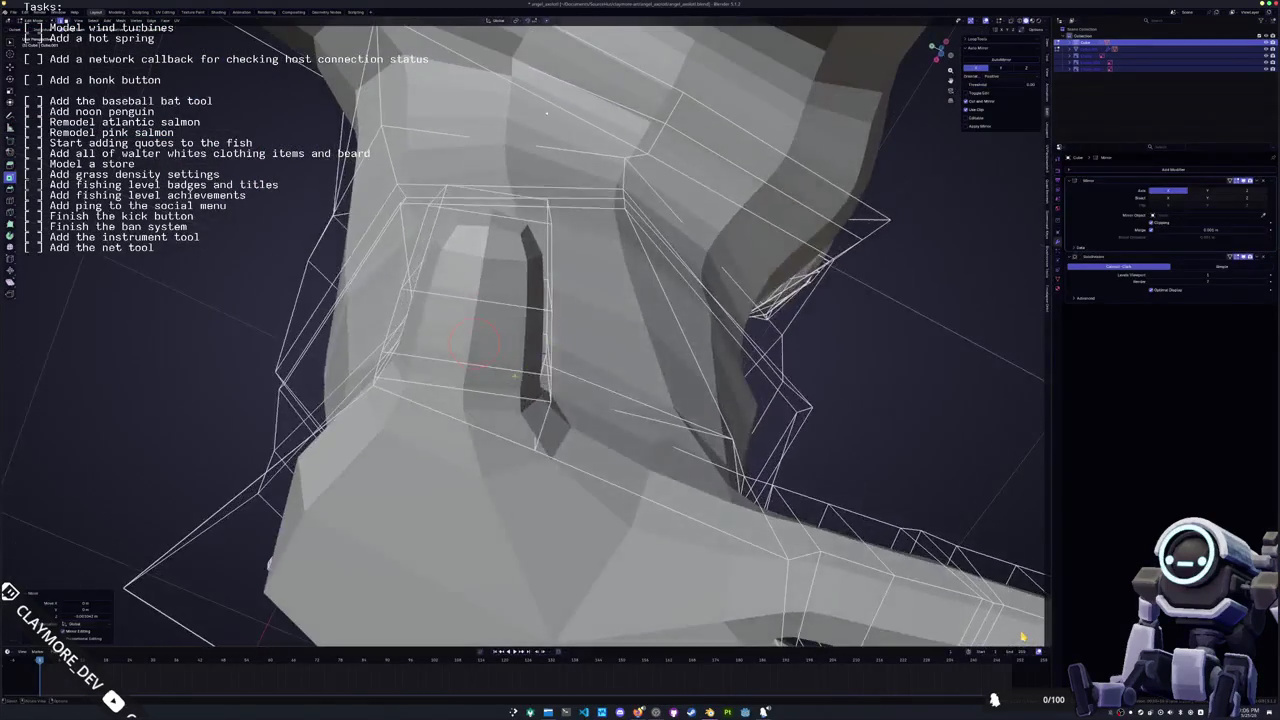
pyautogui.moveTo(474, 357); pyautogui.dragTo(479, 364, button='middle')
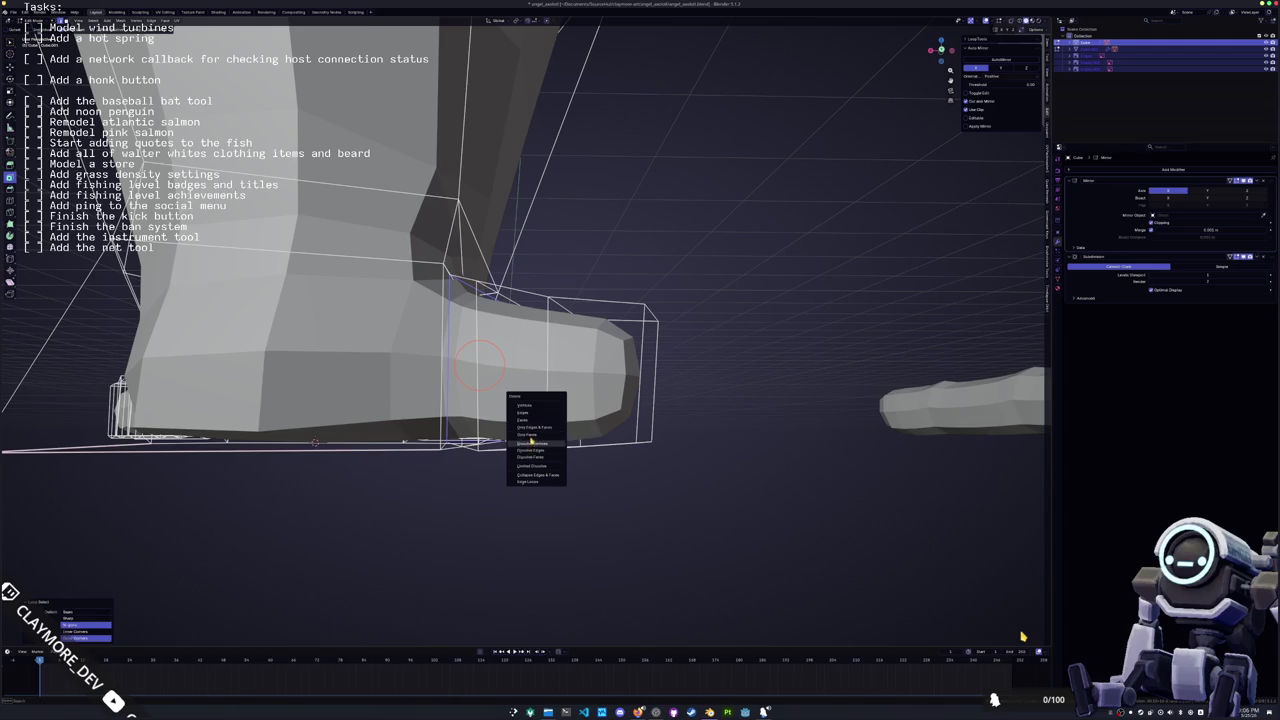
pyautogui.click(531, 453)
pyautogui.moveTo(531, 453)
pyautogui.mouseDown(button='middle')
pyautogui.moveTo(897, 354)
pyautogui.moveTo(872, 430)
pyautogui.mouseUp(button='middle')
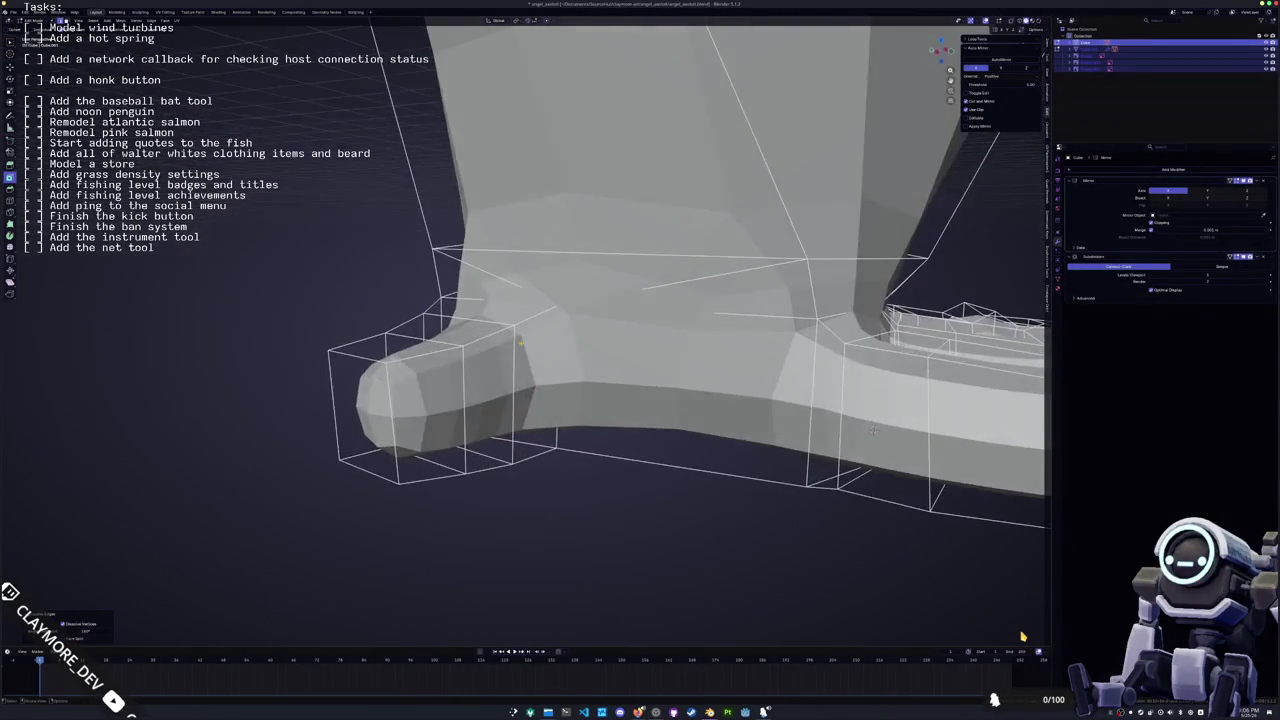
pyautogui.hotkey('alt', 'z')
pyautogui.hotkey('alt', 'z')
pyautogui.moveTo(495, 370); pyautogui.dragTo(487, 355, button='middle')
# Slide the foot's edge loop toward the toe and nudge it along one axis
pyautogui.hotkey('alt', 'z')
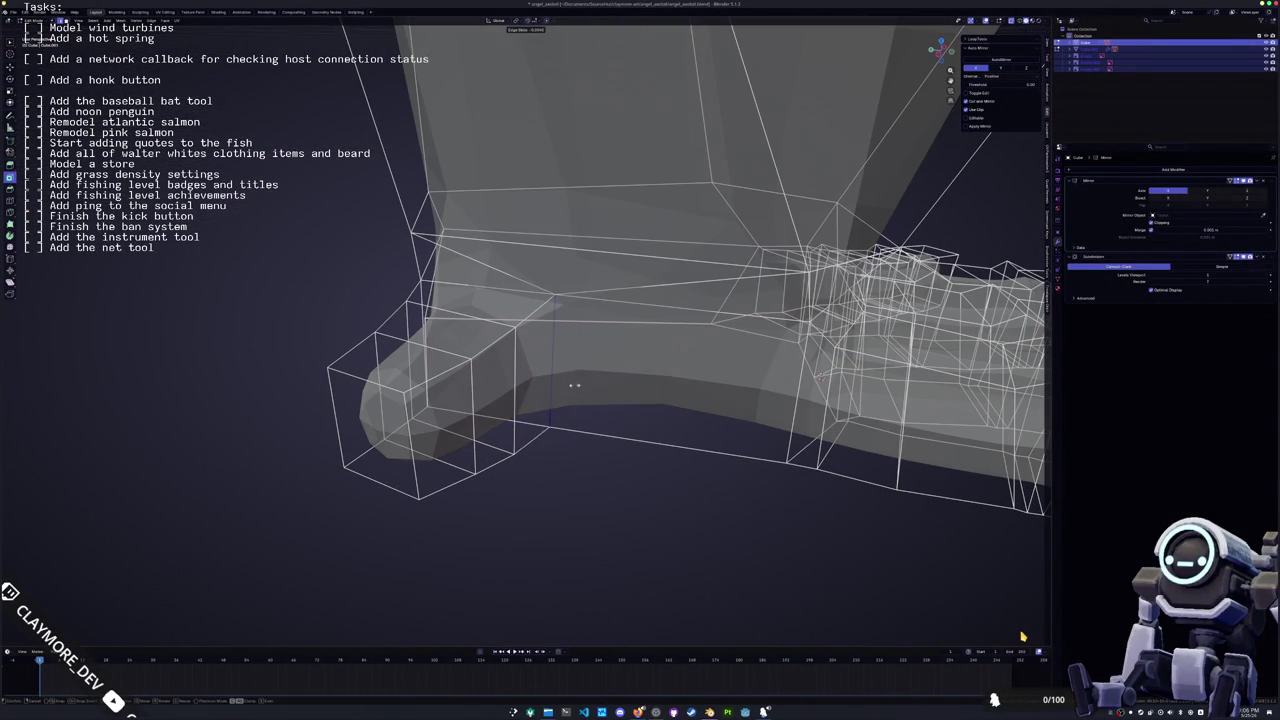
pyautogui.click(664, 380)
pyautogui.hotkey('alt', 'z')
pyautogui.moveTo(666, 385)
pyautogui.mouseDown(button='middle')
pyautogui.moveTo(640, 380)
pyautogui.moveTo(668, 390)
pyautogui.mouseUp(button='middle')
pyautogui.press('g')
pyautogui.press('g')
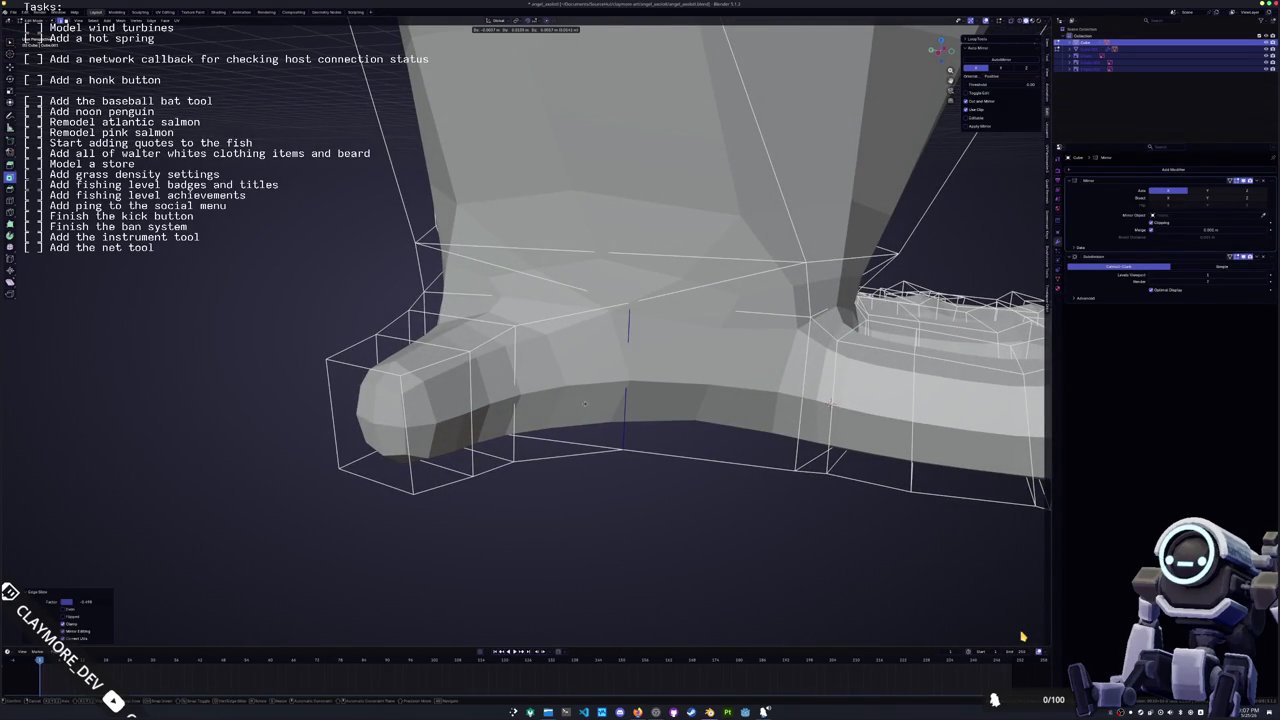
pyautogui.click(585, 403)
pyautogui.moveTo(585, 403)
pyautogui.mouseDown(button='middle')
pyautogui.moveTo(628, 334)
pyautogui.moveTo(557, 400)
pyautogui.moveTo(607, 362)
pyautogui.mouseUp(button='middle')
pyautogui.press('g')
pyautogui.press('x')
pyautogui.click(621, 346)
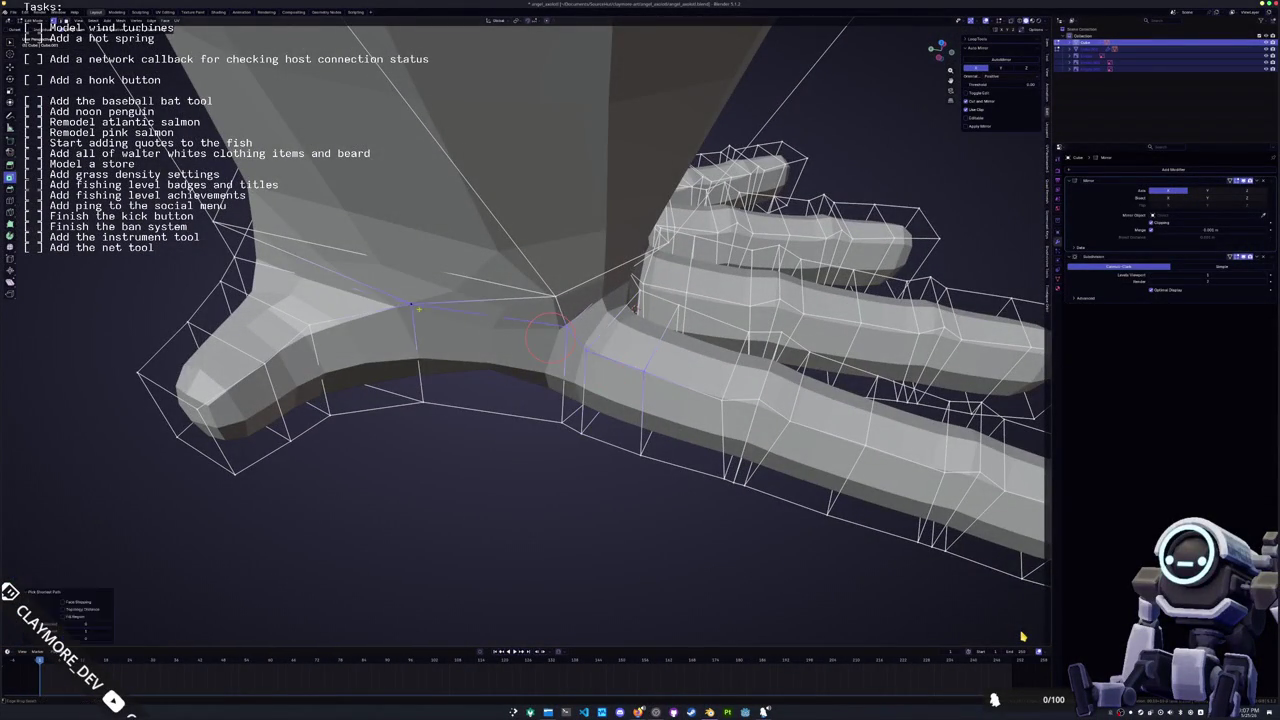
# Select the edge path along the toe joint and slide it to even the joint
pyautogui.moveTo(533, 409); pyautogui.dragTo(629, 424, button='middle')
pyautogui.keyDown('ctrl'); pyautogui.click(422, 412); pyautogui.keyUp('ctrl')
pyautogui.moveTo(619, 348)
pyautogui.mouseDown(button='middle')
pyautogui.moveTo(580, 330)
pyautogui.moveTo(600, 370)
pyautogui.mouseUp(button='middle')
pyautogui.press('g')
pyautogui.press('g')
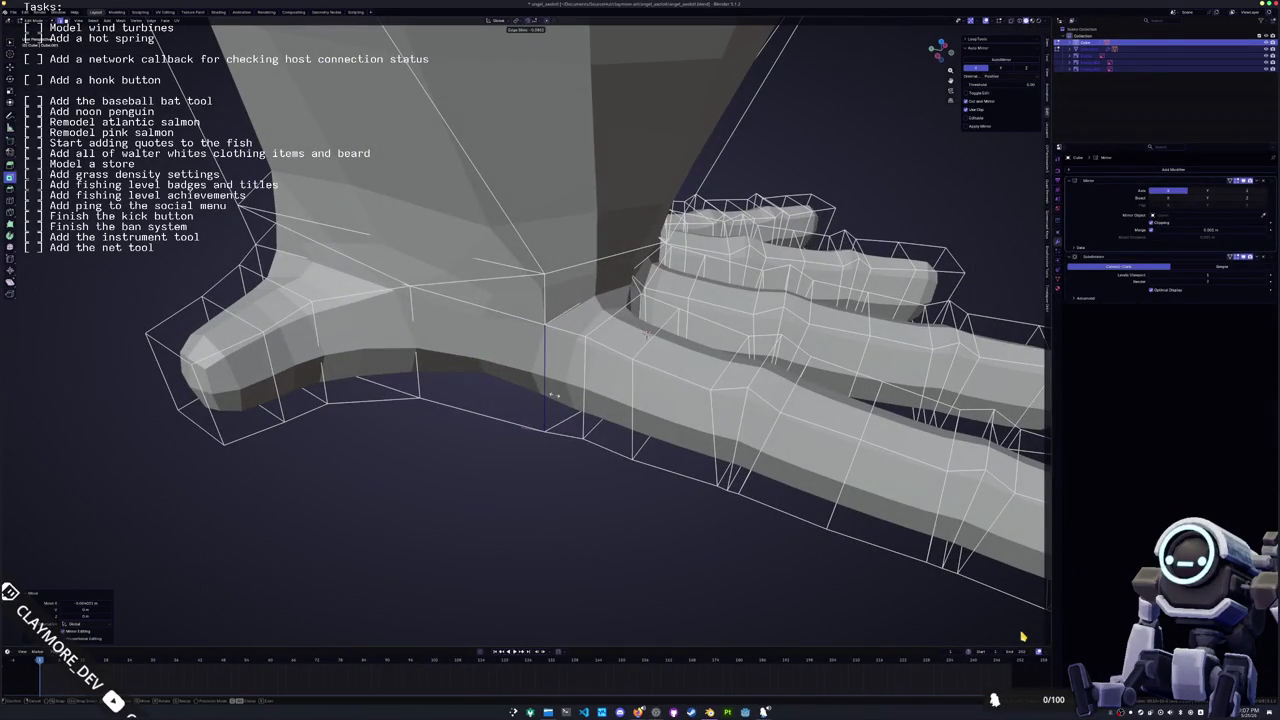
pyautogui.moveTo(520, 380)
pyautogui.mouseDown(button='middle')
pyautogui.moveTo(560, 300)
pyautogui.moveTo(620, 360)
pyautogui.moveTo(600, 380)
pyautogui.mouseUp(button='middle')
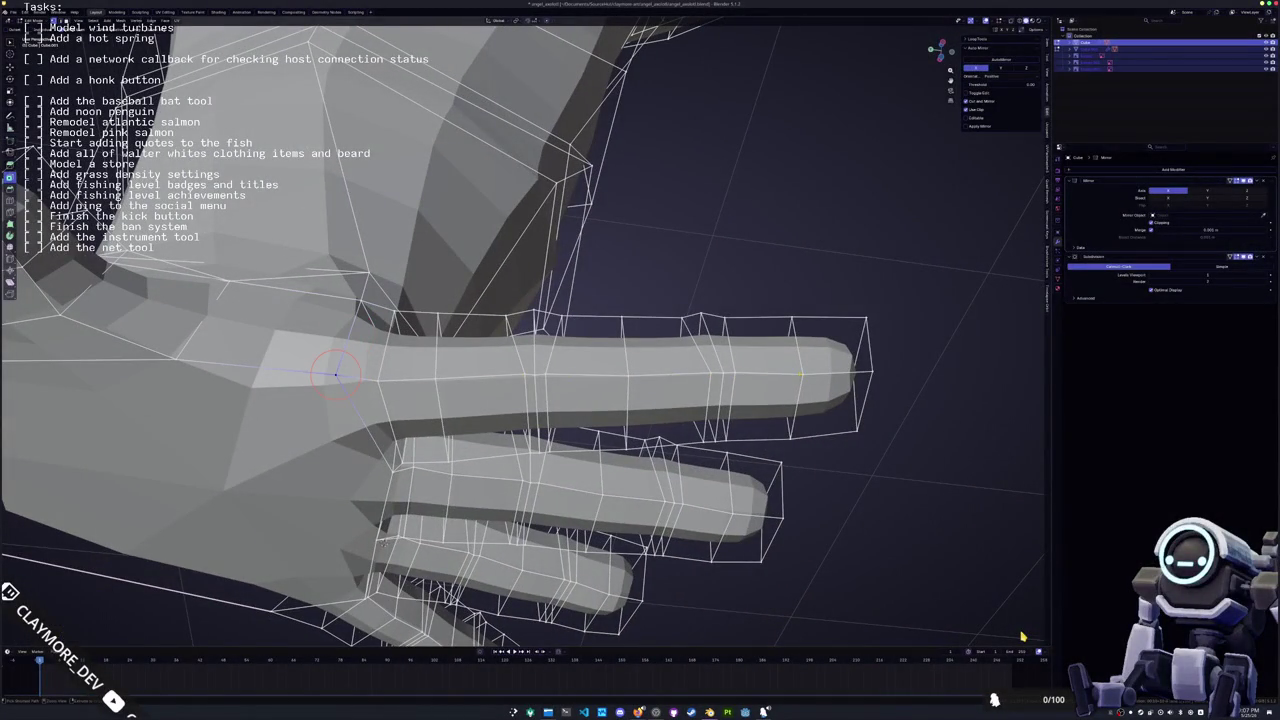
pyautogui.moveTo(420, 375); pyautogui.dragTo(398, 430, button='middle')
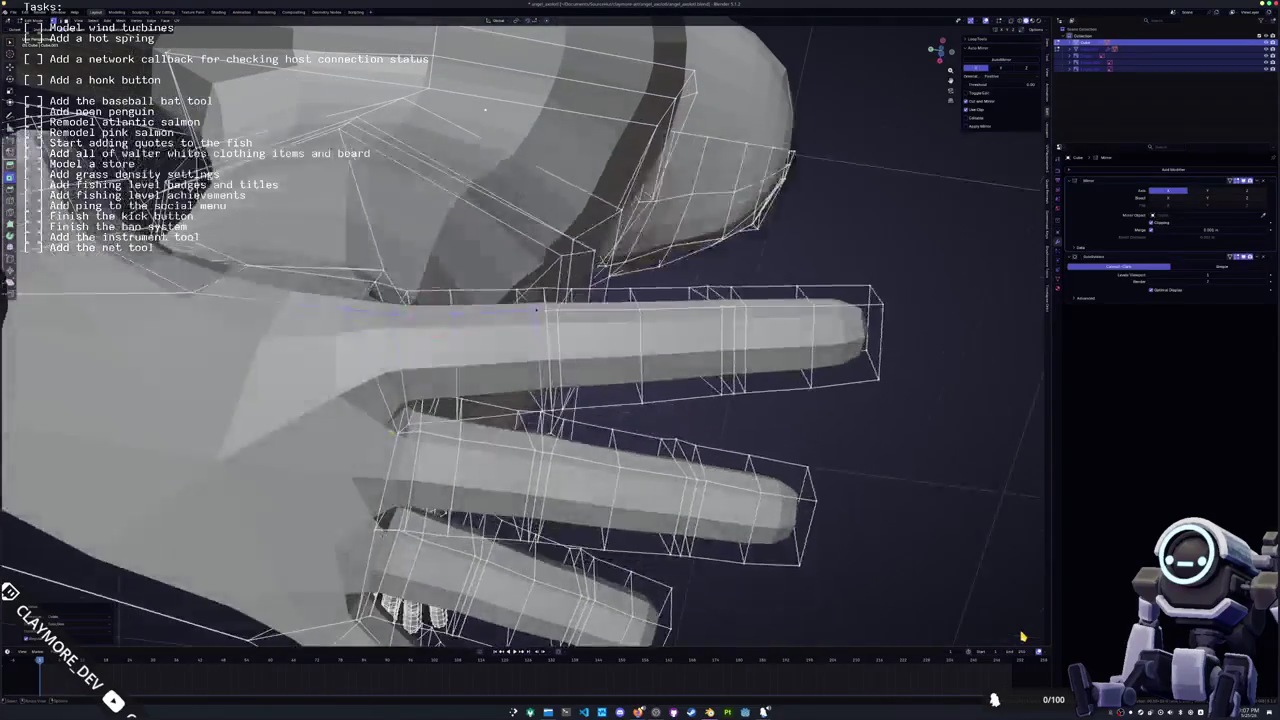
# Knife-cut across the finger bases and snap the vertex between the fingers to the 3D cursor
pyautogui.click(398, 428)
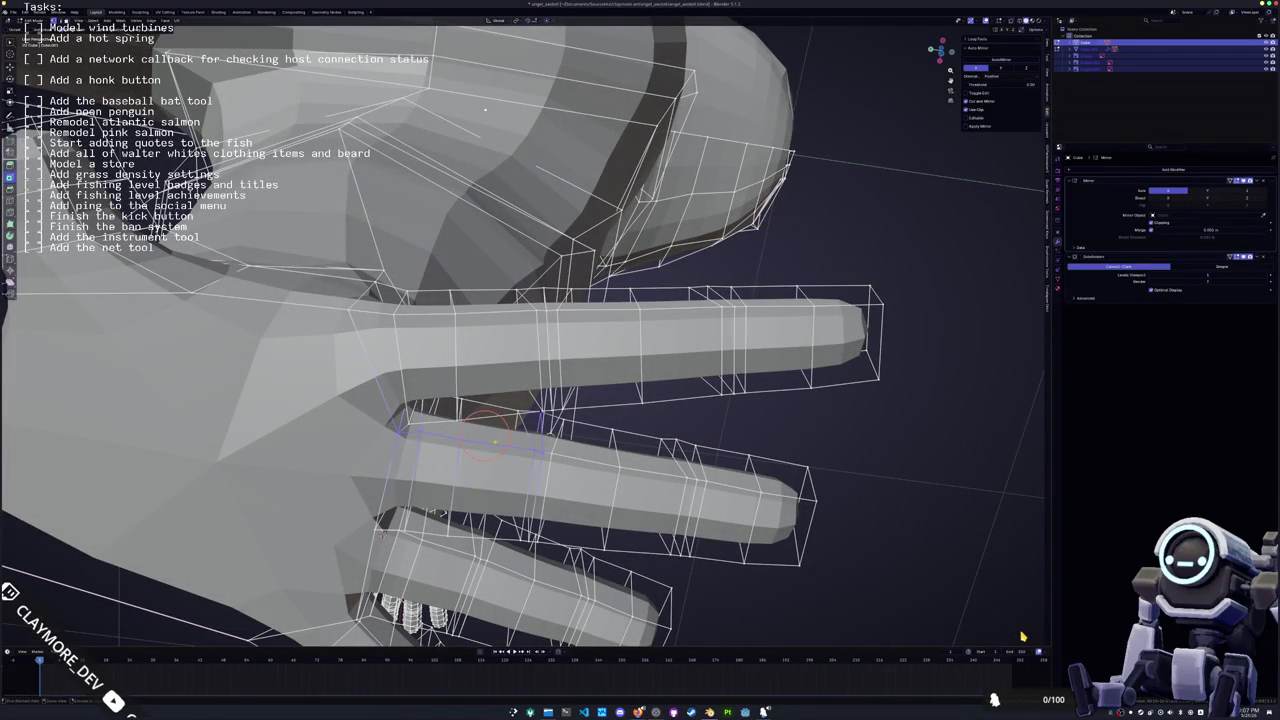
pyautogui.moveTo(403, 424)
pyautogui.mouseDown(button='middle')
pyautogui.moveTo(649, 420)
pyautogui.moveTo(593, 395)
pyautogui.moveTo(540, 394)
pyautogui.mouseUp(button='middle')
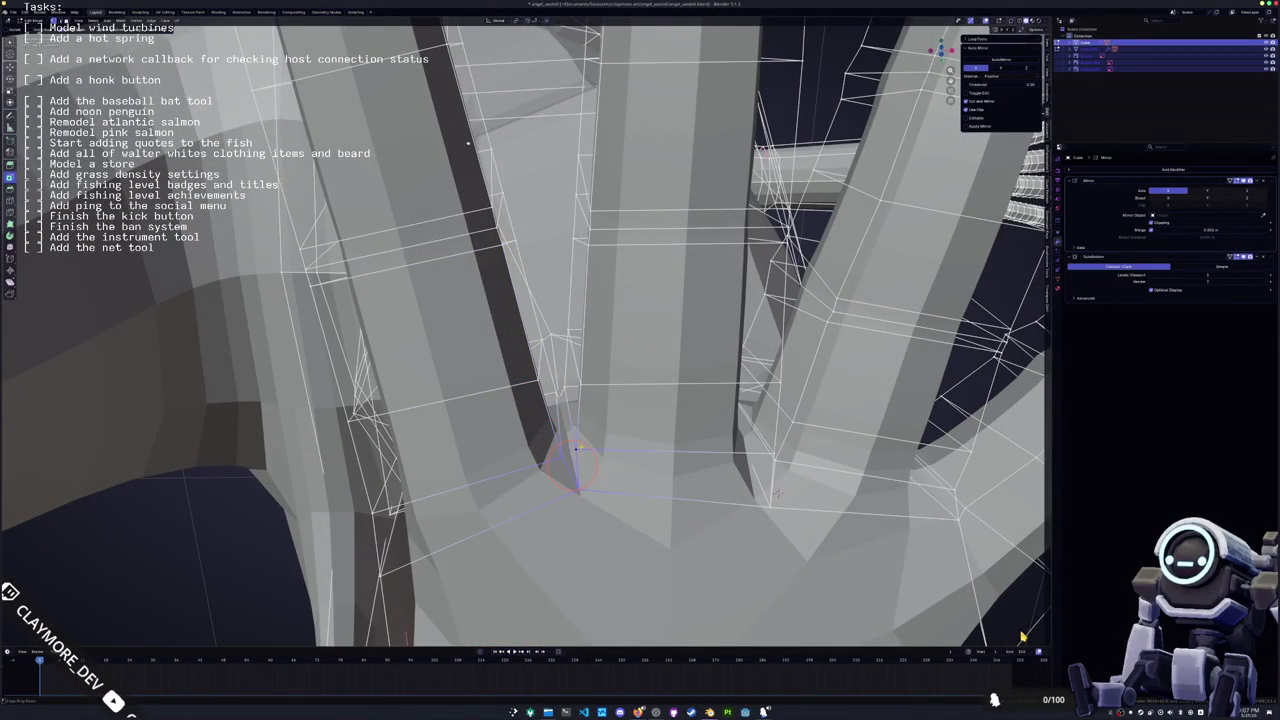
pyautogui.moveTo(540, 394); pyautogui.dragTo(500, 392, button='middle')
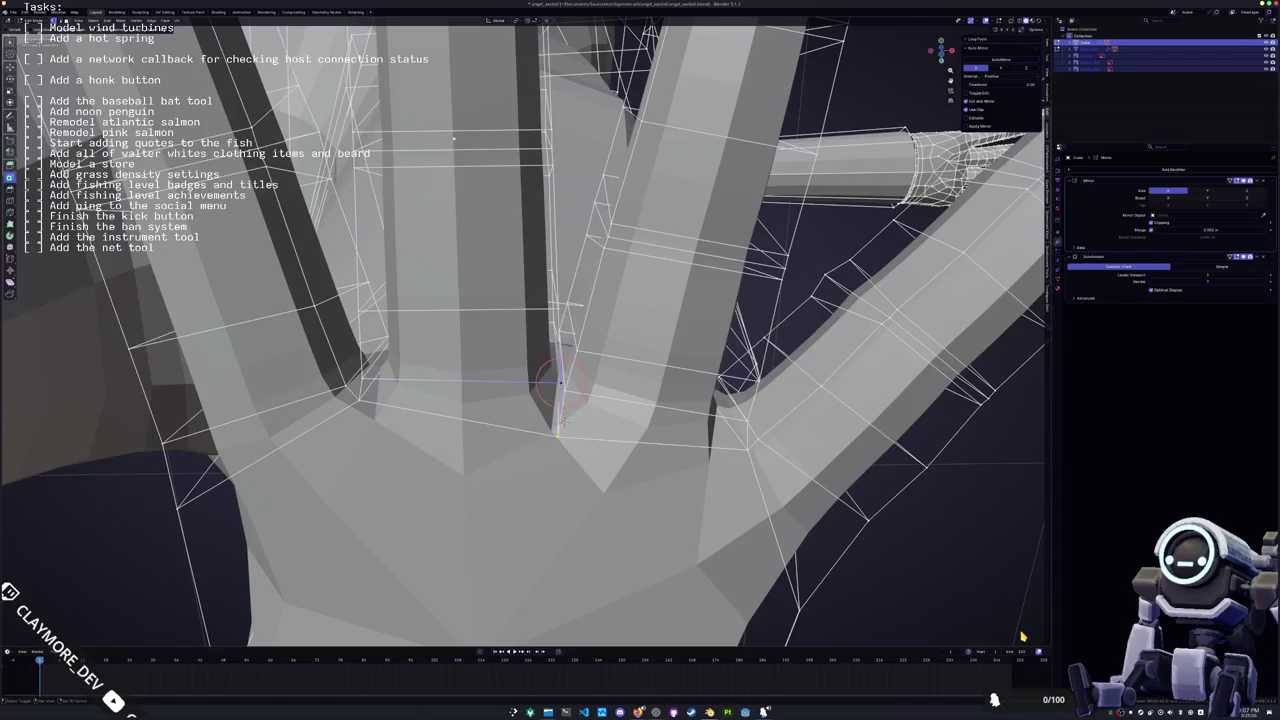
pyautogui.hotkey('shift', 's')
# Add a loop cut along a finger and connect the vertices between the fingers with new edges
pyautogui.moveTo(454, 138)
pyautogui.mouseDown(button='middle')
pyautogui.moveTo(482, 130)
pyautogui.moveTo(455, 200)
pyautogui.moveTo(490, 260)
pyautogui.mouseUp(button='middle')
pyautogui.moveTo(623, 268)
pyautogui.mouseDown(button='middle')
pyautogui.moveTo(565, 215)
pyautogui.moveTo(697, 355)
pyautogui.mouseUp(button='middle')
pyautogui.hotkey('ctrl', 'r')
pyautogui.click(565, 215)
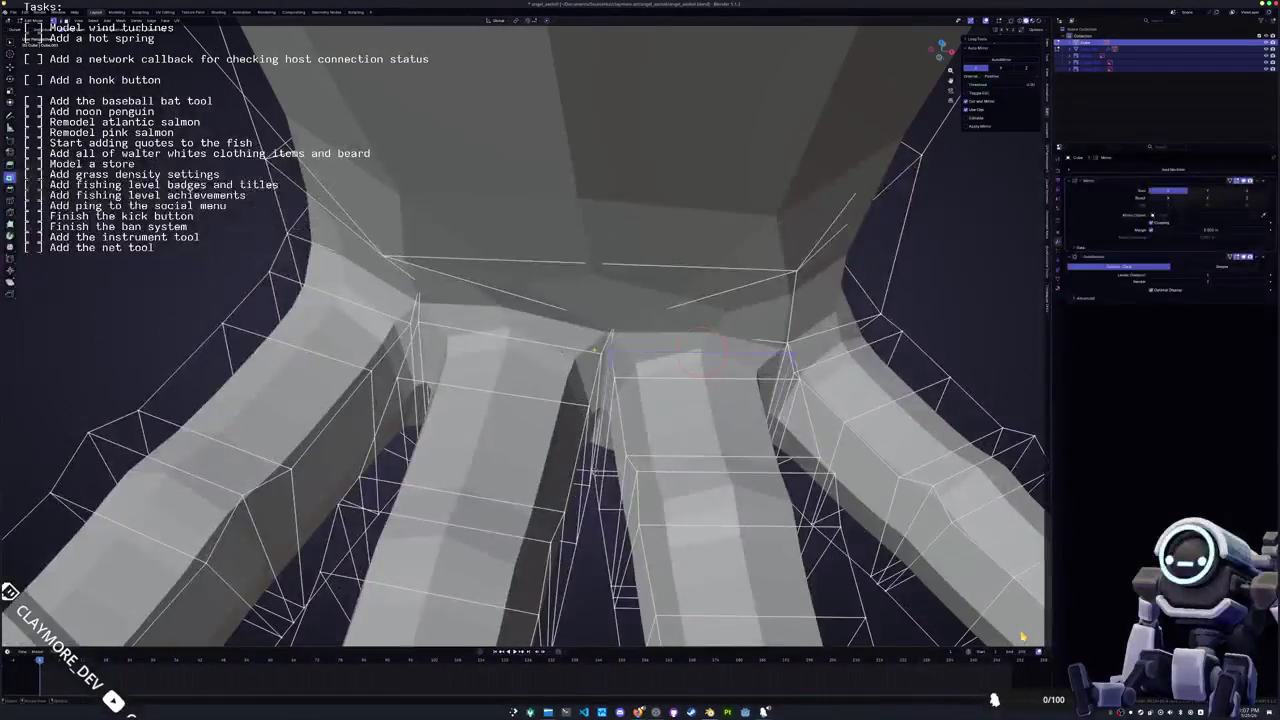
pyautogui.press('j')
pyautogui.moveTo(560, 440); pyautogui.dragTo(596, 466, button='middle')
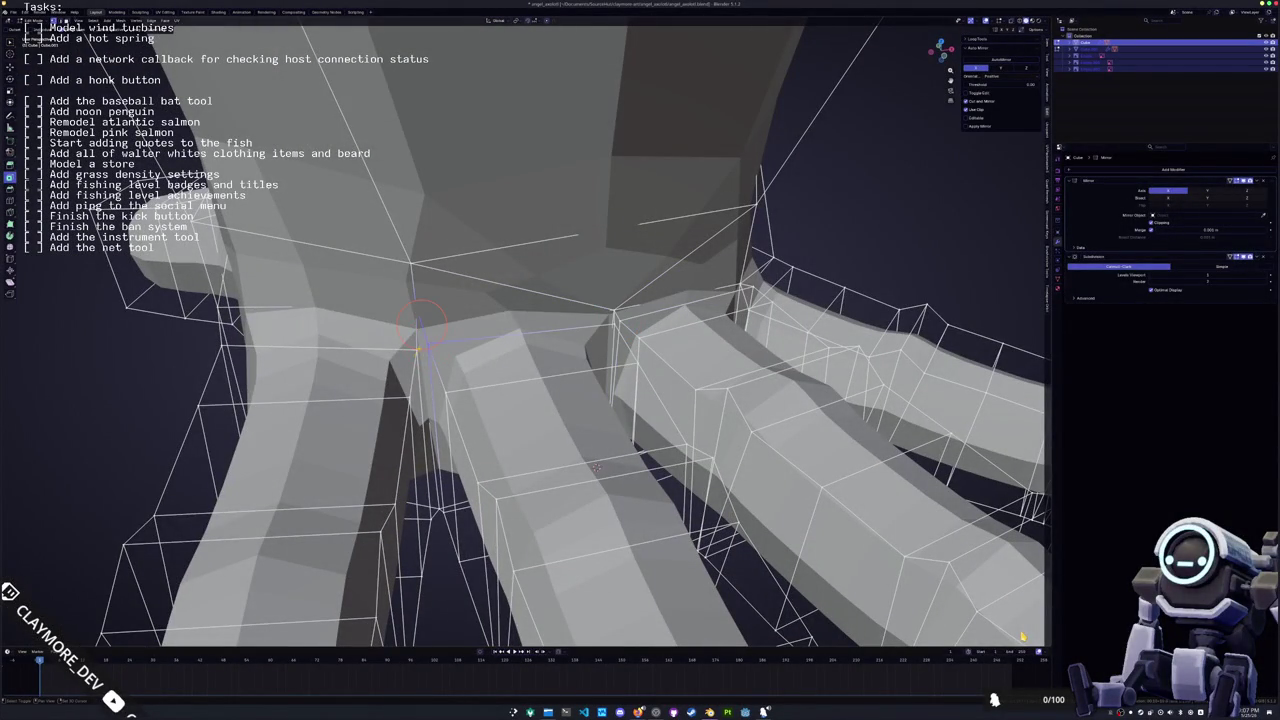
pyautogui.press('j')
pyautogui.scroll(-5, 596, 468)
pyautogui.moveTo(596, 468); pyautogui.dragTo(560, 420, button='middle')
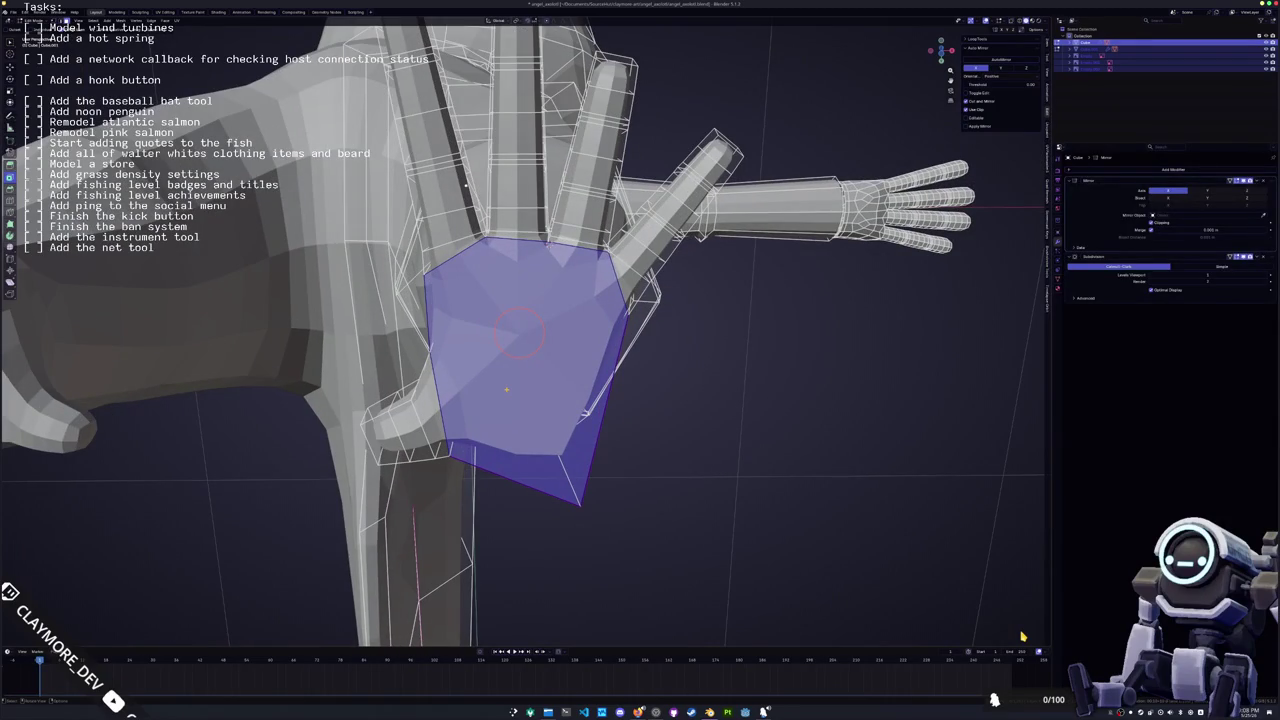
# Dissolve the selected palm faces into one large face and knife-cut a first edge across it
pyautogui.press('x')
pyautogui.click(490, 401)
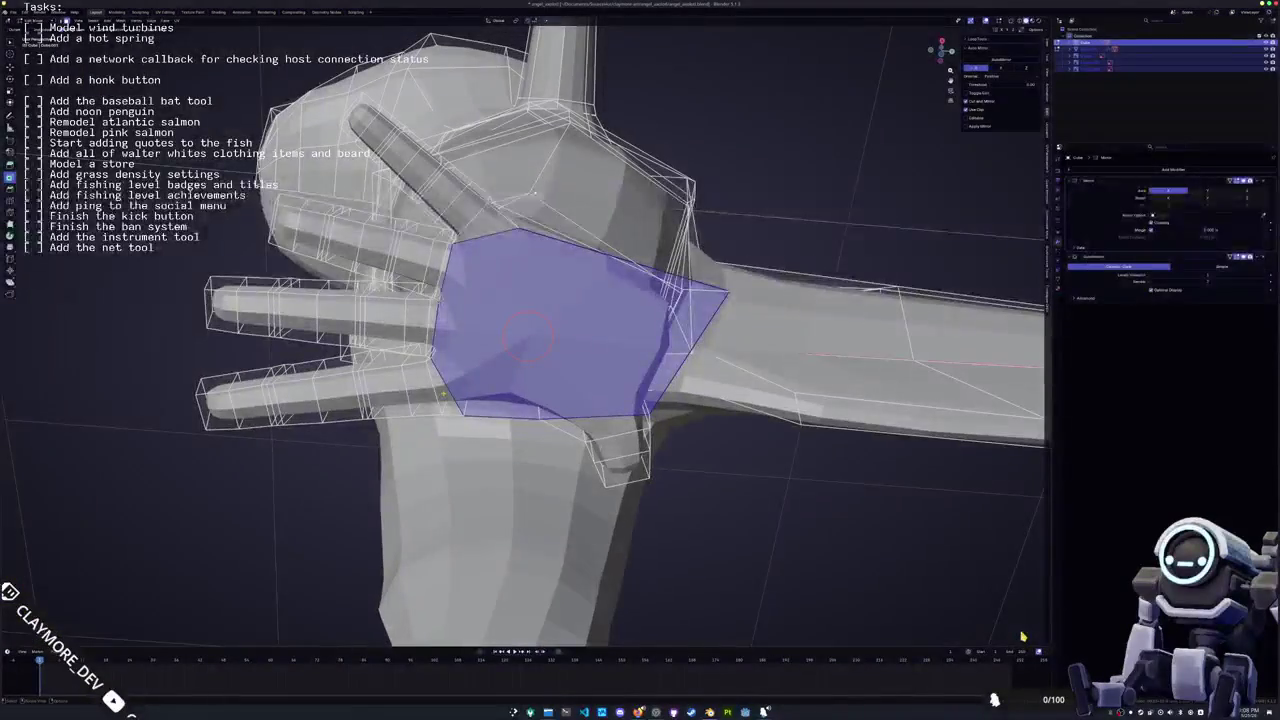
pyautogui.press('k')
pyautogui.moveTo(585, 308); pyautogui.dragTo(567, 311, button='middle')
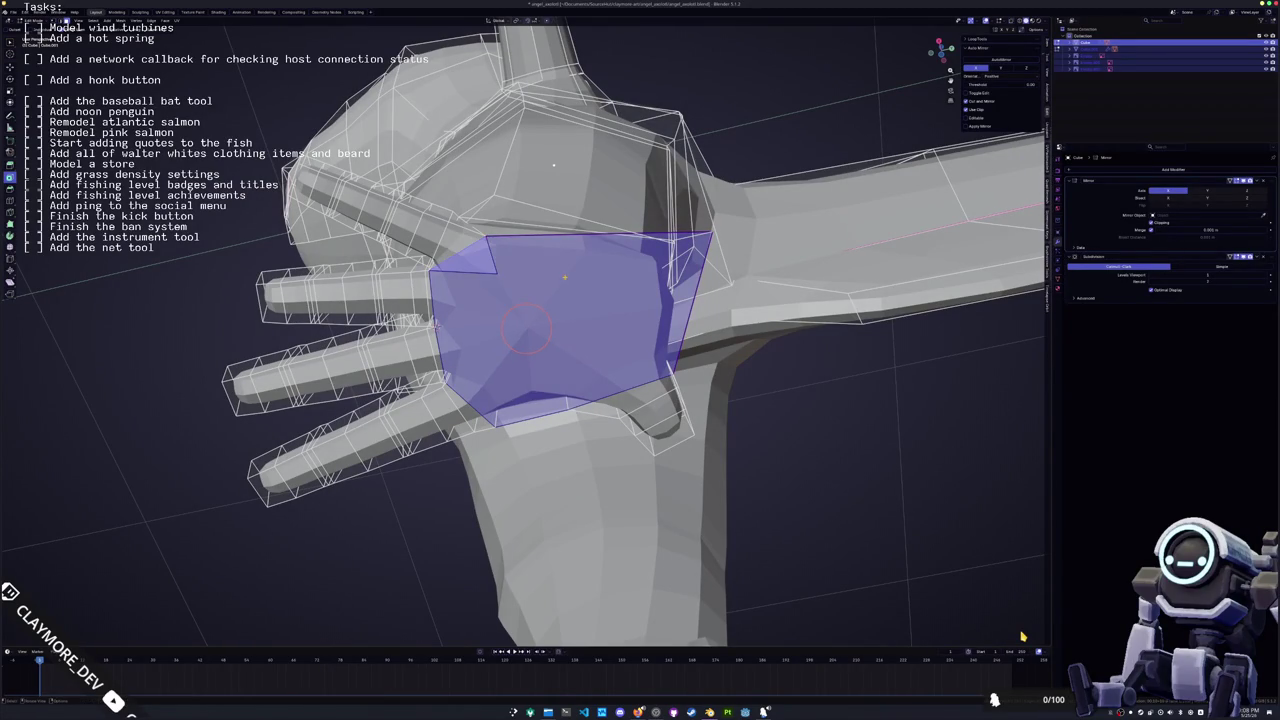
pyautogui.moveTo(567, 272); pyautogui.dragTo(437, 285, button='middle')
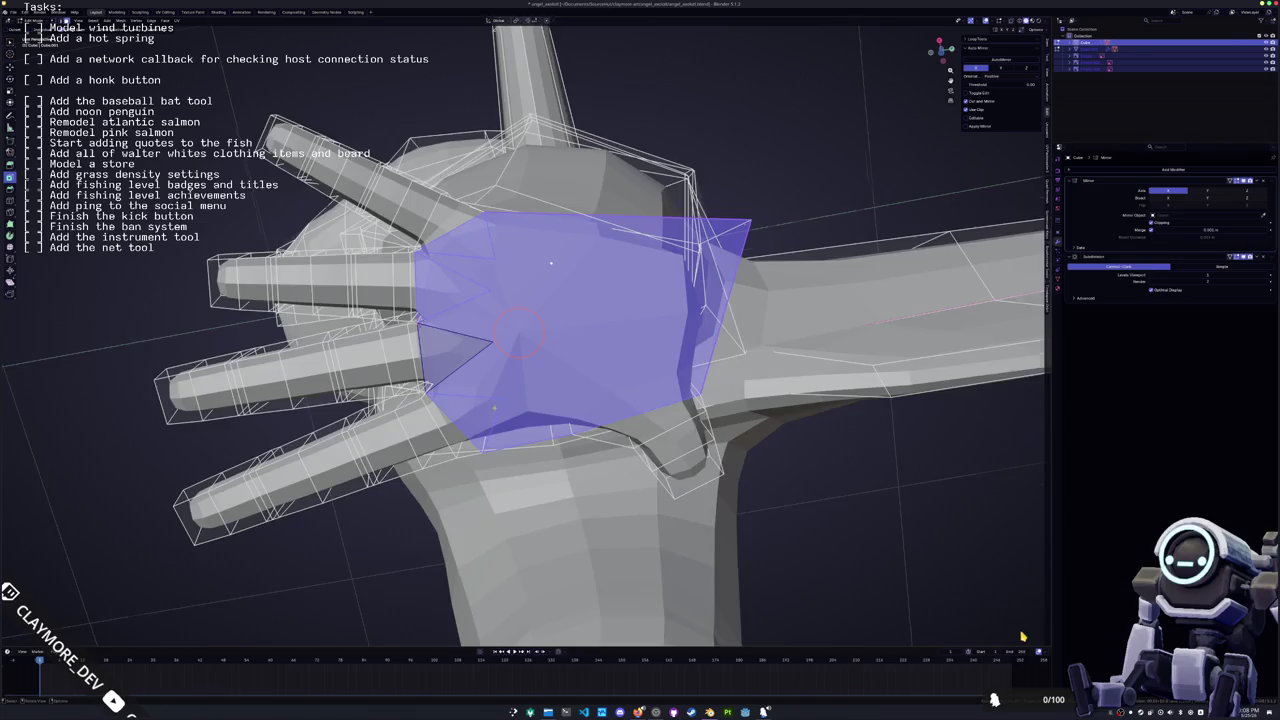
pyautogui.moveTo(494, 409); pyautogui.dragTo(501, 393, button='middle')
pyautogui.press('k')
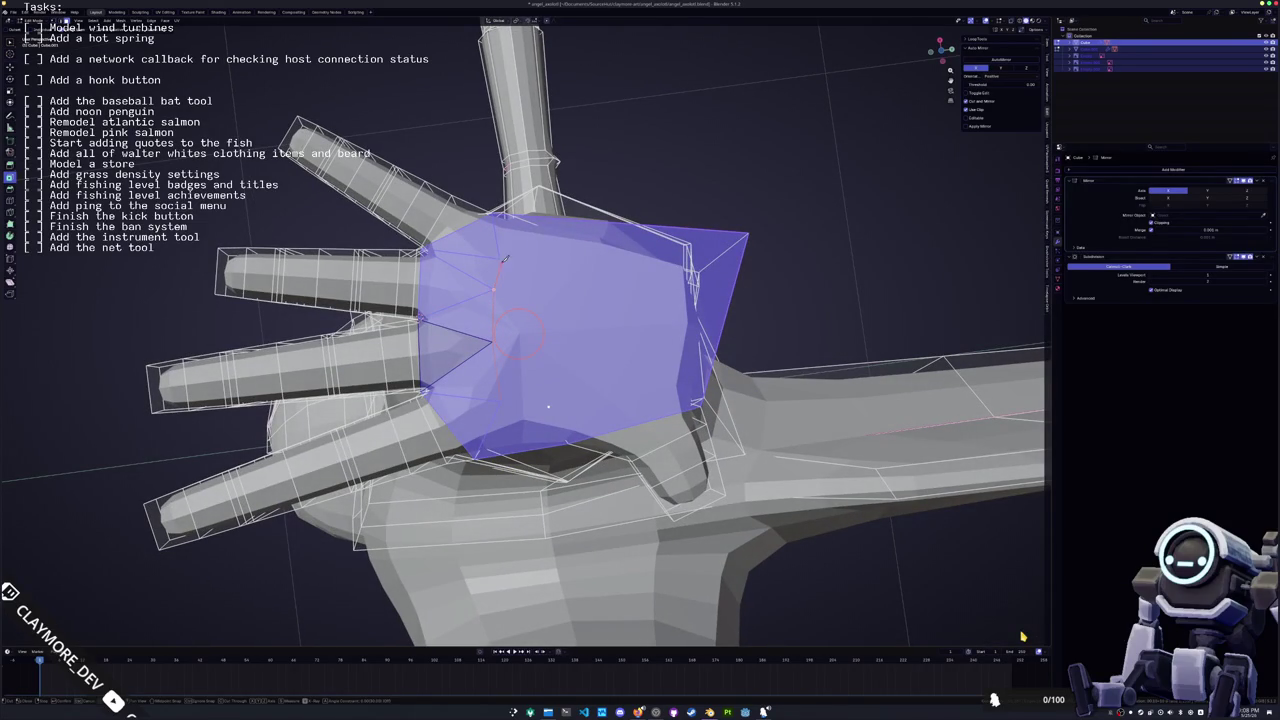
pyautogui.press('Return')
# Add more knife cuts across the palm, including one running from the small triangle's tip
pyautogui.press('k')
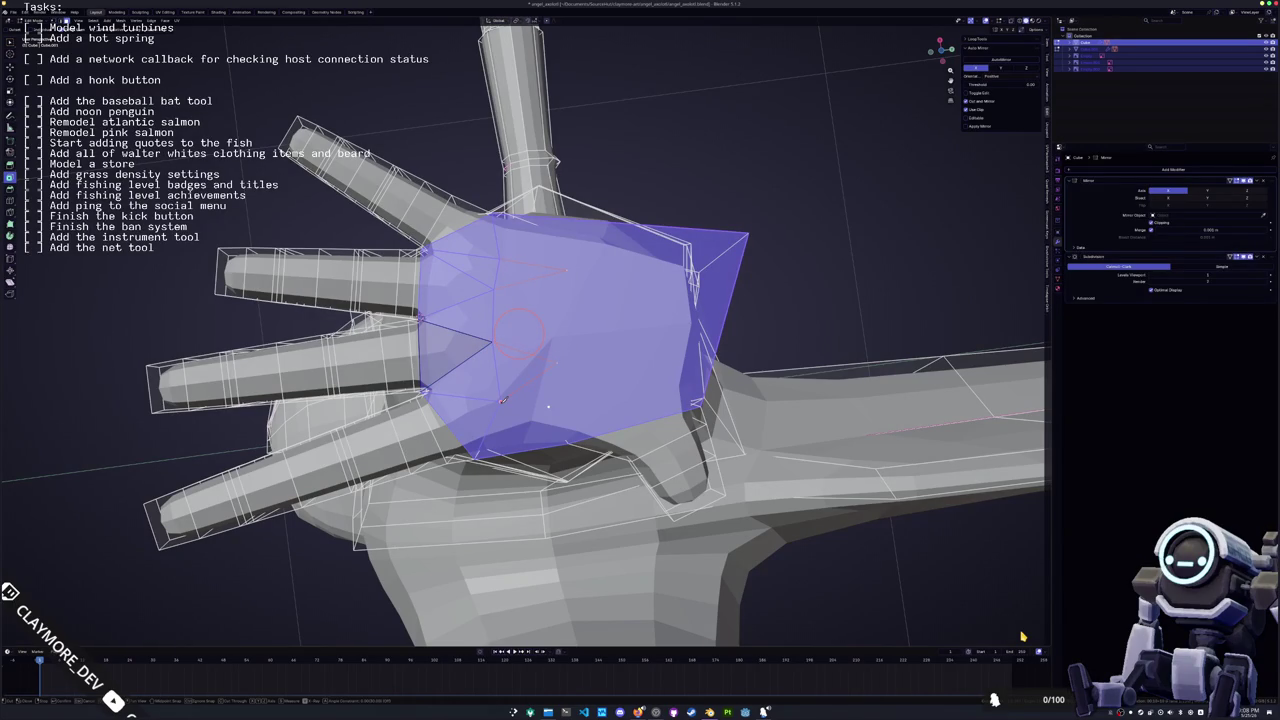
pyautogui.press('Return')
pyautogui.moveTo(1022, 636); pyautogui.dragTo(1022, 636, button='middle')
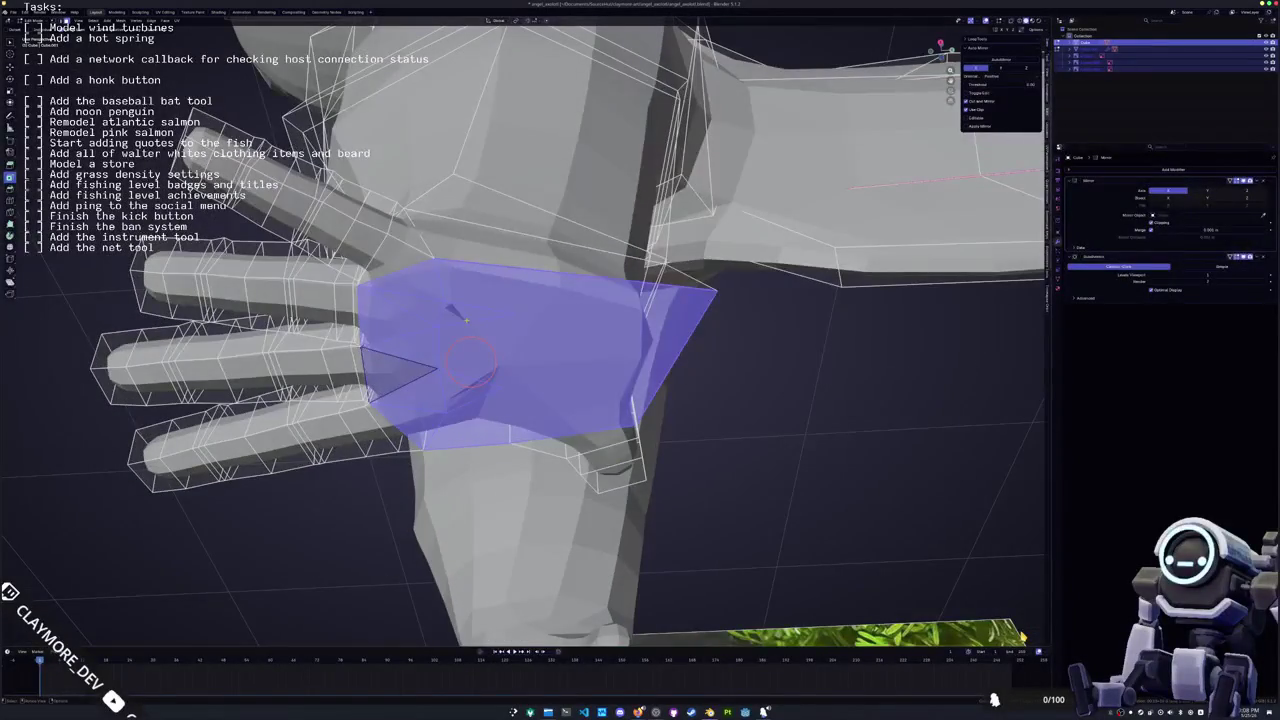
pyautogui.click(405, 368)
pyautogui.moveTo(470, 340); pyautogui.dragTo(515, 313, button='middle')
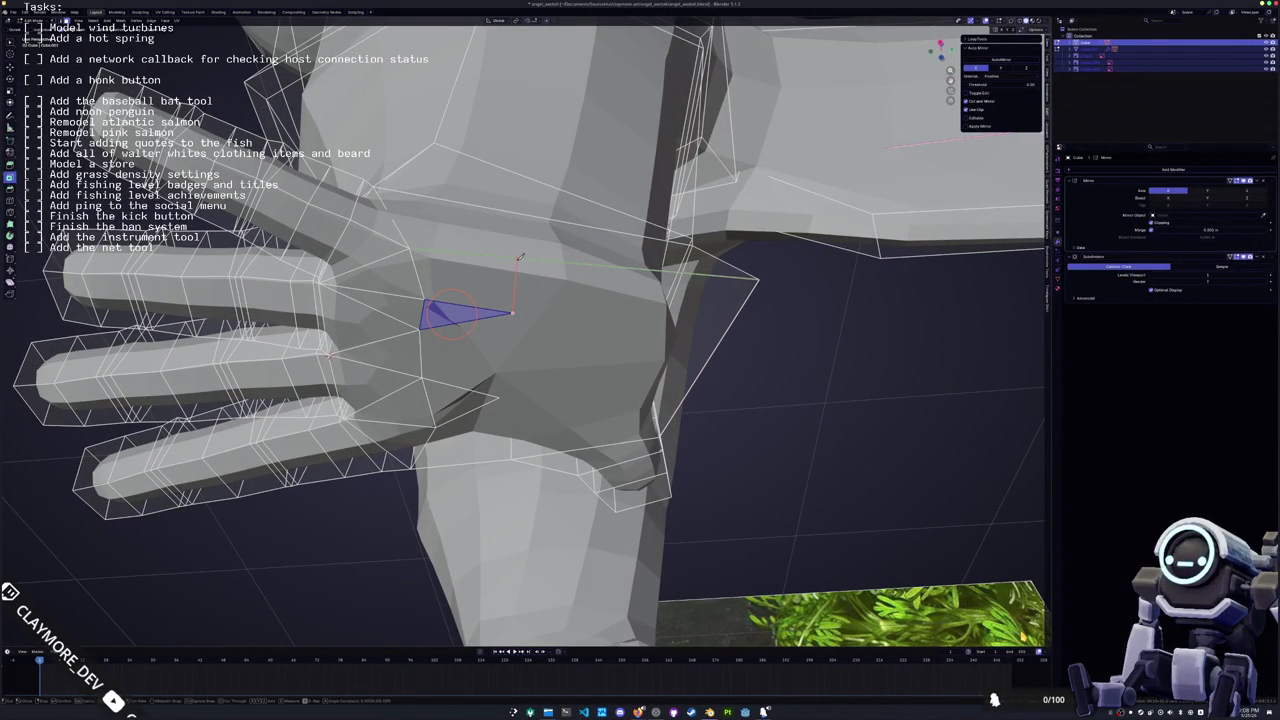
pyautogui.click(500, 395)
pyautogui.press('Return')
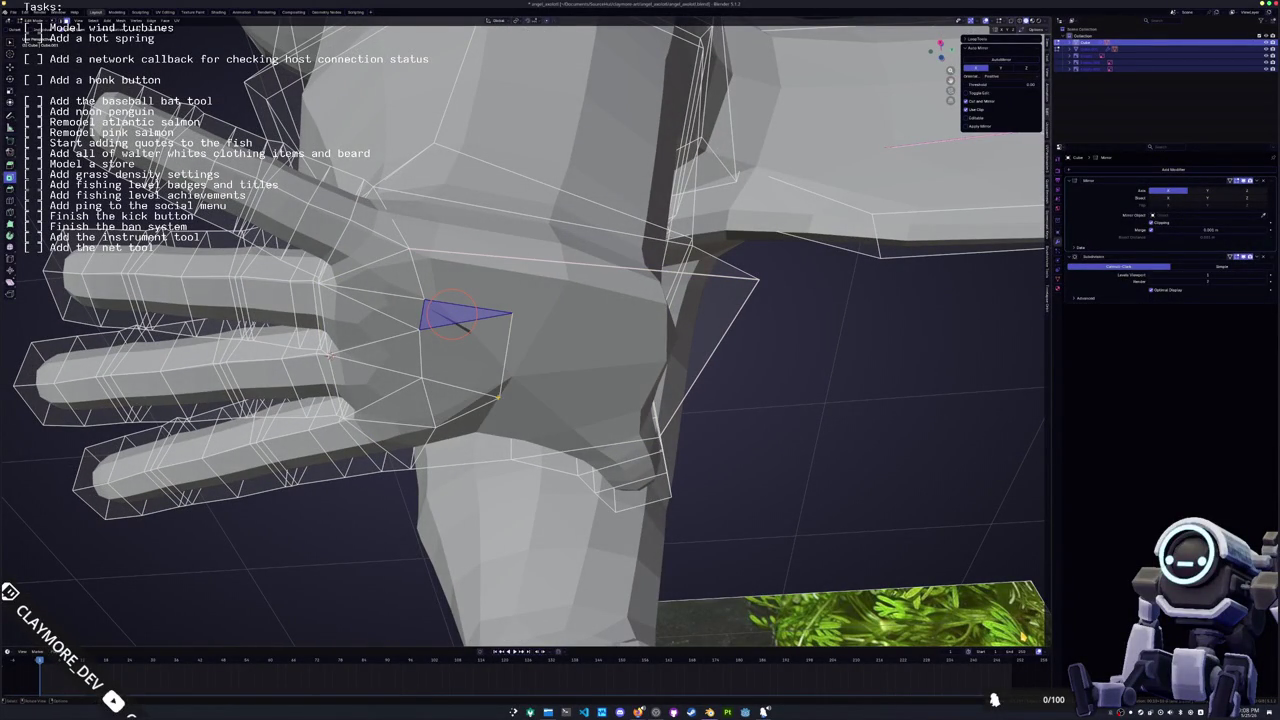
pyautogui.press('k')
pyautogui.click(512, 307)
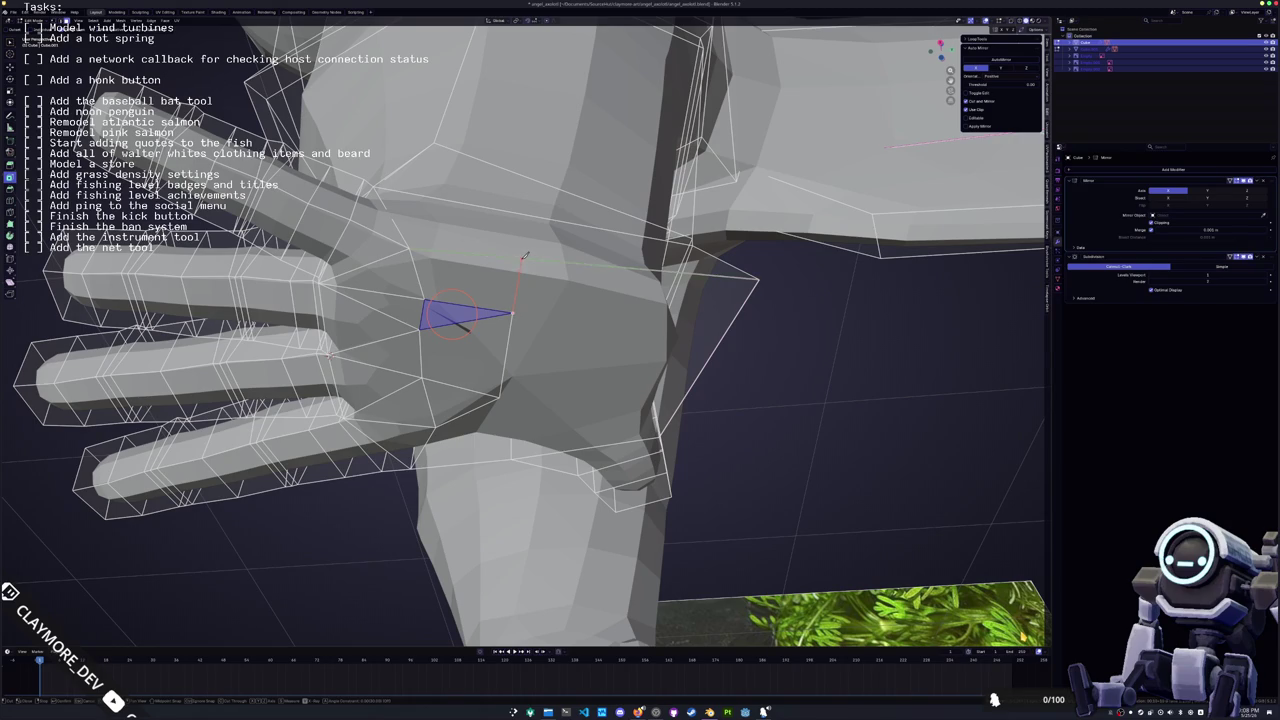
pyautogui.moveTo(531, 213); pyautogui.dragTo(520, 271, button='middle')
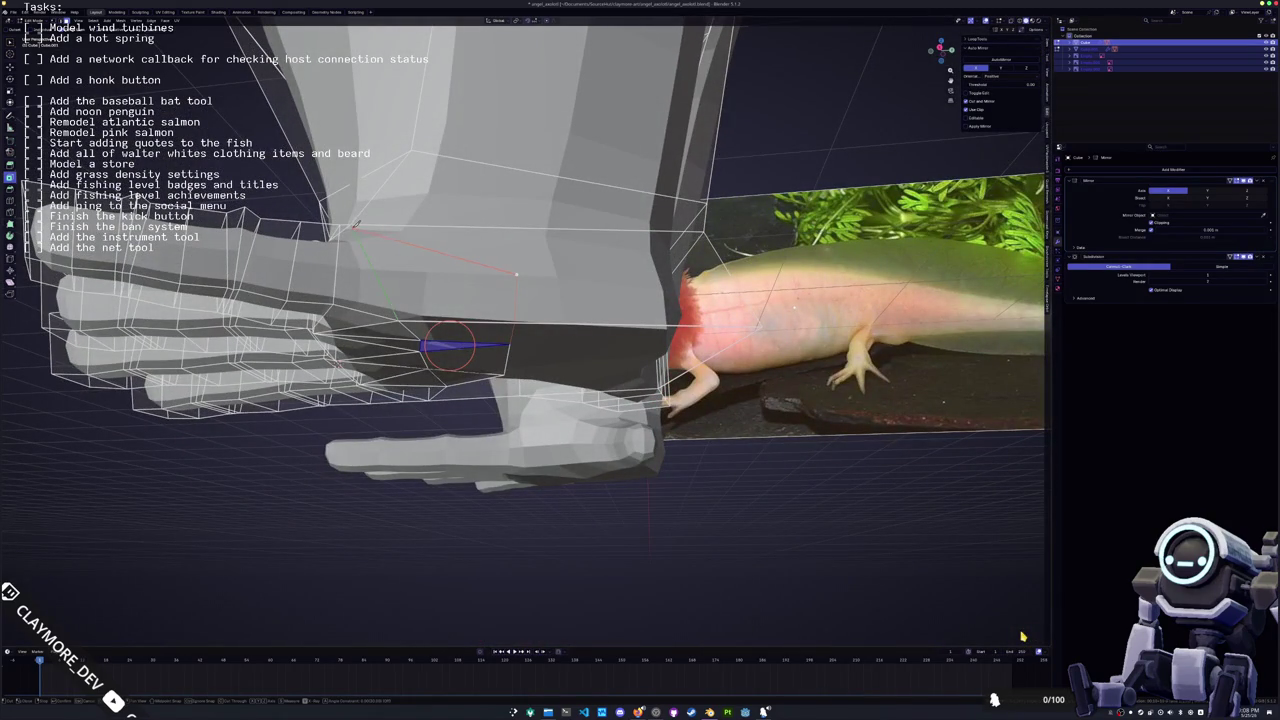
# Inspect the foot and hand, then knife-cut from the selected vertex on the hand
pyautogui.moveTo(519, 271)
pyautogui.mouseDown(button='middle')
pyautogui.moveTo(619, 296)
pyautogui.moveTo(533, 280)
pyautogui.moveTo(537, 266)
pyautogui.mouseUp(button='middle')
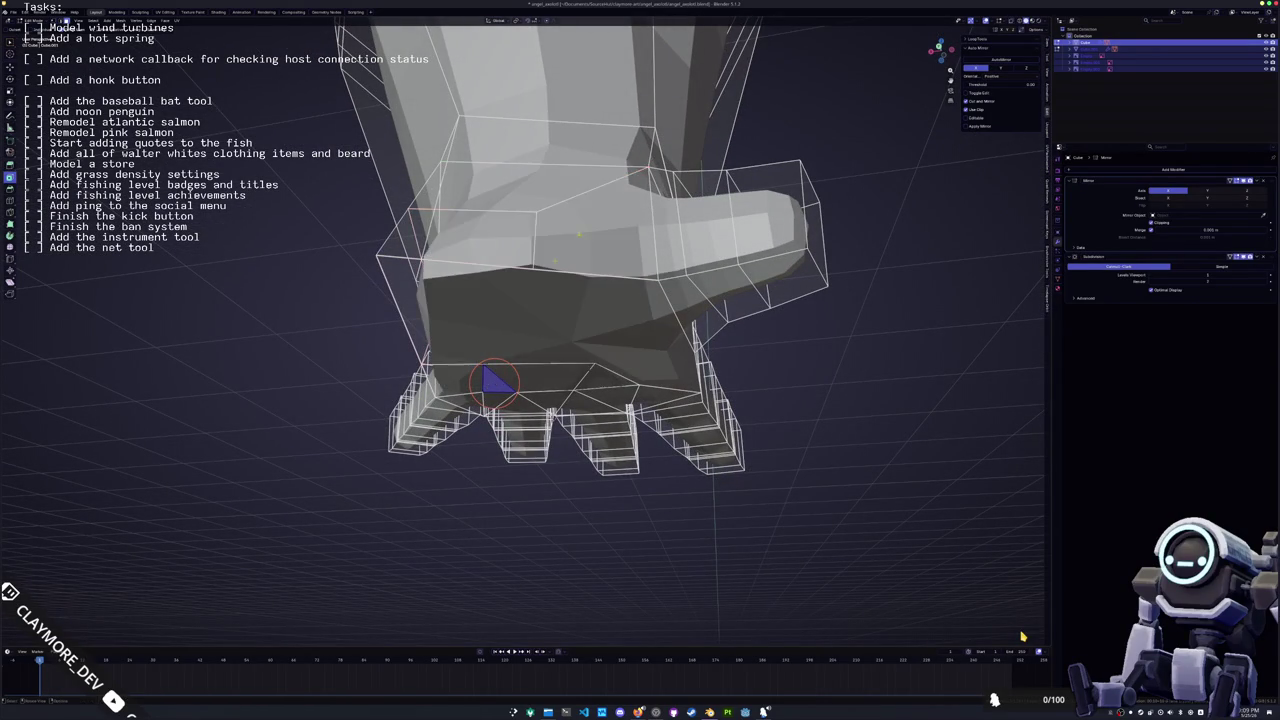
pyautogui.moveTo(648, 165); pyautogui.dragTo(520, 251, button='middle')
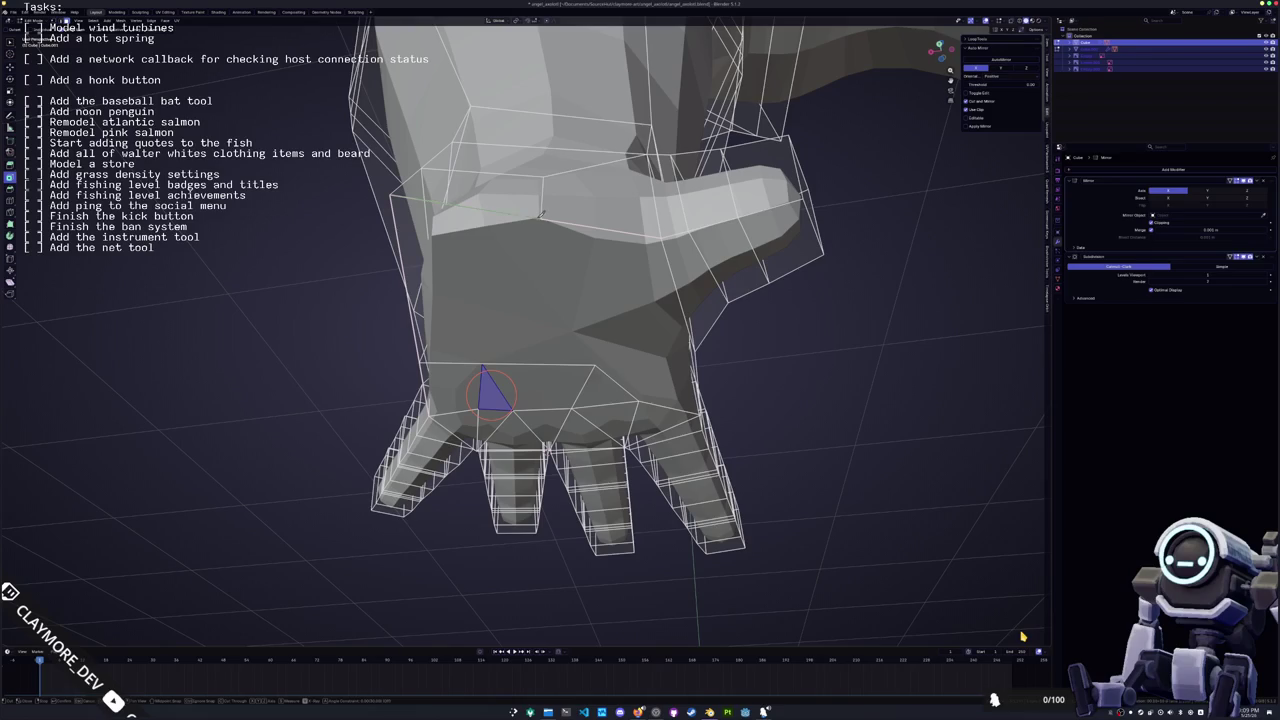
pyautogui.moveTo(599, 363); pyautogui.dragTo(530, 331, button='middle')
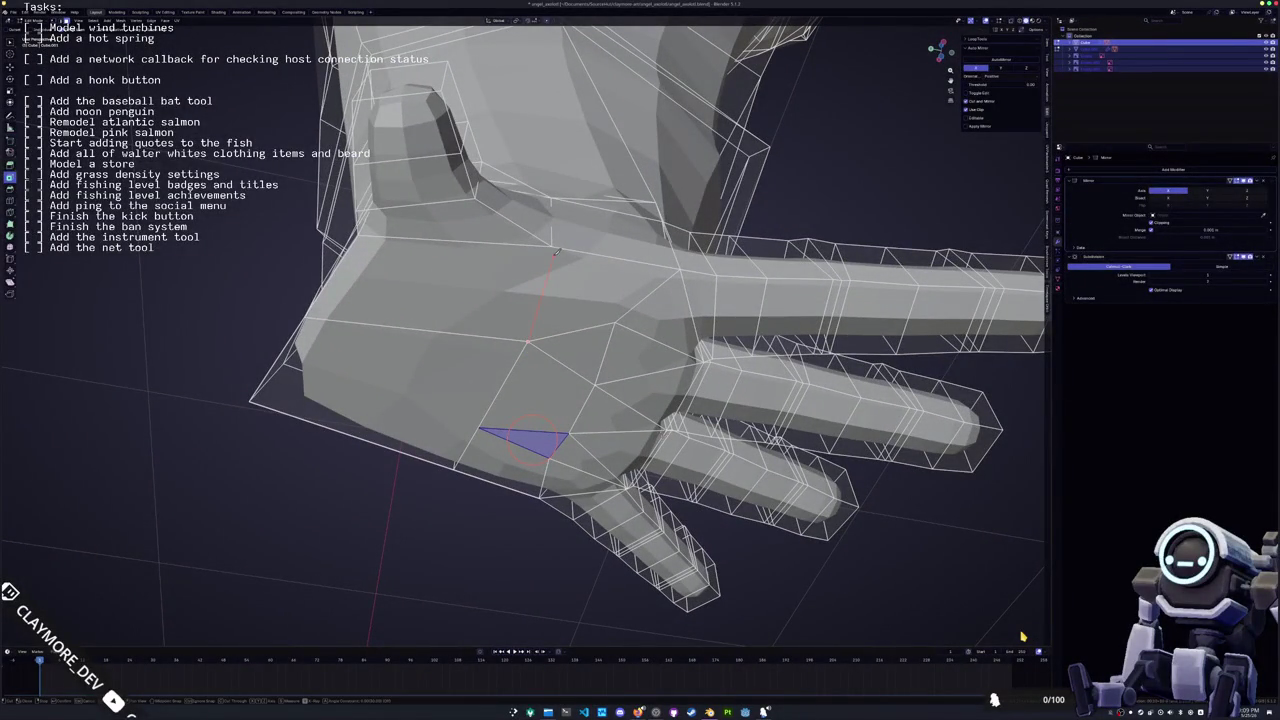
pyautogui.moveTo(555, 242)
pyautogui.mouseDown(button='middle')
pyautogui.moveTo(727, 220)
pyautogui.moveTo(484, 333)
pyautogui.moveTo(520, 251)
pyautogui.mouseUp(button='middle')
pyautogui.press('k')
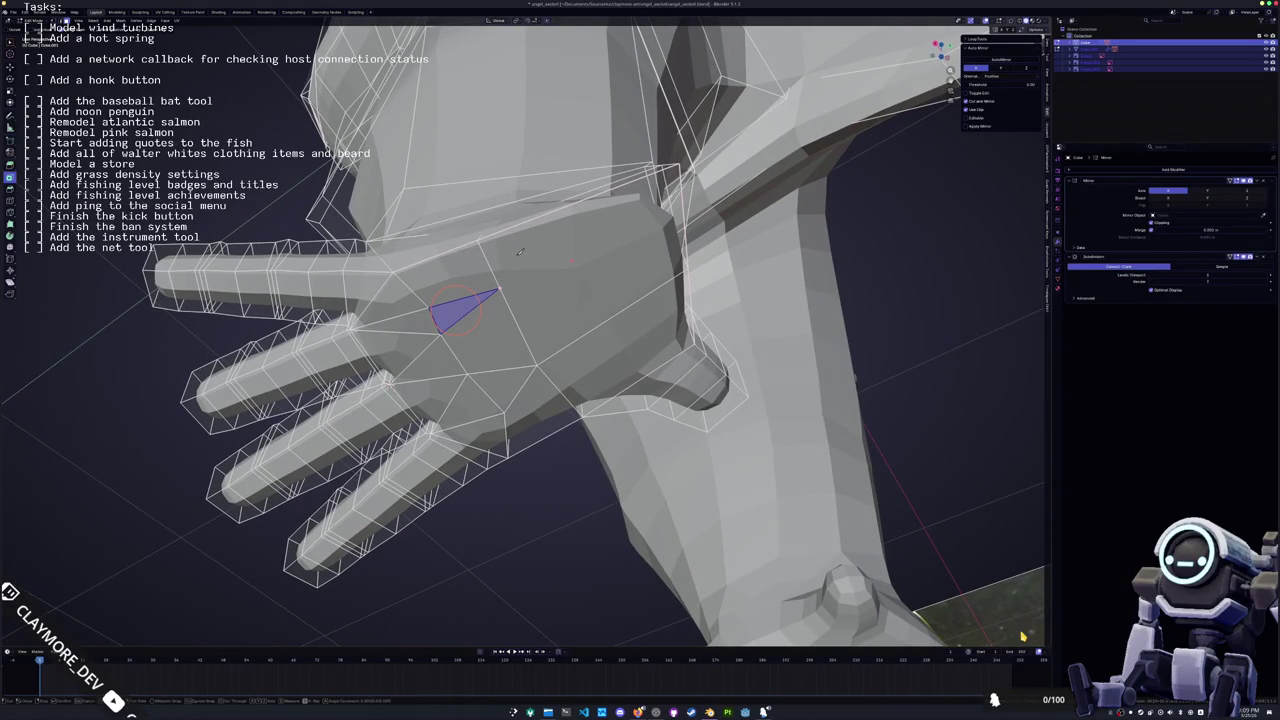
pyautogui.moveTo(519, 252)
pyautogui.mouseDown(button='middle')
pyautogui.moveTo(537, 297)
pyautogui.moveTo(527, 370)
pyautogui.moveTo(515, 313)
pyautogui.moveTo(497, 322)
pyautogui.mouseUp(button='middle')
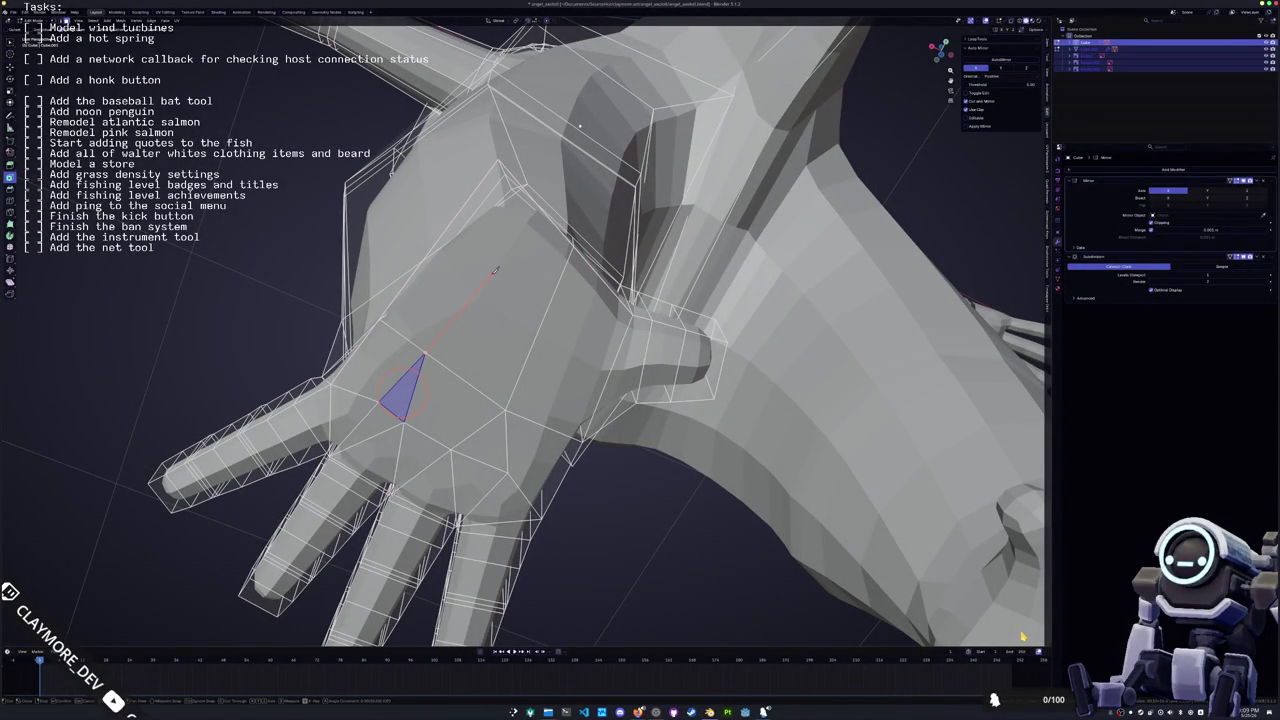
pyautogui.moveTo(487, 278)
pyautogui.mouseDown(button='middle')
pyautogui.moveTo(512, 361)
pyautogui.moveTo(502, 286)
pyautogui.moveTo(491, 336)
pyautogui.mouseUp(button='middle')
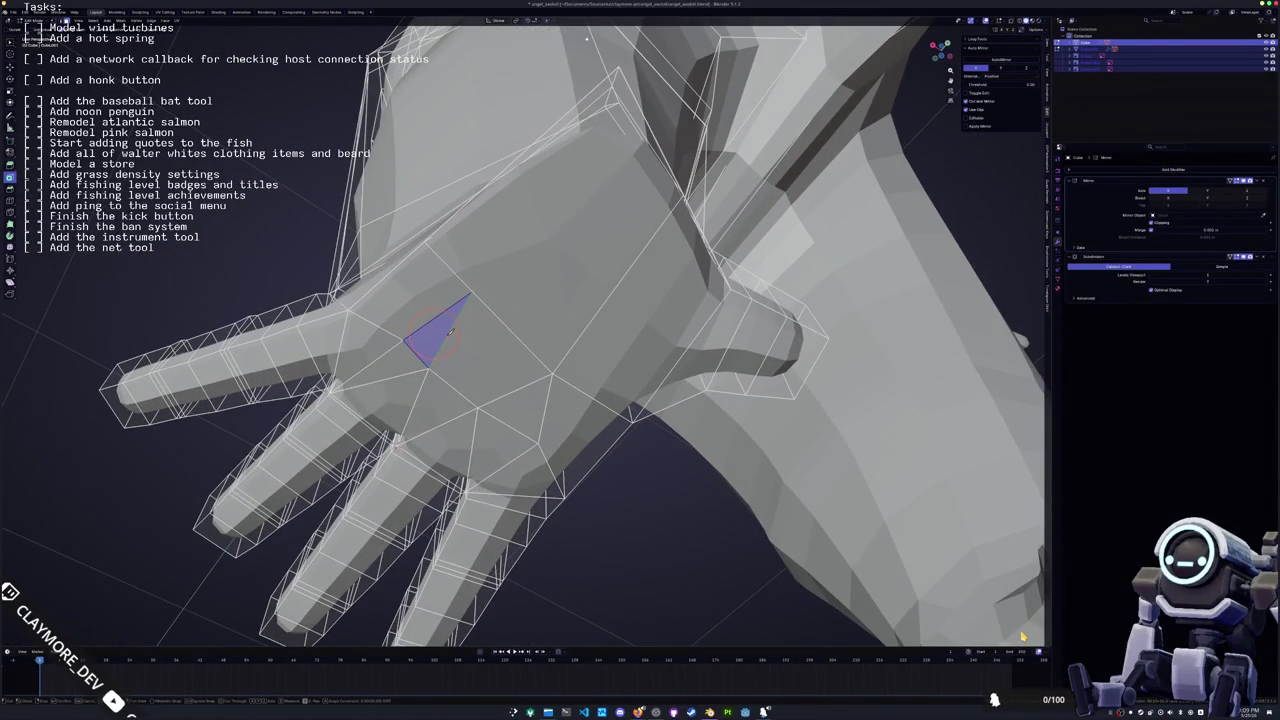
# Merge the back-of-hand triangles into one quad with Alt+J, frame it, then undo one change
pyautogui.hotkey('alt', 'j')
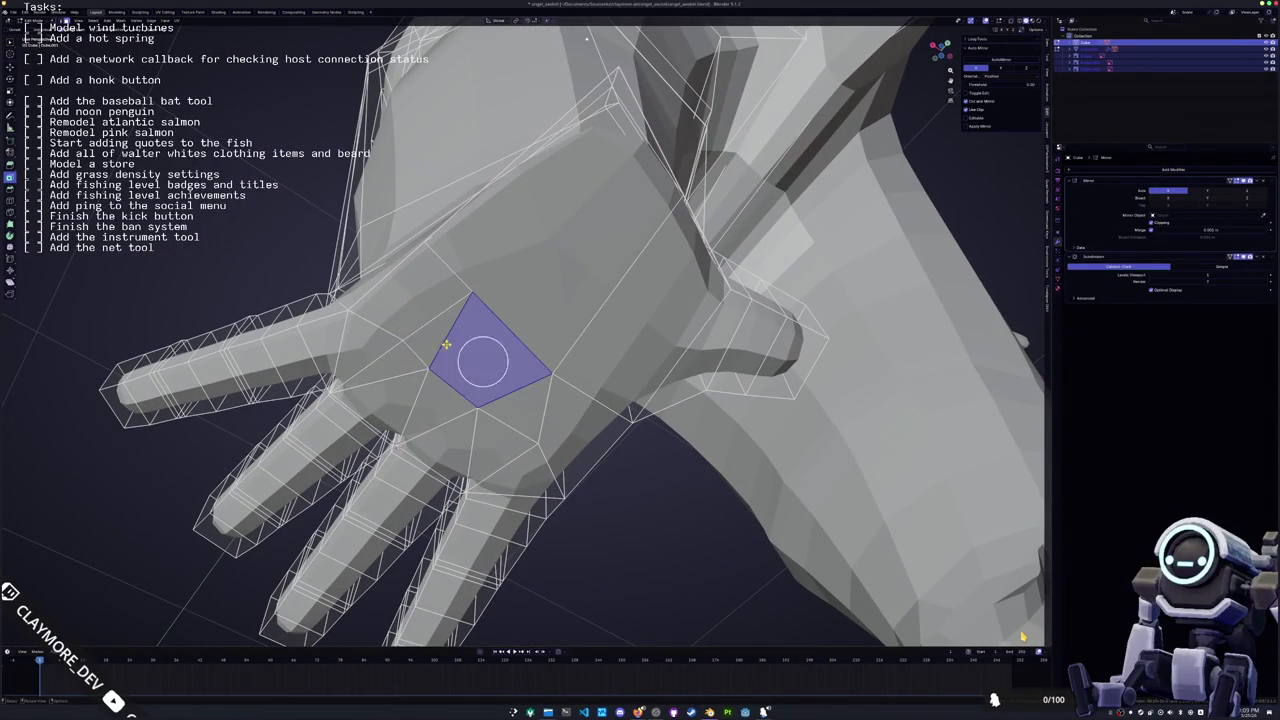
pyautogui.press('KP_Decimal')
pyautogui.scroll(-3, 540, 320)
pyautogui.hotkey('ctrl', 'z')
pyautogui.hotkey('ctrl', 'z')
# Select the mid-hand face and the quad near the thumb base, then start a knife cut
pyautogui.moveTo(540, 320); pyautogui.dragTo(560, 330, button='middle')
pyautogui.click(604, 318)
pyautogui.click(383, 286)
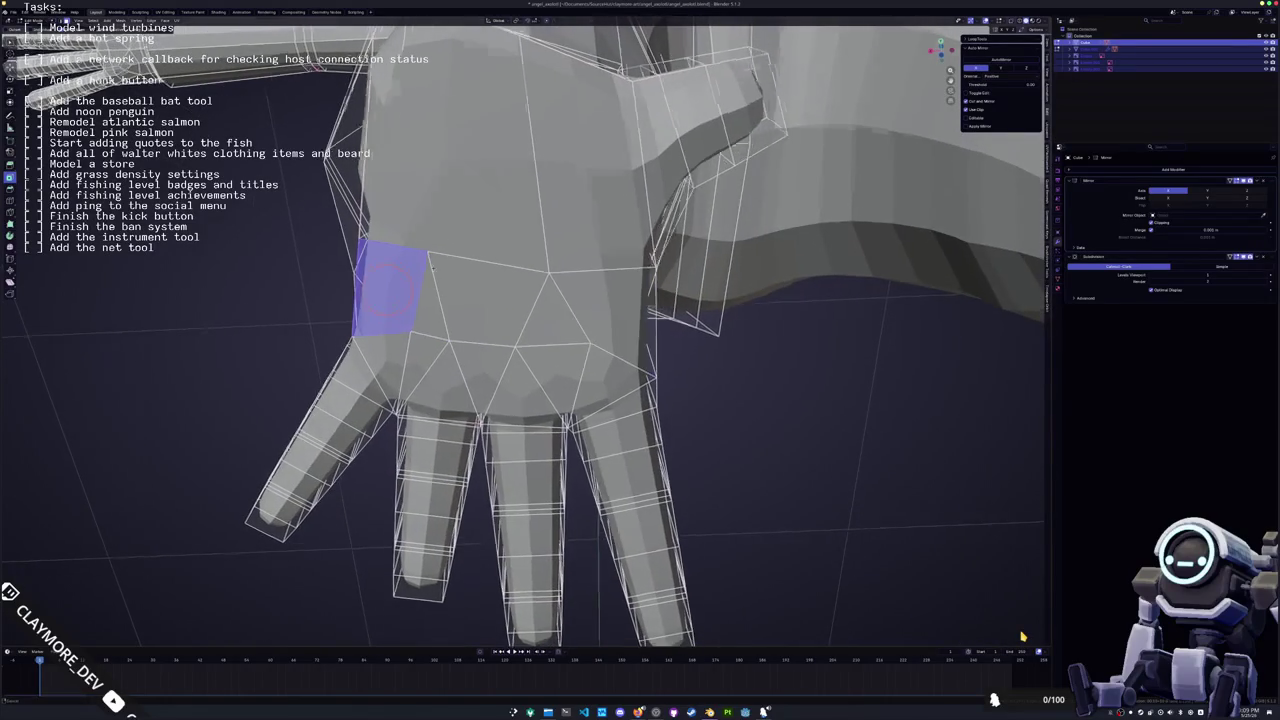
pyautogui.moveTo(383, 286); pyautogui.dragTo(440, 395, button='middle')
pyautogui.press('k')
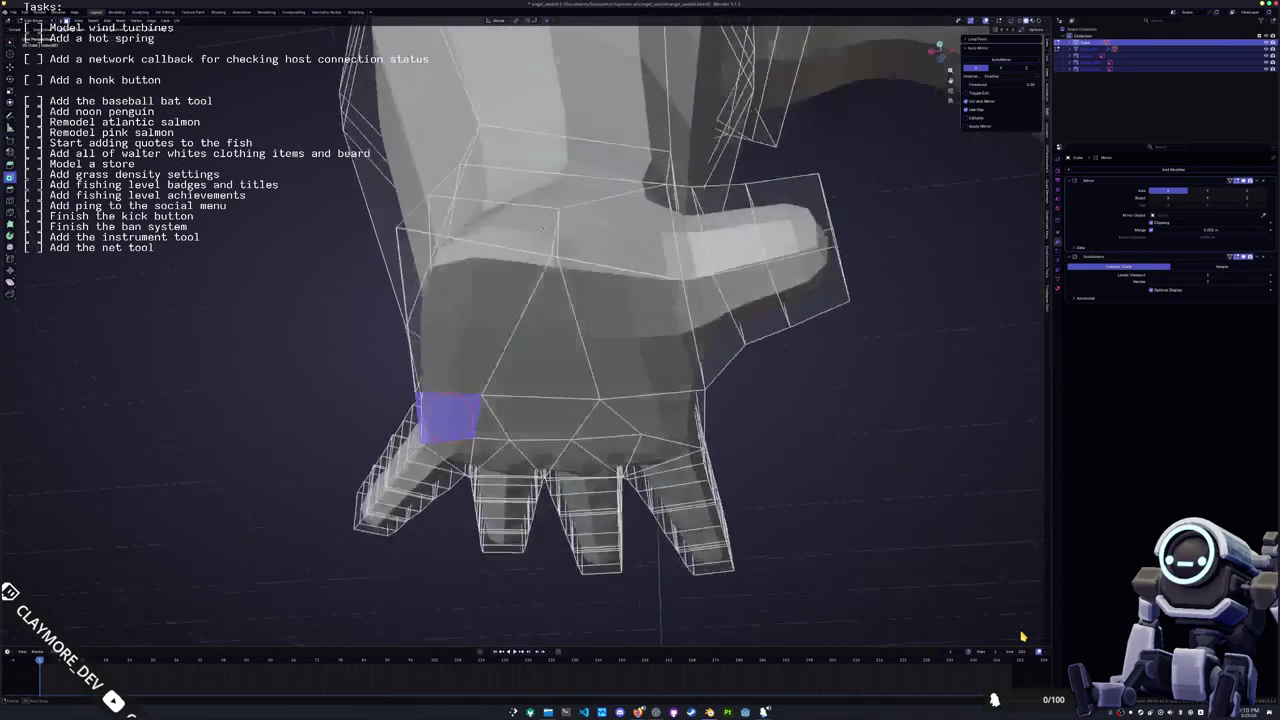
pyautogui.moveTo(578, 150)
pyautogui.mouseDown(button='middle')
pyautogui.moveTo(445, 303)
pyautogui.moveTo(424, 413)
pyautogui.mouseUp(button='middle')
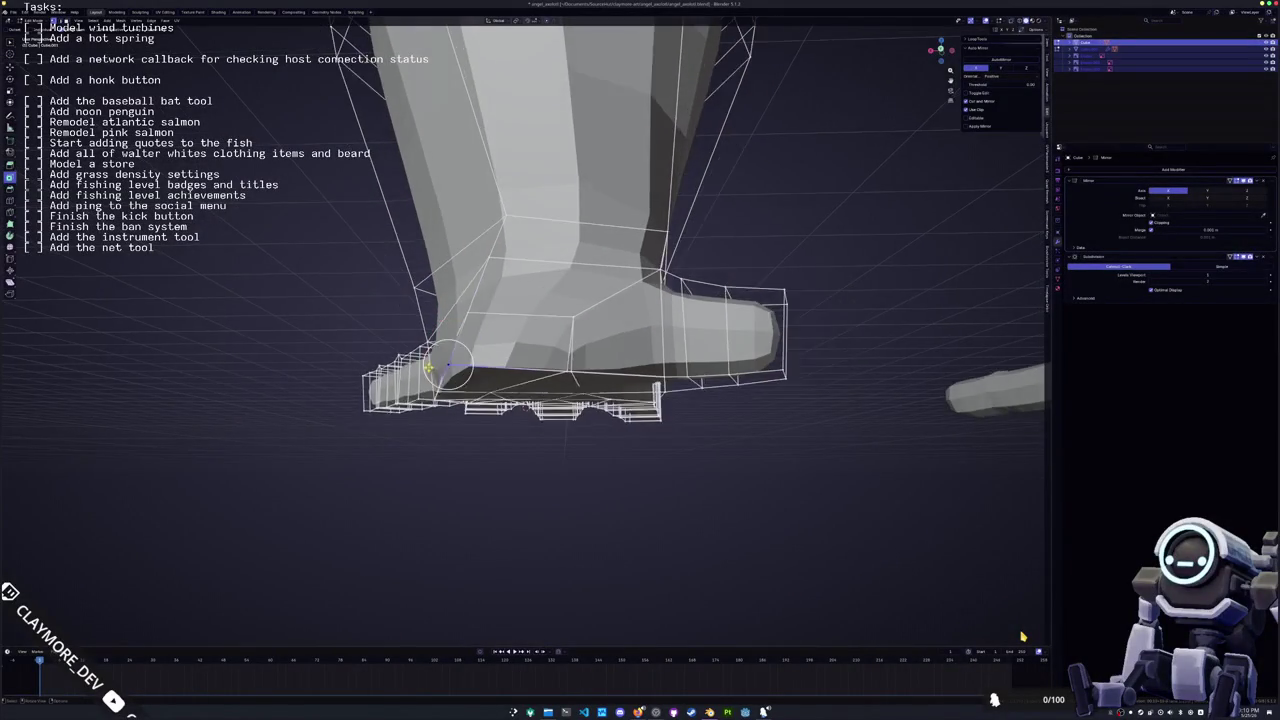
# Move the bottom boot vertex along the X axis
pyautogui.press('g')
pyautogui.press('x')
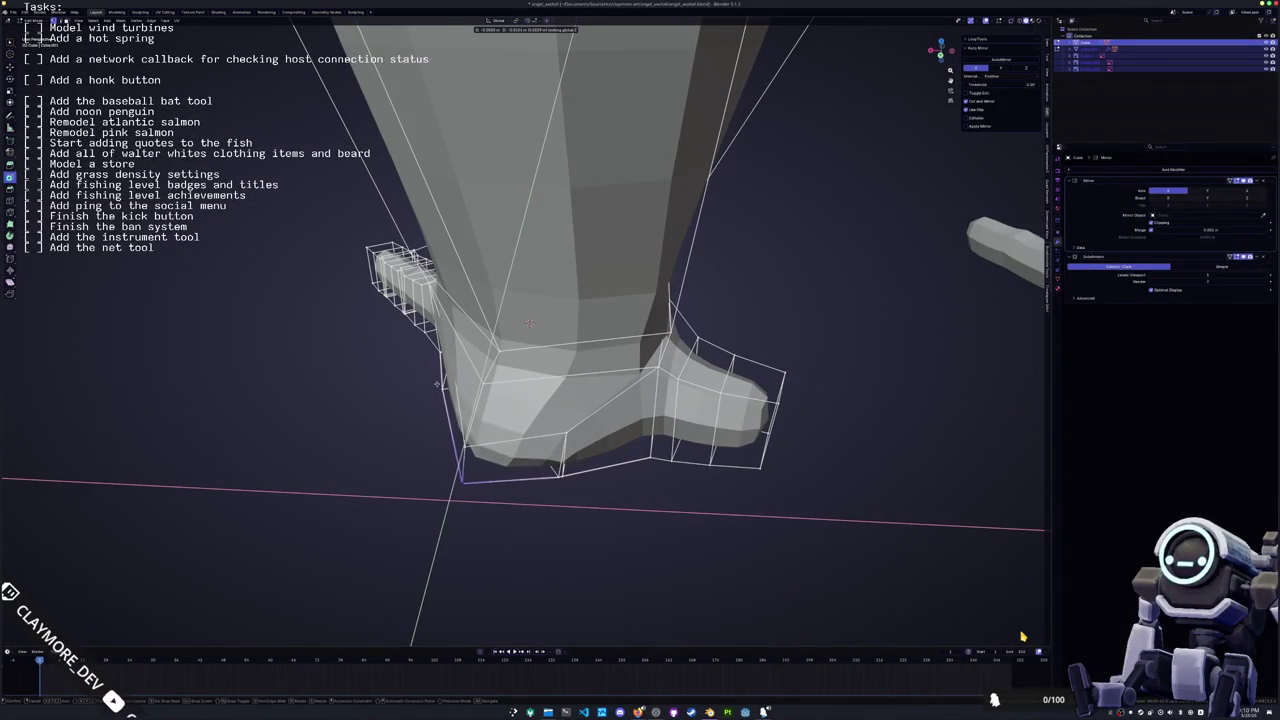
pyautogui.click(529, 322)
pyautogui.moveTo(529, 322); pyautogui.dragTo(452, 265, button='middle')
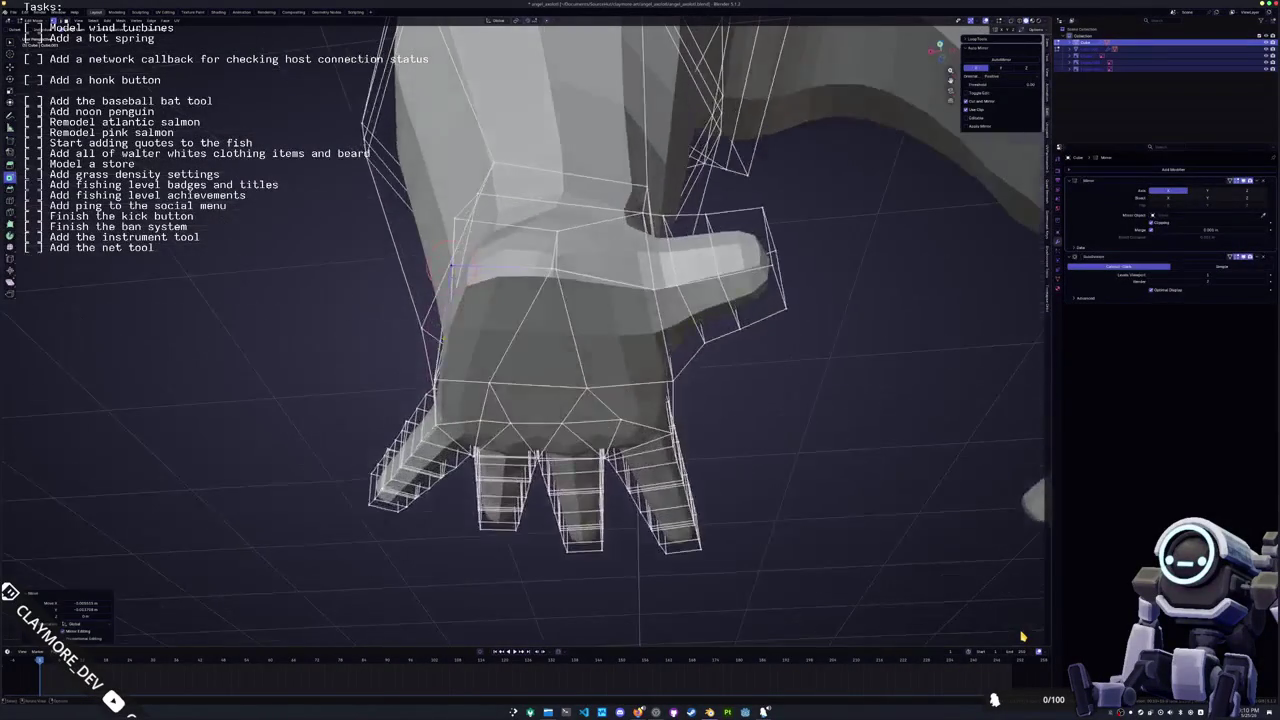
# Merge the selected wrist vertices at their center
pyautogui.keyDown('shift'); pyautogui.click(553, 262); pyautogui.keyUp('shift')
pyautogui.press('m')
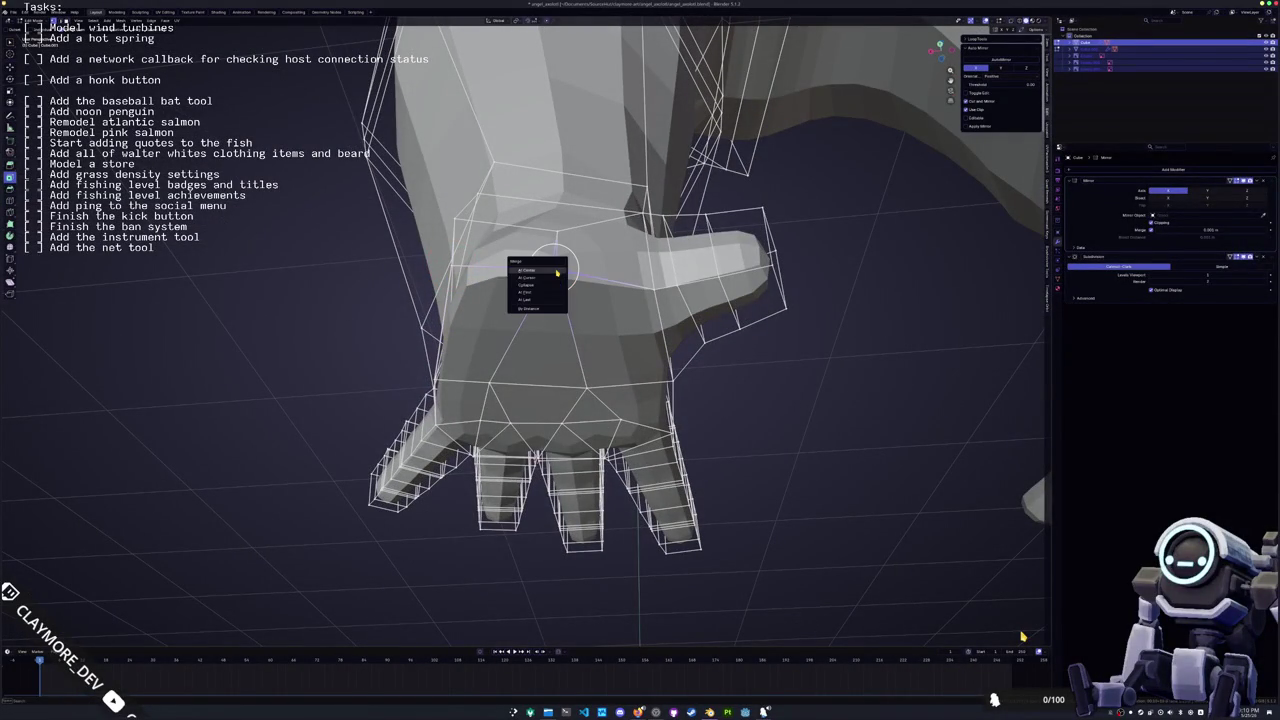
pyautogui.click(555, 278)
pyautogui.moveTo(555, 278); pyautogui.dragTo(523, 376, button='middle')
# Reposition a boot vertex, moving it along the Y axis
pyautogui.scroll(3, 523, 376)
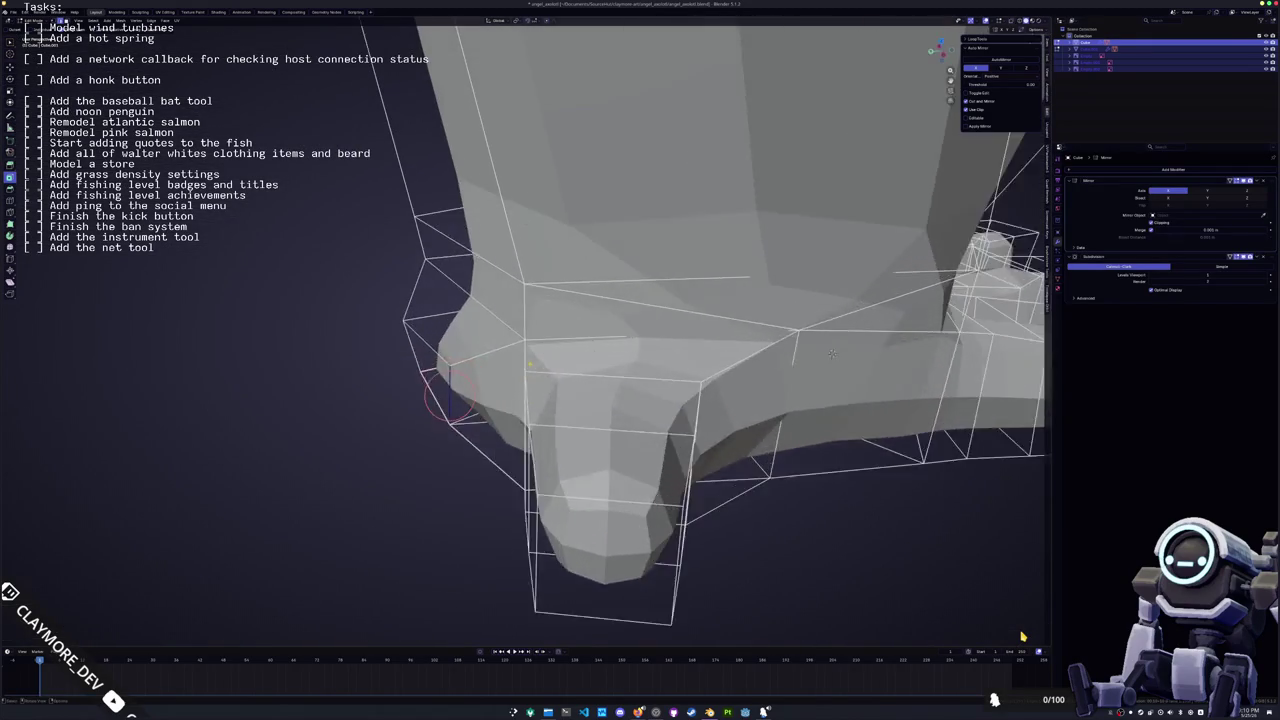
pyautogui.scroll(-2, 440, 405)
pyautogui.moveTo(440, 405); pyautogui.dragTo(423, 394)
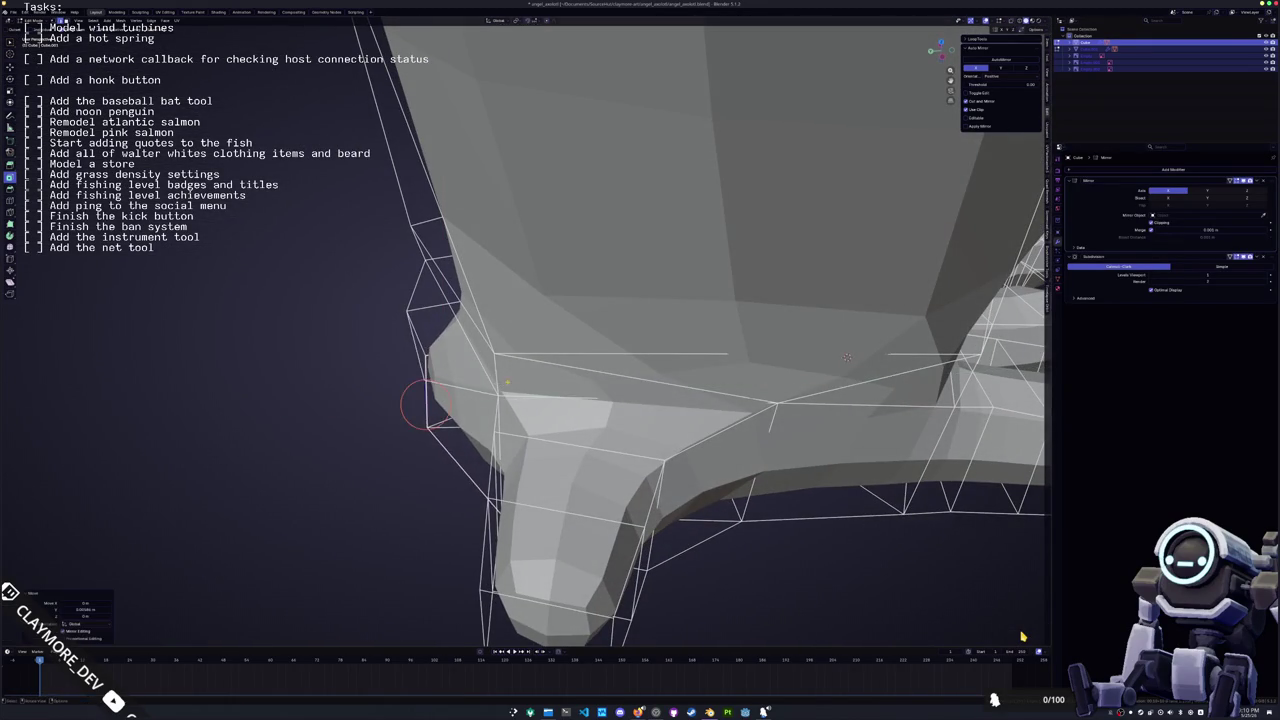
pyautogui.moveTo(423, 394); pyautogui.dragTo(558, 437, button='middle')
pyautogui.moveTo(620, 228)
pyautogui.mouseDown(button='middle')
pyautogui.moveTo(476, 390)
pyautogui.moveTo(597, 325)
pyautogui.moveTo(575, 270)
pyautogui.mouseUp(button='middle')
pyautogui.scroll(3, 476, 390)
pyautogui.press('g')
pyautogui.press('y')
pyautogui.click(476, 390)
# Vertex-slide two boot vertices along their edges
pyautogui.hotkey('shift', 'v')
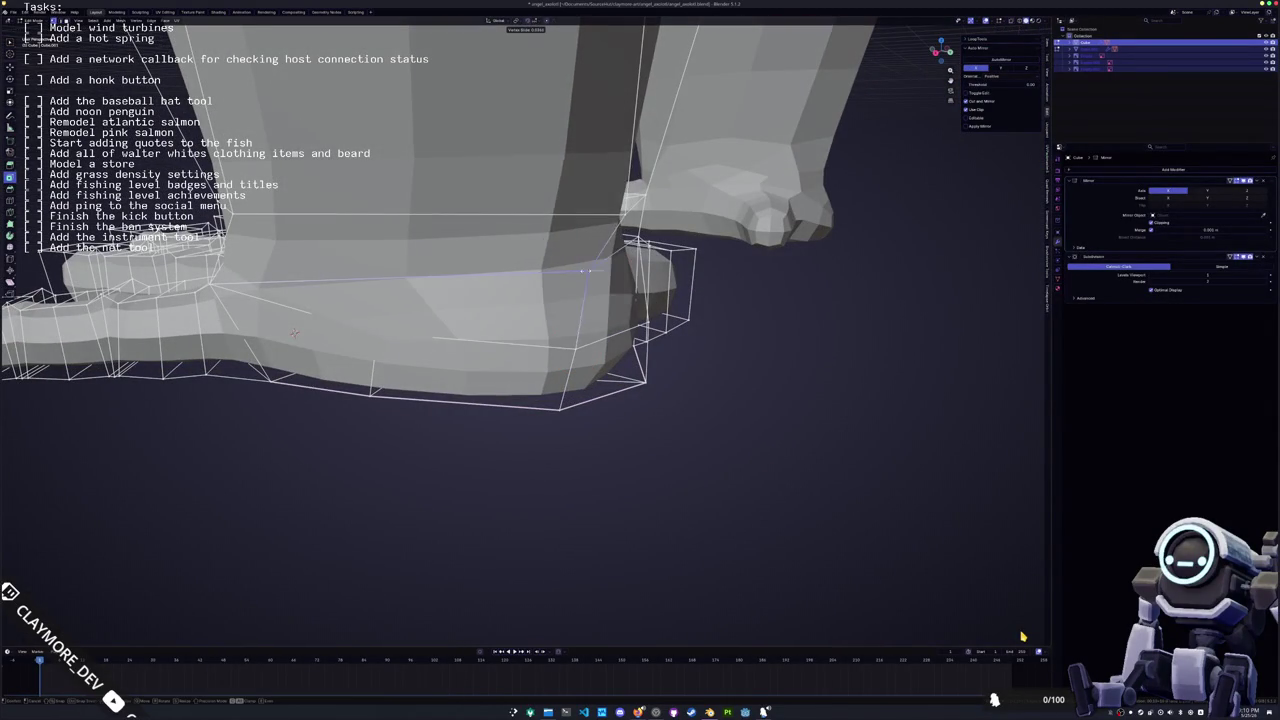
pyautogui.click(575, 270)
pyautogui.moveTo(575, 270)
pyautogui.mouseDown(button='middle')
pyautogui.moveTo(628, 252)
pyautogui.moveTo(511, 311)
pyautogui.mouseUp(button='middle')
pyautogui.hotkey('shift', 'v')
pyautogui.click(628, 252)
# Select a face and start moving it constrained to the Z axis
pyautogui.click(500, 420)
pyautogui.moveTo(560, 262); pyautogui.dragTo(597, 145, button='middle')
pyautogui.press('g')
pyautogui.press('z')
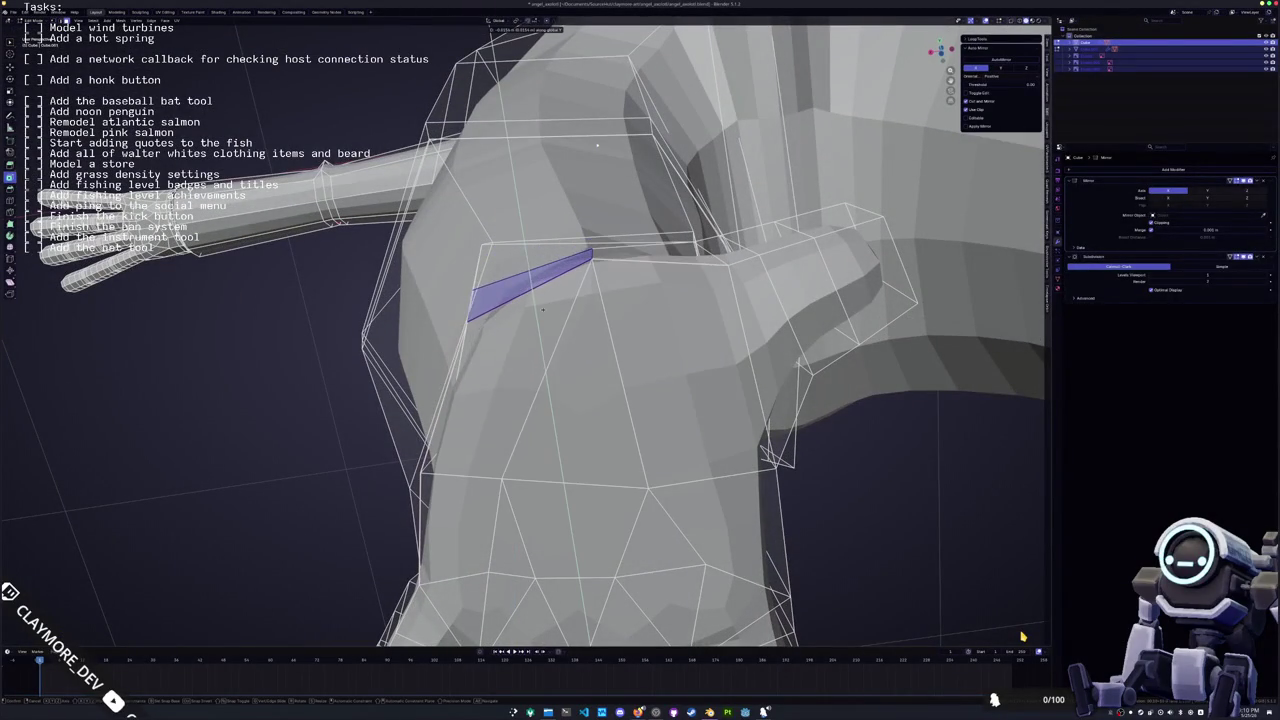
# Lower the shoulder face and crease the wrist edge loop
pyautogui.click(538, 310)
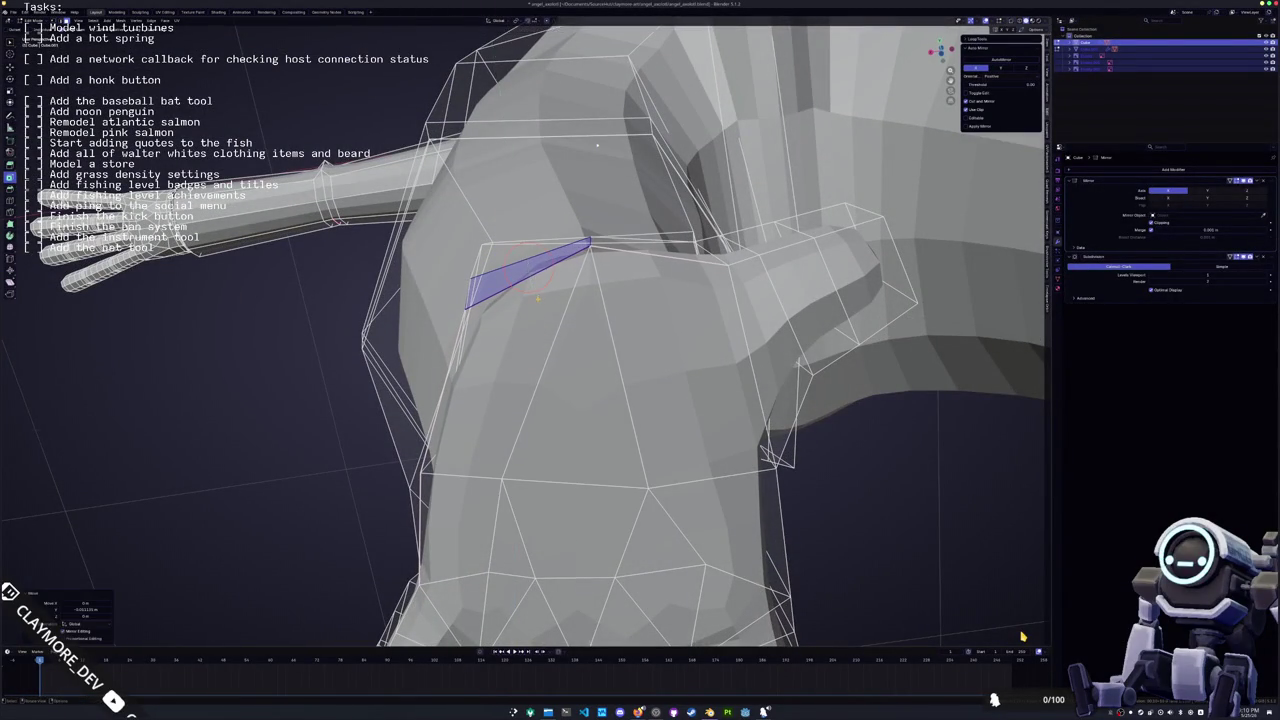
pyautogui.moveTo(552, 354)
pyautogui.mouseDown(button='middle')
pyautogui.moveTo(600, 330)
pyautogui.moveTo(453, 375)
pyautogui.mouseUp(button='middle')
pyautogui.click(550, 312)
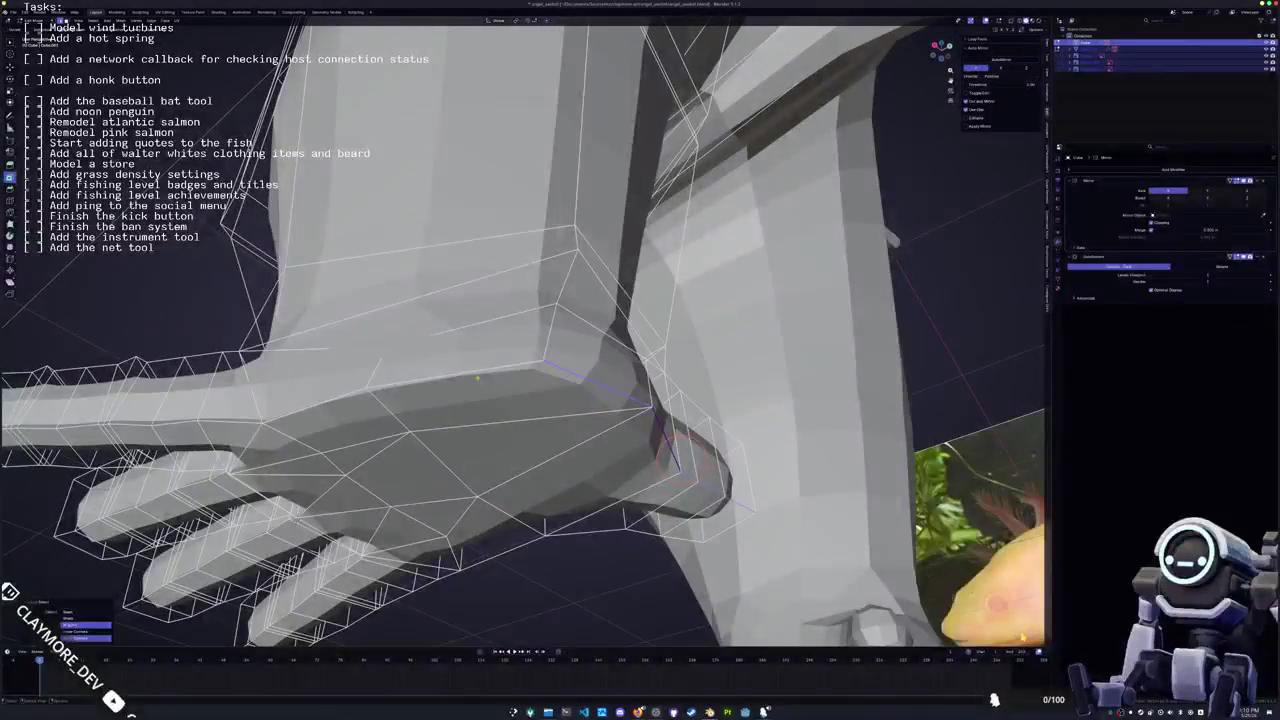
pyautogui.keyDown('alt'); pyautogui.click(453, 375); pyautogui.keyUp('alt')
pyautogui.hotkey('shift', 'e')
pyautogui.click(608, 344)
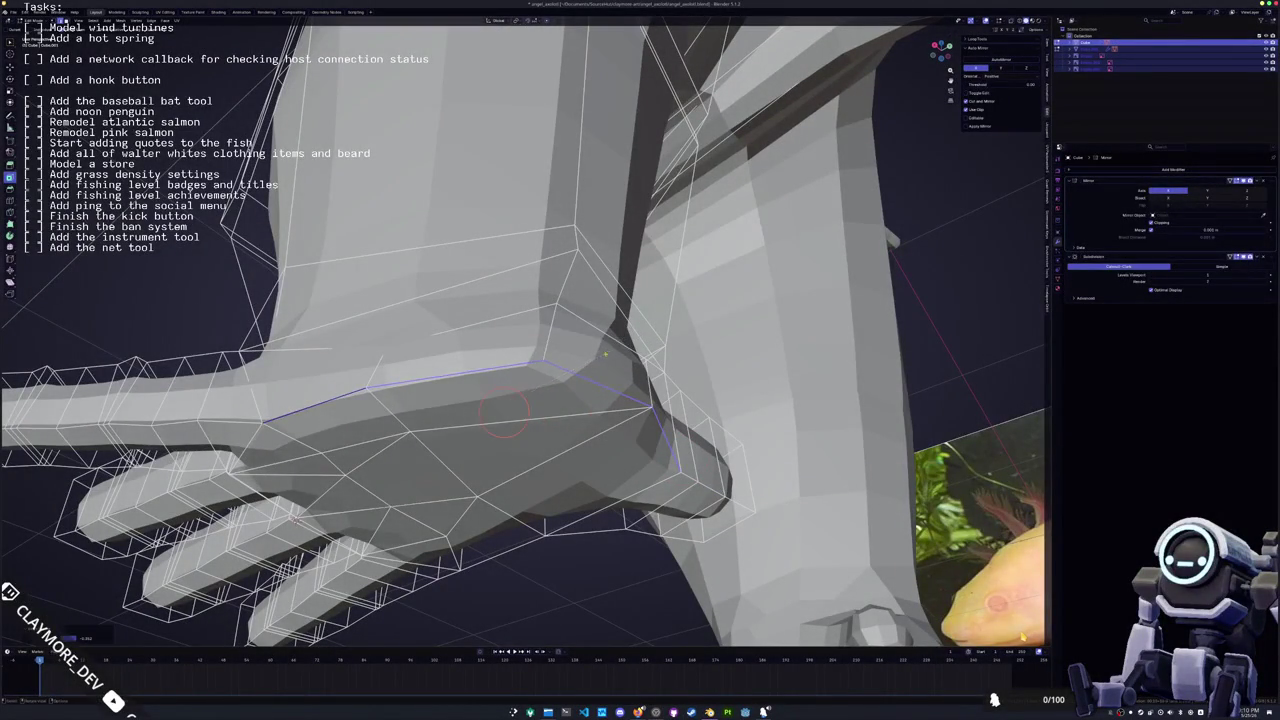
# Move the sole edge loop along the Y axis
pyautogui.moveTo(608, 344); pyautogui.dragTo(620, 420, button='middle')
pyautogui.scroll(3, 620, 420)
pyautogui.keyDown('alt'); pyautogui.click(512, 430); pyautogui.keyUp('alt')
pyautogui.moveTo(447, 370)
pyautogui.mouseDown(button='middle')
pyautogui.moveTo(765, 338)
pyautogui.moveTo(520, 440)
pyautogui.mouseUp(button='middle')
pyautogui.press('g')
pyautogui.press('y')
pyautogui.click(765, 338)
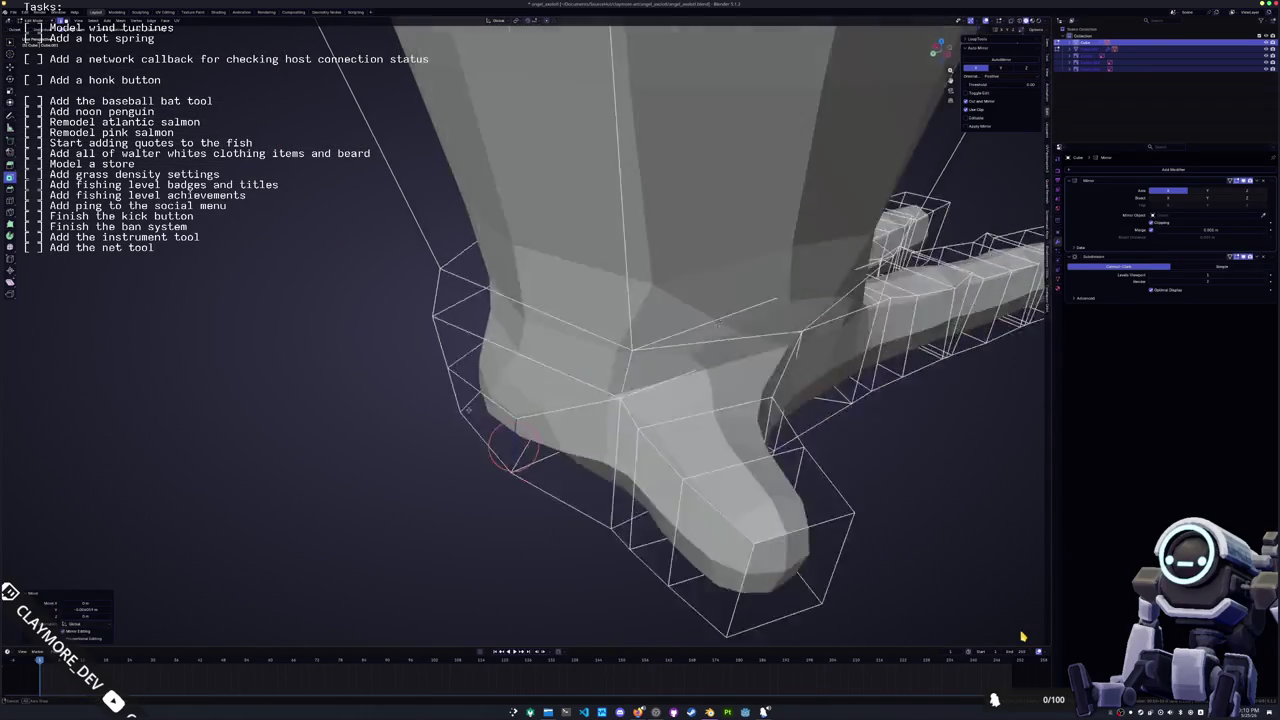
# Nudge the boot vertices along X and adjust the heel vertex
pyautogui.click(503, 450)
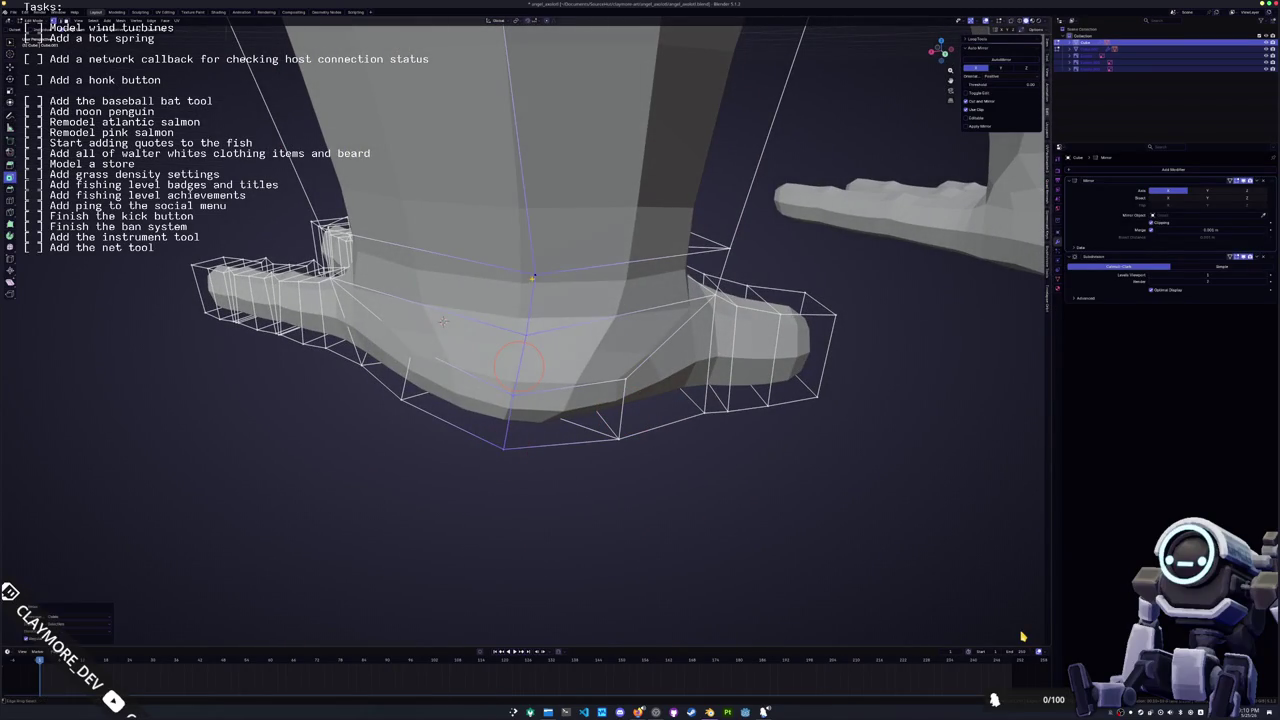
pyautogui.moveTo(523, 363)
pyautogui.mouseDown(button='middle')
pyautogui.moveTo(564, 342)
pyautogui.moveTo(563, 309)
pyautogui.moveTo(565, 381)
pyautogui.moveTo(468, 383)
pyautogui.moveTo(466, 404)
pyautogui.moveTo(519, 418)
pyautogui.moveTo(522, 225)
pyautogui.moveTo(487, 401)
pyautogui.moveTo(558, 382)
pyautogui.moveTo(560, 395)
pyautogui.mouseUp(button='middle')
pyautogui.press('g')
pyautogui.press('x')
pyautogui.click(565, 381)
pyautogui.click(469, 408)
pyautogui.press('g')
pyautogui.click(460, 408)
# Shift the edges on the foot's side along the X axis
pyautogui.press('Tab')
pyautogui.press('Tab')
pyautogui.press('Tab')
pyautogui.press('Tab')
pyautogui.click(575, 405)
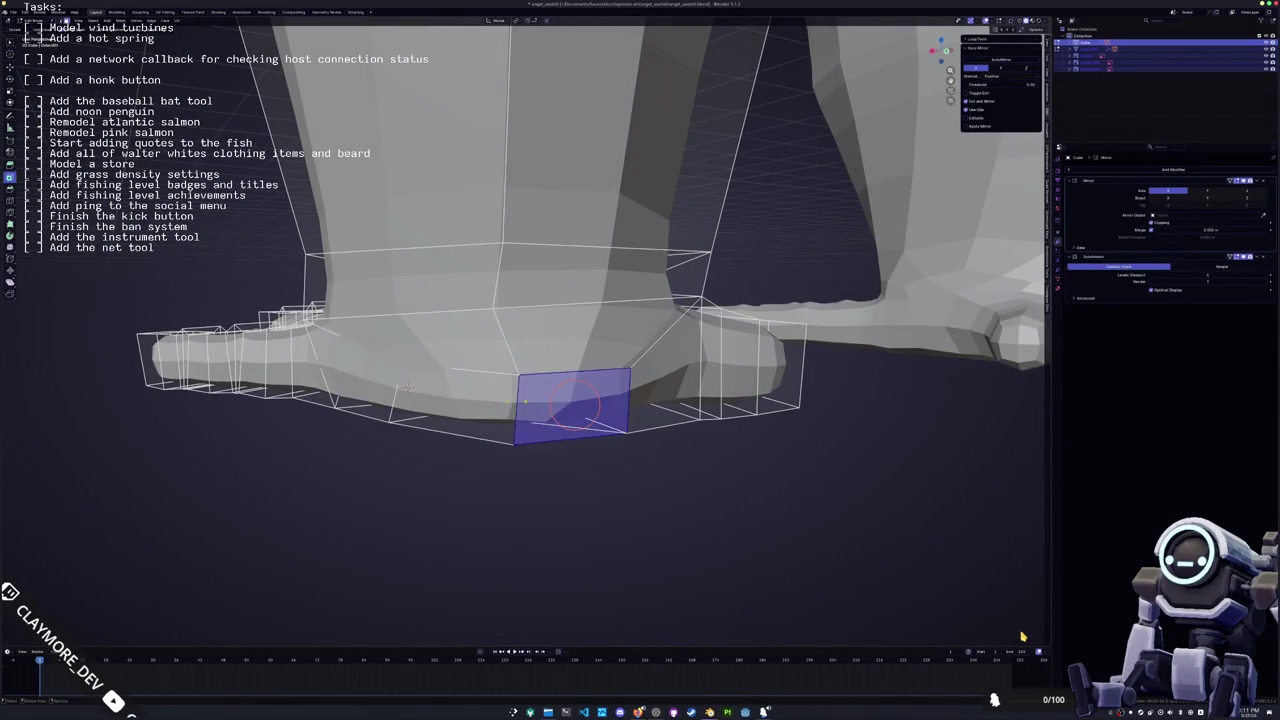
pyautogui.click(410, 395)
pyautogui.moveTo(432, 400); pyautogui.dragTo(440, 390, button='middle')
pyautogui.click(567, 370)
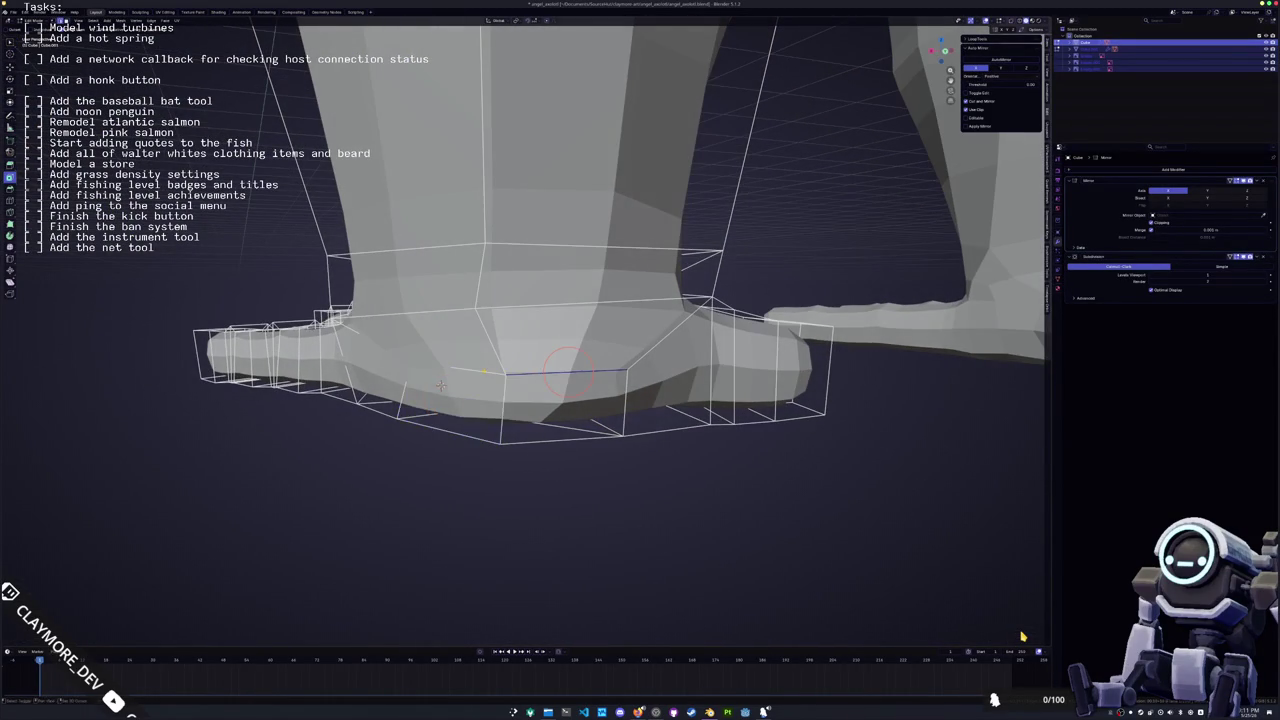
pyautogui.keyDown('shift'); pyautogui.click(505, 370); pyautogui.keyUp('shift')
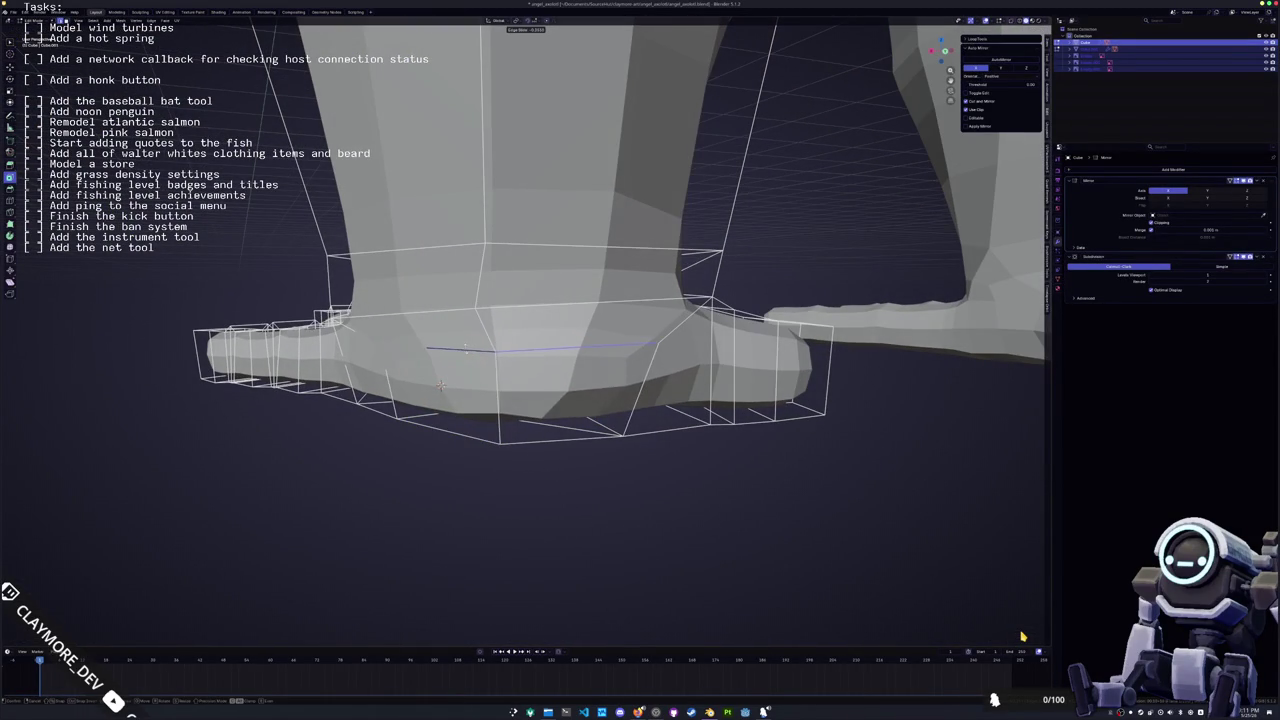
pyautogui.click(440, 385)
pyautogui.moveTo(440, 385)
pyautogui.mouseDown(button='middle')
pyautogui.moveTo(505, 291)
pyautogui.moveTo(470, 330)
pyautogui.moveTo(466, 439)
pyautogui.moveTo(579, 391)
pyautogui.mouseUp(button='middle')
pyautogui.press('g')
pyautogui.press('x')
pyautogui.click(505, 291)
# In front orthographic view with X-ray, select the whole boot and scale it wider
pyautogui.press('Tab')
pyautogui.scroll(-5, 466, 439)
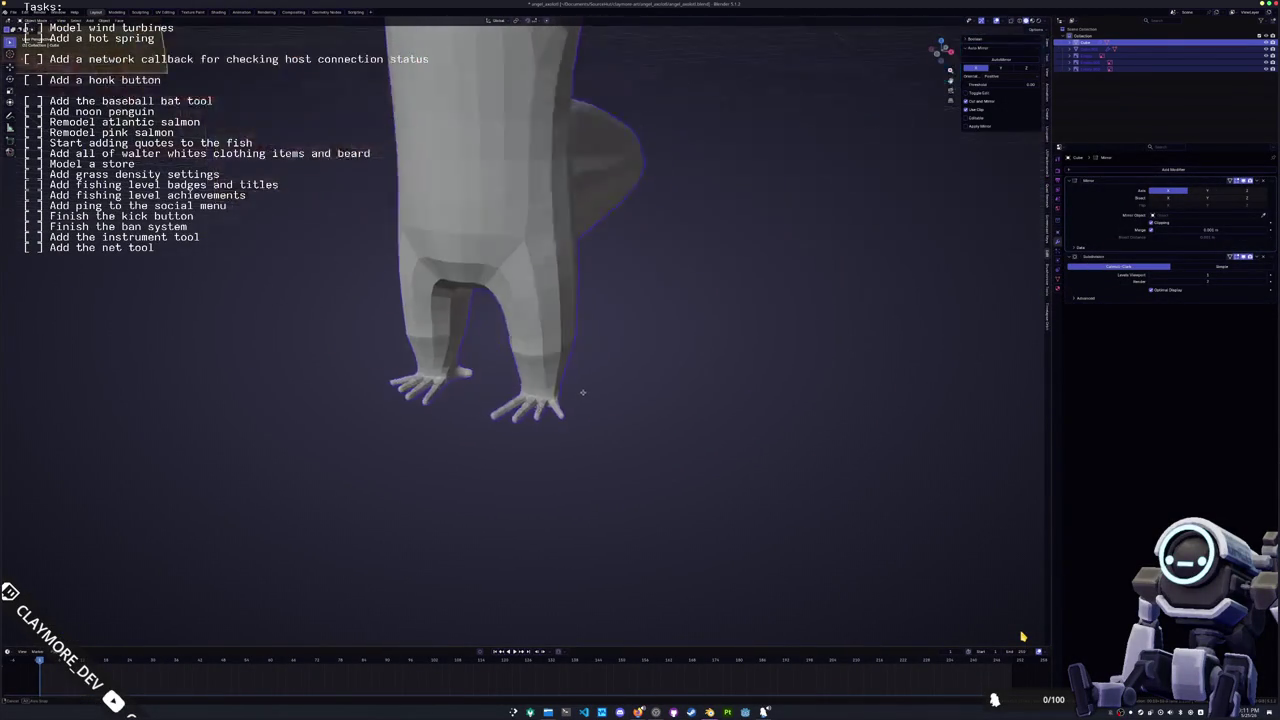
pyautogui.press('KP_1')
pyautogui.press('Tab')
pyautogui.press('KP_5')
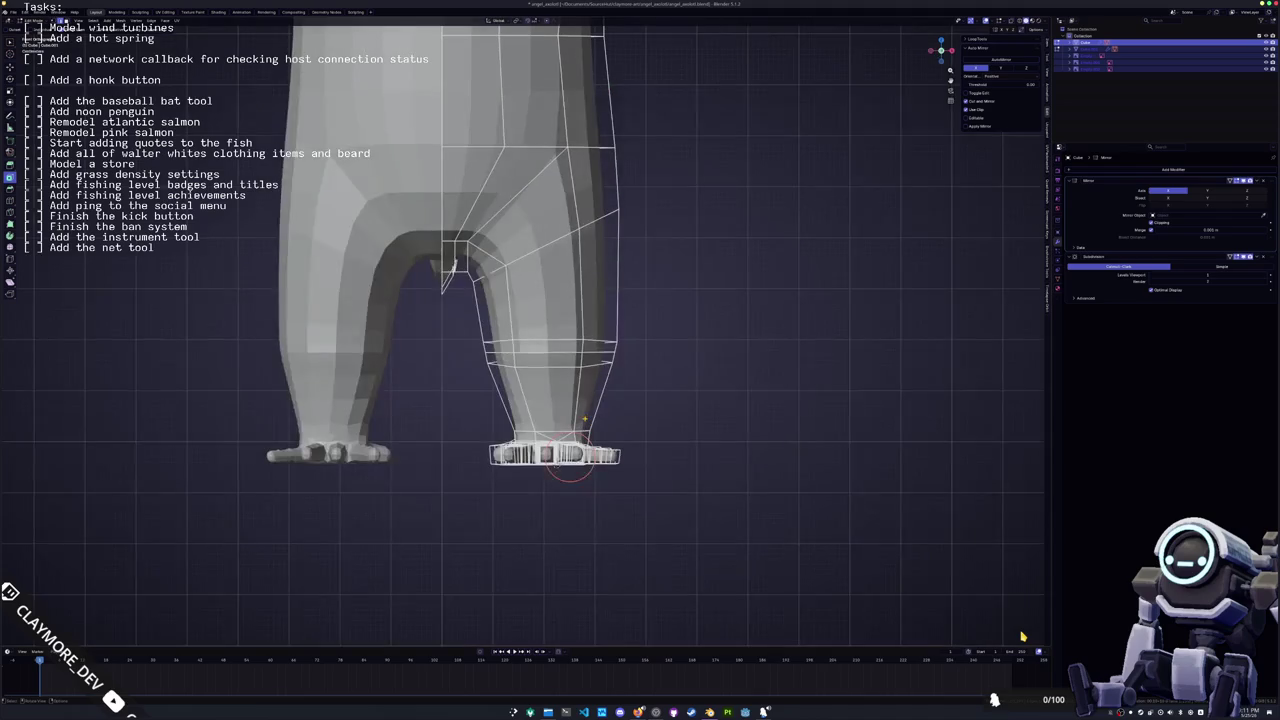
pyautogui.press('KP_7')
pyautogui.press('KP_1')
pyautogui.press('KP_7')
pyautogui.press('KP_1')
pyautogui.hotkey('alt', 'z')
pyautogui.moveTo(655, 484); pyautogui.dragTo(488, 430)
pyautogui.press('s')
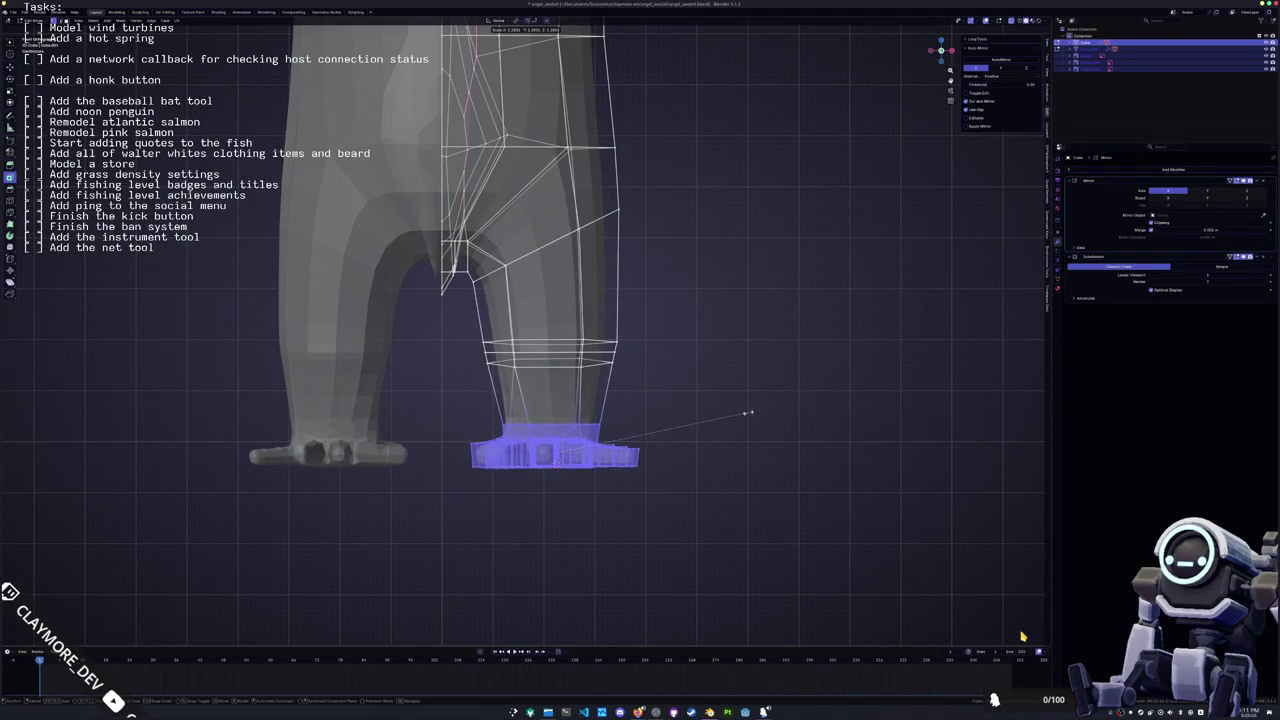
pyautogui.click(748, 412)
# Widen the lower-leg edge ring along the X axis
pyautogui.moveTo(680, 380); pyautogui.dragTo(468, 314)
pyautogui.press('s')
pyautogui.press('x')
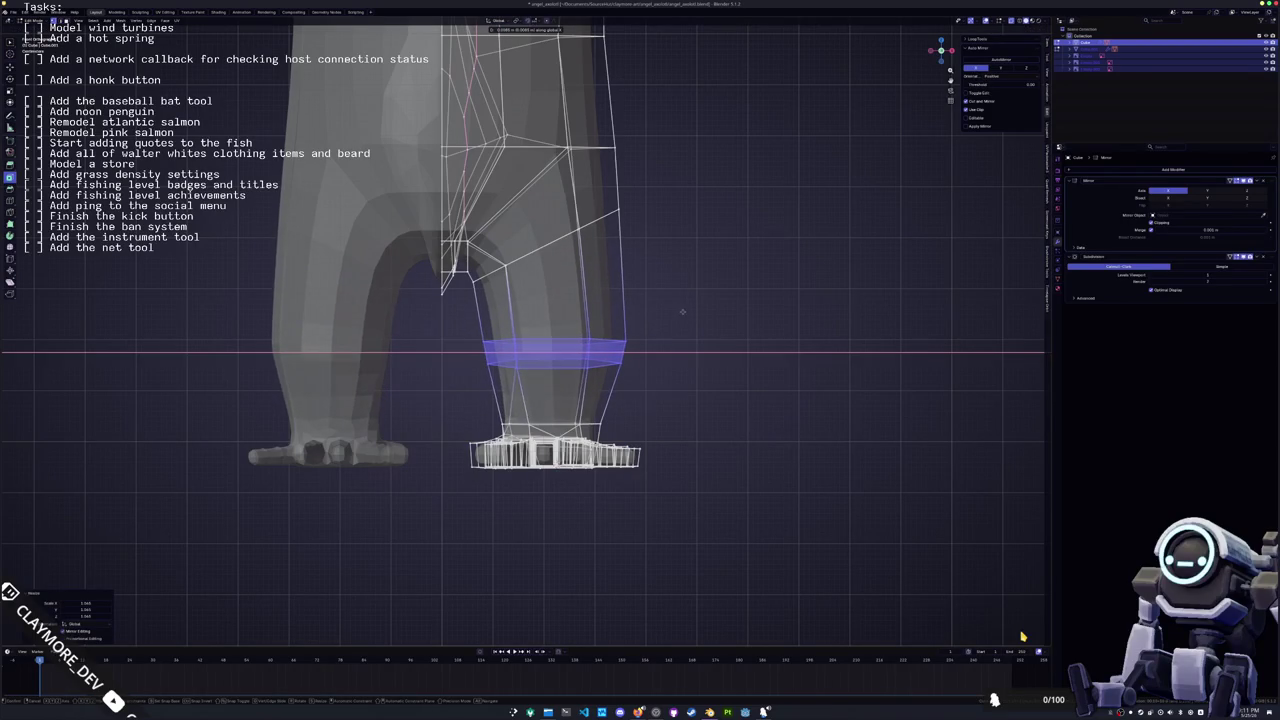
pyautogui.click(681, 312)
pyautogui.moveTo(681, 312)
pyautogui.keyDown('shift'); pyautogui.mouseDown(button='middle')
pyautogui.moveTo(634, 367)
pyautogui.moveTo(602, 378)
pyautogui.mouseUp(button='middle'); pyautogui.keyUp('shift')
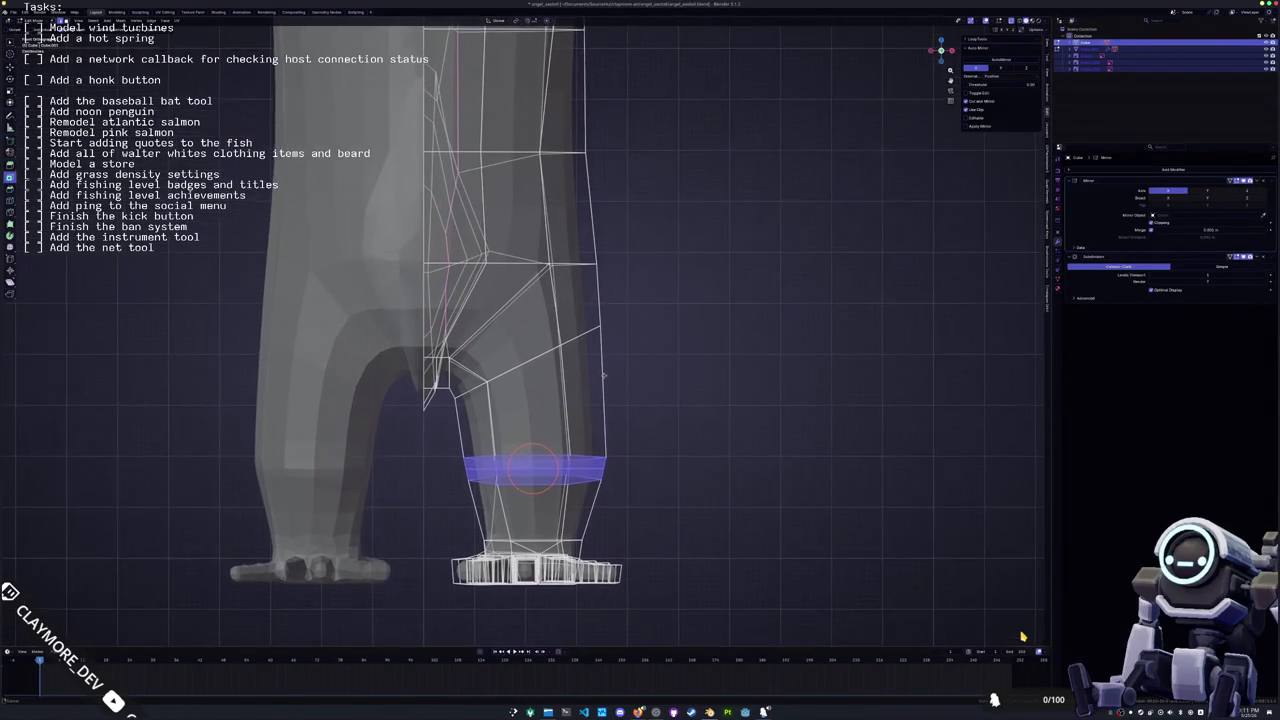
# Scale the diagonal leg loop and reposition it along X
pyautogui.keyDown('alt'); pyautogui.click(531, 363); pyautogui.keyUp('alt')
pyautogui.press('s')
pyautogui.click(669, 326)
pyautogui.press('g')
pyautogui.press('x')
pyautogui.click(671, 325)
pyautogui.press('g')
pyautogui.press('x')
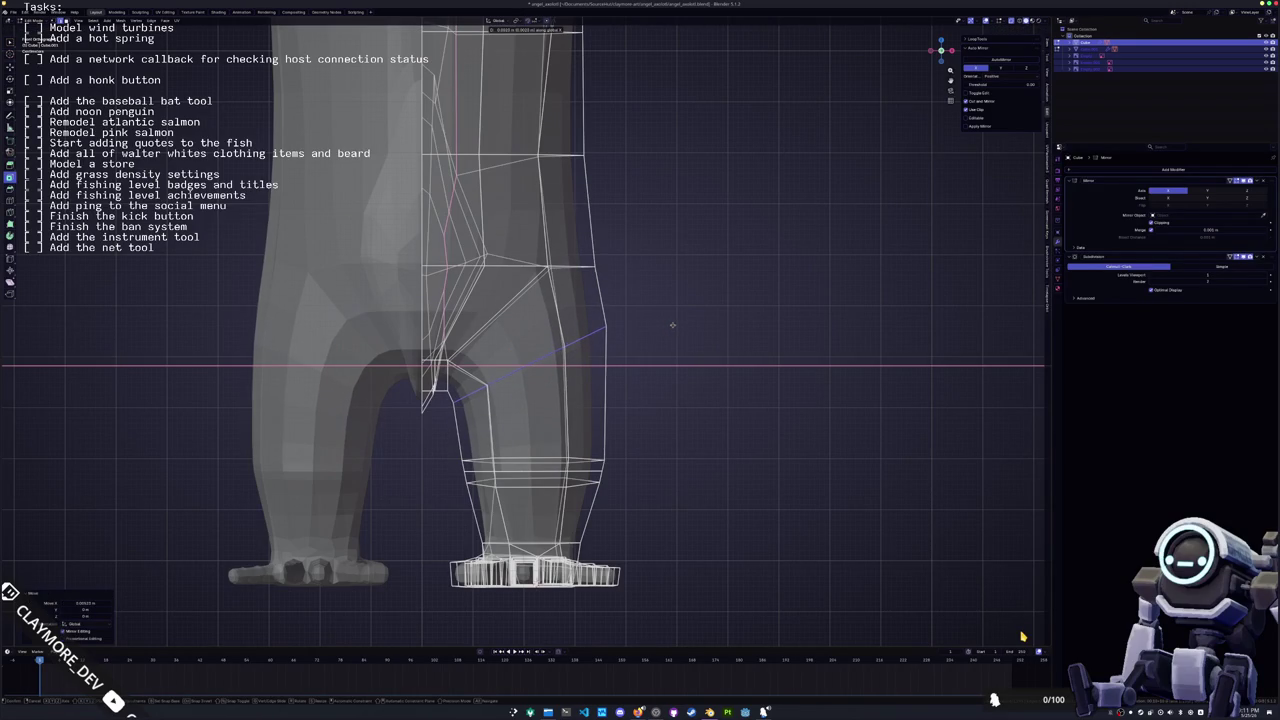
pyautogui.moveTo(672, 325)
pyautogui.mouseDown(button='middle')
pyautogui.moveTo(517, 306)
pyautogui.moveTo(494, 59)
pyautogui.moveTo(530, 200)
pyautogui.mouseUp(button='middle')
pyautogui.click(517, 306)
pyautogui.scroll(-3, 517, 306)
# Review the whole character, then select the leg and tail vertices in side view
pyautogui.press('Tab')
pyautogui.scroll(-3, 550, 300)
pyautogui.moveTo(550, 300)
pyautogui.mouseDown(button='middle')
pyautogui.moveTo(570, 378)
pyautogui.moveTo(660, 280)
pyautogui.moveTo(494, 323)
pyautogui.moveTo(560, 330)
pyautogui.mouseUp(button='middle')
pyautogui.press('Tab')
pyautogui.press('KP_3')
pyautogui.scroll(-2, 600, 400)
pyautogui.moveTo(767, 524); pyautogui.dragTo(399, 349)
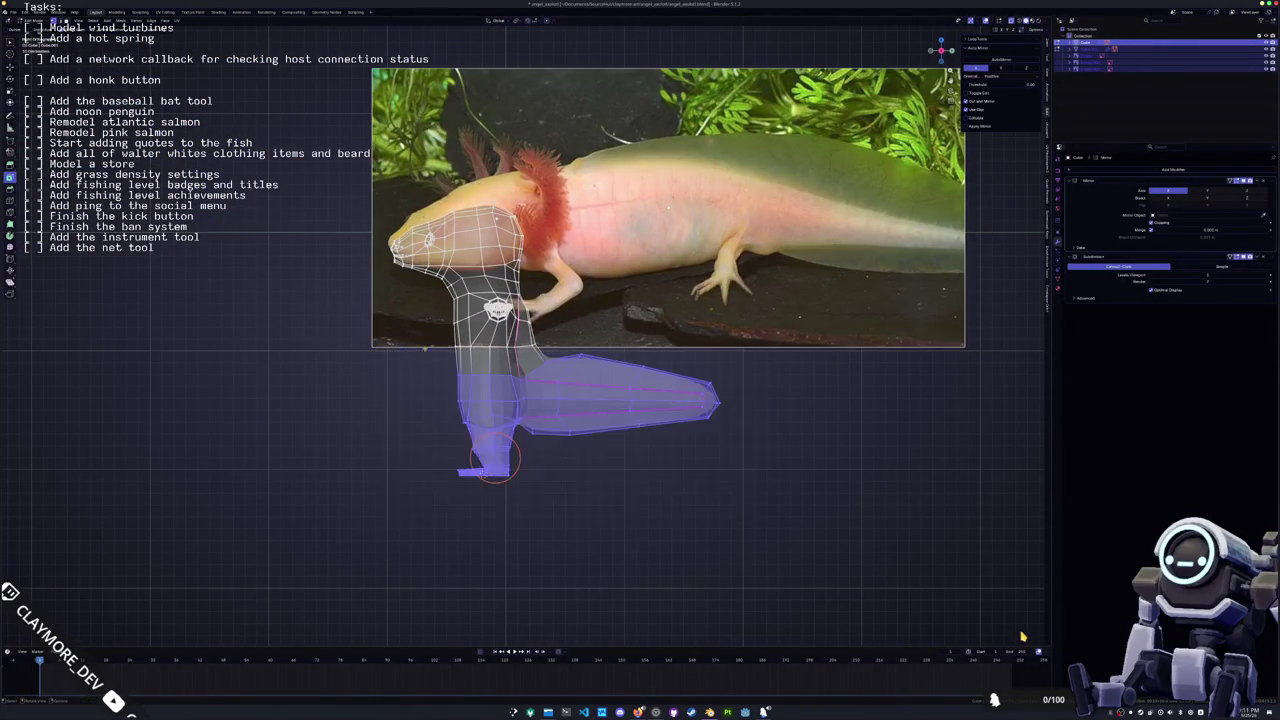
# Raise the leg and tail vertices along Z and shift them along Y
pyautogui.scroll(1, 631, 299)
pyautogui.press('g')
pyautogui.press('z')
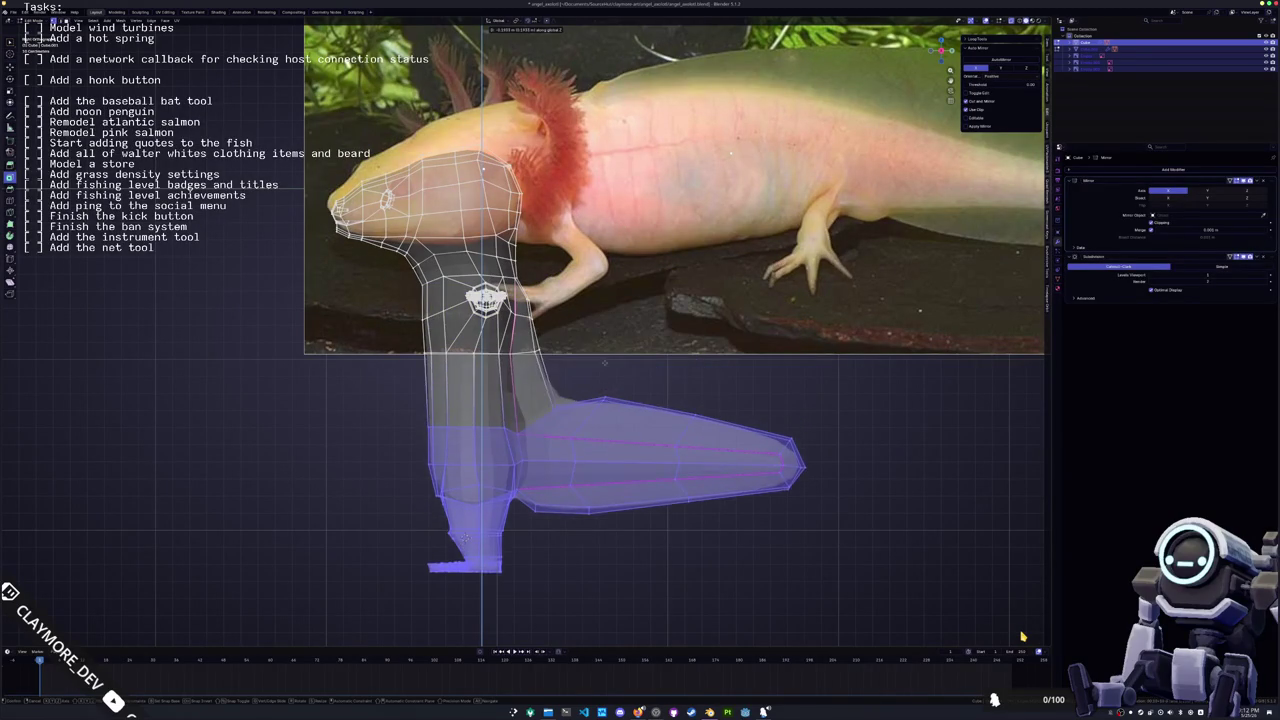
pyautogui.click(1022, 636)
pyautogui.press('y')
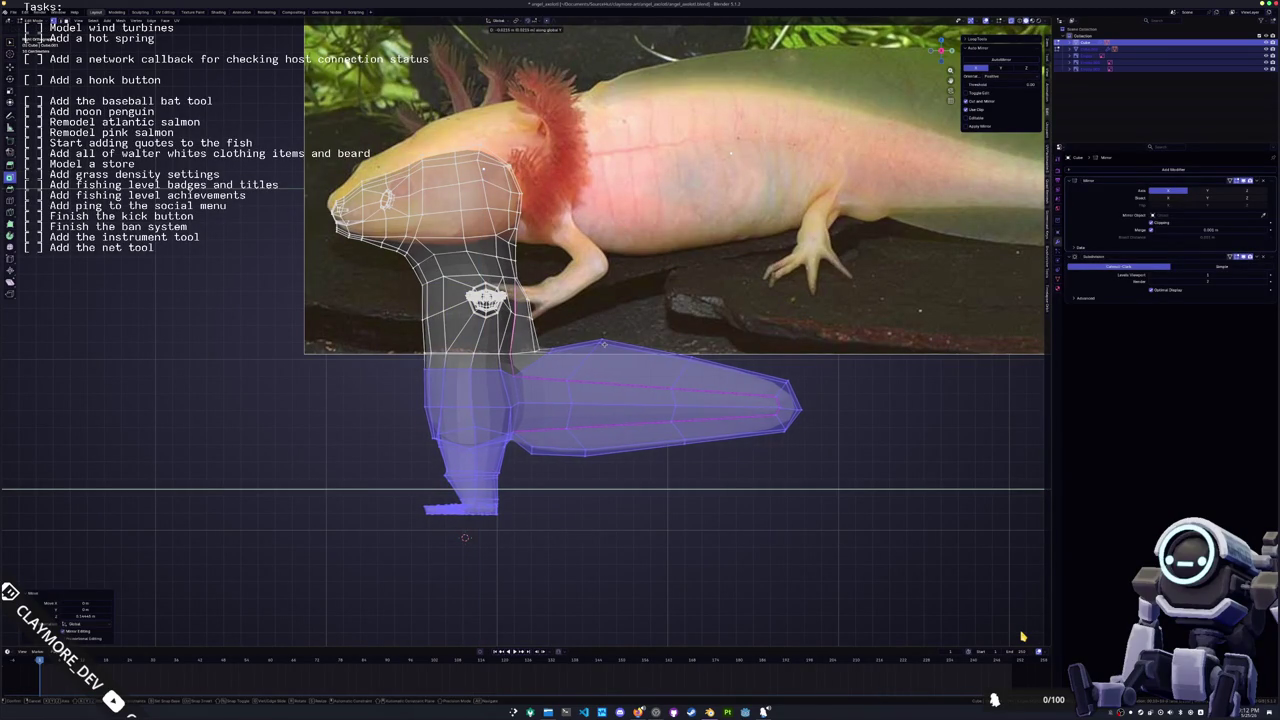
pyautogui.click(1022, 636)
pyautogui.scroll(1, 1022, 636)
pyautogui.scroll(2, 1022, 636)
pyautogui.click(1022, 636)
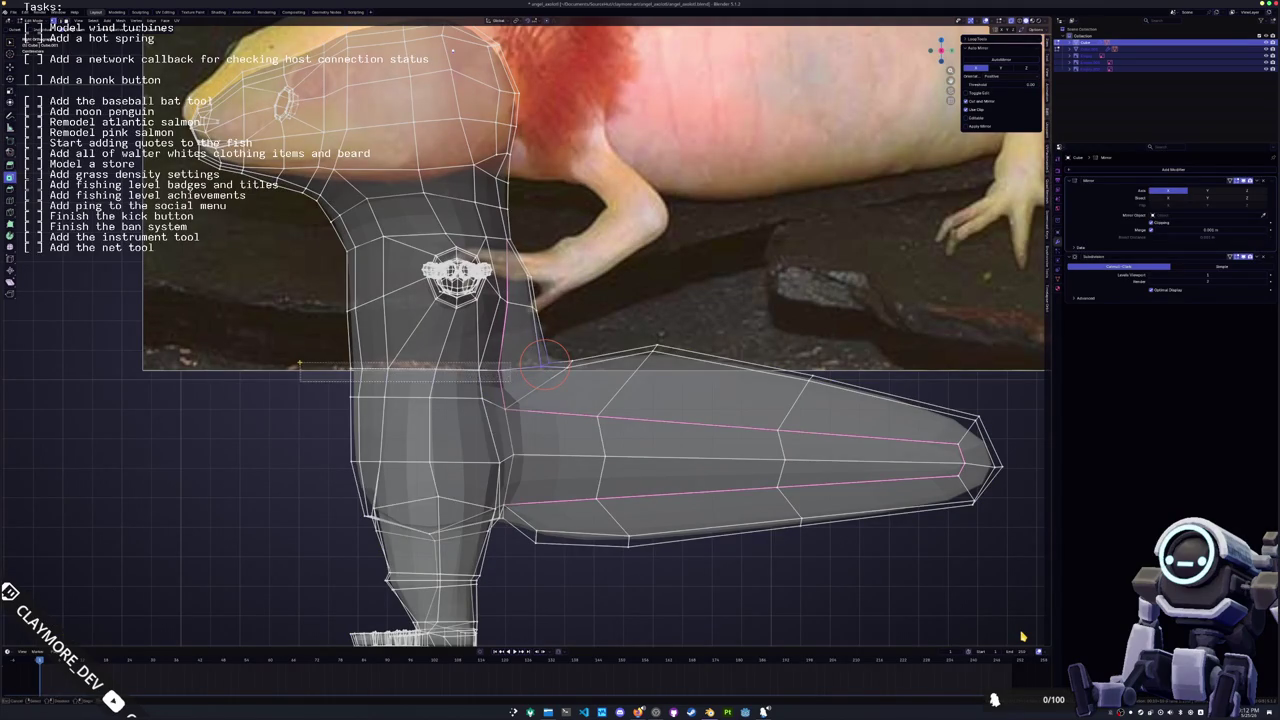
# Move the neck edge loop along the Z axis
pyautogui.press('g')
pyautogui.press('z')
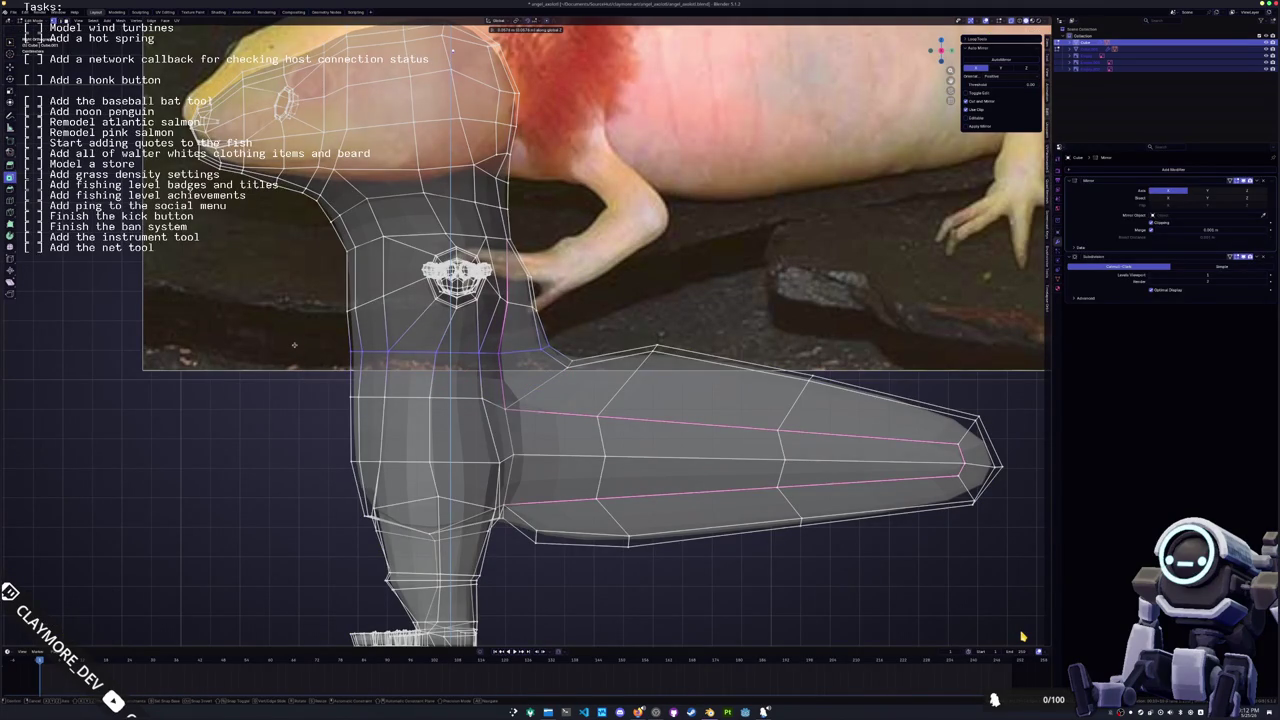
pyautogui.click(1022, 636)
pyautogui.keyDown('ctrl'); pyautogui.scroll(1, 1022, 636); pyautogui.keyUp('ctrl')
pyautogui.press('g')
pyautogui.press('y')
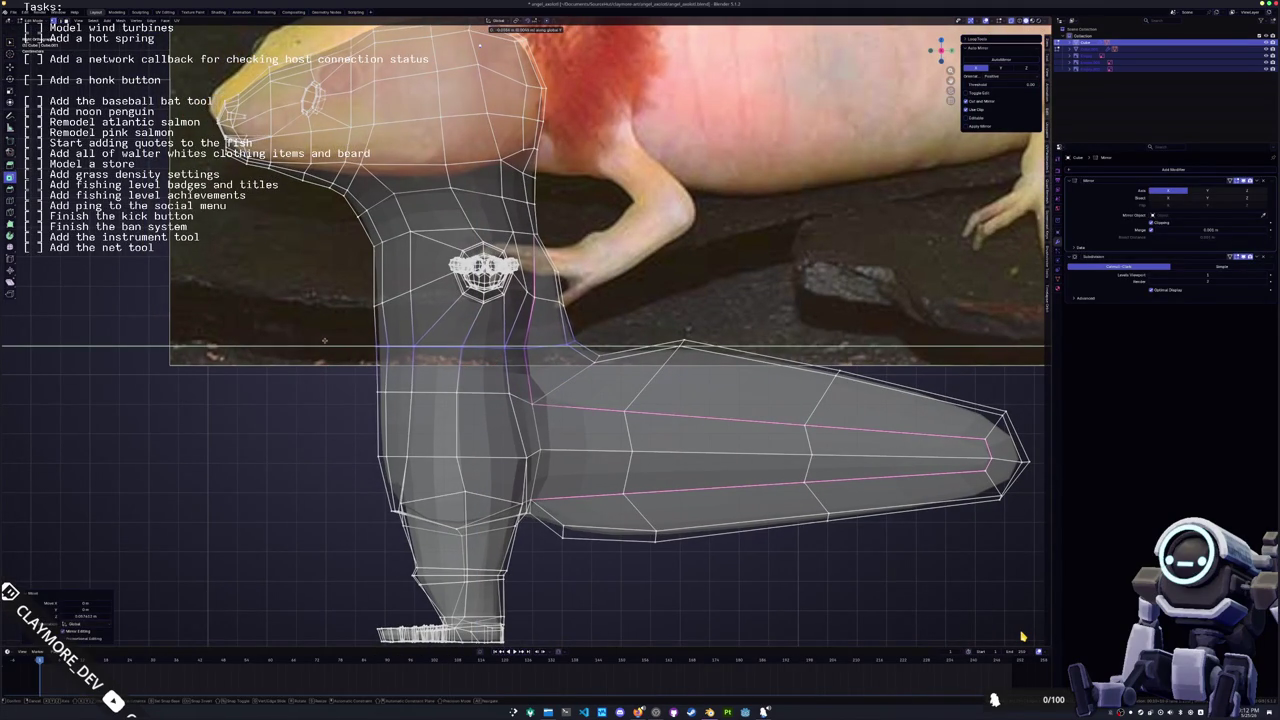
pyautogui.press('Escape')
# Return to object mode and check the axolotl in front orthographic view
pyautogui.press('Tab')
pyautogui.scroll(-2, 396, 391)
pyautogui.moveTo(398, 428)
pyautogui.mouseDown(button='middle')
pyautogui.moveTo(462, 430)
pyautogui.moveTo(560, 365)
pyautogui.mouseUp(button='middle')
pyautogui.press('KP_1')
pyautogui.press('Tab')
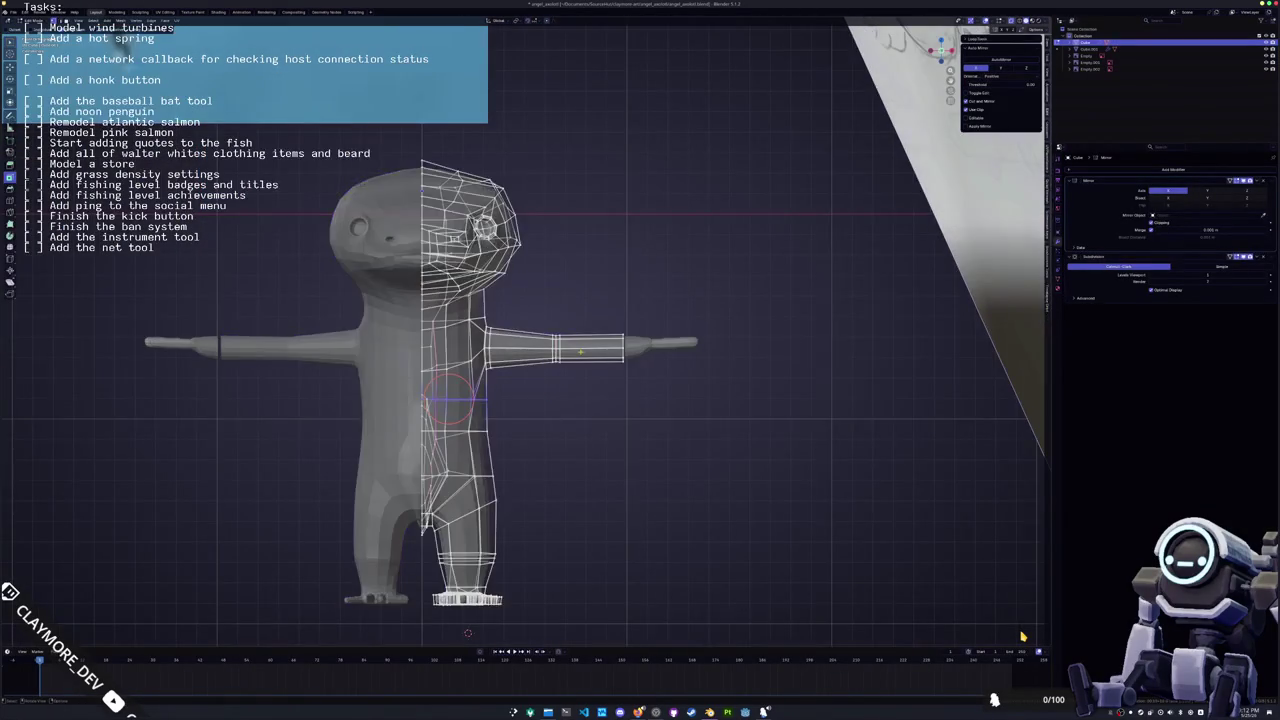
# Add a loop cut near the arm's end and scale it to 1.227
pyautogui.scroll(4, 581, 355)
pyautogui.hotkey('ctrl', 'r')
pyautogui.click(530, 340)
pyautogui.click(499, 313)
pyautogui.press('s')
pyautogui.click(650, 328)
# Shorten the arm tip by moving it inward along X
pyautogui.press('g')
pyautogui.press('x')
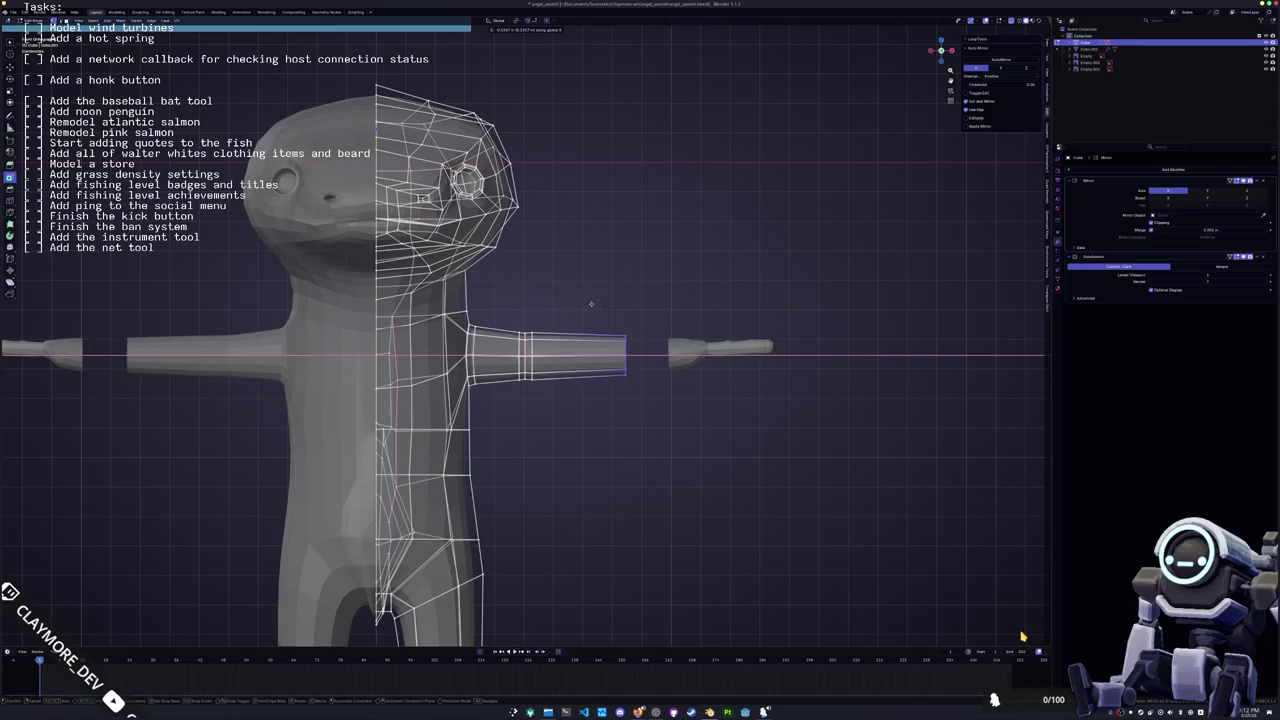
pyautogui.click(548, 309)
pyautogui.moveTo(592, 381); pyautogui.dragTo(511, 295)
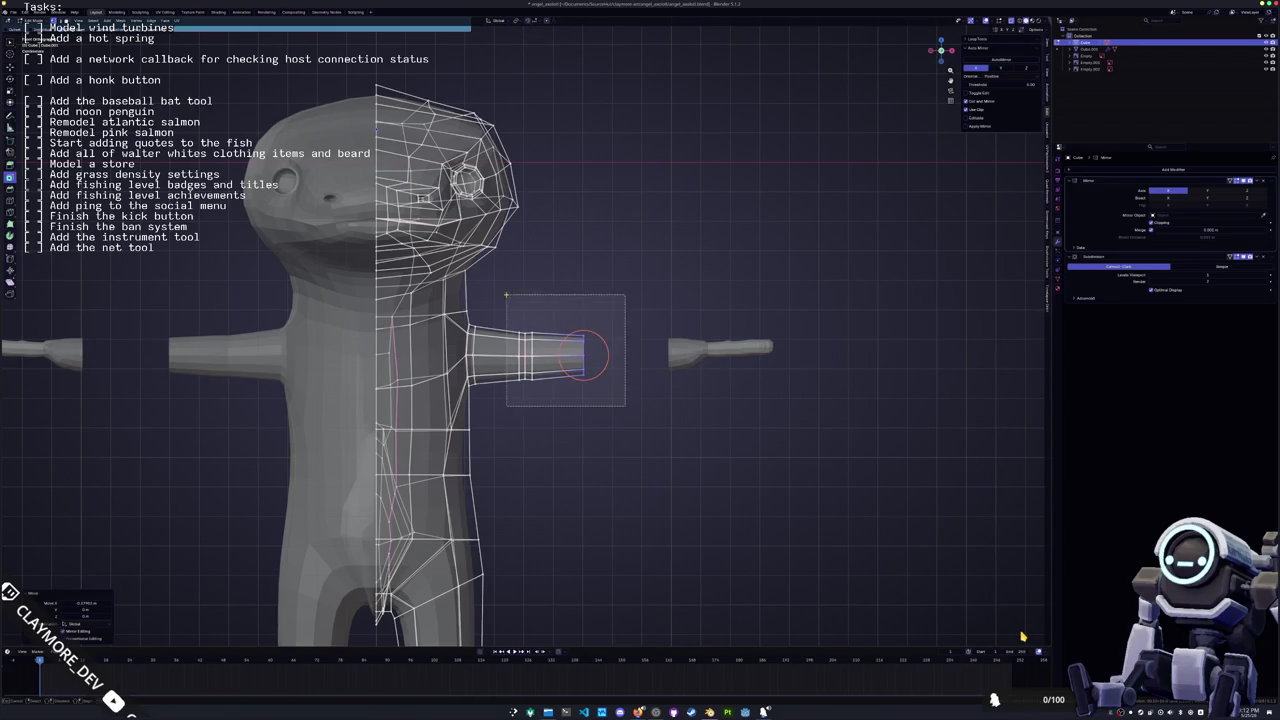
pyautogui.hotkey('alt', 'a')
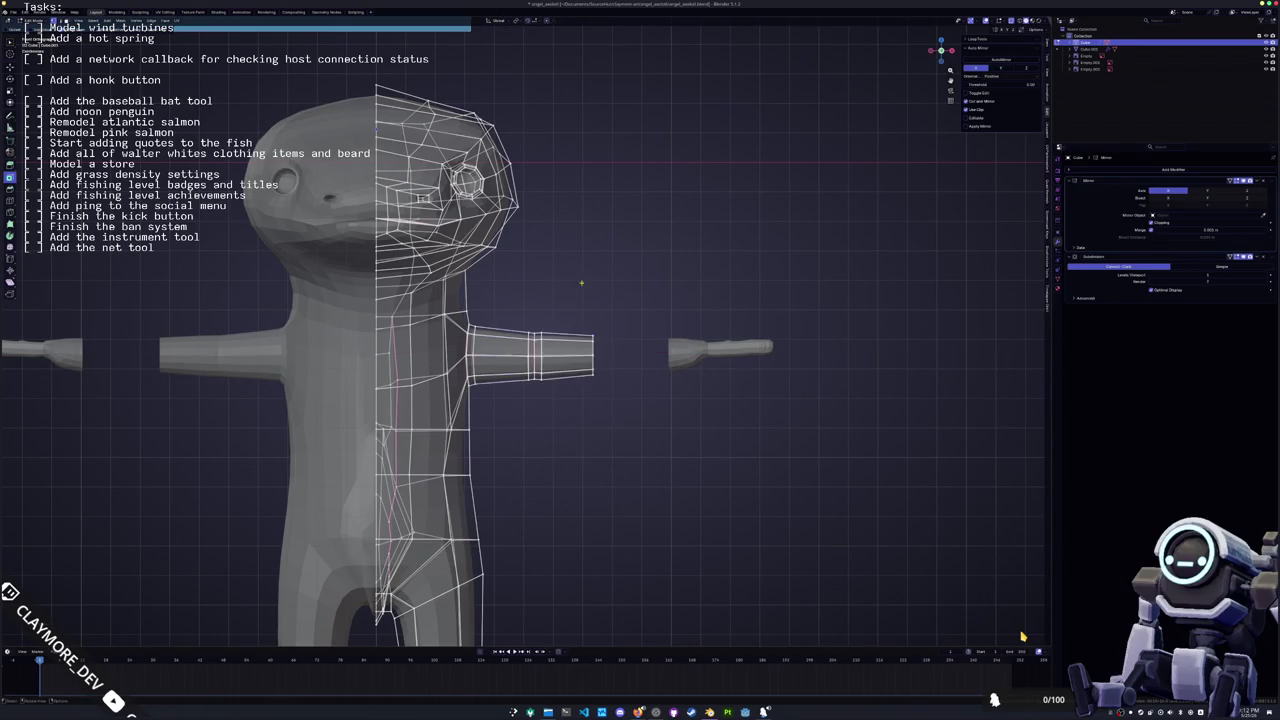
# Slide the whole separate hand mesh along X toward the arm
pyautogui.press('Tab')
pyautogui.click(707, 372)
pyautogui.press('Tab')
pyautogui.moveTo(834, 424); pyautogui.dragTo(650, 302)
pyautogui.press('g')
pyautogui.press('x')
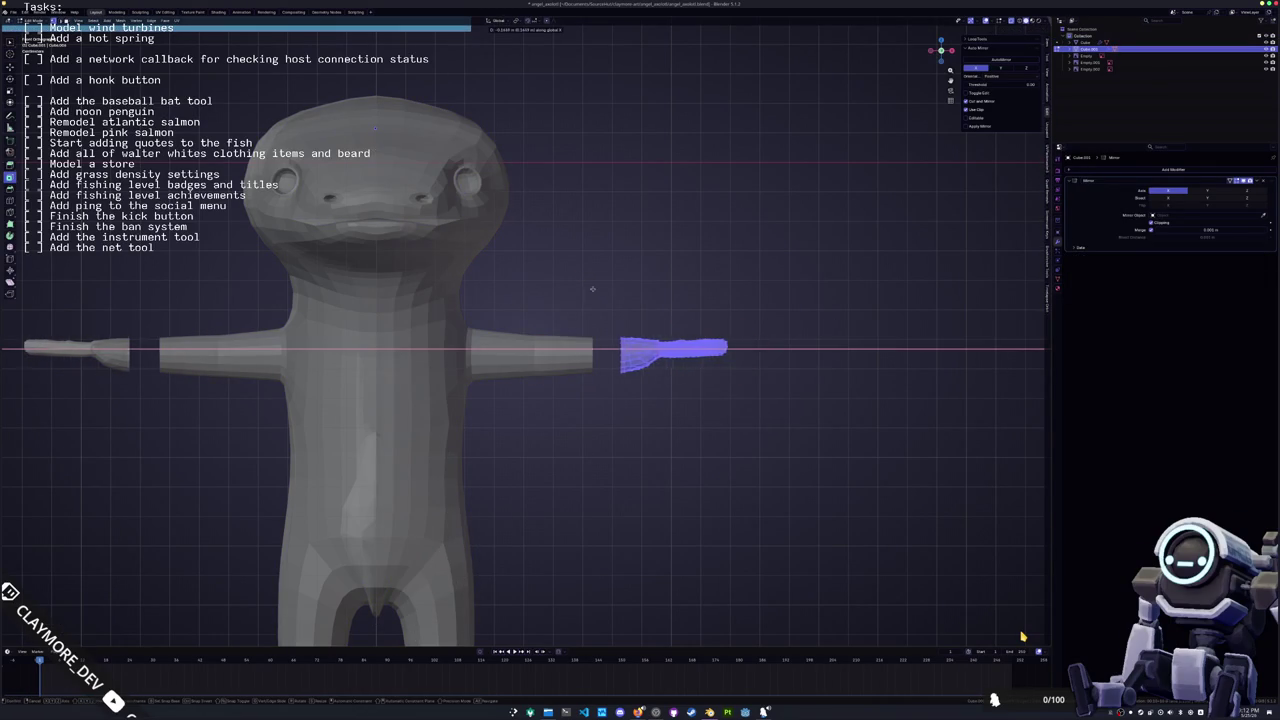
pyautogui.click(565, 293)
pyautogui.moveTo(592, 352)
pyautogui.mouseDown(button='middle')
pyautogui.moveTo(600, 365)
pyautogui.moveTo(586, 377)
pyautogui.mouseUp(button='middle')
# Frame and inspect the hand in front view, then delete the hand object
pyautogui.press('Tab')
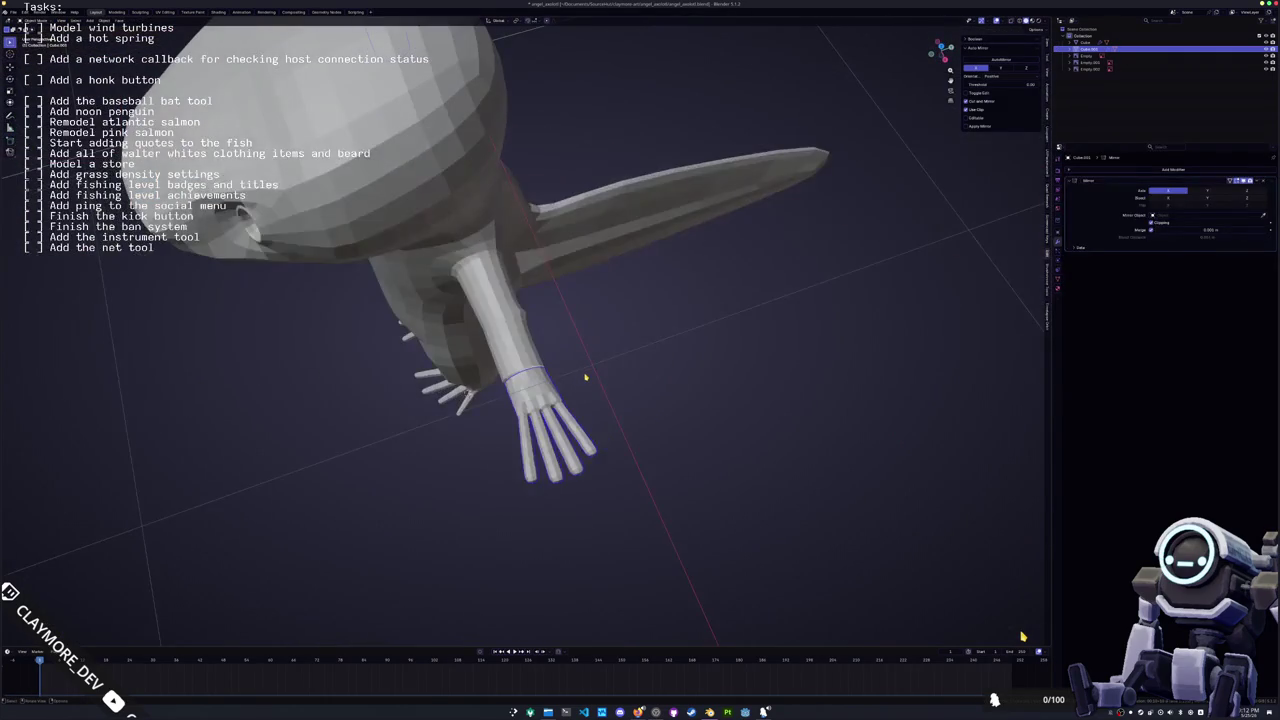
pyautogui.press('KP_1')
pyautogui.press('Tab')
pyautogui.scroll(3, 586, 377)
pyautogui.press('KP_Decimal')
pyautogui.hotkey('alt', 'a')
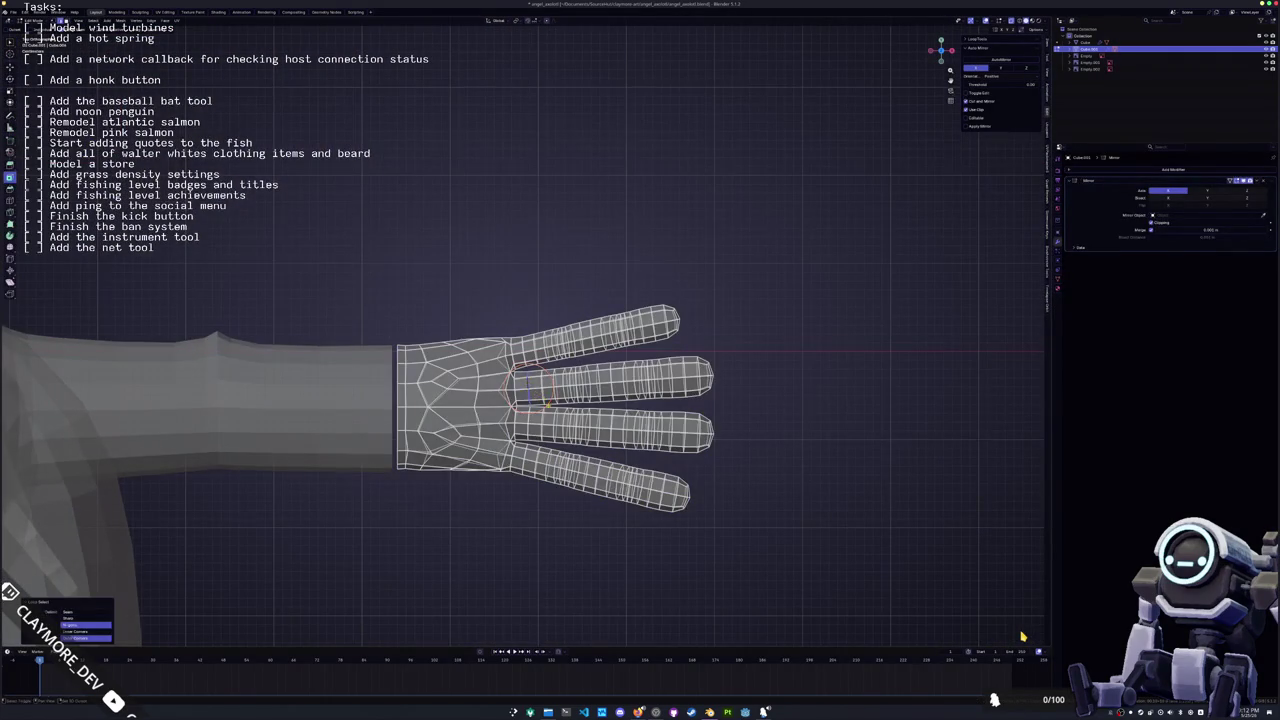
pyautogui.moveTo(527, 383); pyautogui.dragTo(496, 355, button='middle')
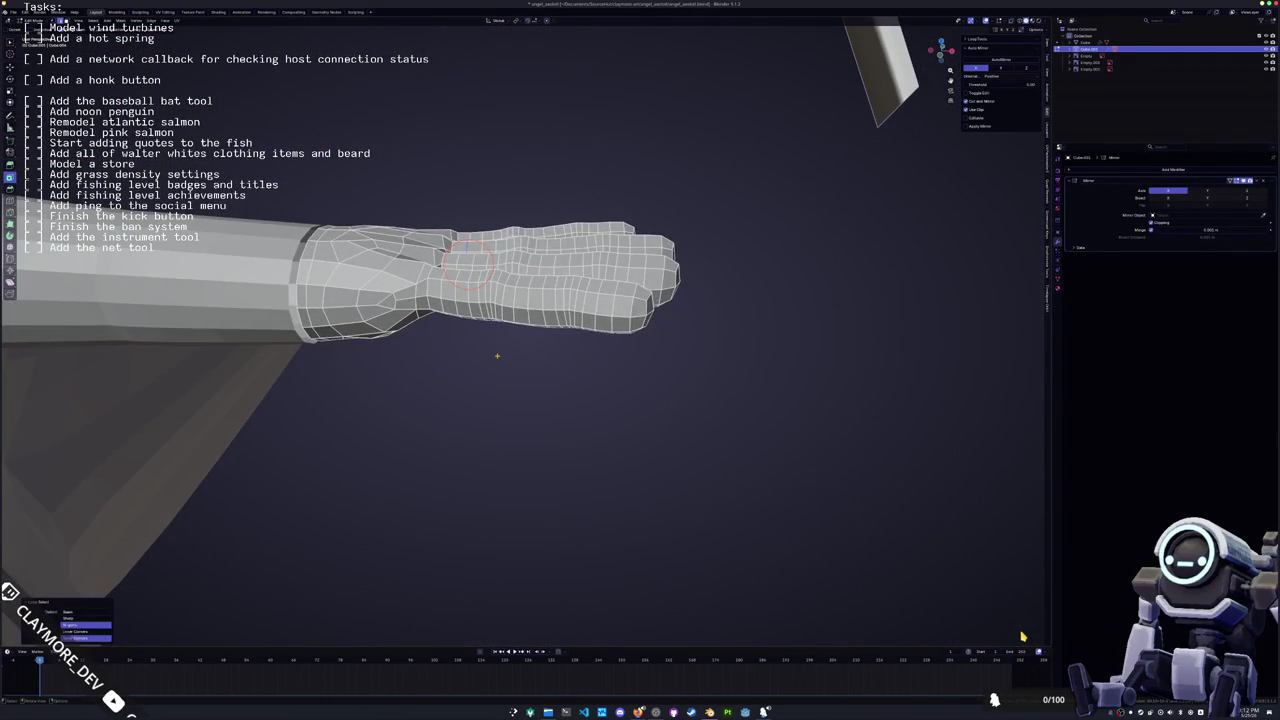
pyautogui.press('Tab')
pyautogui.press('x')
pyautogui.click(490, 298)
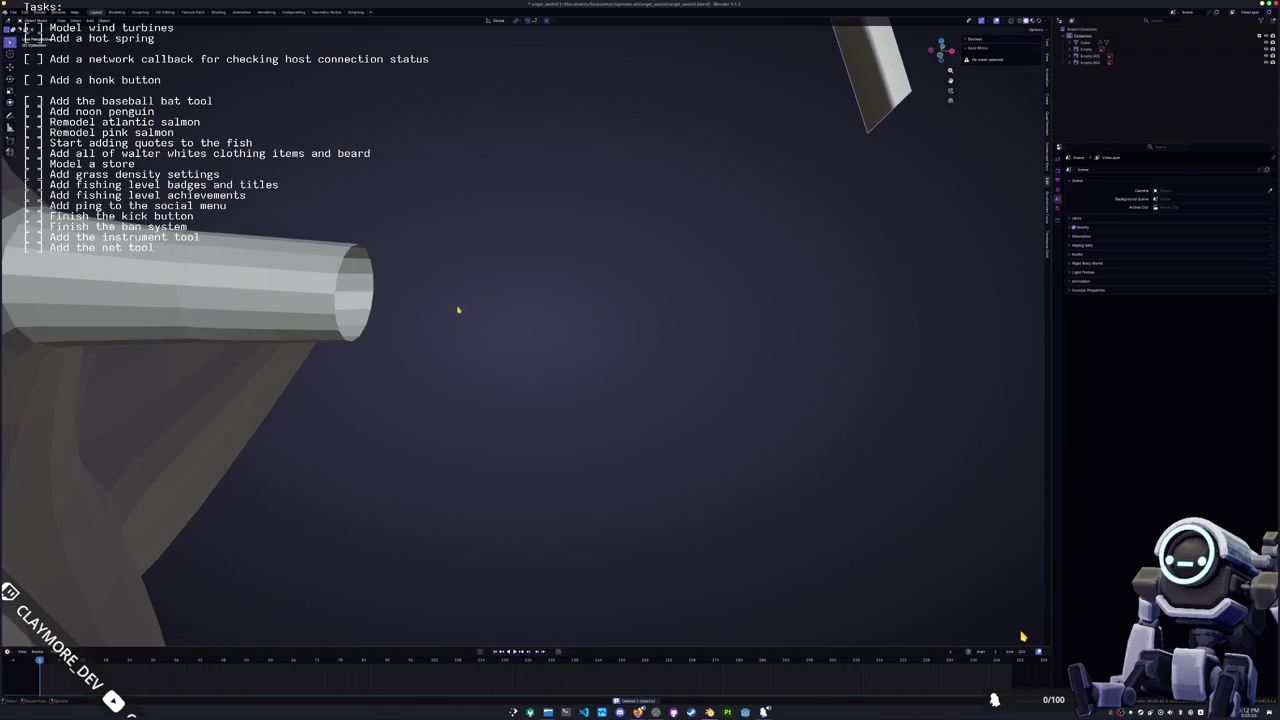
# Separate the arm-tip edge loop from the arm mesh into its own object
pyautogui.click(314, 323)
pyautogui.press('Tab')
pyautogui.moveTo(314, 323)
pyautogui.mouseDown(button='middle')
pyautogui.moveTo(449, 372)
pyautogui.moveTo(493, 332)
pyautogui.mouseUp(button='middle')
pyautogui.keyDown('alt'); pyautogui.click(457, 331); pyautogui.keyUp('alt')
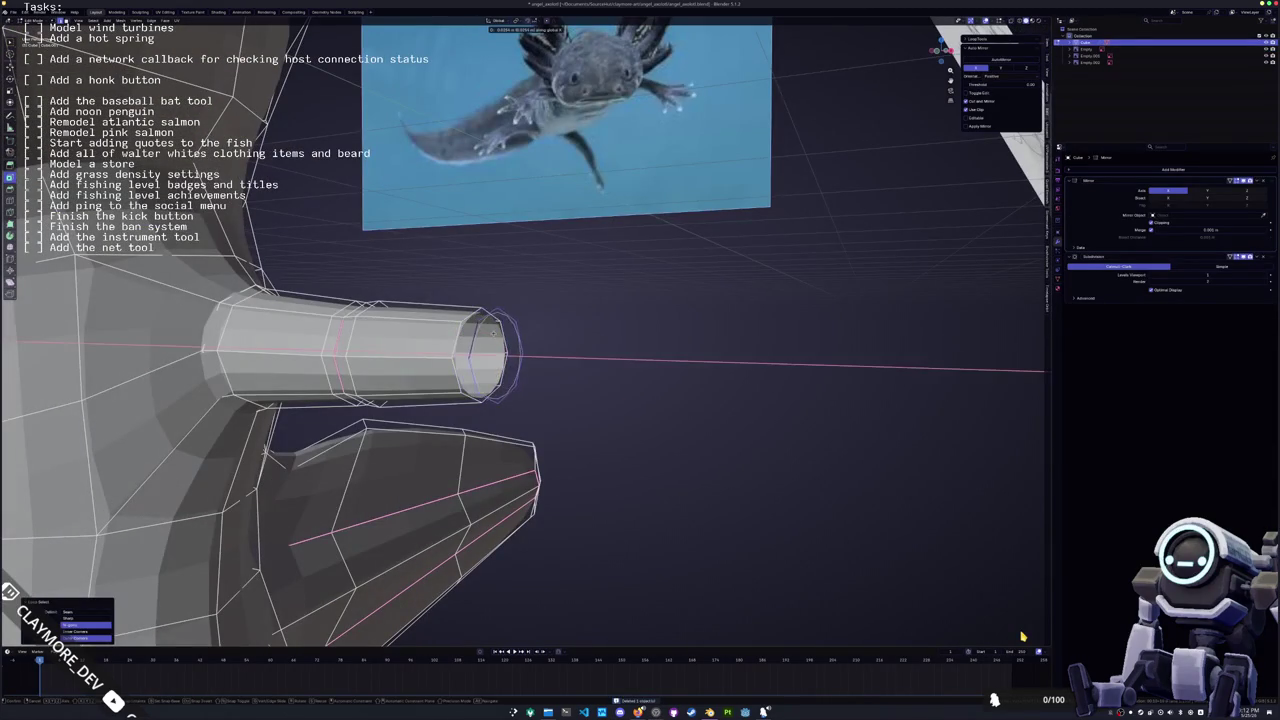
pyautogui.rightClick(484, 331)
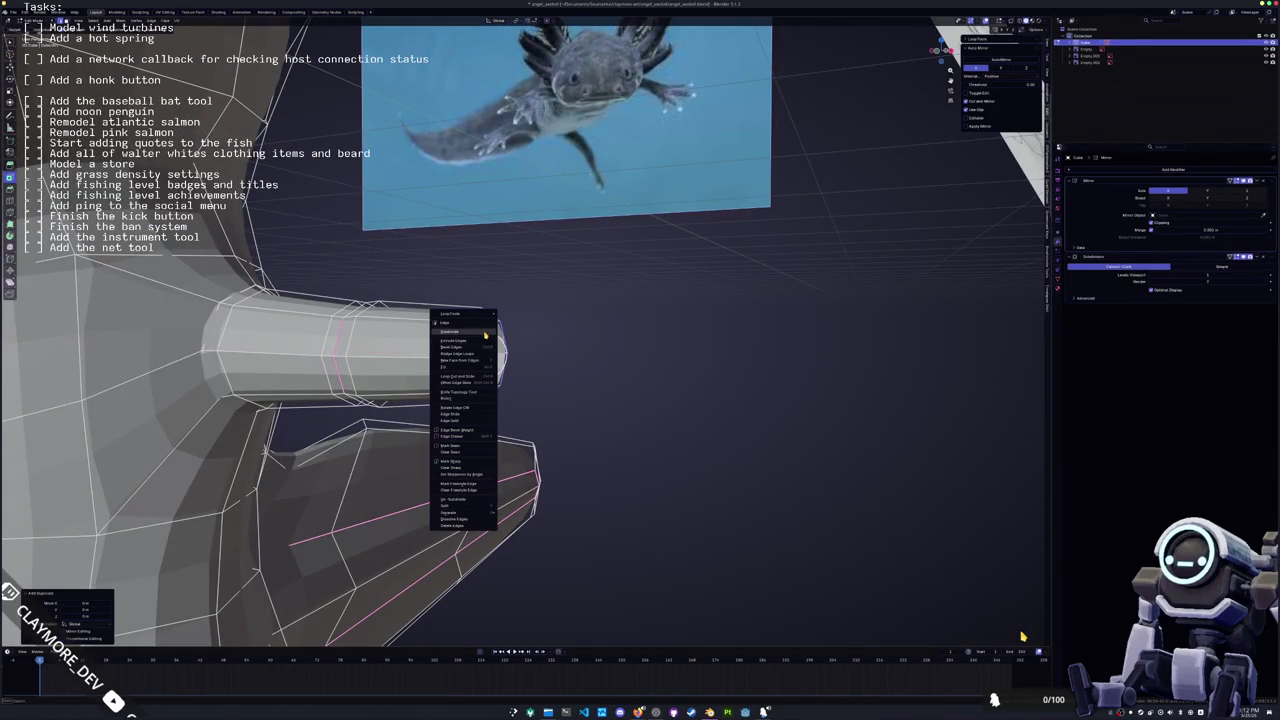
pyautogui.click(524, 514)
pyautogui.press('Tab')
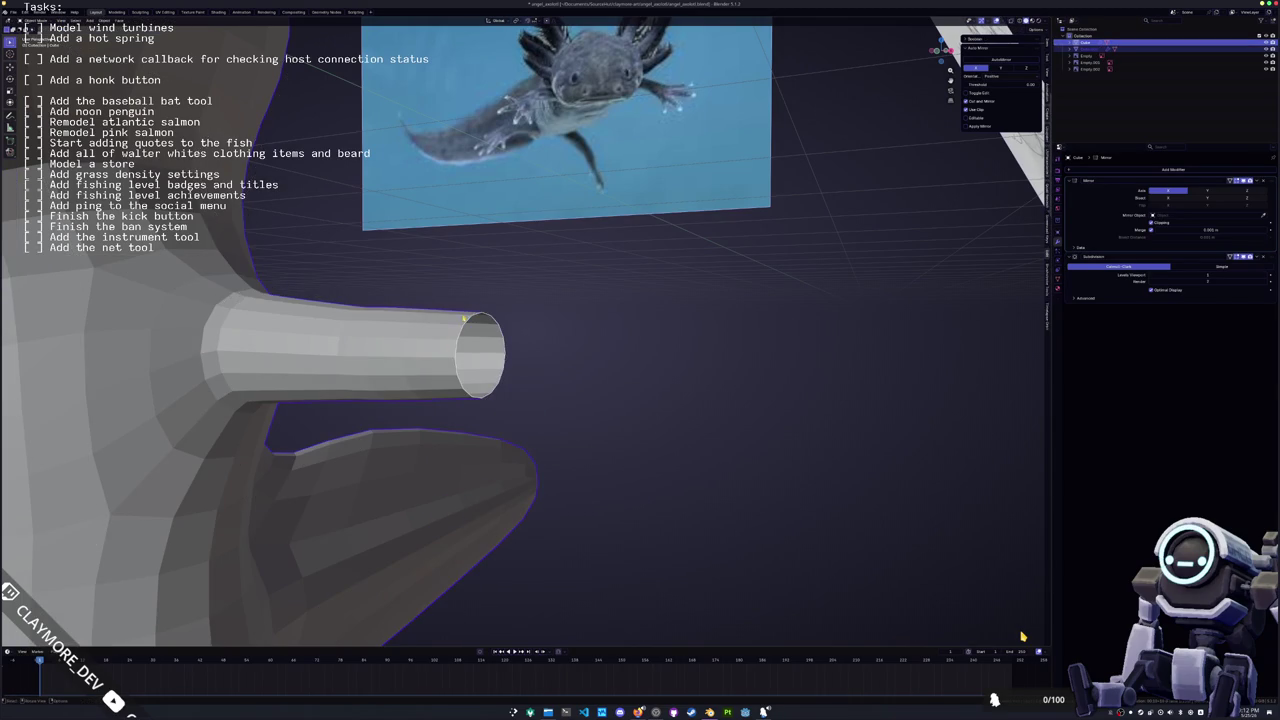
# In edit mode on the new end ring, push it along X past the arm tip
pyautogui.click(466, 328)
pyautogui.press('Tab')
pyautogui.moveTo(466, 328); pyautogui.dragTo(471, 334, button='middle')
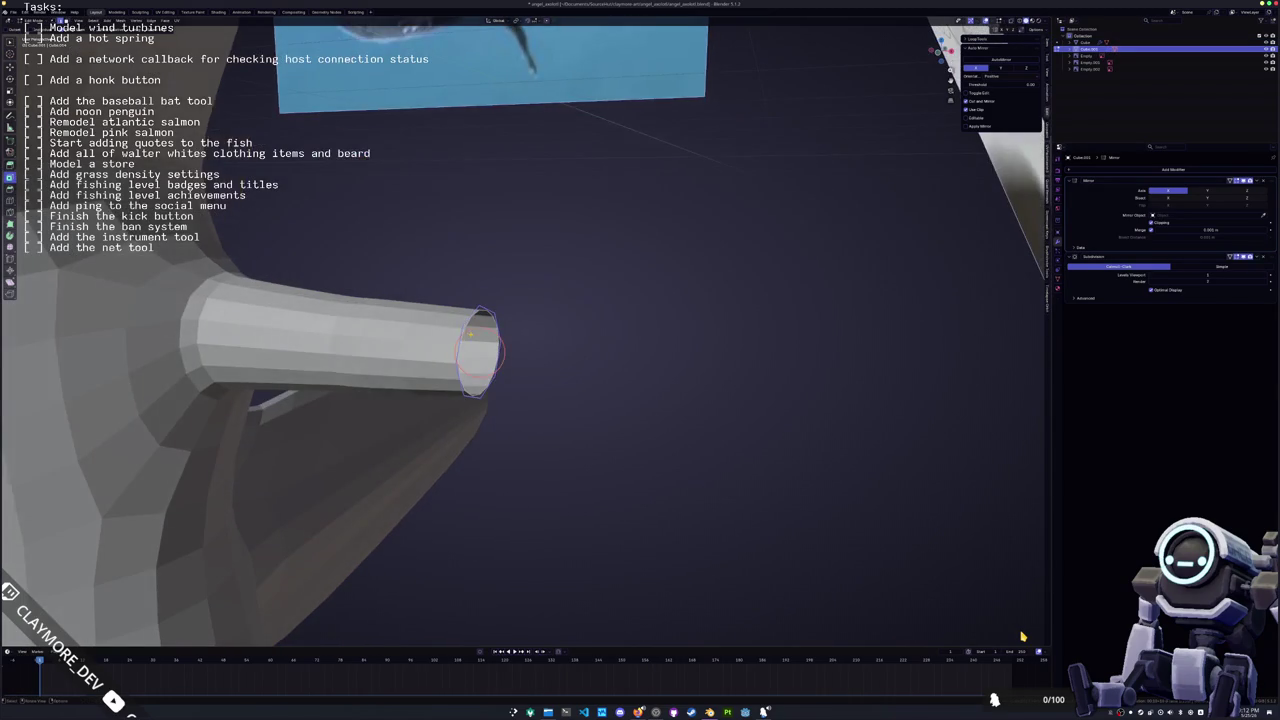
pyautogui.press('x')
pyautogui.click(480, 340)
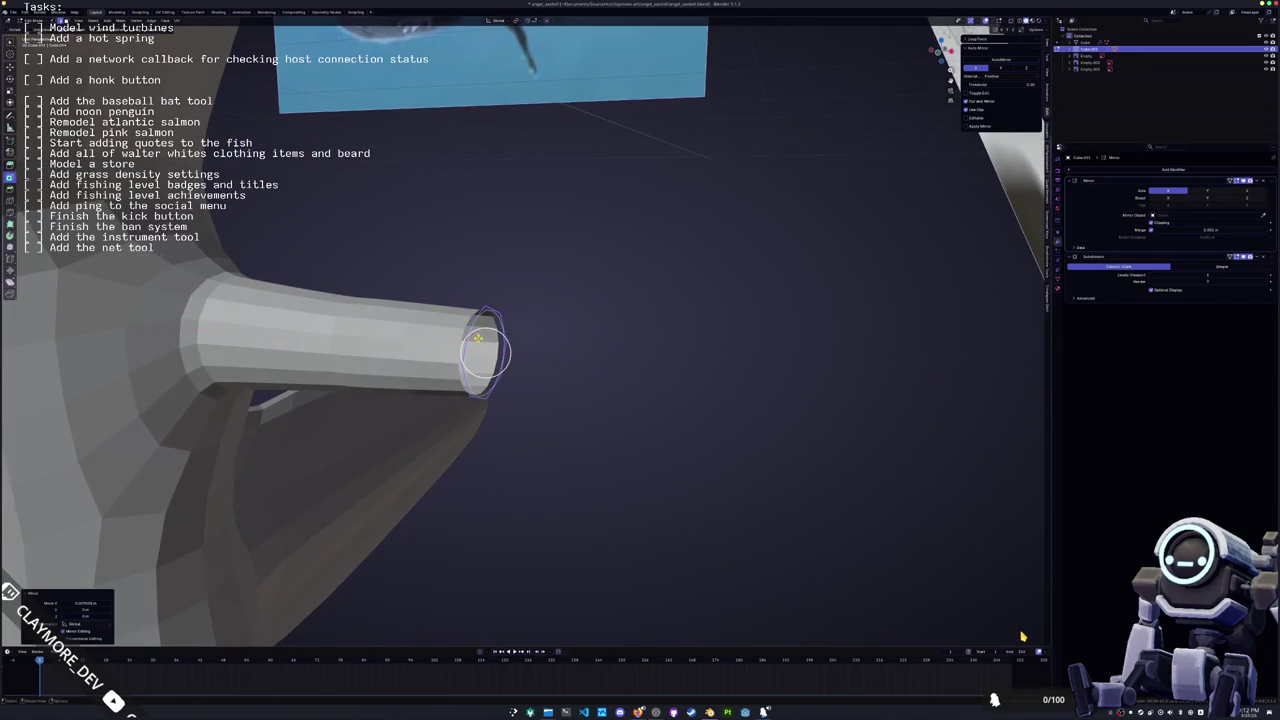
pyautogui.moveTo(480, 340)
pyautogui.mouseDown(button='middle')
pyautogui.moveTo(518, 355)
pyautogui.moveTo(459, 280)
pyautogui.moveTo(476, 271)
pyautogui.mouseUp(button='middle')
pyautogui.scroll(4, 518, 355)
pyautogui.scroll(-4, 518, 355)
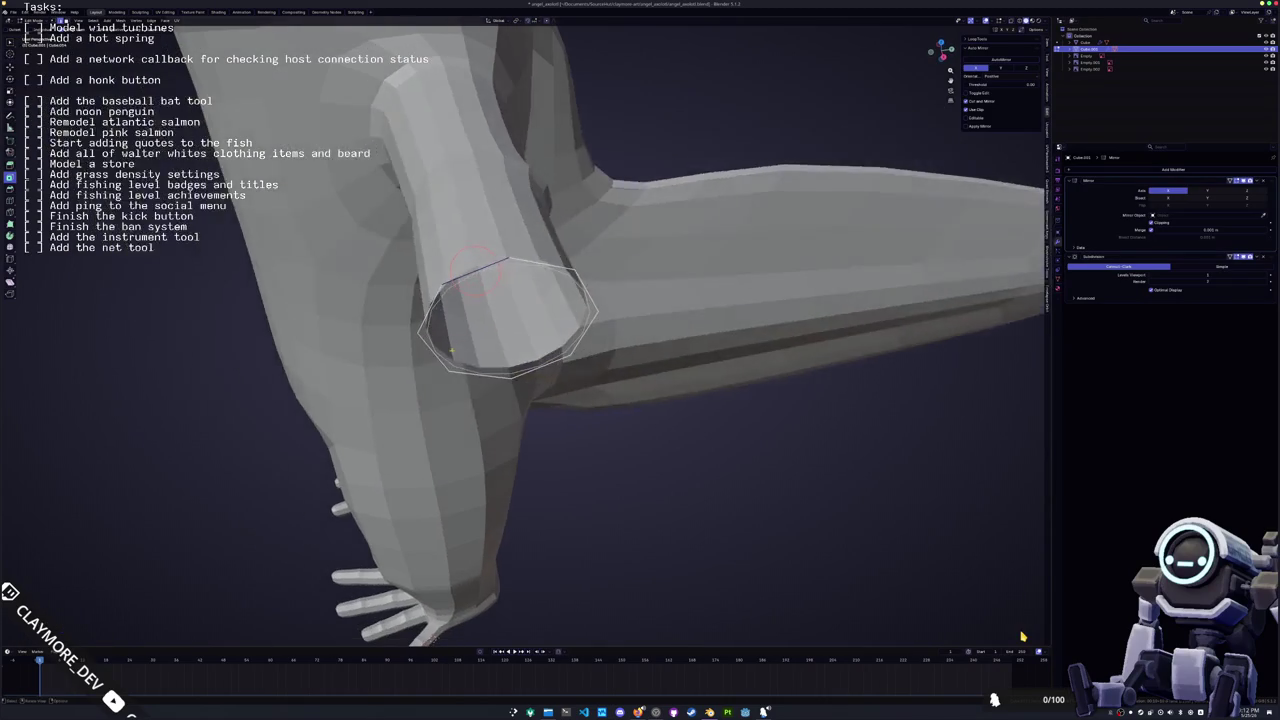
pyautogui.click(482, 376)
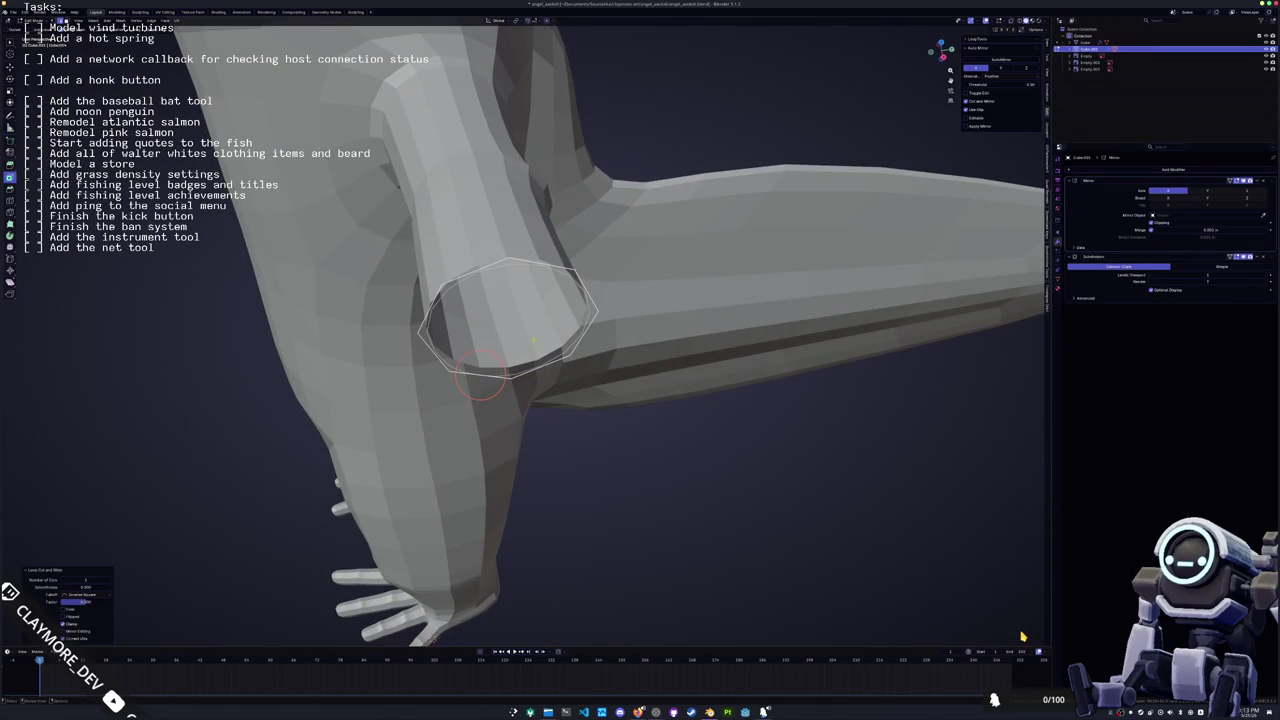
# Move the ring further along X and squash it vertically along Z
pyautogui.press('c')
pyautogui.moveTo(543, 367); pyautogui.dragTo(728, 378, button='middle')
pyautogui.press('g')
pyautogui.press('x')
pyautogui.click(757, 380)
pyautogui.press('s')
pyautogui.press('z')
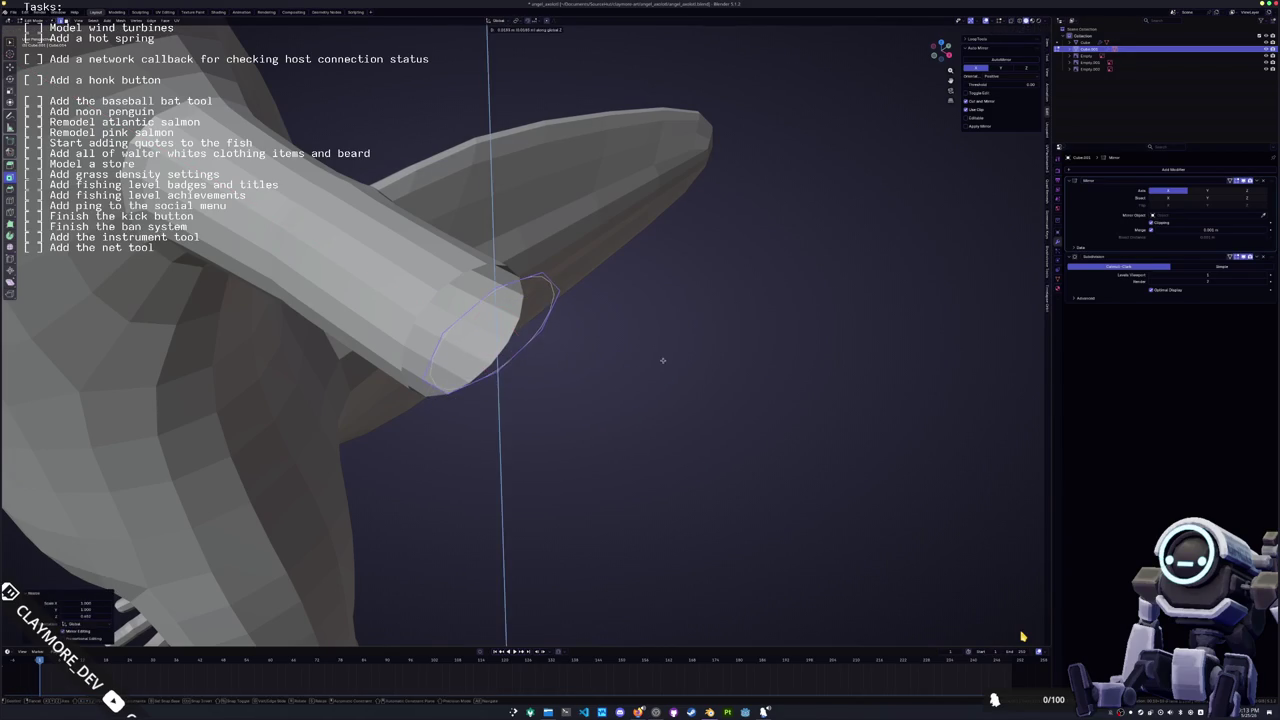
pyautogui.click(663, 360)
# Narrow the ring along the X axis
pyautogui.moveTo(663, 360); pyautogui.dragTo(520, 330, button='middle')
pyautogui.scroll(1, 520, 327)
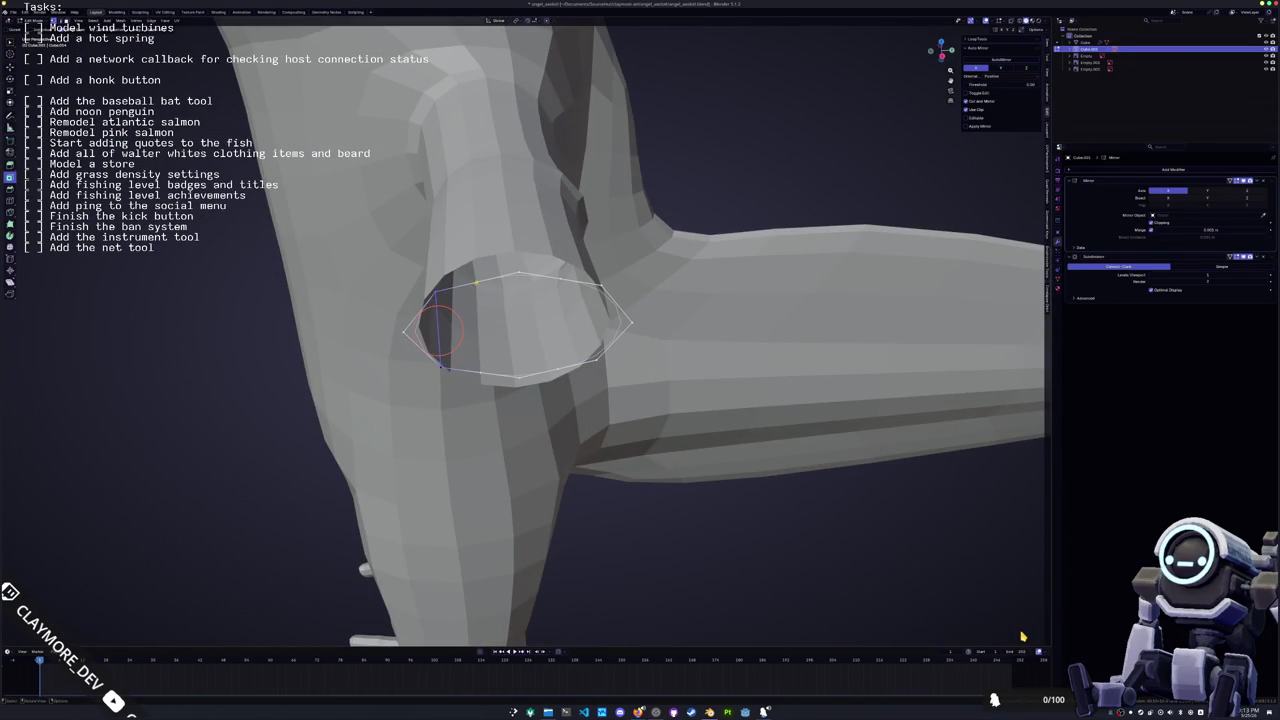
pyautogui.moveTo(480, 370); pyautogui.dragTo(426, 366, button='middle')
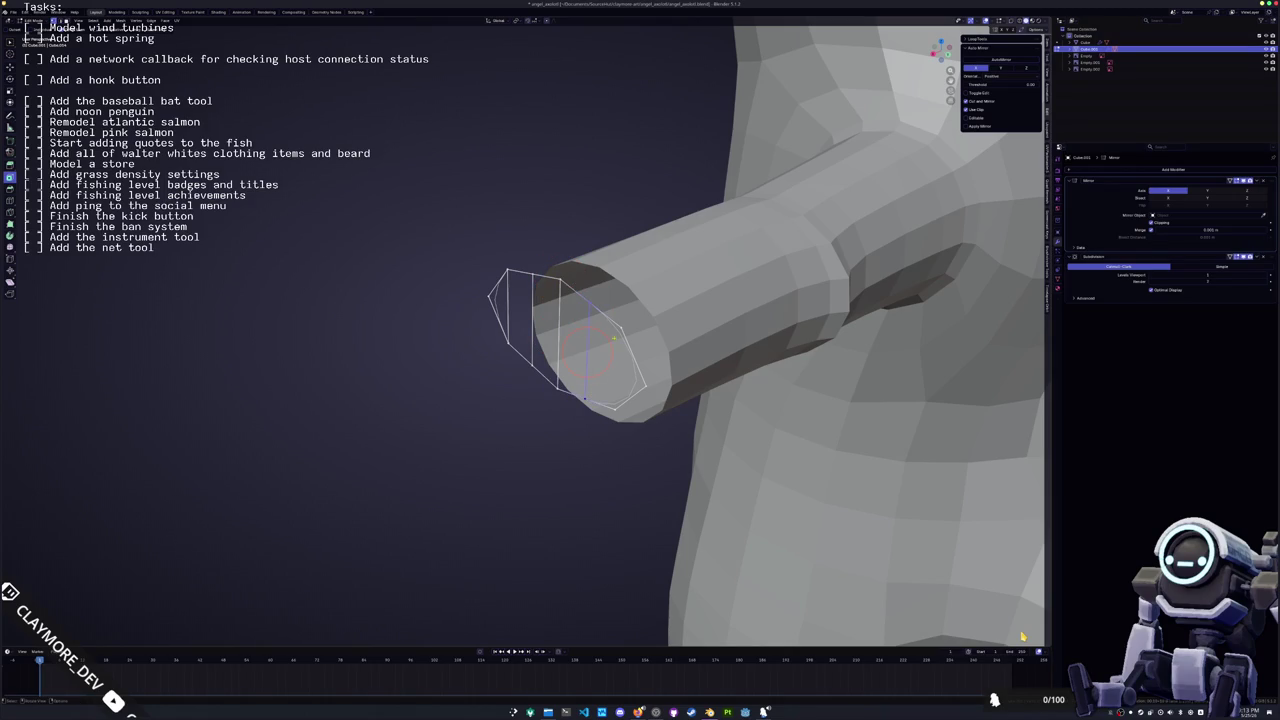
pyautogui.moveTo(615, 372)
pyautogui.mouseDown(button='middle')
pyautogui.moveTo(600, 355)
pyautogui.moveTo(652, 350)
pyautogui.mouseUp(button='middle')
pyautogui.press('s')
pyautogui.press('x')
pyautogui.click(790, 354)
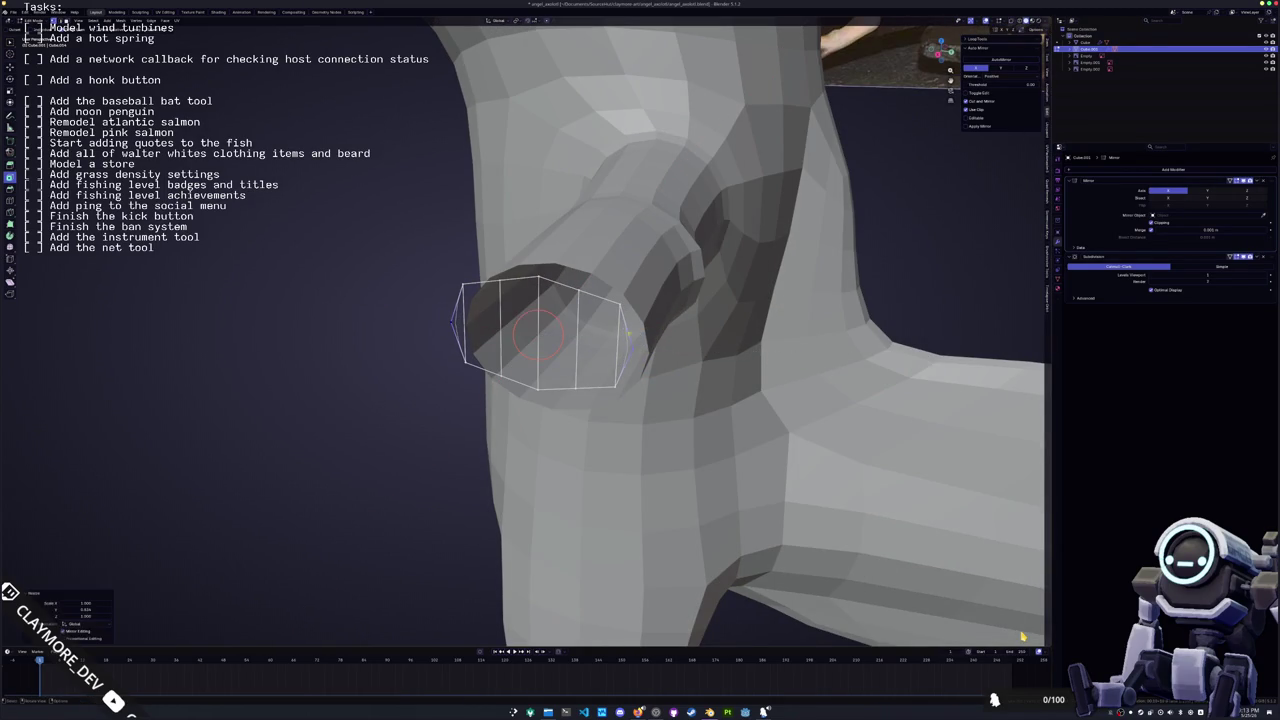
# Flatten the ring along Z, then enlarge it uniformly to 1.183
pyautogui.keyDown('shift'); pyautogui.rightClick(540, 290); pyautogui.keyUp('shift')
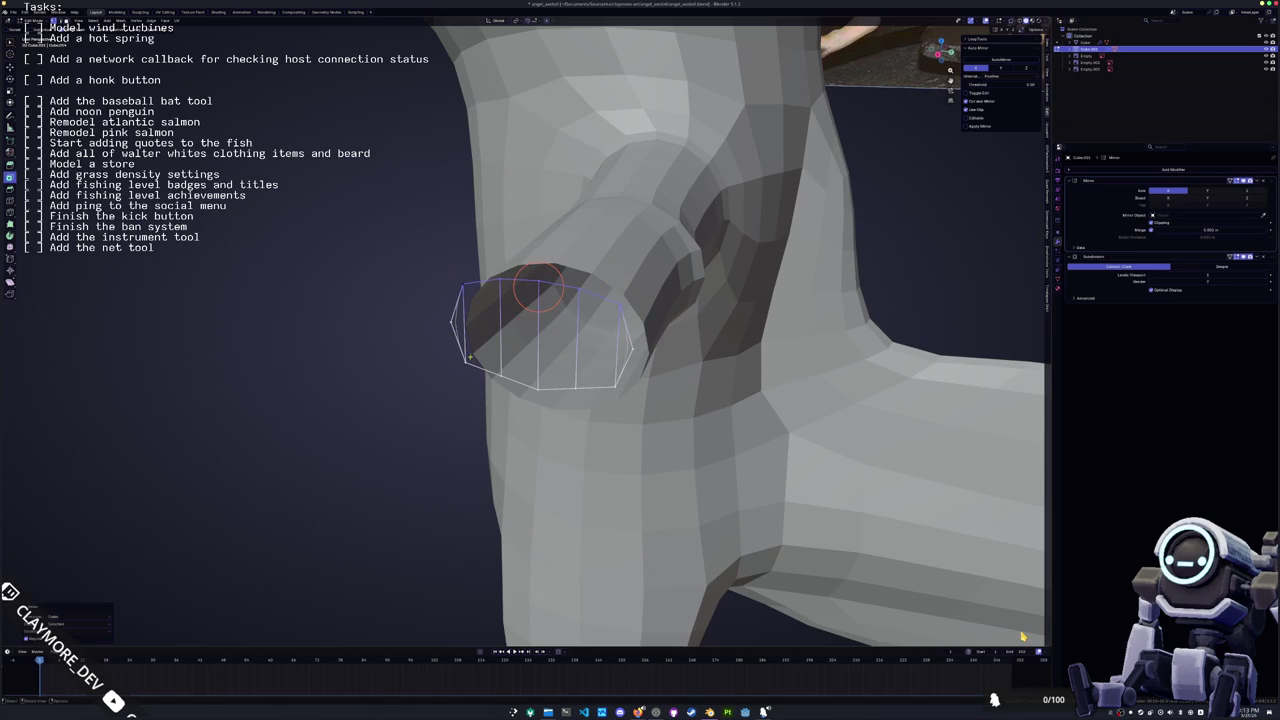
pyautogui.moveTo(540, 300)
pyautogui.mouseDown(button='middle')
pyautogui.moveTo(604, 380)
pyautogui.moveTo(610, 347)
pyautogui.mouseUp(button='middle')
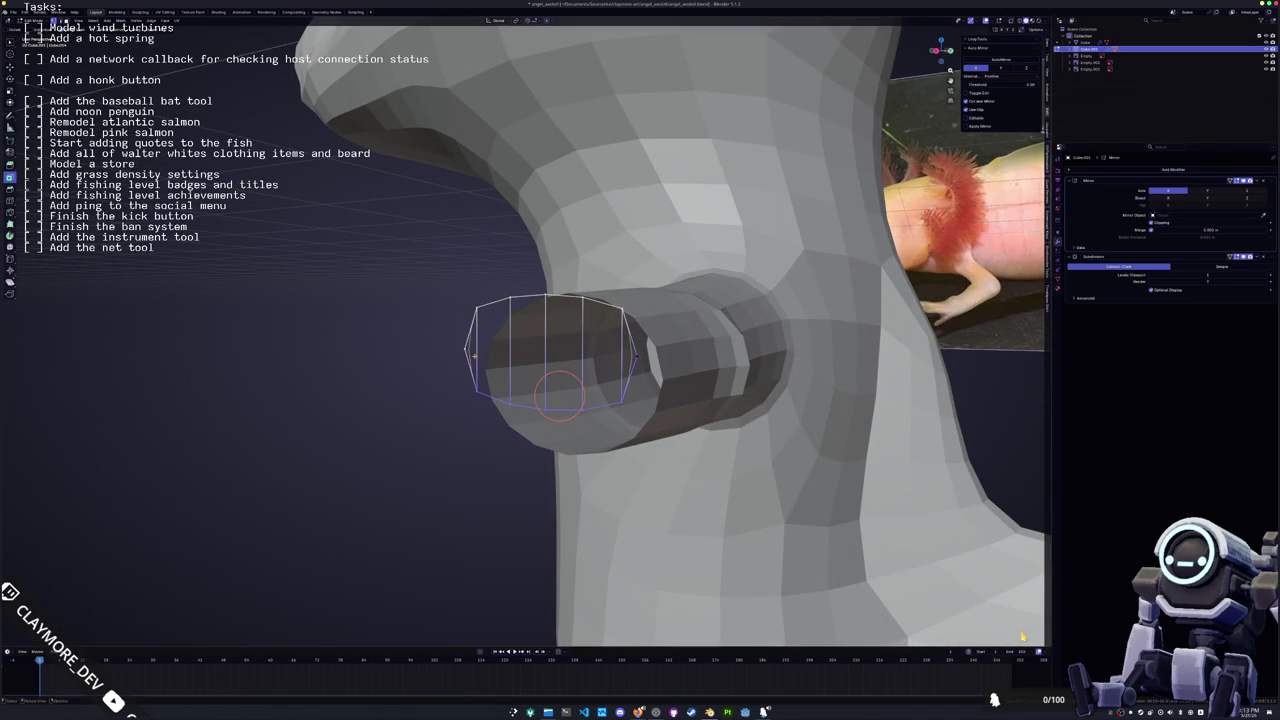
pyautogui.press('s')
pyautogui.press('z')
pyautogui.click(650, 344)
pyautogui.click(651, 340)
pyautogui.press('s')
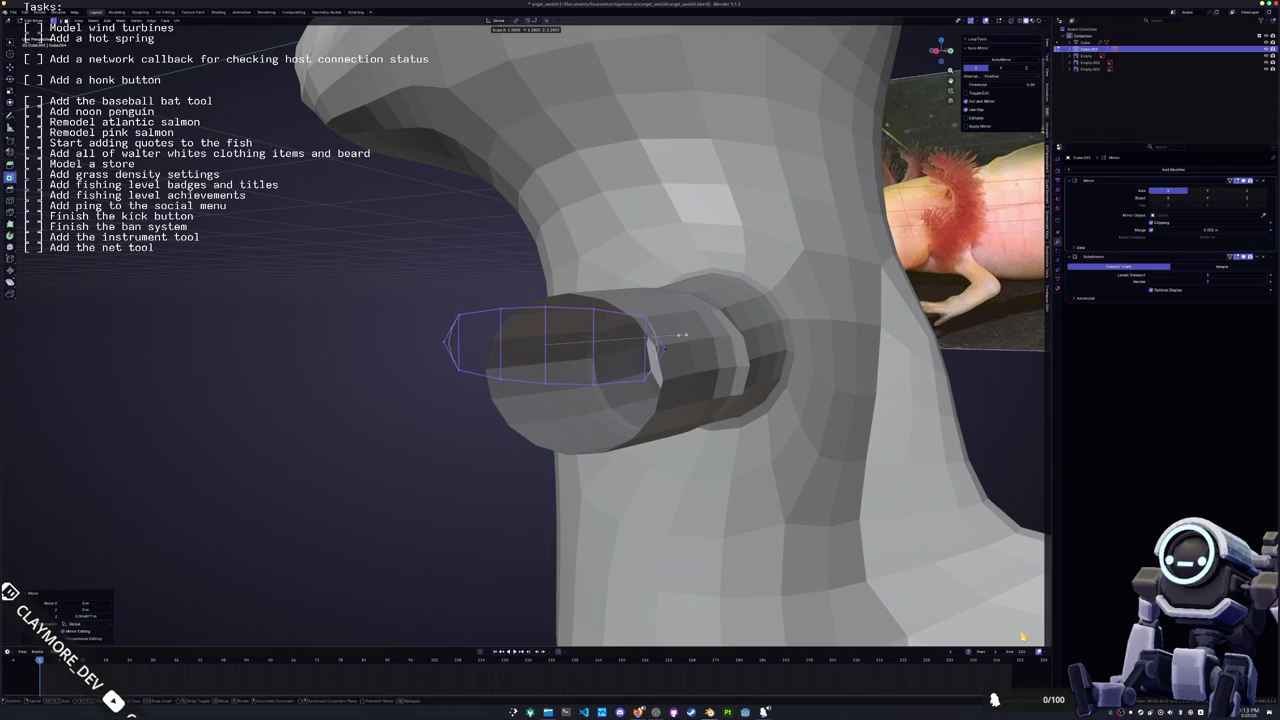
pyautogui.click(672, 338)
# In front orthographic view, nudge the ring along X to sit past the wrist
pyautogui.press('KP_1')
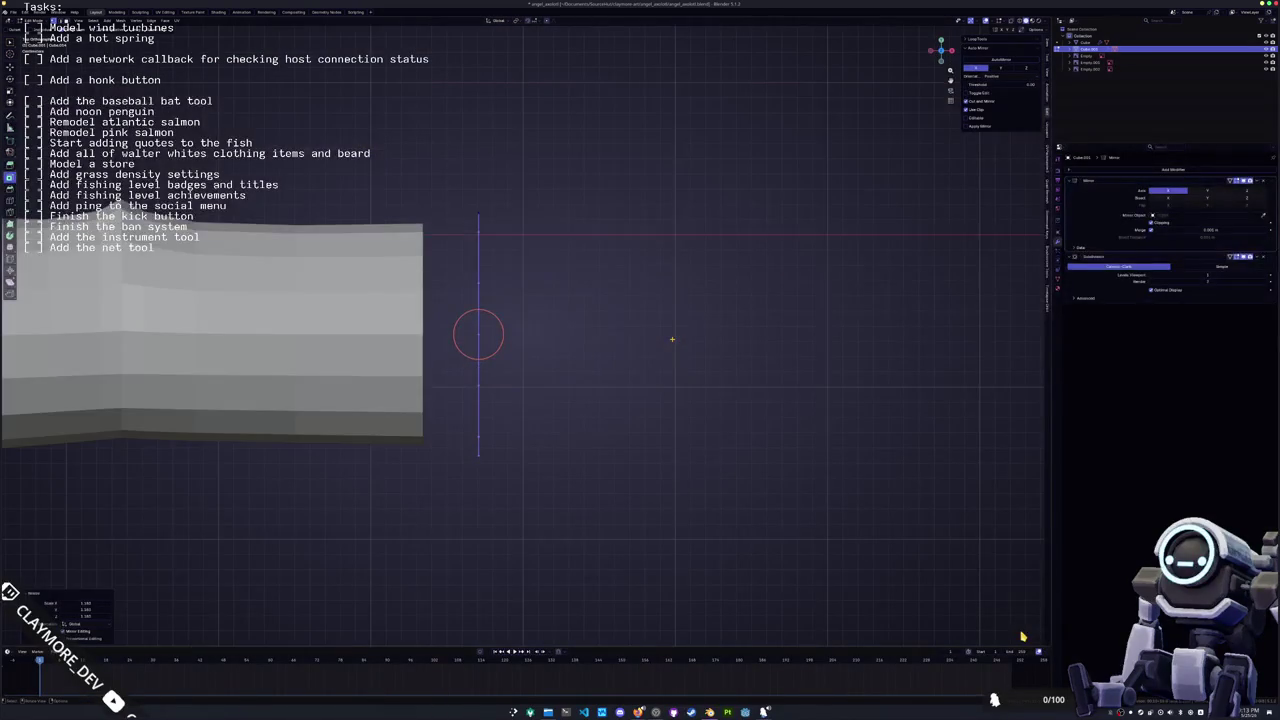
pyautogui.scroll(1, 549, 346)
pyautogui.press('s')
pyautogui.press('g')
pyautogui.press('x')
pyautogui.click(640, 360)
pyautogui.moveTo(640, 360); pyautogui.dragTo(591, 297, button='middle')
# Squash the wrist ring along Z to finish its shape
pyautogui.press('s')
pyautogui.press('z')
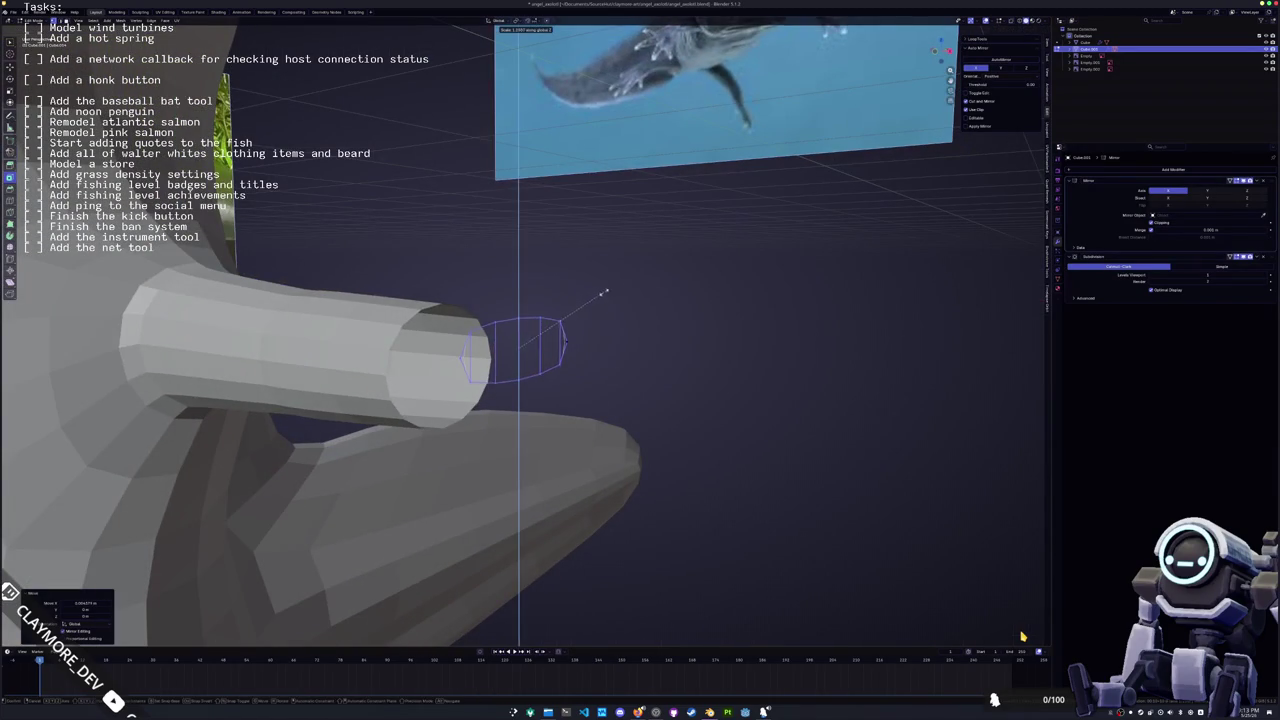
pyautogui.click(617, 291)
pyautogui.scroll(-5, 571, 360)
pyautogui.moveTo(571, 360)
pyautogui.mouseDown(button='middle')
pyautogui.moveTo(514, 337)
pyautogui.moveTo(563, 243)
pyautogui.mouseUp(button='middle')
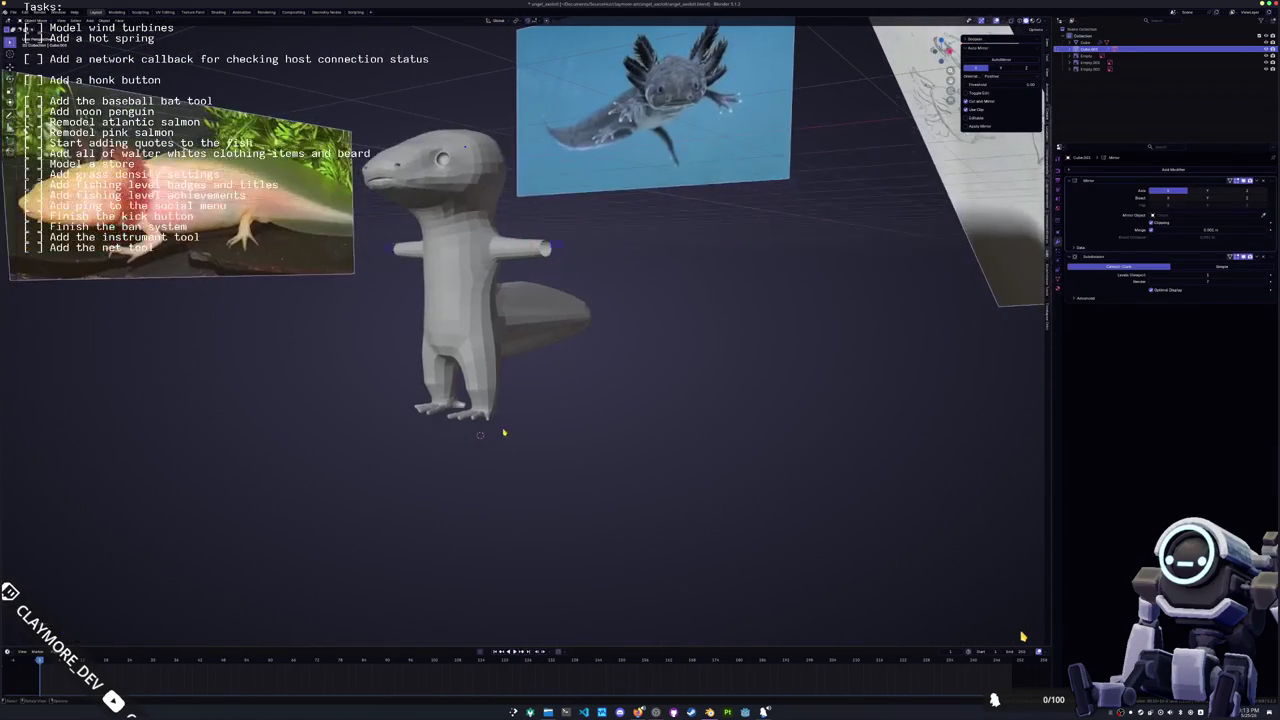
# Enter edit mode on the axolotl body and select a toe edge loop on the foot
pyautogui.click(480, 411)
pyautogui.press('Tab')
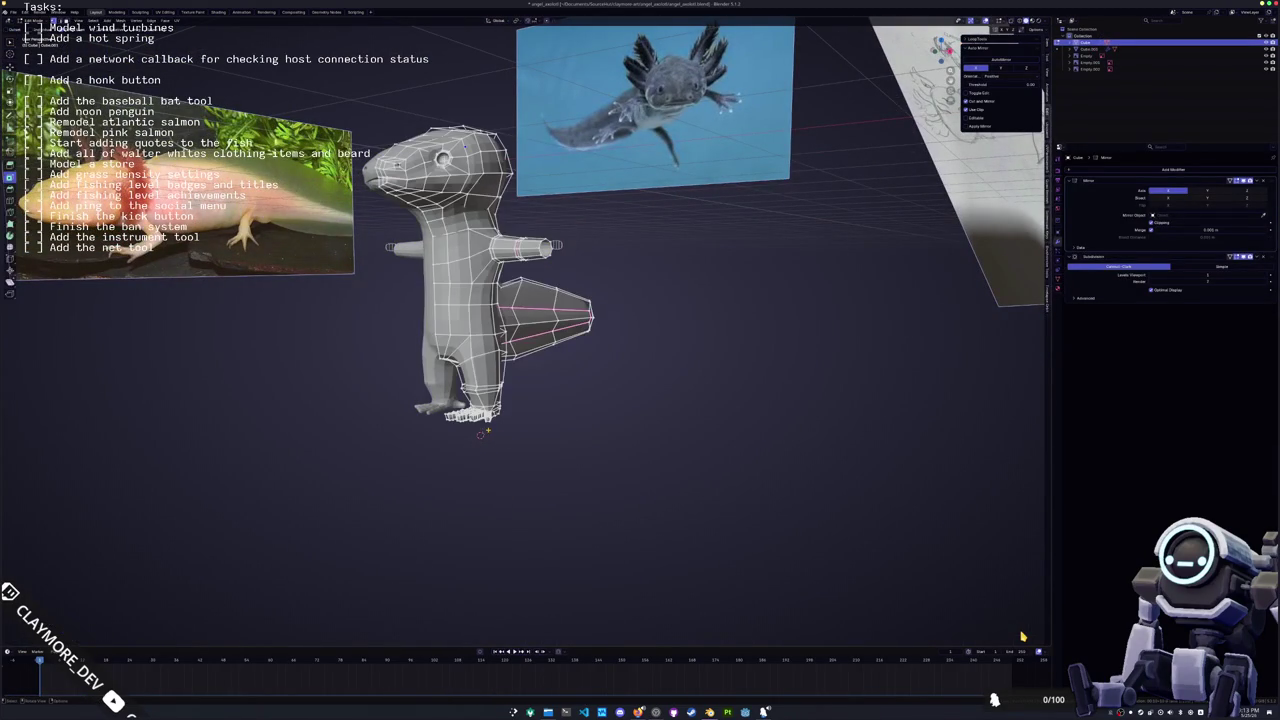
pyautogui.scroll(5, 485, 423)
pyautogui.moveTo(485, 423); pyautogui.dragTo(533, 303, button='middle')
pyautogui.keyDown('alt'); pyautogui.click(530, 259); pyautogui.keyUp('alt')
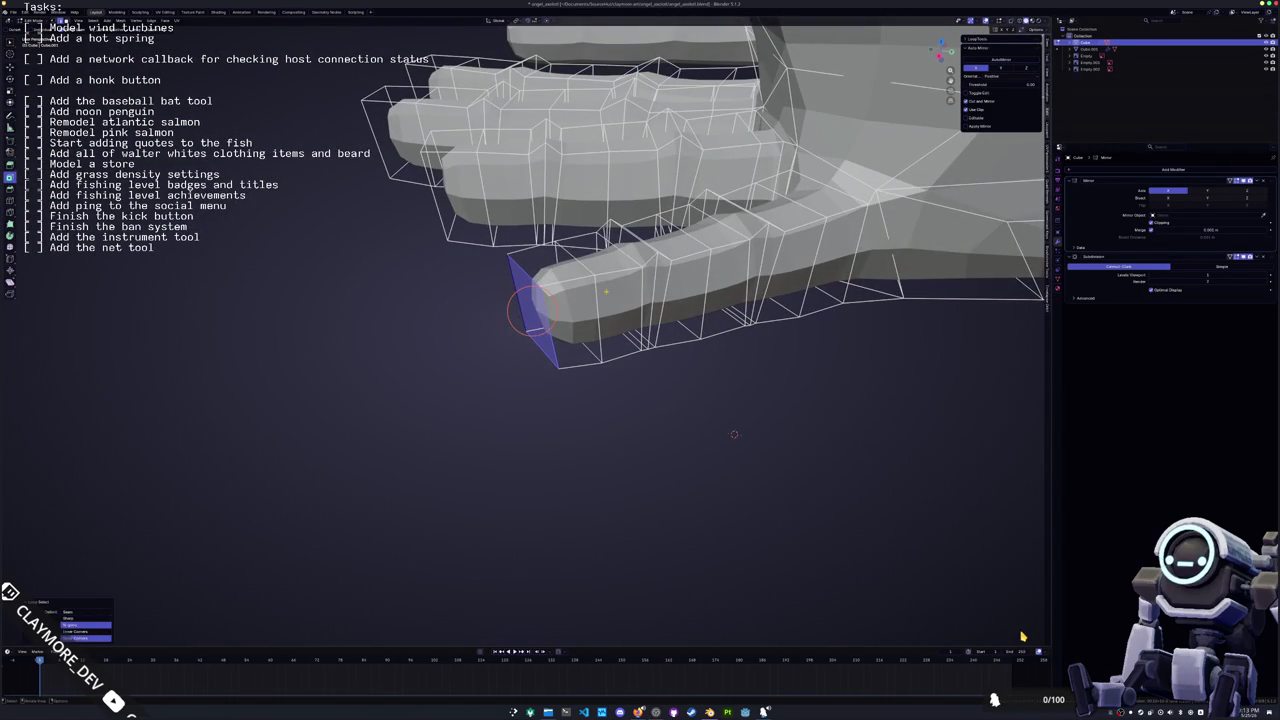
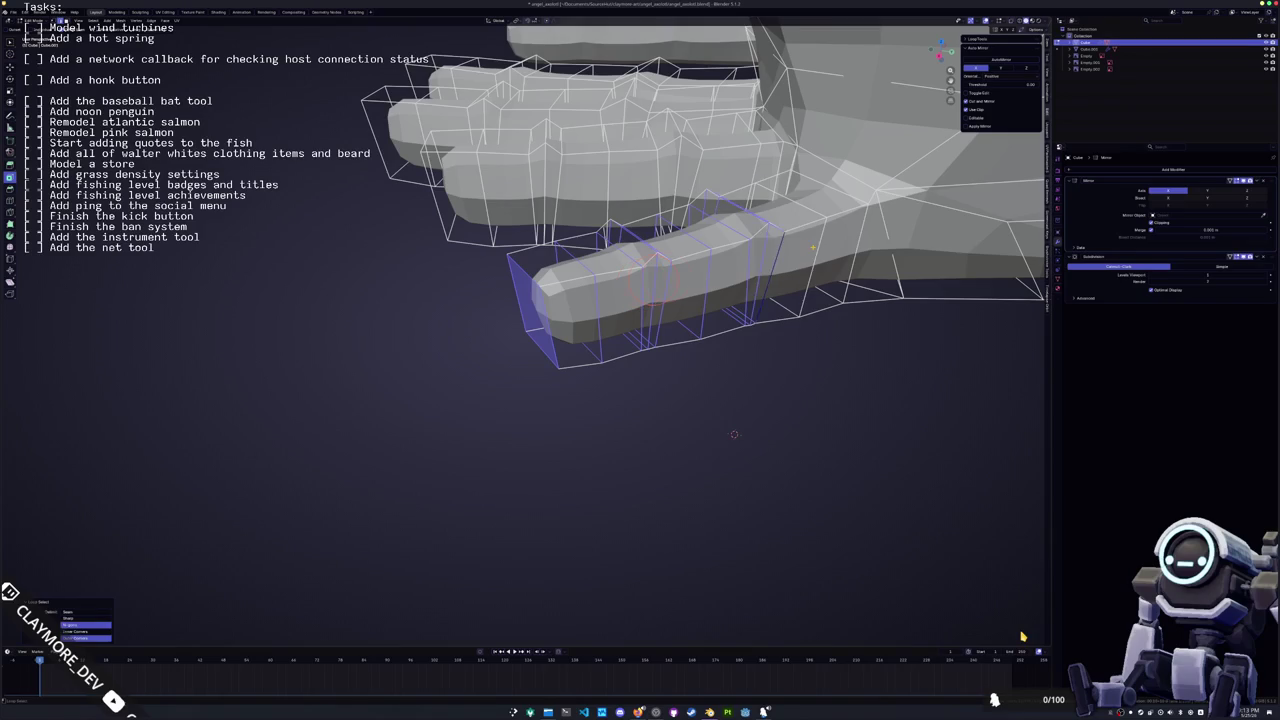
# Scale the selected finger loop
pyautogui.moveTo(734, 434); pyautogui.dragTo(700, 450, button='middle')
pyautogui.press('s')
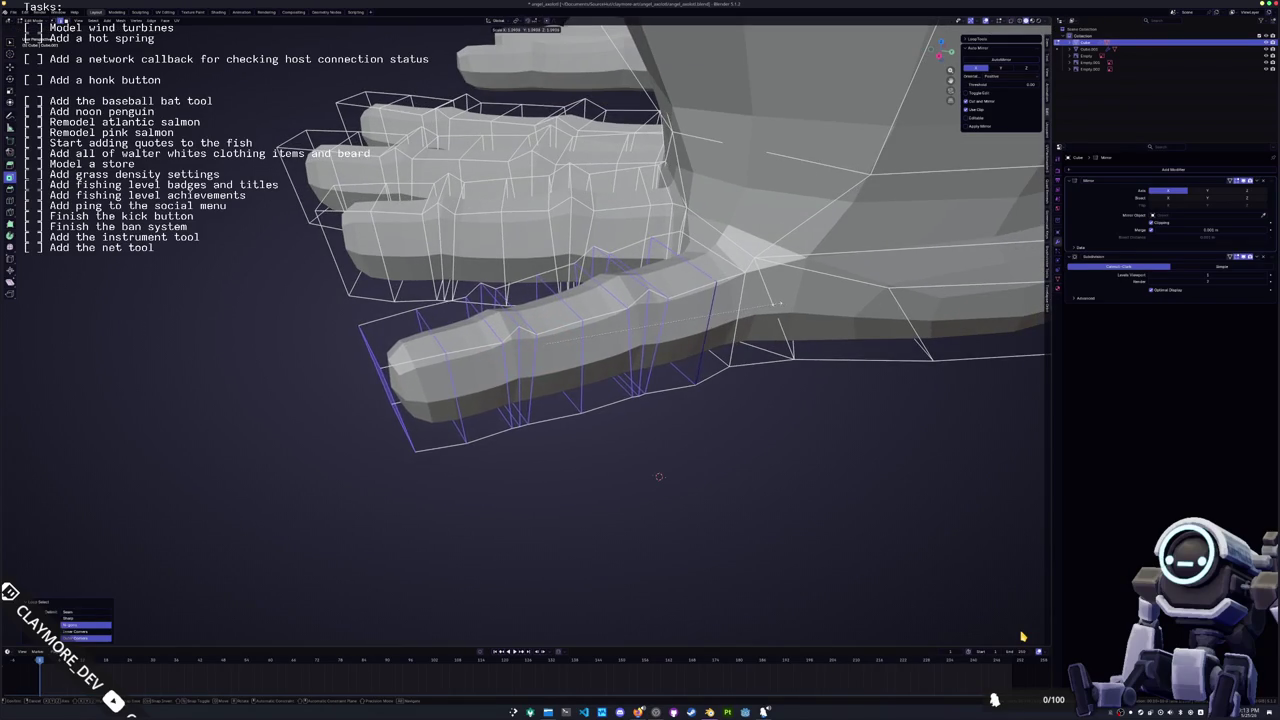
pyautogui.press('Return')
pyautogui.moveTo(560, 420); pyautogui.dragTo(487, 360, button='middle')
pyautogui.moveTo(571, 372)
pyautogui.mouseDown(button='middle')
pyautogui.moveTo(560, 400)
pyautogui.moveTo(575, 410)
pyautogui.mouseUp(button='middle')
# Select the finger-tip faces, grow the selection along the fingers, and fatten them with Alt+S
pyautogui.keyDown('shift'); pyautogui.click(414, 355); pyautogui.keyUp('shift')
pyautogui.keyDown('shift'); pyautogui.click(463, 338); pyautogui.keyUp('shift')
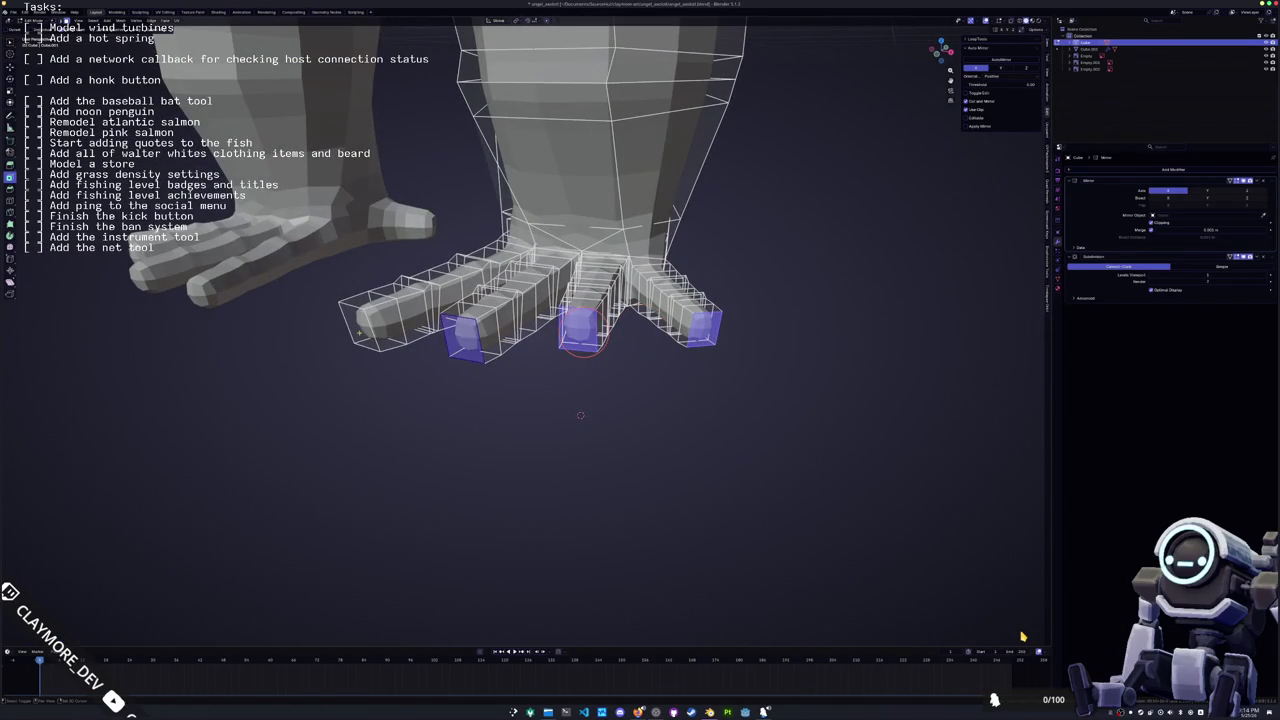
pyautogui.keyDown('shift'); pyautogui.click(358, 334); pyautogui.keyUp('shift')
pyautogui.moveTo(358, 334); pyautogui.dragTo(416, 373, button='middle')
pyautogui.press('ctrl+KP_Add')
pyautogui.press('ctrl+KP_Add')
pyautogui.press('ctrl+KP_Add')
pyautogui.press('ctrl+KP_Add')
pyautogui.moveTo(416, 373); pyautogui.dragTo(537, 376, button='middle')
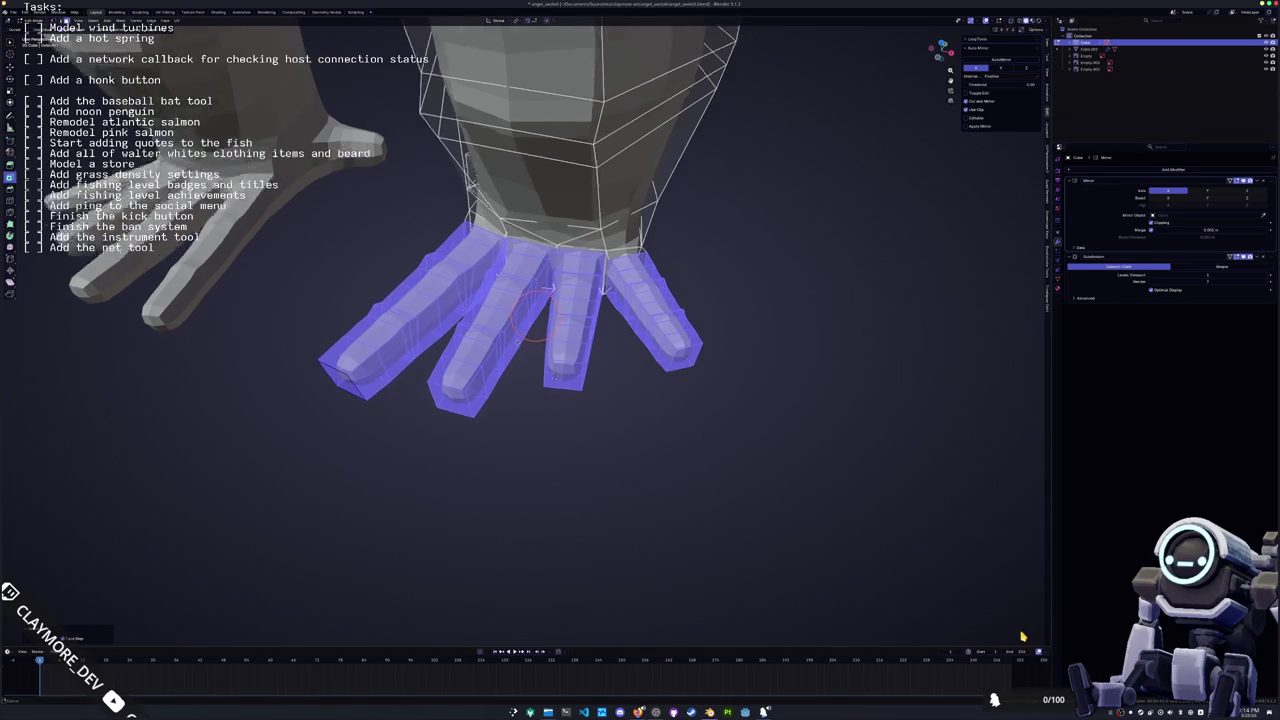
pyautogui.hotkey('alt', 's')
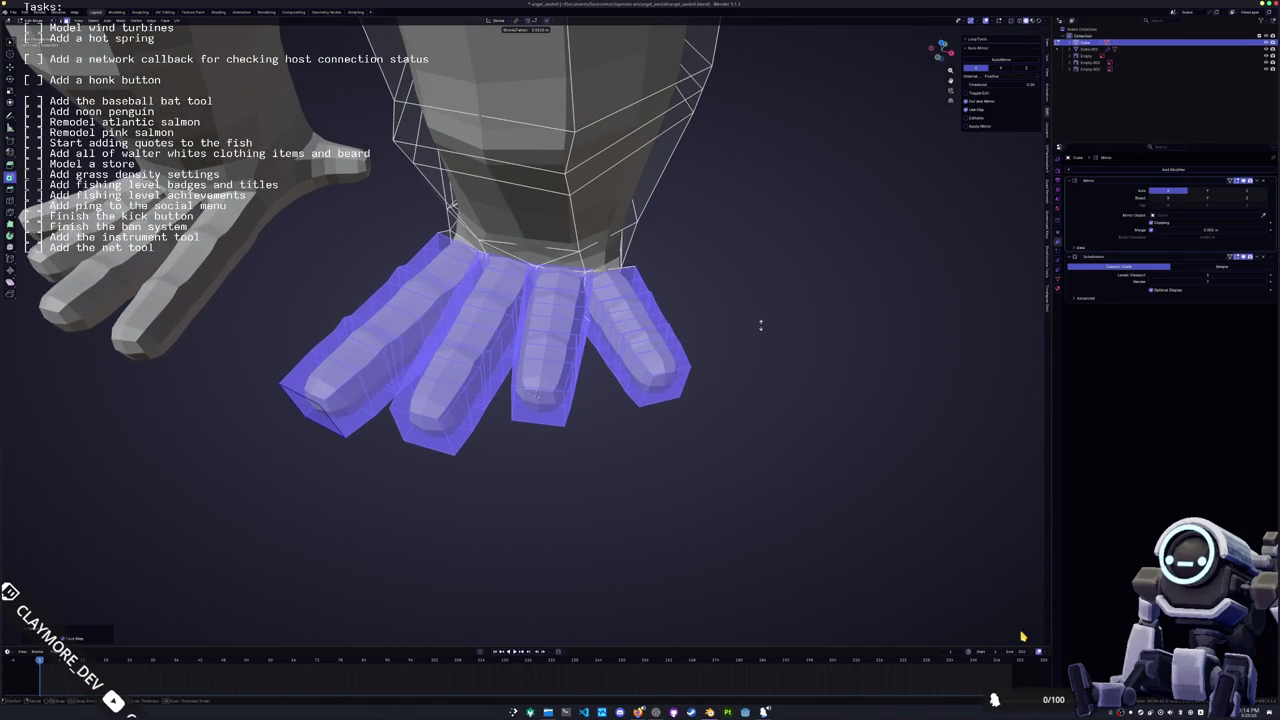
pyautogui.click(756, 326)
# Enlarge the small cube under the fingers in two scaling passes
pyautogui.moveTo(756, 326); pyautogui.dragTo(563, 355, button='middle')
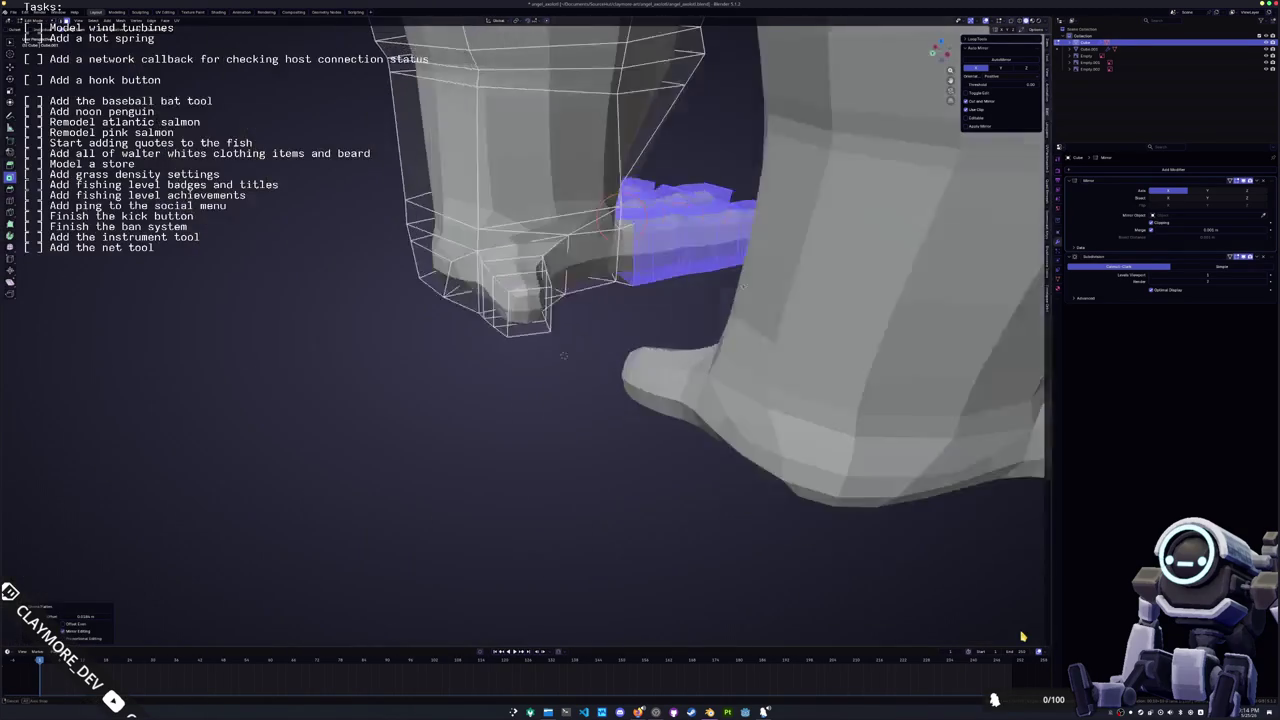
pyautogui.moveTo(607, 210); pyautogui.dragTo(560, 270, button='middle')
pyautogui.click(532, 310)
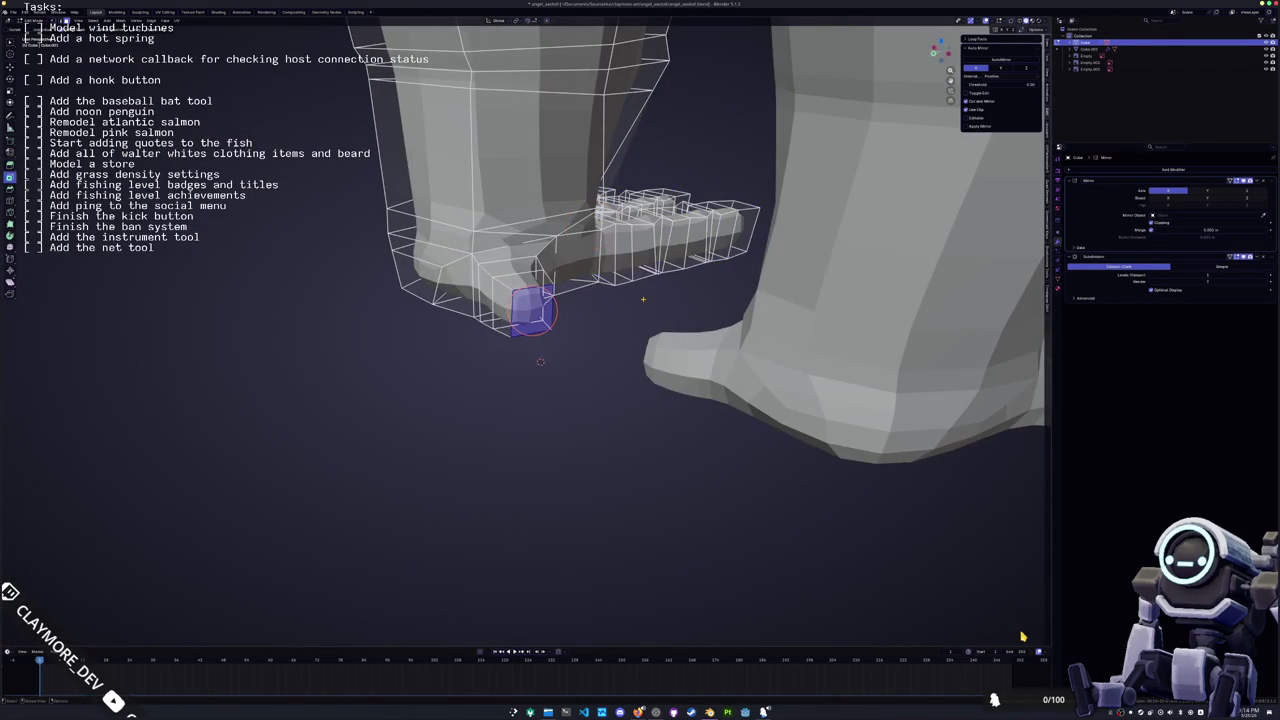
pyautogui.press('s')
pyautogui.click(643, 296)
pyautogui.press('s')
pyautogui.click(643, 293)
# In front orthographic view, lower the small cube along Z
pyautogui.press('KP_1')
pyautogui.press('g')
pyautogui.press('z')
pyautogui.click(626, 293)
# Select the linked finger blocks and shift them along Y, then X
pyautogui.moveTo(626, 293); pyautogui.dragTo(485, 516, button='middle')
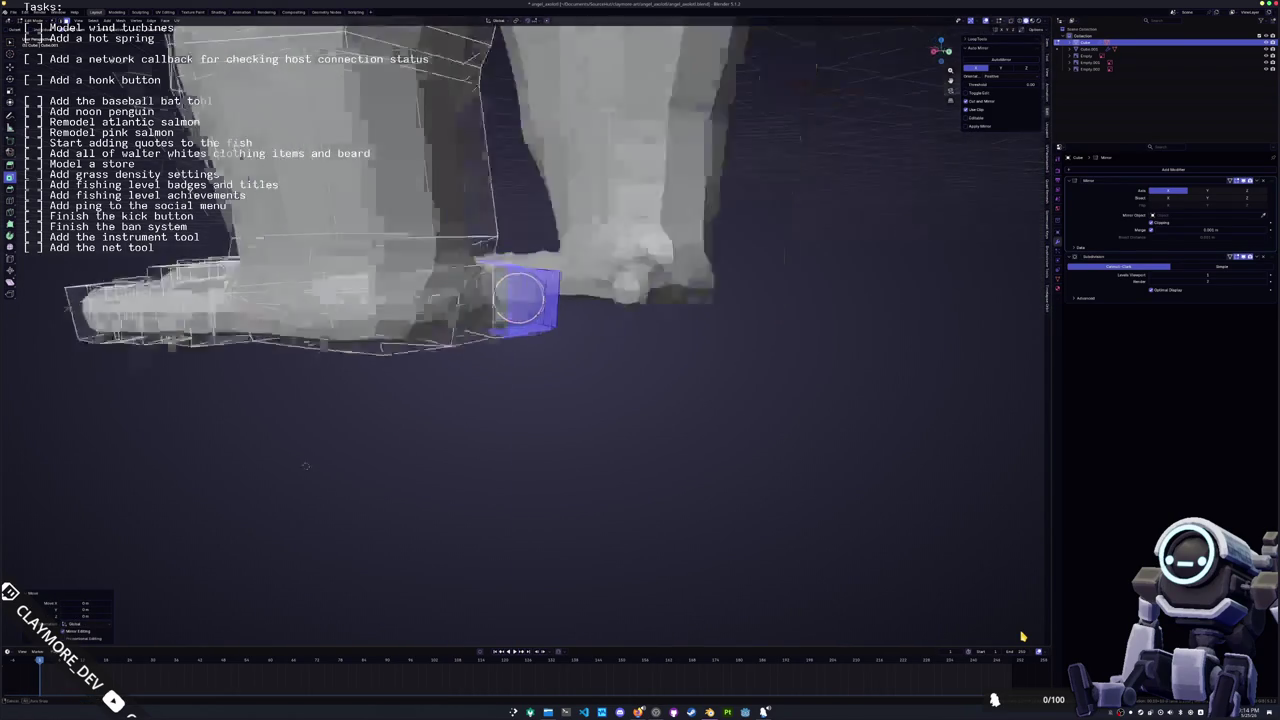
pyautogui.moveTo(680, 276); pyautogui.dragTo(560, 330, button='middle')
pyautogui.press('l')
pyautogui.press('g')
pyautogui.press('y')
pyautogui.moveTo(400, 350); pyautogui.dragTo(520, 330, button='middle')
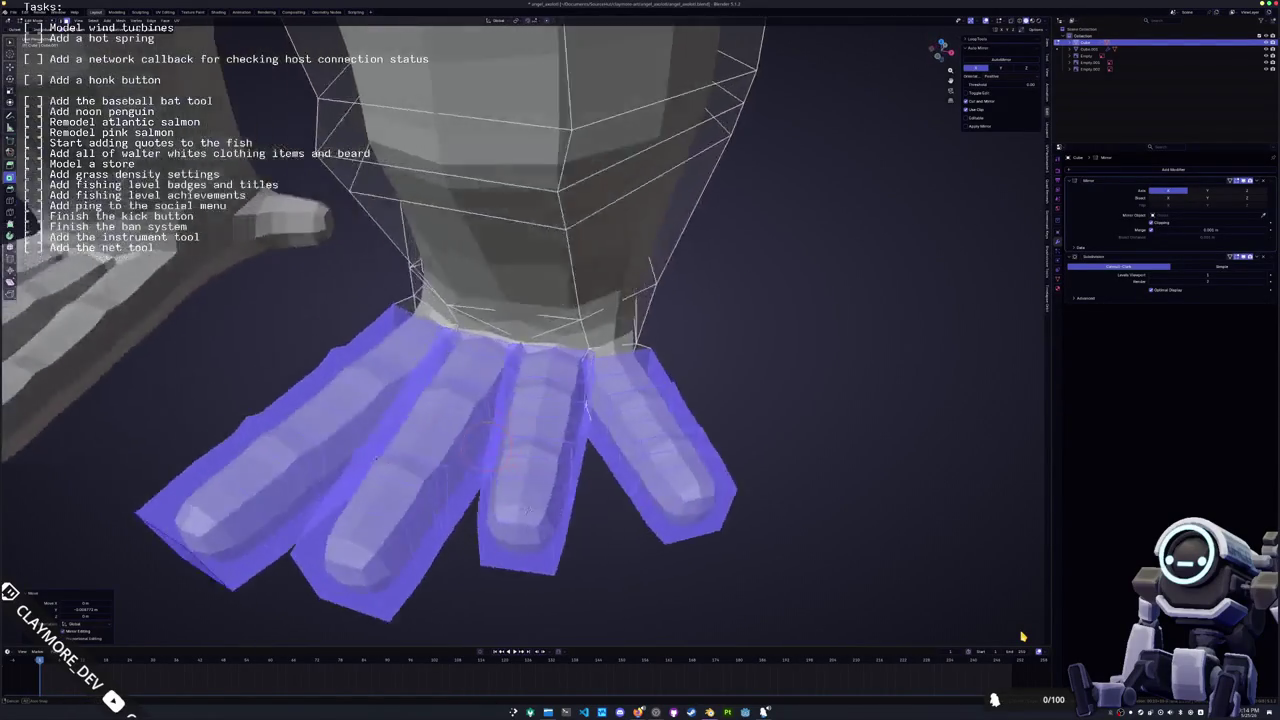
pyautogui.press('x')
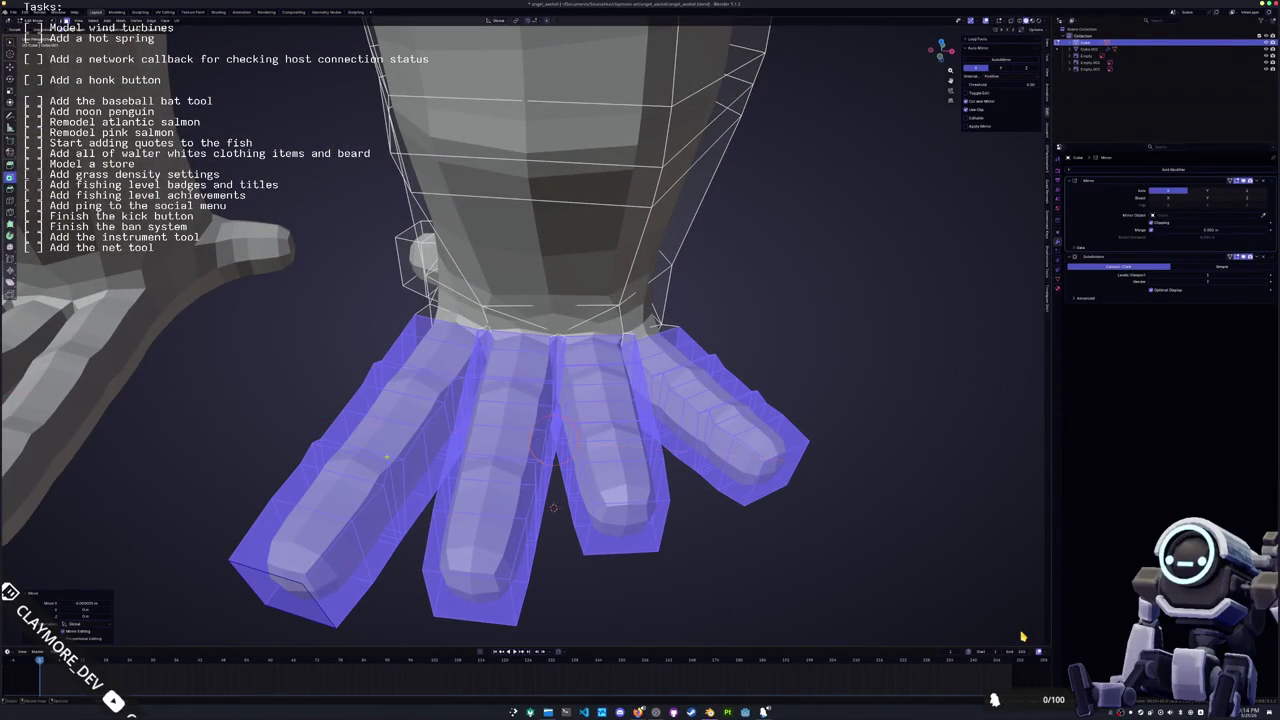
pyautogui.press('Return')
# Toggle Edit Mode and deselect everything on the hand
pyautogui.press('Tab')
pyautogui.scroll(3, 578, 578)
pyautogui.press('Tab')
pyautogui.scroll(3, 578, 578)
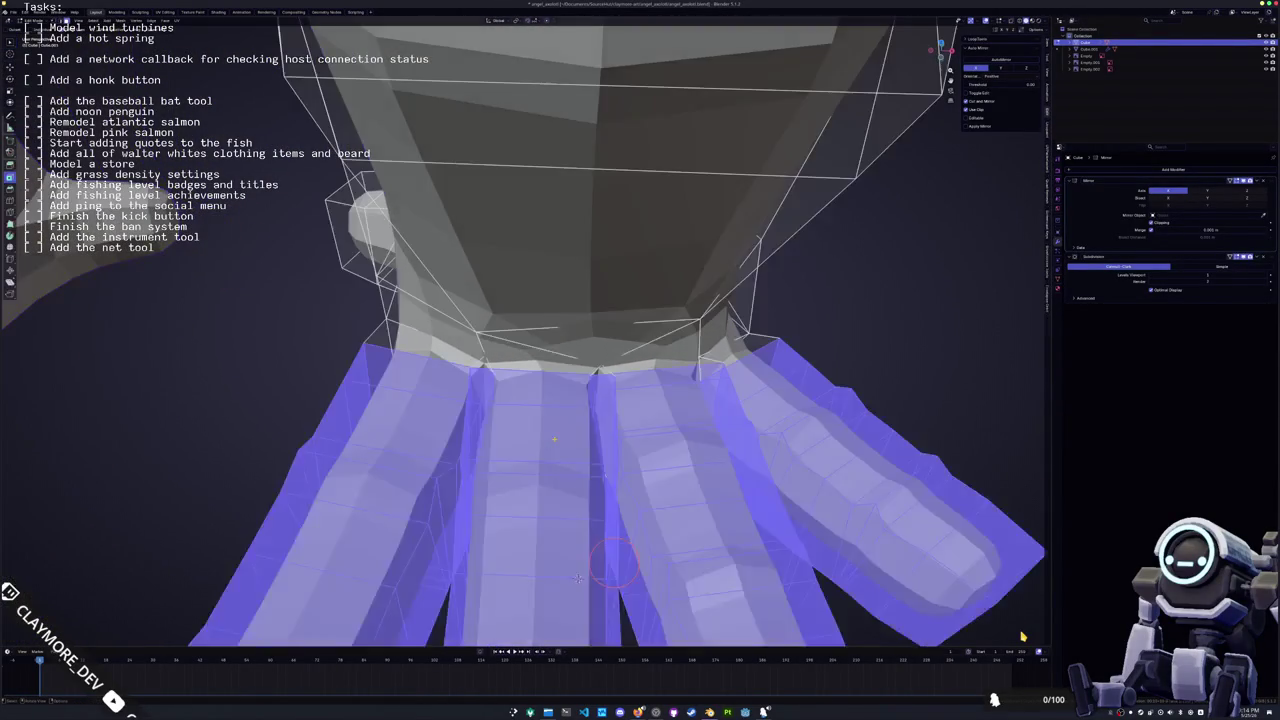
pyautogui.hotkey('alt', 'a')
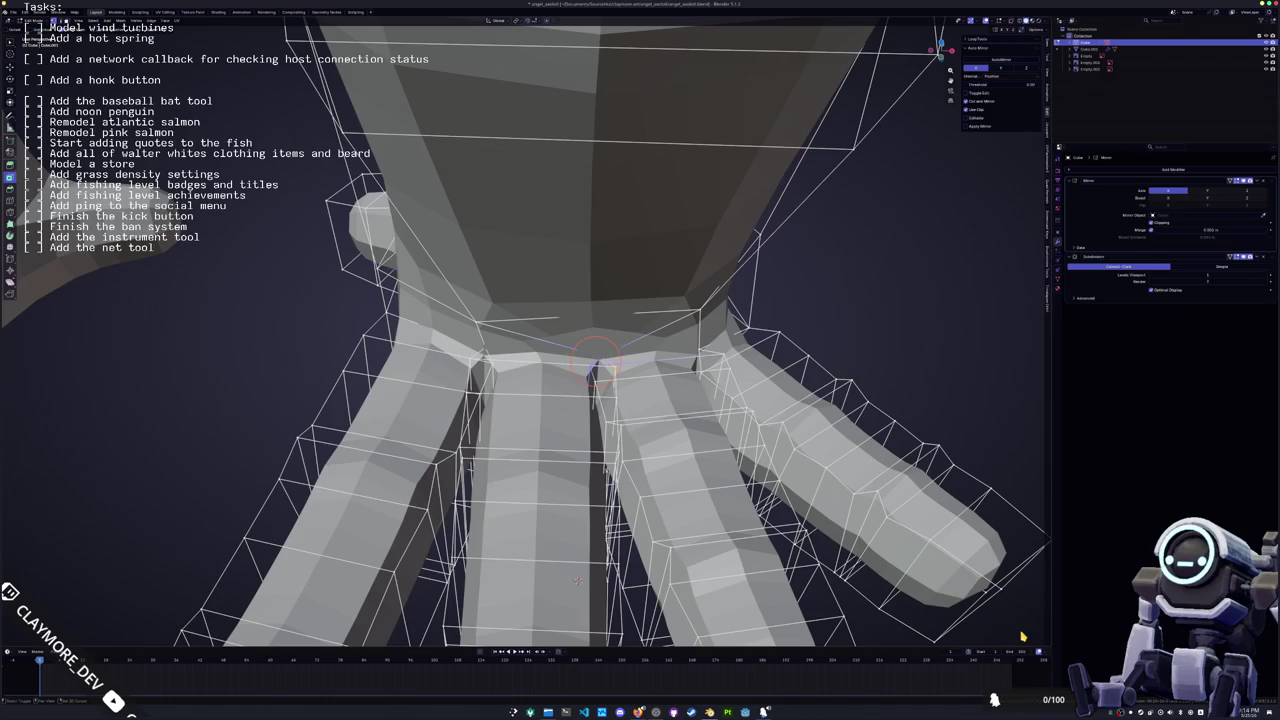
# Try a global X move on the chosen vertices, cancel it, and view the whole arm
pyautogui.scroll(1, 577, 580)
pyautogui.scroll(2, 577, 580)
pyautogui.scroll(2, 577, 580)
pyautogui.press('g')
pyautogui.press('x')
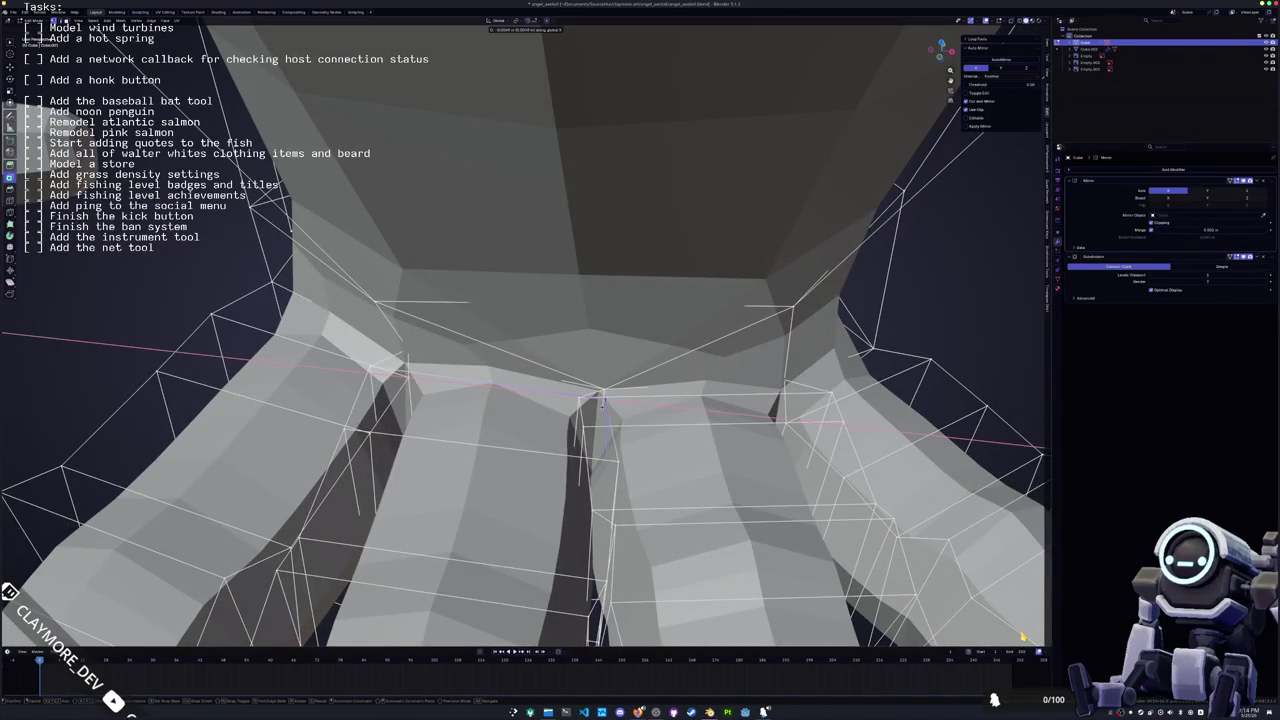
pyautogui.press('Escape')
pyautogui.scroll(-3, 601, 404)
pyautogui.scroll(-3, 601, 404)
pyautogui.moveTo(601, 404); pyautogui.dragTo(594, 343, button='middle')
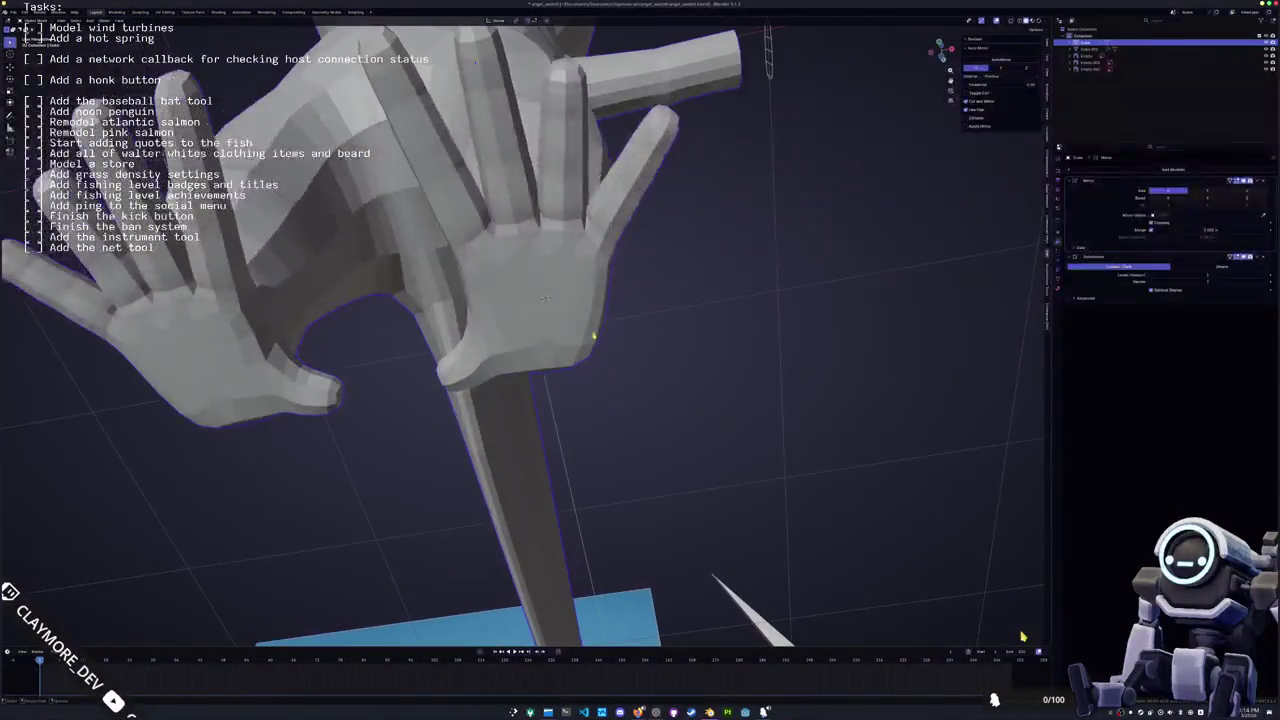
# In Edit Mode, move the selected wrist vertices along X
pyautogui.press('Tab')
pyautogui.scroll(2, 546, 298)
pyautogui.moveTo(546, 298); pyautogui.dragTo(549, 487, button='middle')
pyautogui.scroll(2, 532, 313)
pyautogui.press('g')
pyautogui.press('x')
pyautogui.click(556, 260)
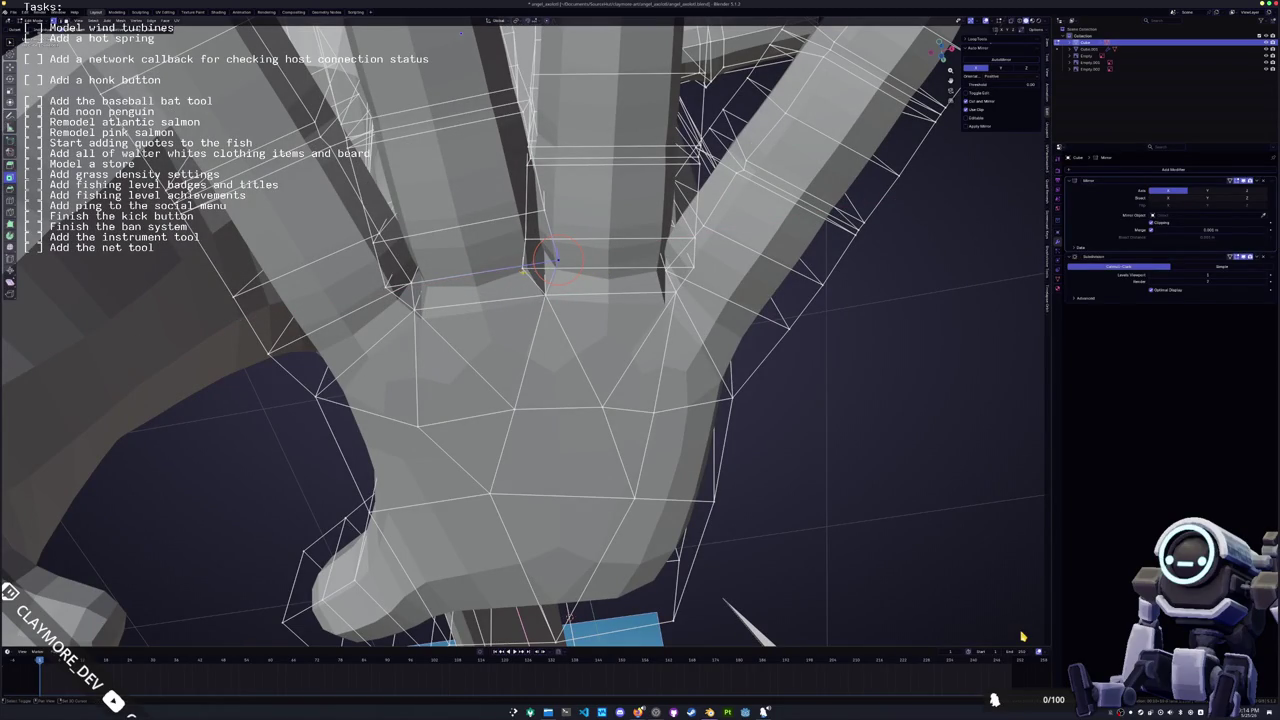
# Scale the selected vertices with X-ray on, then return to solid shading
pyautogui.hotkey('alt', 'z')
pyautogui.hotkey('alt', 'z')
pyautogui.press('s')
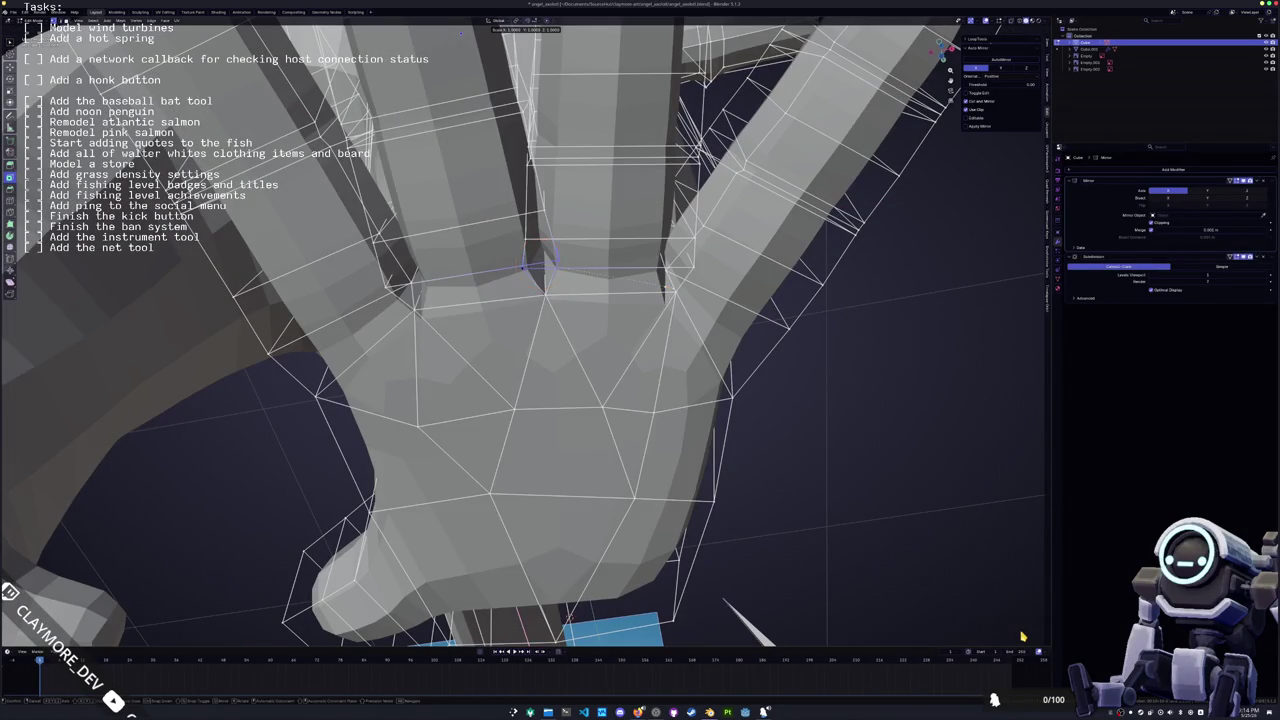
pyautogui.click(540, 263)
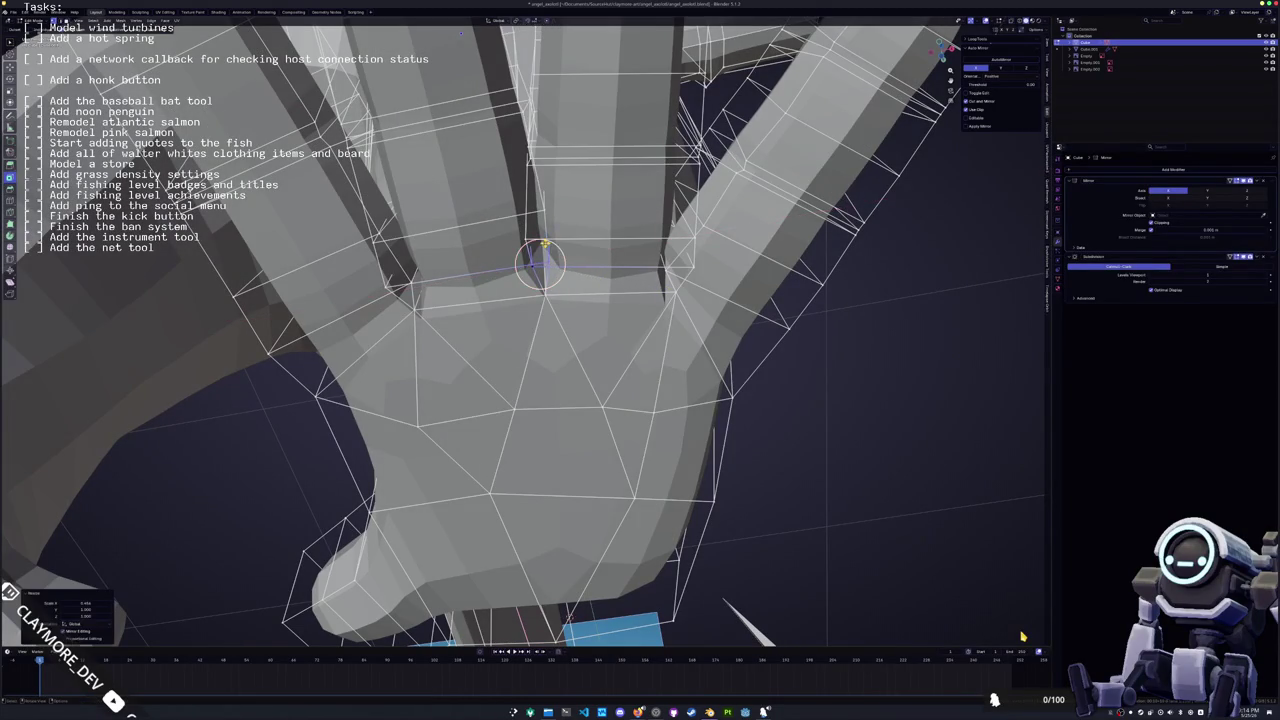
pyautogui.hotkey('alt', 'z')
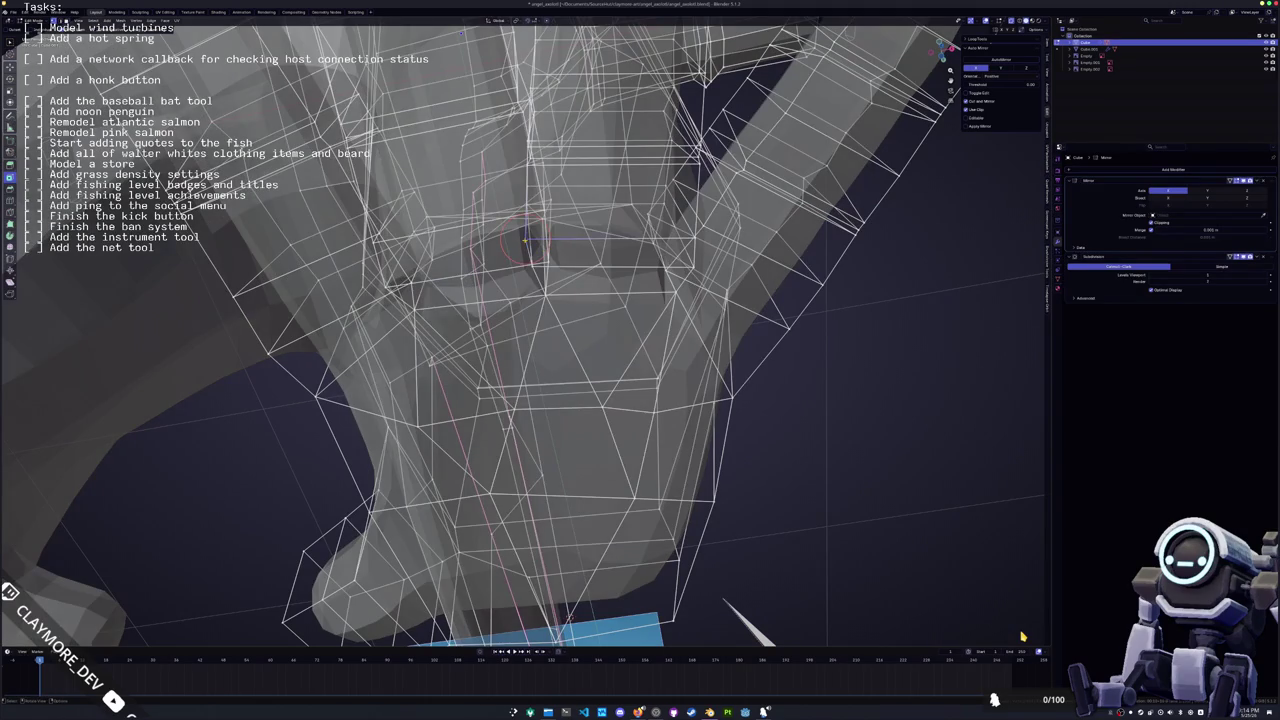
pyautogui.moveTo(527, 330); pyautogui.dragTo(560, 250, button='middle')
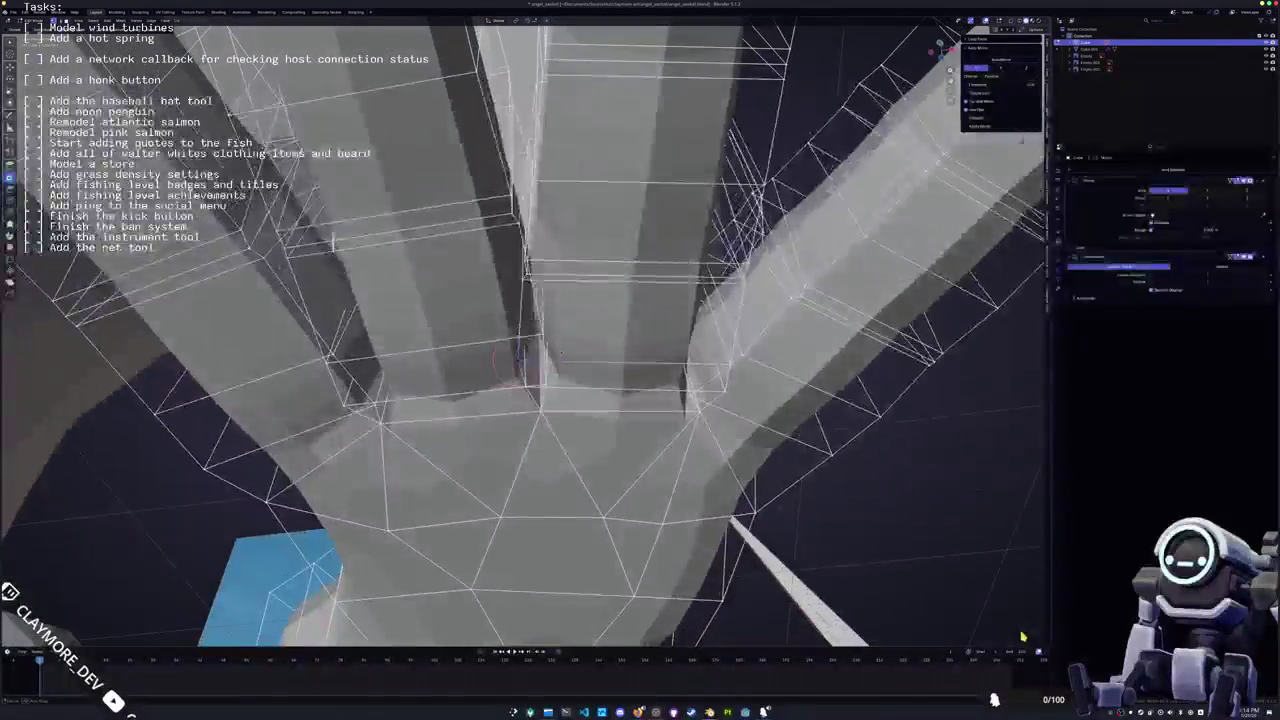
pyautogui.hotkey('alt', 'z')
pyautogui.moveTo(561, 353)
pyautogui.mouseDown(button='middle')
pyautogui.moveTo(556, 418)
pyautogui.moveTo(466, 430)
pyautogui.moveTo(390, 515)
pyautogui.moveTo(360, 485)
pyautogui.mouseUp(button='middle')
# Raise the finger-joint vertex vertically with G Z, adjusting it twice
pyautogui.press('Tab')
pyautogui.press('g')
pyautogui.press('z')
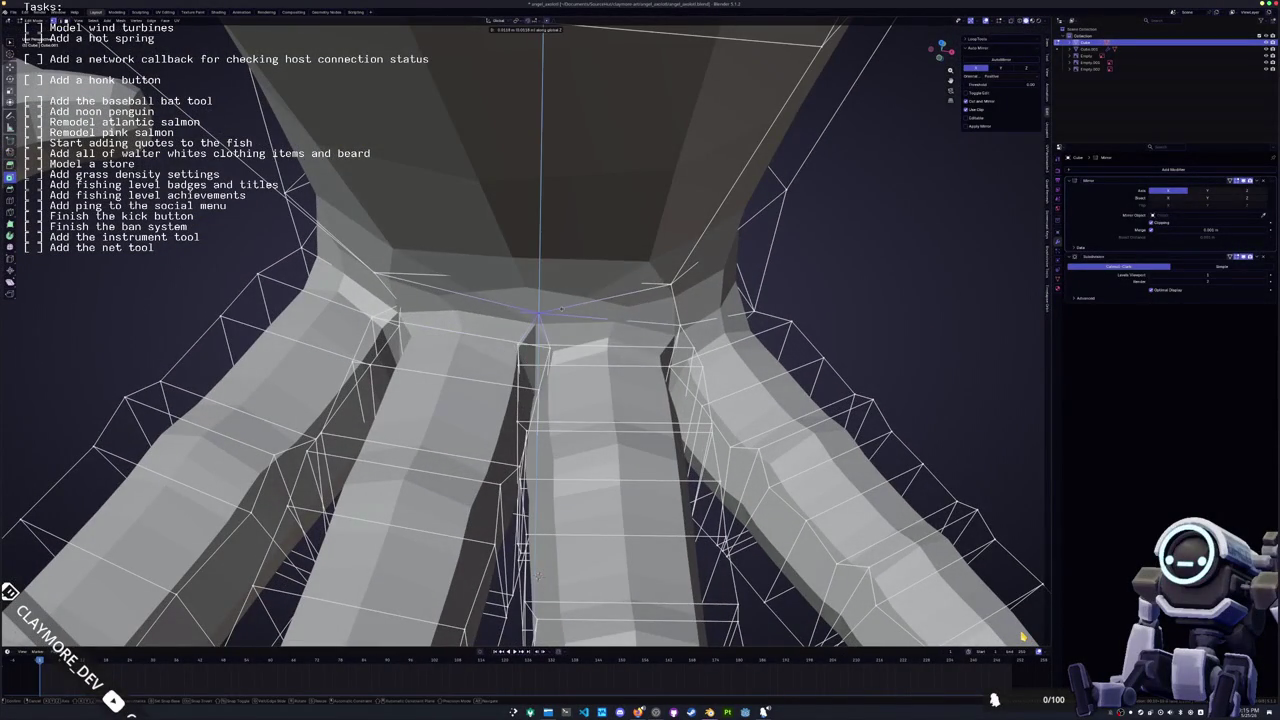
pyautogui.click(560, 311)
pyautogui.moveTo(560, 311)
pyautogui.mouseDown(button='middle')
pyautogui.moveTo(505, 292)
pyautogui.moveTo(402, 322)
pyautogui.moveTo(430, 340)
pyautogui.moveTo(410, 292)
pyautogui.moveTo(415, 346)
pyautogui.moveTo(558, 579)
pyautogui.moveTo(457, 382)
pyautogui.mouseUp(button='middle')
pyautogui.press('g')
pyautogui.press('z')
pyautogui.click(425, 300)
# Slide two joint vertices along their edges and reposition the vertex near the wrist
pyautogui.hotkey('shift', 'v')
pyautogui.click(415, 258)
pyautogui.hotkey('shift', 'v')
pyautogui.click(415, 346)
pyautogui.press('g')
pyautogui.click(552, 570)
# Exit Edit Mode to review the hand from further out, then resume editing
pyautogui.press('Tab')
pyautogui.scroll(-5, 558, 579)
pyautogui.scroll(-5, 558, 579)
pyautogui.scroll(-3, 558, 579)
pyautogui.scroll(5, 513, 343)
pyautogui.press('Tab')
pyautogui.scroll(2, 500, 355)
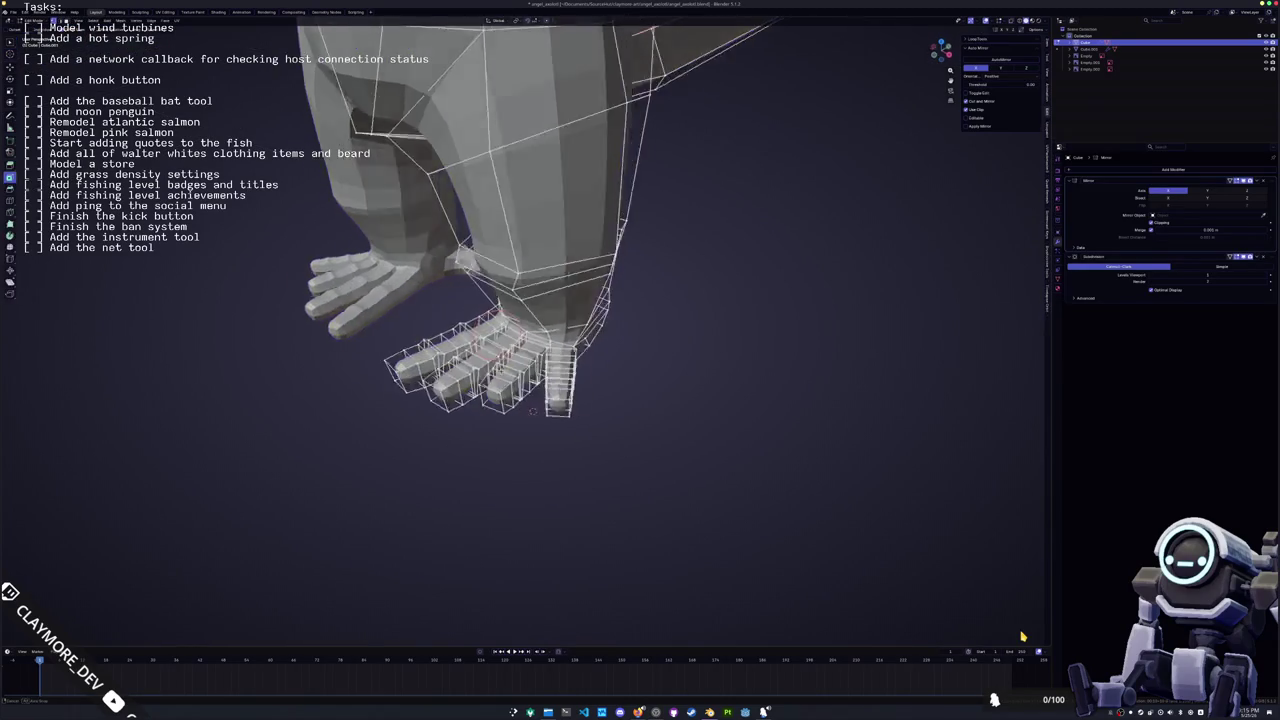
# Inspect the fingers from several angles, switching between Object and Edit Mode
pyautogui.scroll(3, 490, 365)
pyautogui.moveTo(466, 371)
pyautogui.mouseDown(button='middle')
pyautogui.moveTo(513, 494)
pyautogui.moveTo(533, 491)
pyautogui.mouseUp(button='middle')
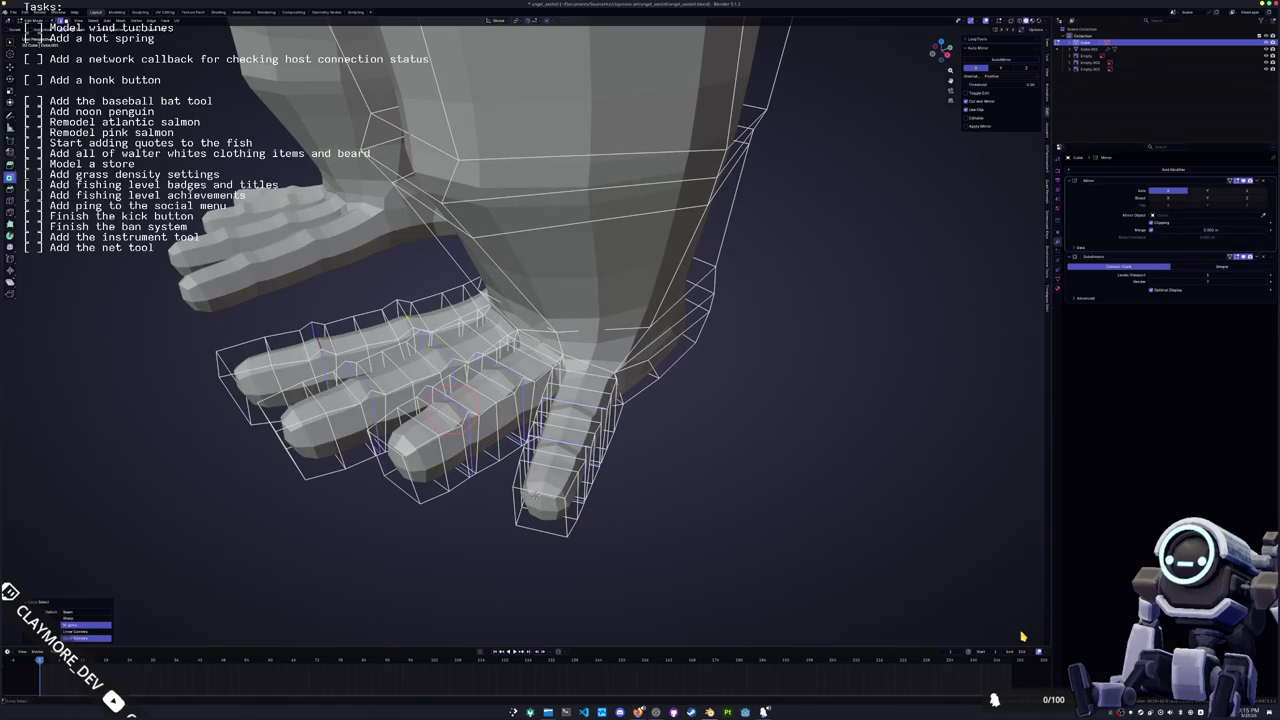
pyautogui.press('Tab')
pyautogui.moveTo(535, 495)
pyautogui.mouseDown(button='middle')
pyautogui.moveTo(550, 521)
pyautogui.moveTo(545, 488)
pyautogui.moveTo(546, 519)
pyautogui.mouseUp(button='middle')
pyautogui.press('Tab')
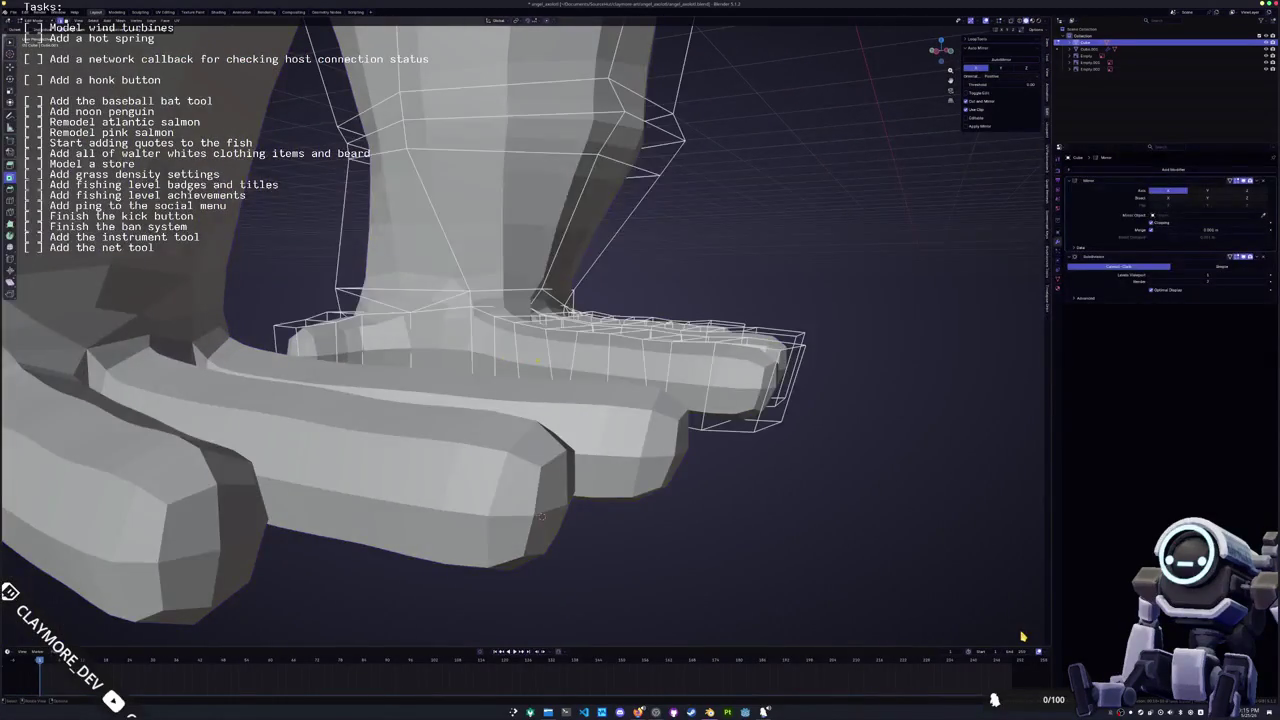
pyautogui.press('Tab')
pyautogui.moveTo(546, 519); pyautogui.dragTo(522, 528, button='middle')
pyautogui.press('Tab')
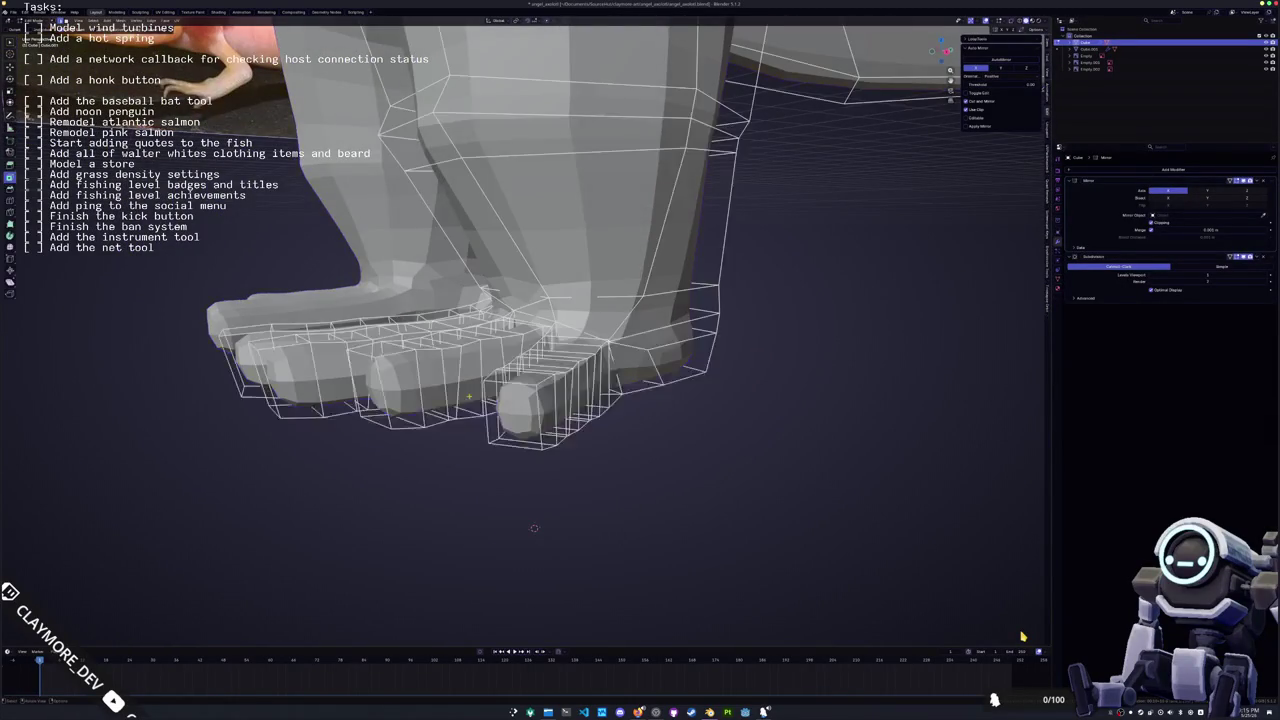
# Select a finger edge loop, add a loop cut, dissolve a loop, and slide it along
pyautogui.keyDown('alt'); pyautogui.click(447, 393); pyautogui.keyUp('alt')
pyautogui.moveTo(447, 393); pyautogui.dragTo(465, 387, button='middle')
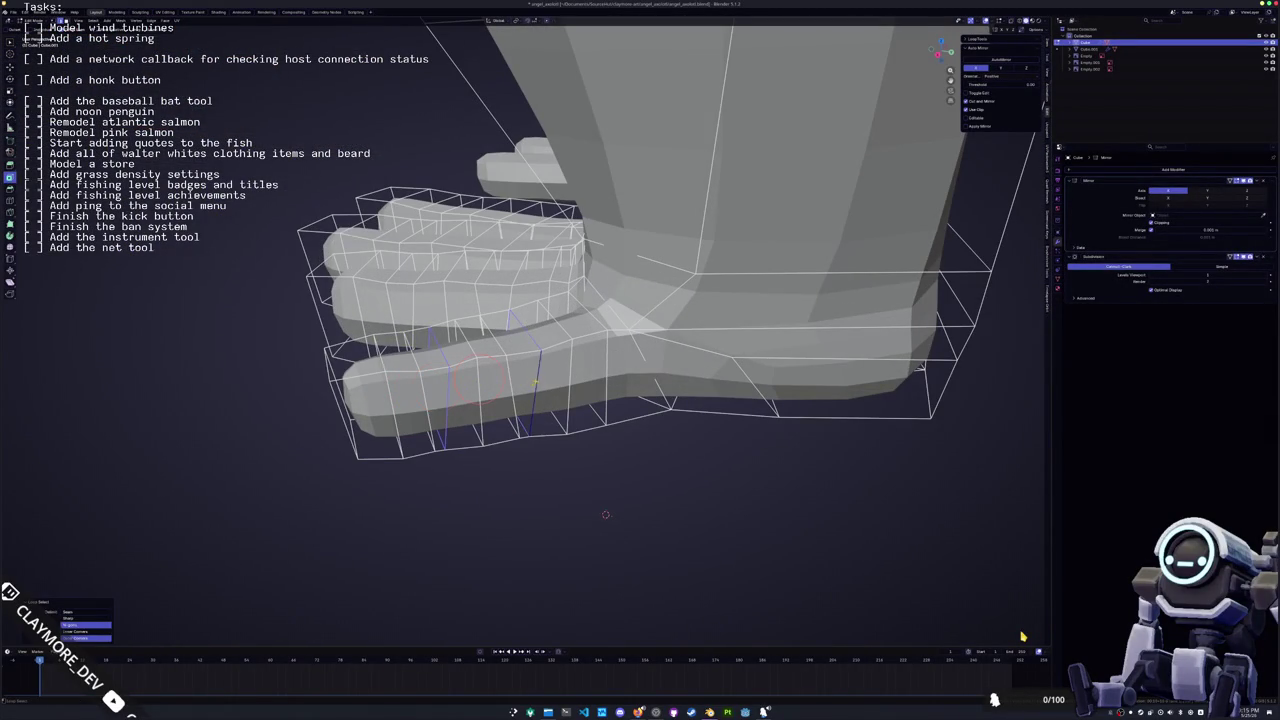
pyautogui.moveTo(605, 514); pyautogui.dragTo(611, 497, button='middle')
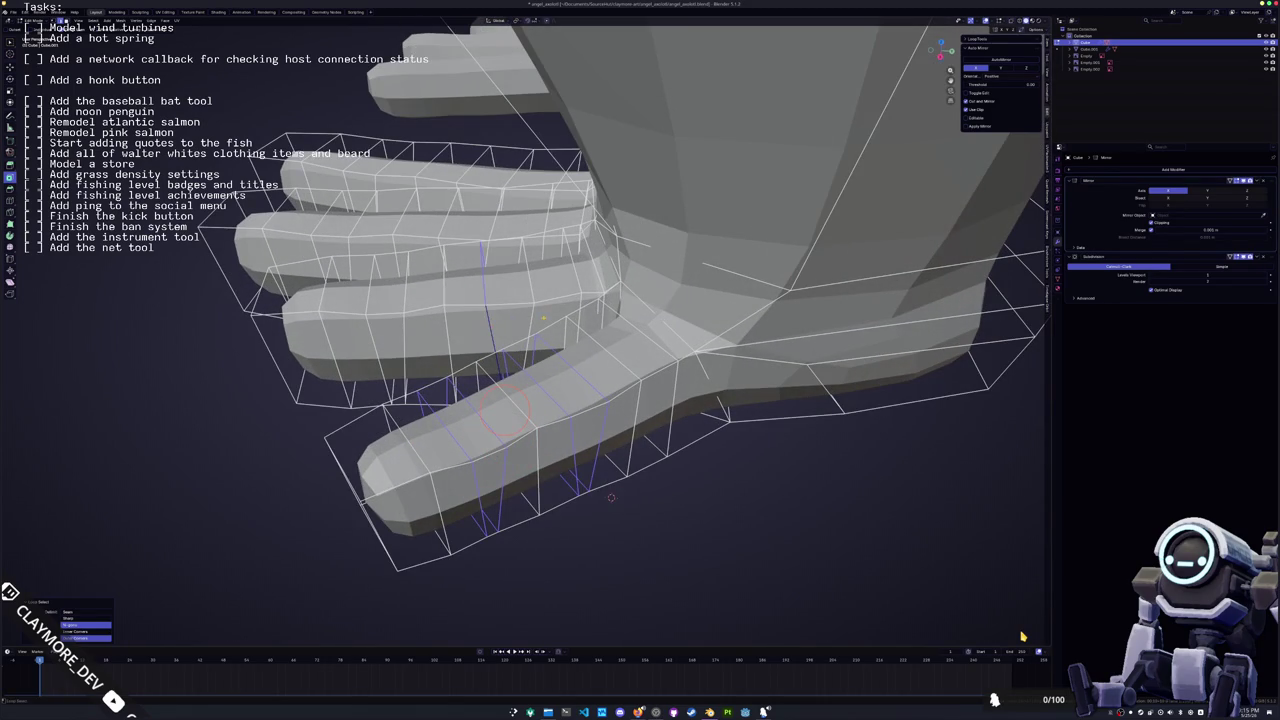
pyautogui.hotkey('ctrl', 'r')
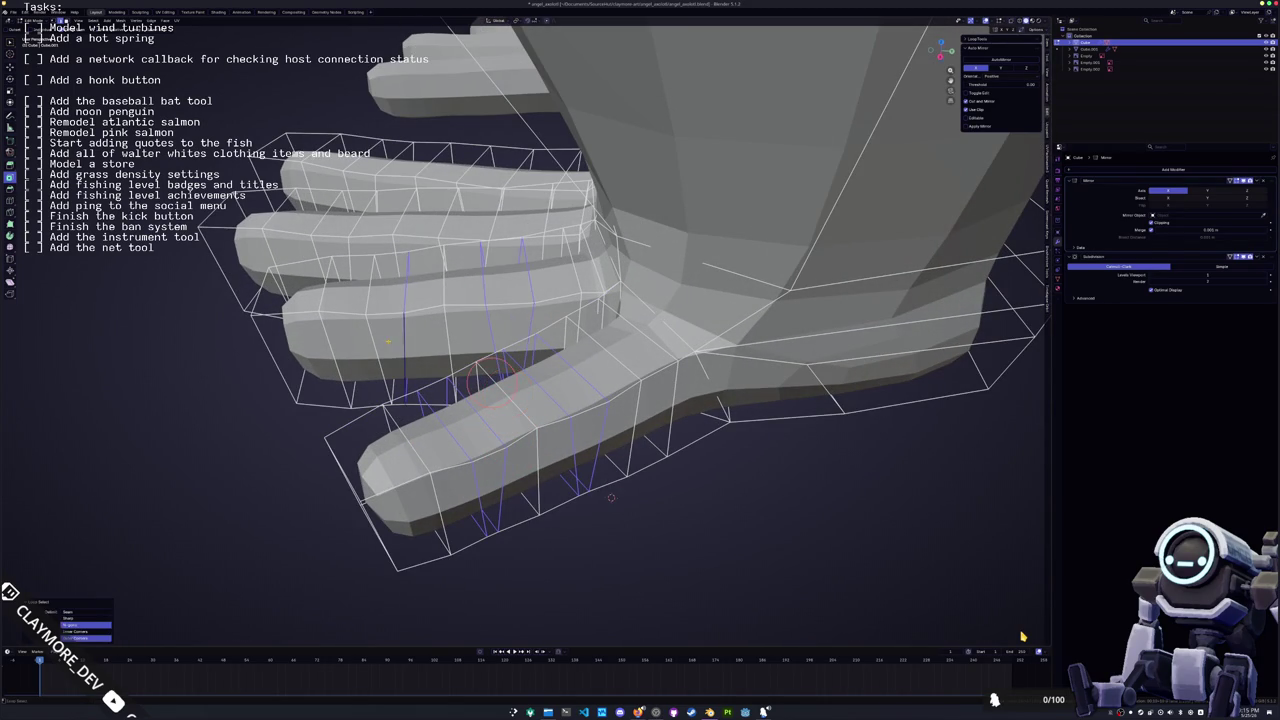
pyautogui.moveTo(382, 346)
pyautogui.mouseDown(button='middle')
pyautogui.moveTo(398, 346)
pyautogui.moveTo(355, 342)
pyautogui.mouseUp(button='middle')
pyautogui.press('x')
pyautogui.click(388, 330)
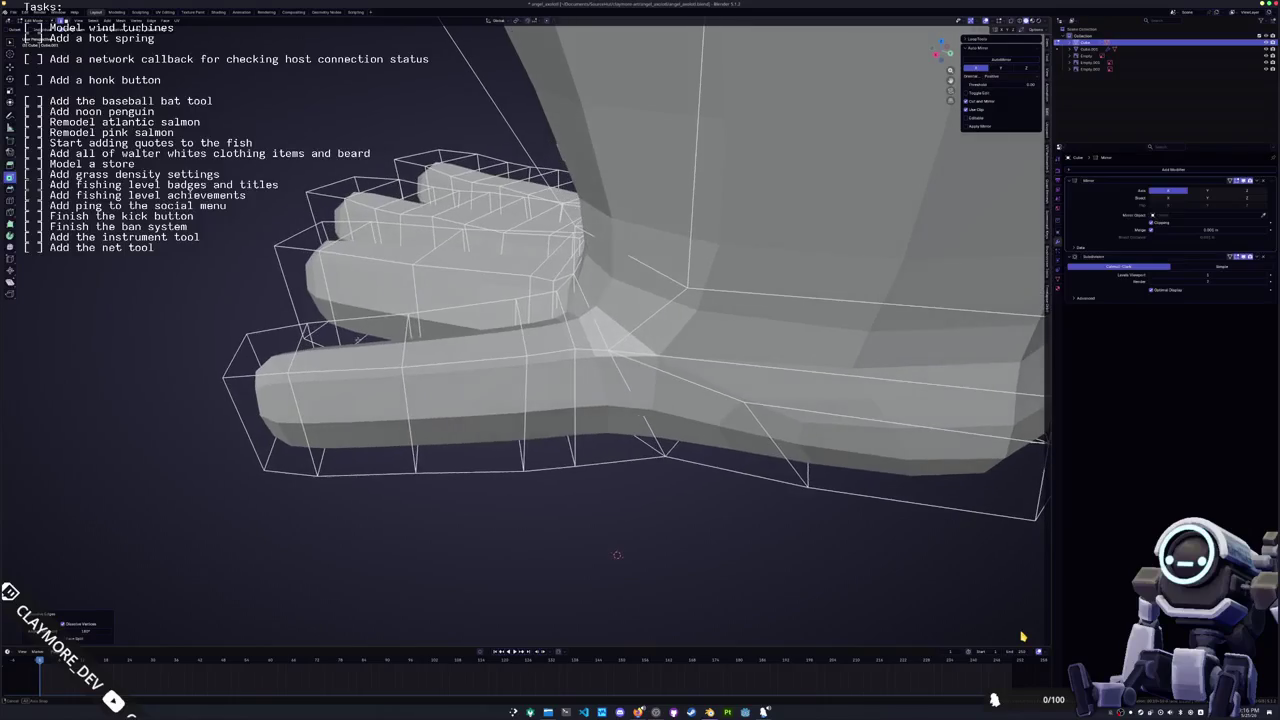
pyautogui.press('g')
pyautogui.press('g')
pyautogui.click(525, 385)
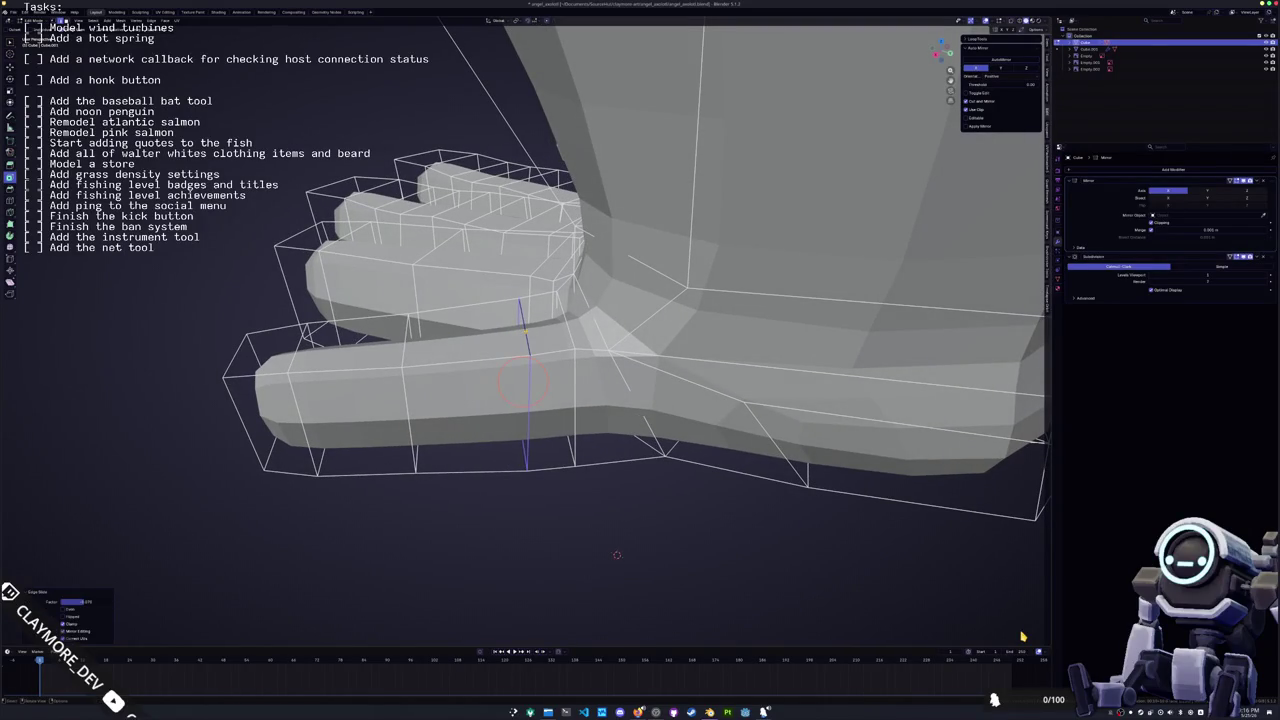
# Dissolve the extra edge loop on the lower toe
pyautogui.moveTo(617, 554); pyautogui.dragTo(636, 556, button='middle')
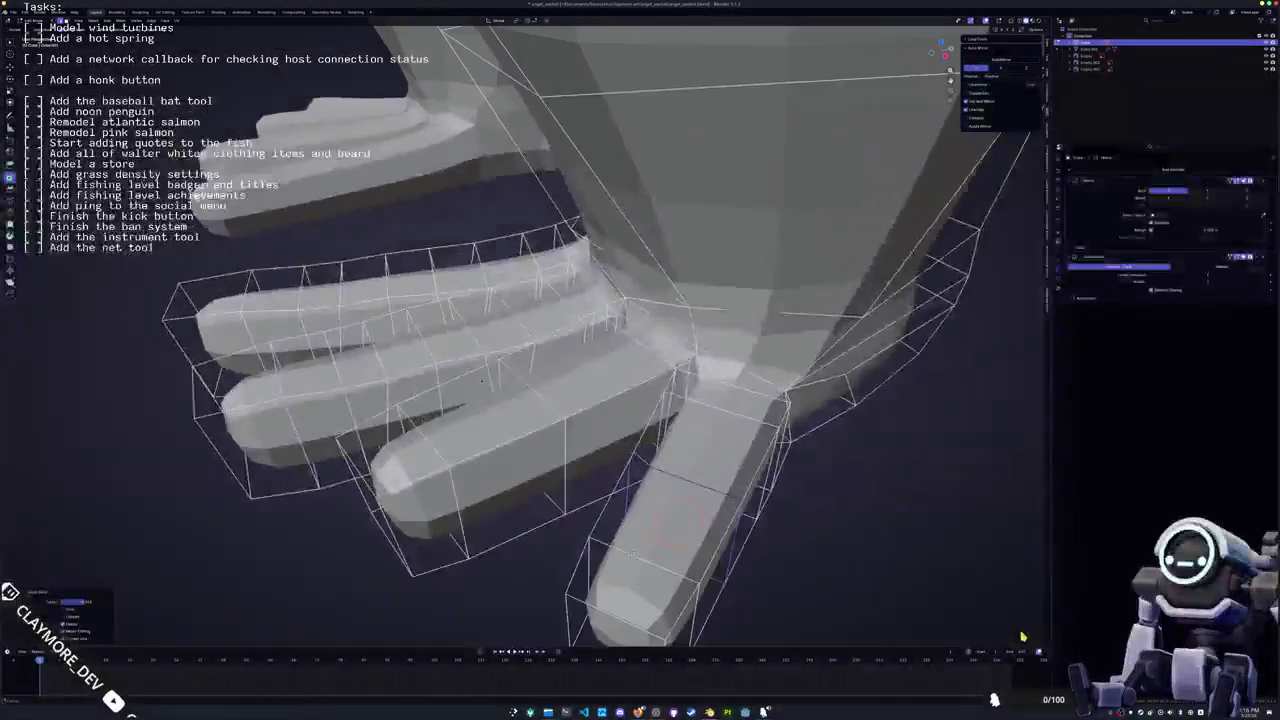
pyautogui.keyDown('alt'); pyautogui.click(636, 556); pyautogui.keyUp('alt')
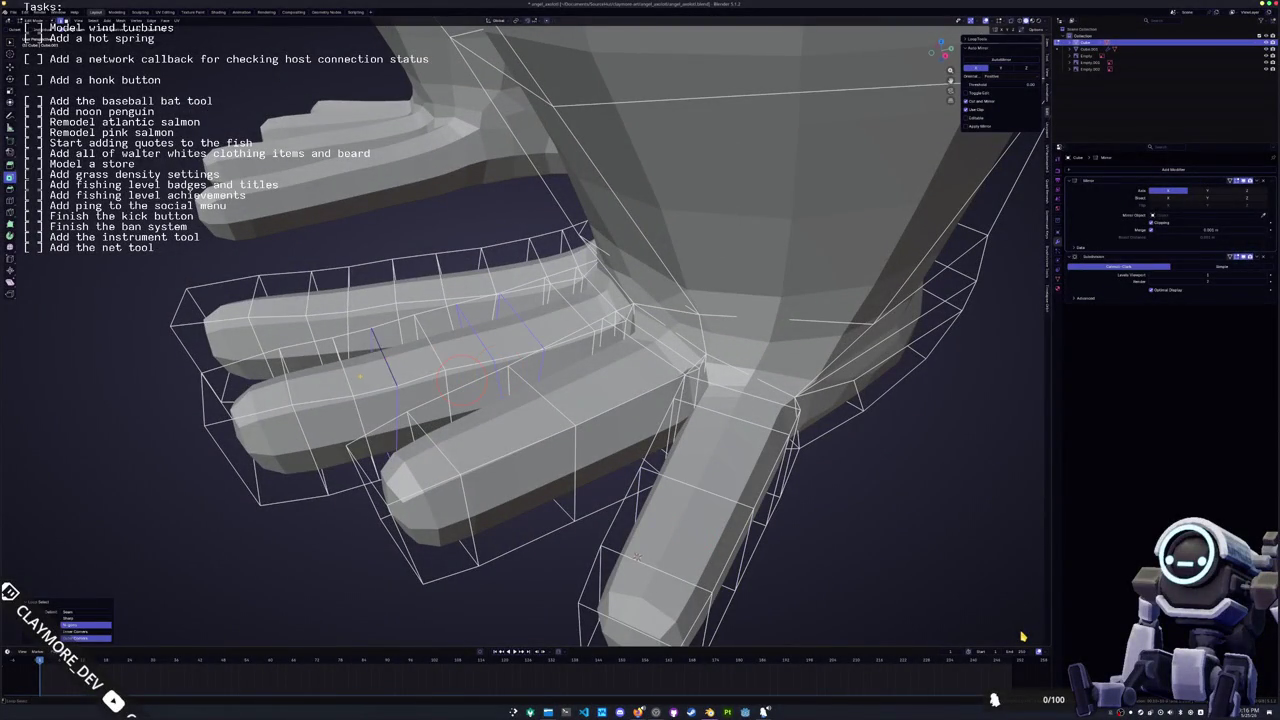
pyautogui.hotkey('ctrl', 'x')
pyautogui.moveTo(636, 556)
pyautogui.mouseDown(button='middle')
pyautogui.moveTo(598, 568)
pyautogui.moveTo(630, 524)
pyautogui.mouseUp(button='middle')
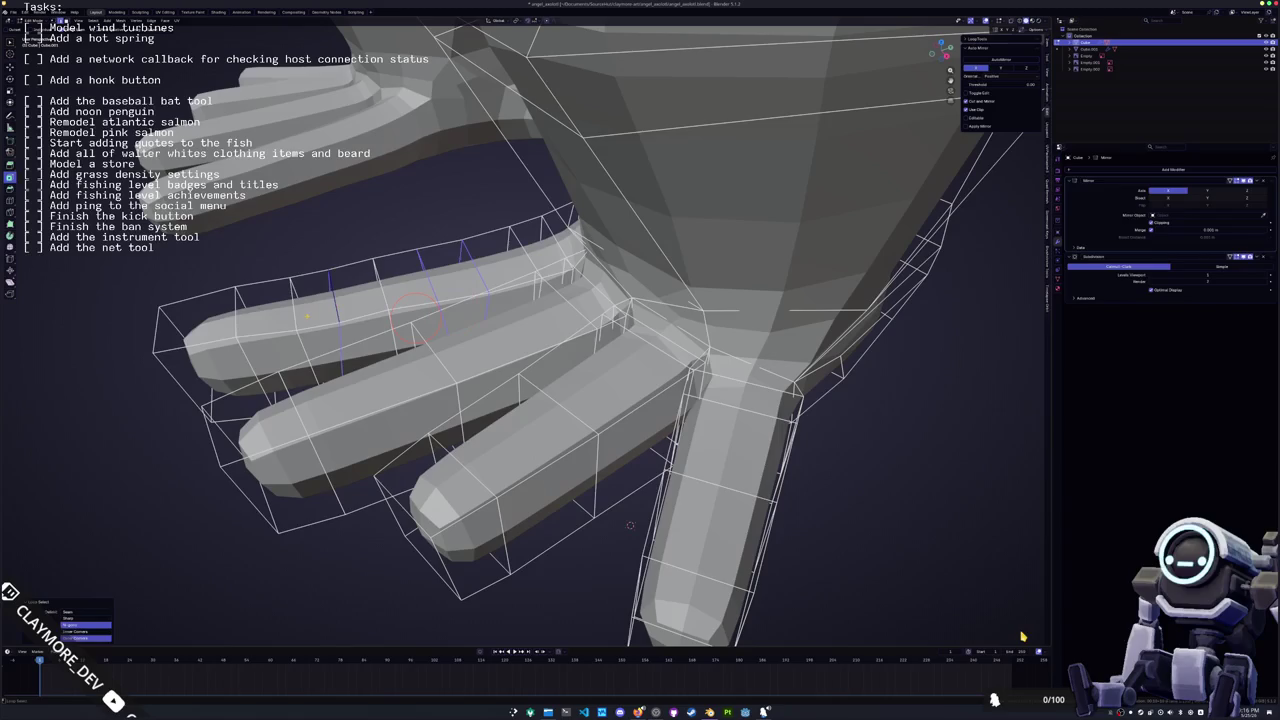
pyautogui.press('x')
pyautogui.click(285, 320)
# Move the selected toe geometry vertically along Z
pyautogui.moveTo(285, 320)
pyautogui.mouseDown(button='middle')
pyautogui.moveTo(422, 606)
pyautogui.moveTo(456, 290)
pyautogui.mouseUp(button='middle')
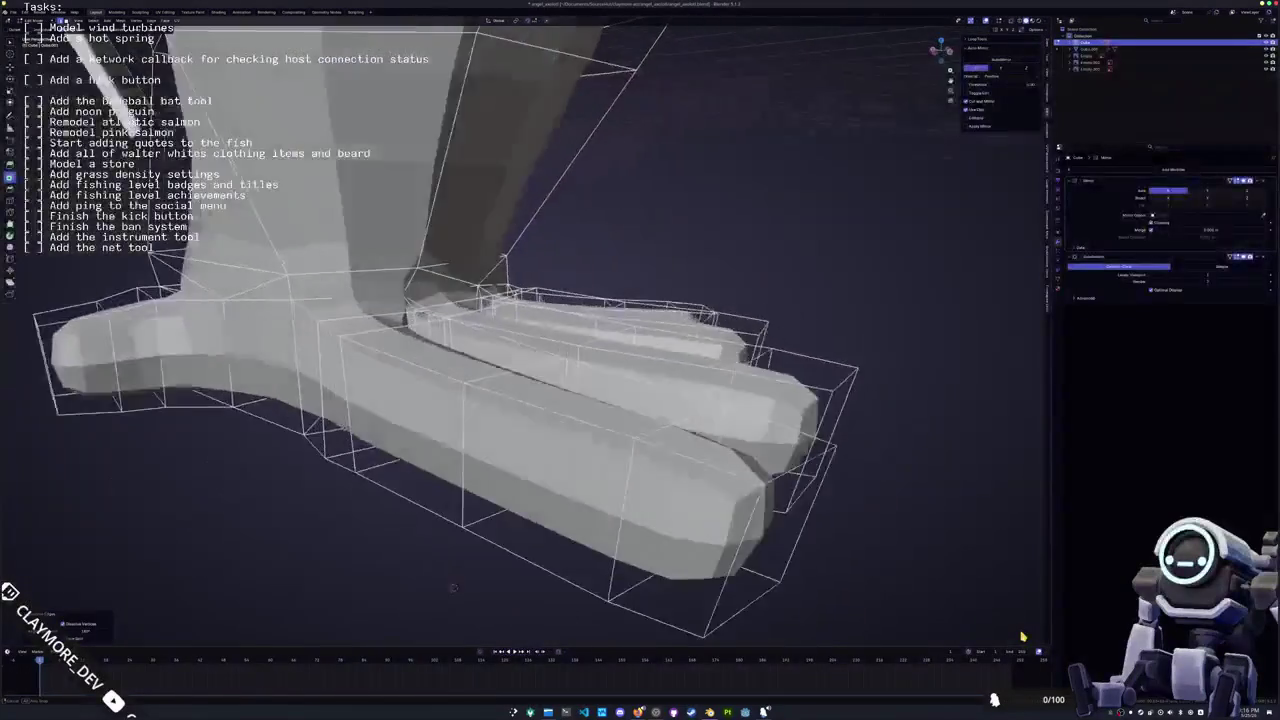
pyautogui.moveTo(388, 313)
pyautogui.mouseDown(button='middle')
pyautogui.moveTo(342, 329)
pyautogui.moveTo(371, 289)
pyautogui.moveTo(473, 286)
pyautogui.mouseUp(button='middle')
pyautogui.press('g')
pyautogui.press('z')
pyautogui.click(342, 327)
# Select another toe edge loop, lower it along Z, and return to Object Mode
pyautogui.keyDown('alt'); pyautogui.click(426, 531); pyautogui.keyUp('alt')
pyautogui.moveTo(426, 531); pyautogui.dragTo(460, 417, button='middle')
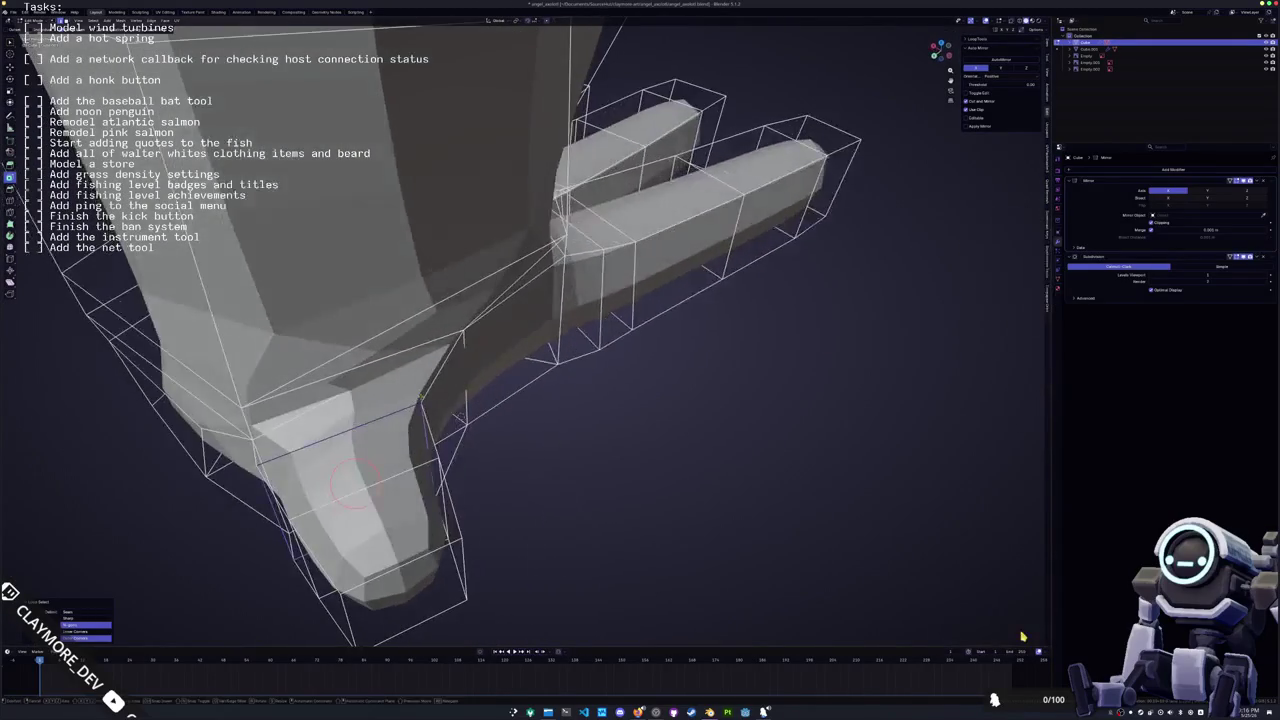
pyautogui.press('g')
pyautogui.press('z')
pyautogui.click(365, 478)
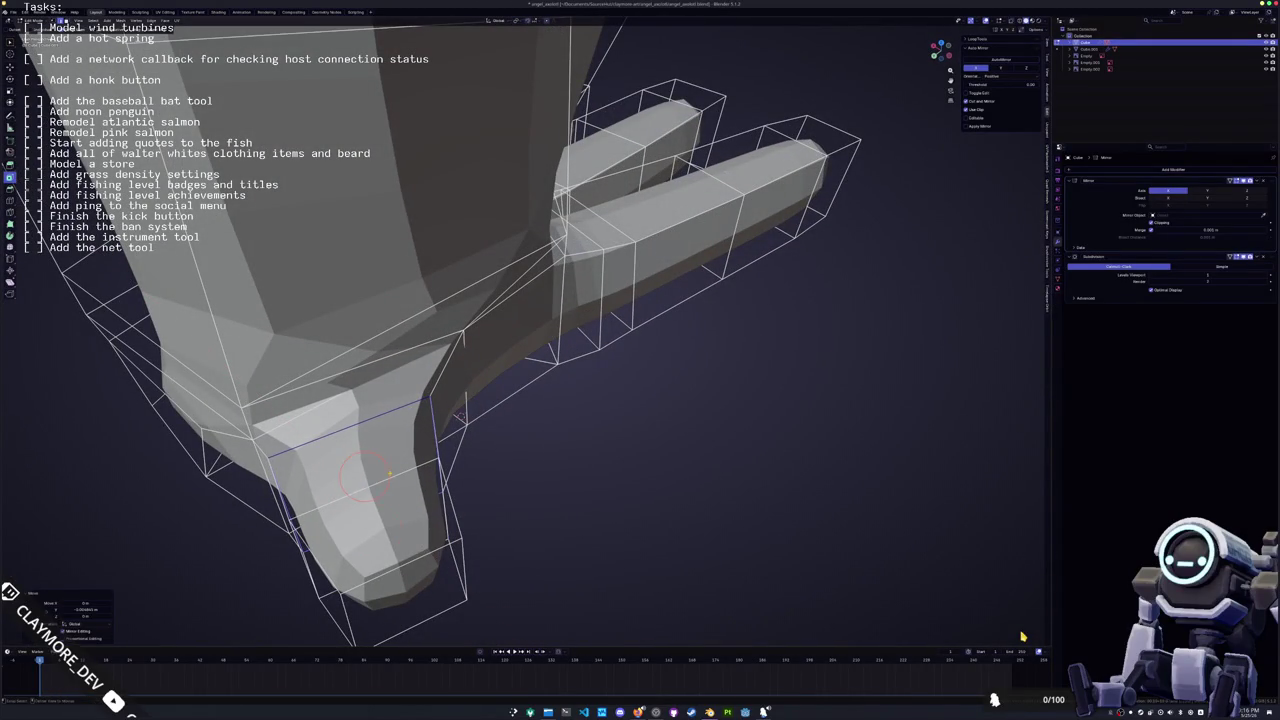
pyautogui.moveTo(365, 478)
pyautogui.mouseDown(button='middle')
pyautogui.moveTo(425, 632)
pyautogui.moveTo(483, 424)
pyautogui.moveTo(562, 452)
pyautogui.moveTo(500, 380)
pyautogui.mouseUp(button='middle')
pyautogui.press('Tab')
pyautogui.press('Tab')
# Check the foot mesh with X-ray on and off, then resume editing the foot
pyautogui.scroll(5, 447, 283)
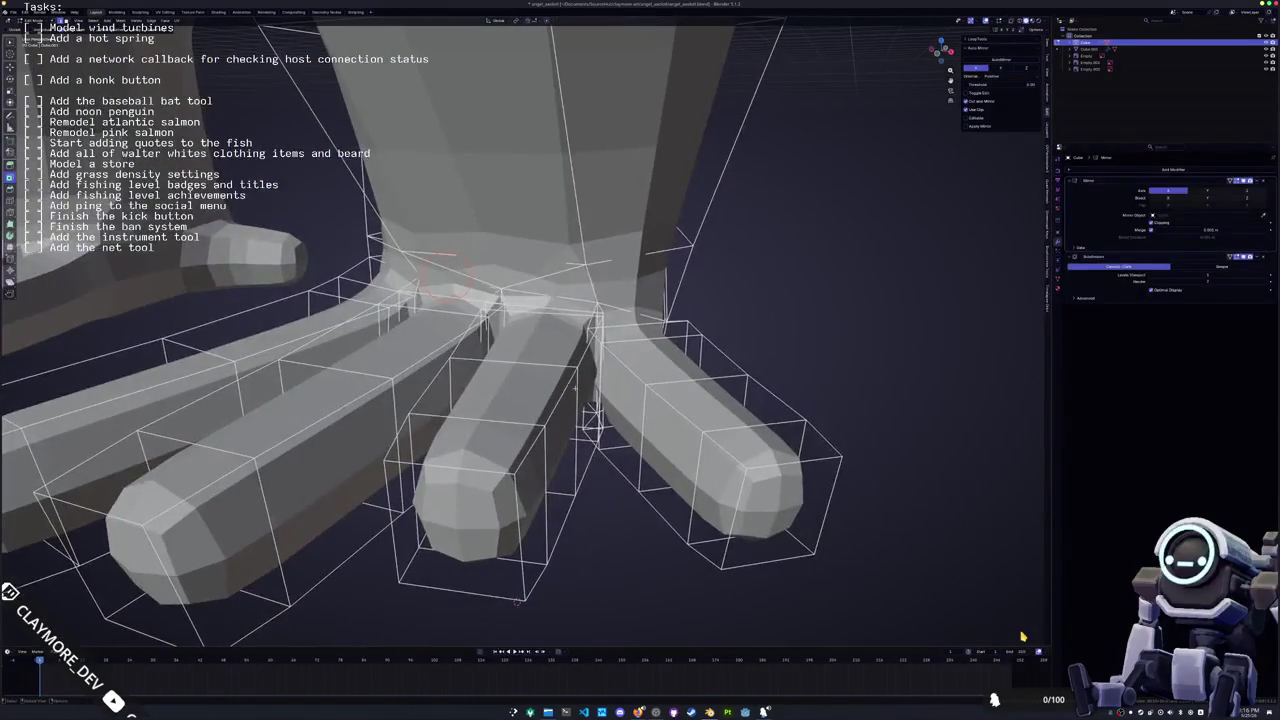
pyautogui.scroll(2, 1022, 636)
pyautogui.scroll(2, 1022, 636)
pyautogui.scroll(1, 1022, 636)
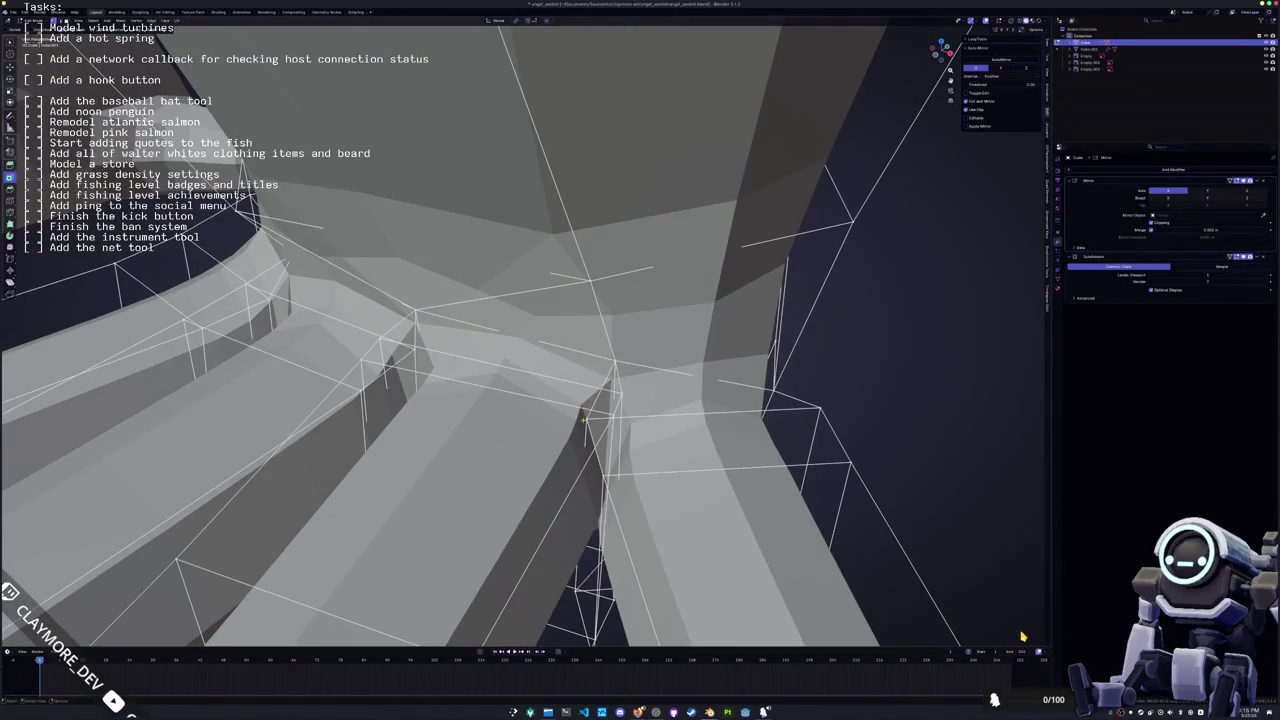
pyautogui.hotkey('alt', 'z')
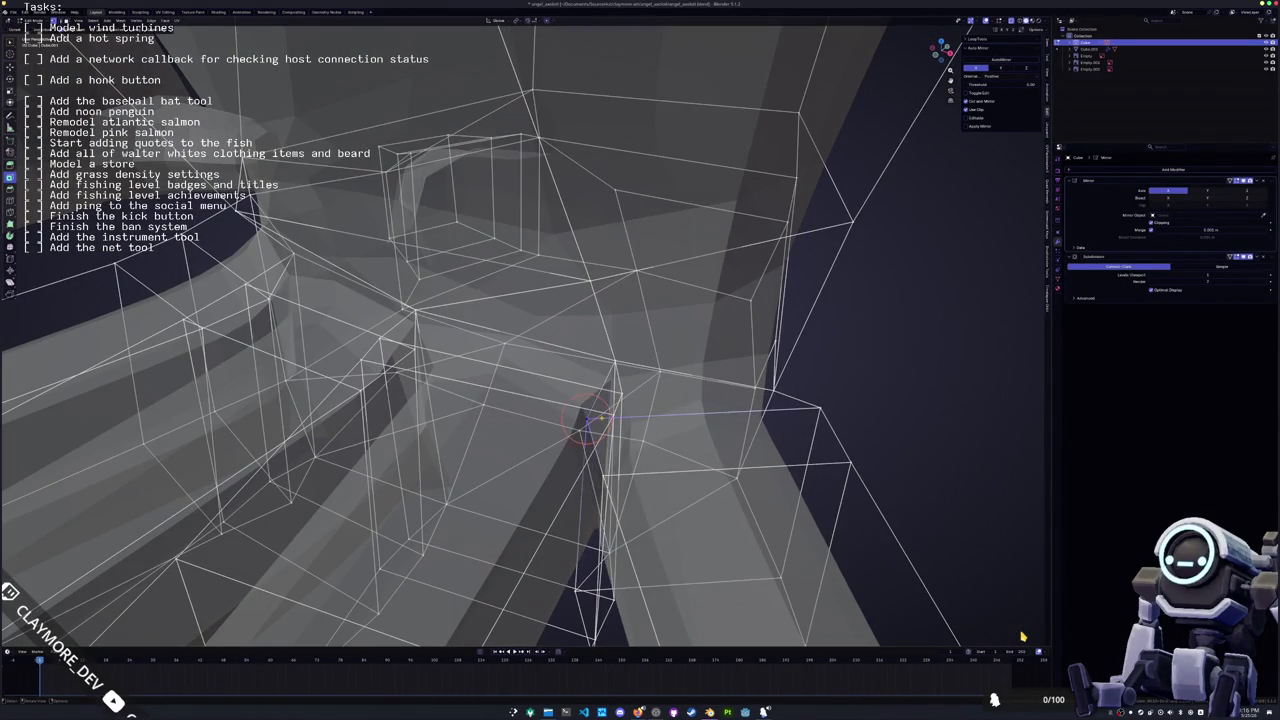
pyautogui.press('Tab')
pyautogui.hotkey('alt', 'z')
pyautogui.scroll(-2, 590, 414)
pyautogui.scroll(-2, 580, 395)
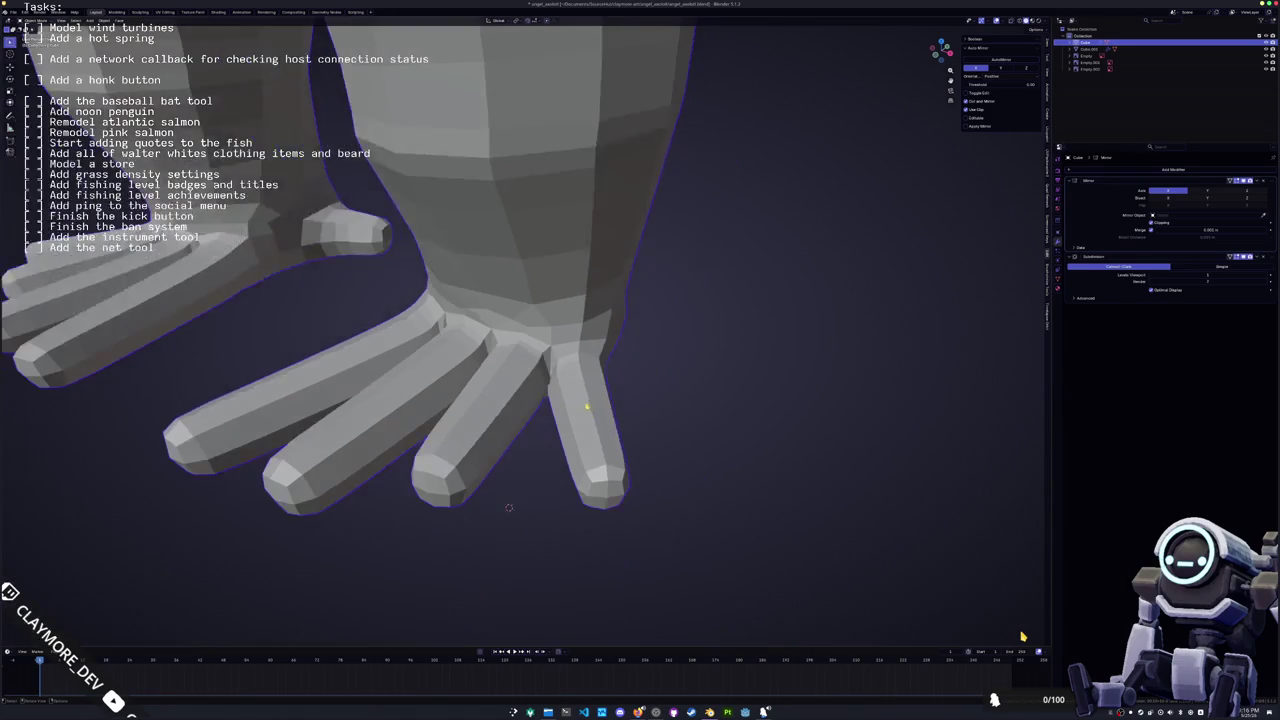
pyautogui.scroll(-1, 570, 380)
pyautogui.press('Tab')
pyautogui.scroll(2, 560, 375)
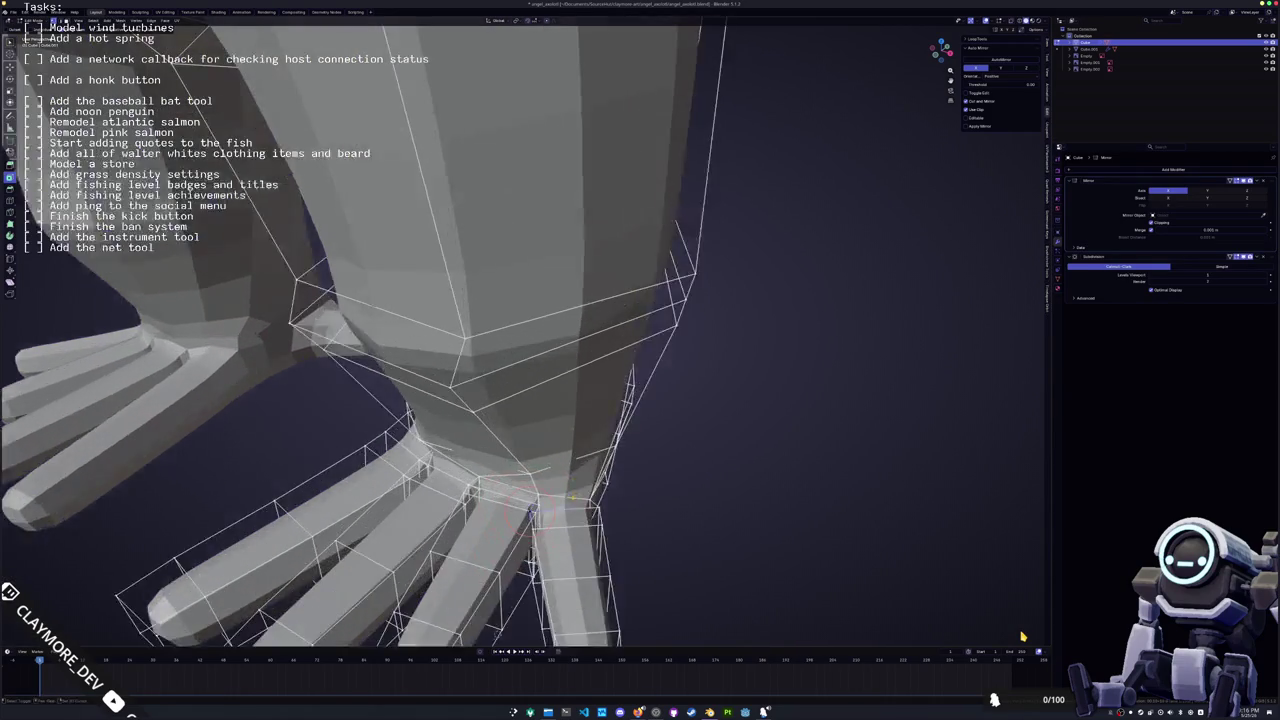
pyautogui.scroll(2, 552, 395)
pyautogui.scroll(3, 545, 420)
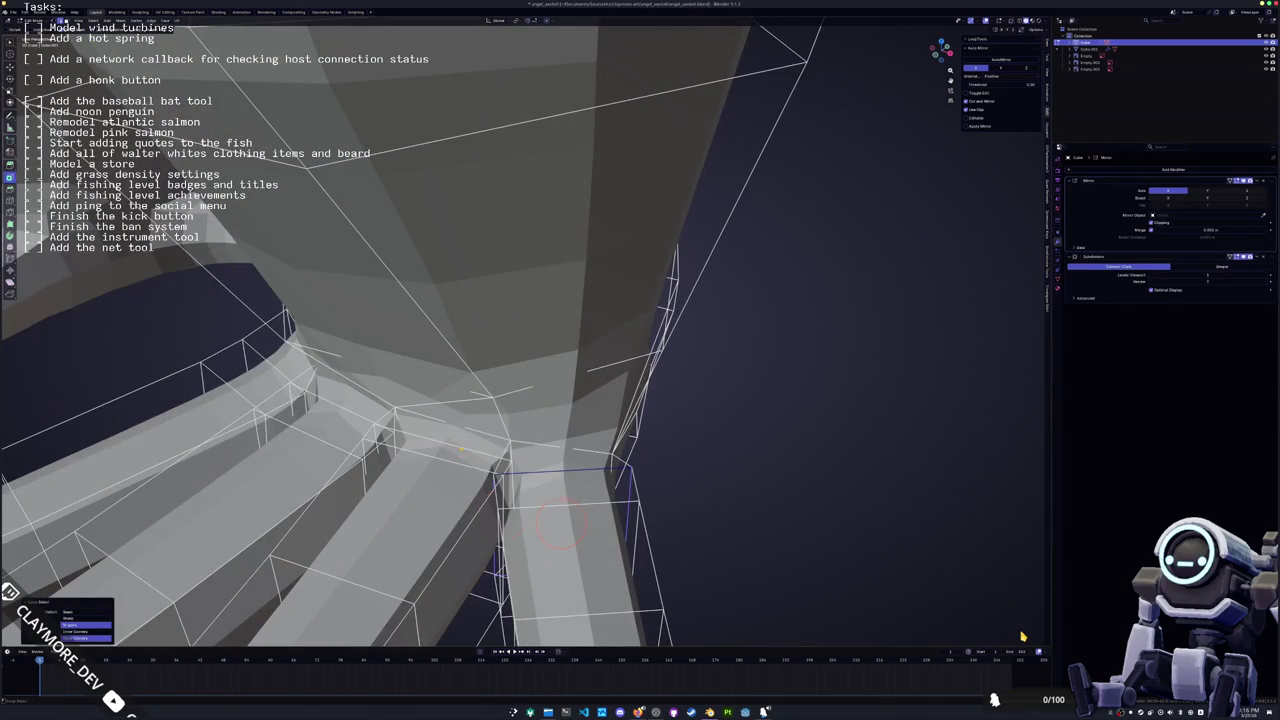
# Dissolve the stray edges and a stray vertex at the toe junction
pyautogui.moveTo(545, 420); pyautogui.dragTo(470, 390, button='middle')
pyautogui.moveTo(268, 392)
pyautogui.mouseDown(button='middle')
pyautogui.moveTo(239, 406)
pyautogui.moveTo(437, 455)
pyautogui.mouseUp(button='middle')
pyautogui.press('x')
pyautogui.click(239, 404)
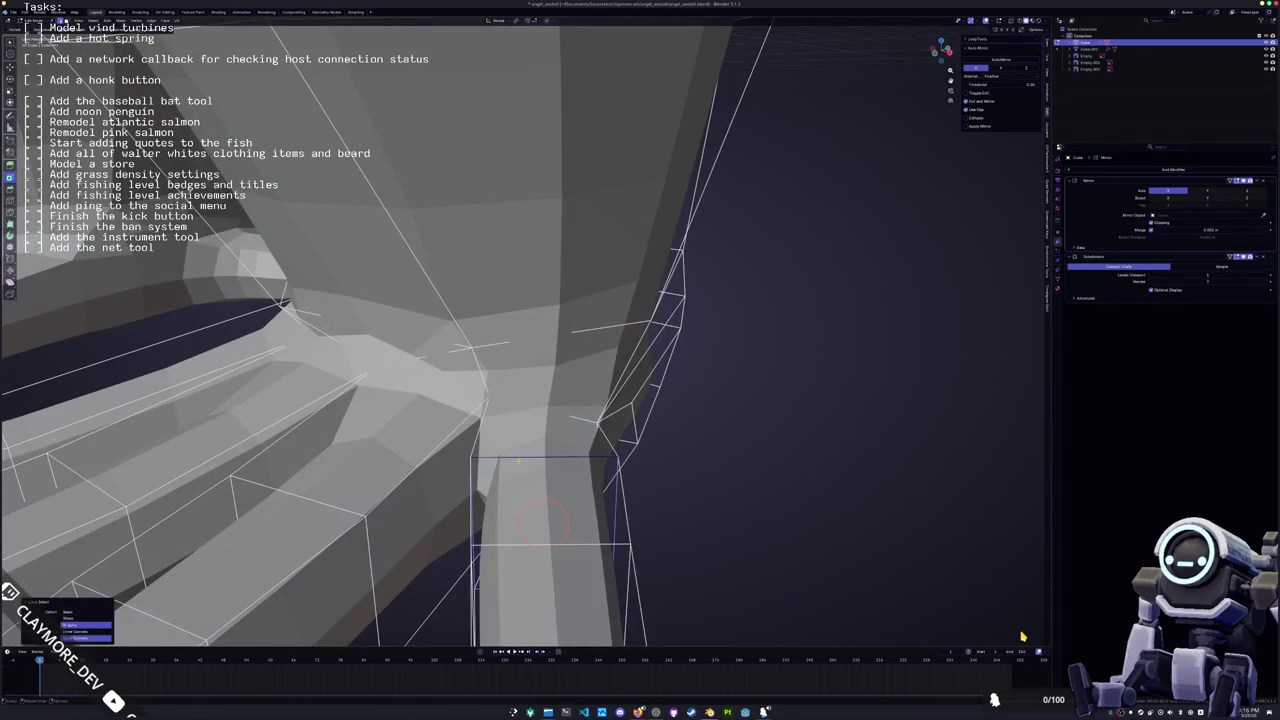
pyautogui.moveTo(1022, 636); pyautogui.dragTo(1022, 636, button='middle')
pyautogui.scroll(-3, 1022, 636)
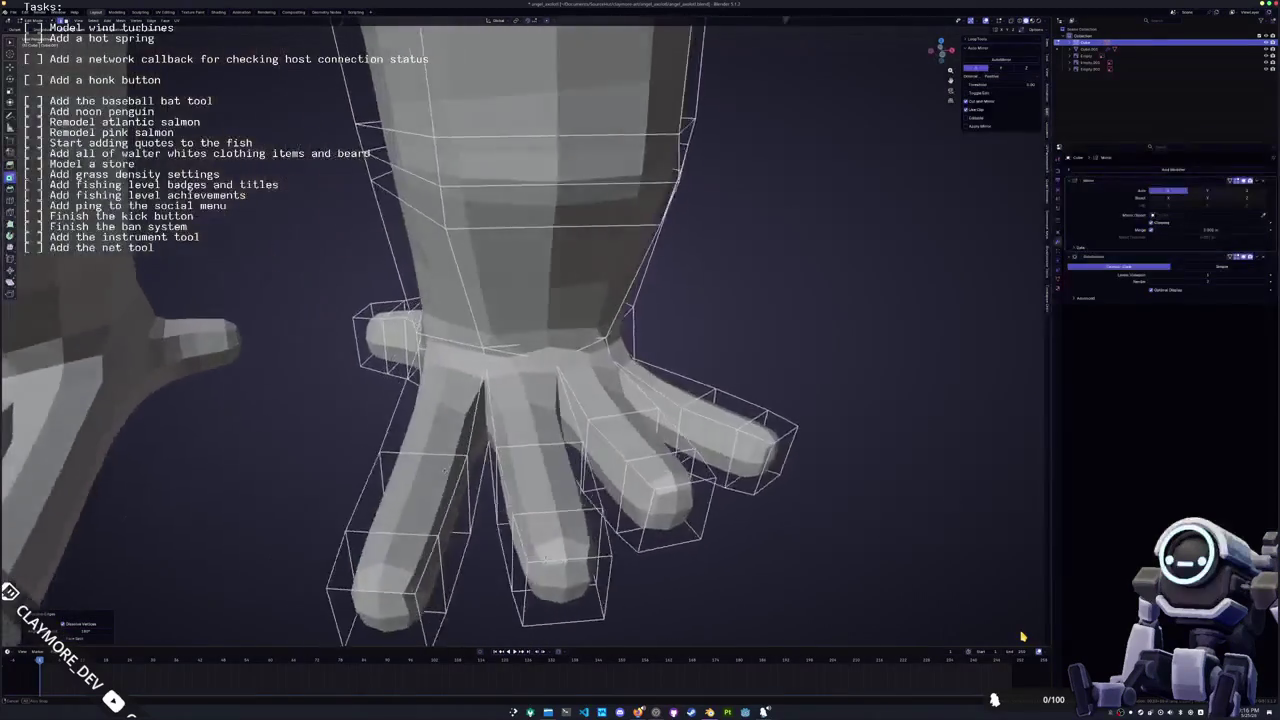
pyautogui.moveTo(609, 578); pyautogui.dragTo(380, 378, button='middle')
pyautogui.click(380, 378)
pyautogui.press('x')
pyautogui.click(378, 346)
# Scale the face at the foot tip and lower it along Z
pyautogui.scroll(5, 378, 346)
pyautogui.moveTo(466, 371)
pyautogui.mouseDown(button='middle')
pyautogui.moveTo(573, 432)
pyautogui.moveTo(550, 482)
pyautogui.mouseUp(button='middle')
pyautogui.scroll(-5, 573, 432)
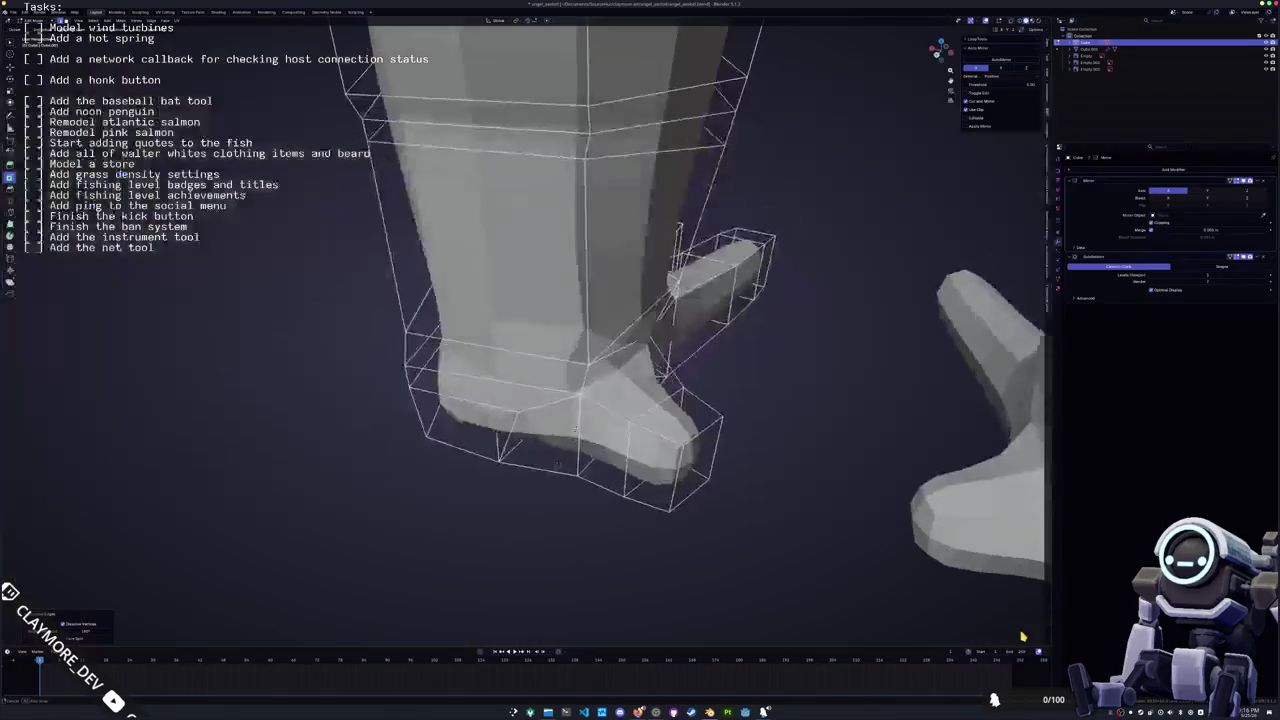
pyautogui.moveTo(672, 415)
pyautogui.mouseDown(button='middle')
pyautogui.moveTo(634, 390)
pyautogui.moveTo(634, 330)
pyautogui.mouseUp(button='middle')
pyautogui.click(634, 390)
pyautogui.press('s')
pyautogui.press('Return')
pyautogui.press('g')
pyautogui.press('z')
pyautogui.press('Return')
# Return to Object Mode and start editing the small wrist cylinder at the arm's end
pyautogui.press('Tab')
pyautogui.moveTo(555, 450)
pyautogui.mouseDown(button='middle')
pyautogui.moveTo(515, 490)
pyautogui.moveTo(511, 381)
pyautogui.moveTo(518, 424)
pyautogui.moveTo(611, 338)
pyautogui.moveTo(549, 347)
pyautogui.mouseUp(button='middle')
pyautogui.scroll(-3, 513, 440)
pyautogui.scroll(3, 611, 338)
pyautogui.click(669, 313)
pyautogui.press('Tab')
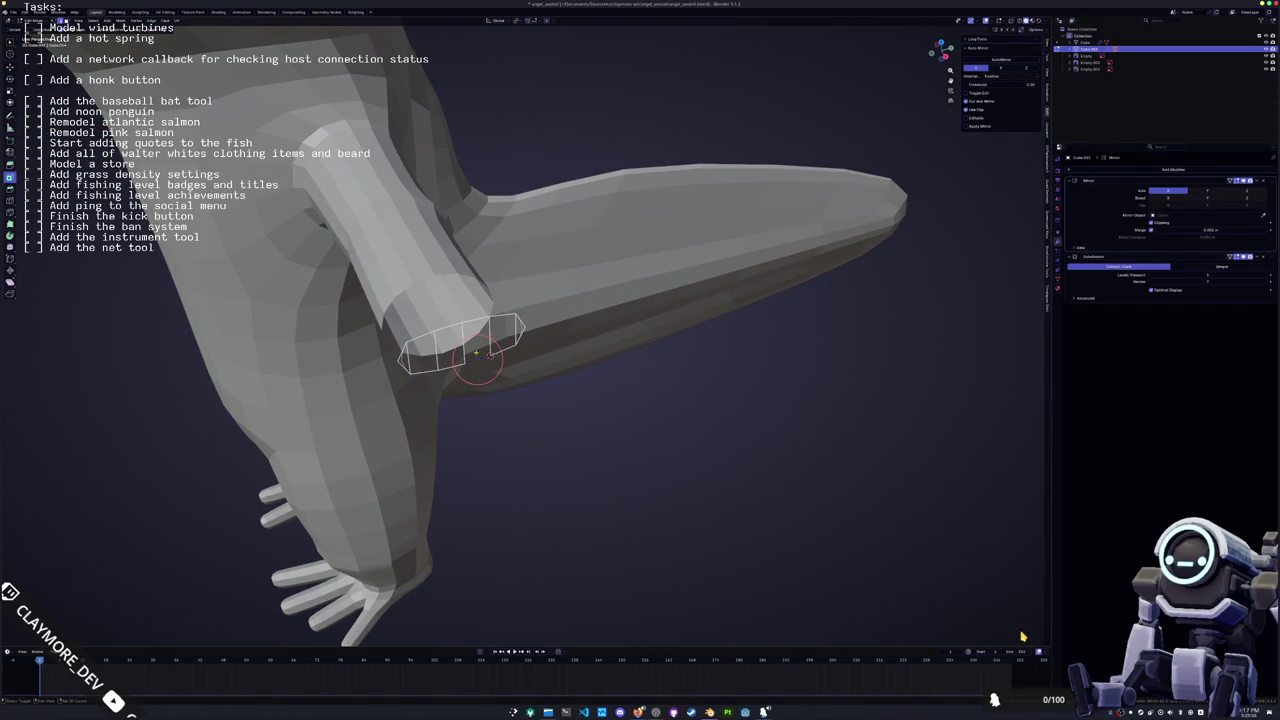
# Add a cube, shrink it to a tiny size and move it along X just past the wrist
pyautogui.press('Tab')
pyautogui.hotkey('shift', 'a')
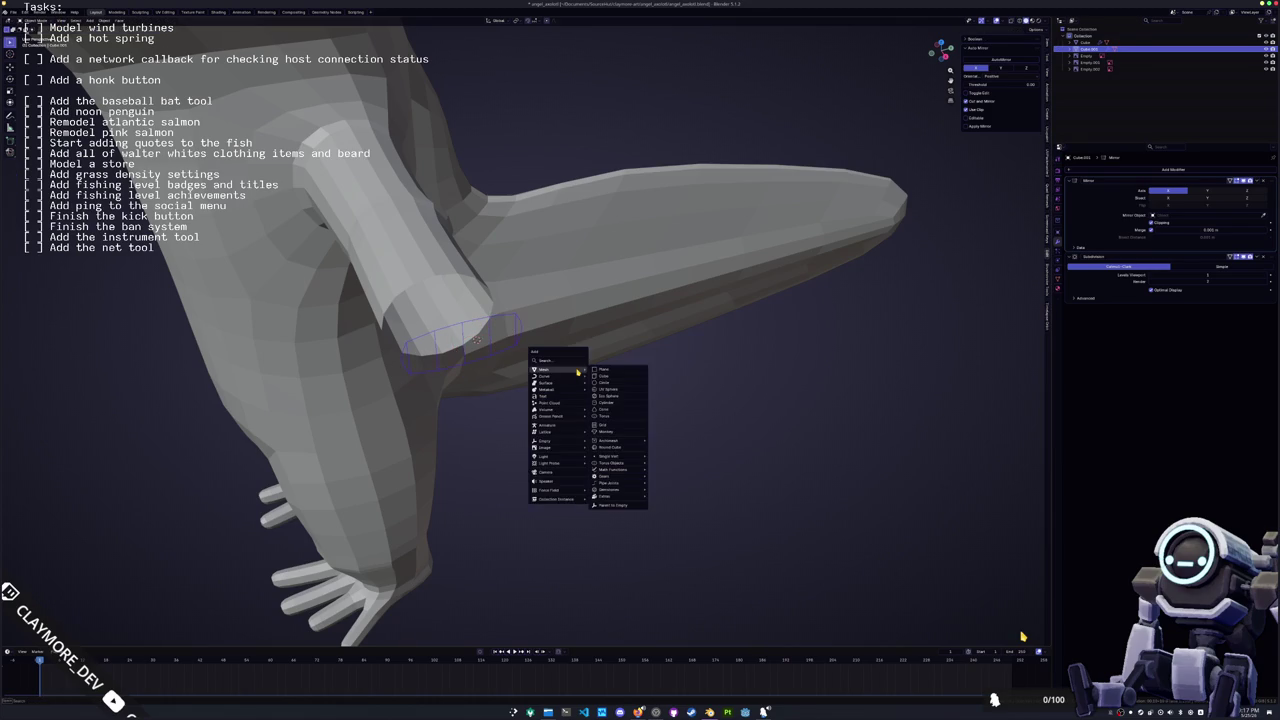
pyautogui.click(618, 378)
pyautogui.press('s')
pyautogui.click(481, 341)
pyautogui.moveTo(480, 337)
pyautogui.mouseDown(button='middle')
pyautogui.moveTo(580, 371)
pyautogui.moveTo(446, 394)
pyautogui.moveTo(515, 383)
pyautogui.mouseUp(button='middle')
pyautogui.press('g')
pyautogui.press('x')
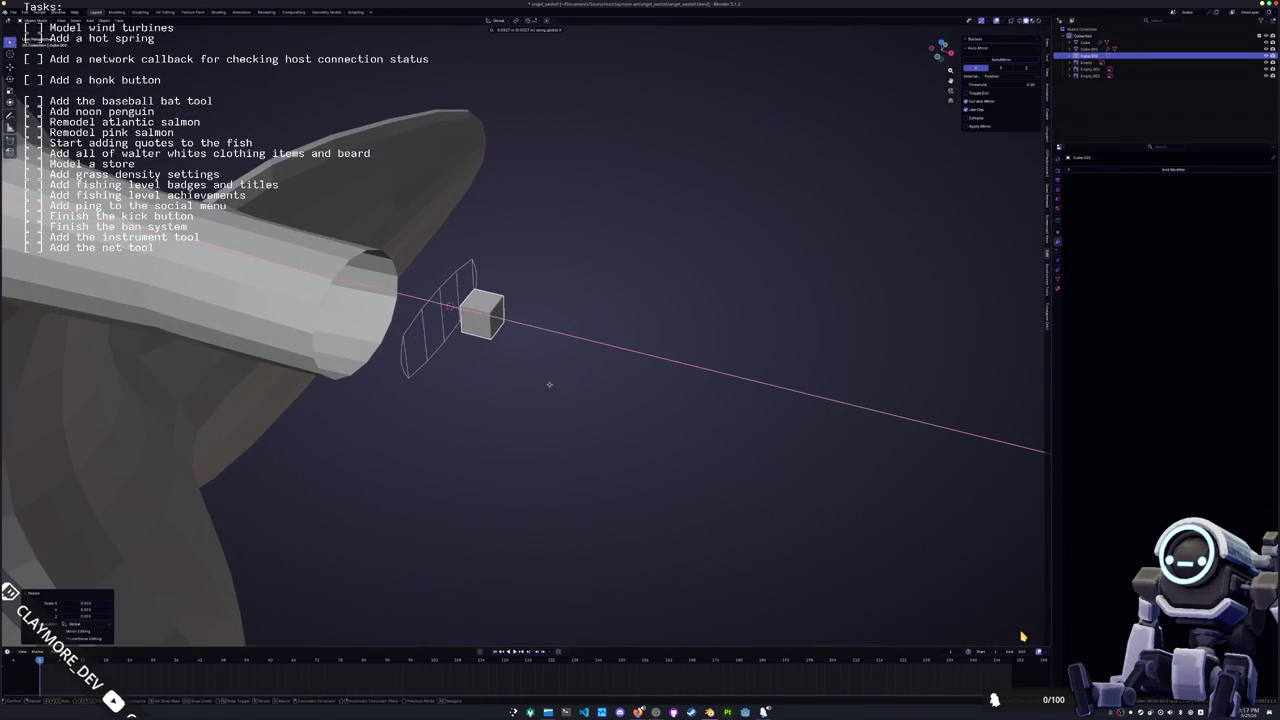
pyautogui.click(549, 384)
# Enter Edit Mode on the new cube and bring up its delete options
pyautogui.press('KP_Decimal')
pyautogui.press('Tab')
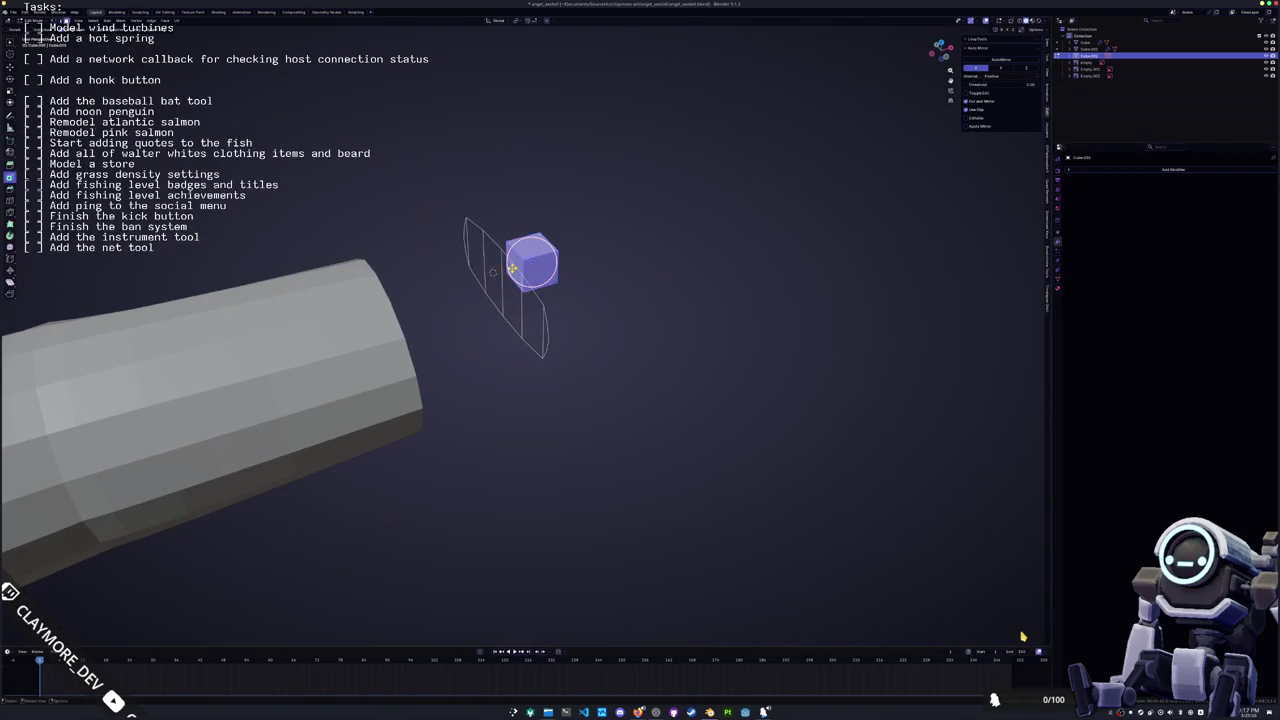
pyautogui.press('x')
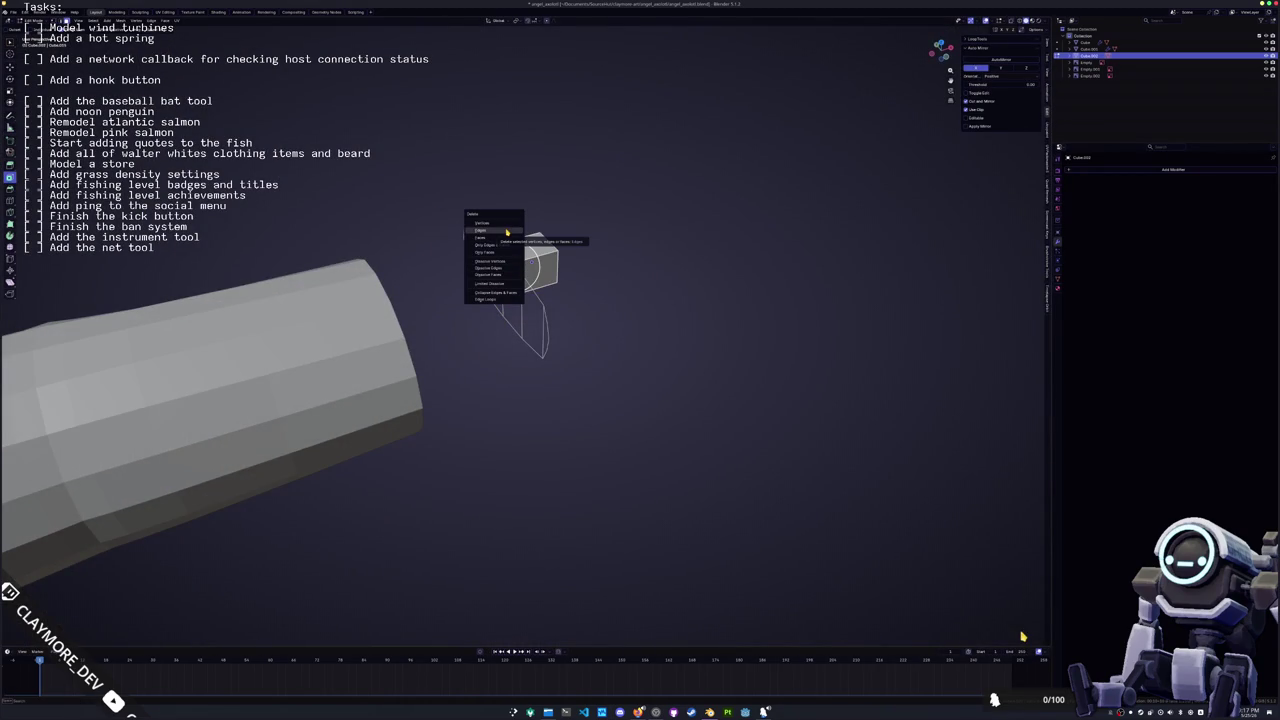
# Delete the cube's selected faces and return to Object Mode
pyautogui.click(507, 238)
pyautogui.scroll(5, 507, 238)
pyautogui.moveTo(507, 238)
pyautogui.mouseDown(button='middle')
pyautogui.moveTo(405, 390)
pyautogui.moveTo(535, 347)
pyautogui.mouseUp(button='middle')
pyautogui.scroll(-3, 405, 390)
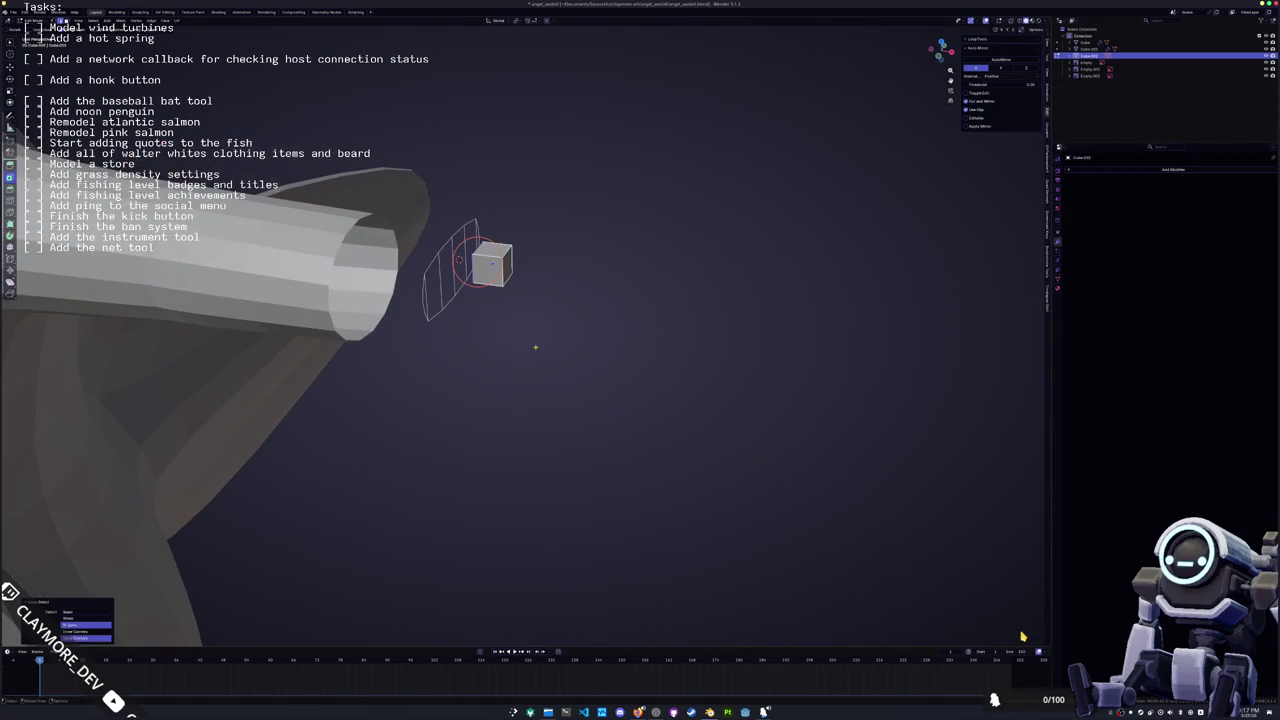
pyautogui.press('Tab')
# Round the cube with a Subdivision modifier (Ctrl+1) and resize it in front view
pyautogui.hotkey('ctrl', '1')
pyautogui.press('KP_1')
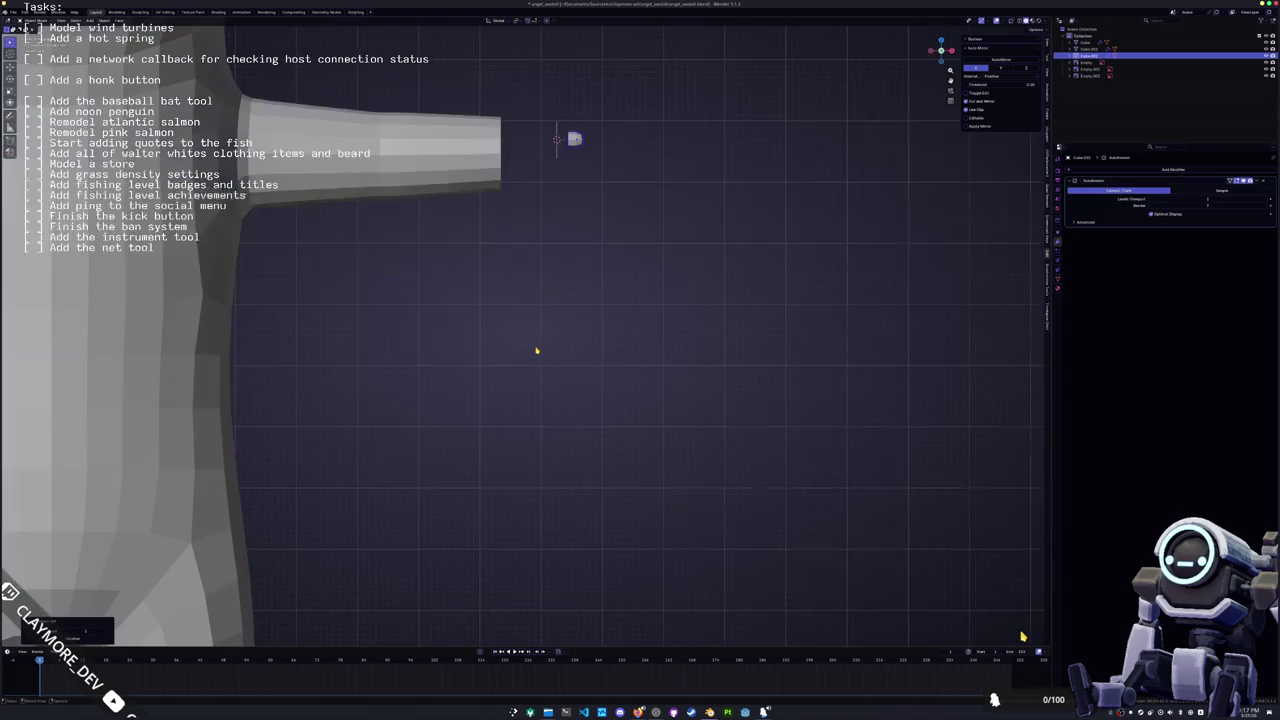
pyautogui.moveTo(536, 350); pyautogui.dragTo(503, 348, button='middle')
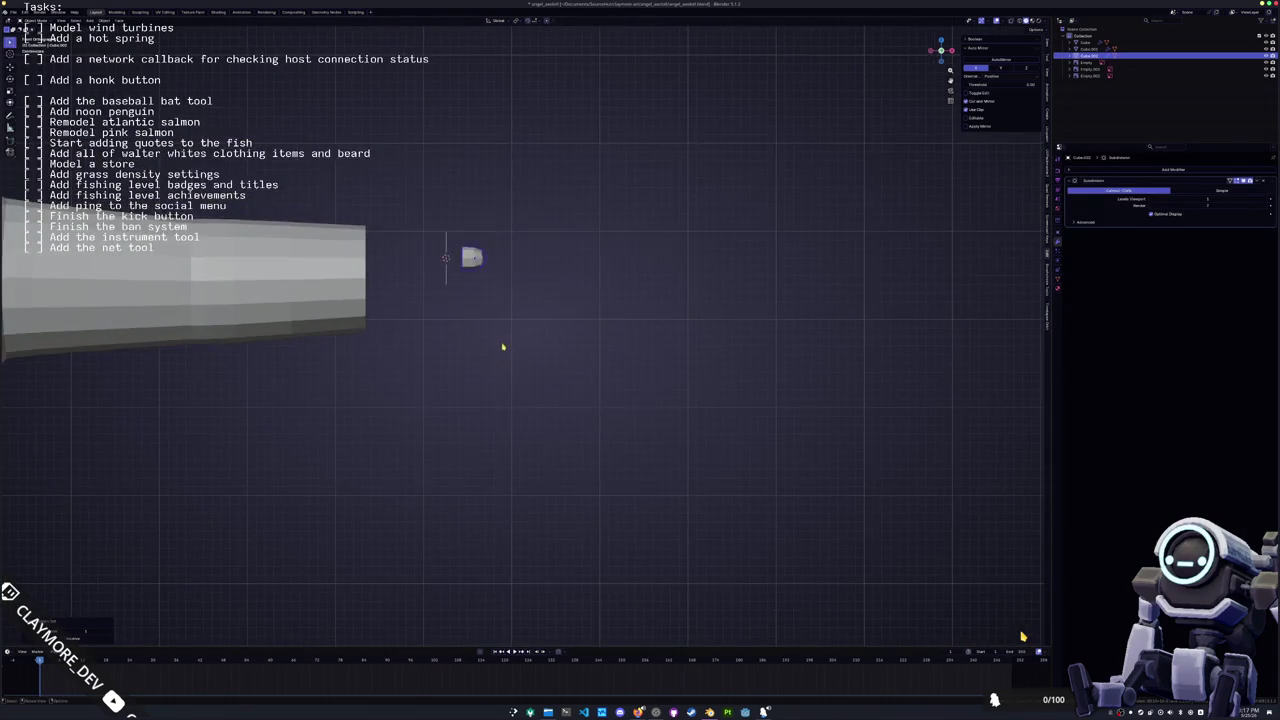
pyautogui.scroll(-5, 687, 326)
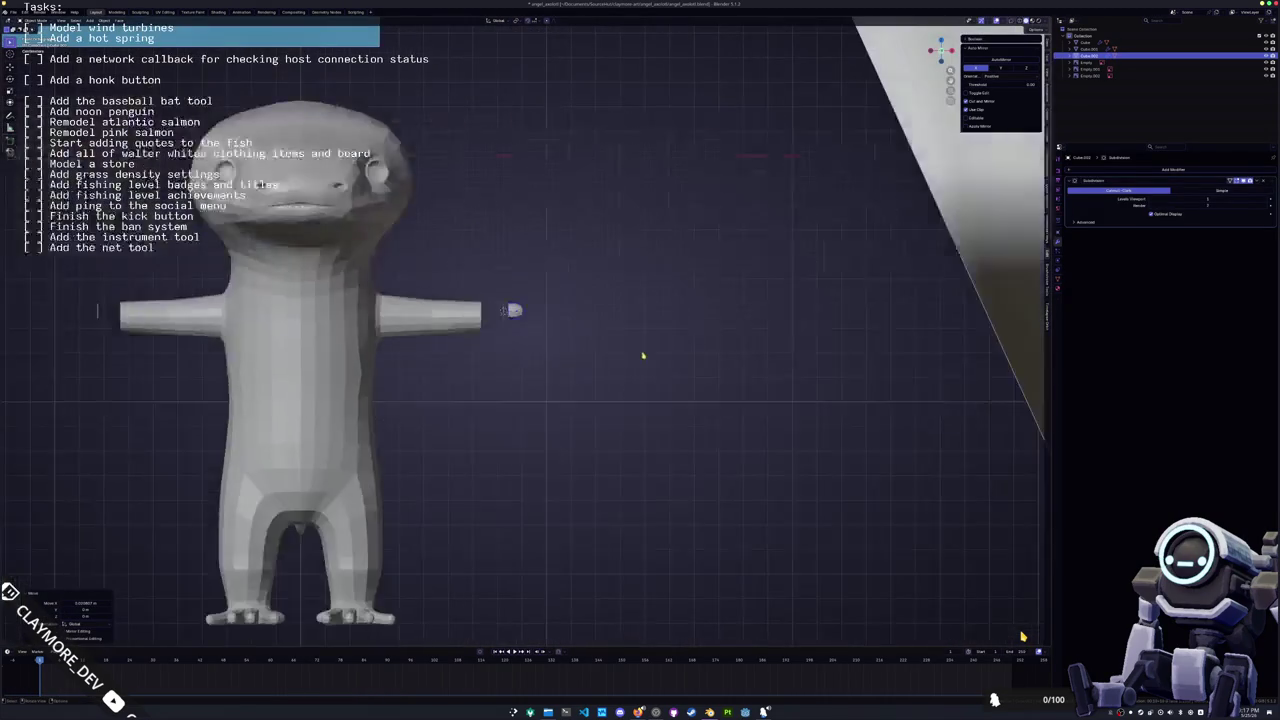
pyautogui.click(633, 350)
# Orbit around the arm and the rounded cube, then select the wrist cylinder
pyautogui.scroll(3, 634, 352)
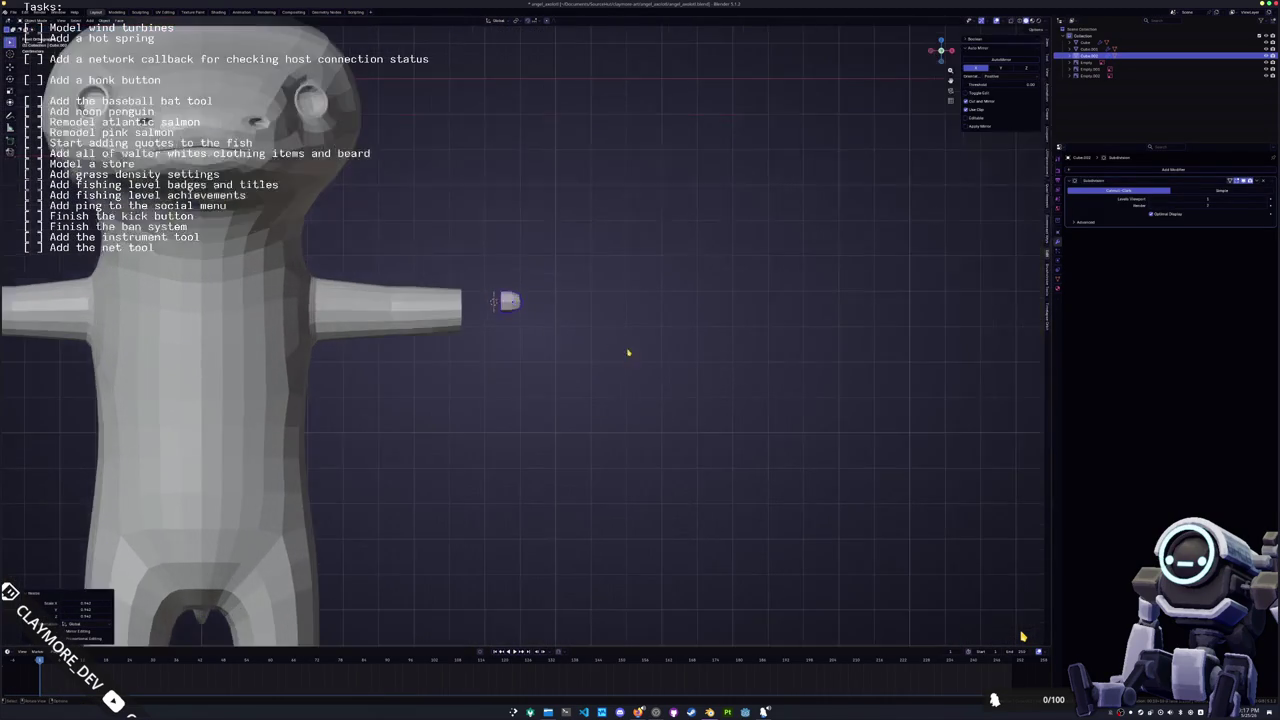
pyautogui.scroll(3, 517, 297)
pyautogui.moveTo(517, 297); pyautogui.dragTo(428, 307, button='middle')
pyautogui.scroll(-5, 428, 307)
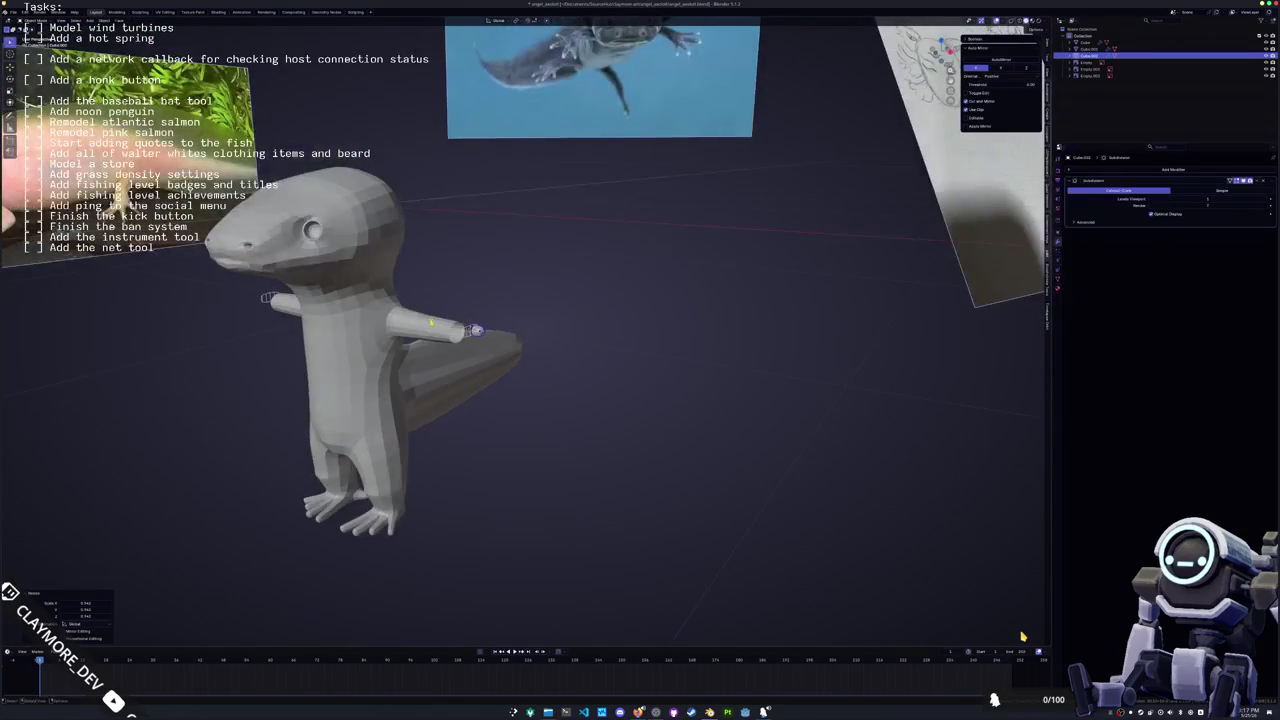
pyautogui.scroll(3, 507, 312)
pyautogui.scroll(3, 507, 312)
pyautogui.moveTo(507, 312); pyautogui.dragTo(435, 308, button='middle')
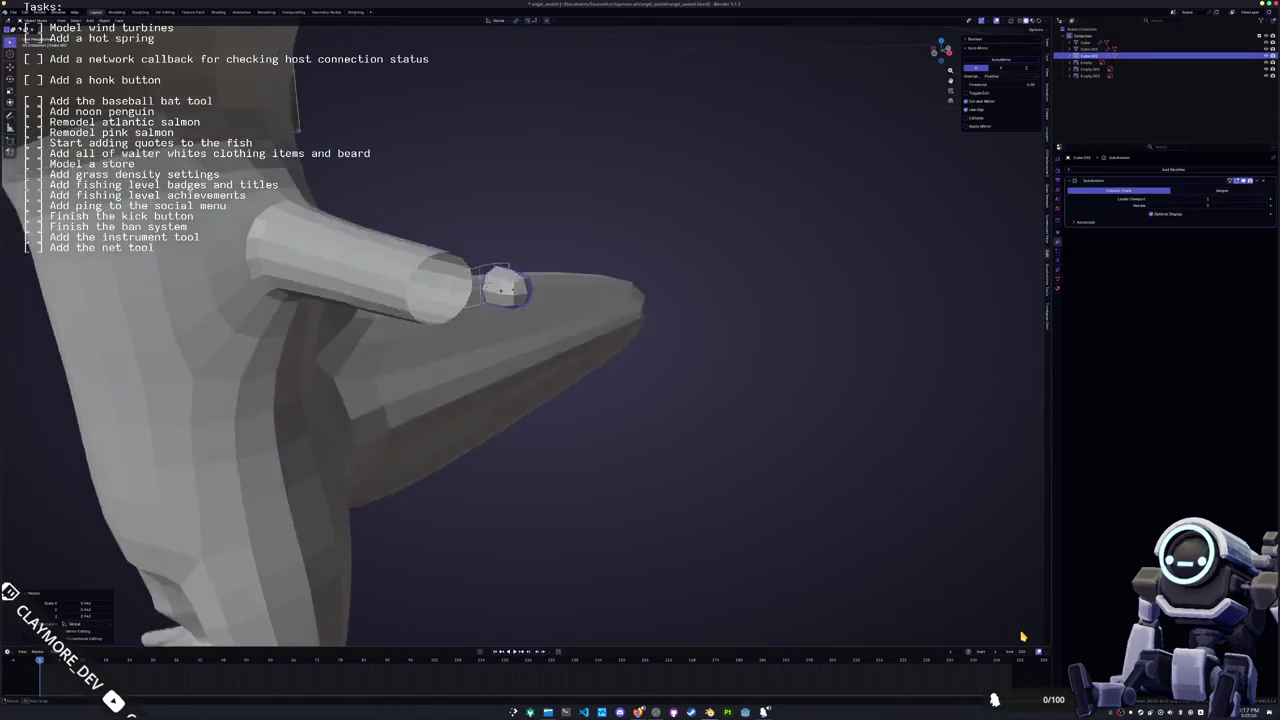
pyautogui.click(456, 312)
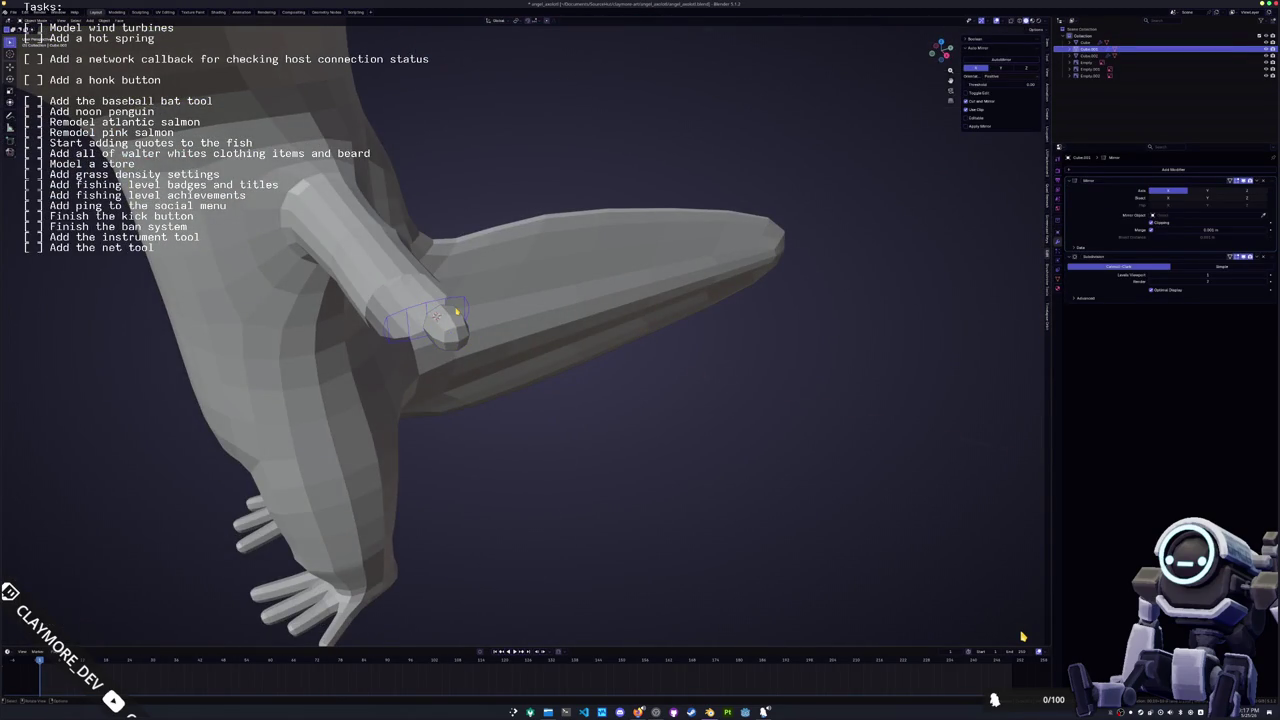
# In front view, scale up the rounded cube and move it up and right of the wrist
pyautogui.press('KP_1')
pyautogui.click(553, 407)
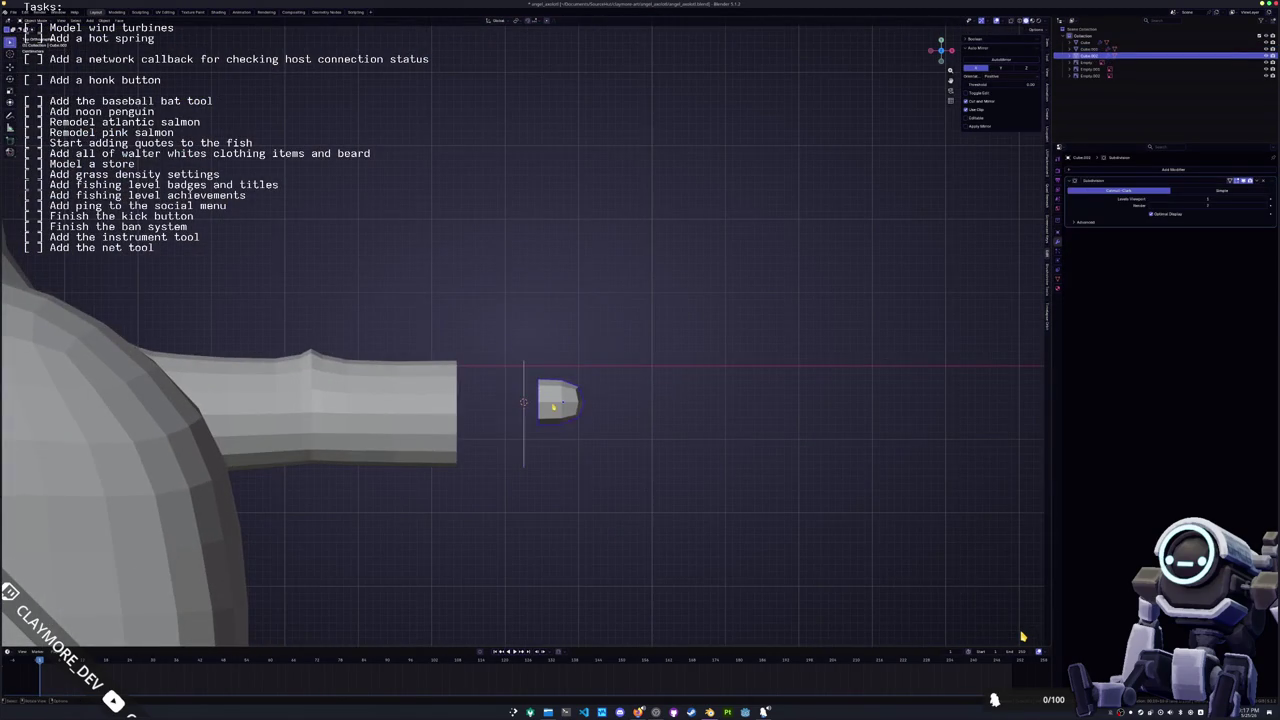
pyautogui.press('s')
pyautogui.click(726, 394)
pyautogui.scroll(3, 700, 420)
pyautogui.press('g')
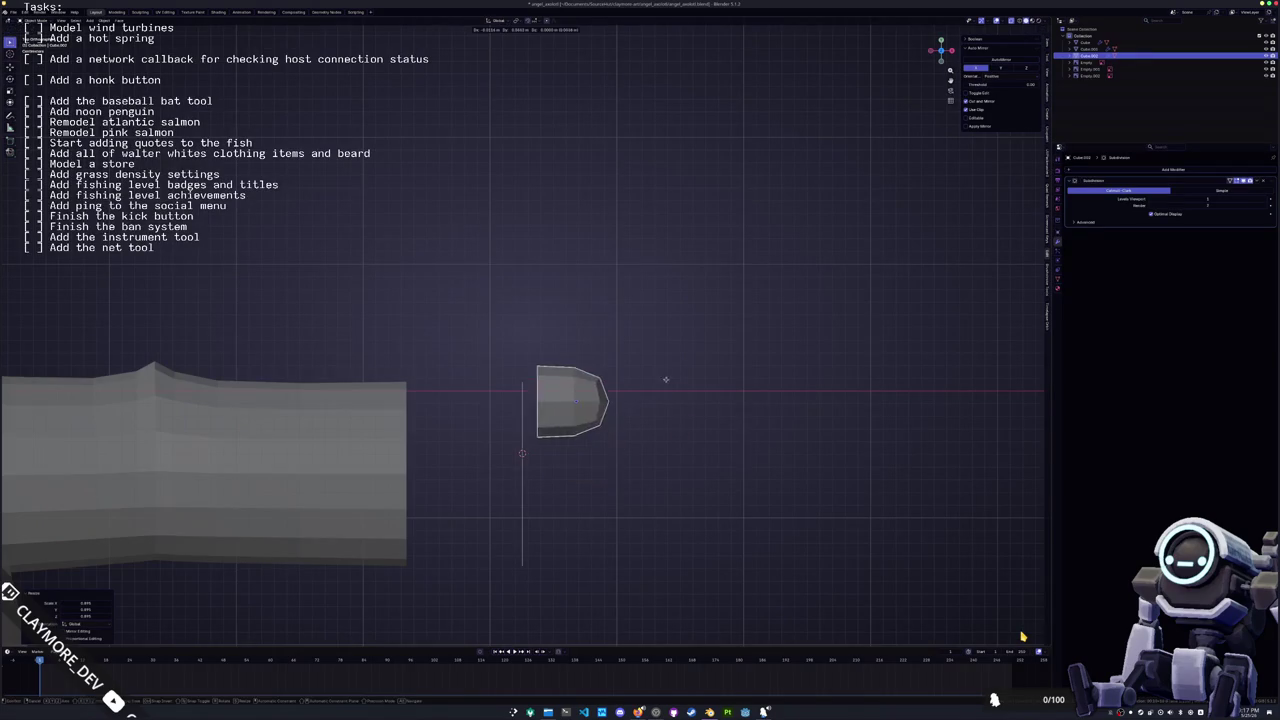
pyautogui.click(667, 355)
# Stretch the cube's right-side vertices up-right into an angled finger block
pyautogui.press('Tab')
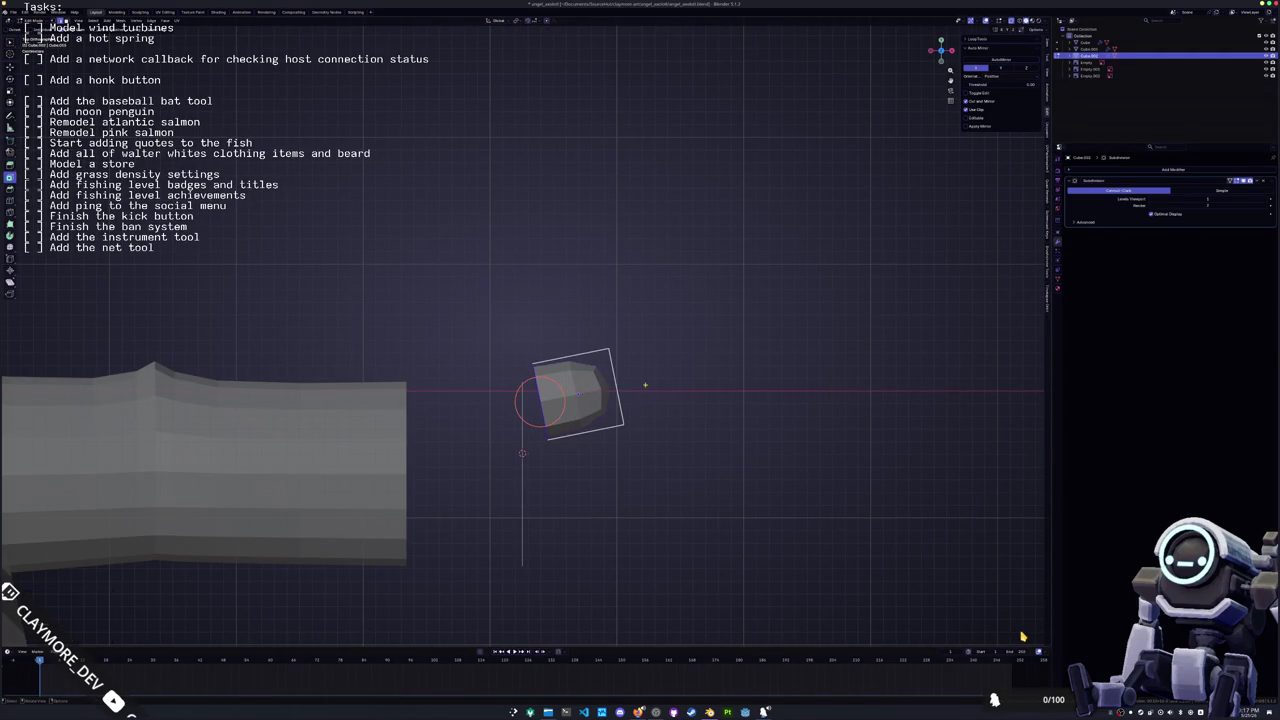
pyautogui.moveTo(664, 458); pyautogui.dragTo(594, 324)
pyautogui.press('g')
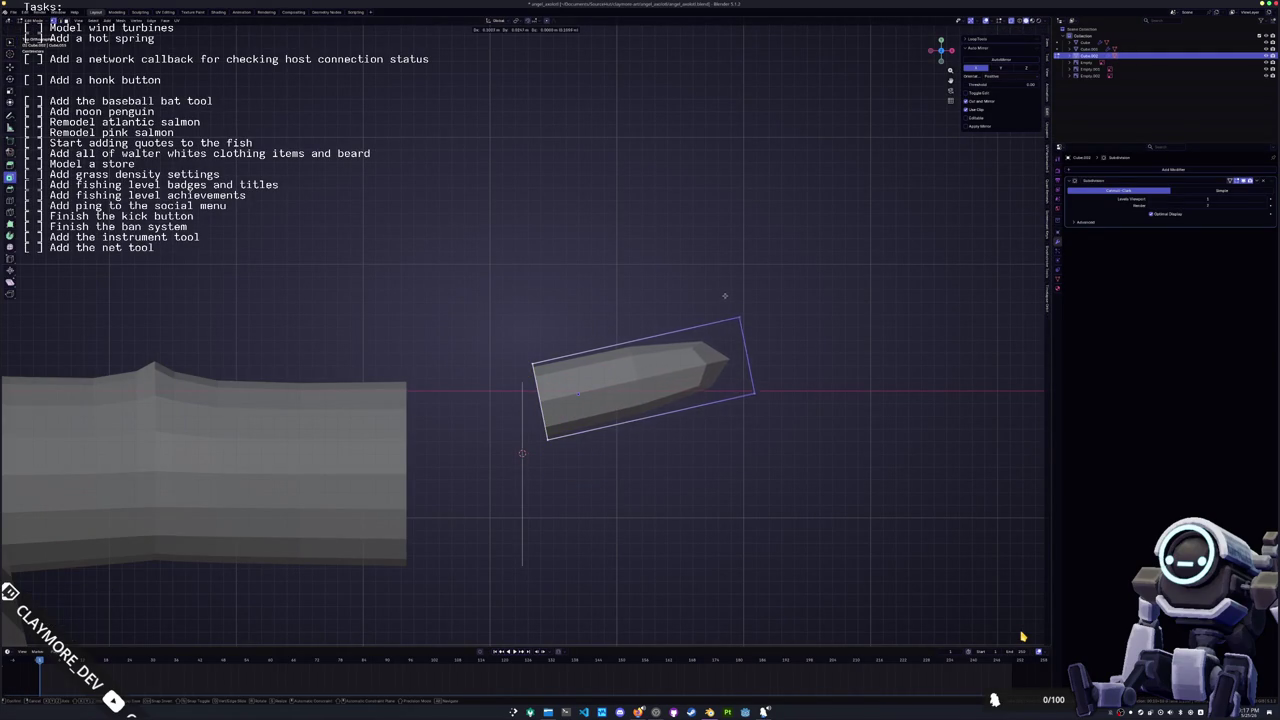
pyautogui.click(757, 285)
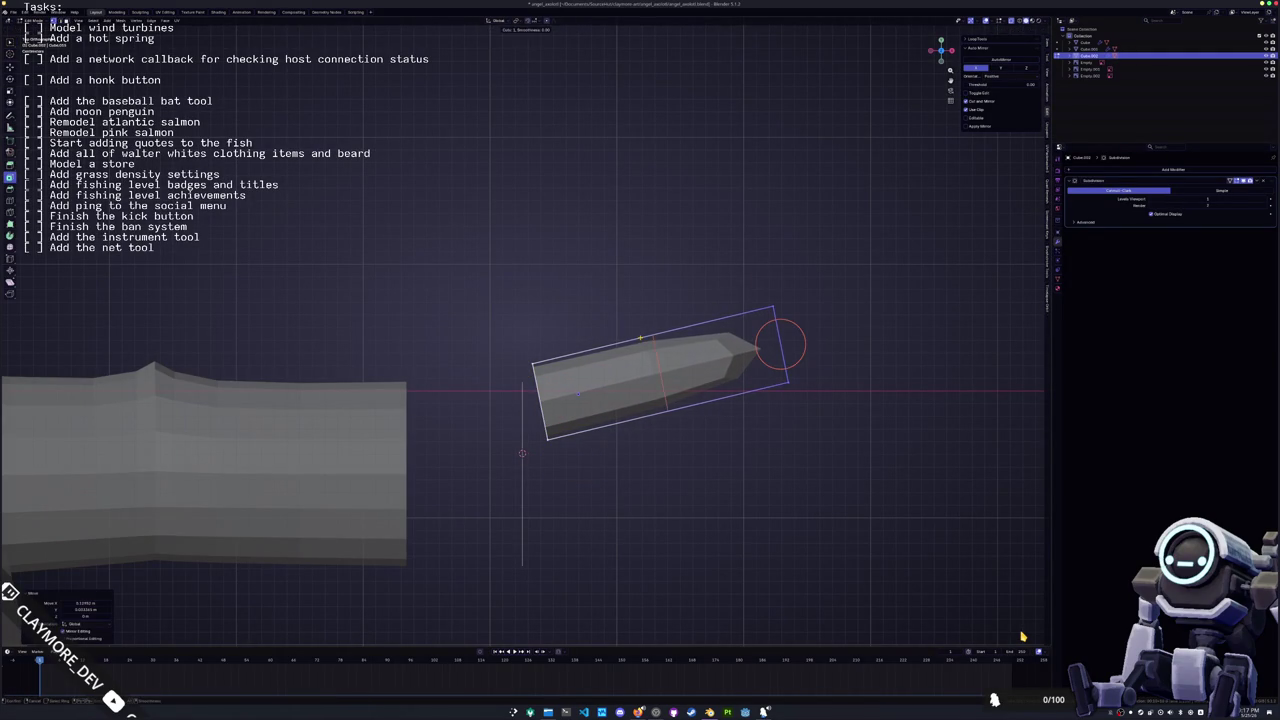
# Add a centred loop cut across the finger block and slide the end edges along it
pyautogui.hotkey('ctrl', 'r')
pyautogui.click(655, 375)
pyautogui.rightClick(655, 375)
pyautogui.press('g')
pyautogui.press('g')
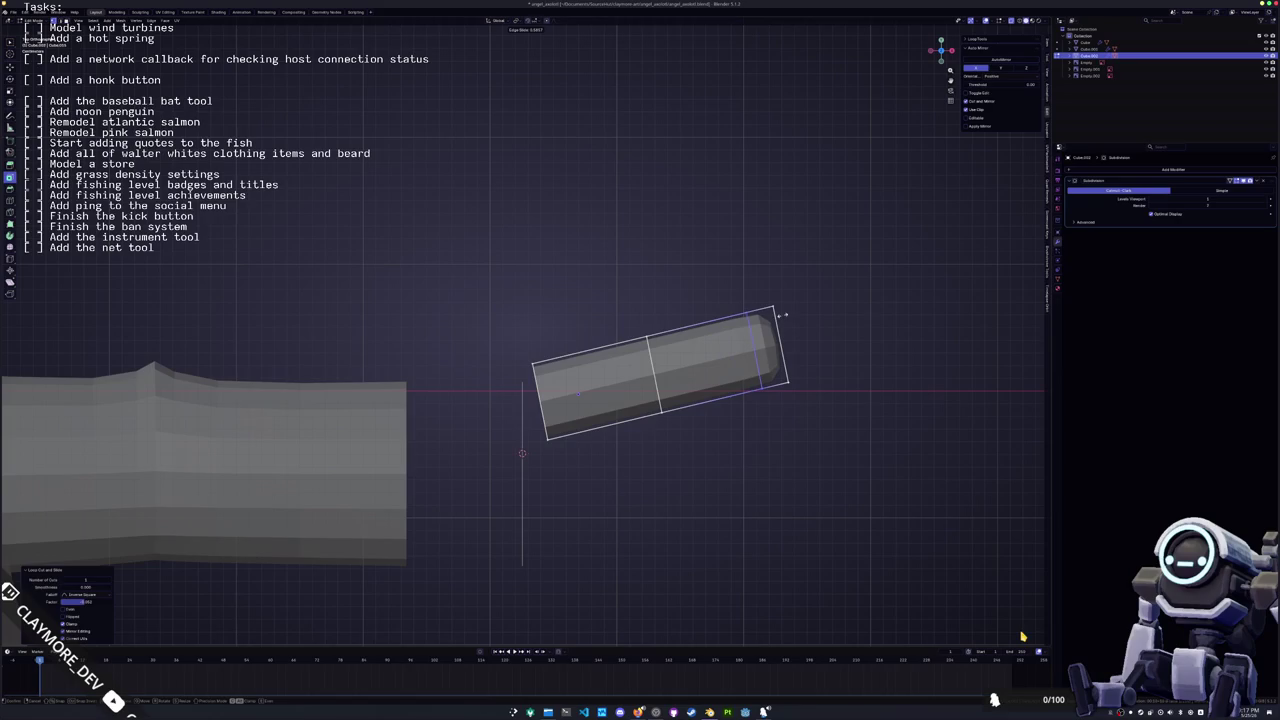
pyautogui.moveTo(781, 315)
pyautogui.mouseDown(button='middle')
pyautogui.moveTo(613, 301)
pyautogui.moveTo(693, 366)
pyautogui.moveTo(495, 408)
pyautogui.mouseUp(button='middle')
pyautogui.click(695, 345)
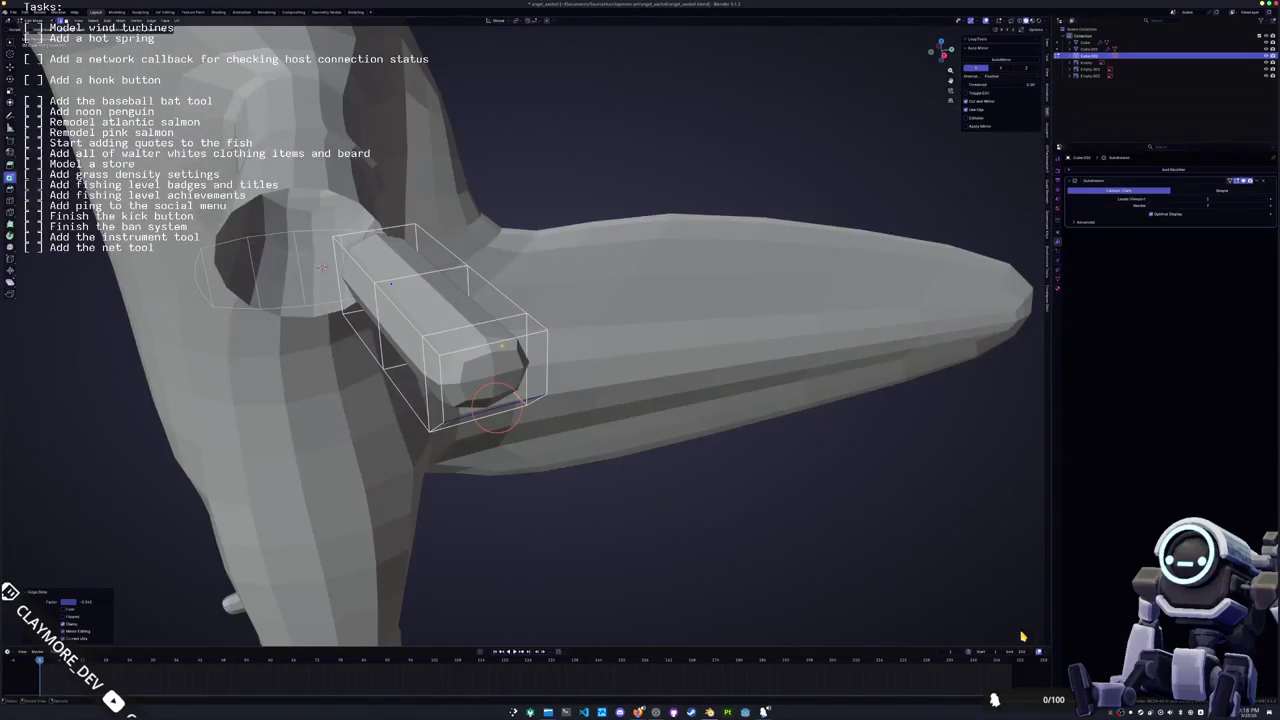
# Slide an edge loop along the finger block and move an edge along Z to reshape its end
pyautogui.keyDown('alt'); pyautogui.click(424, 417); pyautogui.keyUp('alt')
pyautogui.moveTo(424, 417); pyautogui.dragTo(426, 260, button='middle')
pyautogui.press('g')
pyautogui.press('g')
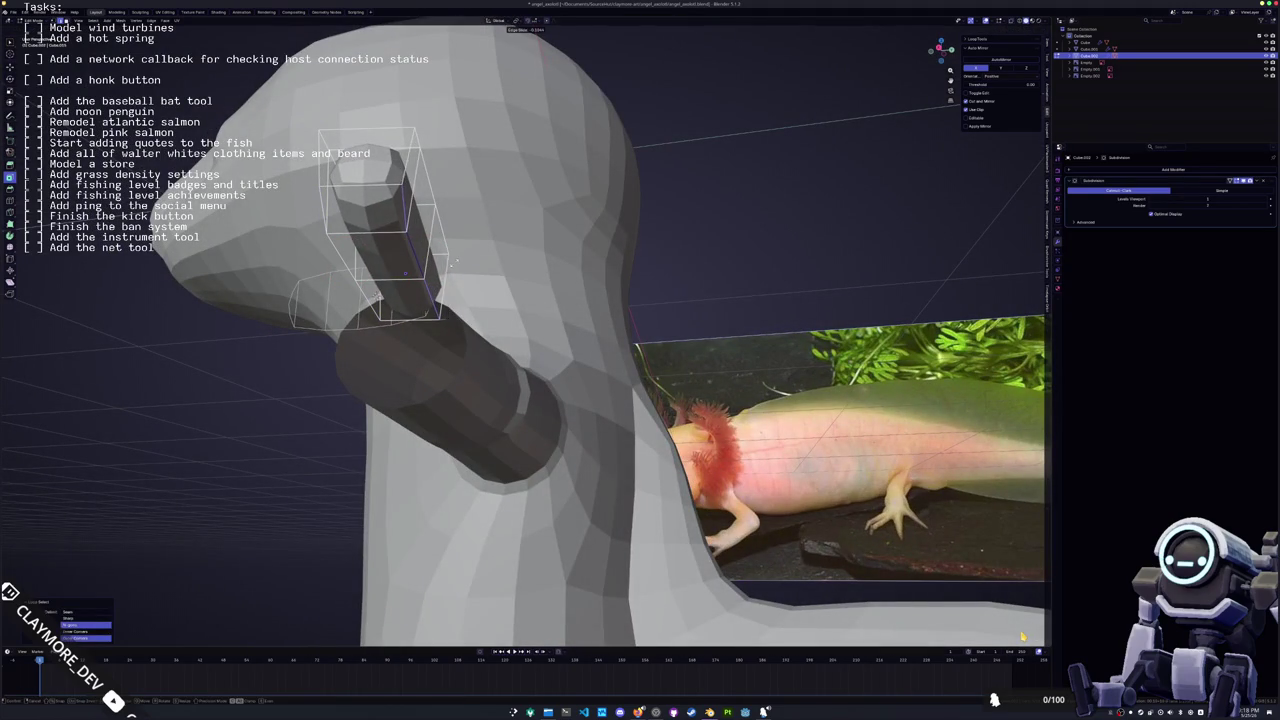
pyautogui.click(459, 262)
pyautogui.moveTo(459, 262); pyautogui.dragTo(435, 234, button='middle')
pyautogui.press('g')
pyautogui.press('z')
pyautogui.click(435, 234)
pyautogui.moveTo(435, 234); pyautogui.dragTo(497, 326, button='middle')
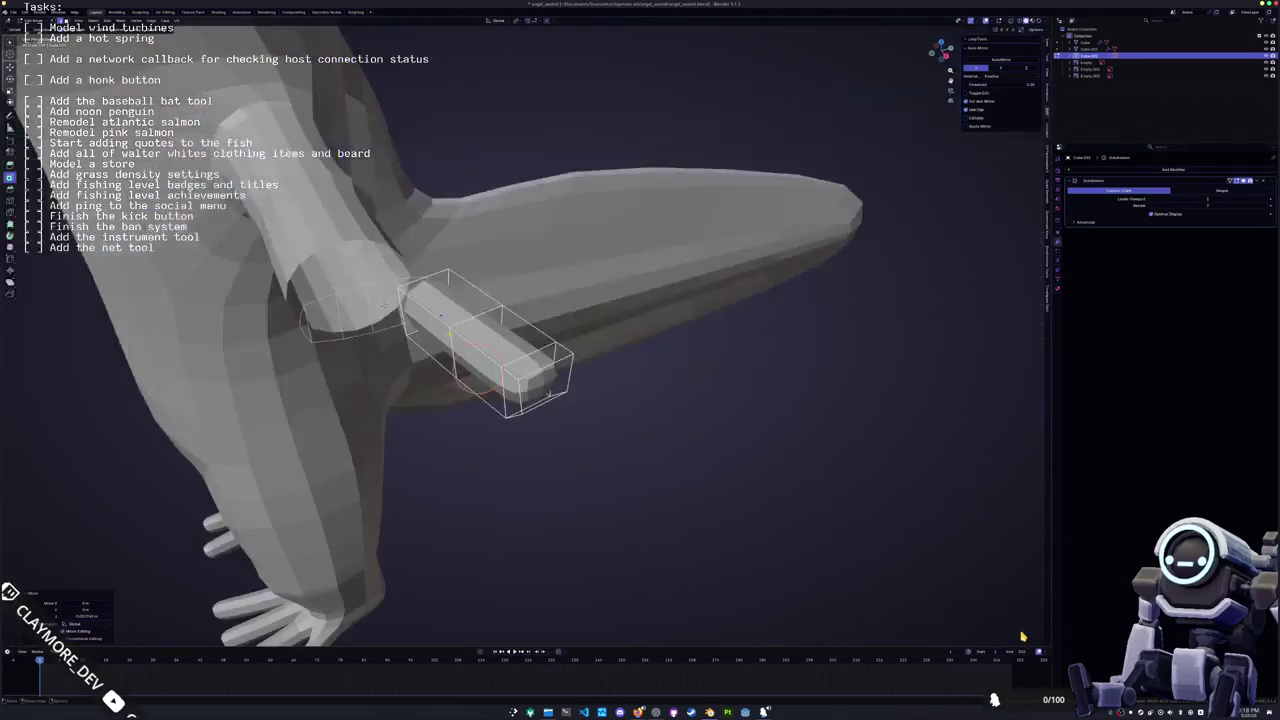
pyautogui.press('KP_1')
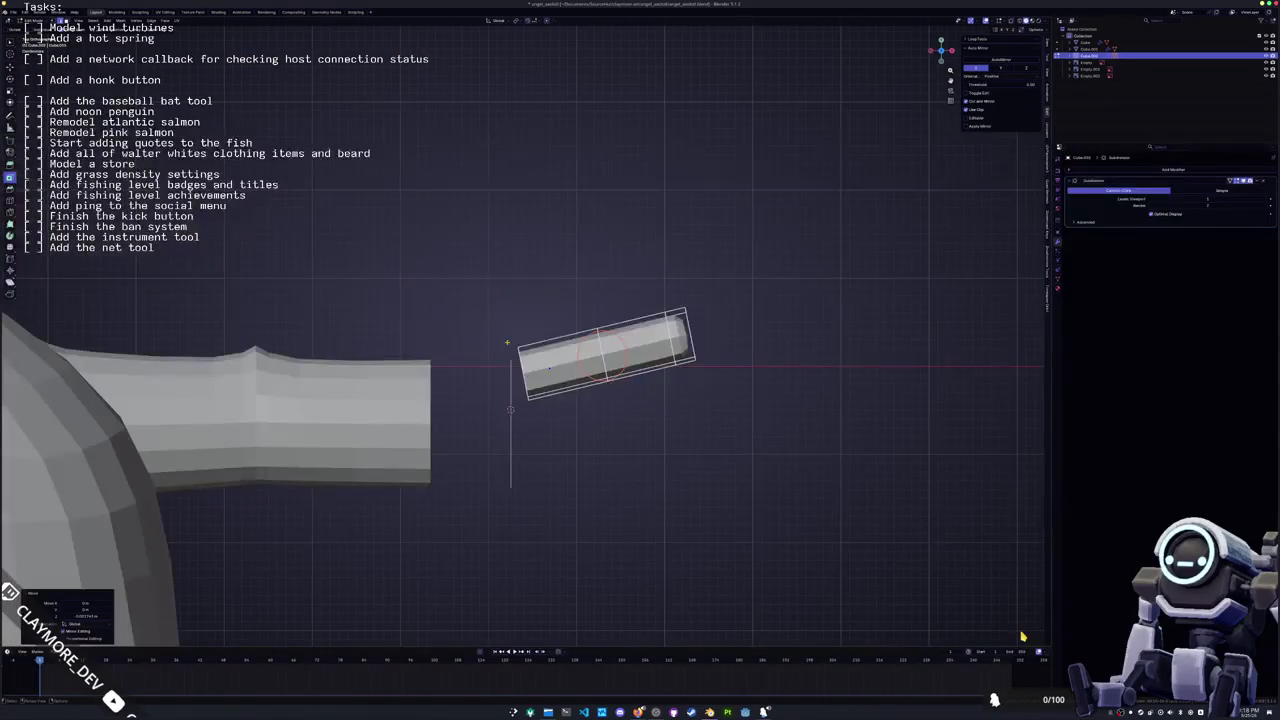
# Duplicate the finger block, move the copy down on Z and rotate it level
pyautogui.press('a')
pyautogui.keyDown('shift'); pyautogui.scroll(-3, 1022, 636); pyautogui.keyUp('shift')
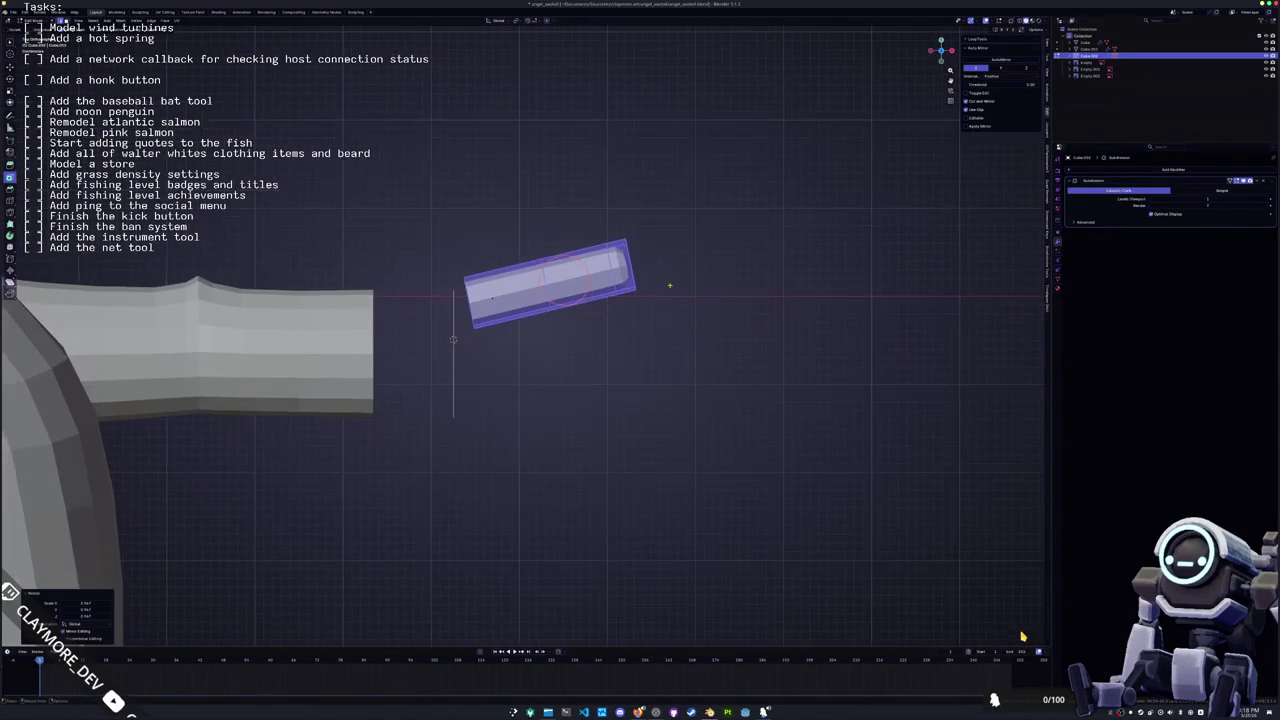
pyautogui.hotkey('shift', 'd')
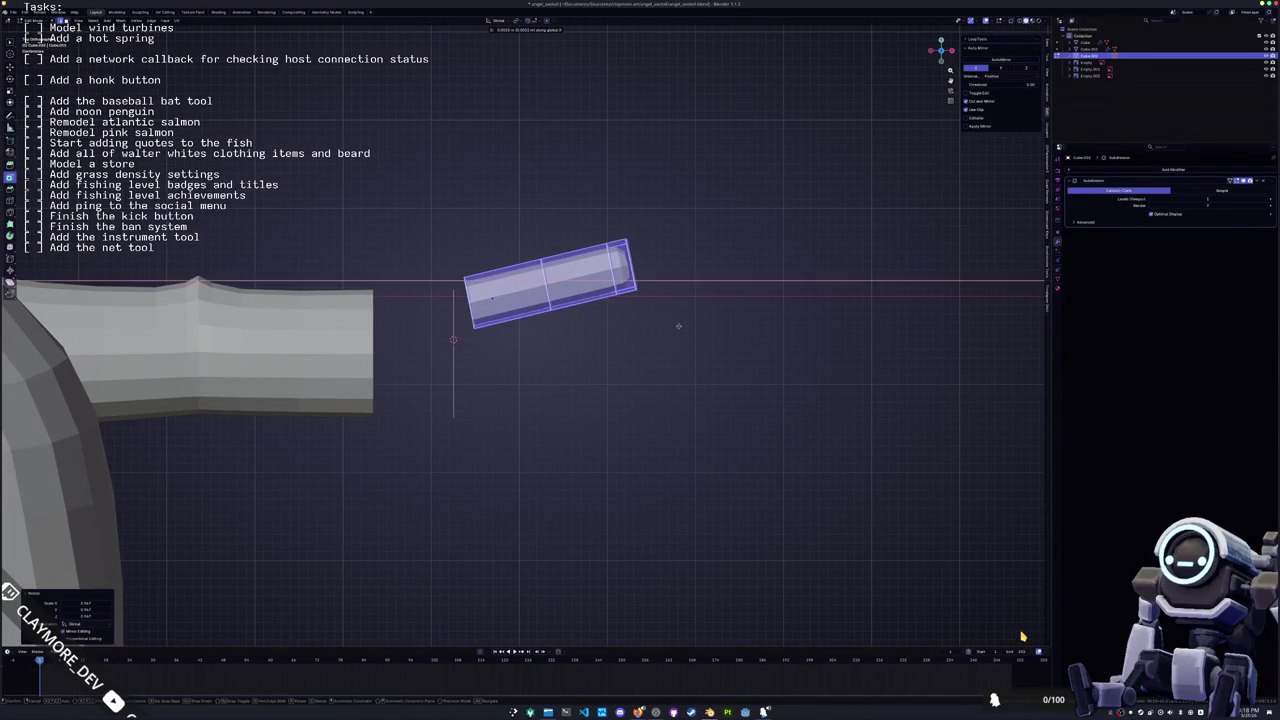
pyautogui.press('z')
pyautogui.click(674, 350)
pyautogui.press('r')
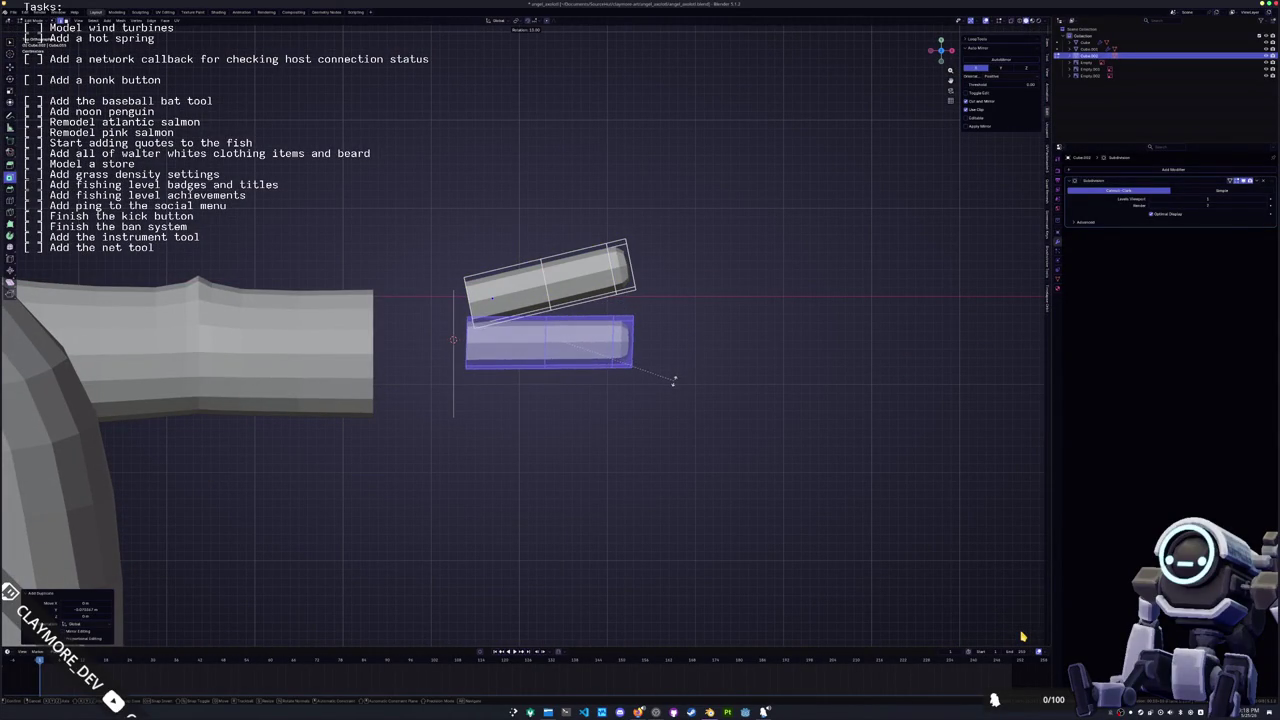
pyautogui.click(674, 382)
pyautogui.press('g')
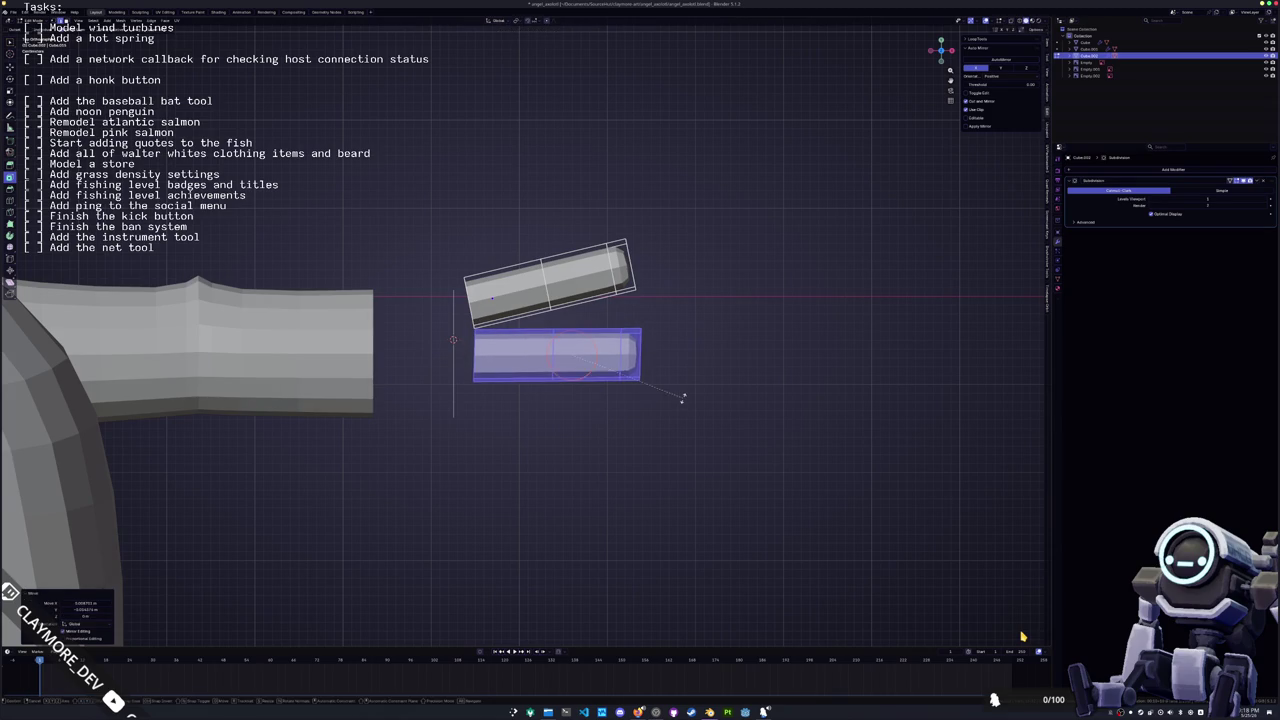
pyautogui.click(683, 398)
# With X-ray on, circle-select the lower block's bottom edge and shift it slightly along X
pyautogui.press('c')
pyautogui.hotkey('alt', 'z')
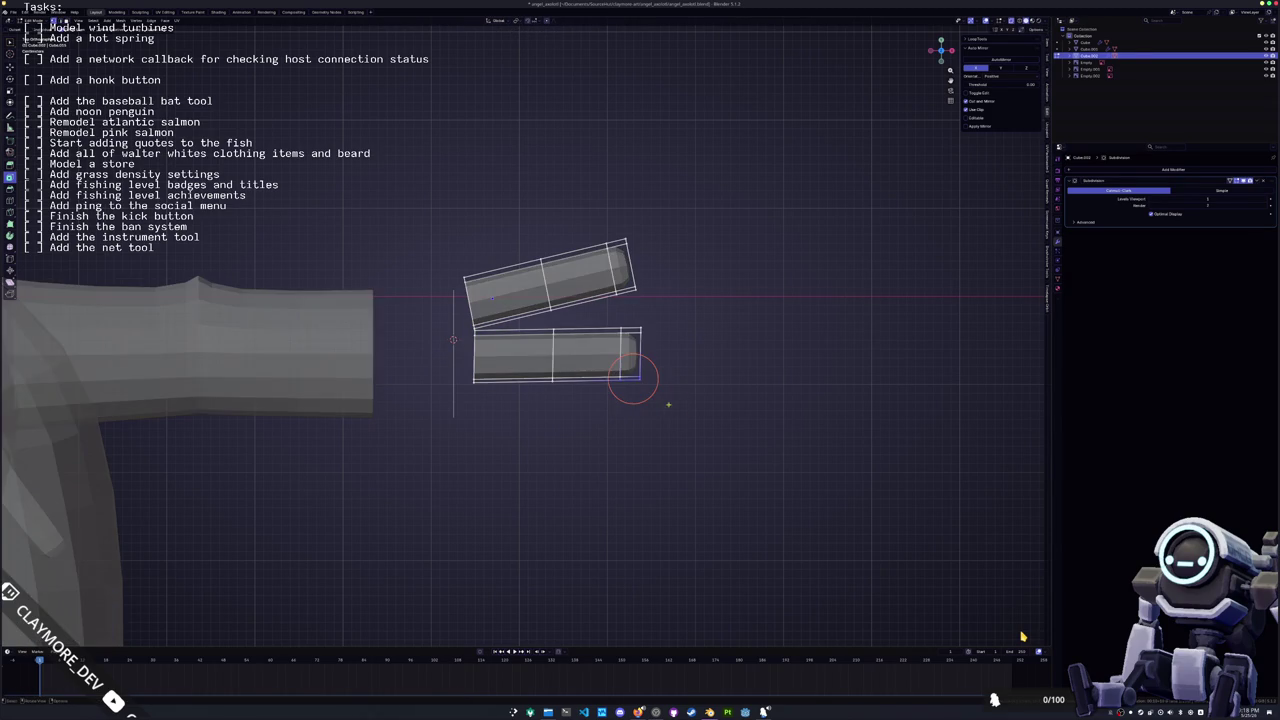
pyautogui.moveTo(633, 379); pyautogui.dragTo(575, 380)
pyautogui.press('Escape')
pyautogui.press('g')
pyautogui.press('z')
pyautogui.press('x')
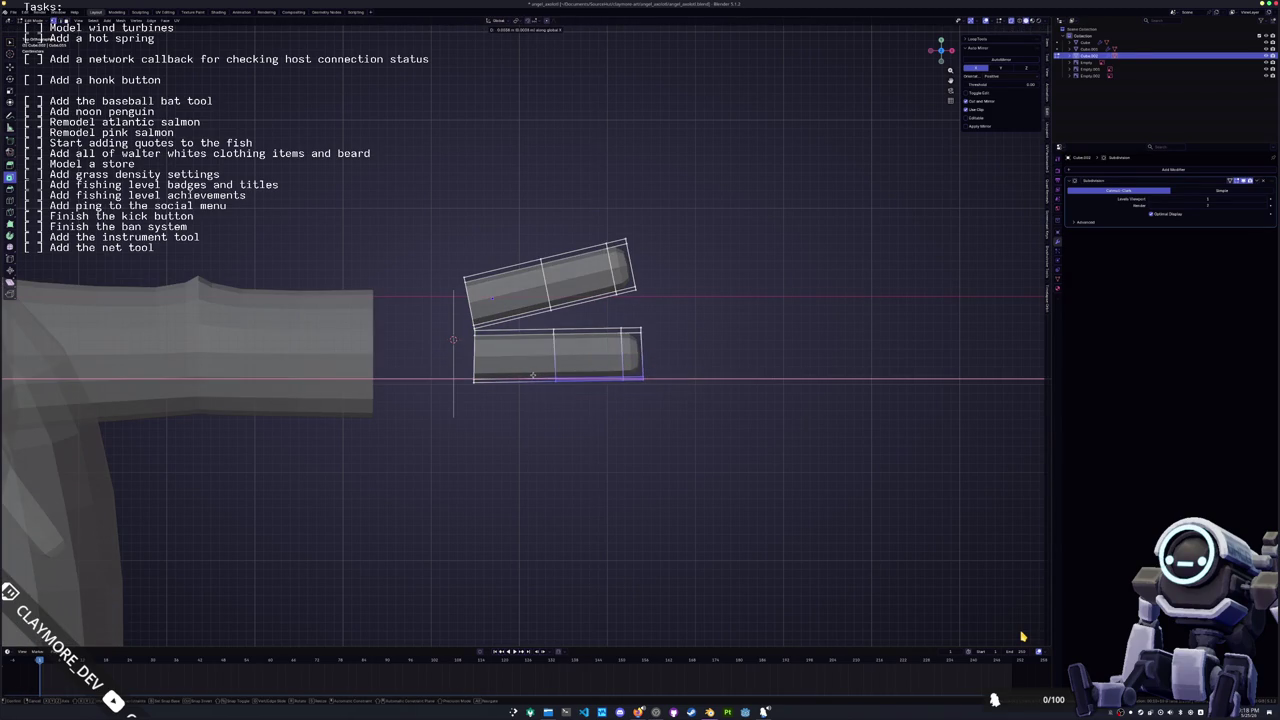
pyautogui.click(605, 383)
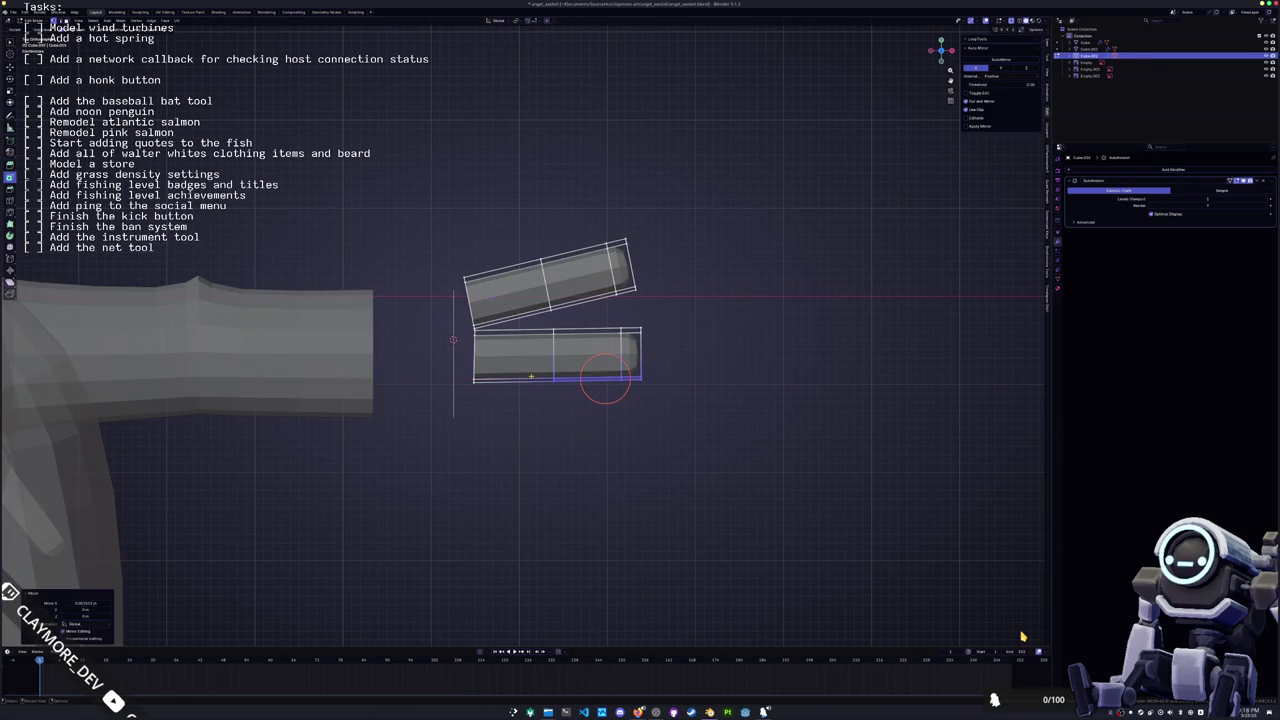
# Check the solid blocks in Object Mode, then select the right half of the lower block
pyautogui.press('Tab')
pyautogui.moveTo(605, 383); pyautogui.dragTo(590, 368, button='middle')
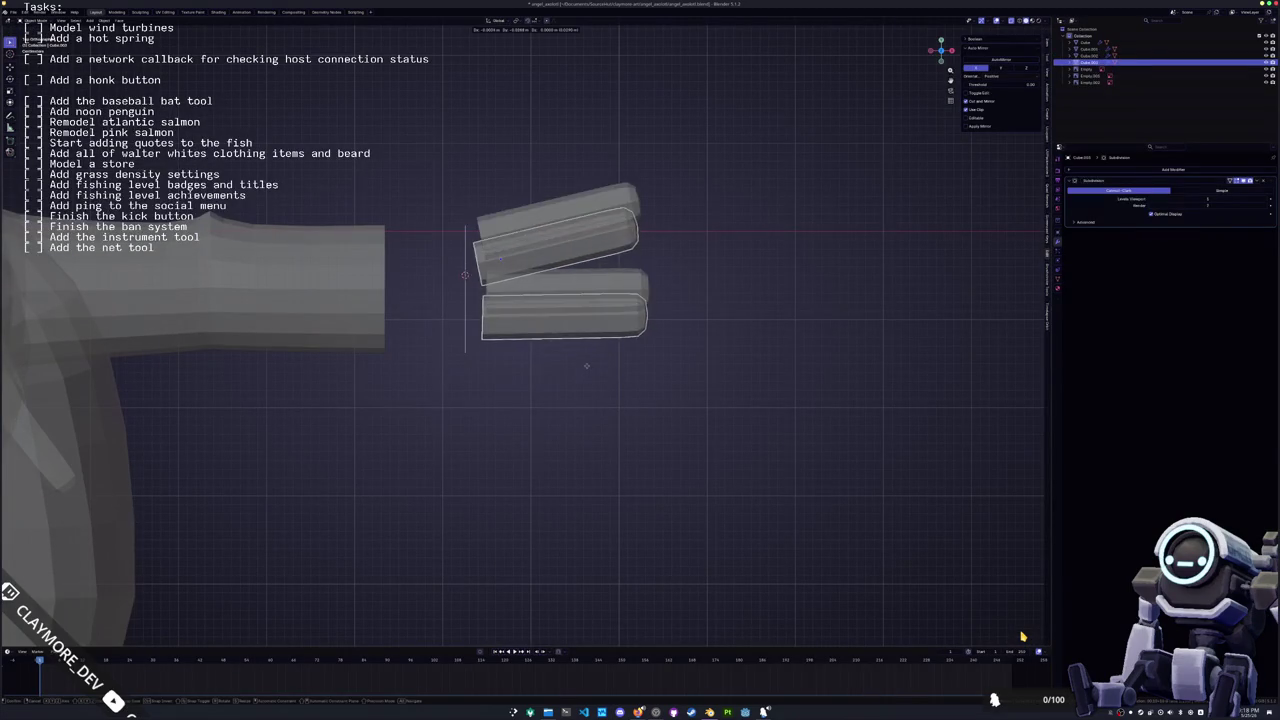
pyautogui.press('Tab')
pyautogui.moveTo(684, 340); pyautogui.dragTo(556, 273)
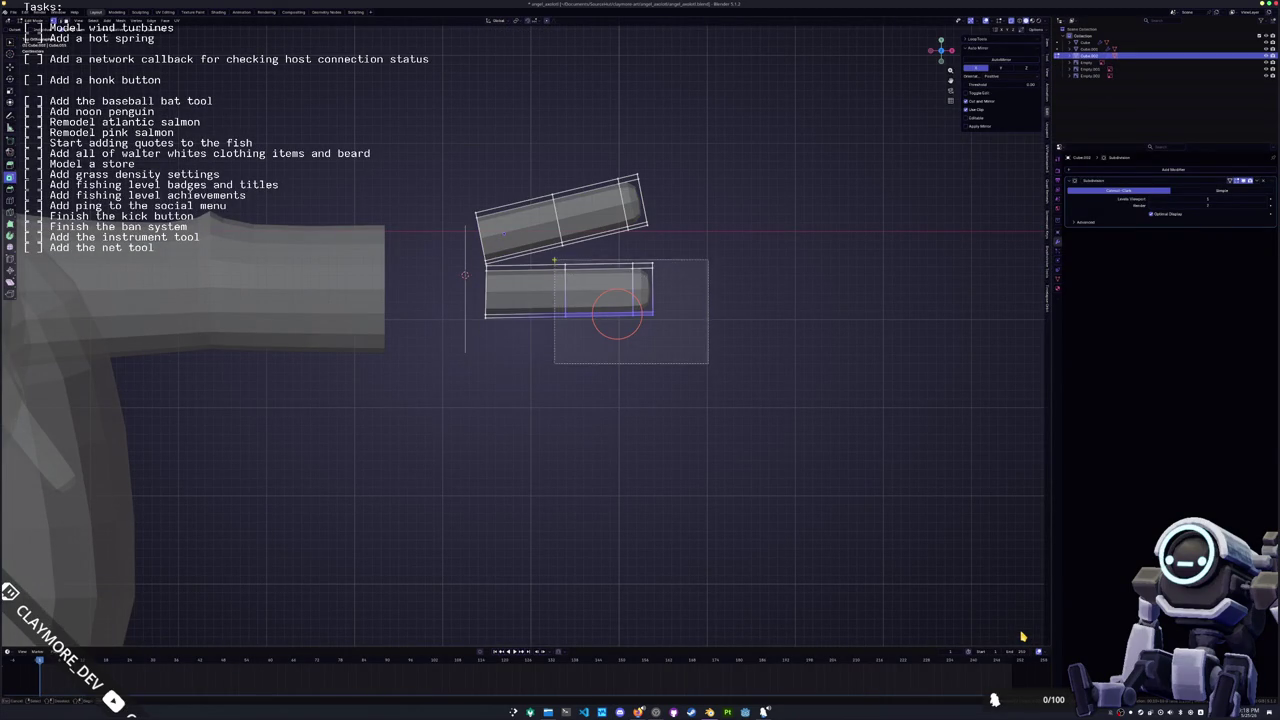
# Duplicate the lower finger block downward, keep it straight, and select its bottom edge
pyautogui.hotkey('ctrl', 'l')
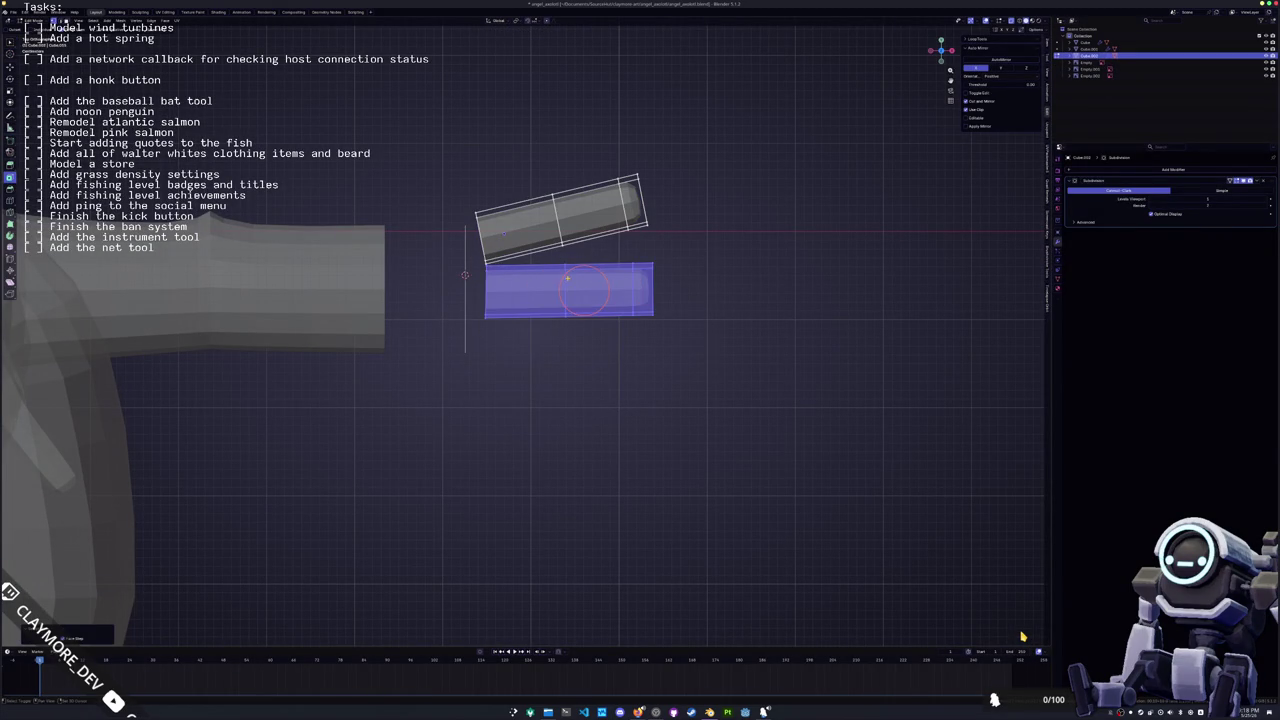
pyautogui.hotkey('shift', 'd')
pyautogui.click(574, 343)
pyautogui.press('r')
pyautogui.click(677, 338)
pyautogui.hotkey('ctrl', 'z')
pyautogui.moveTo(701, 437); pyautogui.dragTo(457, 357)
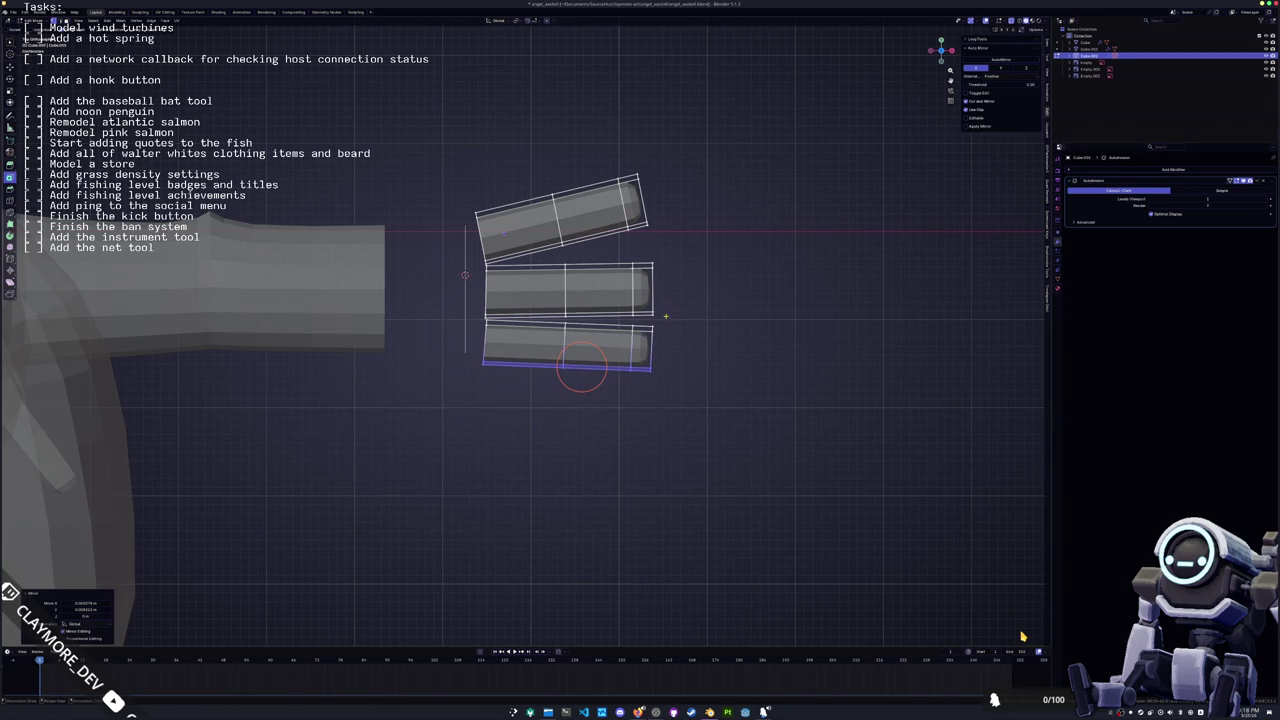
# Raise the bottom edges of the middle and top finger blocks slightly
pyautogui.click(645, 313)
pyautogui.scroll(2, 694, 302)
pyautogui.keyDown('shift'); pyautogui.click(657, 305); pyautogui.keyUp('shift')
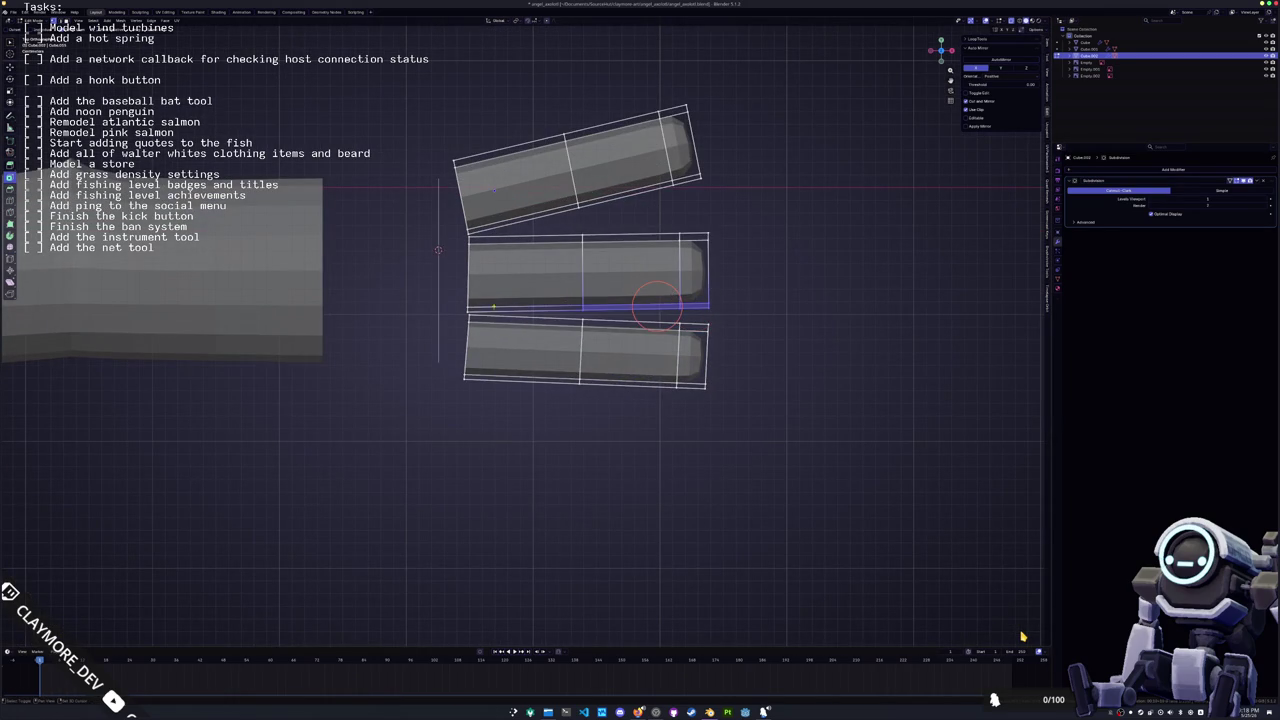
pyautogui.keyDown('shift'); pyautogui.click(520, 305); pyautogui.keyUp('shift')
pyautogui.press('g')
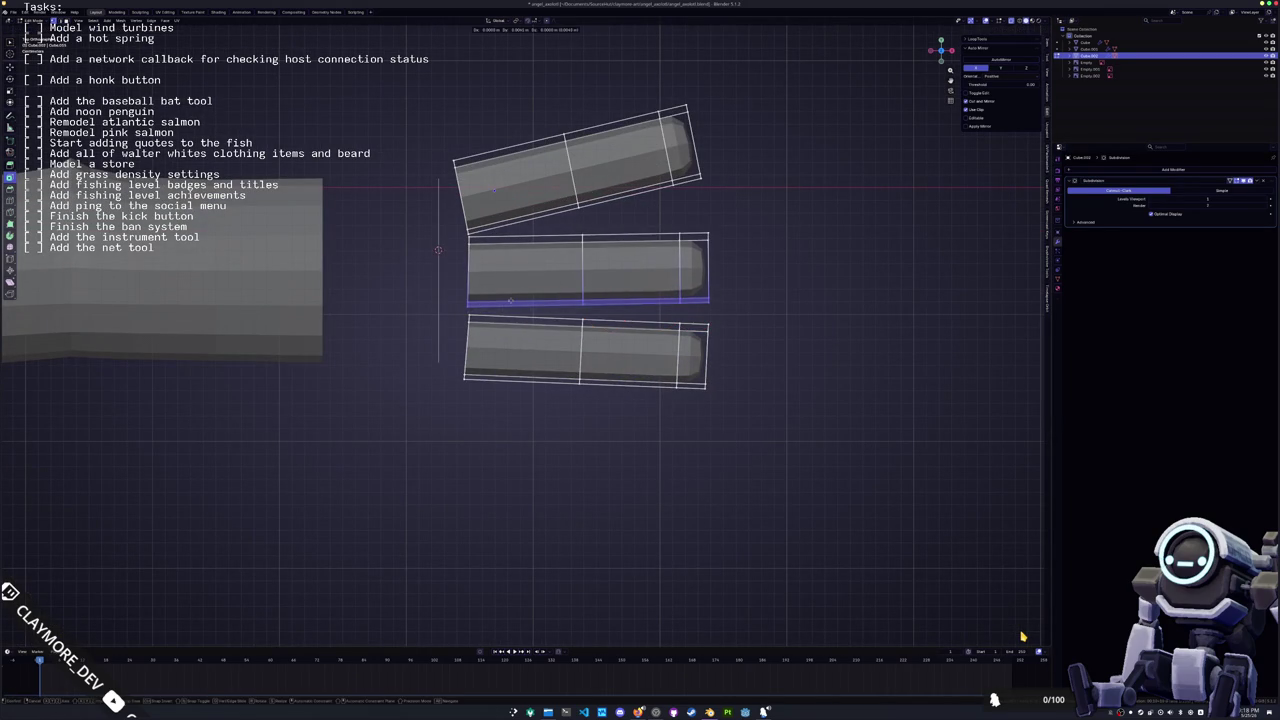
pyautogui.click(610, 297)
pyautogui.click(686, 179)
pyautogui.keyDown('shift'); pyautogui.click(650, 192); pyautogui.keyUp('shift')
pyautogui.keyDown('shift'); pyautogui.click(525, 213); pyautogui.keyUp('shift')
pyautogui.press('g')
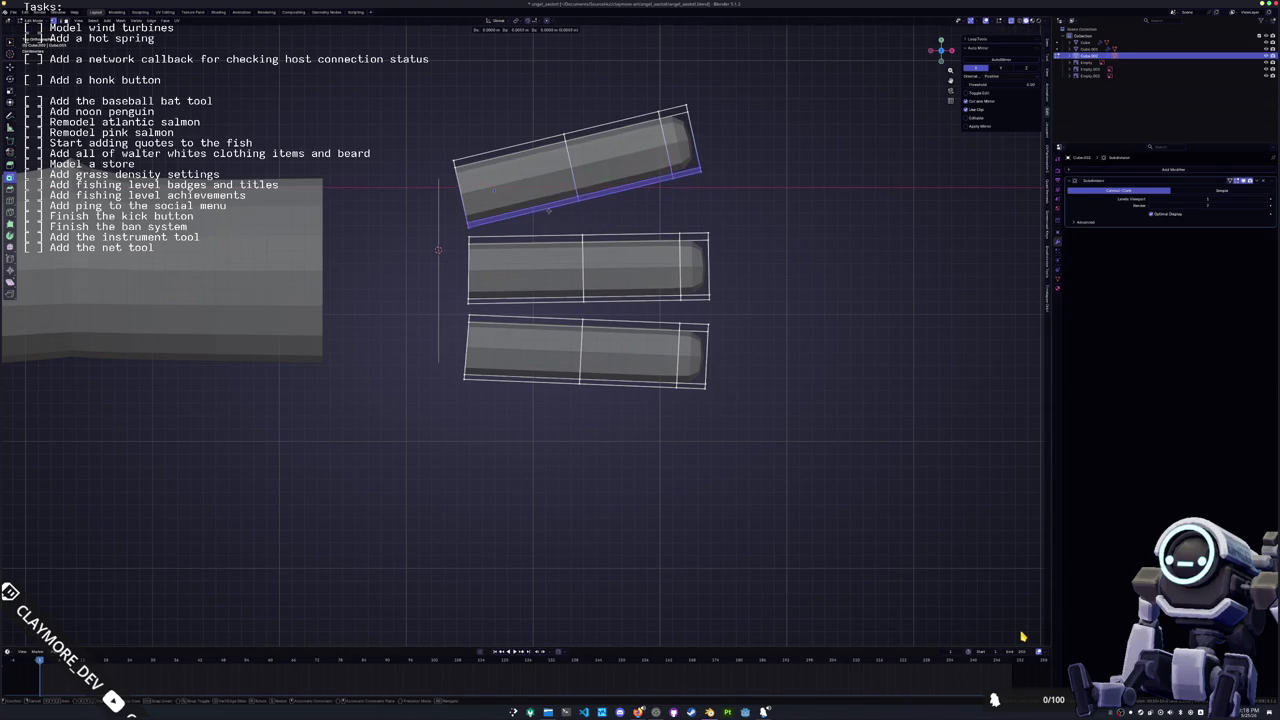
pyautogui.click(548, 206)
pyautogui.moveTo(548, 206); pyautogui.dragTo(600, 250, button='middle')
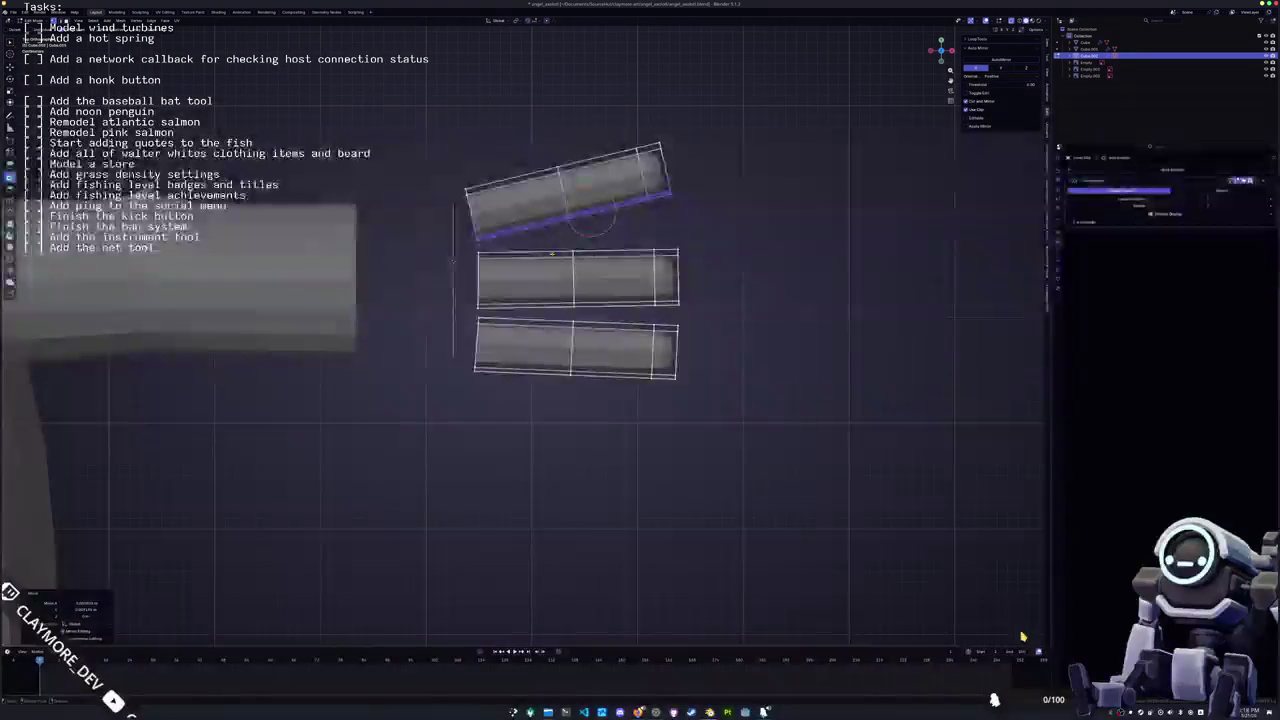
# Duplicate the bottom finger block into a fourth block, tilted and placed beneath the others
pyautogui.press('3')
pyautogui.click(610, 350)
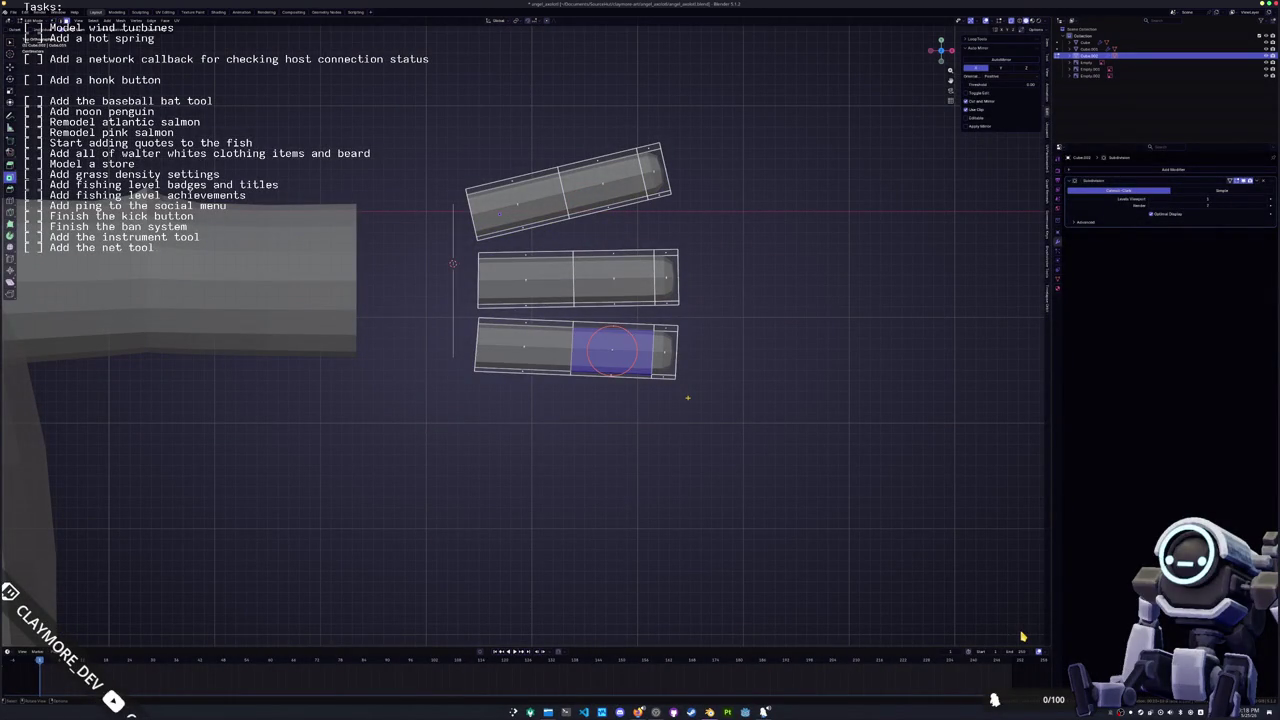
pyautogui.hotkey('ctrl', 'l')
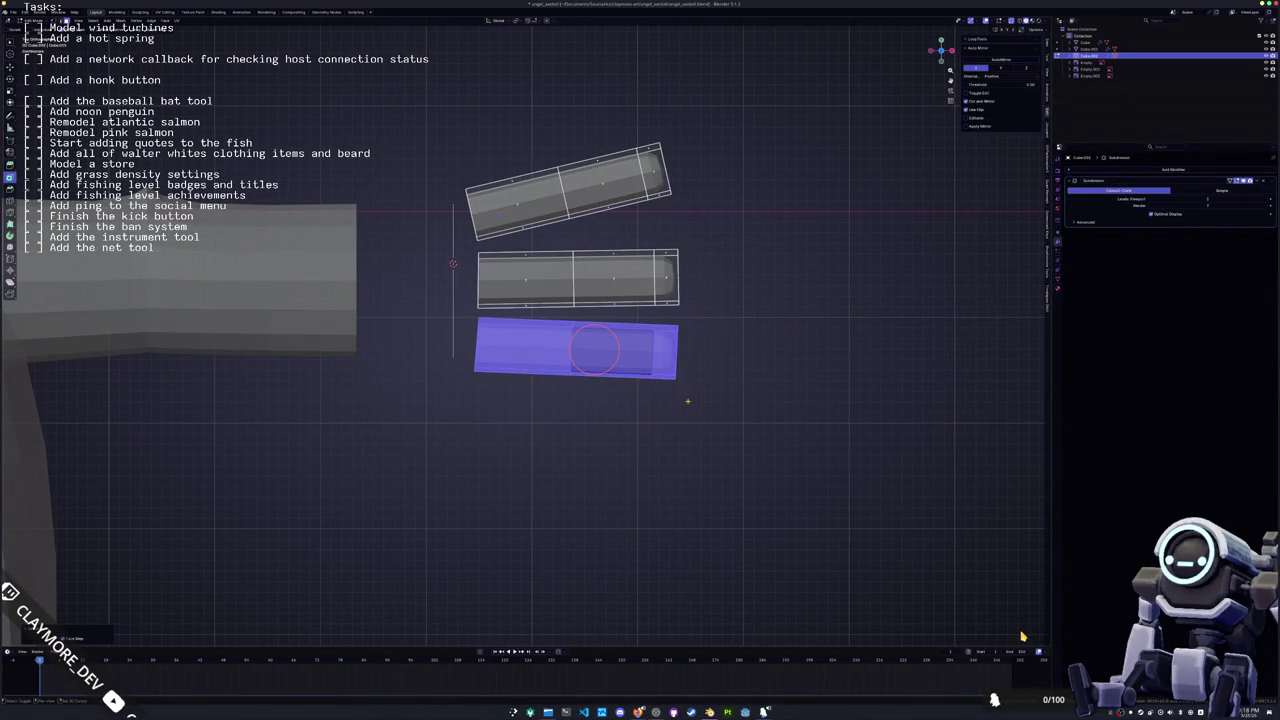
pyautogui.hotkey('shift', 'd')
pyautogui.click(682, 445)
pyautogui.press('r')
pyautogui.click(676, 469)
pyautogui.press('g')
pyautogui.click(665, 475)
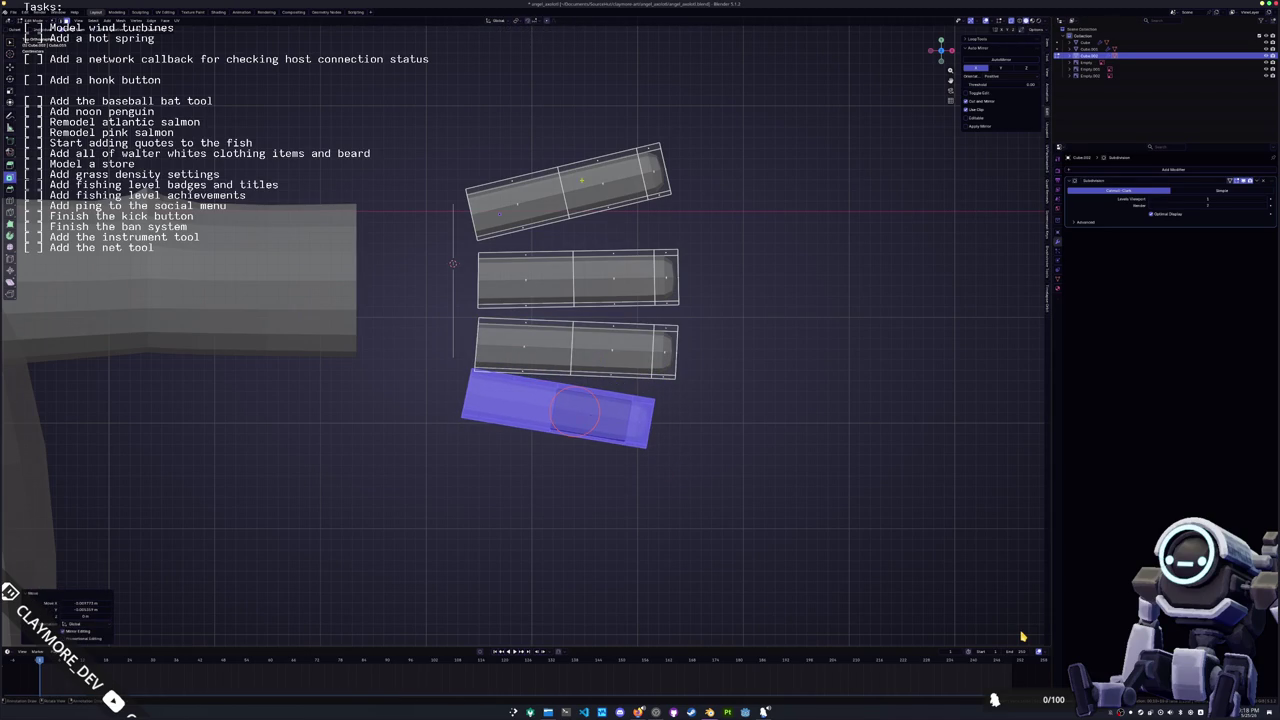
# Shrink the top finger block and reposition it
pyautogui.click(581, 180)
pyautogui.press('l')
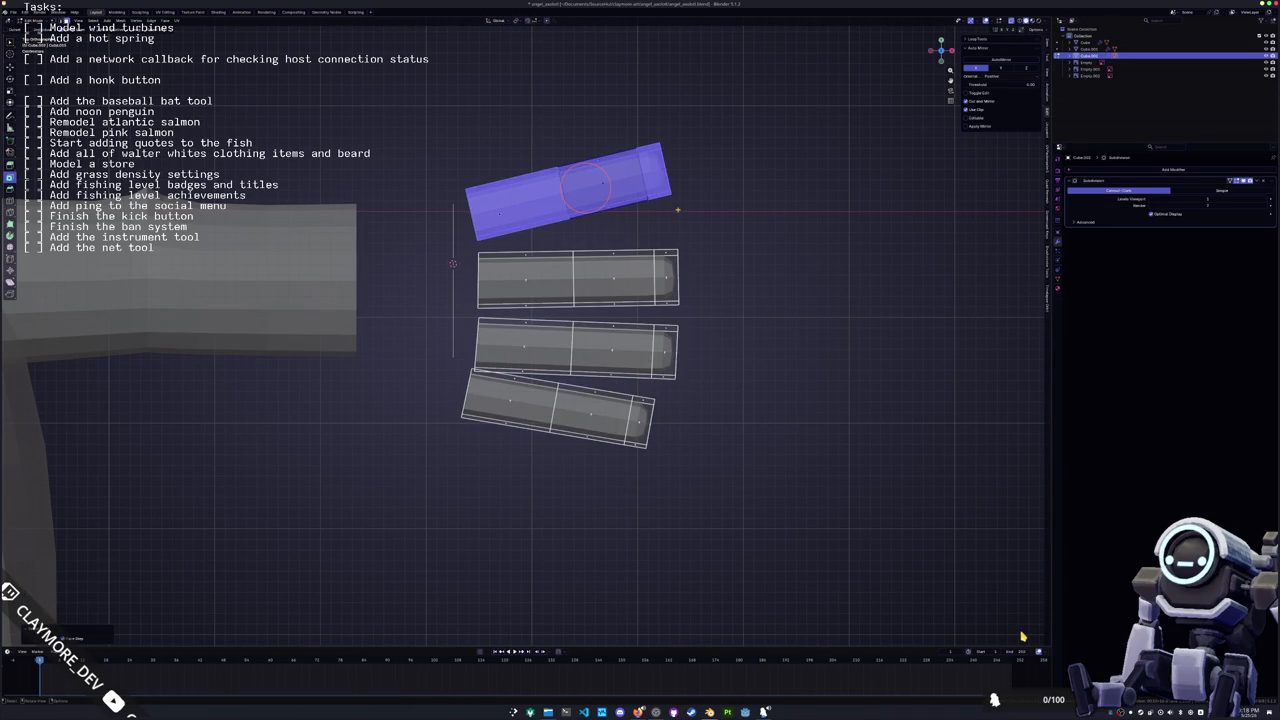
pyautogui.press('s')
pyautogui.click(648, 207)
pyautogui.press('g')
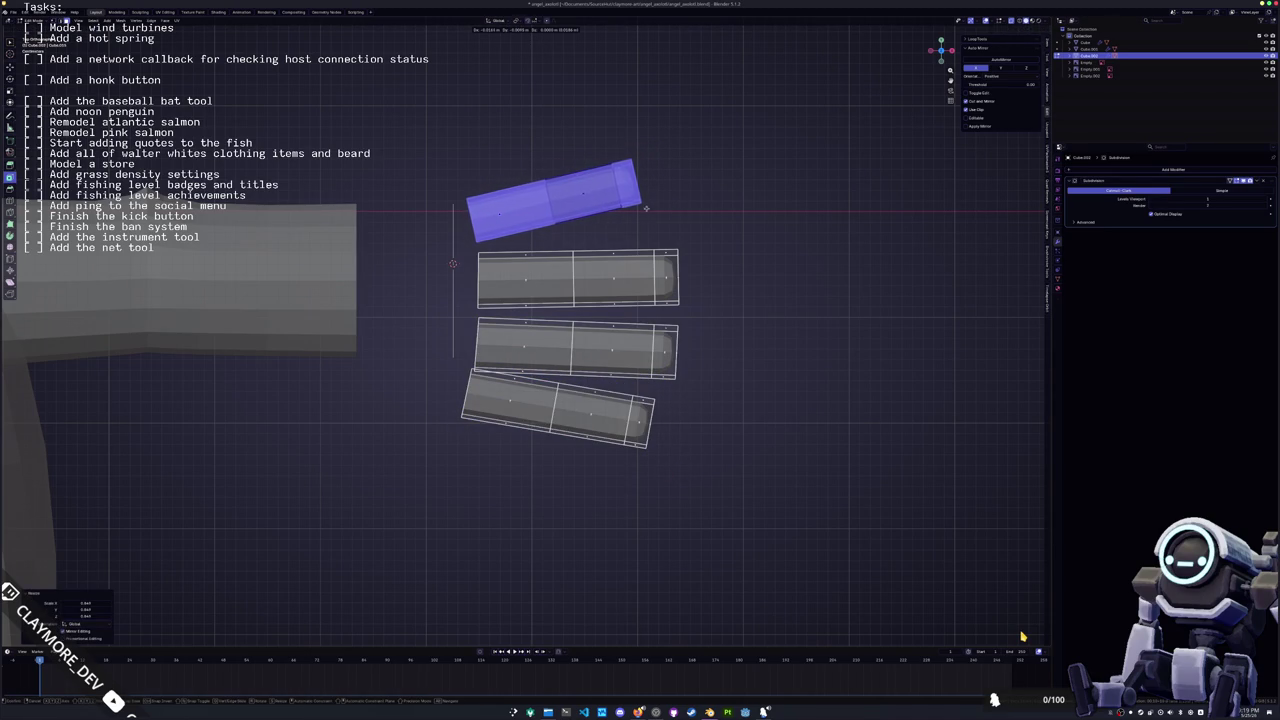
pyautogui.click(646, 207)
# Lengthen the second finger block along X and move it into place
pyautogui.click(617, 277)
pyautogui.press('l')
pyautogui.press('s')
pyautogui.press('x')
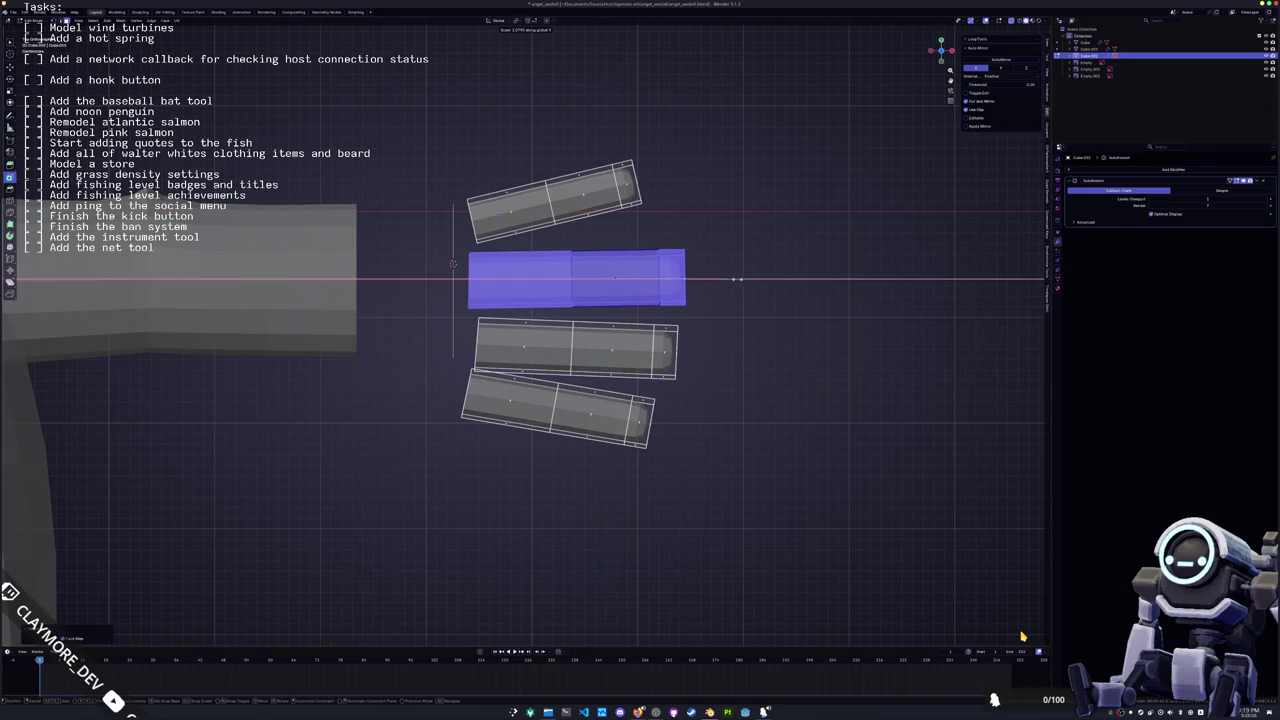
pyautogui.click(740, 279)
pyautogui.press('g')
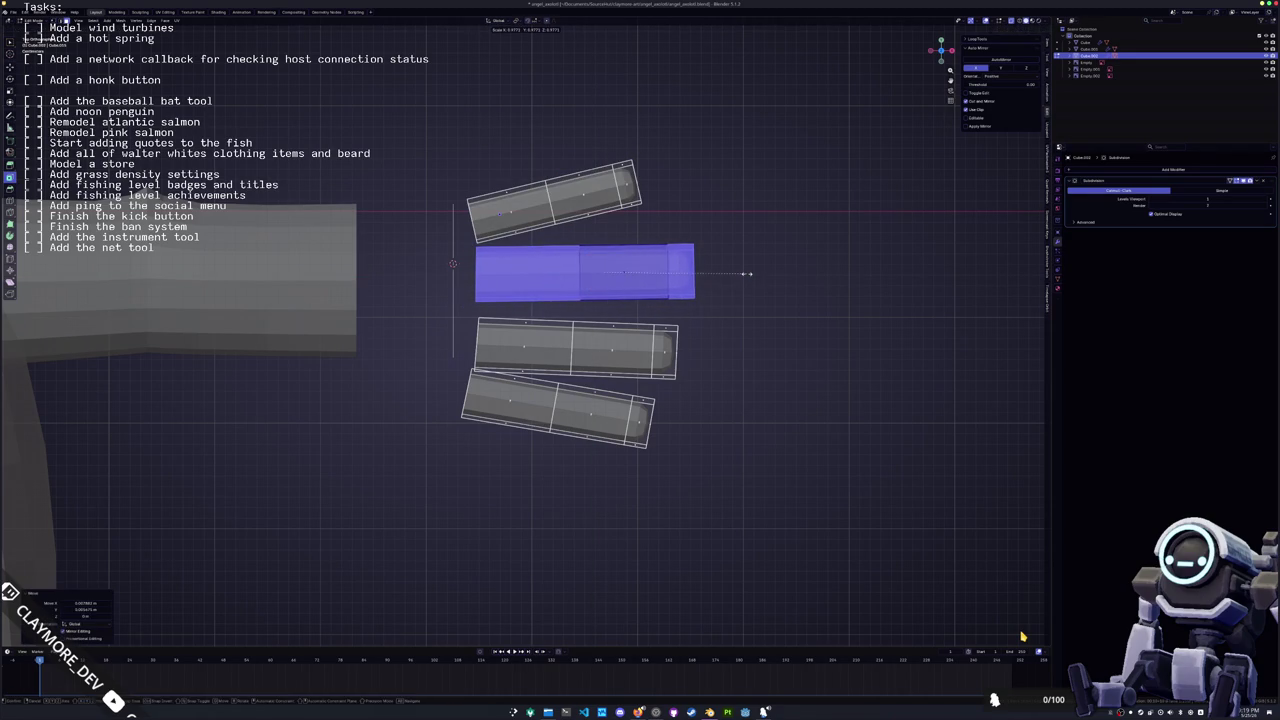
pyautogui.press('x')
pyautogui.press('x')
pyautogui.press('x')
pyautogui.press('y')
pyautogui.press('y')
pyautogui.press('x')
pyautogui.press('x')
pyautogui.press('x')
pyautogui.click(768, 275)
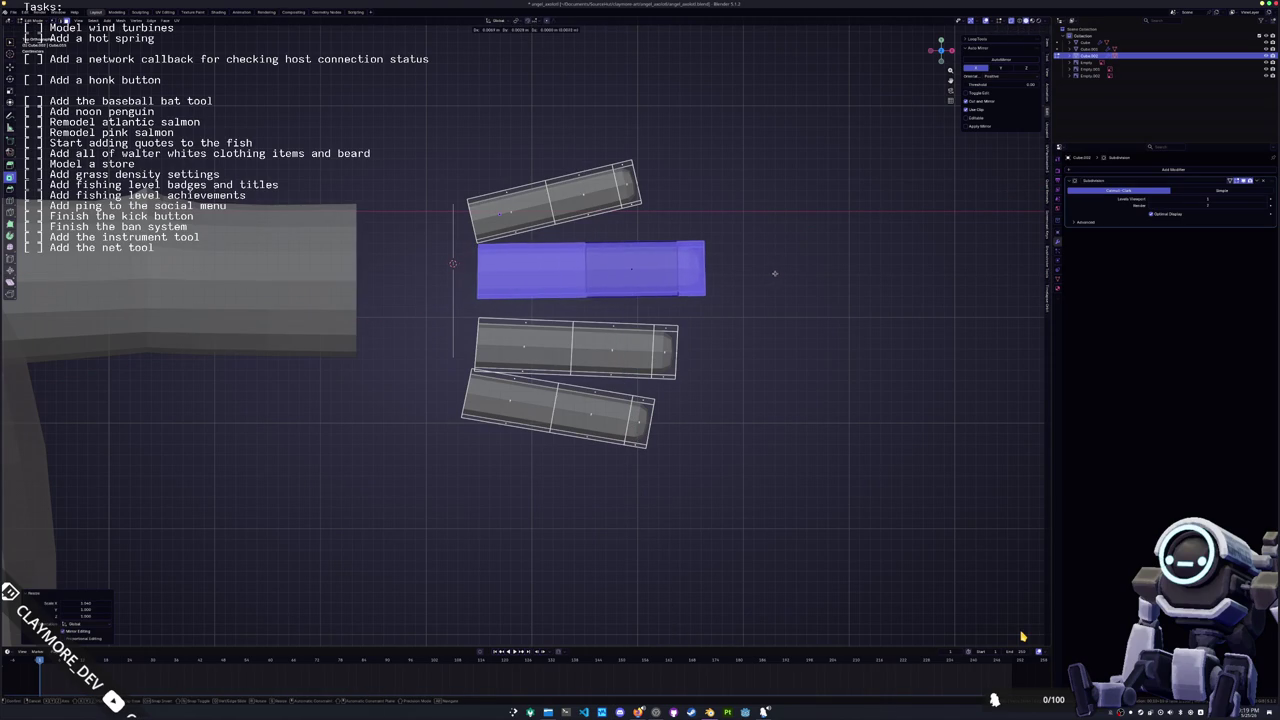
# Move the third finger block up and lengthen it along X
pyautogui.click(610, 347)
pyautogui.hotkey('ctrl', 'l')
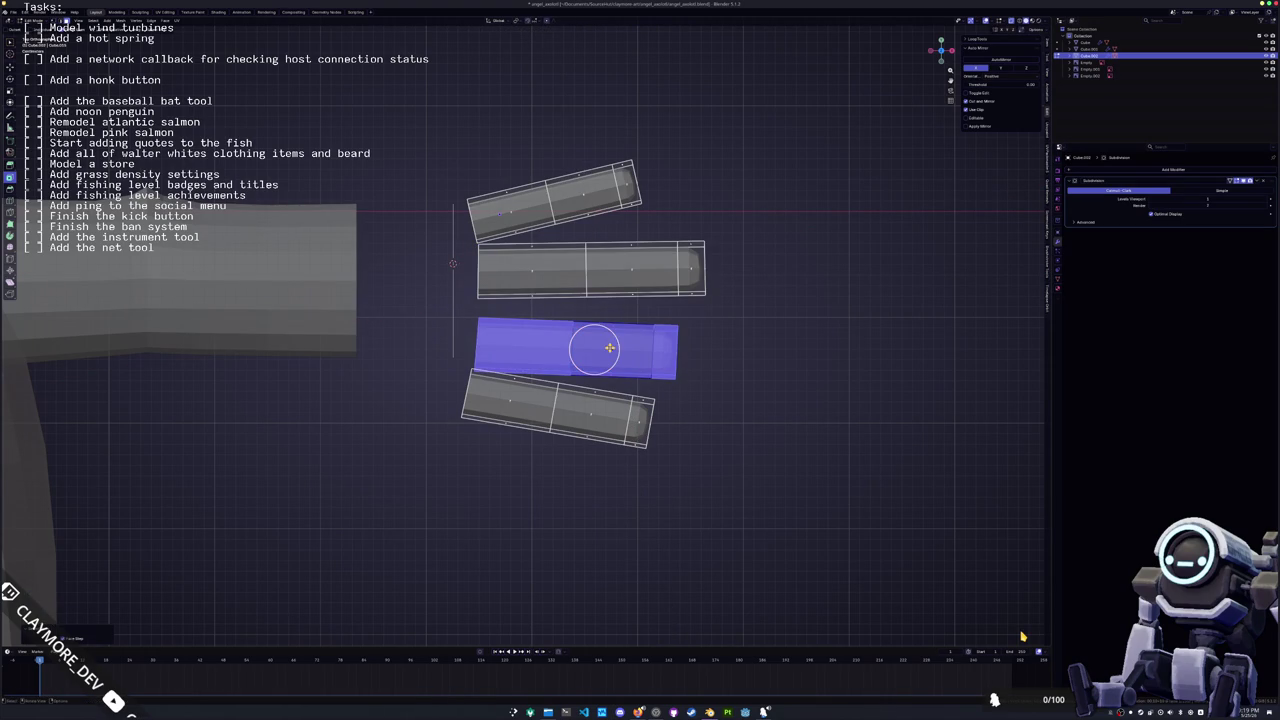
pyautogui.press('g')
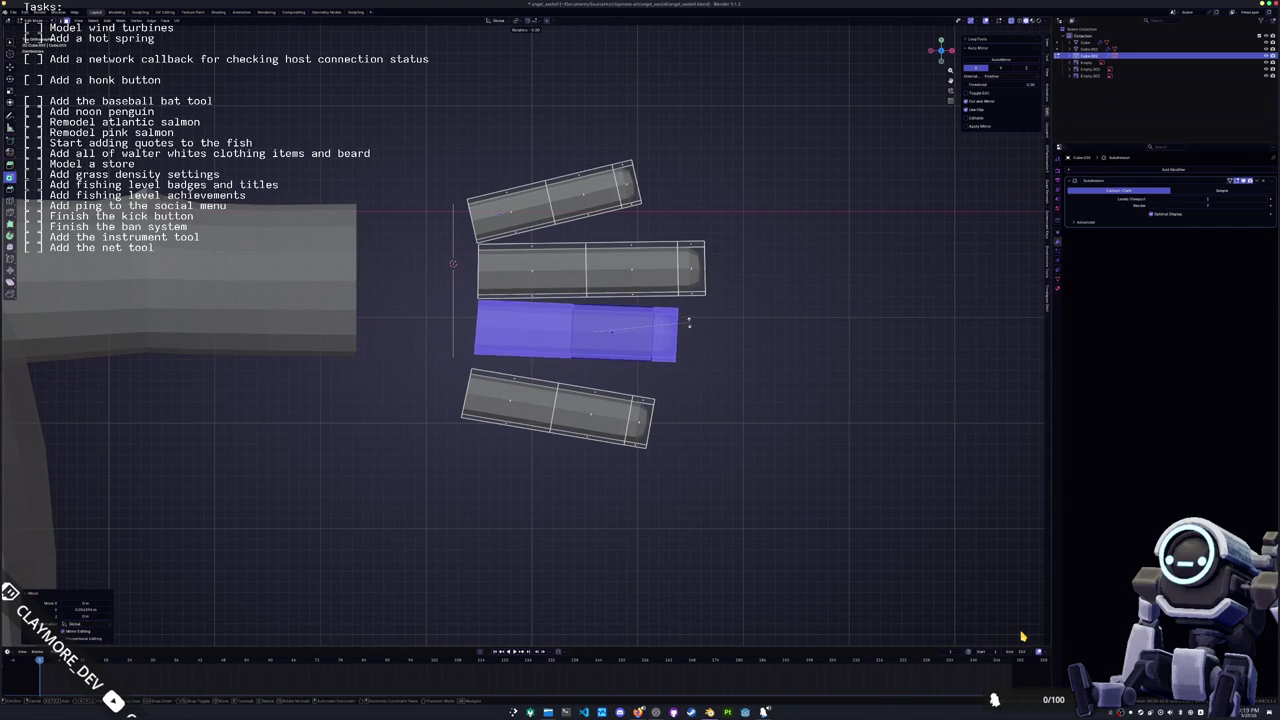
pyautogui.click(595, 332)
pyautogui.press('s')
pyautogui.press('x')
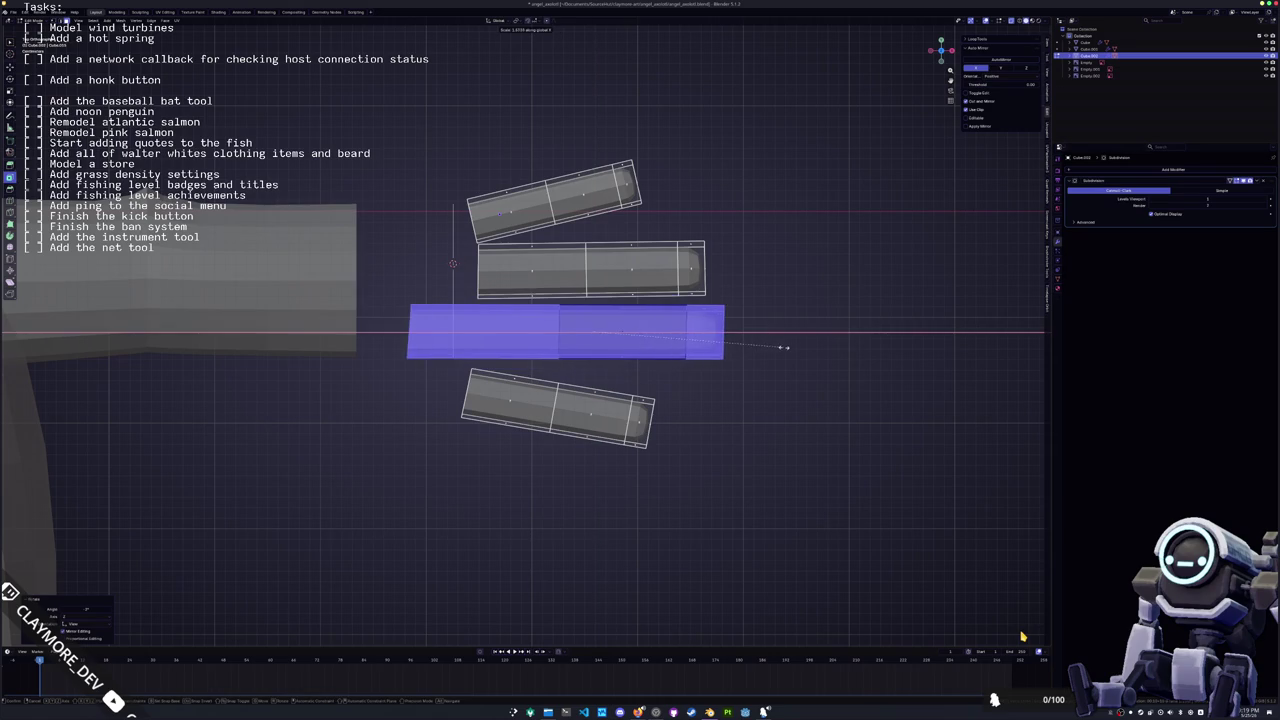
pyautogui.click(745, 371)
# Shift the third block's bottom edge along X, then move the whole block right
pyautogui.click(694, 357)
pyautogui.click(650, 357)
pyautogui.keyDown('shift'); pyautogui.click(432, 367); pyautogui.keyUp('shift')
pyautogui.press('g')
pyautogui.press('x')
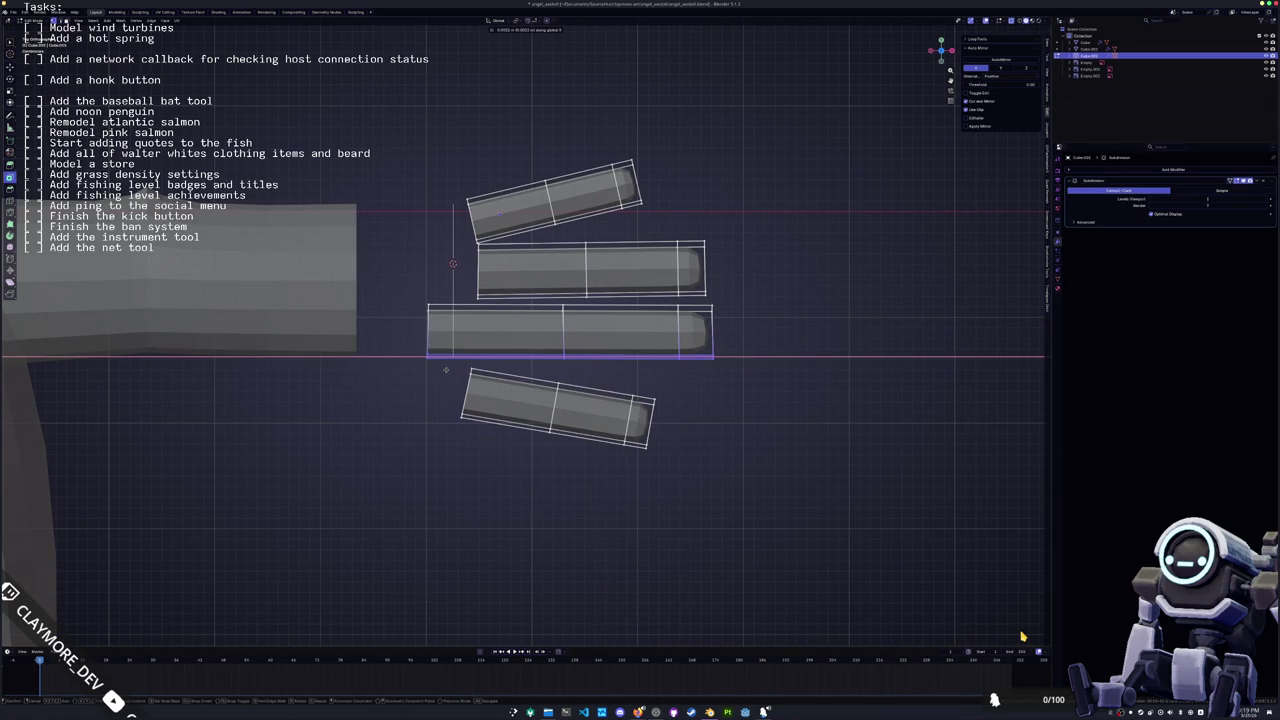
pyautogui.click(446, 370)
pyautogui.click(586, 345)
pyautogui.press('l')
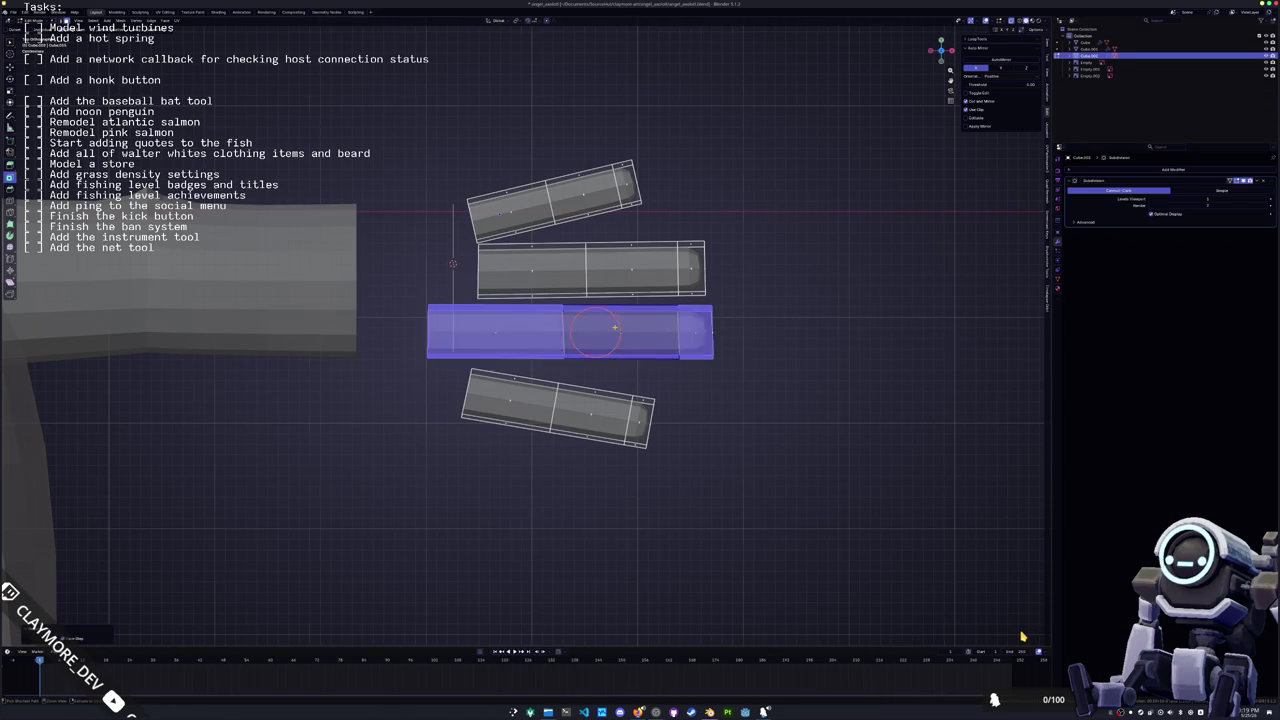
pyautogui.keyDown('shift'); pyautogui.moveTo(596, 333); pyautogui.dragTo(586, 333, button='middle'); pyautogui.keyUp('shift')
pyautogui.press('g')
pyautogui.press('r')
# Resize the bottom finger block and tilt it to a new angle
pyautogui.click(752, 331)
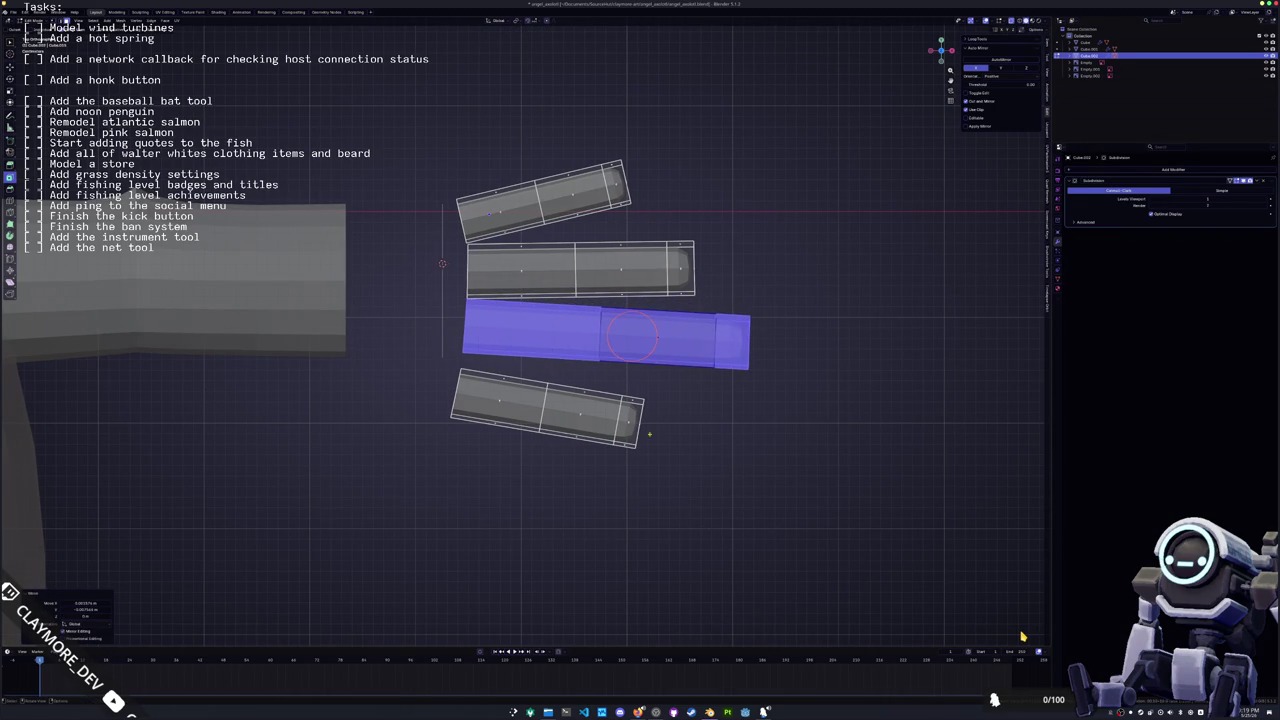
pyautogui.click(612, 413)
pyautogui.press('l')
pyautogui.press('s')
pyautogui.click(717, 397)
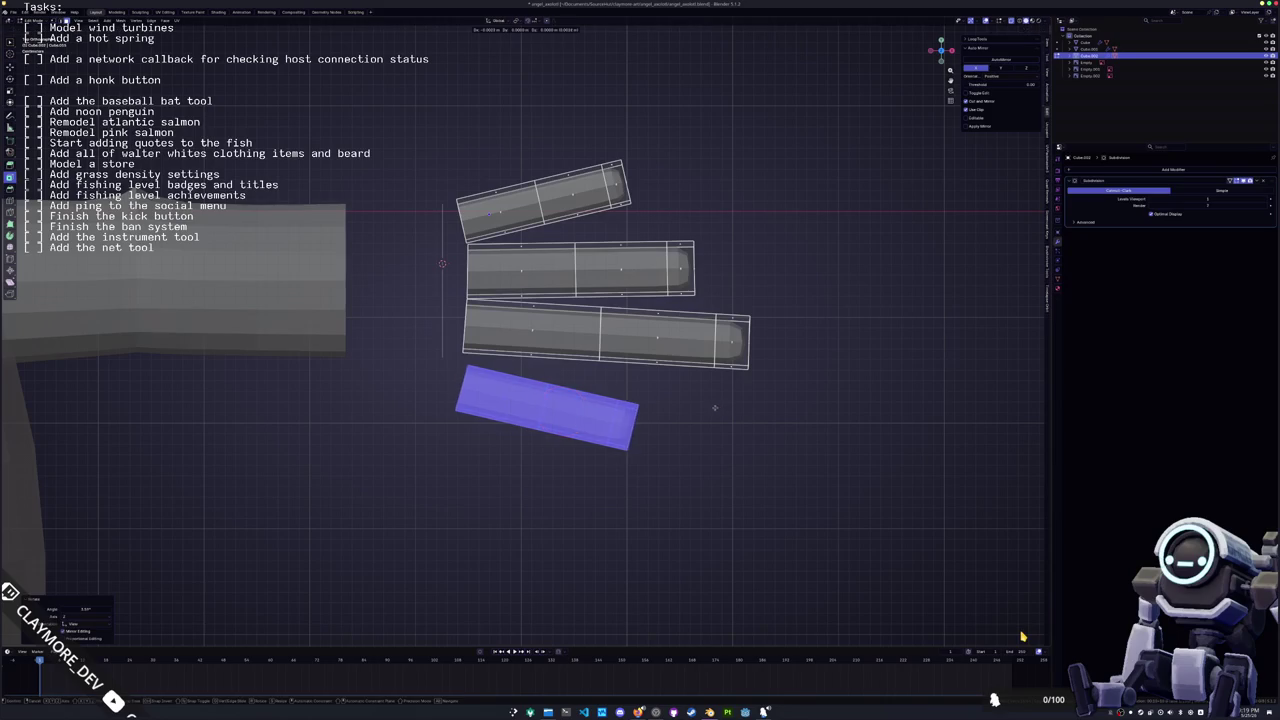
pyautogui.press('r')
pyautogui.click(706, 408)
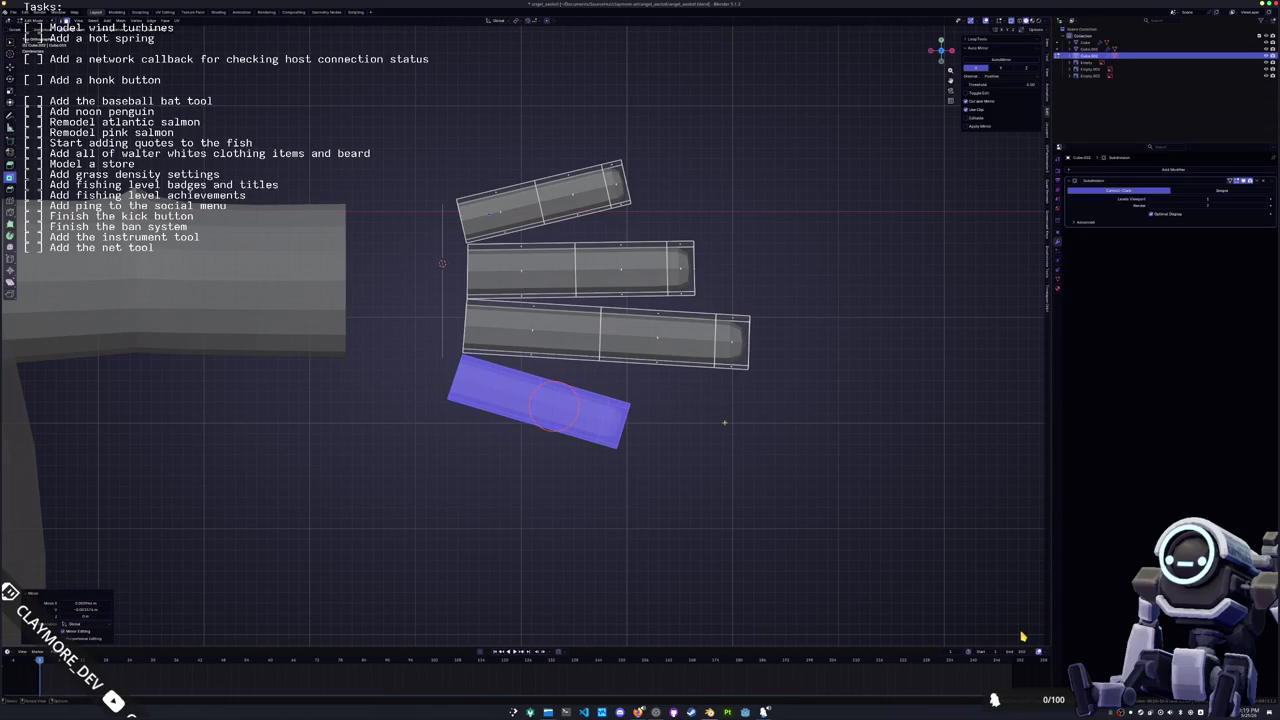
# Shrink all four finger blocks together and reposition them
pyautogui.press('a')
pyautogui.press('s')
pyautogui.click(720, 242)
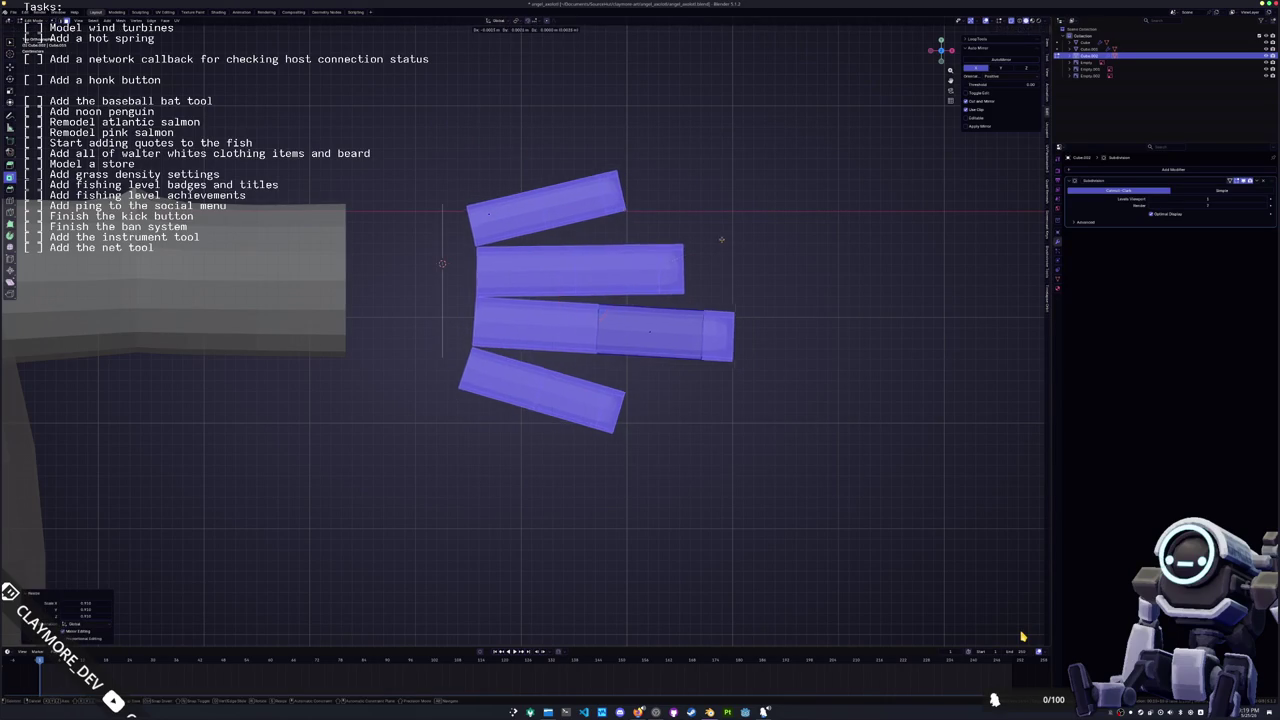
pyautogui.click(697, 223)
pyautogui.click(715, 383)
# Move the bottom block's end face and edge-slide its loops to reshape it
pyautogui.moveTo(652, 430); pyautogui.dragTo(566, 352)
pyautogui.press('g')
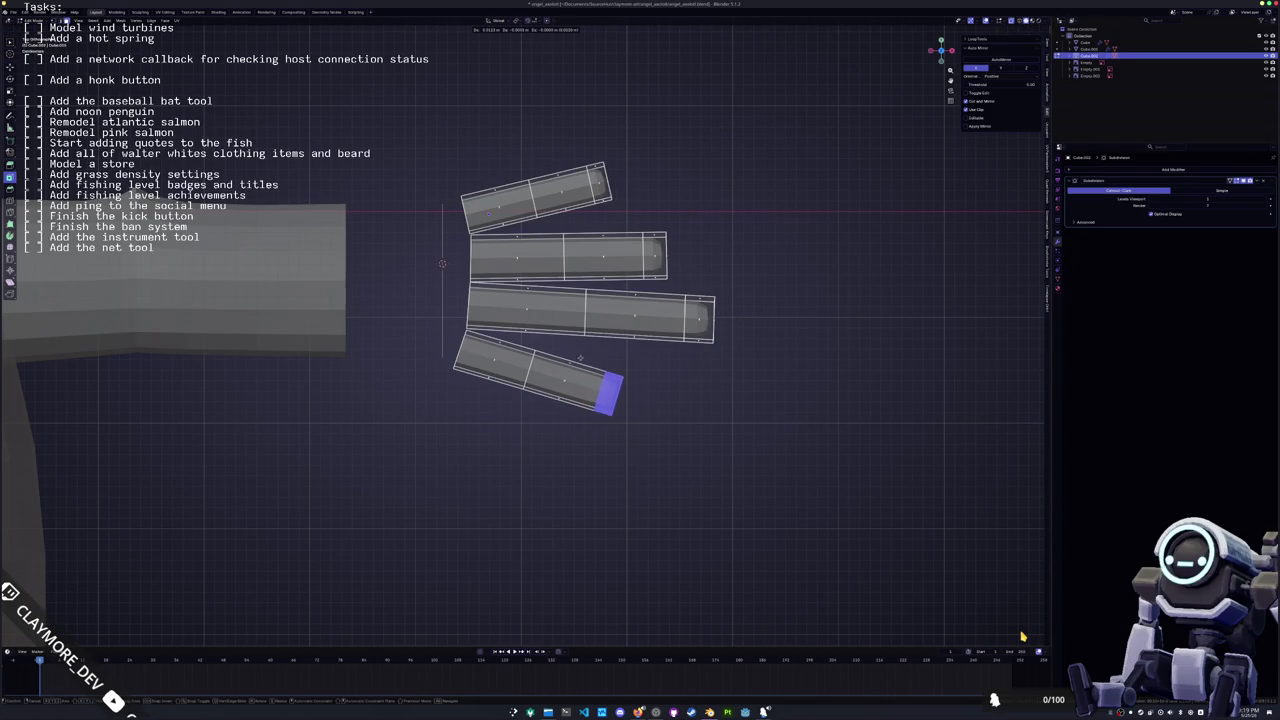
pyautogui.click(580, 357)
pyautogui.keyDown('alt'); pyautogui.click(530, 367); pyautogui.keyUp('alt')
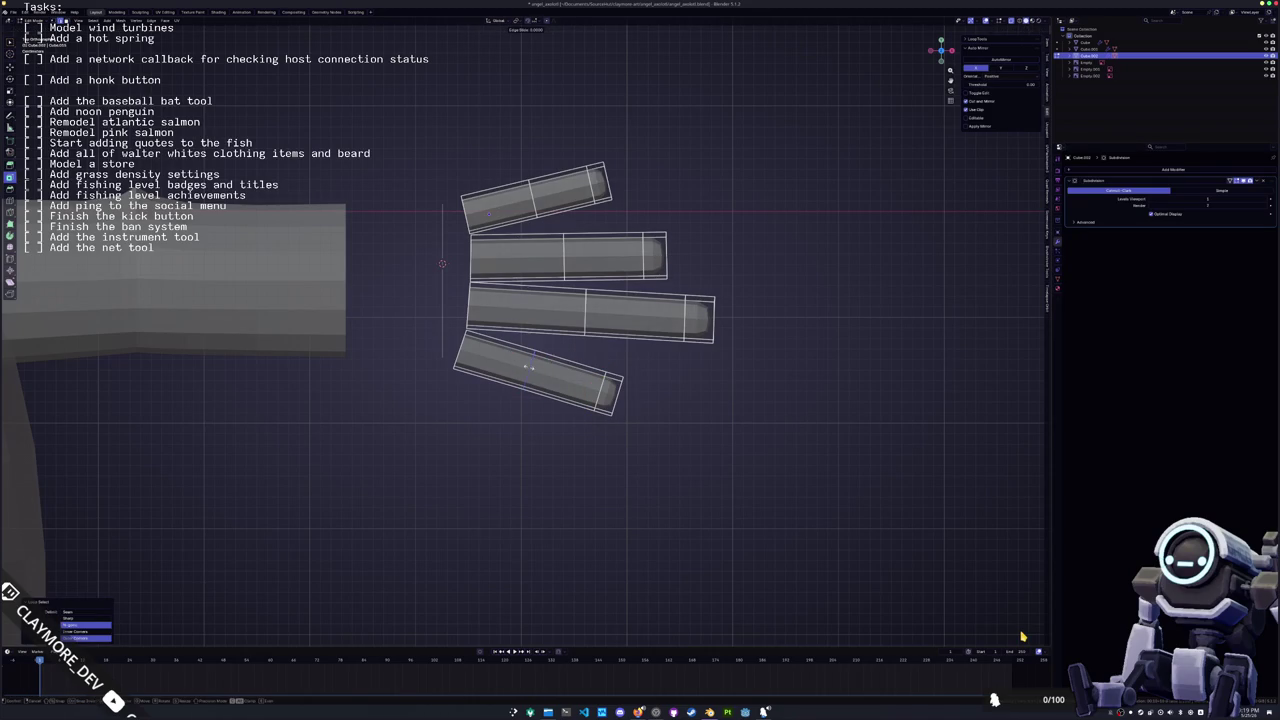
pyautogui.press('g')
pyautogui.press('g')
pyautogui.click(540, 368)
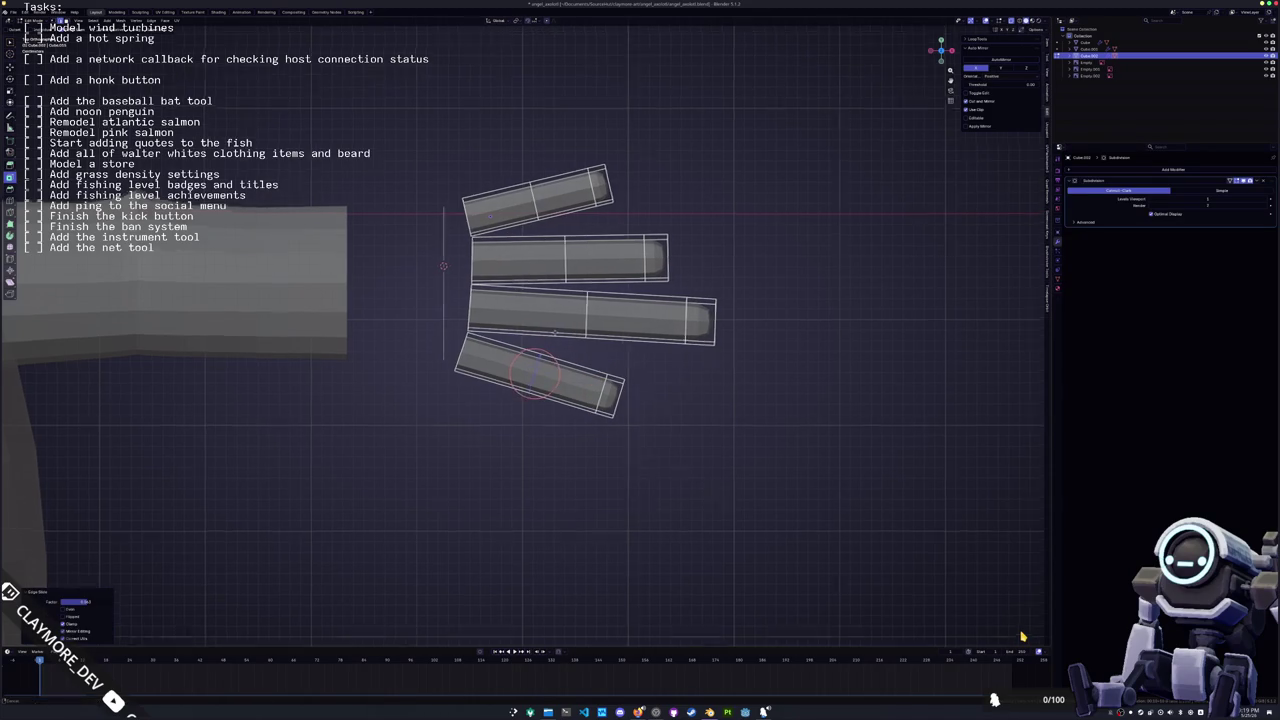
pyautogui.keyDown('shift'); pyautogui.moveTo(555, 340); pyautogui.dragTo(567, 369, button='middle'); pyautogui.keyUp('shift')
pyautogui.press('c')
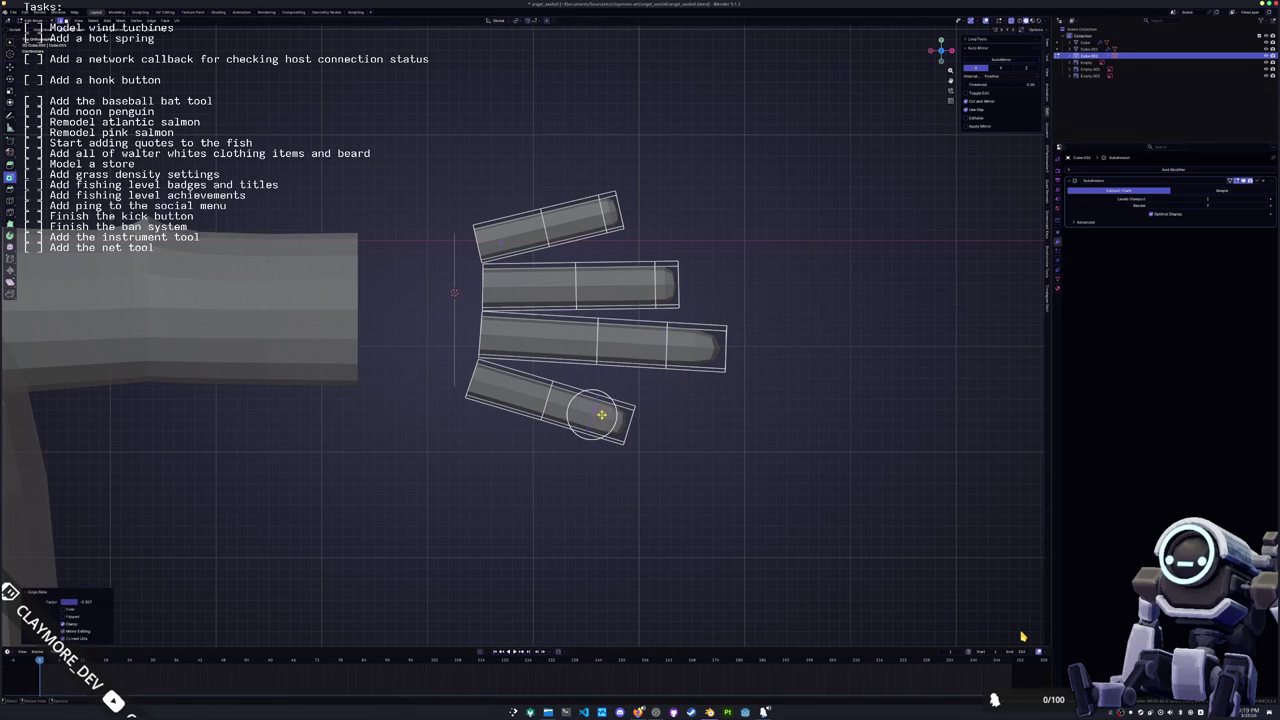
pyautogui.keyDown('alt'); pyautogui.click(659, 288); pyautogui.keyUp('alt')
pyautogui.press('g')
pyautogui.press('g')
pyautogui.click(649, 288)
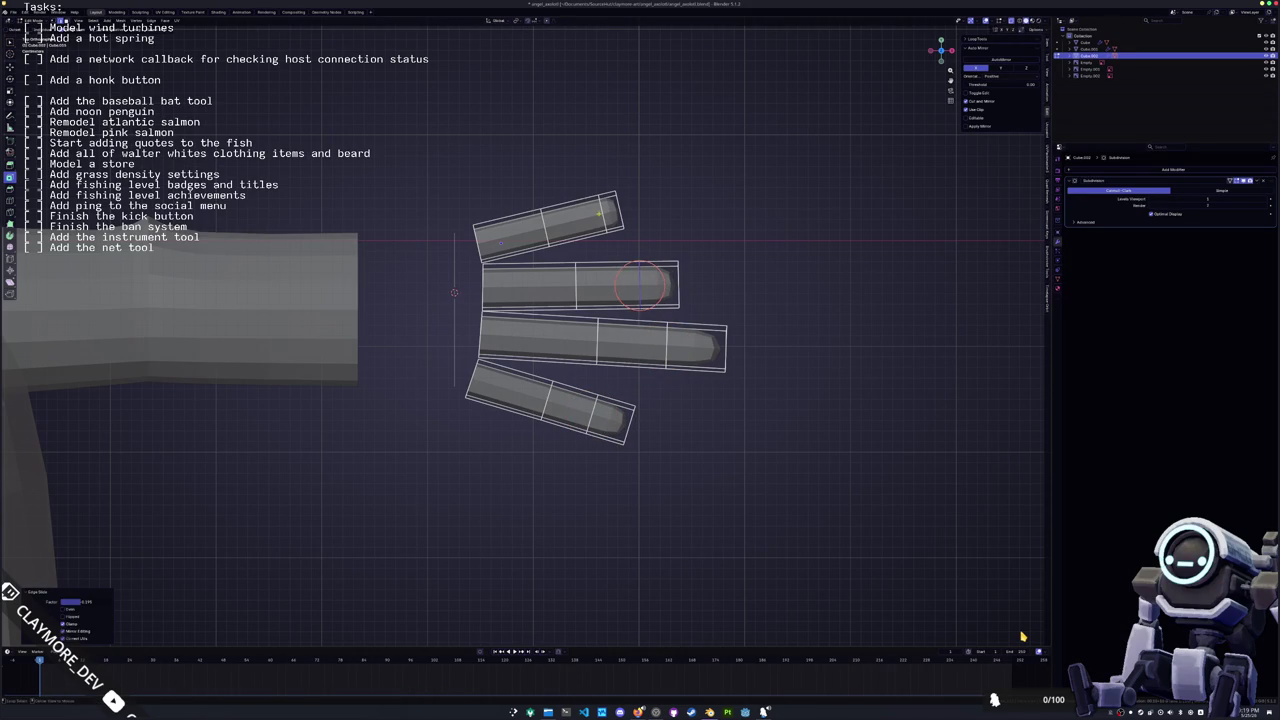
pyautogui.moveTo(591, 228); pyautogui.dragTo(668, 275, button='middle')
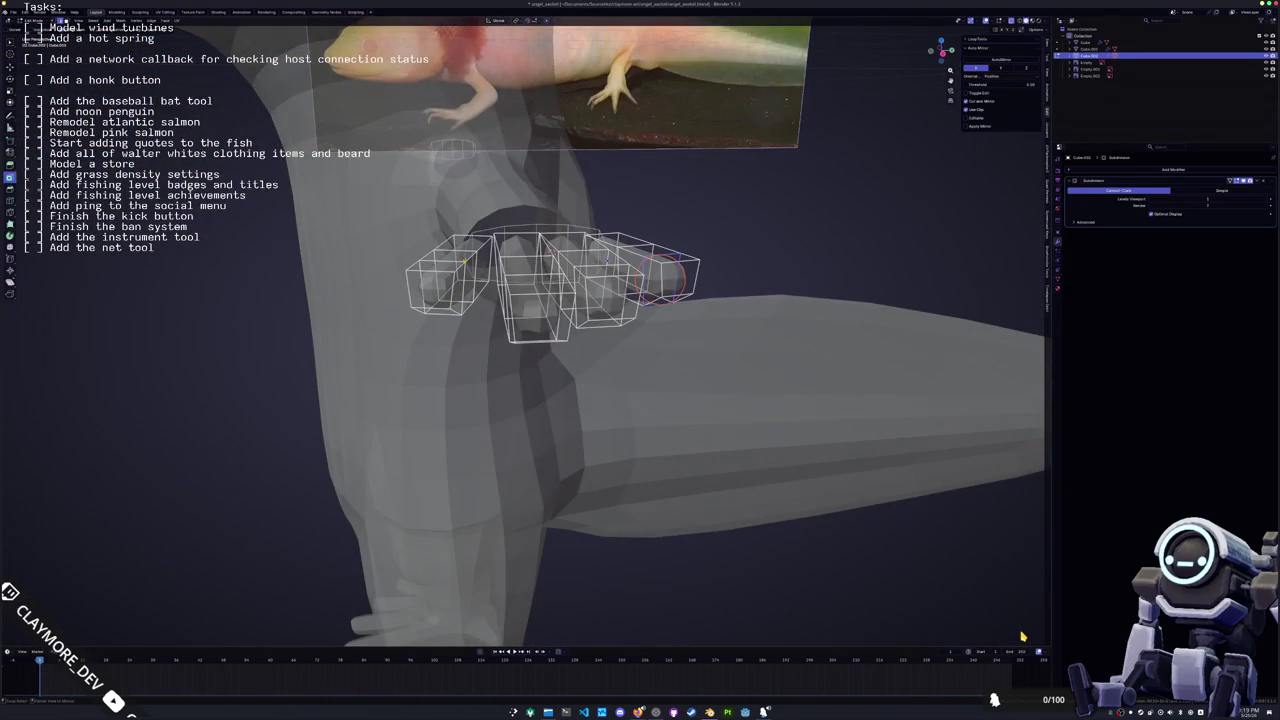
# Crease the selected edge loop on the left finger block with Shift+E
pyautogui.keyDown('alt'); pyautogui.click(470, 247); pyautogui.keyUp('alt')
pyautogui.moveTo(1022, 636); pyautogui.dragTo(1022, 636, button='middle')
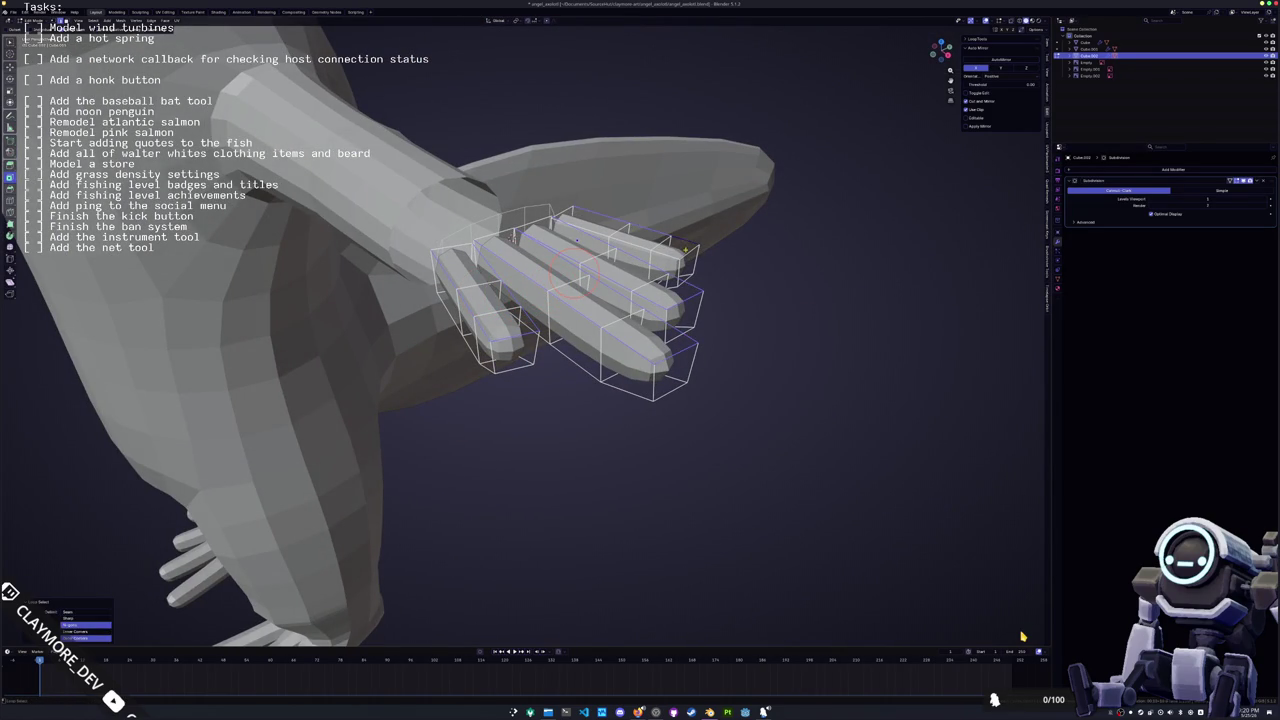
pyautogui.hotkey('shift', 'e')
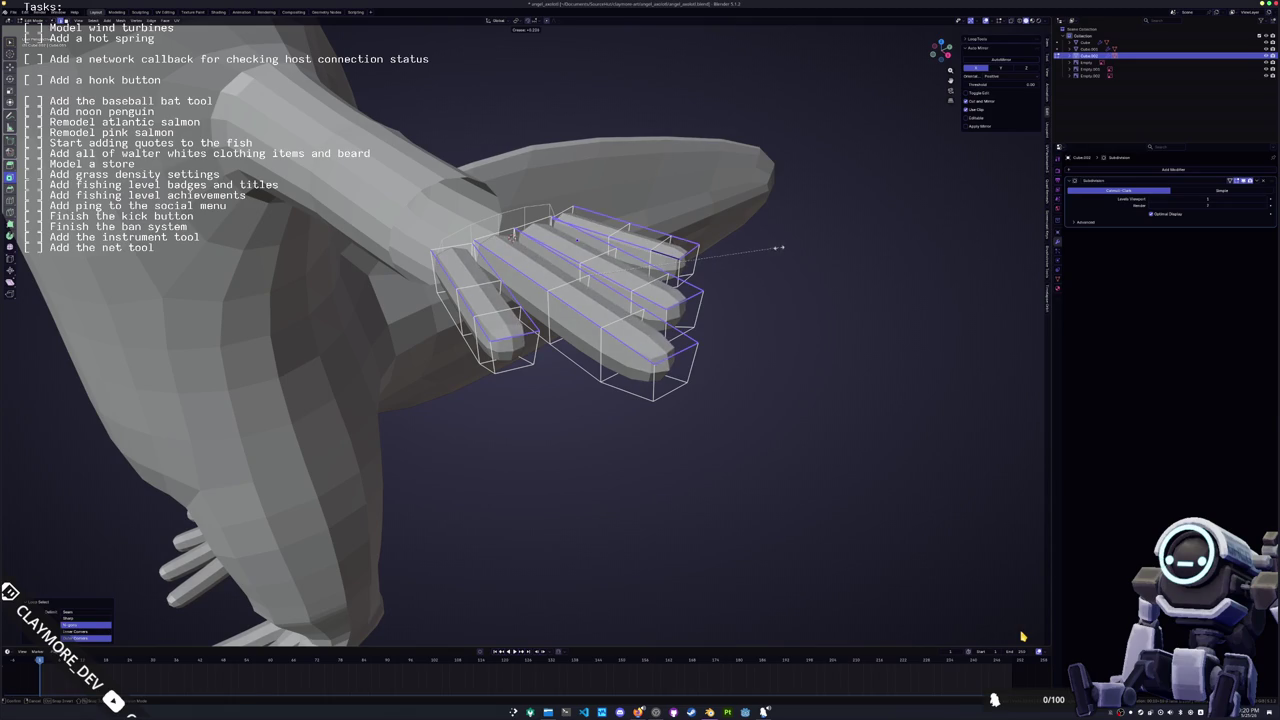
pyautogui.click(782, 246)
# Select the lengthwise loop along the toe and crease it
pyautogui.moveTo(782, 246); pyautogui.dragTo(577, 297, button='middle')
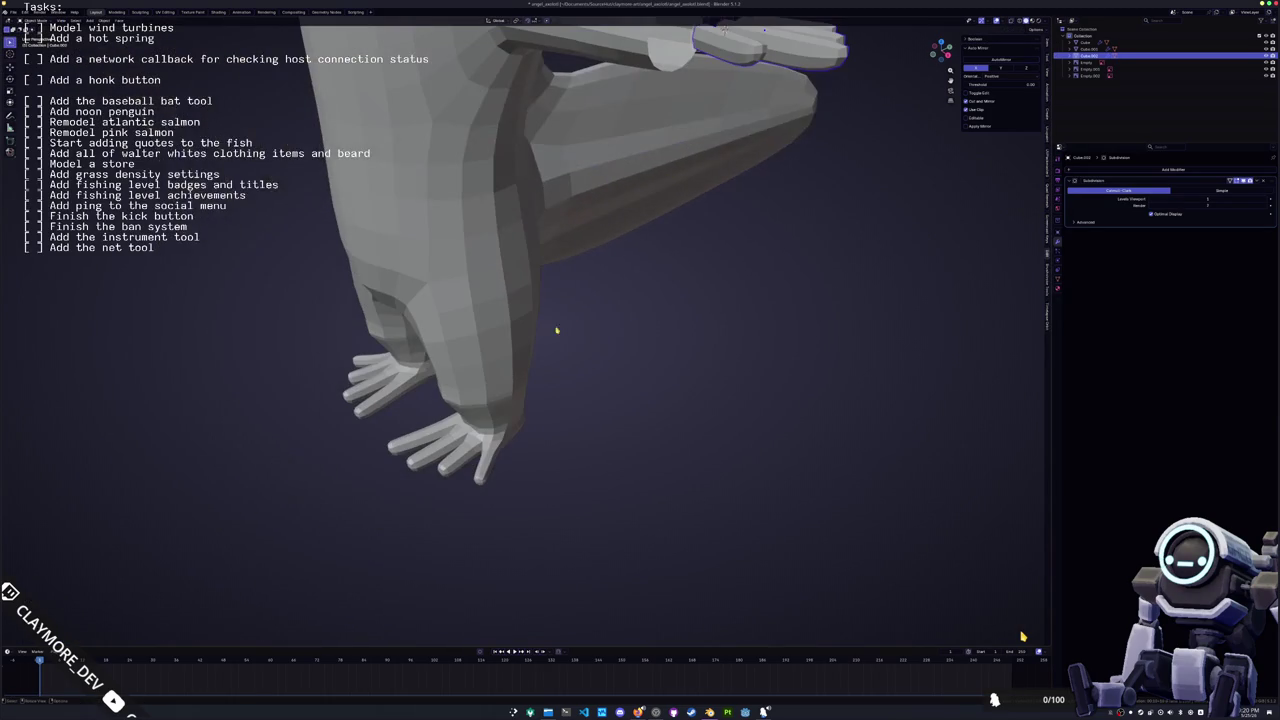
pyautogui.moveTo(1022, 636); pyautogui.dragTo(1022, 636, button='middle')
pyautogui.scroll(3, 1022, 636)
pyautogui.scroll(-3, 1022, 636)
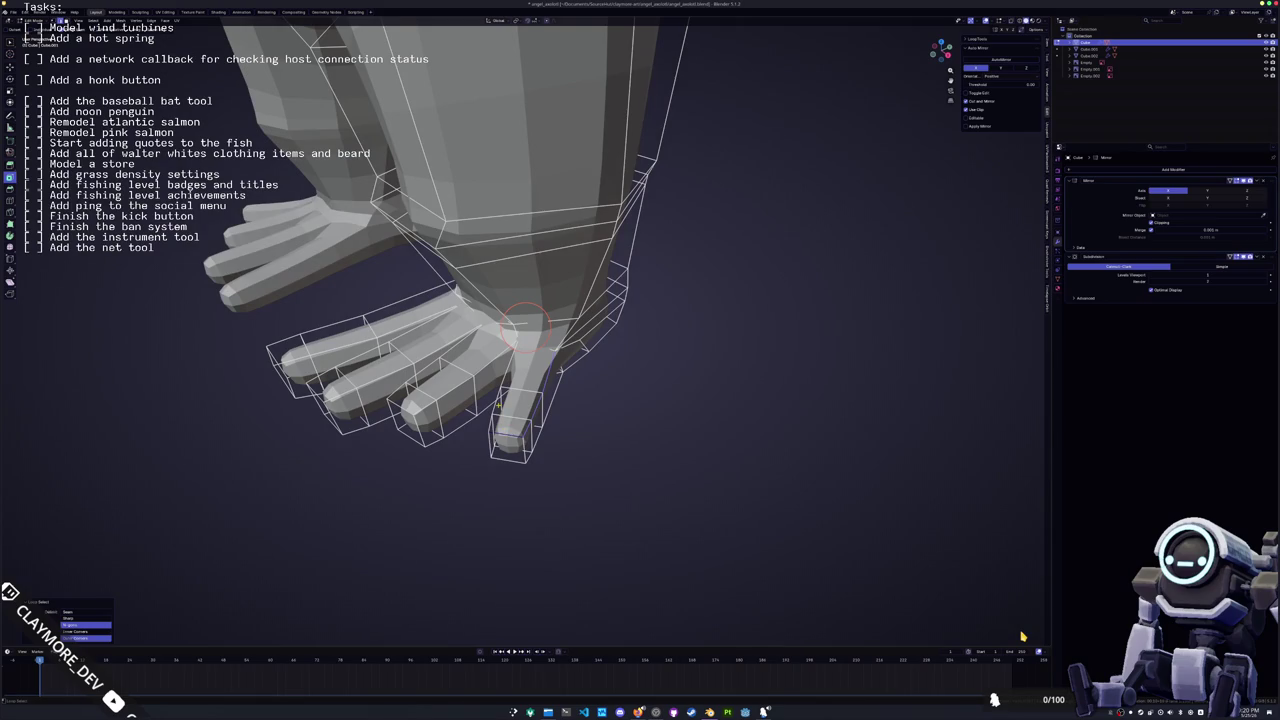
pyautogui.scroll(3, 1022, 636)
pyautogui.moveTo(1022, 636); pyautogui.dragTo(1022, 636, button='middle')
pyautogui.click(395, 425)
pyautogui.keyDown('alt'); pyautogui.click(453, 293); pyautogui.keyUp('alt')
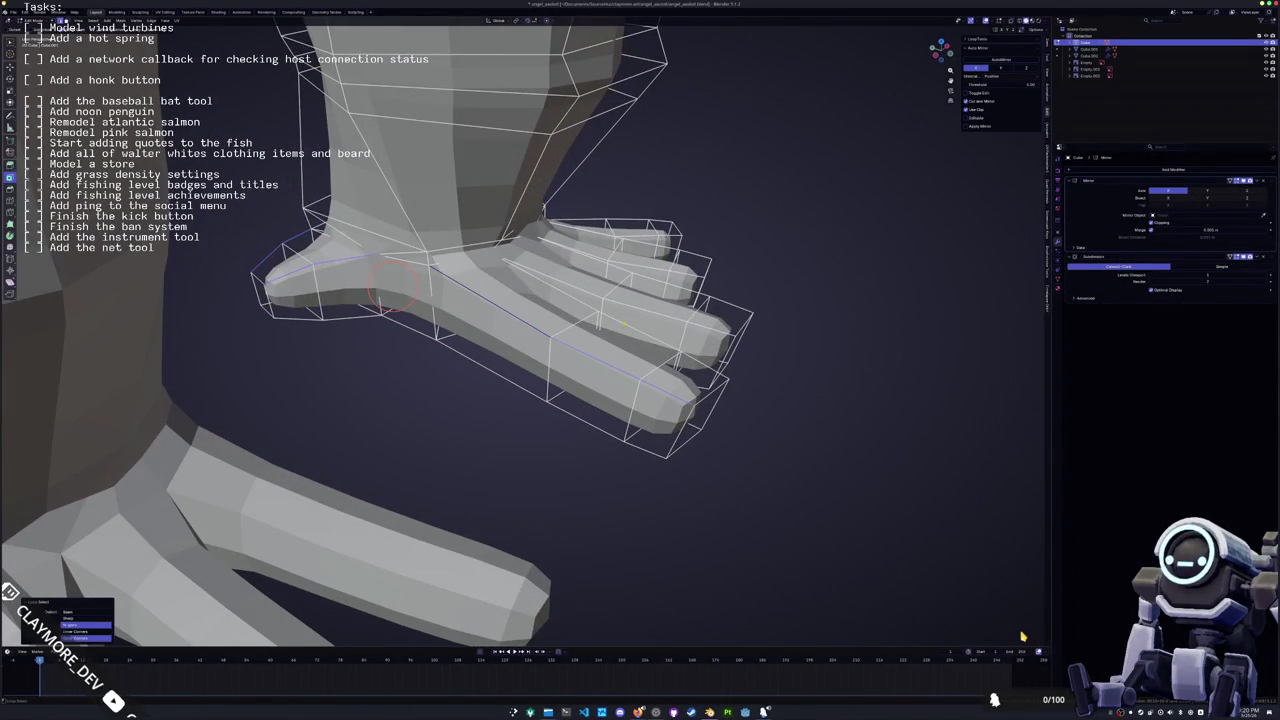
pyautogui.moveTo(453, 293); pyautogui.dragTo(442, 280, button='middle')
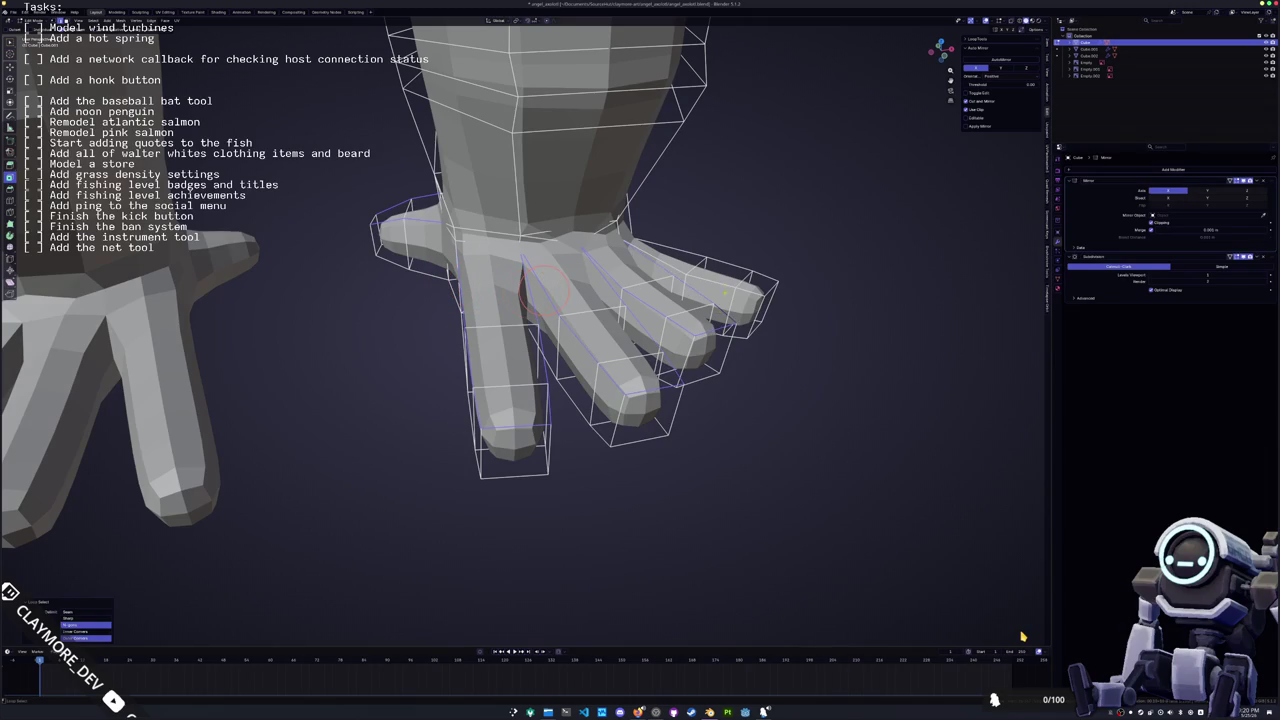
pyautogui.hotkey('shift', 'e')
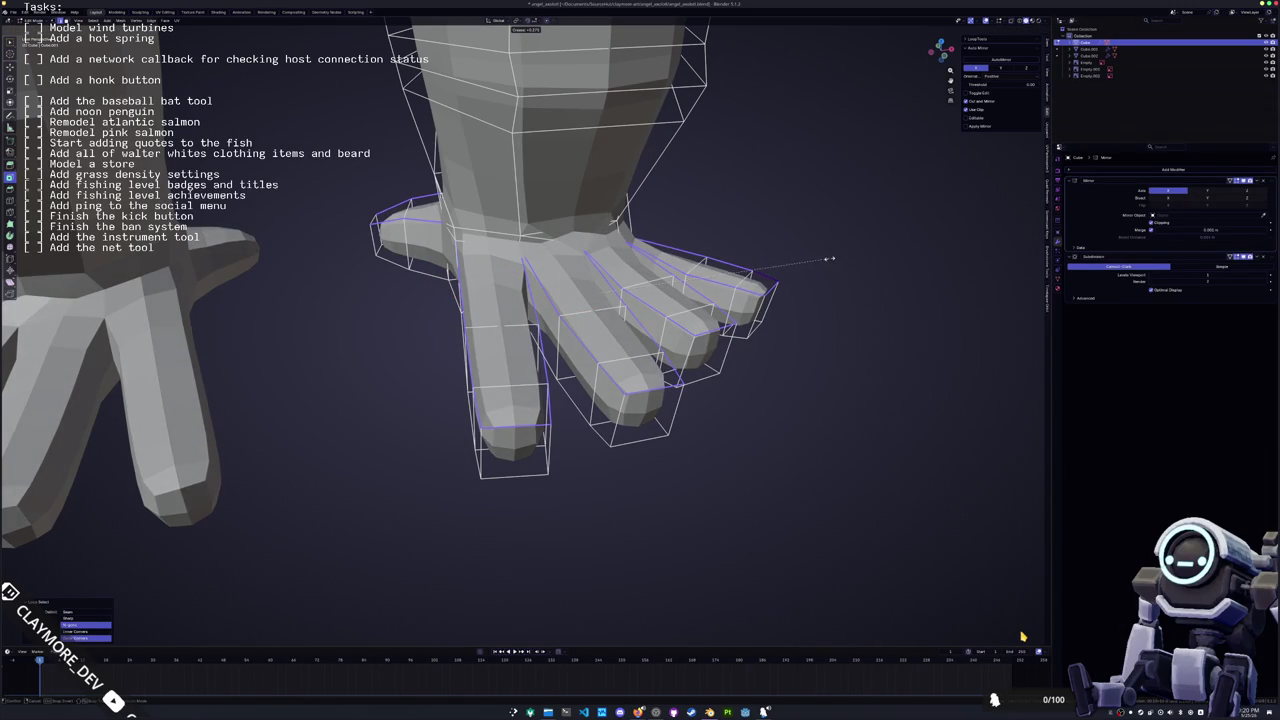
pyautogui.click(826, 261)
# Return to Object Mode and look up at the feet
pyautogui.press('Tab')
pyautogui.moveTo(803, 286)
pyautogui.mouseDown(button='middle')
pyautogui.moveTo(700, 310)
pyautogui.moveTo(678, 290)
pyautogui.moveTo(560, 380)
pyautogui.mouseUp(button='middle')
pyautogui.scroll(-3, 672, 323)
pyautogui.scroll(5, 550, 390)
pyautogui.scroll(3, 537, 399)
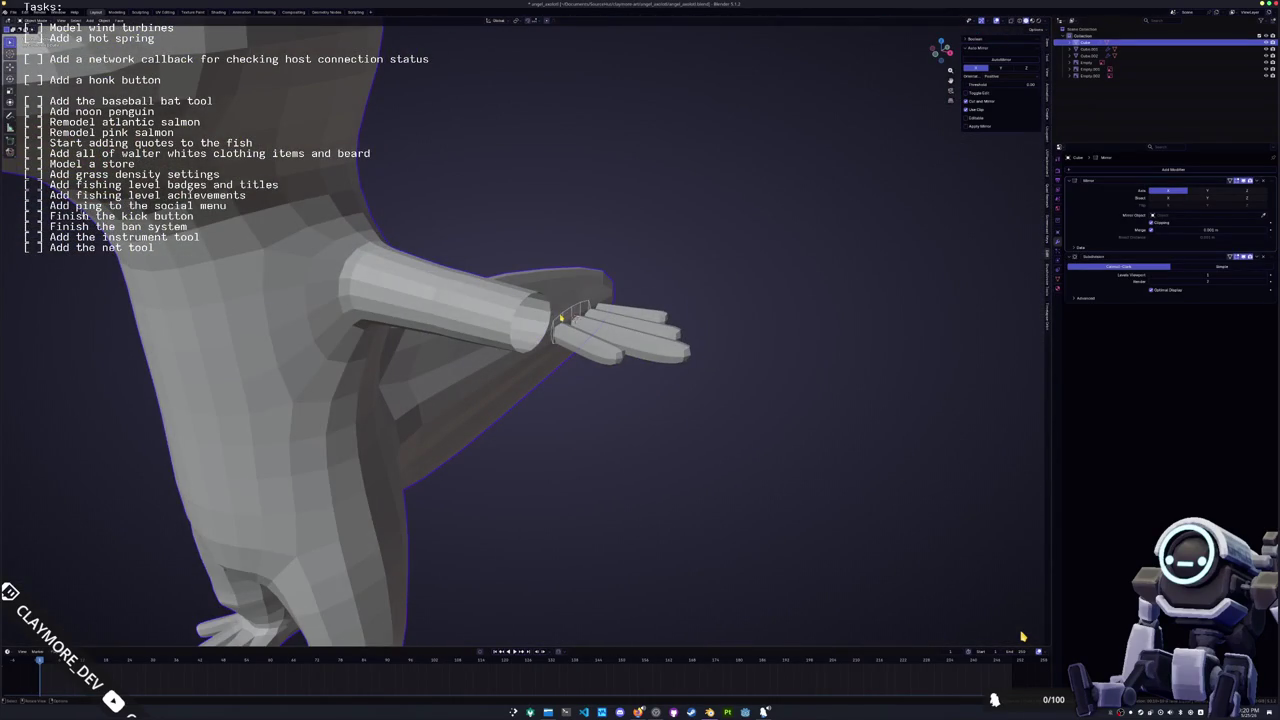
# Select the finger object and pick the left finger's bottom face in Edit Mode
pyautogui.scroll(2, 580, 330)
pyautogui.moveTo(561, 318); pyautogui.dragTo(608, 350, button='middle')
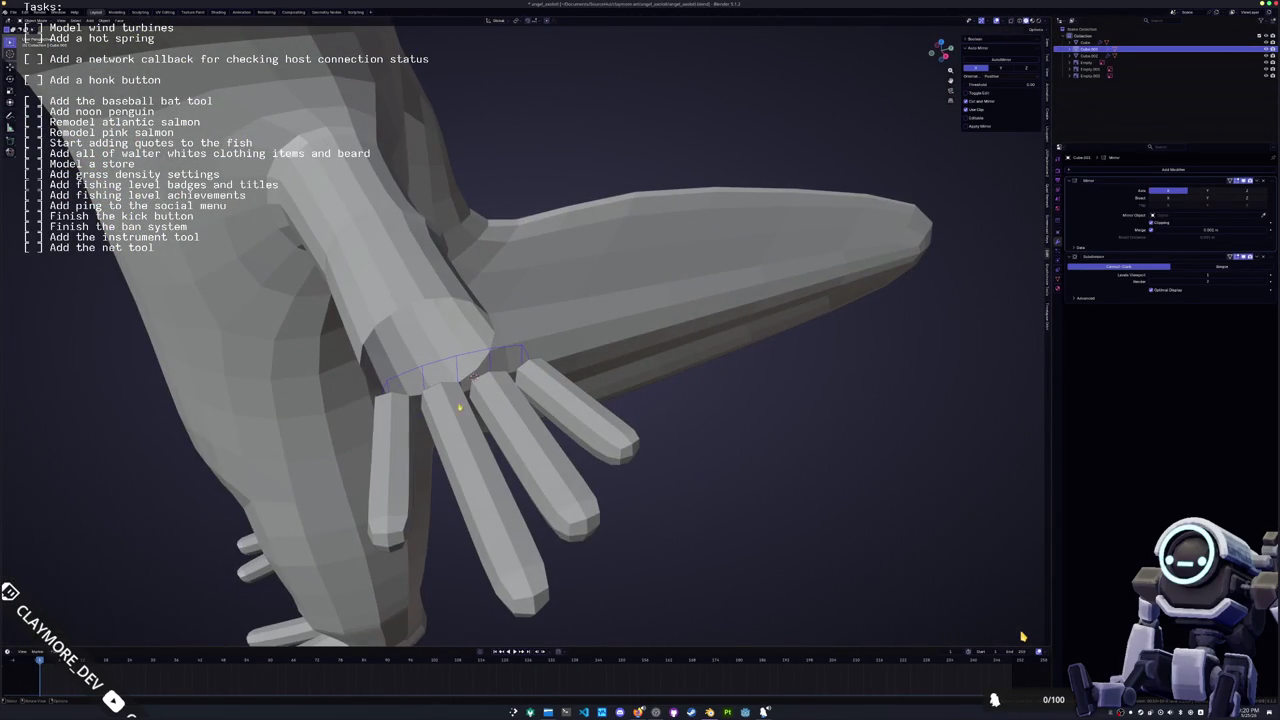
pyautogui.click(389, 453)
pyautogui.press('Tab')
pyautogui.click(390, 548)
pyautogui.press('Tab')
# Select the wrist piece and scale its cuff along the Y axis
pyautogui.click(425, 372)
pyautogui.click(427, 368)
pyautogui.moveTo(427, 368); pyautogui.dragTo(566, 350, button='middle')
pyautogui.press('r')
pyautogui.press('Escape')
pyautogui.press('Tab')
pyautogui.press('s')
pyautogui.press('y')
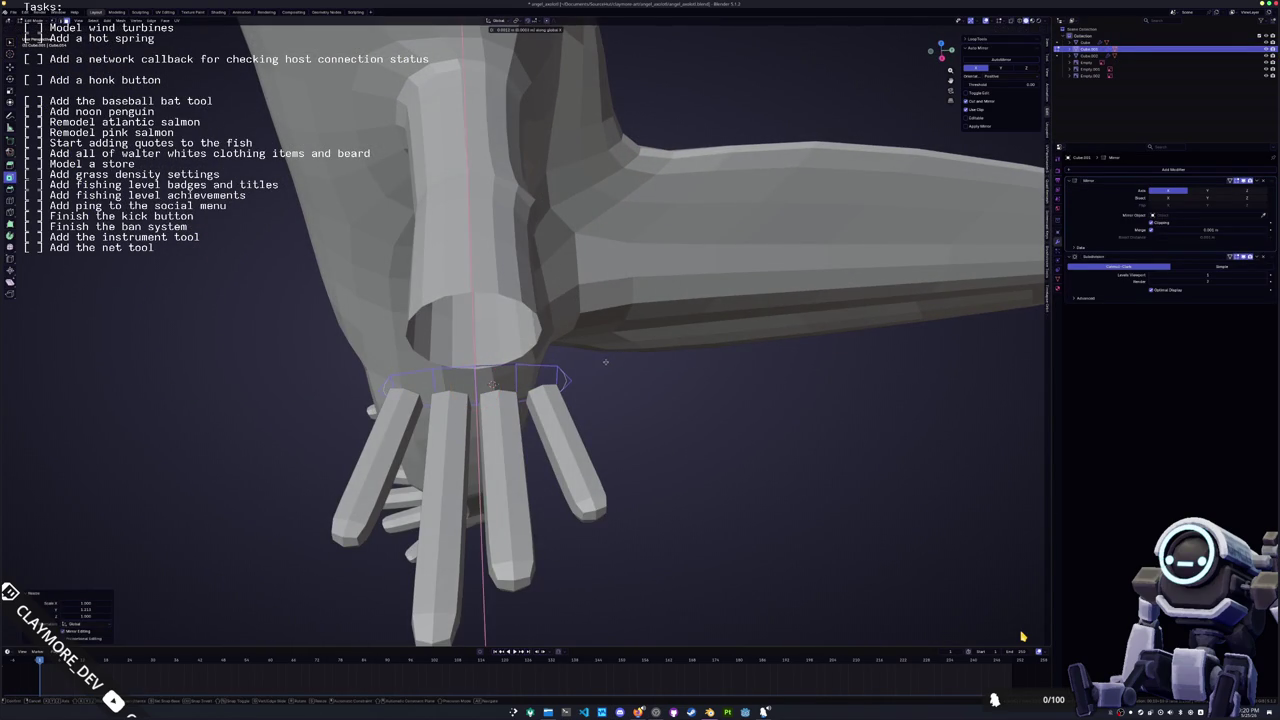
pyautogui.press('Escape')
pyautogui.press('Tab')
# Add a Boolean difference between the finger object and the wrist piece
pyautogui.moveTo(600, 400); pyautogui.dragTo(660, 370, button='middle')
pyautogui.click(600, 420)
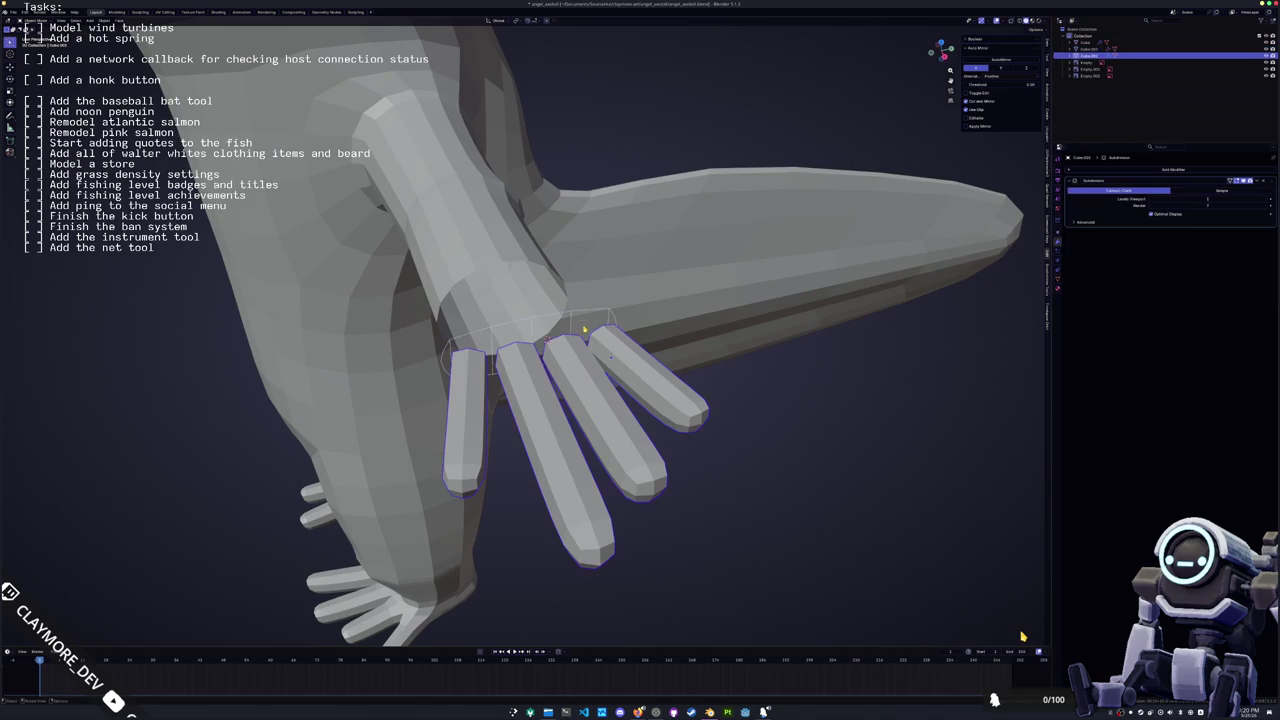
pyautogui.click(583, 314)
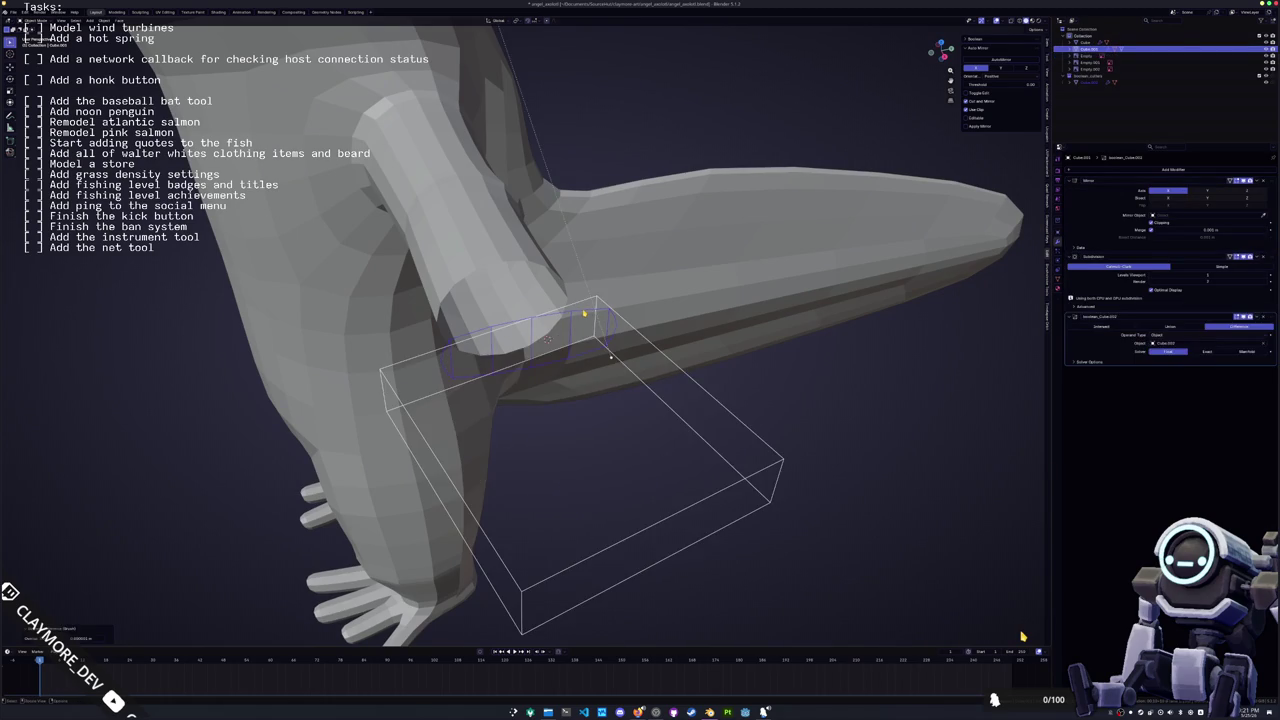
pyautogui.press('ctrl+shift+KP_Subtract')
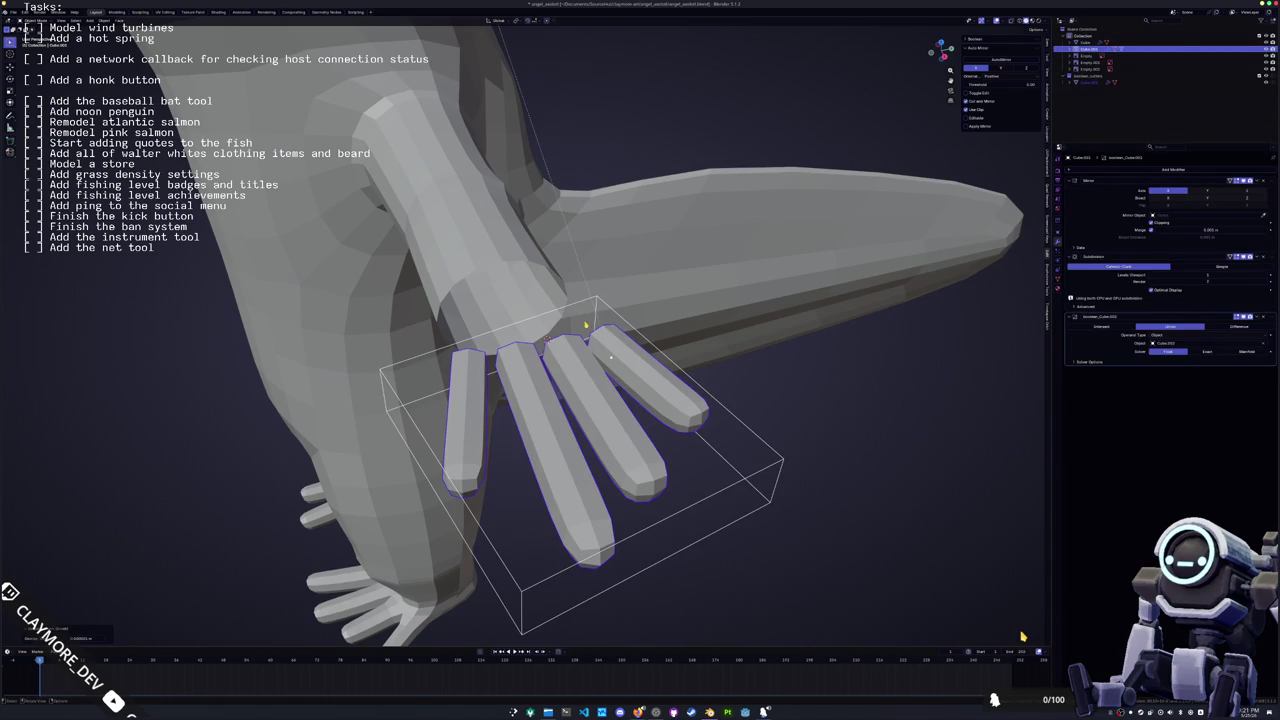
pyautogui.hotkey('ctrl', 'z')
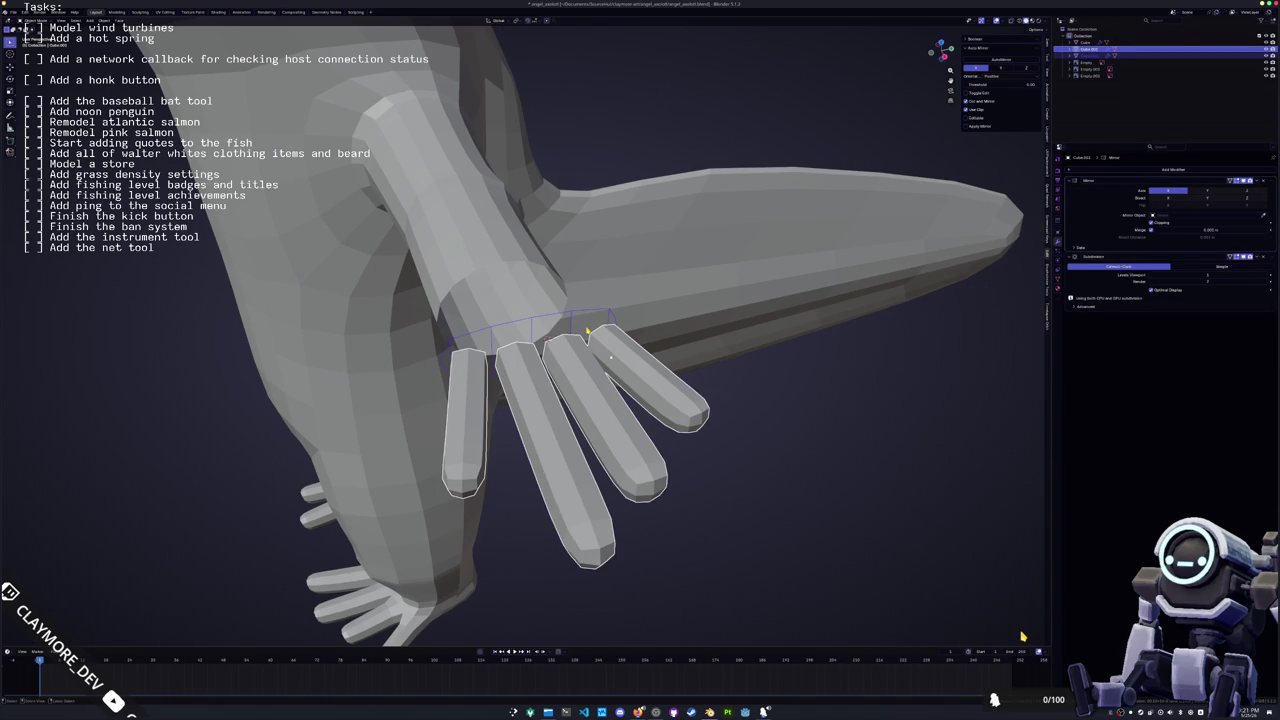
pyautogui.hotkey('ctrl', 'shift', 'z')
pyautogui.scroll(3, 1022, 636)
# Select the finger-end faces on the finger blocks
pyautogui.moveTo(1022, 636); pyautogui.dragTo(1022, 636, button='middle')
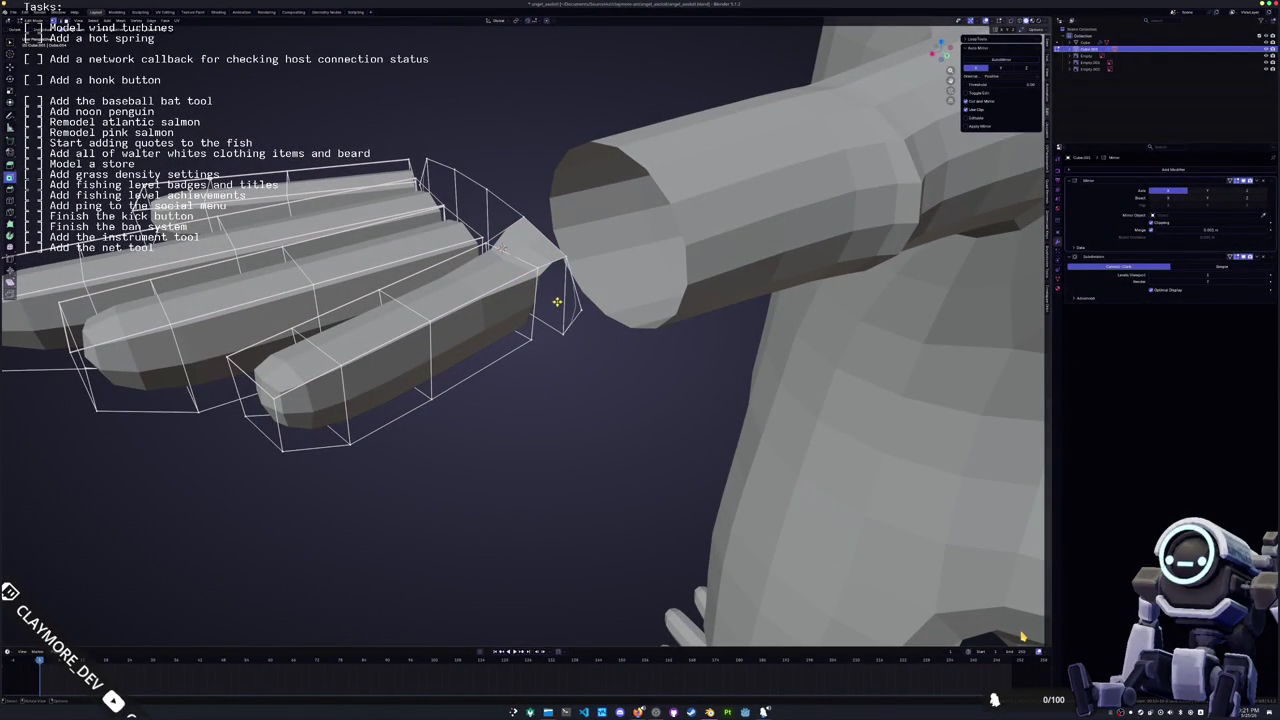
pyautogui.moveTo(1022, 636); pyautogui.dragTo(1022, 636, button='middle')
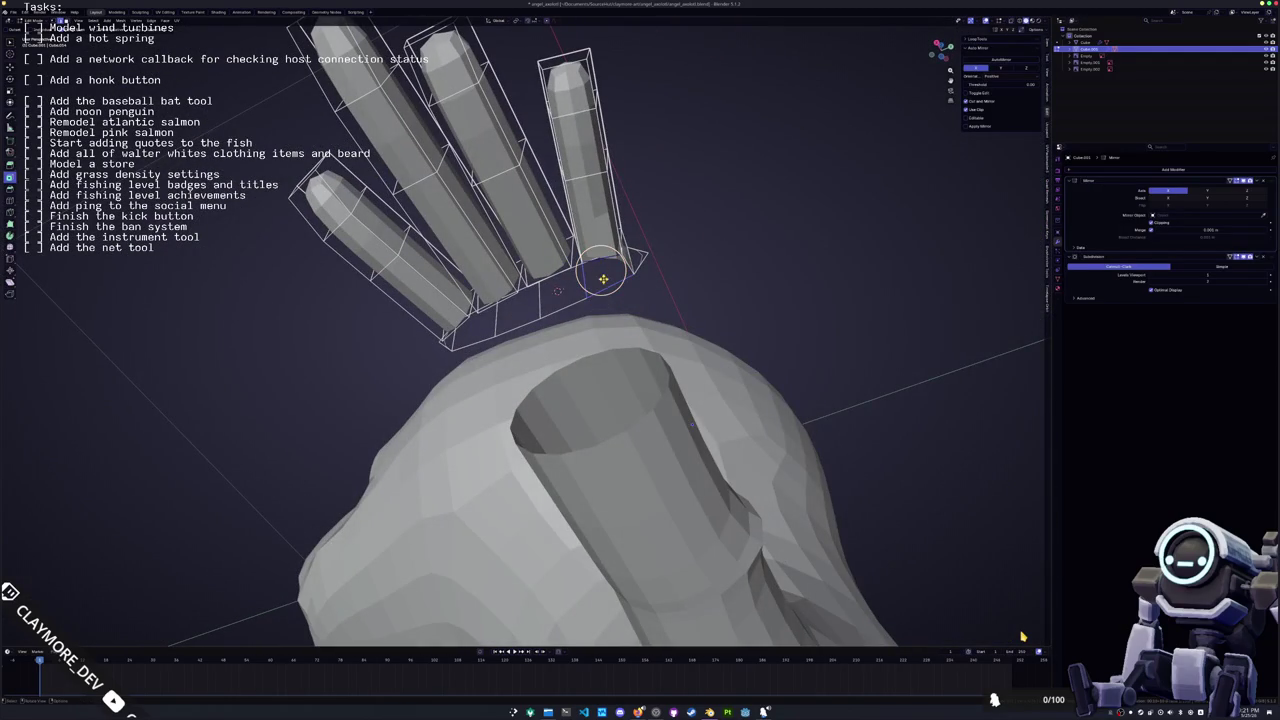
pyautogui.moveTo(1022, 636); pyautogui.dragTo(1022, 636, button='middle')
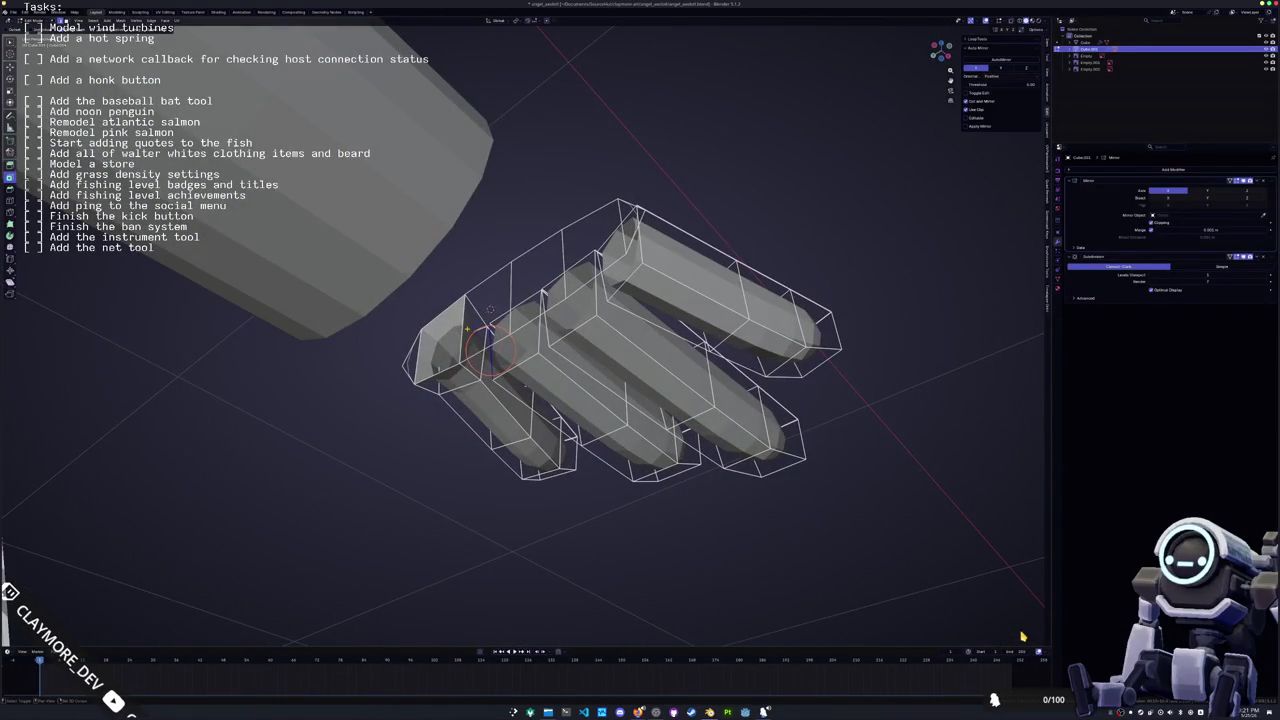
pyautogui.moveTo(1022, 636); pyautogui.dragTo(960, 600, button='middle')
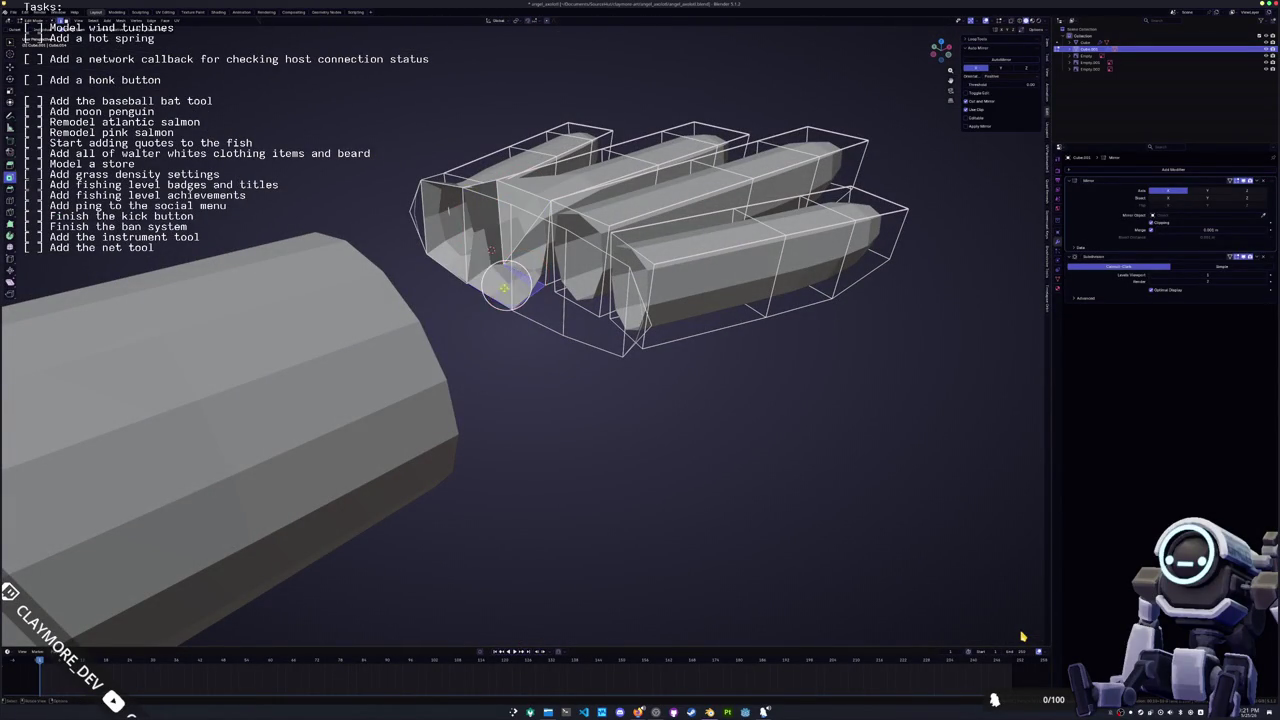
pyautogui.moveTo(1022, 636); pyautogui.dragTo(1022, 636, button='middle')
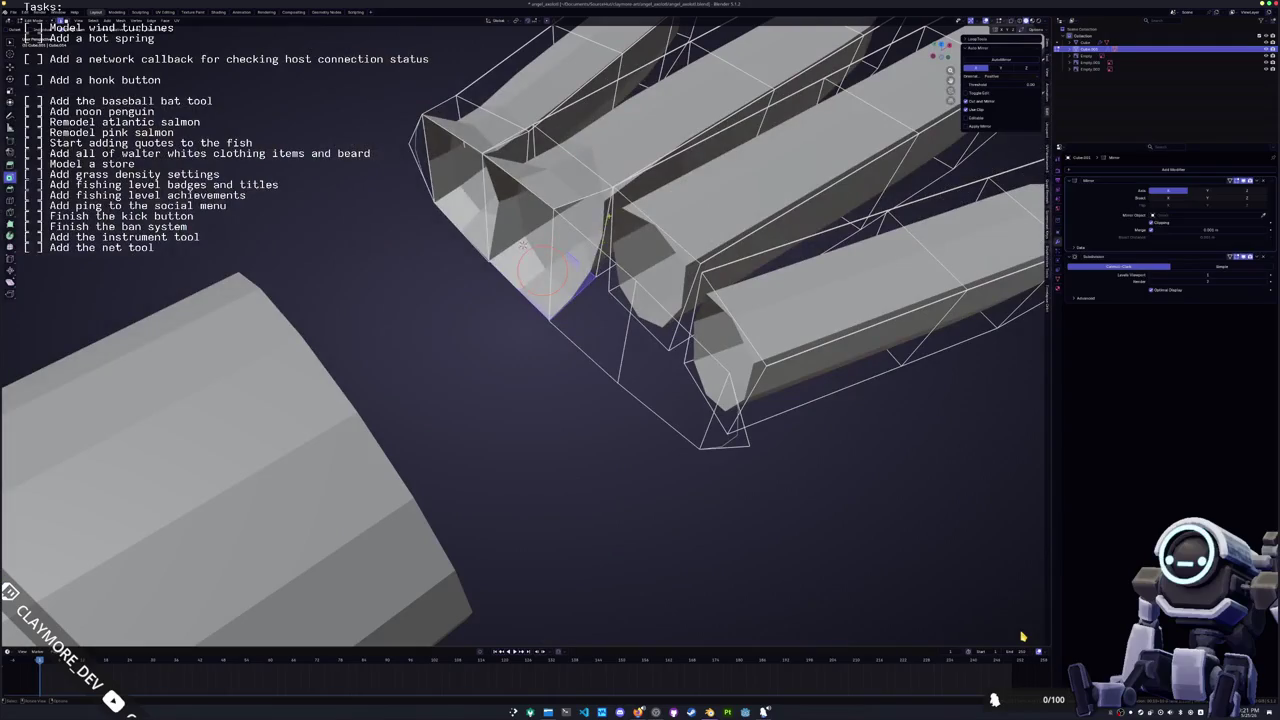
pyautogui.click(600, 235)
pyautogui.moveTo(590, 235)
pyautogui.mouseDown(button='middle')
pyautogui.moveTo(578, 236)
pyautogui.moveTo(600, 215)
pyautogui.moveTo(590, 225)
pyautogui.moveTo(632, 230)
pyautogui.moveTo(620, 241)
pyautogui.moveTo(550, 217)
pyautogui.moveTo(578, 268)
pyautogui.mouseUp(button='middle')
pyautogui.click(643, 218)
pyautogui.click(573, 222)
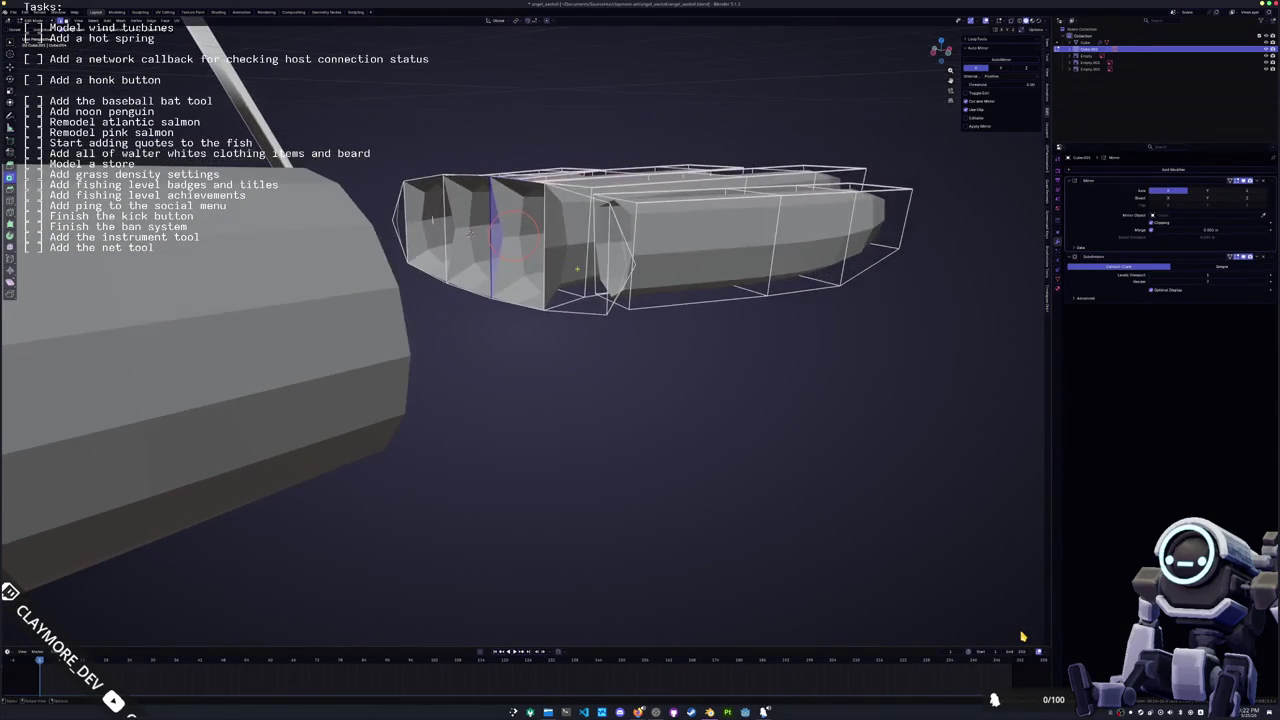
# Add the fingers' end and bottom faces to the selection and bring up the Delete menu
pyautogui.scroll(1, 581, 246)
pyautogui.scroll(2, 583, 246)
pyautogui.scroll(1, 585, 247)
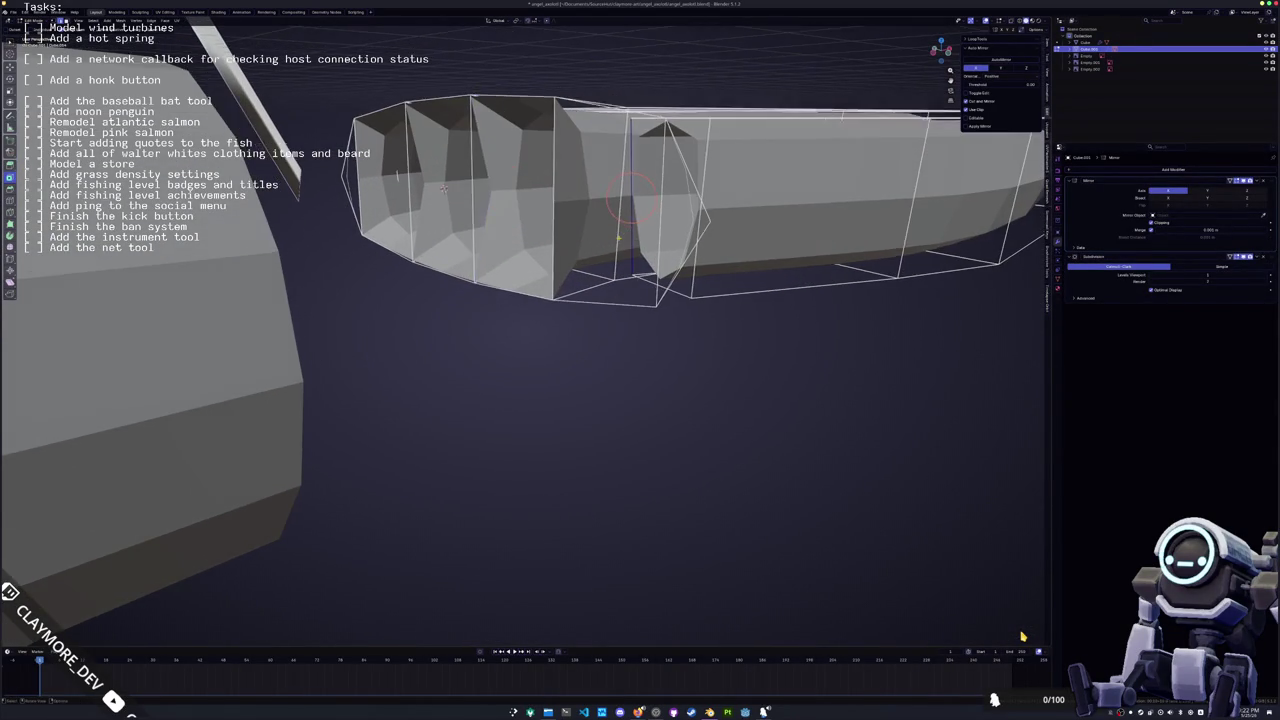
pyautogui.scroll(2, 587, 247)
pyautogui.moveTo(587, 247)
pyautogui.mouseDown(button='middle')
pyautogui.moveTo(635, 252)
pyautogui.moveTo(550, 105)
pyautogui.moveTo(629, 328)
pyautogui.moveTo(660, 366)
pyautogui.moveTo(561, 358)
pyautogui.moveTo(624, 140)
pyautogui.mouseUp(button='middle')
pyautogui.keyDown('alt'); pyautogui.click(638, 265); pyautogui.keyUp('alt')
pyautogui.keyDown('alt'); pyautogui.click(631, 328); pyautogui.keyUp('alt')
pyautogui.keyDown('alt'); pyautogui.click(632, 375); pyautogui.keyUp('alt')
pyautogui.moveTo(597, 200)
pyautogui.mouseDown(button='middle')
pyautogui.moveTo(571, 286)
pyautogui.moveTo(568, 258)
pyautogui.mouseUp(button='middle')
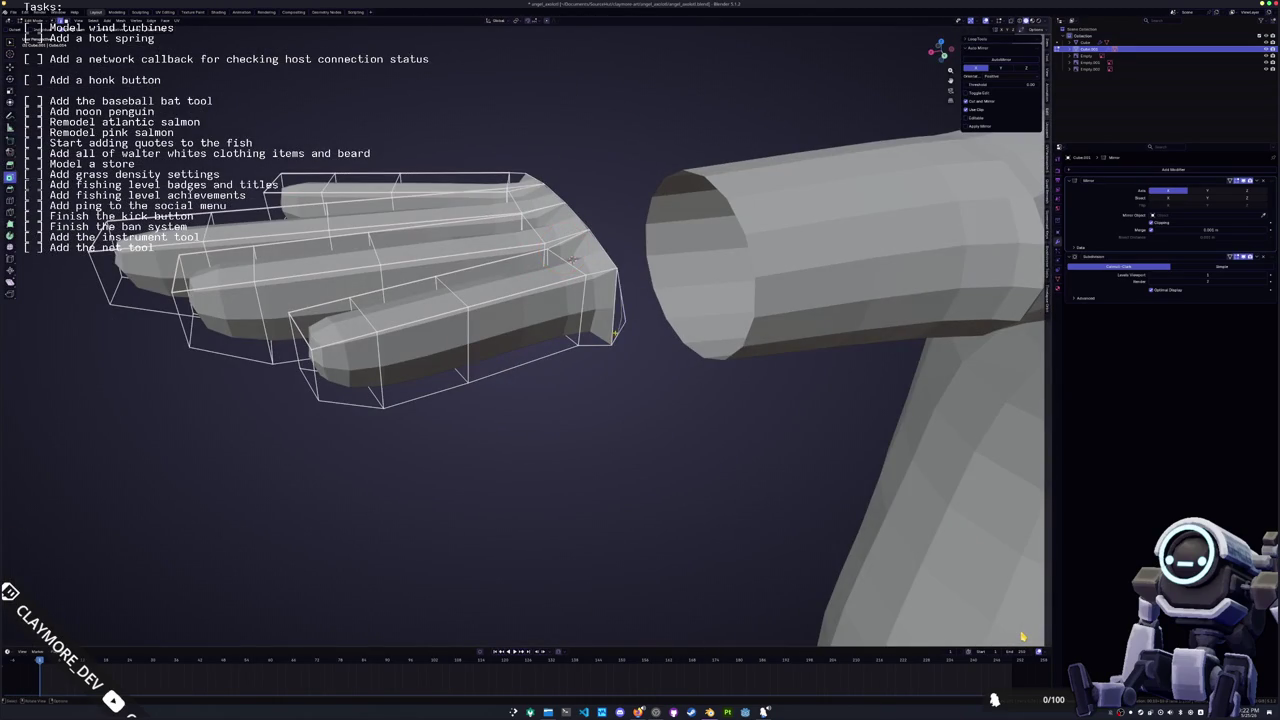
pyautogui.moveTo(620, 308); pyautogui.dragTo(688, 262, button='middle')
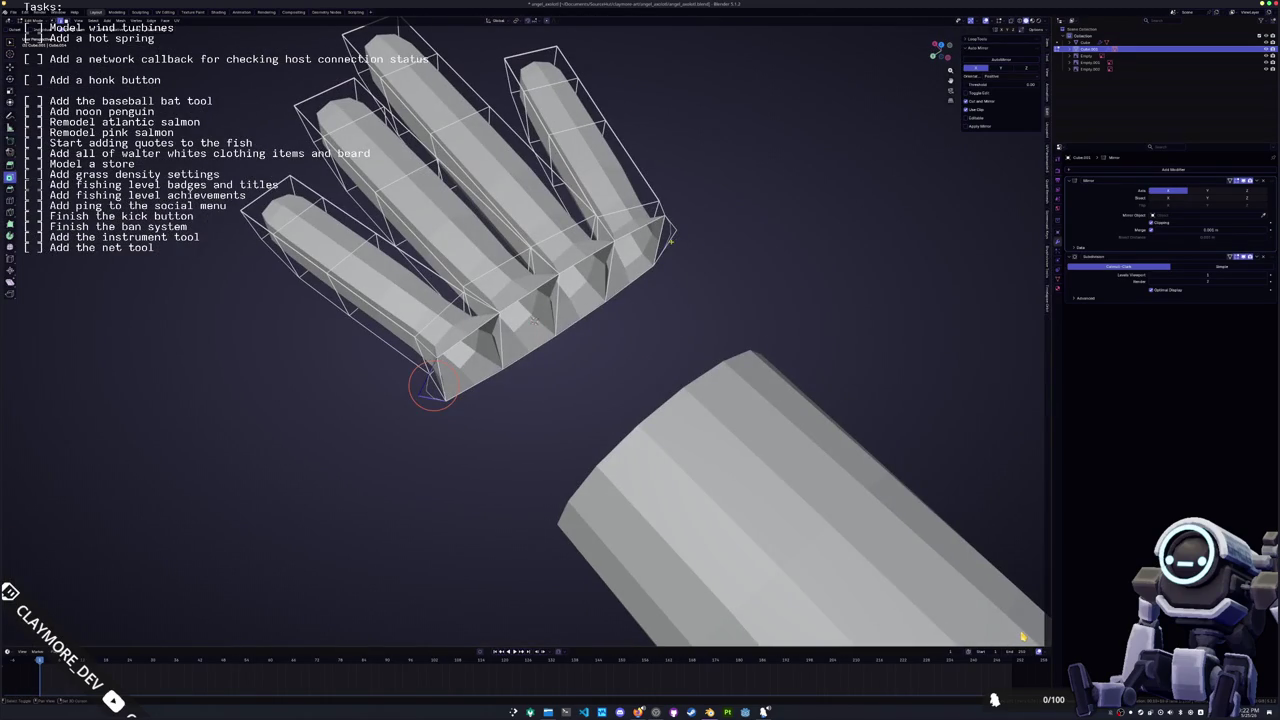
pyautogui.press('x')
pyautogui.press('Escape')
# Scale the edge loop at the hand's base along the Y axis
pyautogui.press('x')
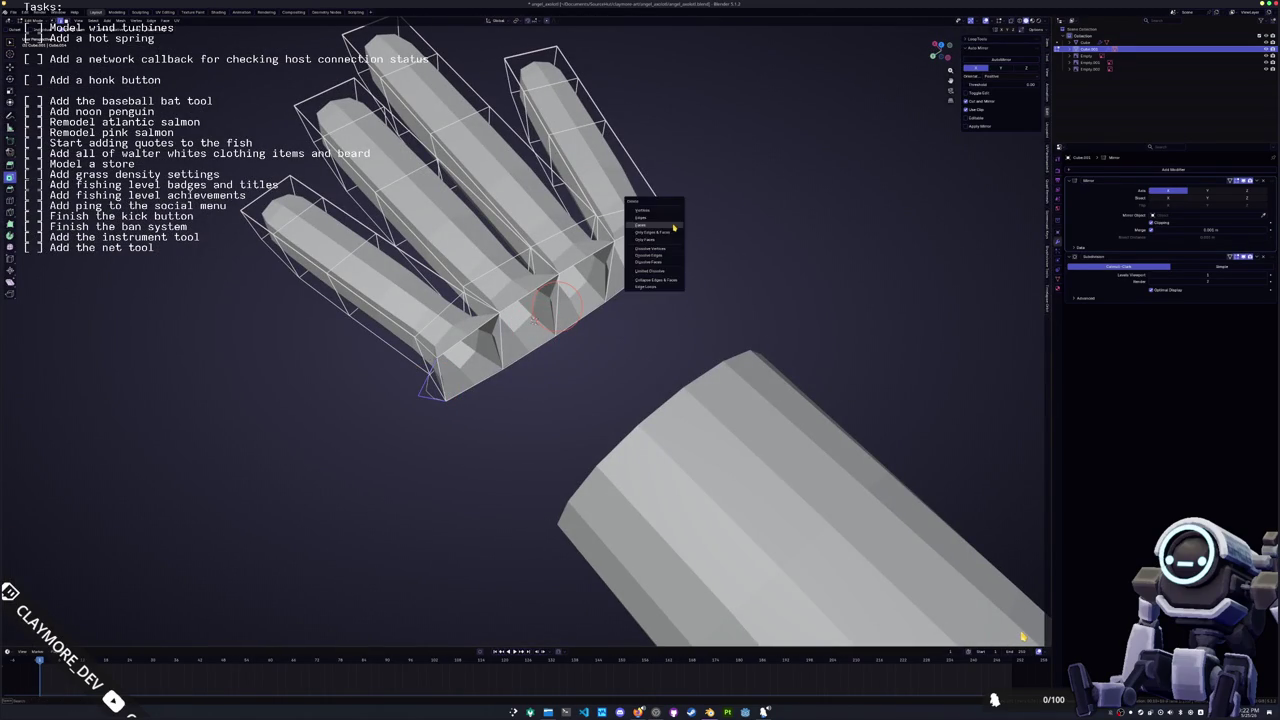
pyautogui.press('Escape')
pyautogui.moveTo(675, 217)
pyautogui.mouseDown(button='middle')
pyautogui.moveTo(478, 258)
pyautogui.moveTo(657, 330)
pyautogui.moveTo(460, 328)
pyautogui.moveTo(597, 334)
pyautogui.moveTo(453, 340)
pyautogui.moveTo(555, 337)
pyautogui.moveTo(540, 330)
pyautogui.moveTo(621, 388)
pyautogui.moveTo(621, 377)
pyautogui.moveTo(481, 341)
pyautogui.moveTo(460, 300)
pyautogui.moveTo(490, 330)
pyautogui.moveTo(470, 300)
pyautogui.moveTo(415, 355)
pyautogui.moveTo(475, 356)
pyautogui.moveTo(508, 380)
pyautogui.moveTo(620, 287)
pyautogui.moveTo(510, 320)
pyautogui.moveTo(409, 277)
pyautogui.moveTo(420, 268)
pyautogui.mouseUp(button='middle')
pyautogui.keyDown('alt'); pyautogui.click(477, 258); pyautogui.keyUp('alt')
pyautogui.press('s')
pyautogui.press('y')
pyautogui.click(657, 330)
# Switch to editing the forearm cylinder's mesh and start a loop cut at the wrist
pyautogui.press('Tab')
pyautogui.keyDown('shift'); pyautogui.click(453, 340); pyautogui.keyUp('shift')
pyautogui.press('Tab')
pyautogui.hotkey('ctrl', 'r')
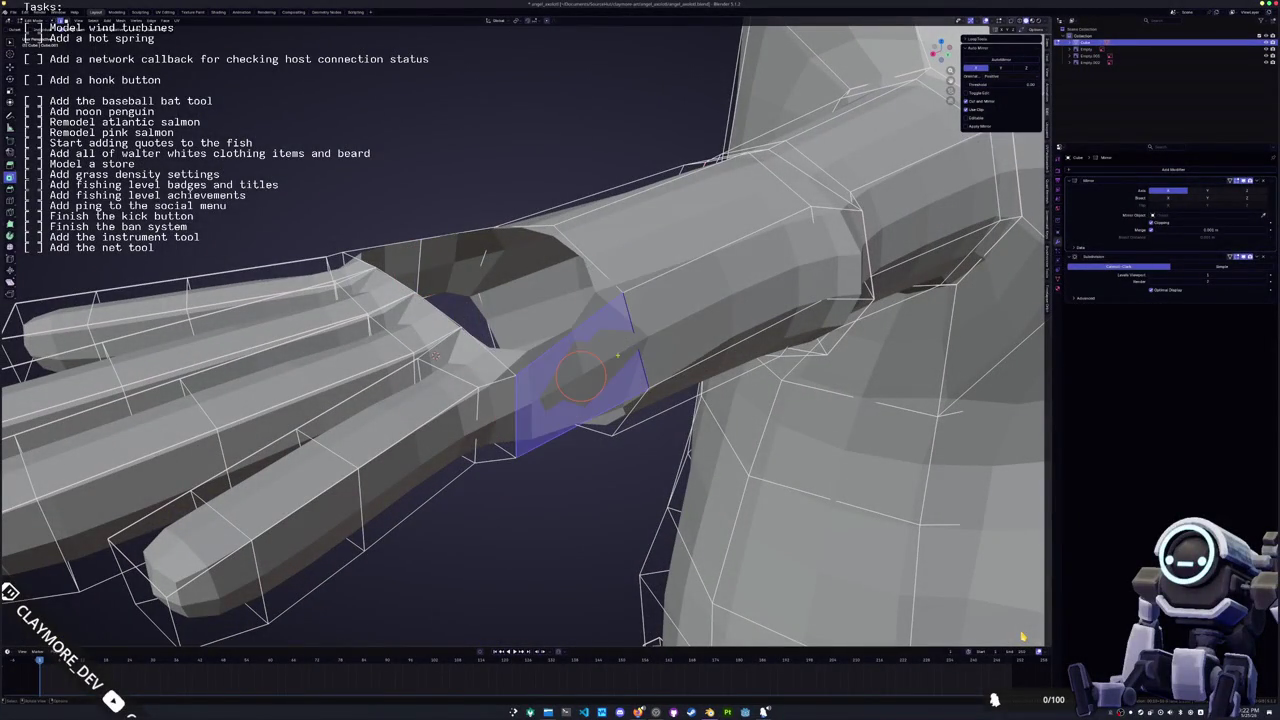
# Add new edge loops near the wrist end of the forearm
pyautogui.click(518, 415)
pyautogui.moveTo(518, 415)
pyautogui.mouseDown(button='middle')
pyautogui.moveTo(554, 228)
pyautogui.moveTo(622, 275)
pyautogui.moveTo(534, 186)
pyautogui.mouseUp(button='middle')
pyautogui.hotkey('ctrl', 'r')
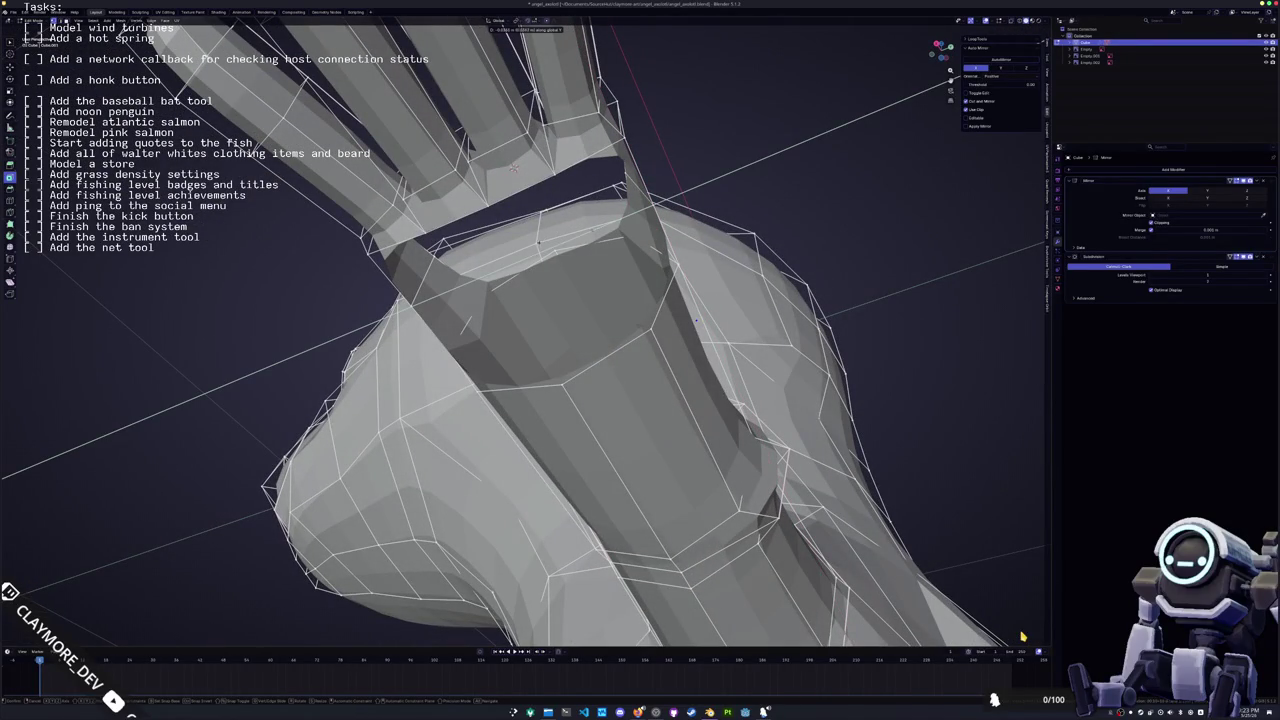
pyautogui.moveTo(527, 248); pyautogui.dragTo(518, 252, button='middle')
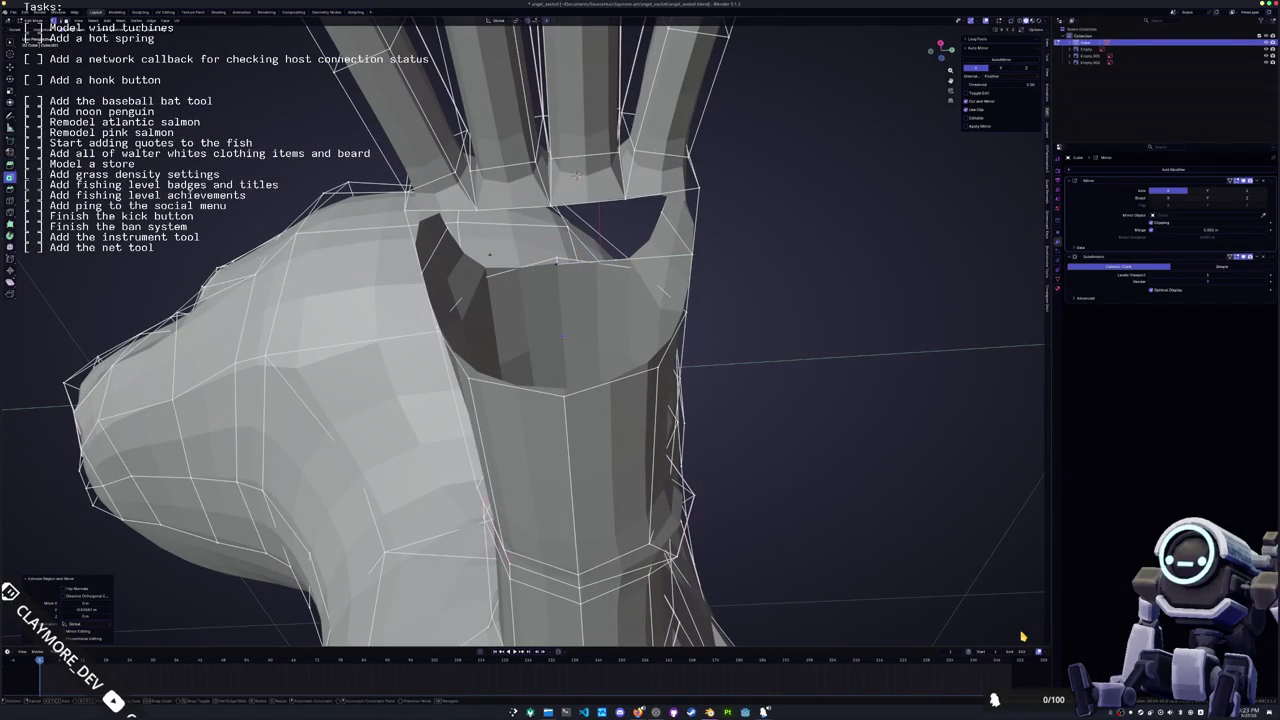
pyautogui.click(1022, 636)
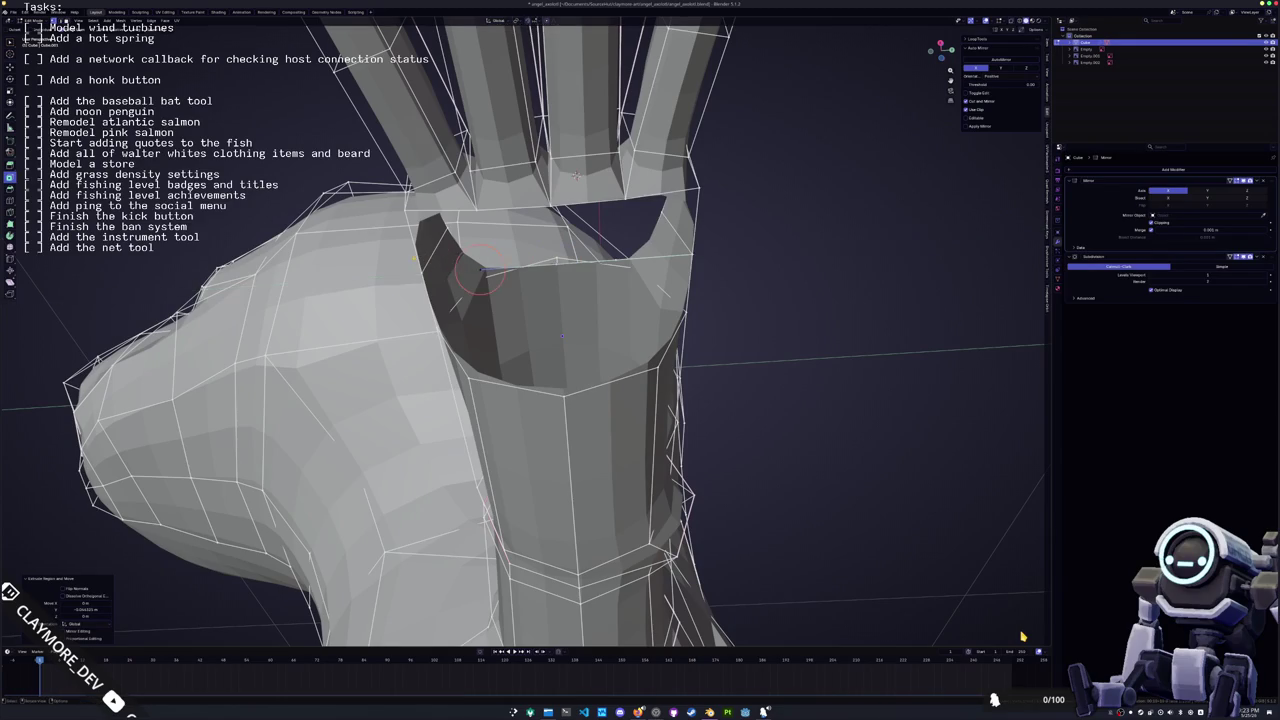
pyautogui.moveTo(1022, 636); pyautogui.dragTo(1022, 636, button='middle')
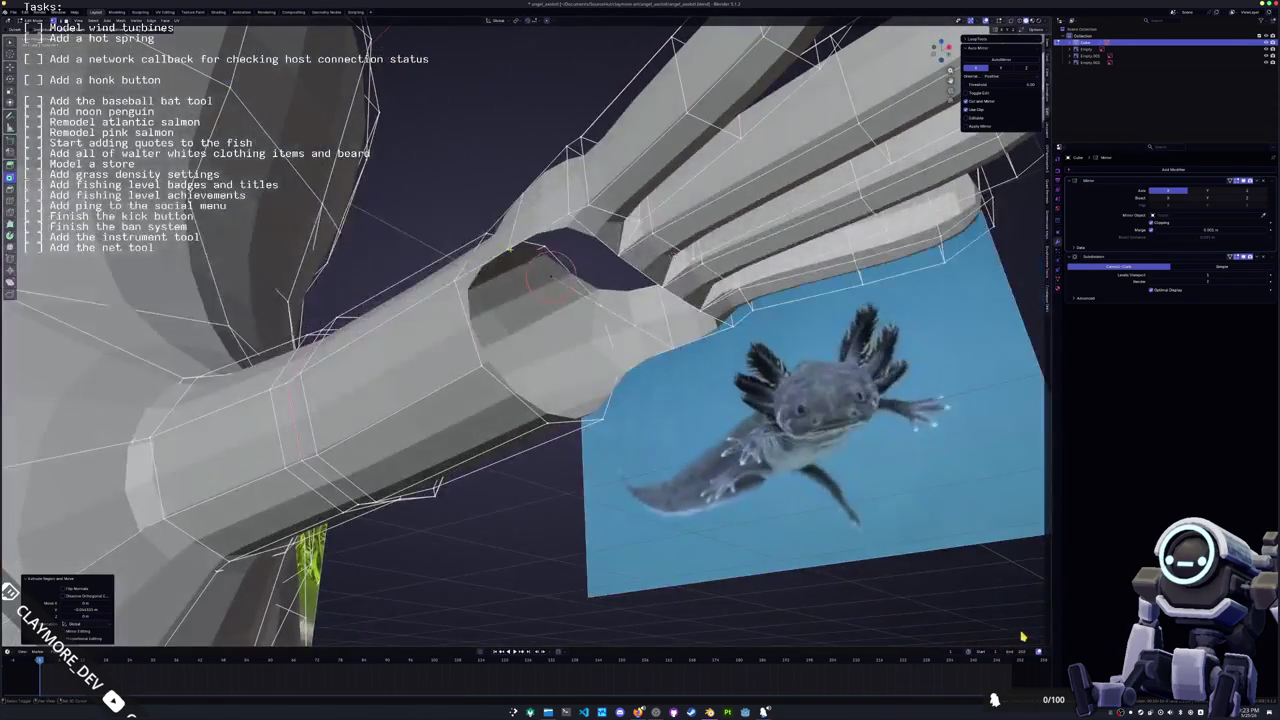
# Select vertices on the wrist rim and move them along Z
pyautogui.click(530, 265)
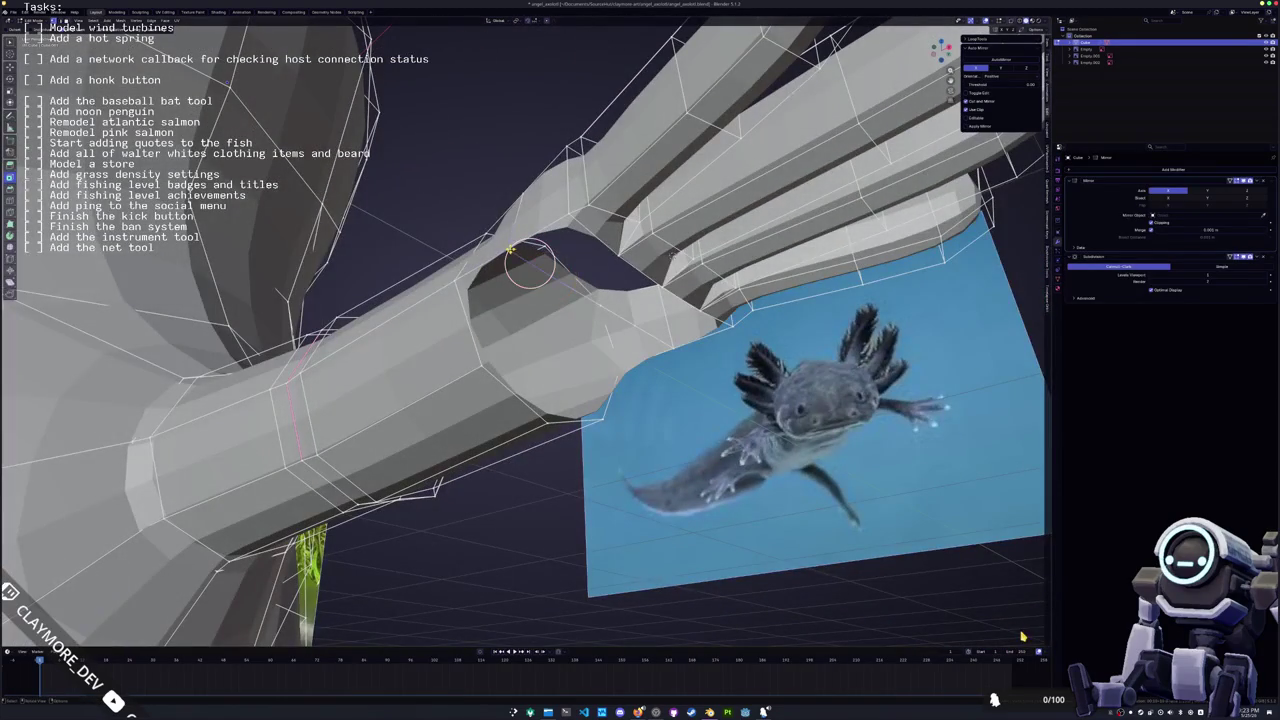
pyautogui.moveTo(560, 250)
pyautogui.mouseDown(button='middle')
pyautogui.moveTo(497, 262)
pyautogui.moveTo(543, 229)
pyautogui.moveTo(586, 244)
pyautogui.mouseUp(button='middle')
pyautogui.click(540, 232)
pyautogui.click(600, 206)
pyautogui.click(586, 248)
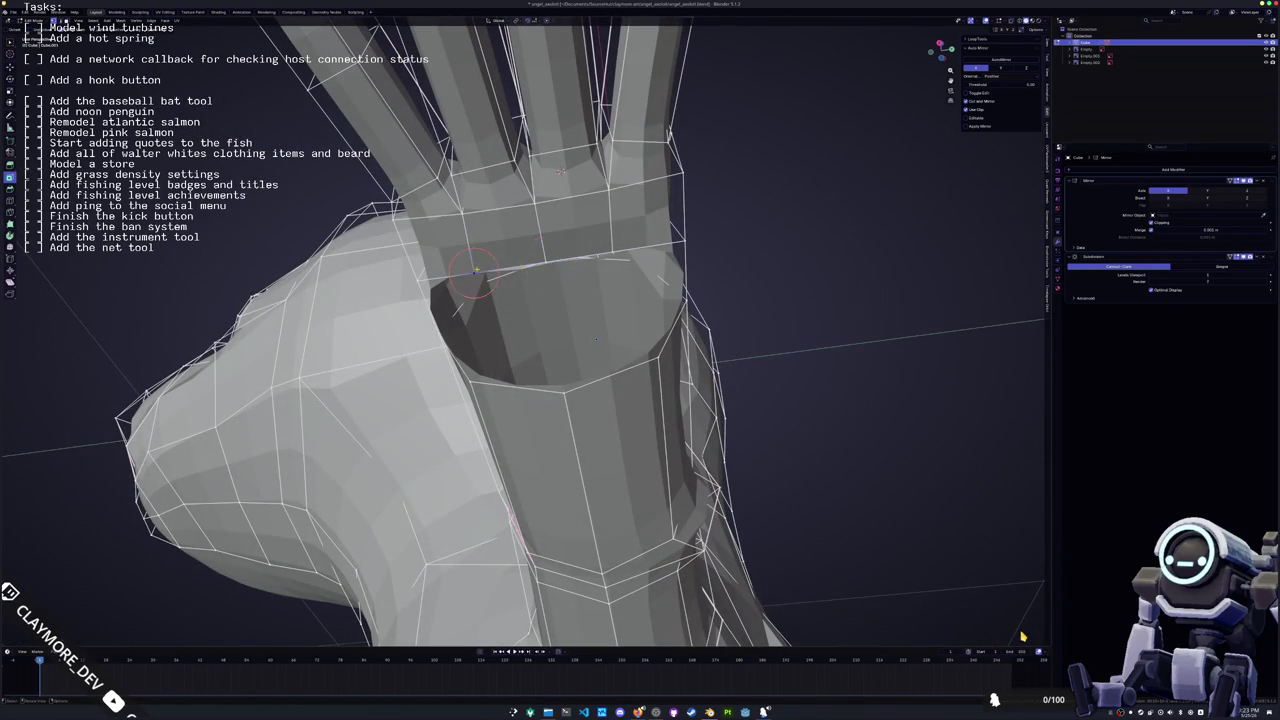
pyautogui.moveTo(510, 268); pyautogui.dragTo(503, 300, button='middle')
pyautogui.press('g')
pyautogui.press('z')
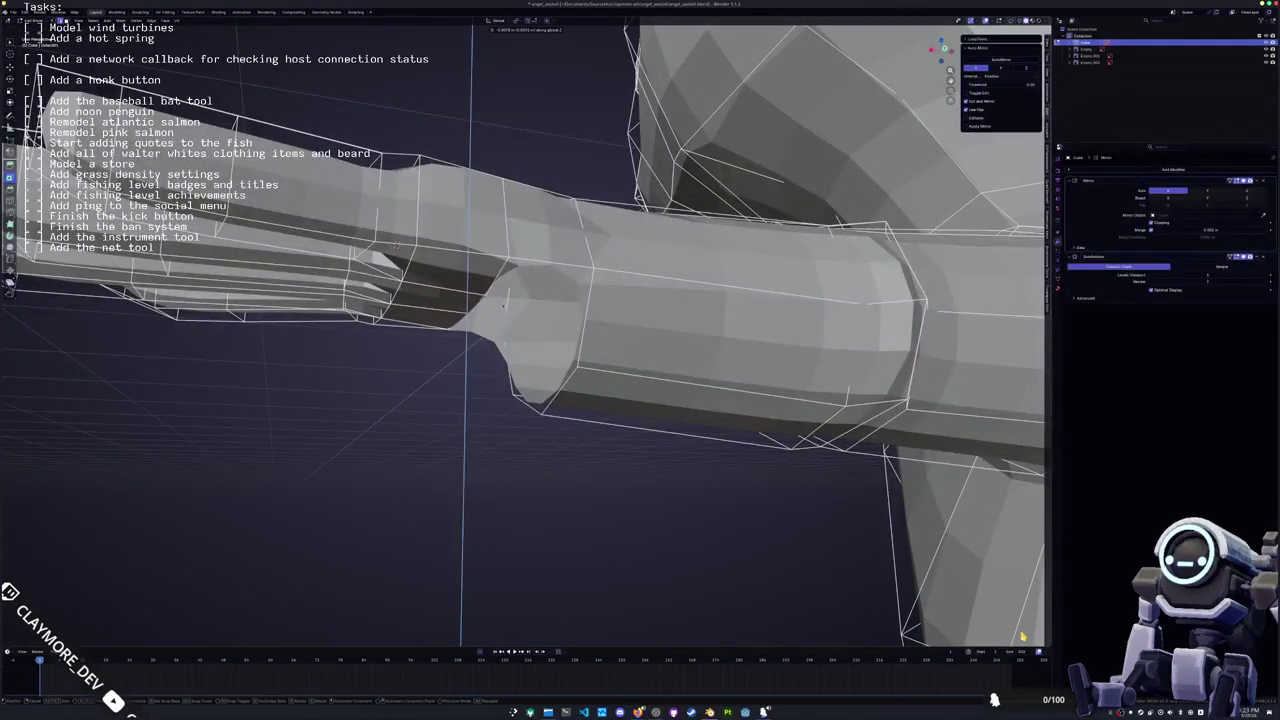
pyautogui.click(503, 310)
# Circle-select the wrist's top edges and move them along Y toward the hand
pyautogui.moveTo(503, 310)
pyautogui.mouseDown(button='middle')
pyautogui.moveTo(553, 300)
pyautogui.moveTo(600, 330)
pyautogui.moveTo(580, 385)
pyautogui.moveTo(487, 465)
pyautogui.moveTo(422, 410)
pyautogui.mouseUp(button='middle')
pyautogui.press('c')
pyautogui.click(380, 255)
pyautogui.moveTo(380, 255)
pyautogui.mouseDown(button='middle')
pyautogui.moveTo(368, 245)
pyautogui.moveTo(412, 320)
pyautogui.mouseUp(button='middle')
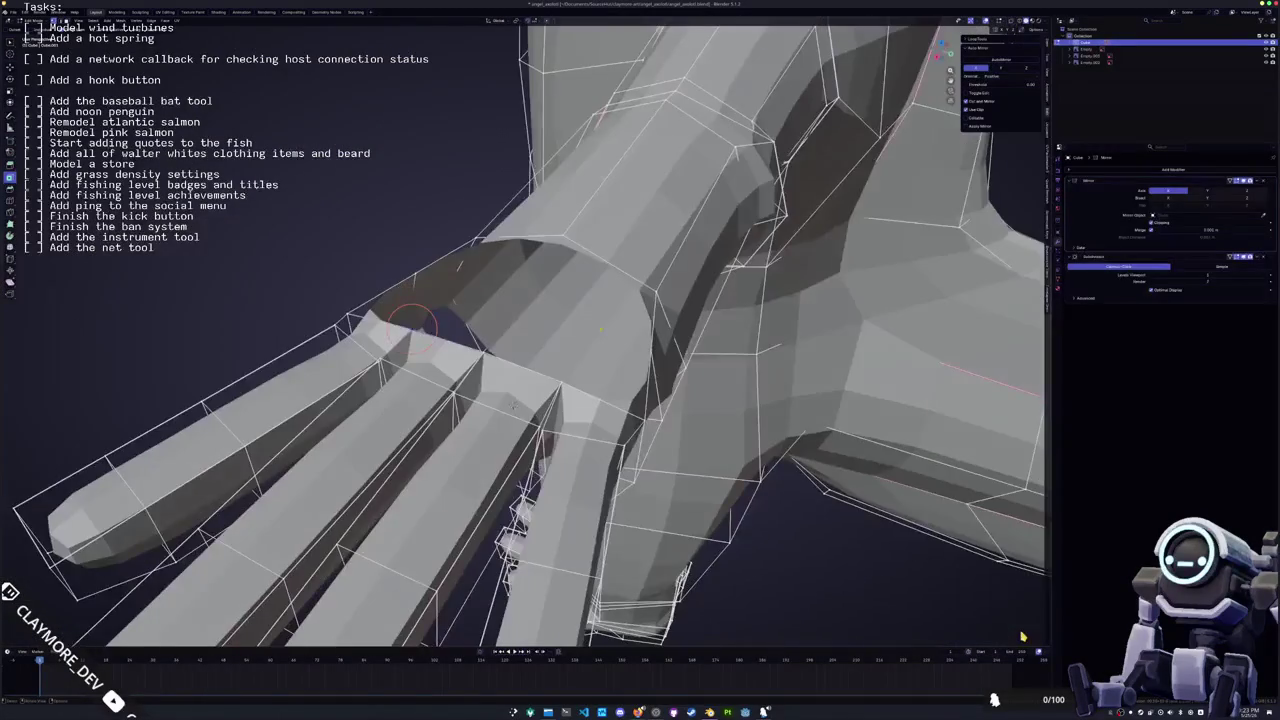
pyautogui.moveTo(652, 350); pyautogui.dragTo(609, 343, button='middle')
pyautogui.press('g')
pyautogui.press('y')
pyautogui.click(570, 401)
pyautogui.moveTo(570, 401); pyautogui.dragTo(583, 450, button='middle')
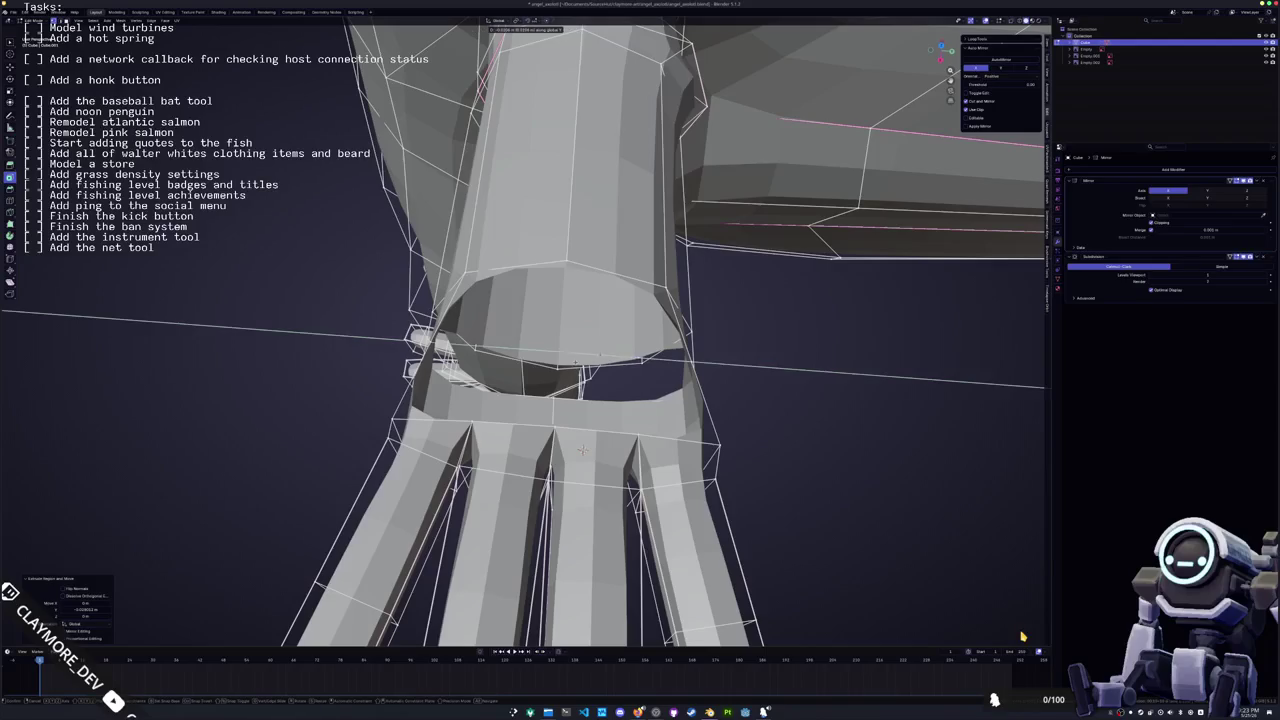
pyautogui.click(583, 450)
# Extrude a vertex from the long wrist edge and merge the selected vertices
pyautogui.moveTo(583, 450)
pyautogui.mouseDown(button='middle')
pyautogui.moveTo(663, 357)
pyautogui.moveTo(705, 406)
pyautogui.moveTo(666, 421)
pyautogui.mouseUp(button='middle')
pyautogui.keyDown('alt'); pyautogui.click(617, 275); pyautogui.keyUp('alt')
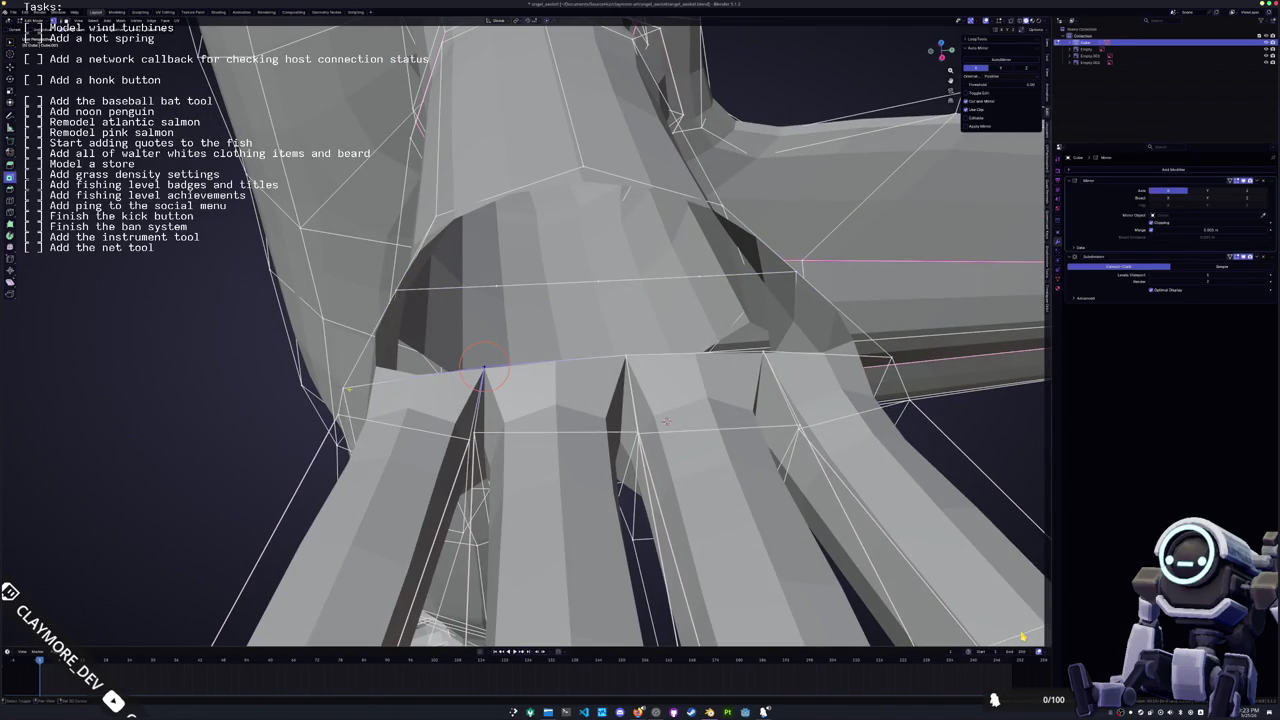
pyautogui.moveTo(666, 421)
pyautogui.mouseDown(button='middle')
pyautogui.moveTo(654, 445)
pyautogui.moveTo(525, 466)
pyautogui.mouseUp(button='middle')
pyautogui.press('e')
pyautogui.click(277, 259)
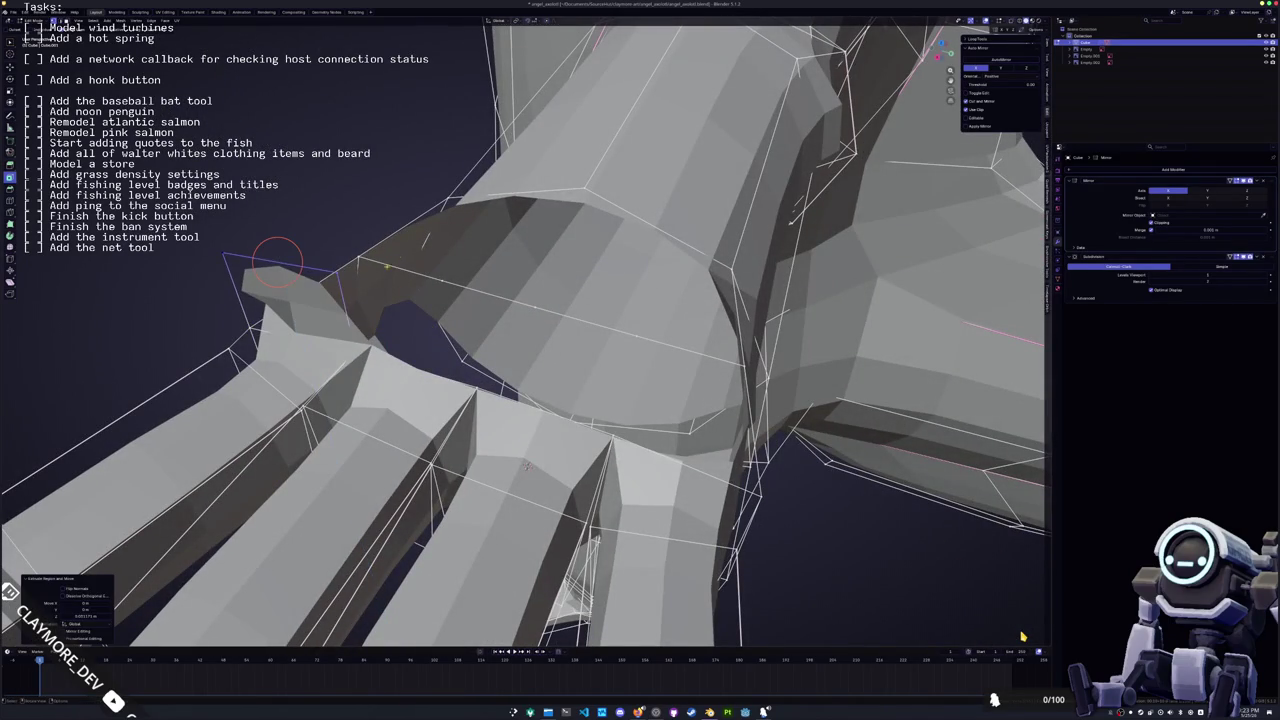
pyautogui.hotkey('ctrl', 'v')
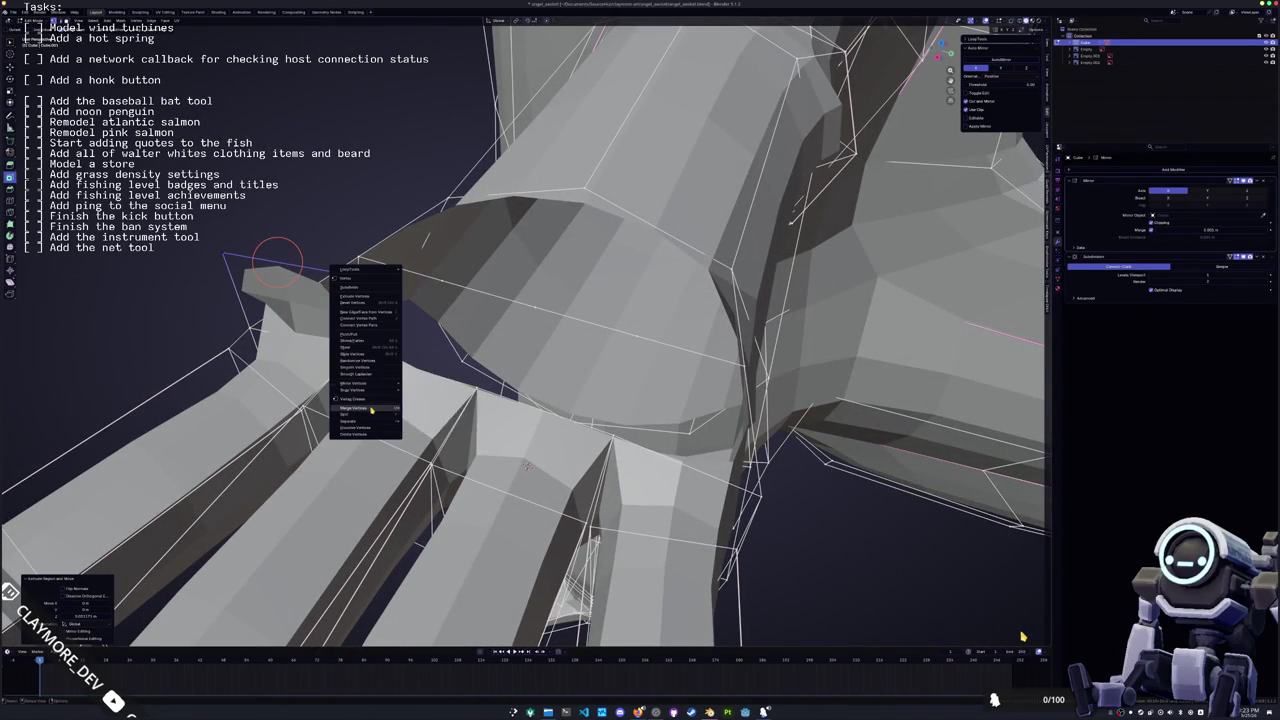
pyautogui.click(423, 411)
# Move the selected wrist vertex vertically along Z
pyautogui.moveTo(284, 261)
pyautogui.mouseDown(button='middle')
pyautogui.moveTo(383, 227)
pyautogui.moveTo(384, 365)
pyautogui.mouseUp(button='middle')
pyautogui.press('g')
pyautogui.press('z')
pyautogui.click(385, 364)
pyautogui.moveTo(385, 364)
pyautogui.mouseDown(button='middle')
pyautogui.moveTo(660, 489)
pyautogui.moveTo(703, 453)
pyautogui.mouseUp(button='middle')
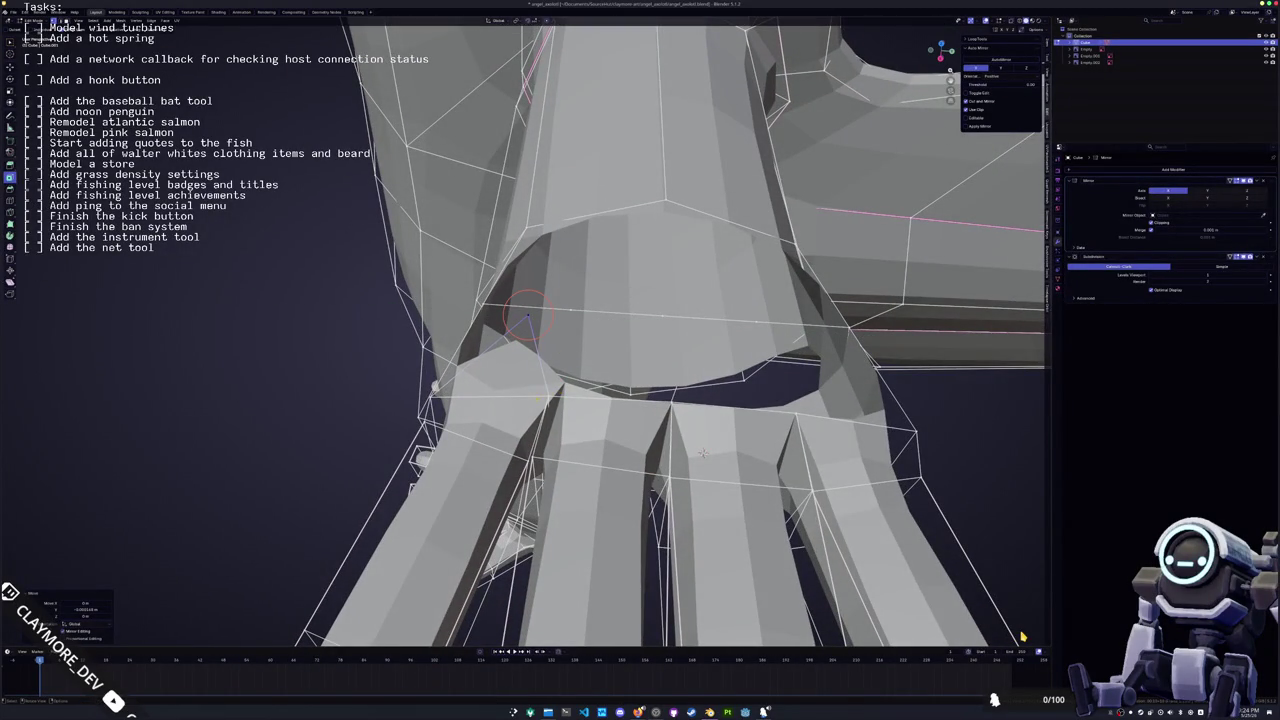
pyautogui.moveTo(703, 453); pyautogui.dragTo(684, 459, button='middle')
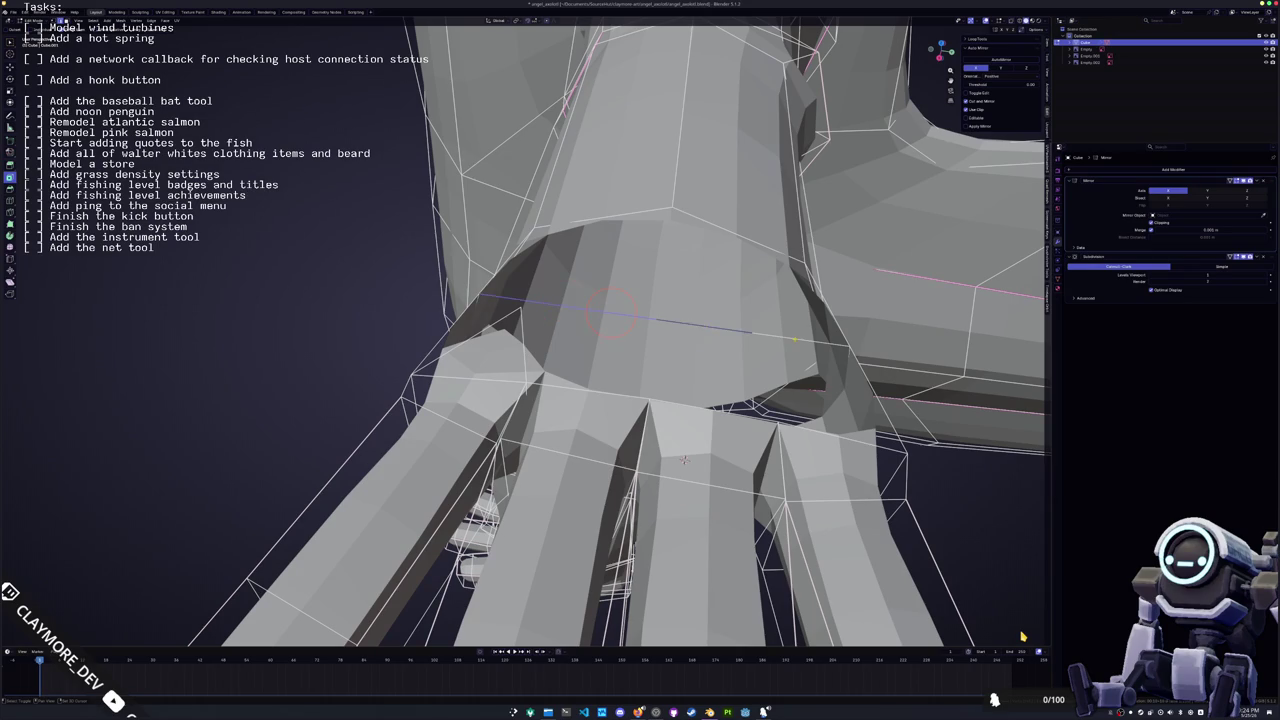
# Move the selected wrist geometry further along Y toward the knuckles
pyautogui.rightClick(790, 340)
pyautogui.press('Escape')
pyautogui.moveTo(518, 313); pyautogui.dragTo(600, 320, button='middle')
pyautogui.press('g')
pyautogui.press('y')
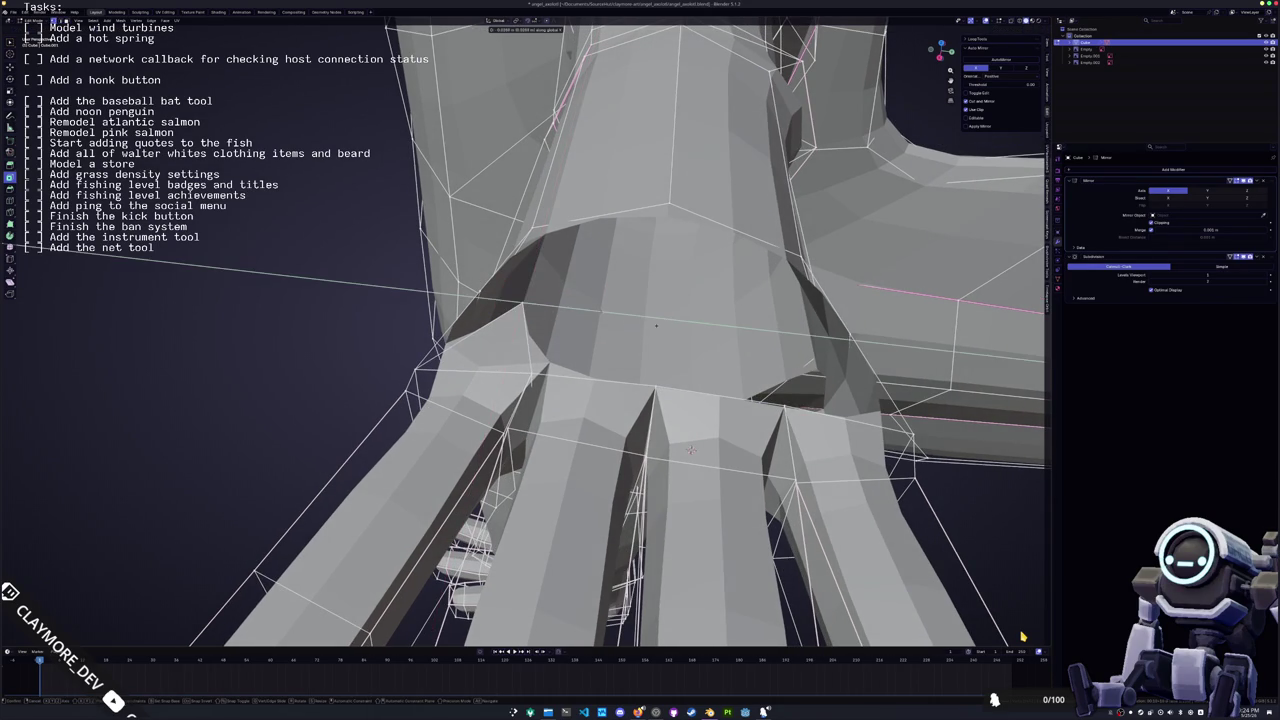
pyautogui.click(665, 327)
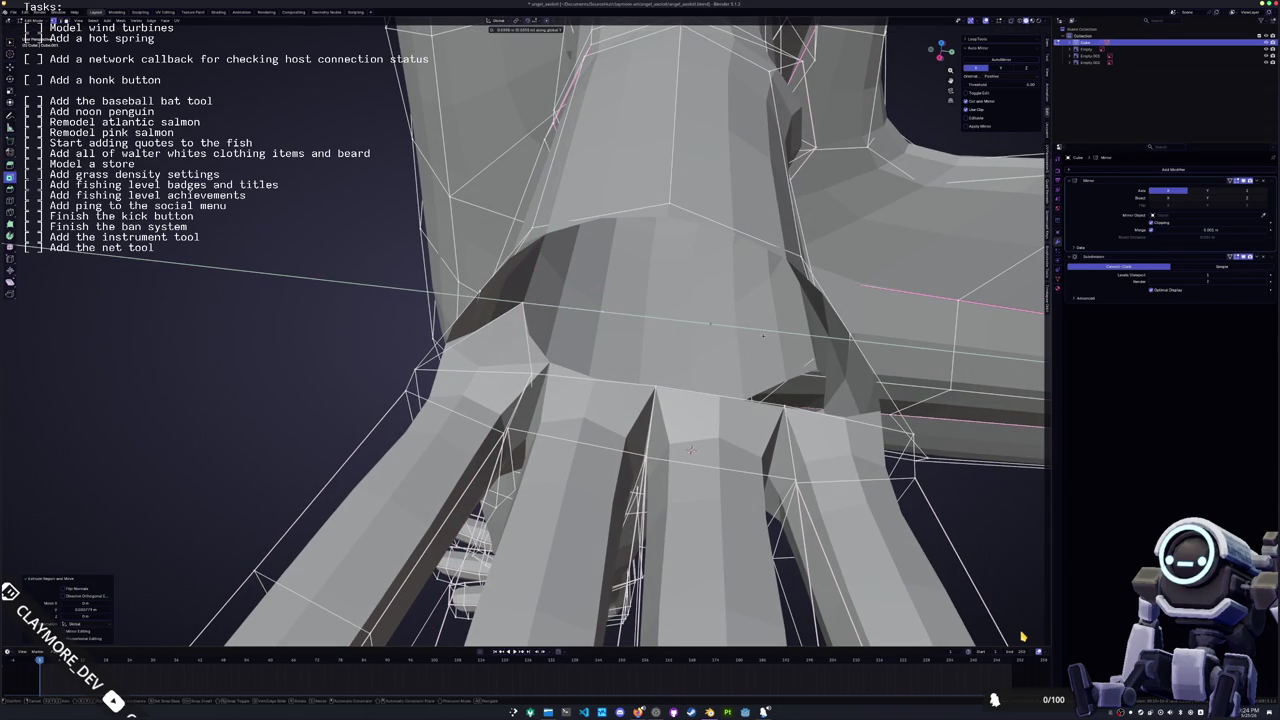
pyautogui.moveTo(690, 450)
pyautogui.mouseDown(button='middle')
pyautogui.moveTo(538, 453)
pyautogui.moveTo(318, 385)
pyautogui.moveTo(400, 380)
pyautogui.mouseUp(button='middle')
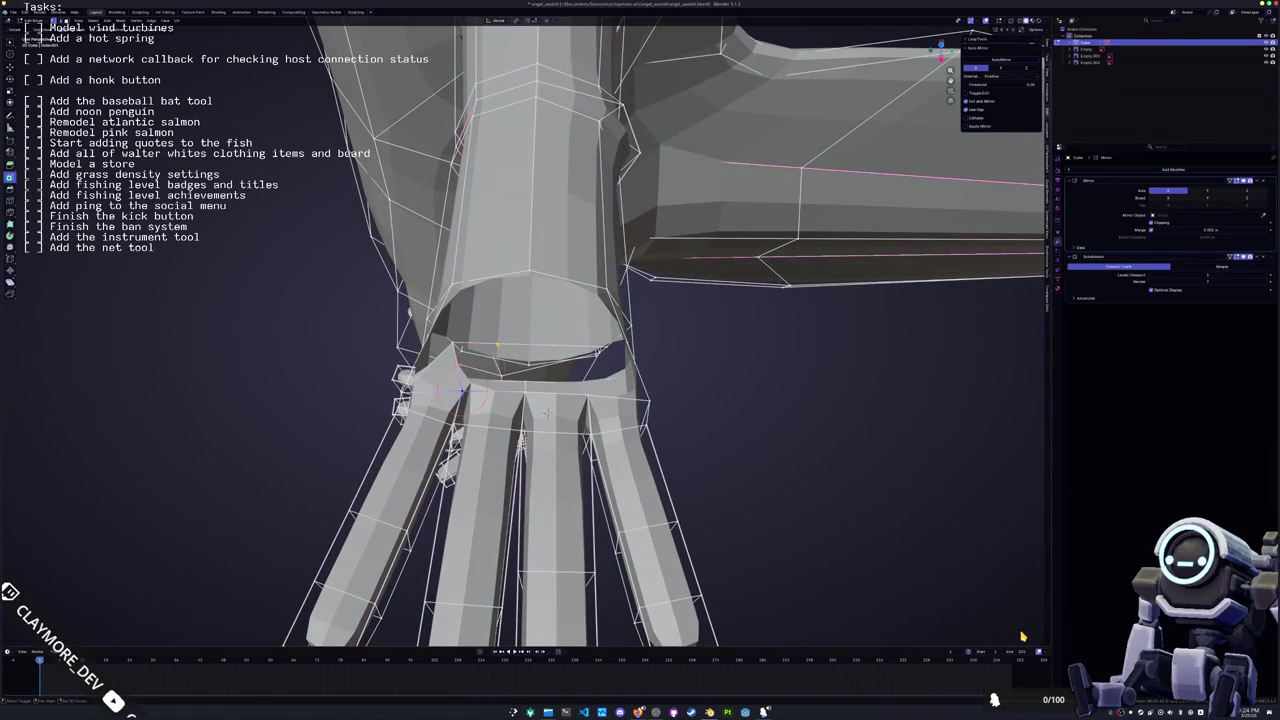
# With Poly Build, add a face bridging the wrist gap between hand base and forearm
pyautogui.moveTo(493, 372)
pyautogui.mouseDown(button='middle')
pyautogui.moveTo(500, 349)
pyautogui.moveTo(460, 320)
pyautogui.moveTo(486, 294)
pyautogui.mouseUp(button='middle')
pyautogui.moveTo(500, 337); pyautogui.dragTo(497, 325, button='middle')
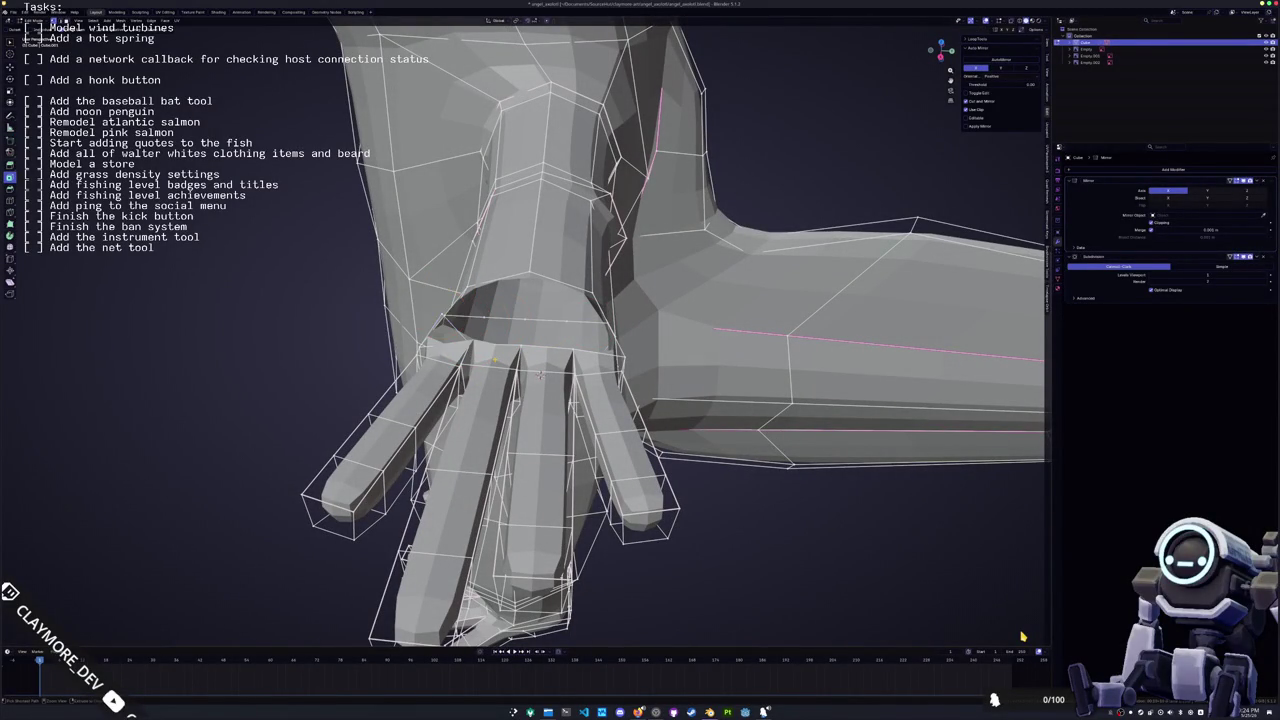
pyautogui.moveTo(540, 374)
pyautogui.mouseDown(button='middle')
pyautogui.moveTo(583, 409)
pyautogui.moveTo(490, 404)
pyautogui.mouseUp(button='middle')
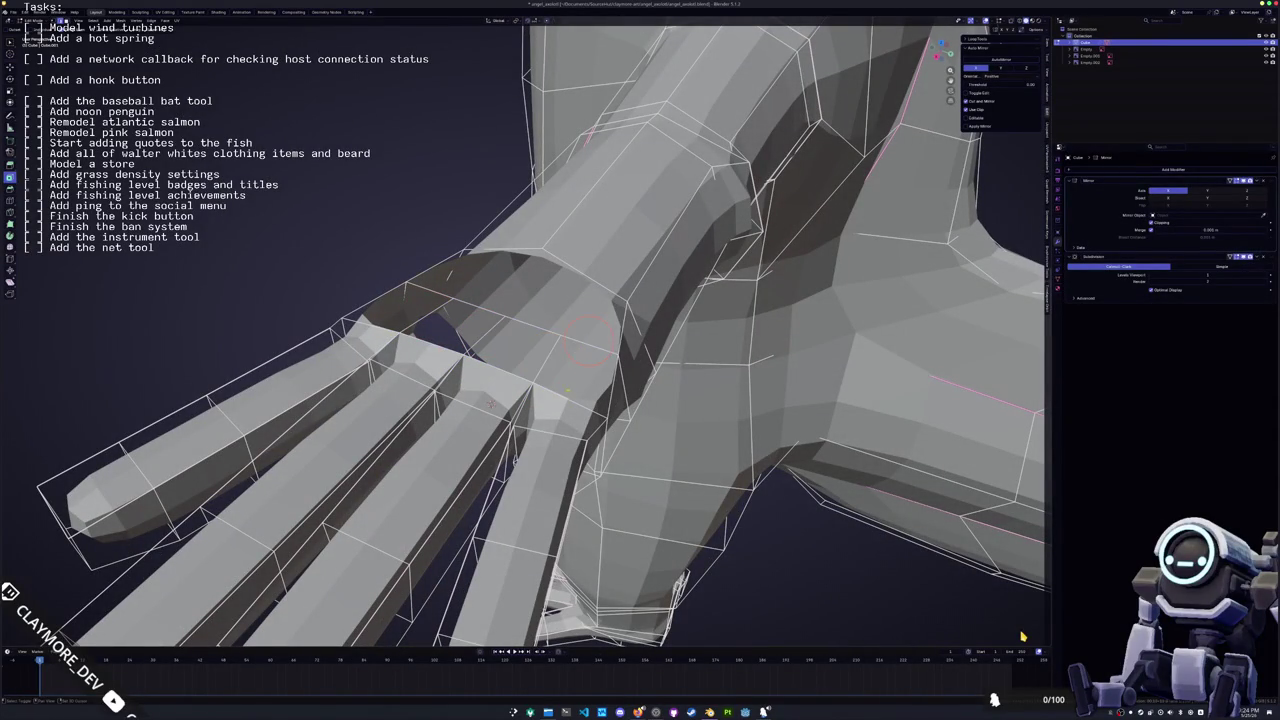
pyautogui.press('ctrl')
pyautogui.moveTo(552, 367); pyautogui.dragTo(553, 362, button='middle')
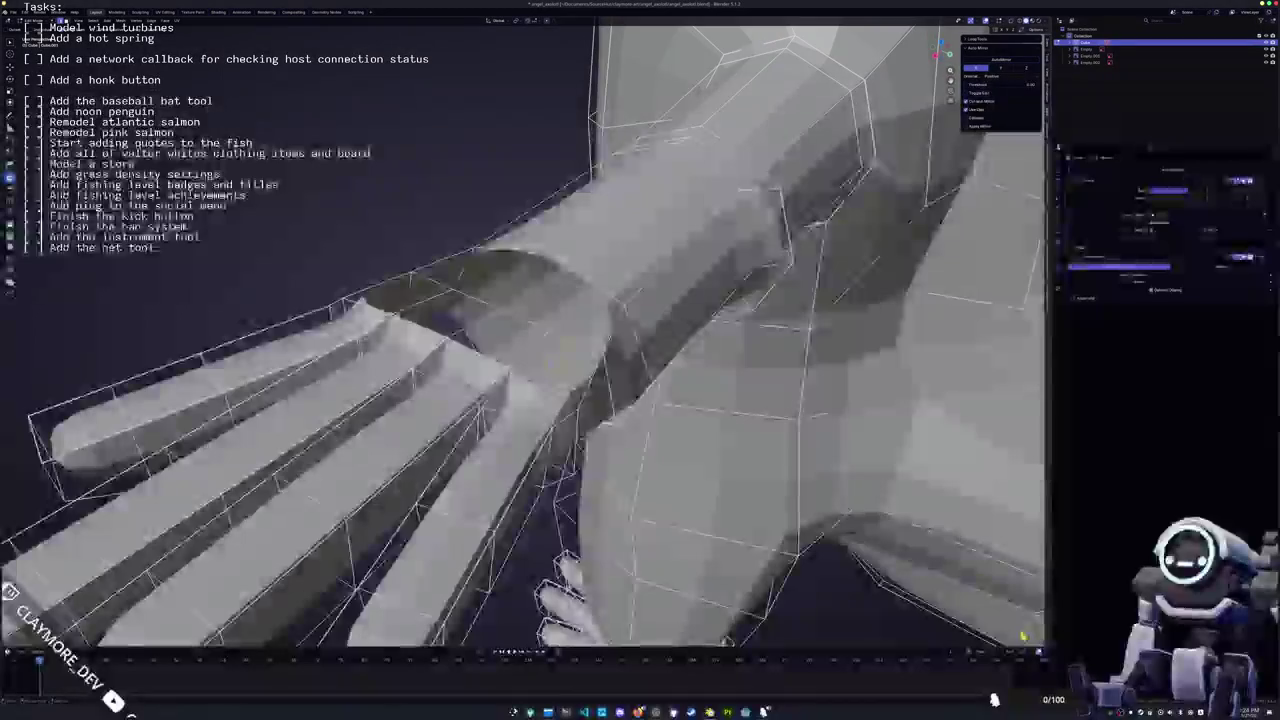
pyautogui.click(558, 365)
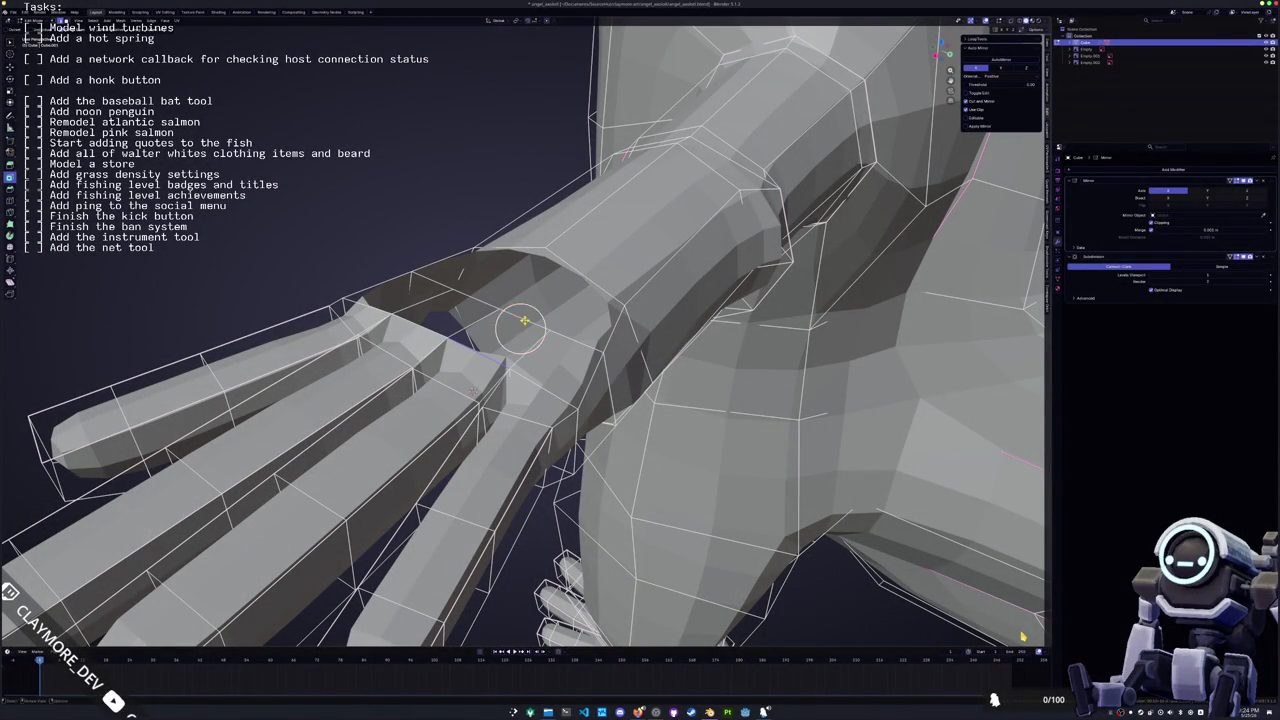
pyautogui.scroll(2, 502, 334)
pyautogui.scroll(2, 491, 331)
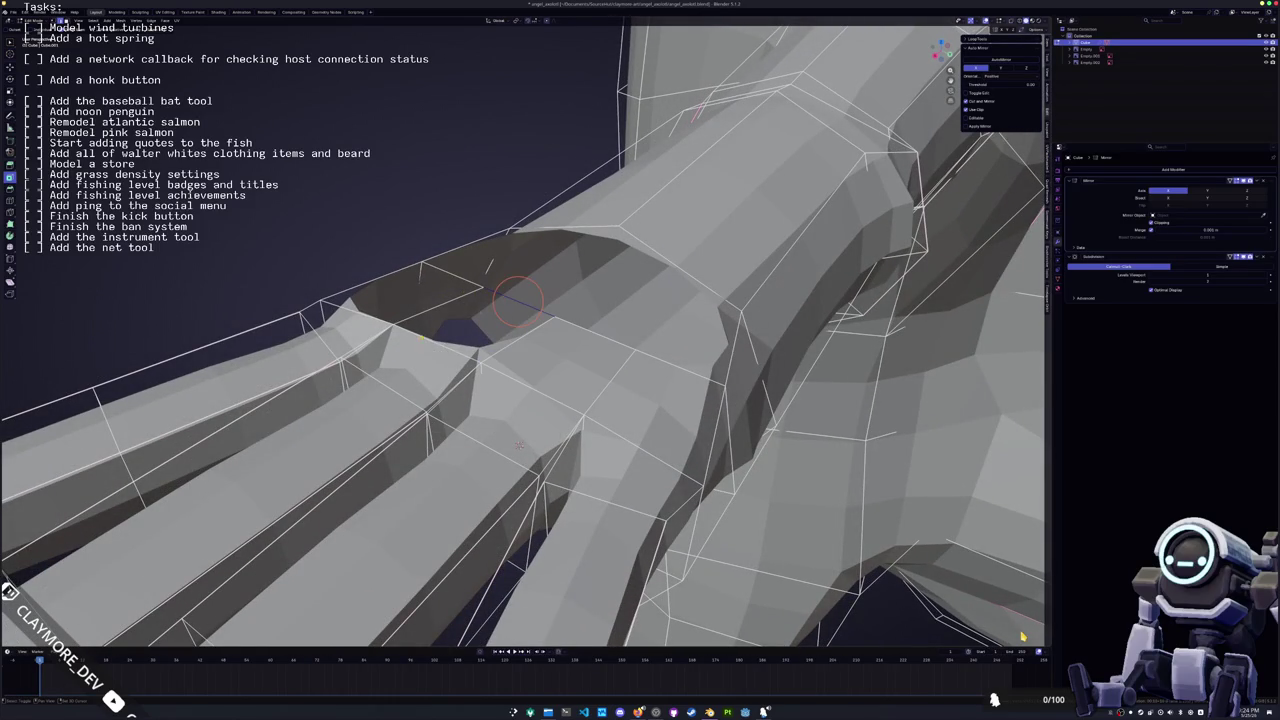
pyautogui.click(482, 318)
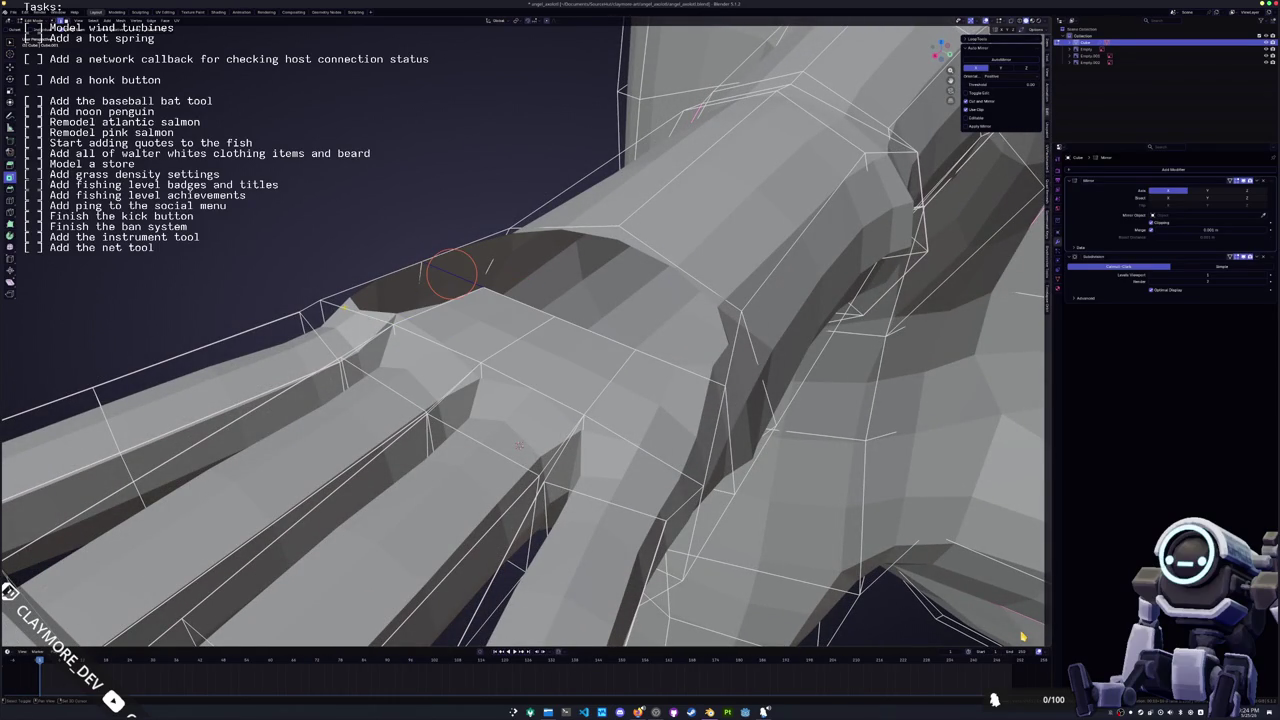
pyautogui.moveTo(405, 290)
pyautogui.mouseDown(button='middle')
pyautogui.moveTo(565, 320)
pyautogui.moveTo(478, 342)
pyautogui.moveTo(475, 355)
pyautogui.mouseUp(button='middle')
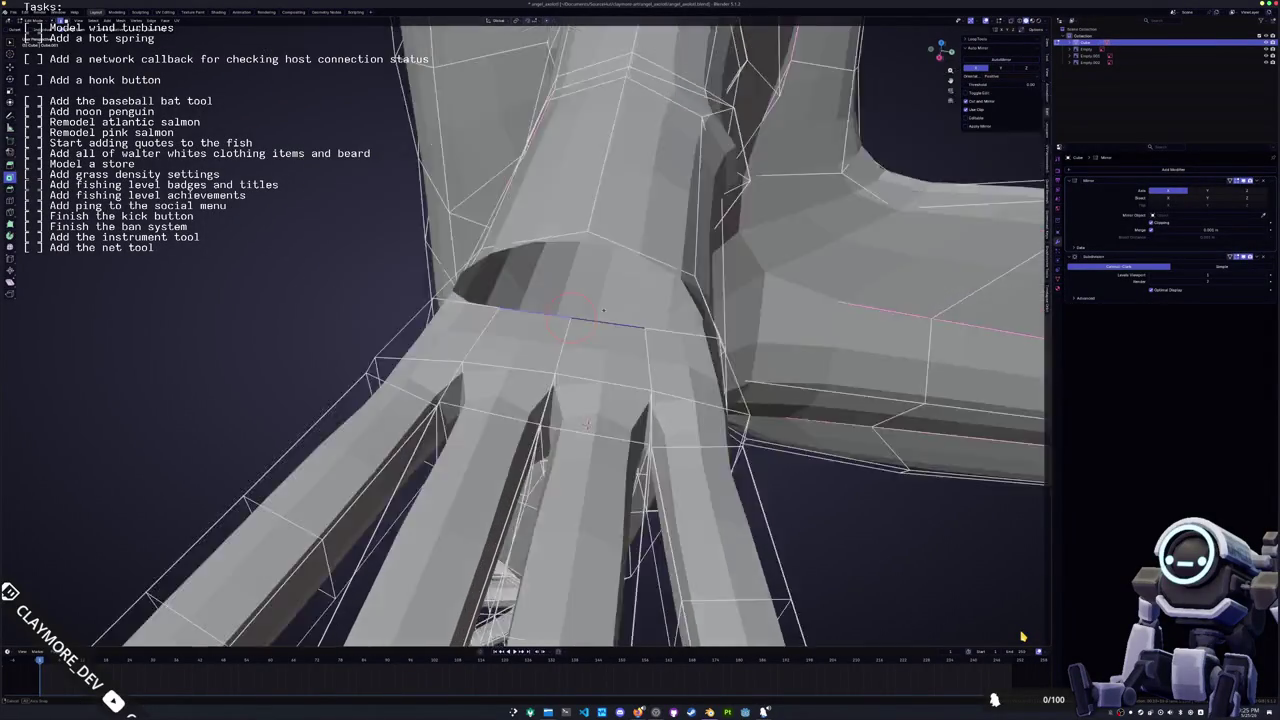
# Move the selected wrist vertex along Z and snap the 3D cursor to it
pyautogui.moveTo(620, 418)
pyautogui.mouseDown(button='middle')
pyautogui.moveTo(437, 352)
pyautogui.moveTo(508, 449)
pyautogui.mouseUp(button='middle')
pyautogui.press('g')
pyautogui.press('z')
pyautogui.click(476, 392)
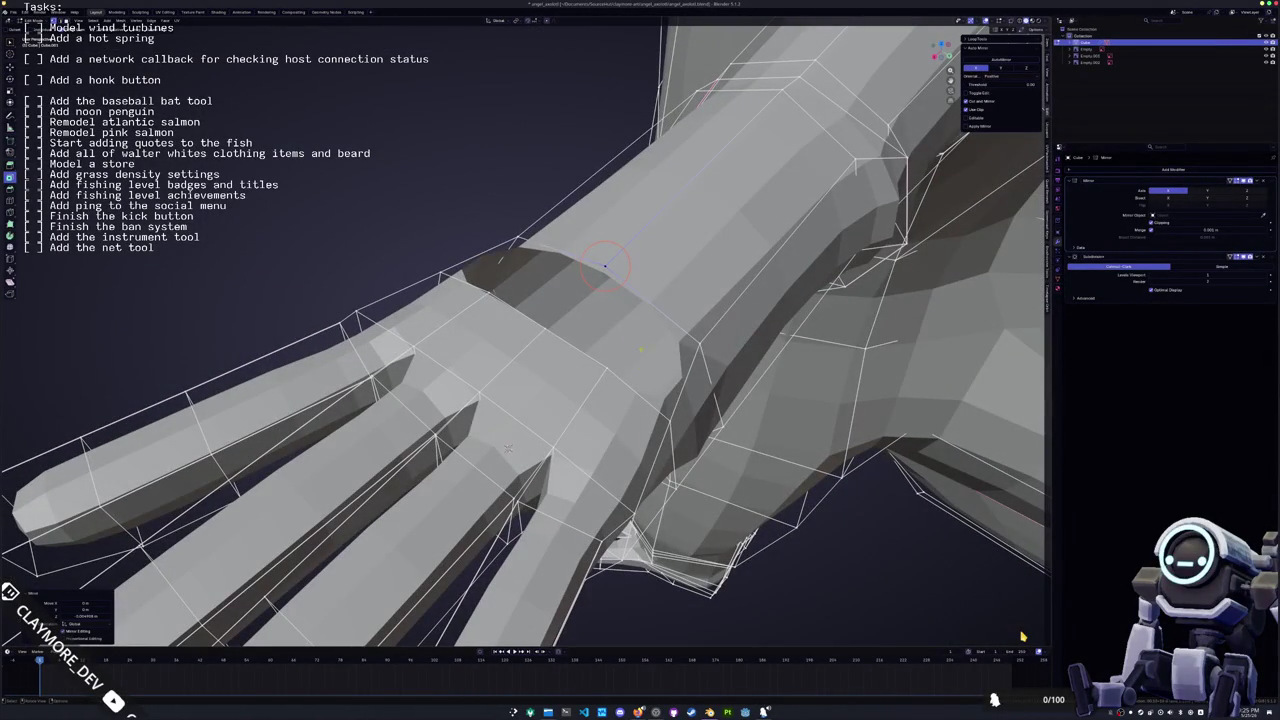
pyautogui.hotkey('shift', 's')
pyautogui.press('2')
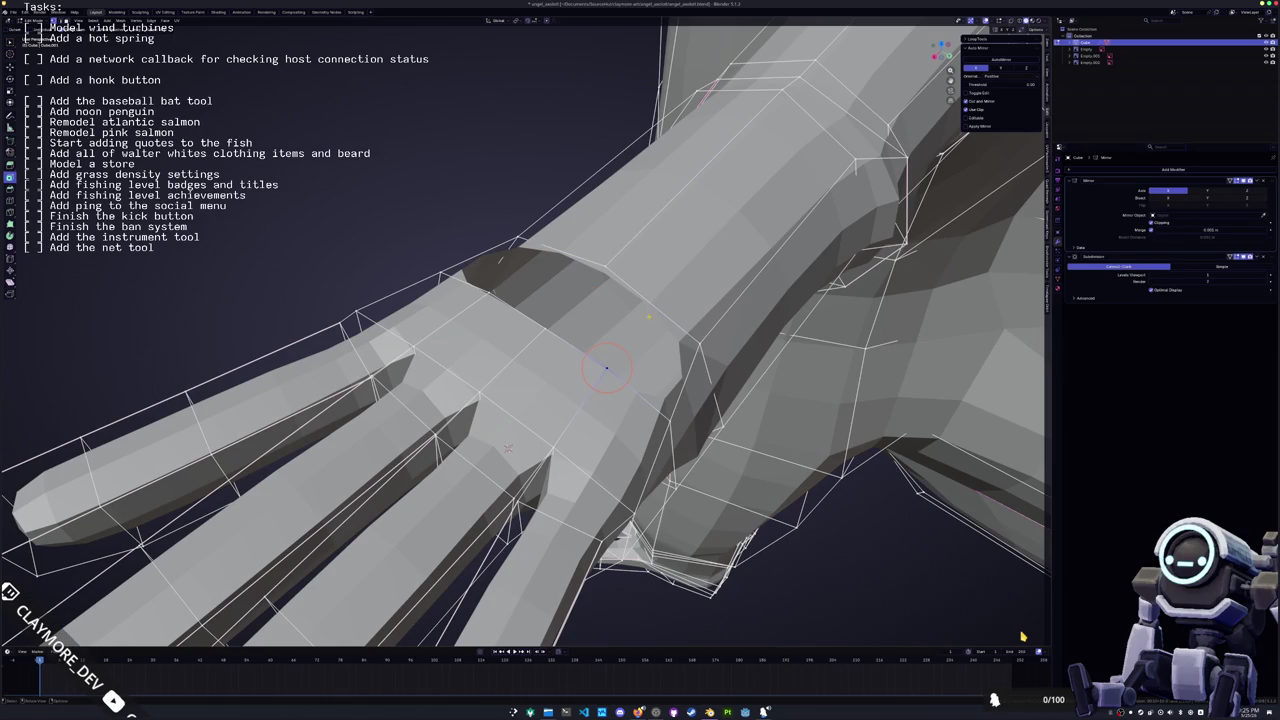
# Fill the wrist holes with new faces using F, then mirror them
pyautogui.moveTo(507, 448); pyautogui.dragTo(570, 436, button='middle')
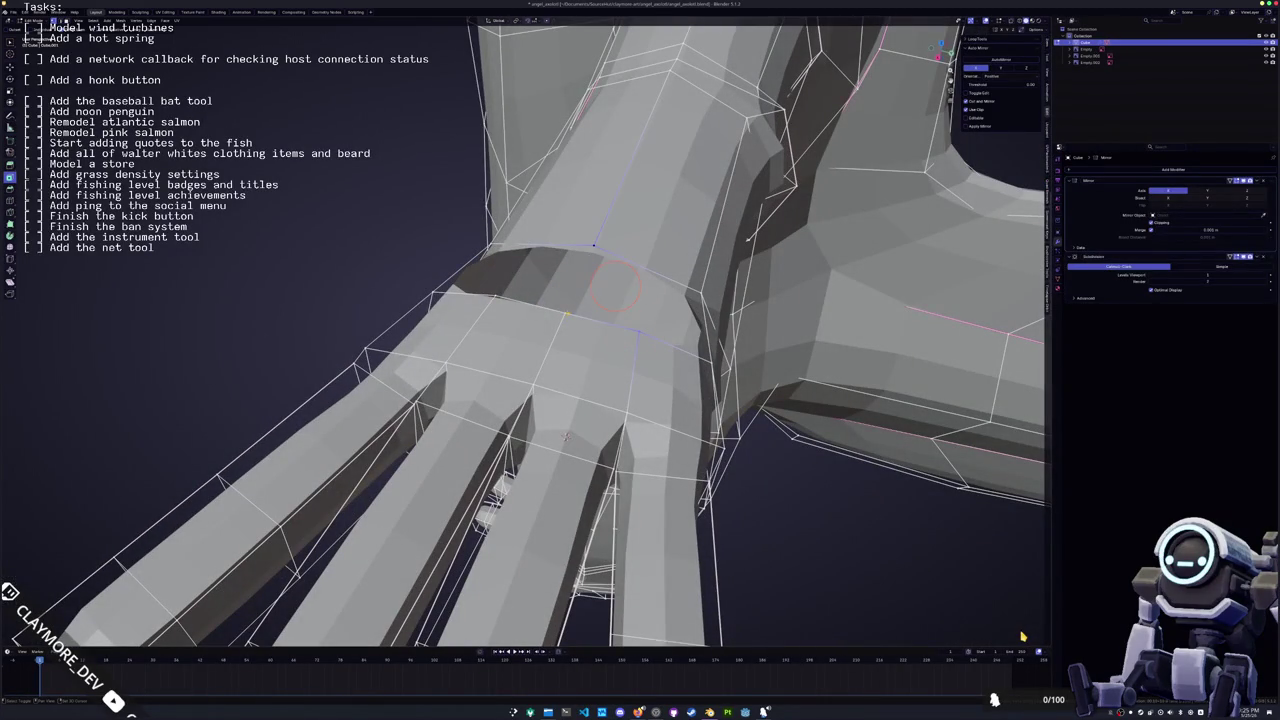
pyautogui.press('f')
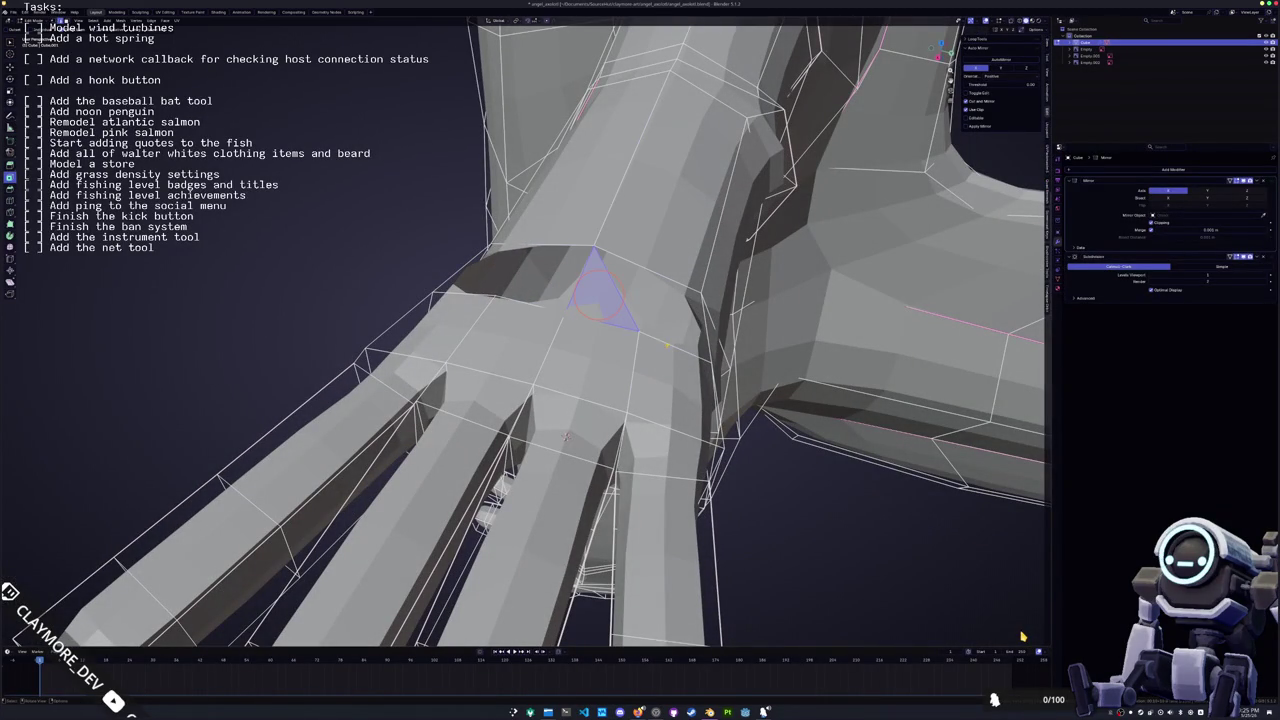
pyautogui.moveTo(566, 436); pyautogui.dragTo(620, 418, button='middle')
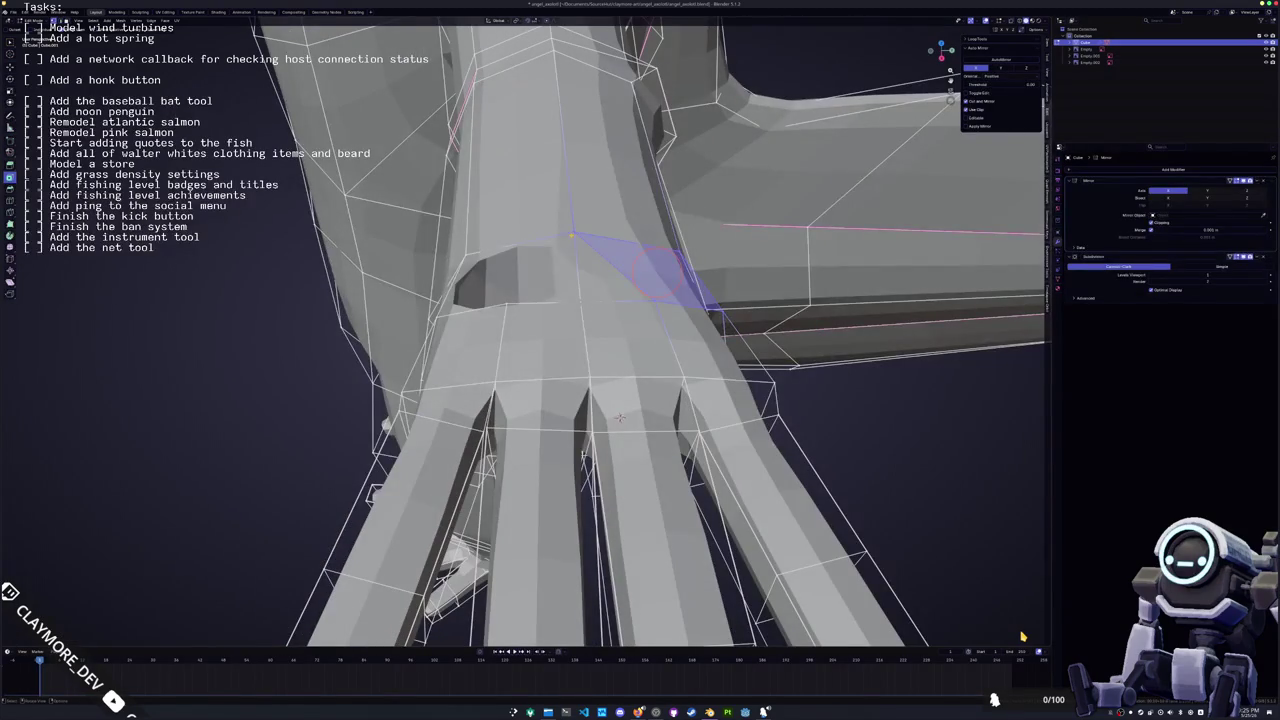
pyautogui.press('f')
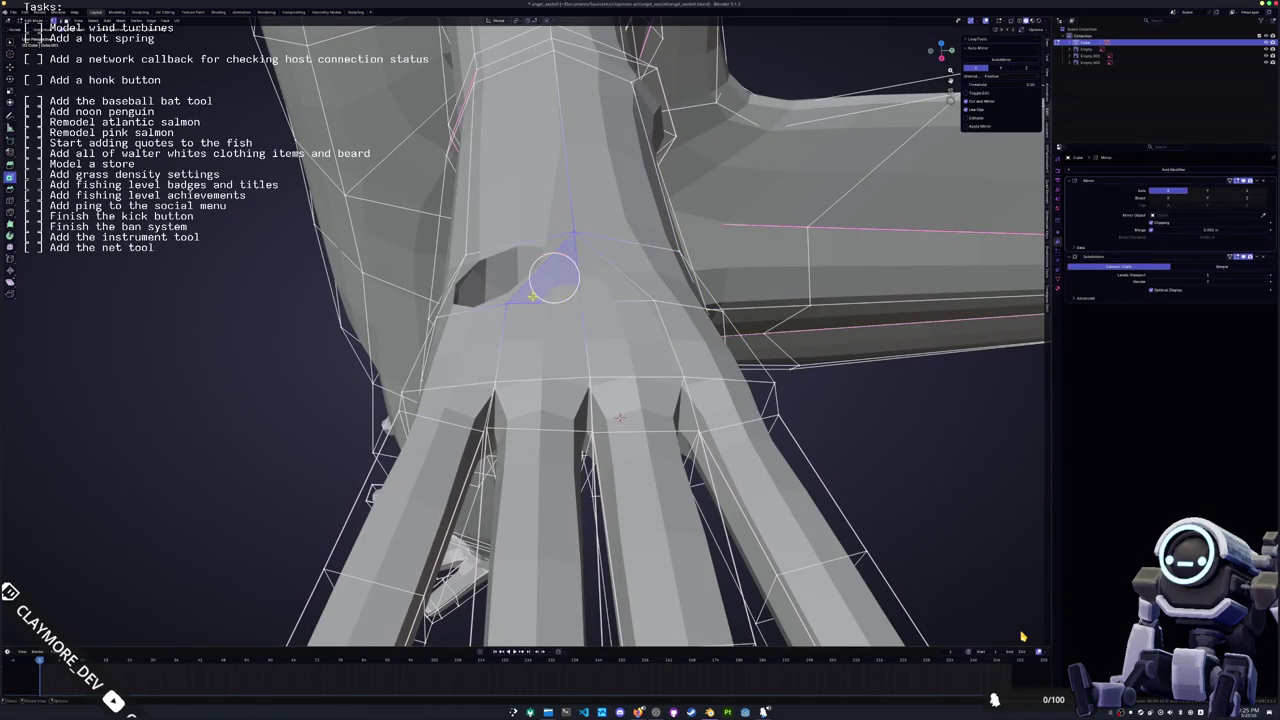
pyautogui.press('f')
pyautogui.moveTo(620, 418)
pyautogui.mouseDown(button='middle')
pyautogui.moveTo(487, 342)
pyautogui.moveTo(571, 251)
pyautogui.moveTo(620, 300)
pyautogui.moveTo(575, 200)
pyautogui.mouseUp(button='middle')
pyautogui.hotkey('ctrl', 'm')
pyautogui.click(571, 251)
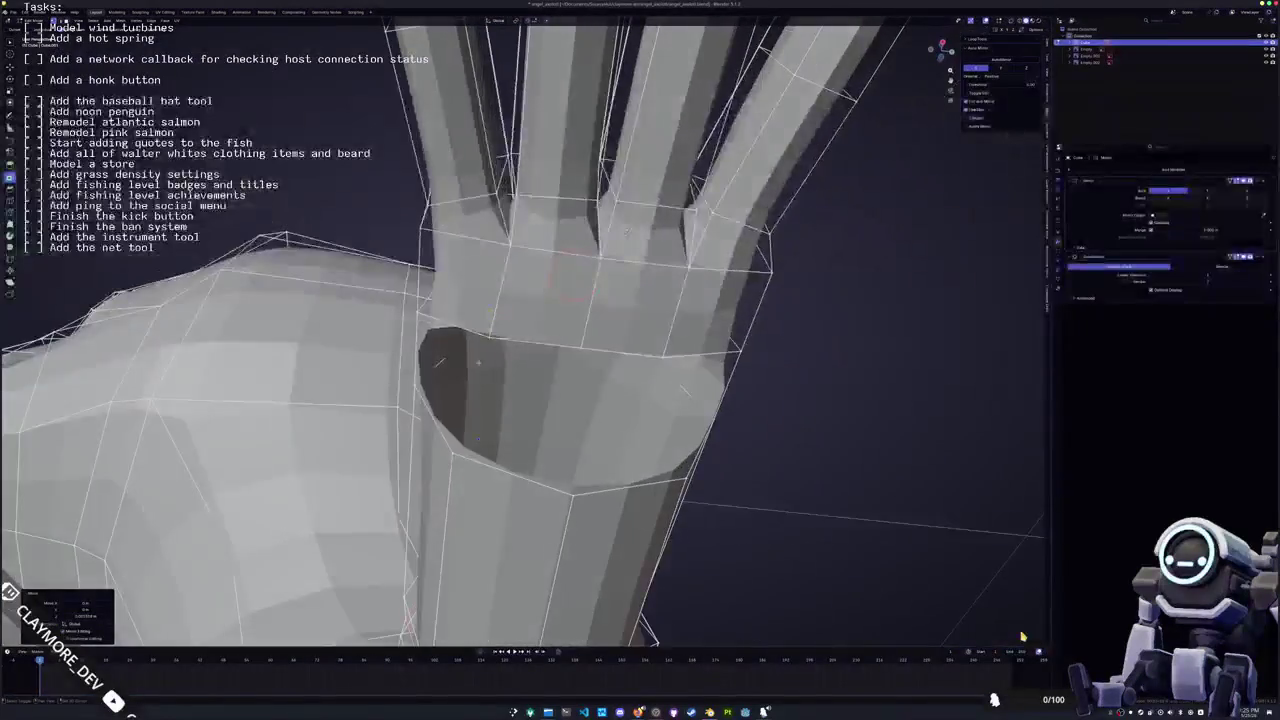
# Join a wrist vertex to the hand's vertex with a new edge (J)
pyautogui.keyDown('shift'); pyautogui.click(490, 247); pyautogui.keyUp('shift')
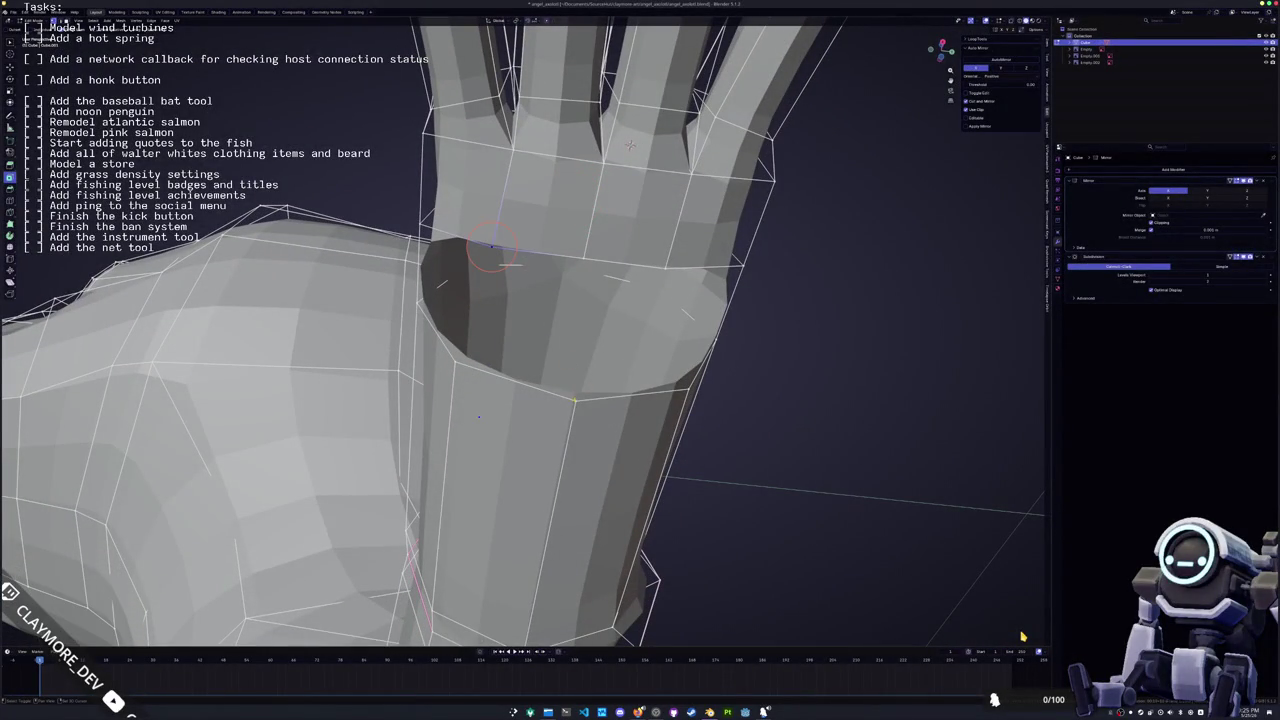
pyautogui.press('j')
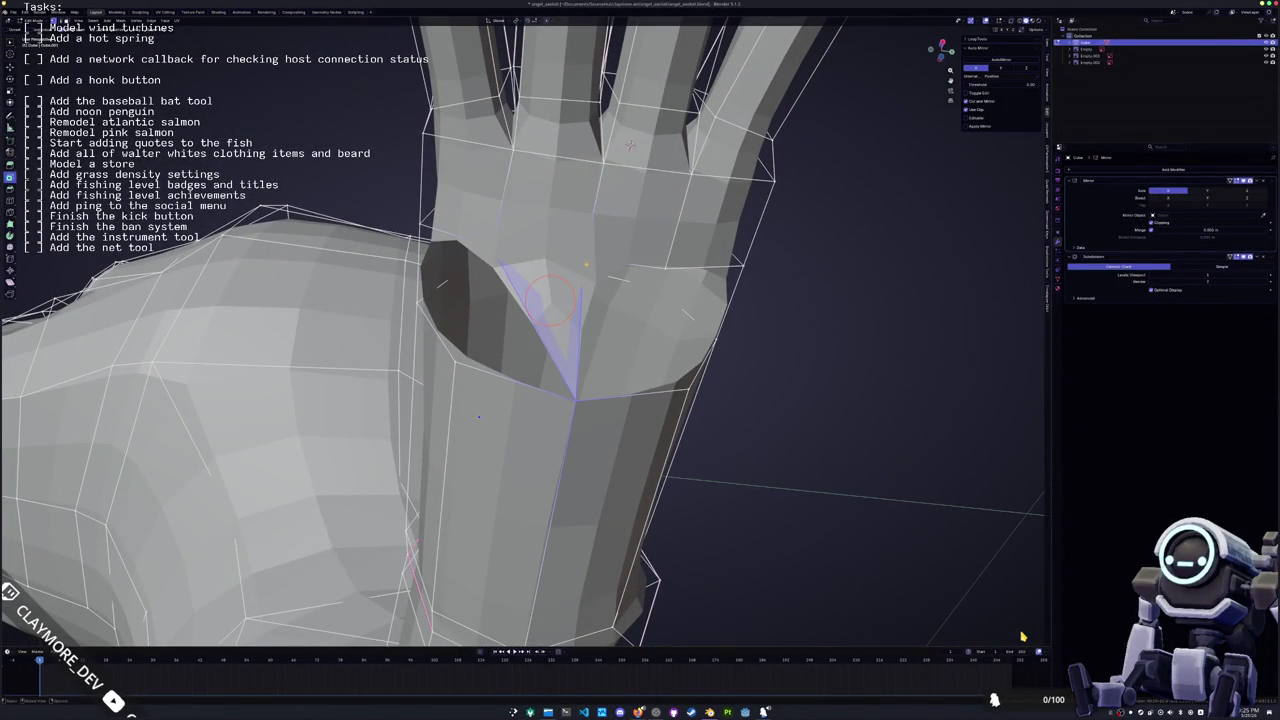
pyautogui.moveTo(548, 300); pyautogui.dragTo(478, 393, button='middle')
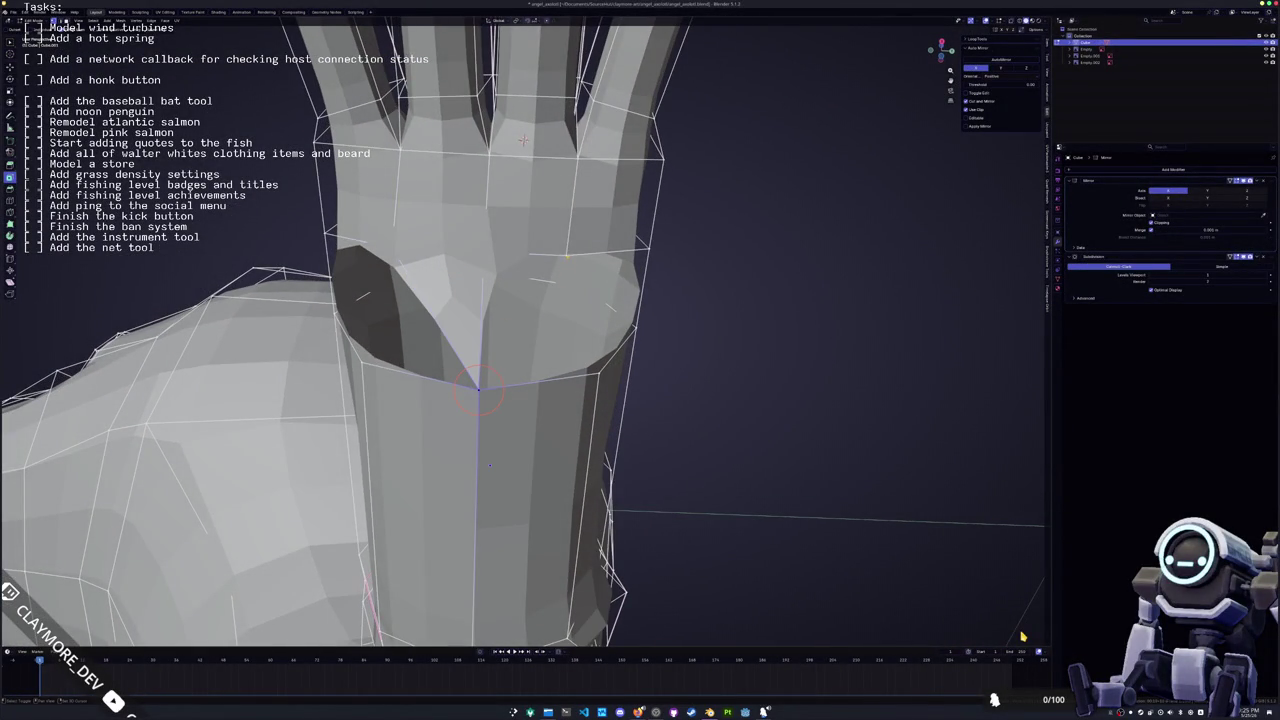
pyautogui.moveTo(510, 295); pyautogui.dragTo(512, 300, button='middle')
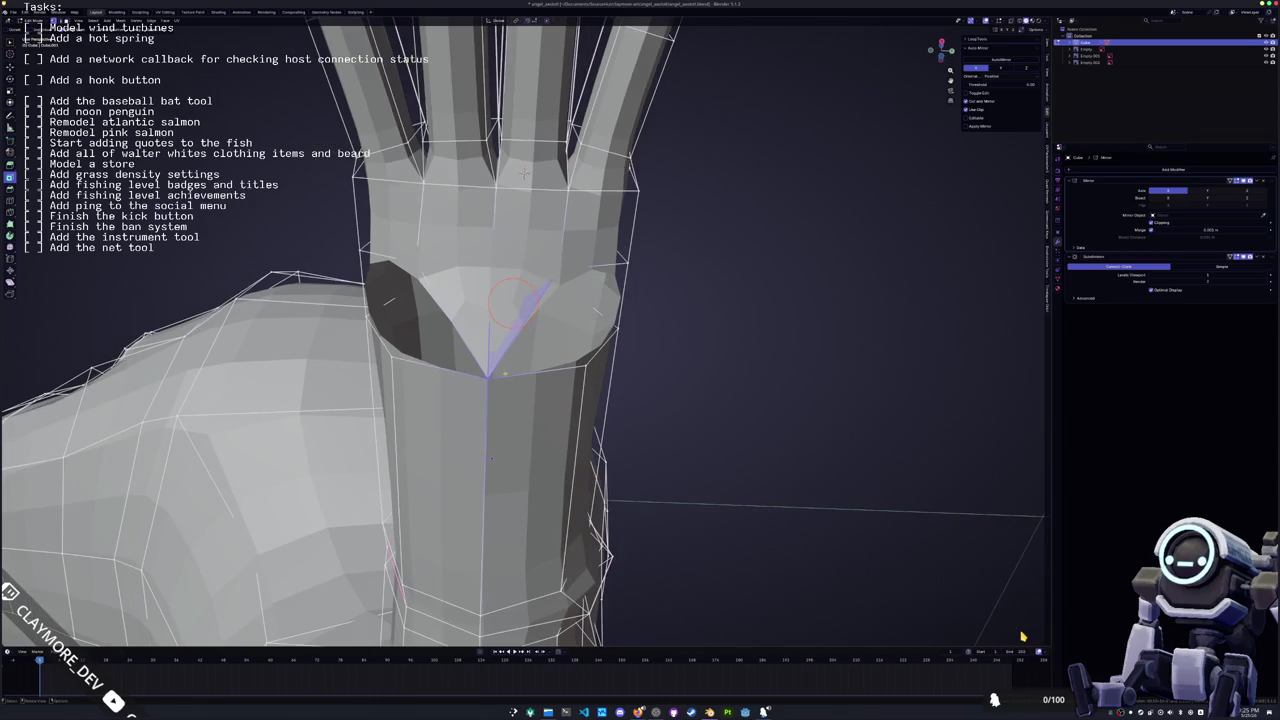
pyautogui.moveTo(531, 367); pyautogui.dragTo(533, 364, button='middle')
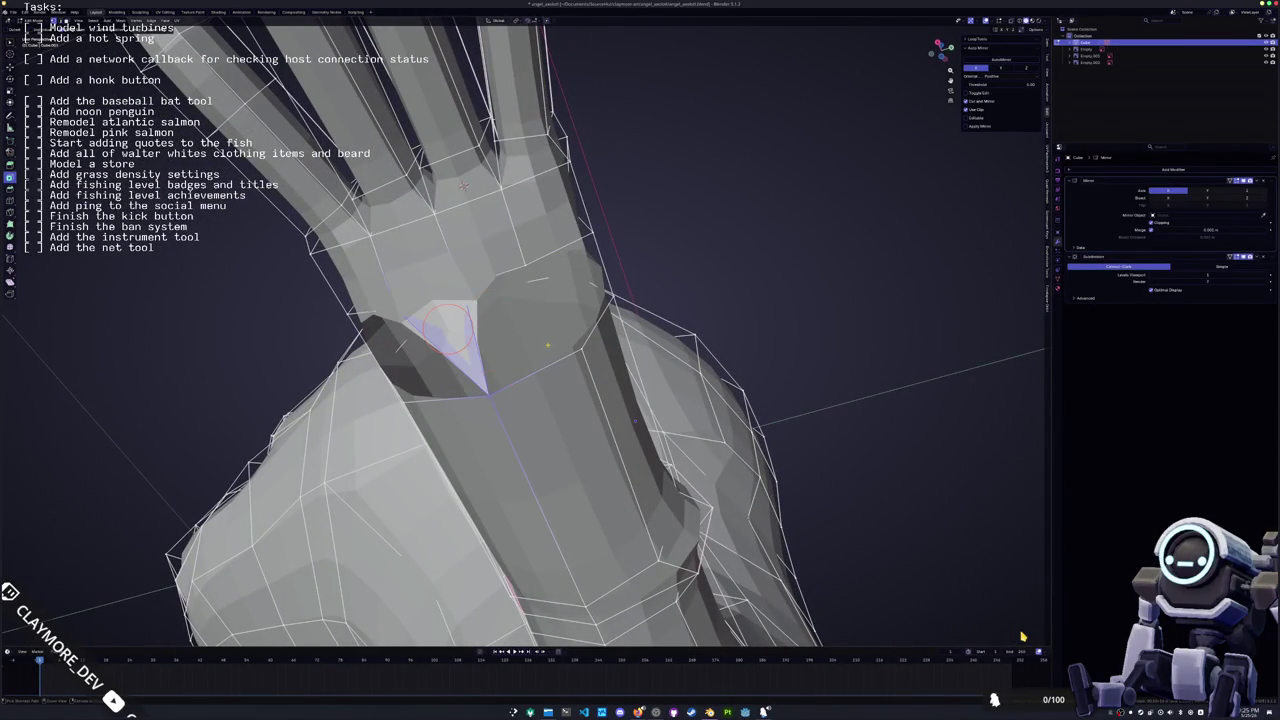
pyautogui.moveTo(508, 328); pyautogui.dragTo(445, 367, button='middle')
pyautogui.moveTo(535, 368)
pyautogui.mouseDown(button='middle')
pyautogui.moveTo(529, 387)
pyautogui.moveTo(527, 374)
pyautogui.mouseUp(button='middle')
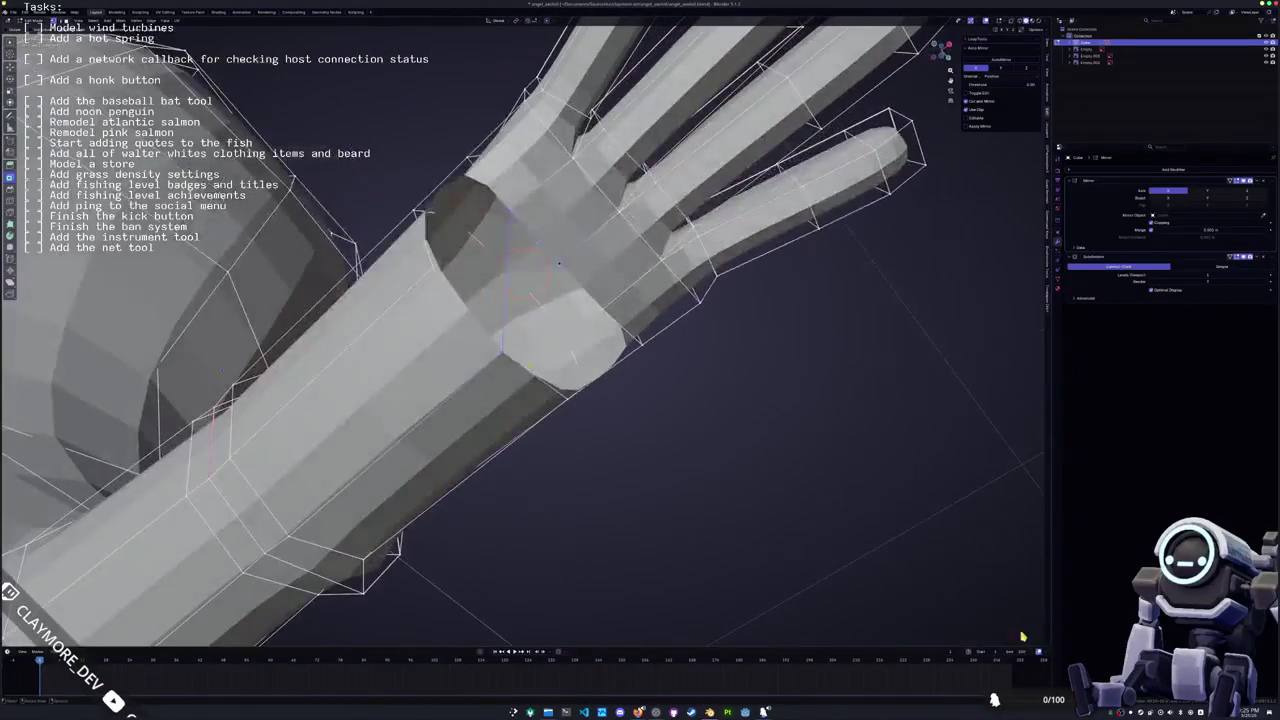
# Delete the extra wrist edge loop and faces, then return to Object Mode
pyautogui.press('x')
pyautogui.click(527, 369)
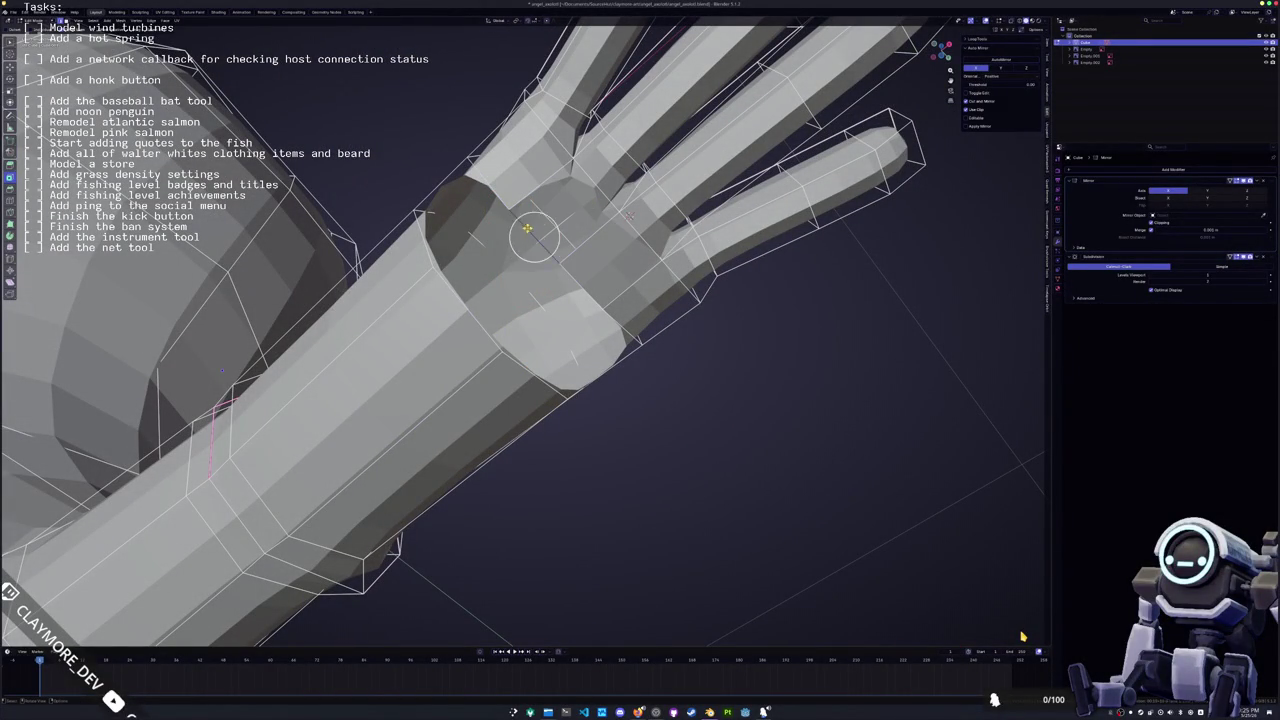
pyautogui.moveTo(535, 232); pyautogui.dragTo(563, 206)
pyautogui.moveTo(563, 206)
pyautogui.mouseDown(button='middle')
pyautogui.moveTo(560, 240)
pyautogui.moveTo(535, 260)
pyautogui.moveTo(482, 268)
pyautogui.mouseUp(button='middle')
pyautogui.press('x')
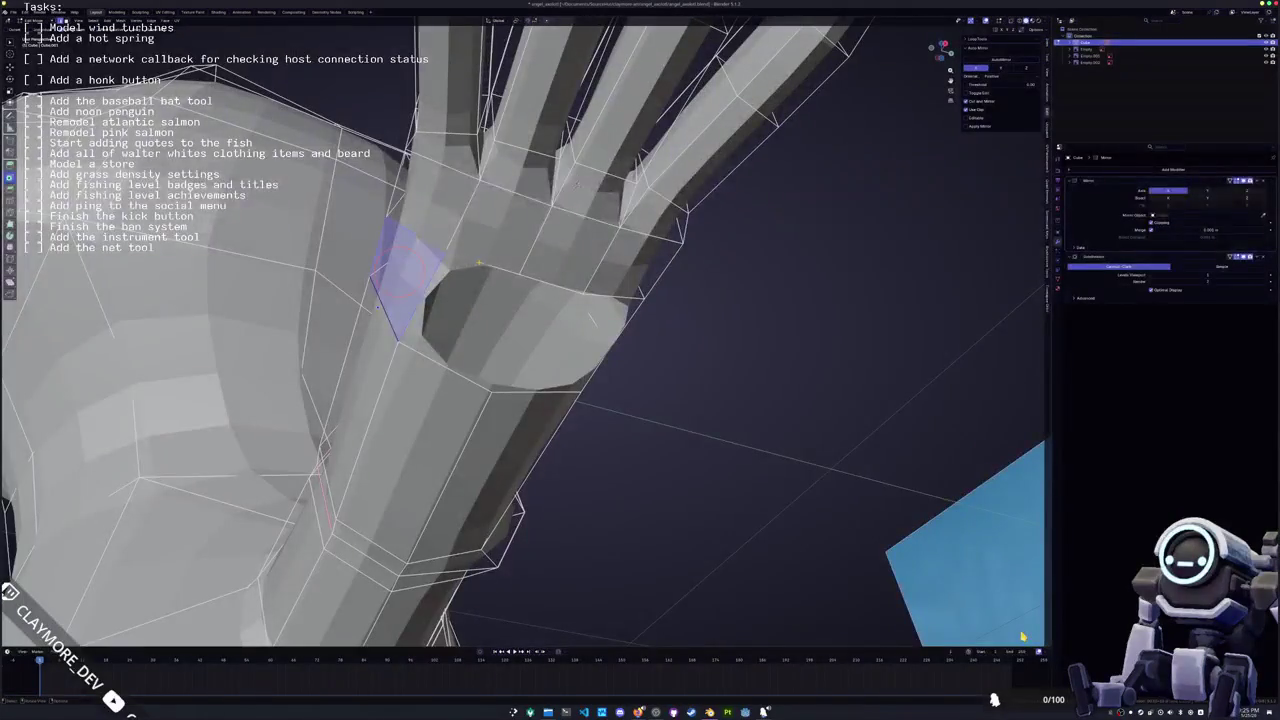
pyautogui.moveTo(459, 368)
pyautogui.mouseDown(button='middle')
pyautogui.moveTo(729, 358)
pyautogui.moveTo(797, 334)
pyautogui.mouseUp(button='middle')
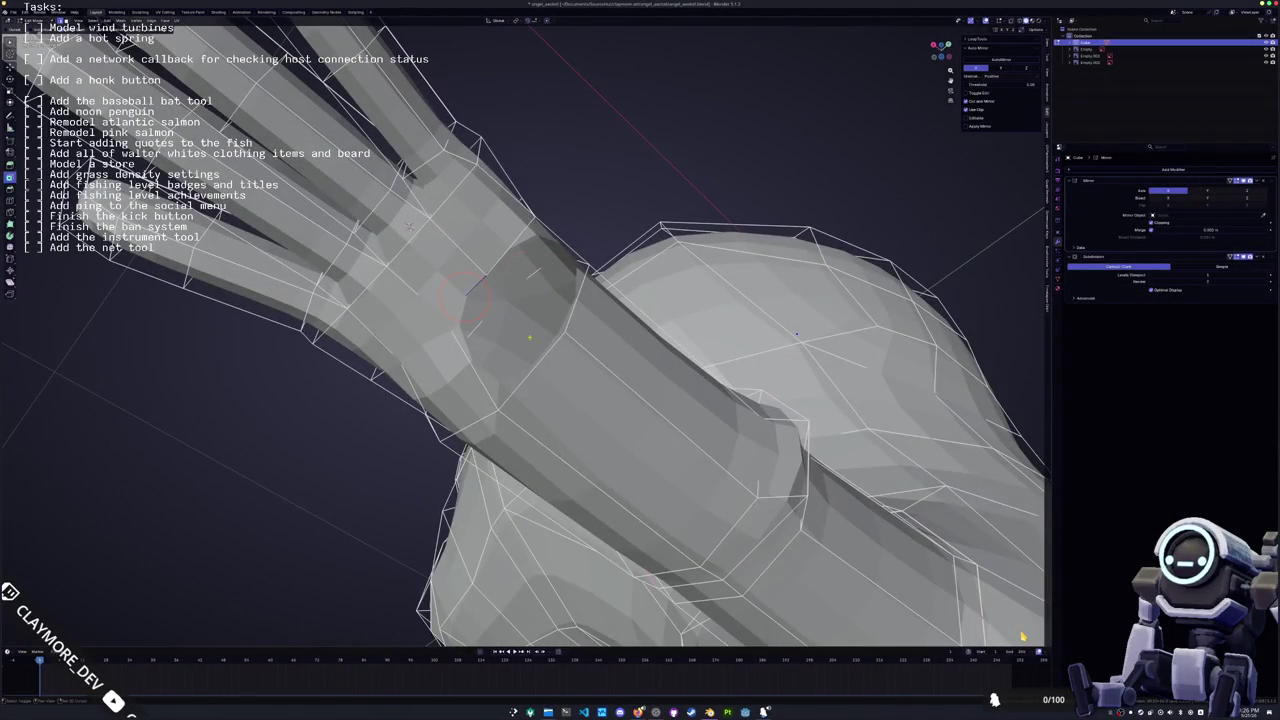
pyautogui.moveTo(497, 331)
pyautogui.mouseDown(button='middle')
pyautogui.moveTo(501, 274)
pyautogui.moveTo(560, 330)
pyautogui.mouseUp(button='middle')
pyautogui.press('Tab')
pyautogui.moveTo(1022, 636); pyautogui.dragTo(1022, 636, button='middle')
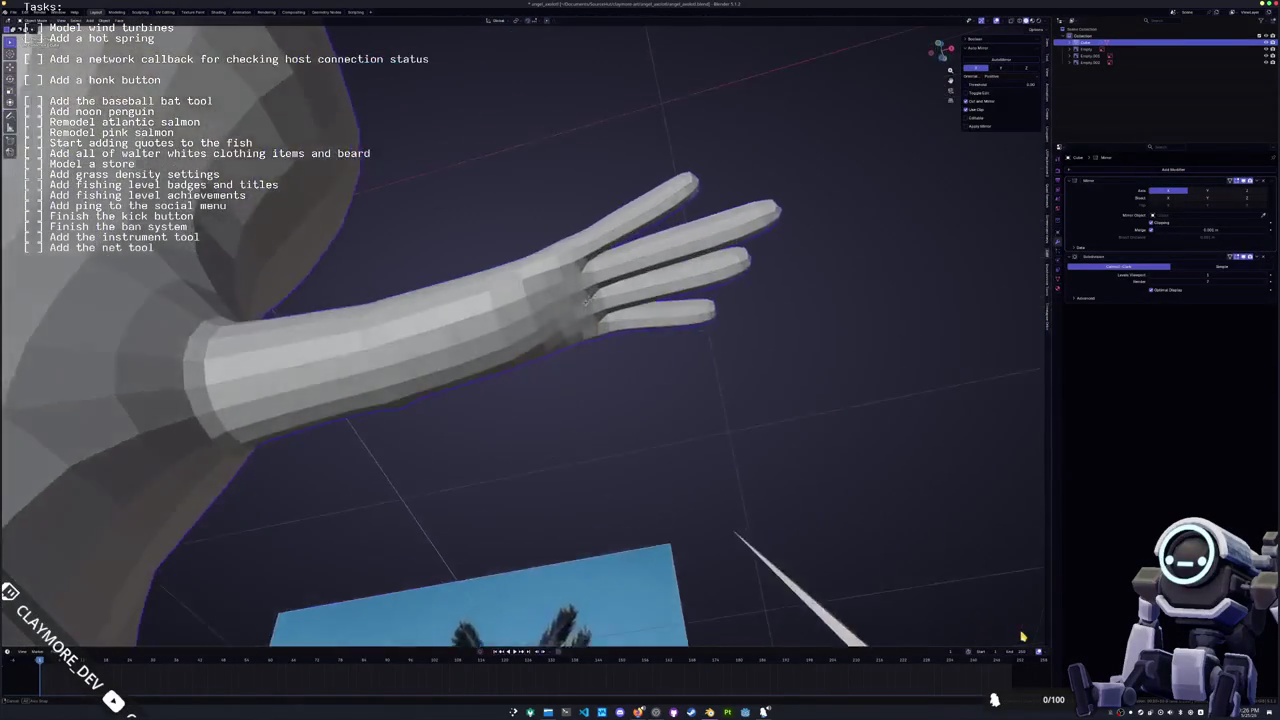
# In top view, select the top finger and move it upward
pyautogui.moveTo(586, 283); pyautogui.dragTo(586, 351, button='middle')
pyautogui.press('KP_7')
pyautogui.press('Tab')
pyautogui.scroll(3, 586, 351)
pyautogui.click(436, 340)
pyautogui.scroll(2, 436, 340)
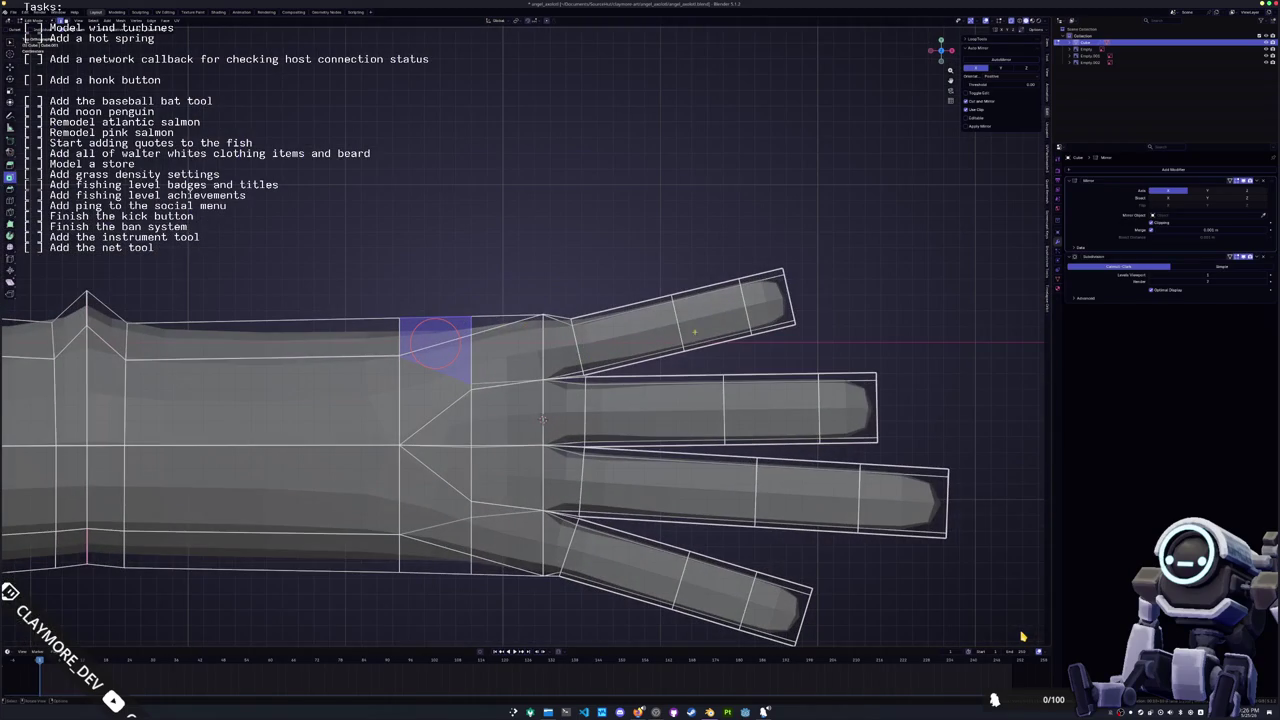
pyautogui.click(789, 297)
pyautogui.keyDown('alt'); pyautogui.click(667, 320); pyautogui.keyUp('alt')
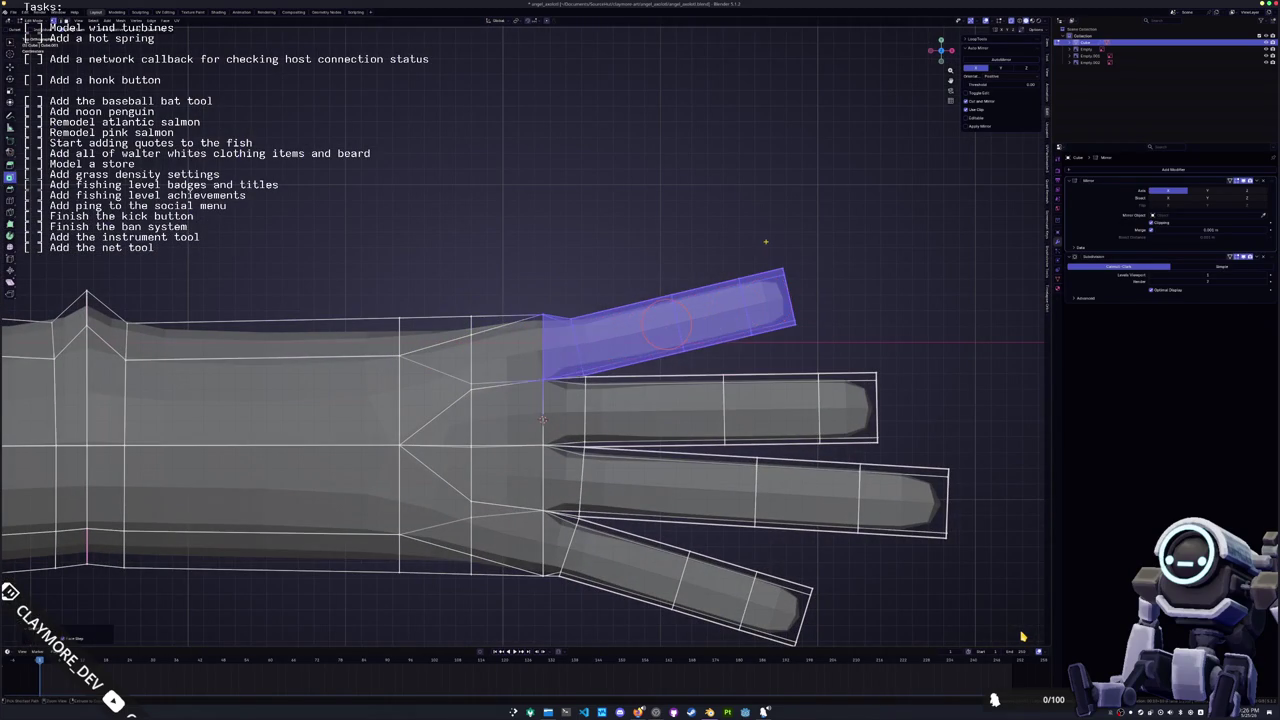
pyautogui.keyDown('alt'); pyautogui.click(705, 318); pyautogui.keyUp('alt')
pyautogui.press('g')
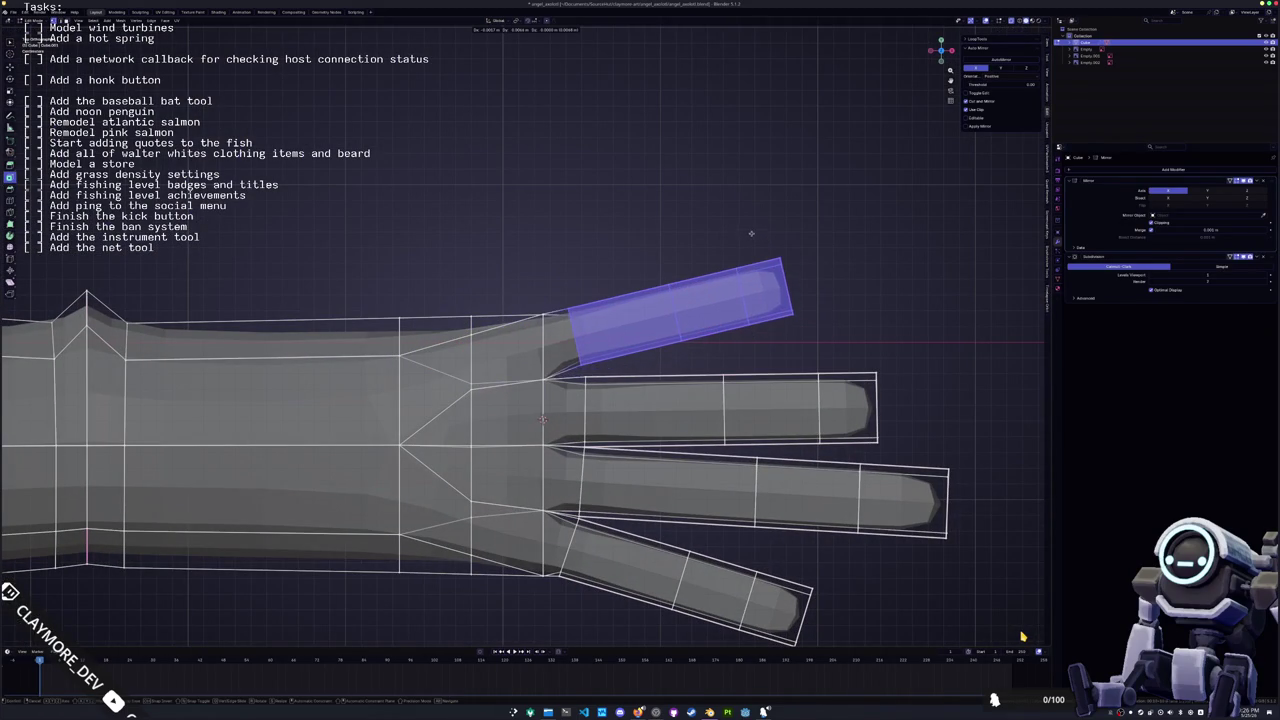
pyautogui.click(696, 308)
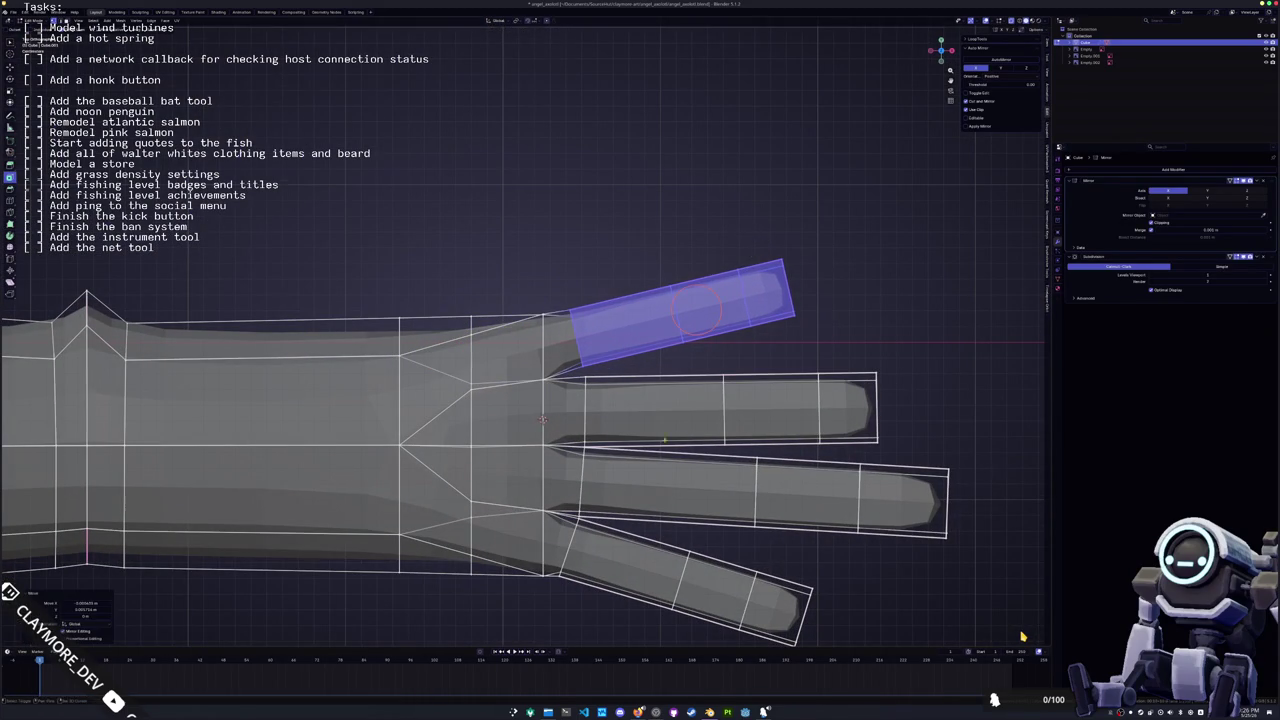
# Move the bottom finger and shift the third finger slightly down
pyautogui.keyDown('shift'); pyautogui.moveTo(696, 308); pyautogui.dragTo(673, 160, button='middle'); pyautogui.keyUp('shift')
pyautogui.click(781, 467)
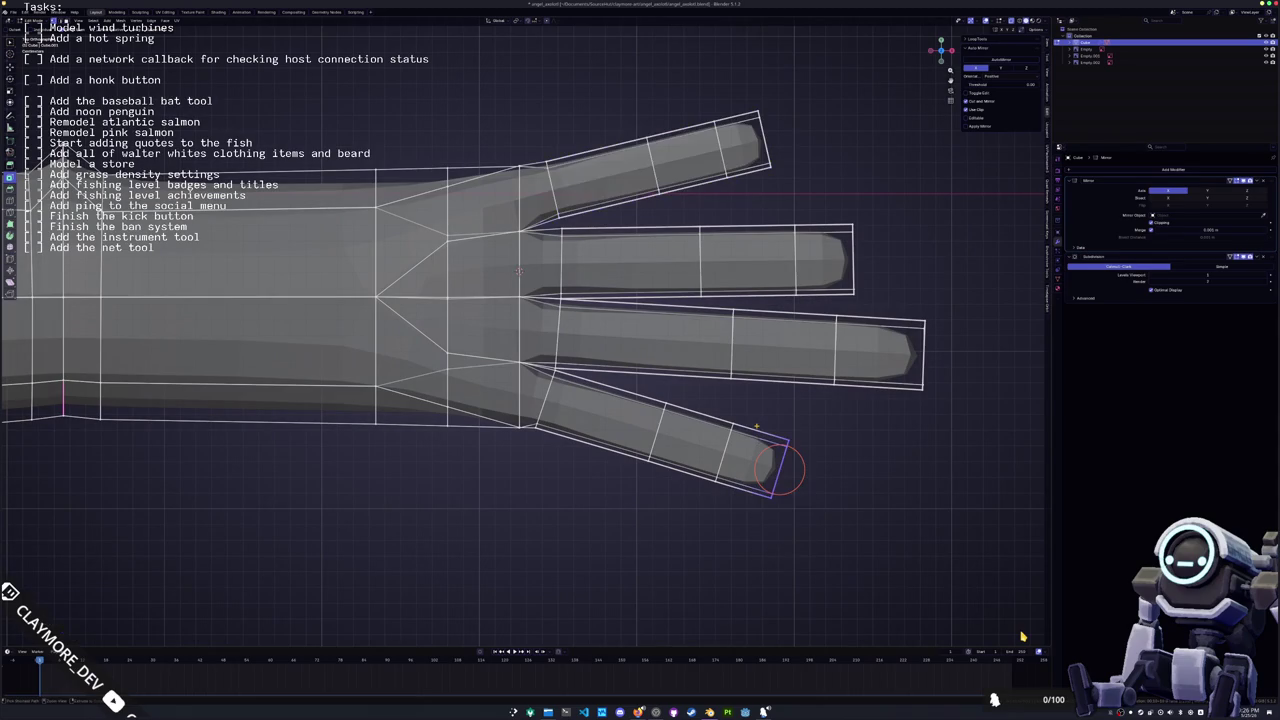
pyautogui.press('l')
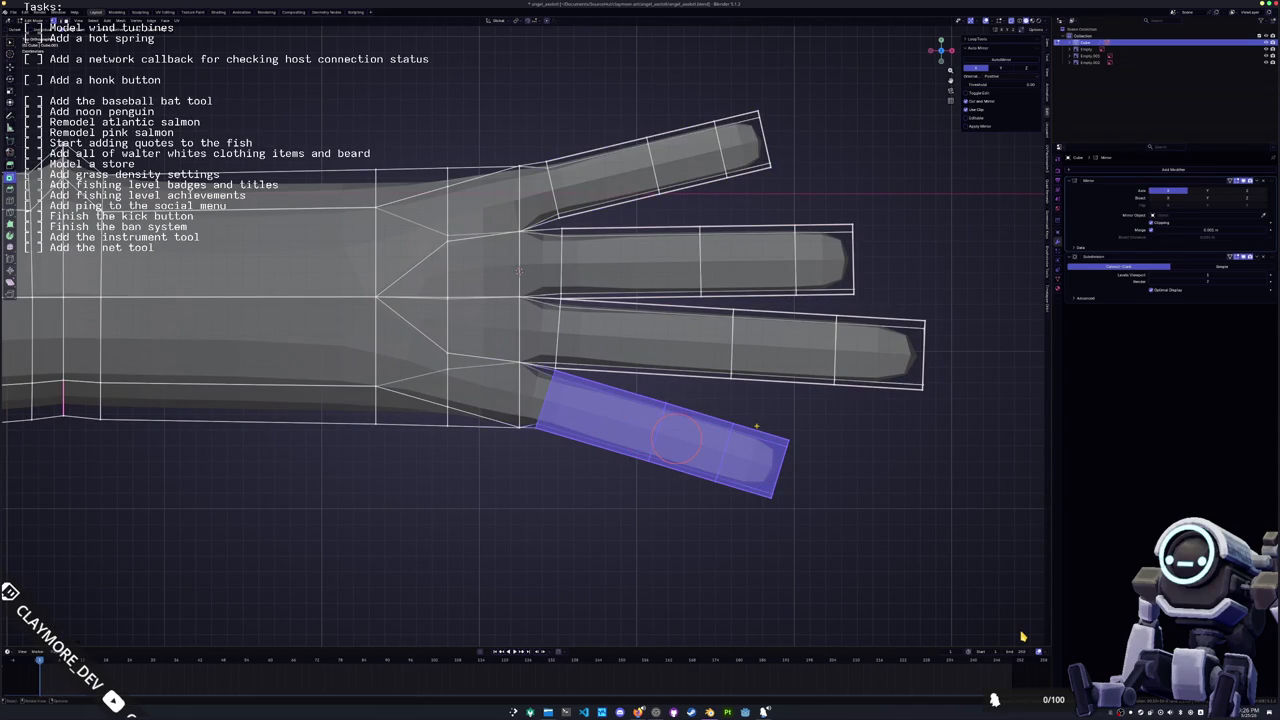
pyautogui.press('g')
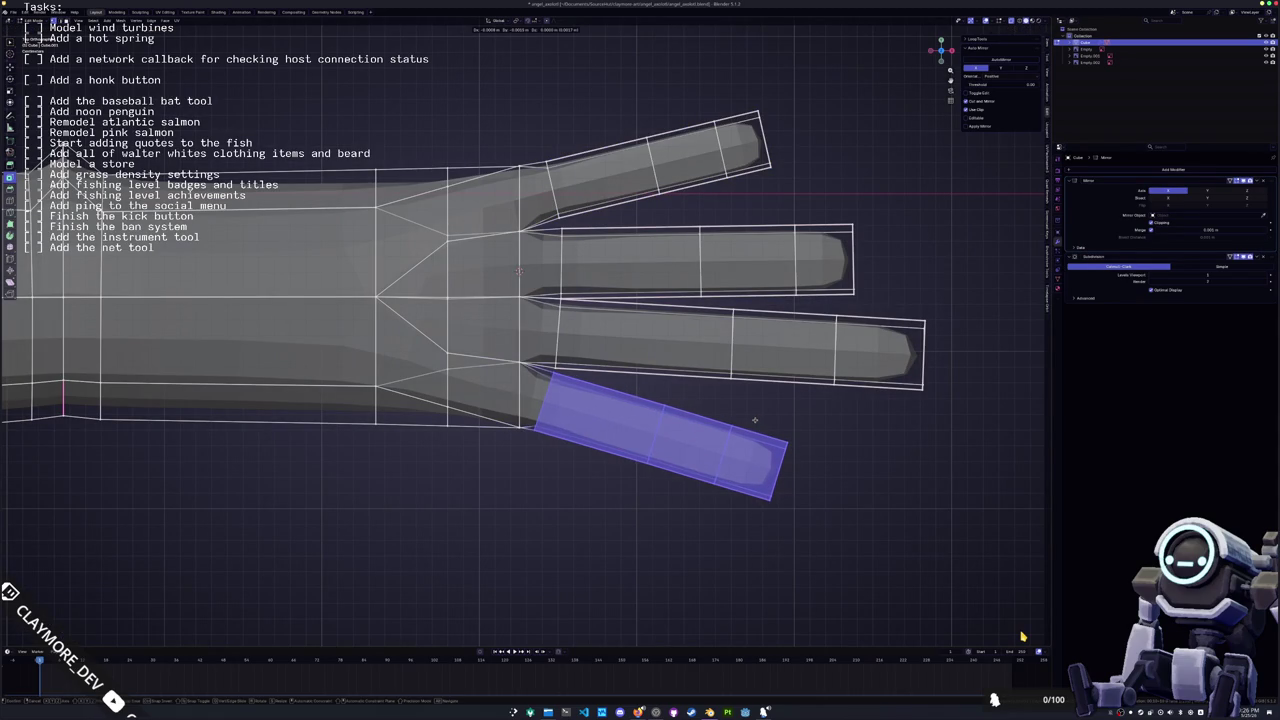
pyautogui.click(781, 430)
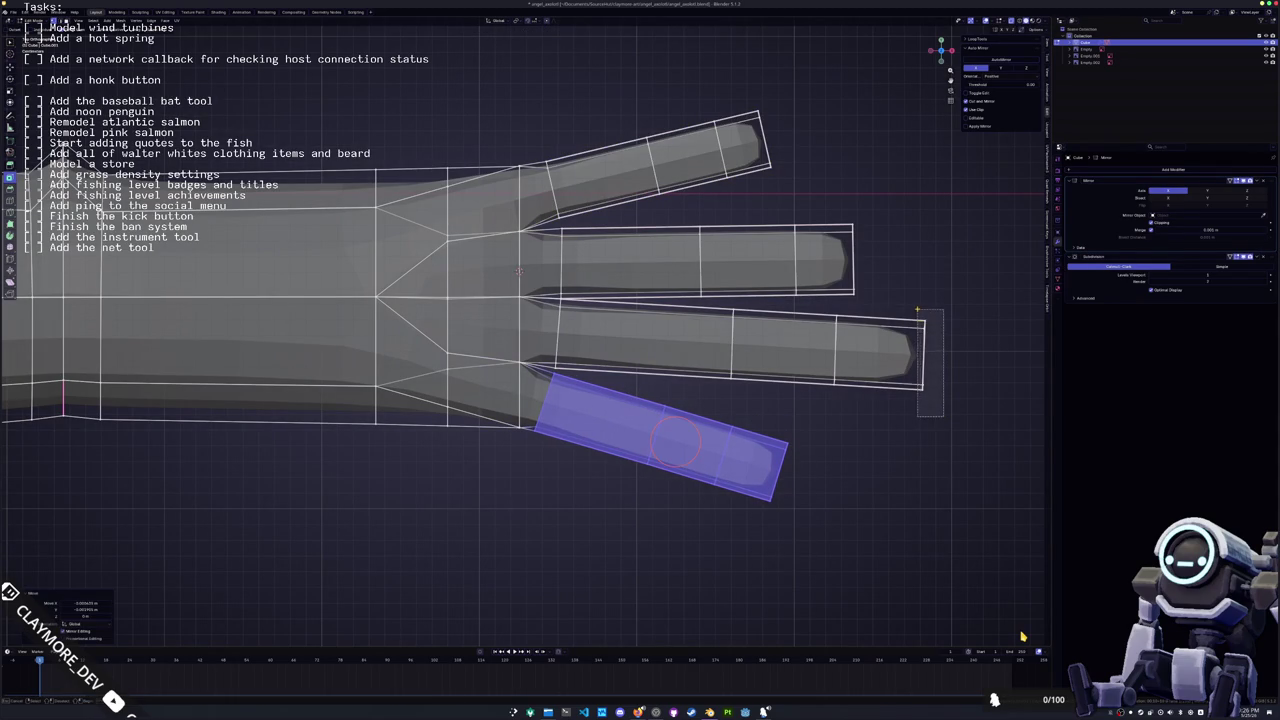
pyautogui.click(922, 355)
pyautogui.moveTo(922, 355); pyautogui.dragTo(762, 347)
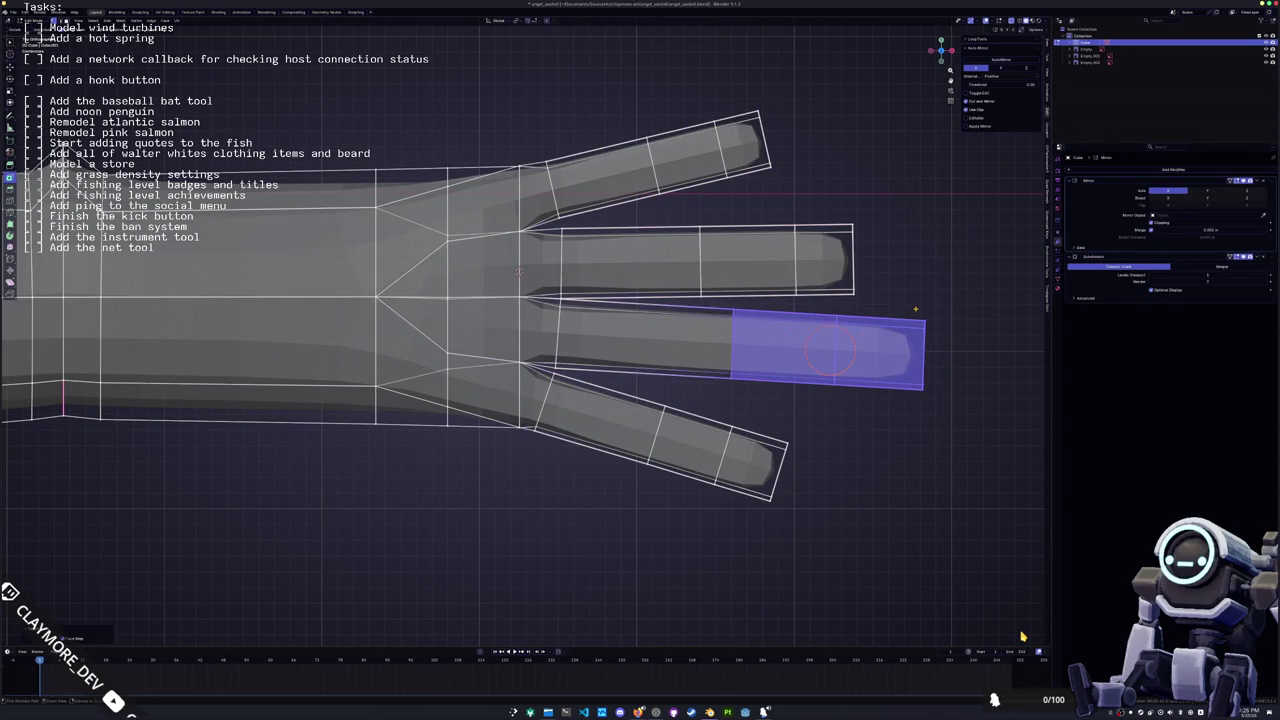
pyautogui.press('g')
pyautogui.click(762, 350)
# Move the second finger along Y, then turn off see-through display
pyautogui.click(853, 260)
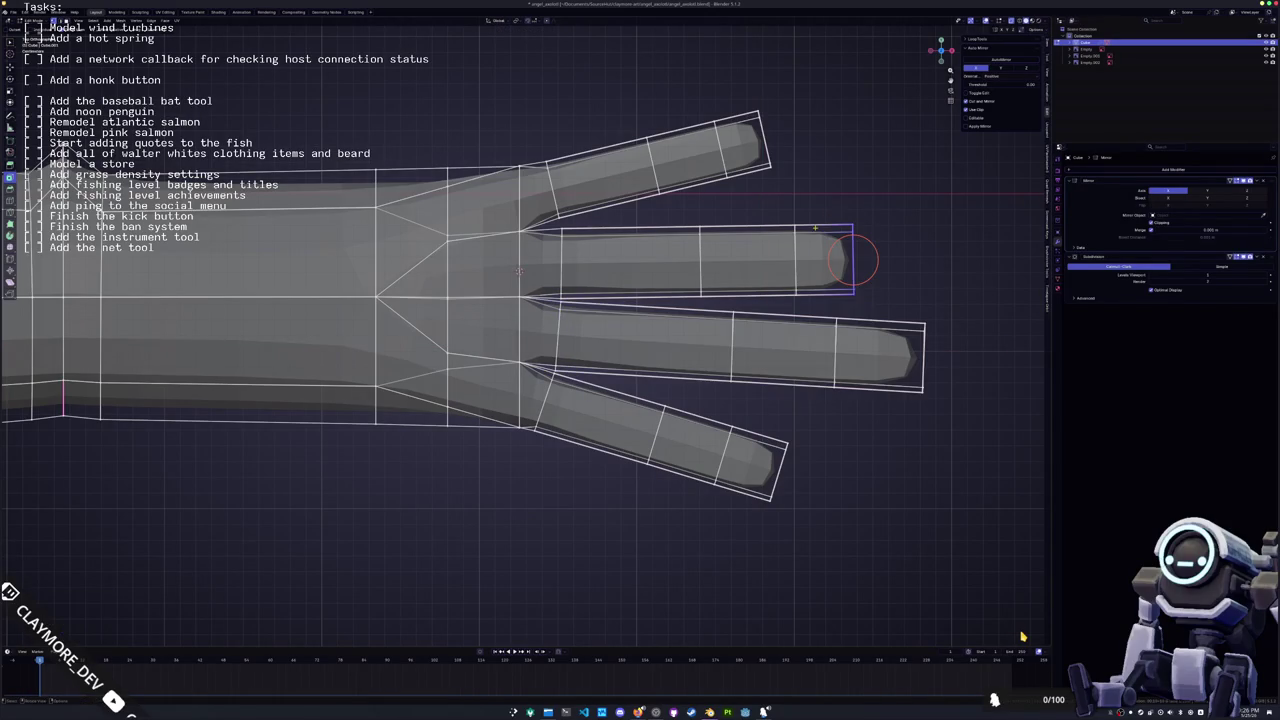
pyautogui.moveTo(853, 260); pyautogui.dragTo(570, 262)
pyautogui.press('g')
pyautogui.press('y')
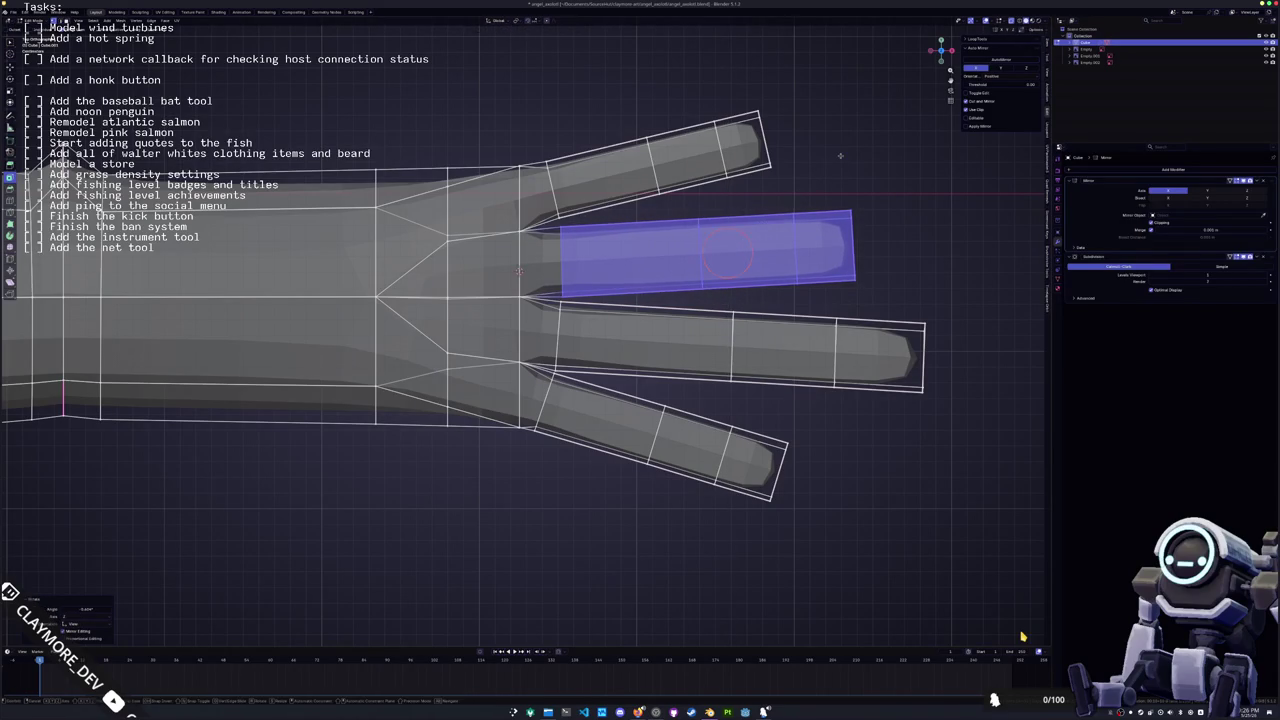
pyautogui.click(840, 155)
pyautogui.press('Tab')
pyautogui.moveTo(840, 155)
pyautogui.mouseDown(button='middle')
pyautogui.moveTo(548, 327)
pyautogui.moveTo(575, 295)
pyautogui.moveTo(532, 291)
pyautogui.moveTo(573, 323)
pyautogui.moveTo(616, 286)
pyautogui.moveTo(690, 268)
pyautogui.moveTo(614, 277)
pyautogui.moveTo(652, 222)
pyautogui.moveTo(590, 245)
pyautogui.moveTo(620, 260)
pyautogui.mouseUp(button='middle')
pyautogui.hotkey('alt', 'z')
pyautogui.press('Tab')
# Extrude the selected wrist faces and slide the new edge loop along the arm
pyautogui.press('Return')
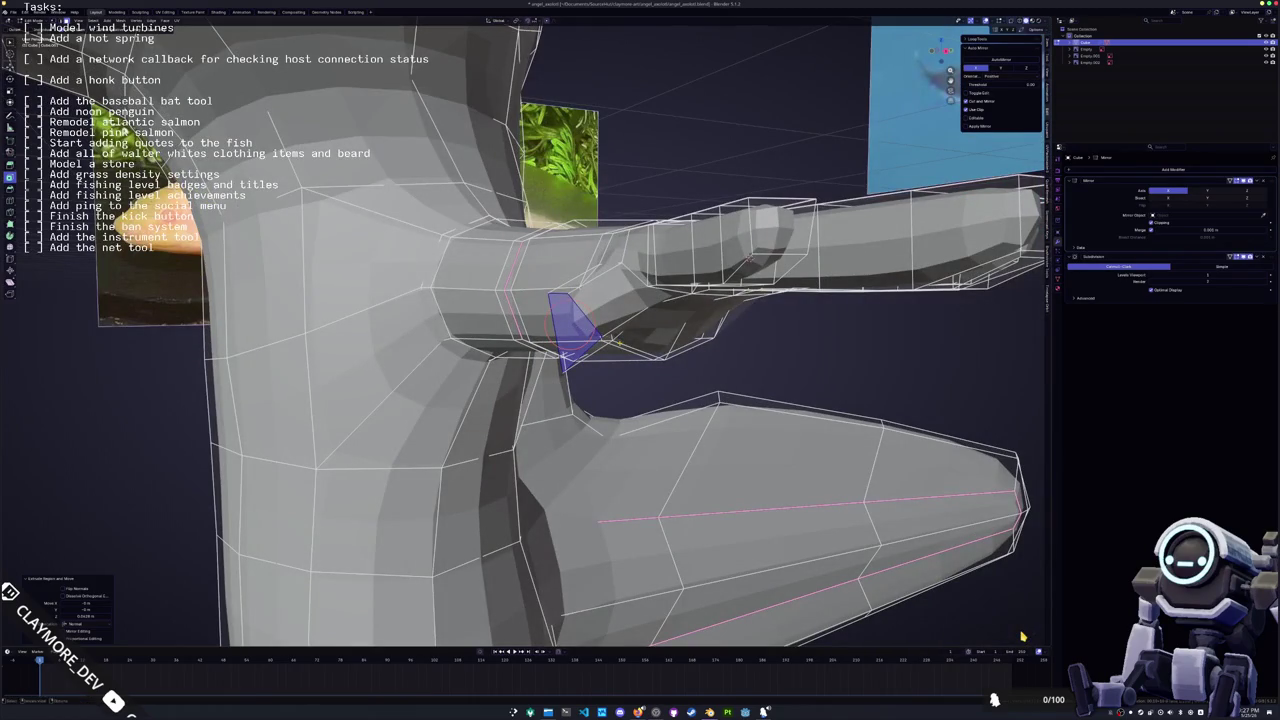
pyautogui.moveTo(620, 345)
pyautogui.mouseDown(button='middle')
pyautogui.moveTo(625, 378)
pyautogui.moveTo(600, 370)
pyautogui.moveTo(612, 340)
pyautogui.mouseUp(button='middle')
pyautogui.press('g')
pyautogui.press('g')
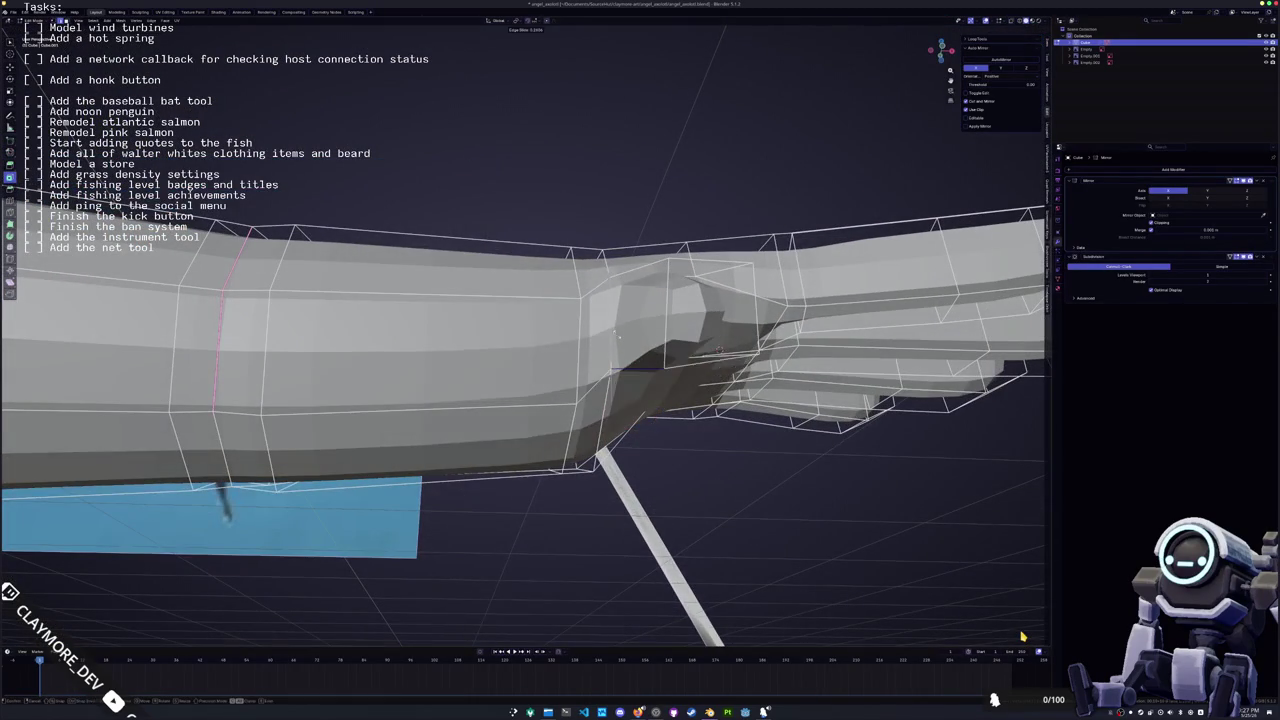